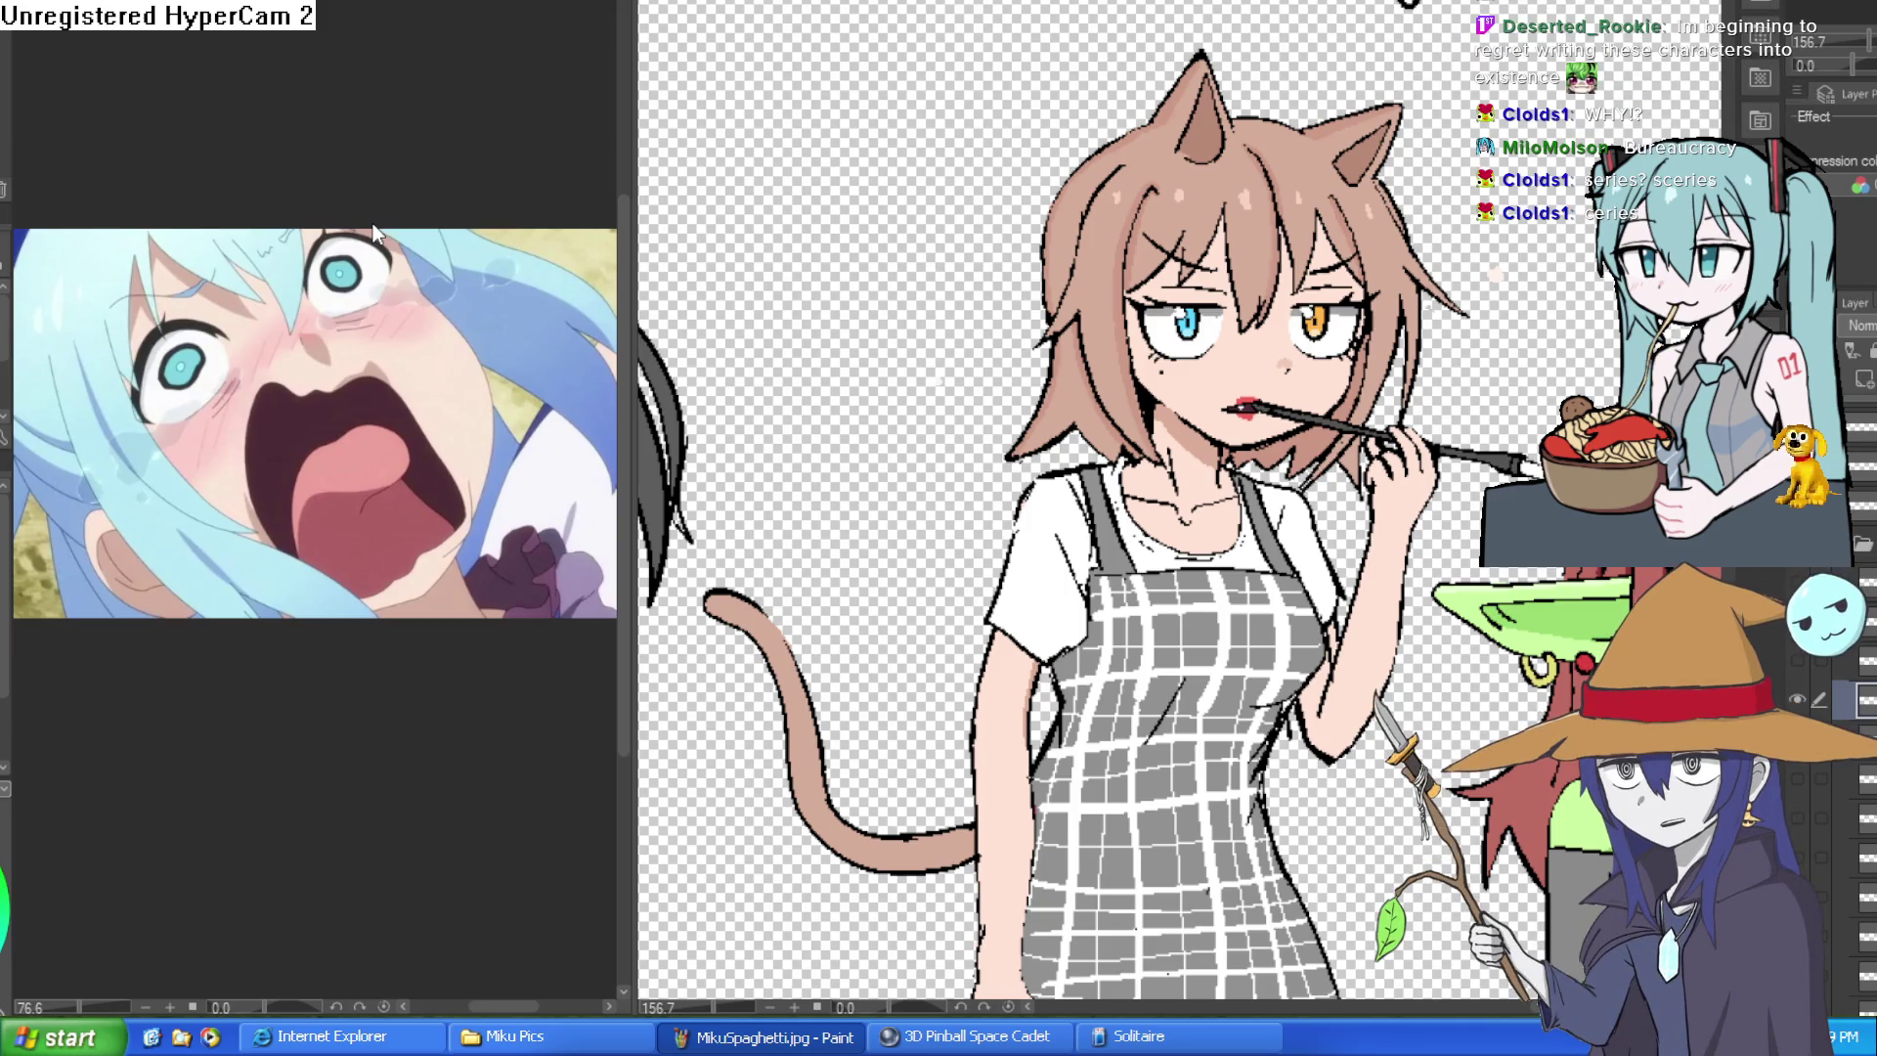
pyautogui.scroll(1, 1245, 177)
pyautogui.scroll(3, 1447, 287)
pyautogui.scroll(-1, 1446, 285)
pyautogui.scroll(-1, 1472, 228)
pyautogui.scroll(-1, 1469, 227)
pyautogui.scroll(1, 1505, 274)
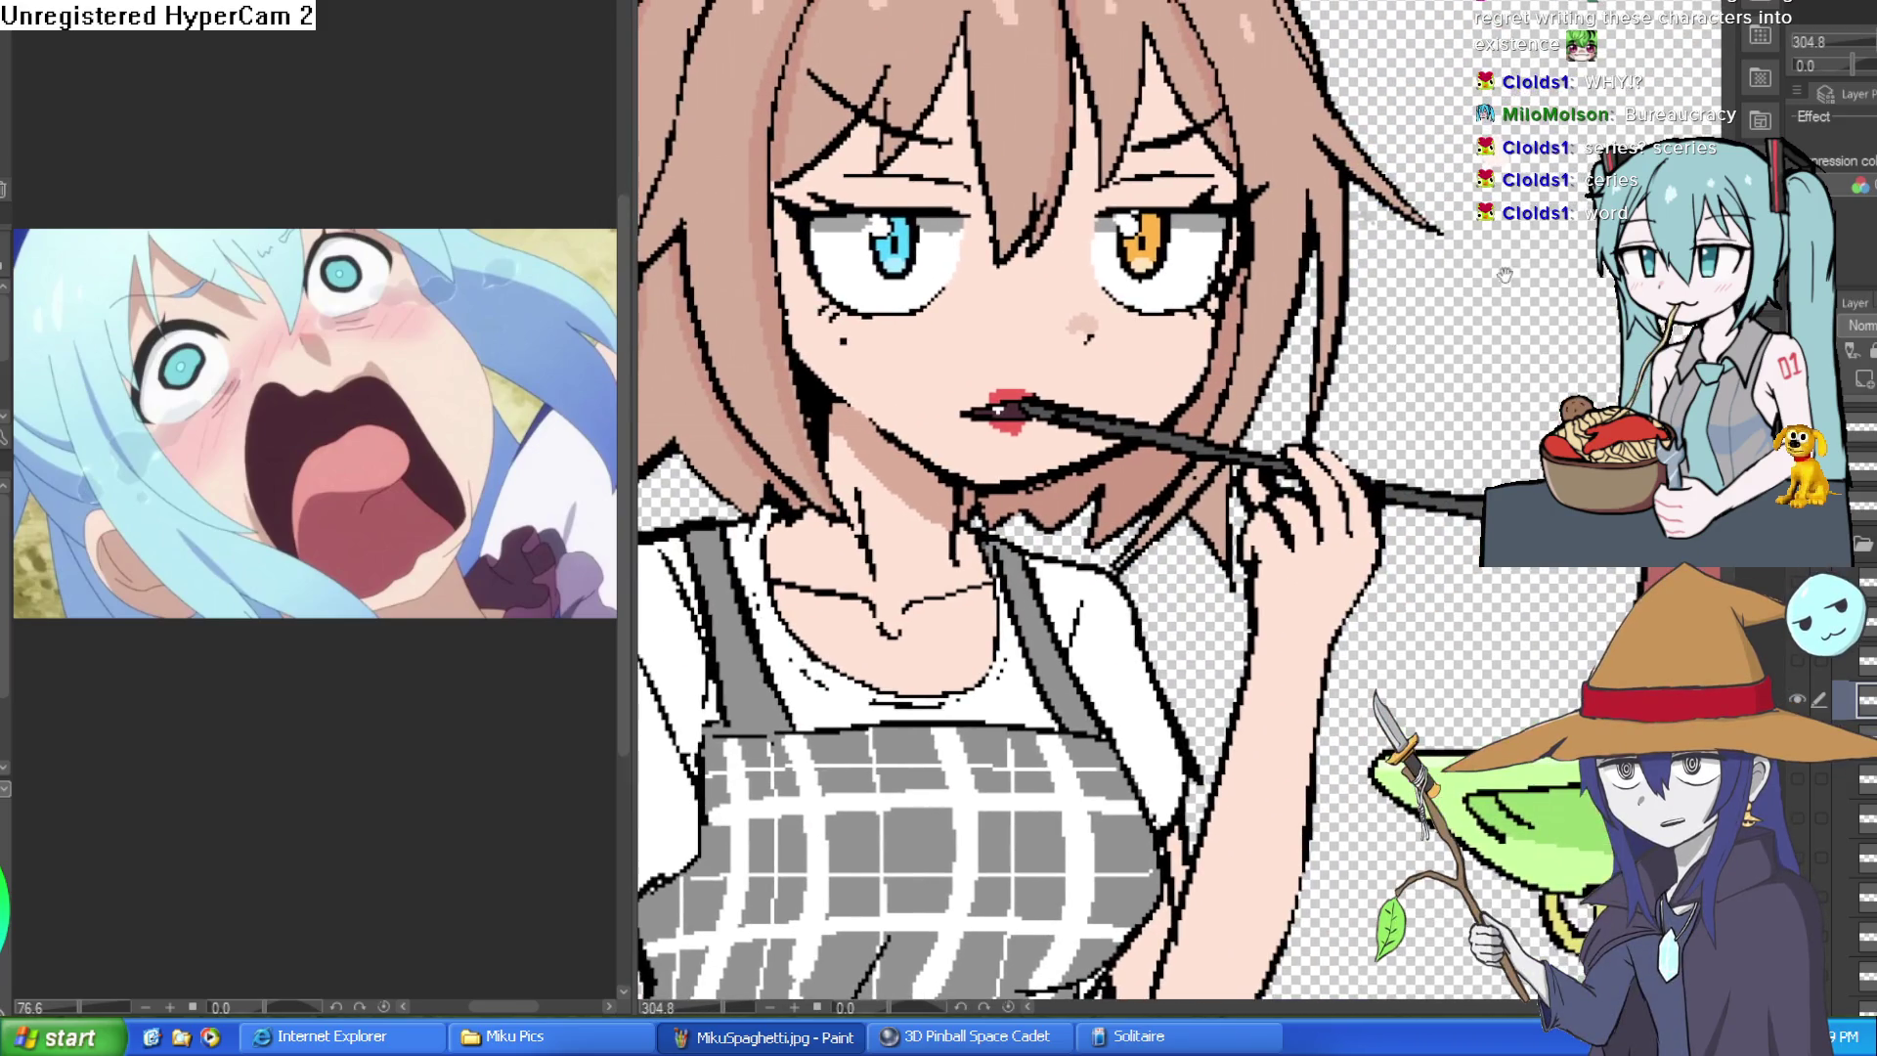
# - Review the line-up, briefly previewing a calmer expression on the goblin before restoring the scream
pyautogui.moveTo(1509, 411); pyautogui.dragTo(1305, 426)
pyautogui.moveTo(1440, 466); pyautogui.dragTo(1320, 311)
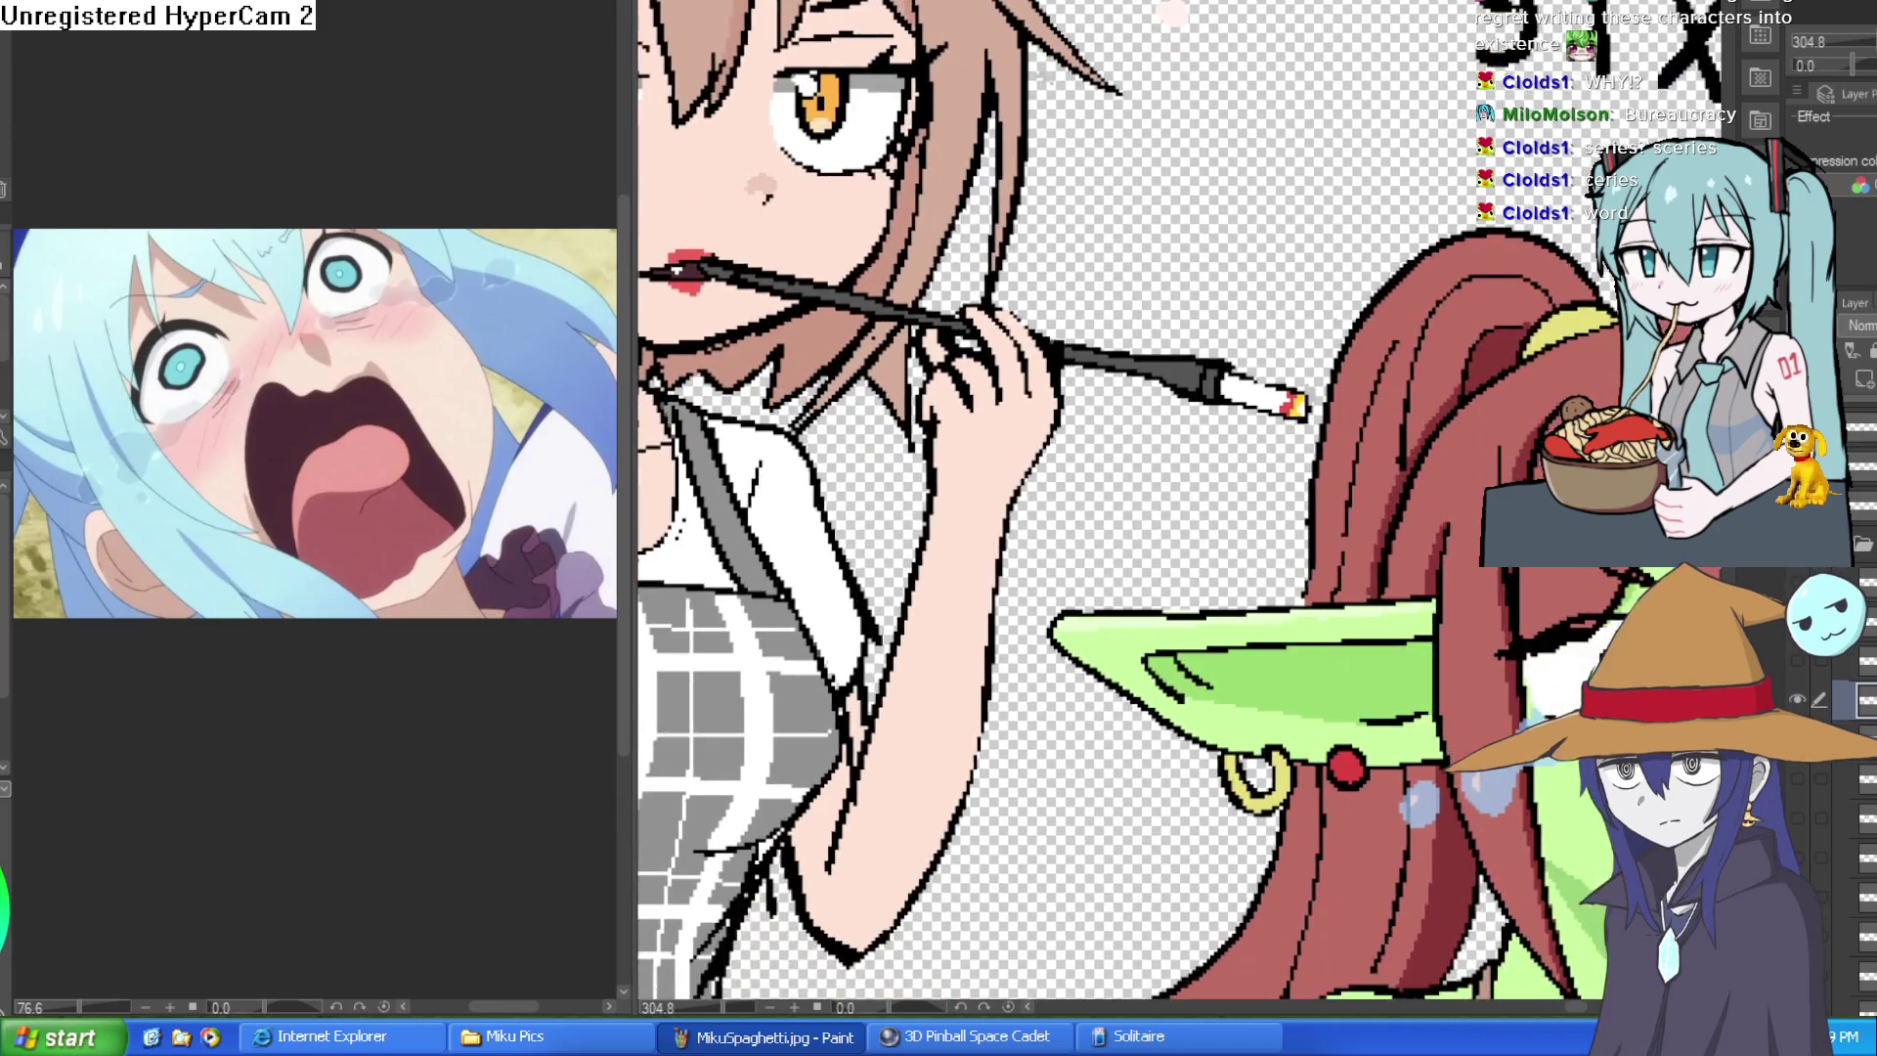
pyautogui.scroll(-2, 1423, 516)
pyautogui.scroll(-2, 1422, 517)
pyautogui.scroll(1, 1423, 516)
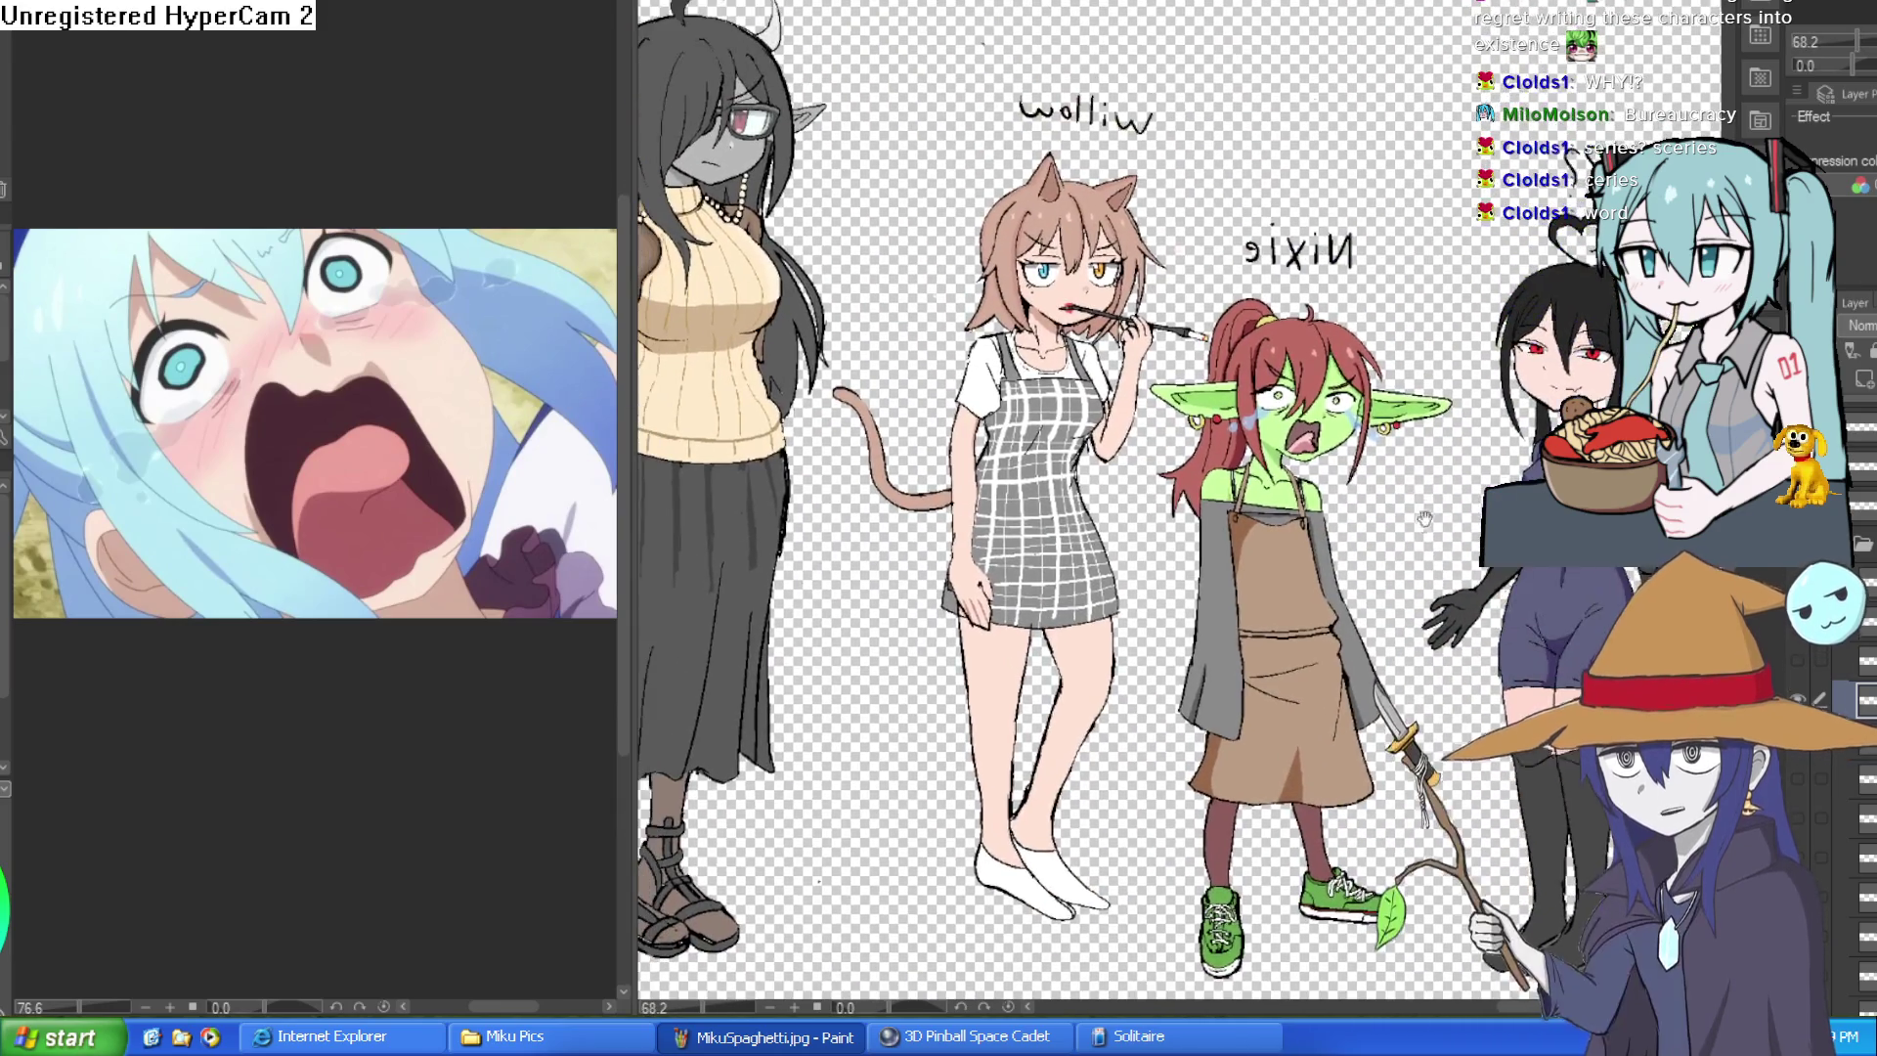
pyautogui.moveTo(1423, 517); pyautogui.dragTo(1196, 547)
pyautogui.scroll(5, 1239, 360)
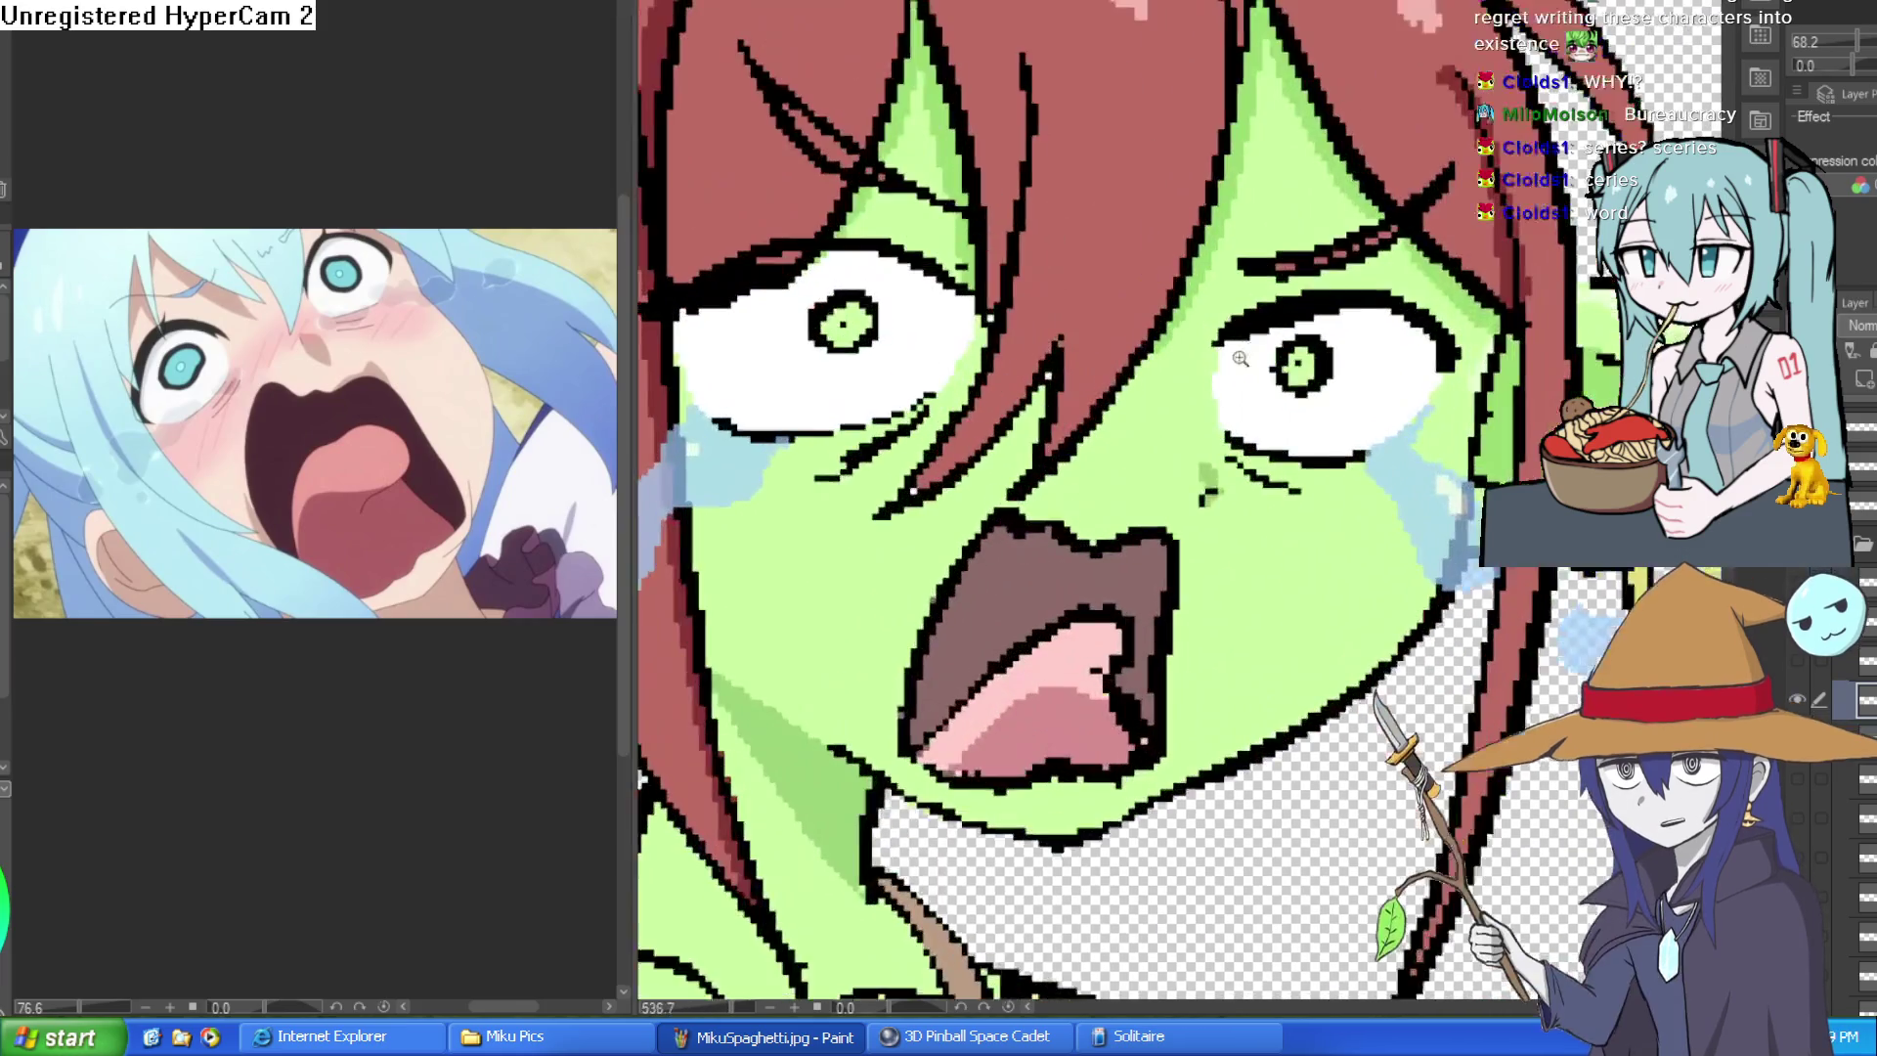
pyautogui.scroll(-2, 1239, 359)
pyautogui.scroll(-2, 1291, 440)
pyautogui.scroll(1, 1345, 518)
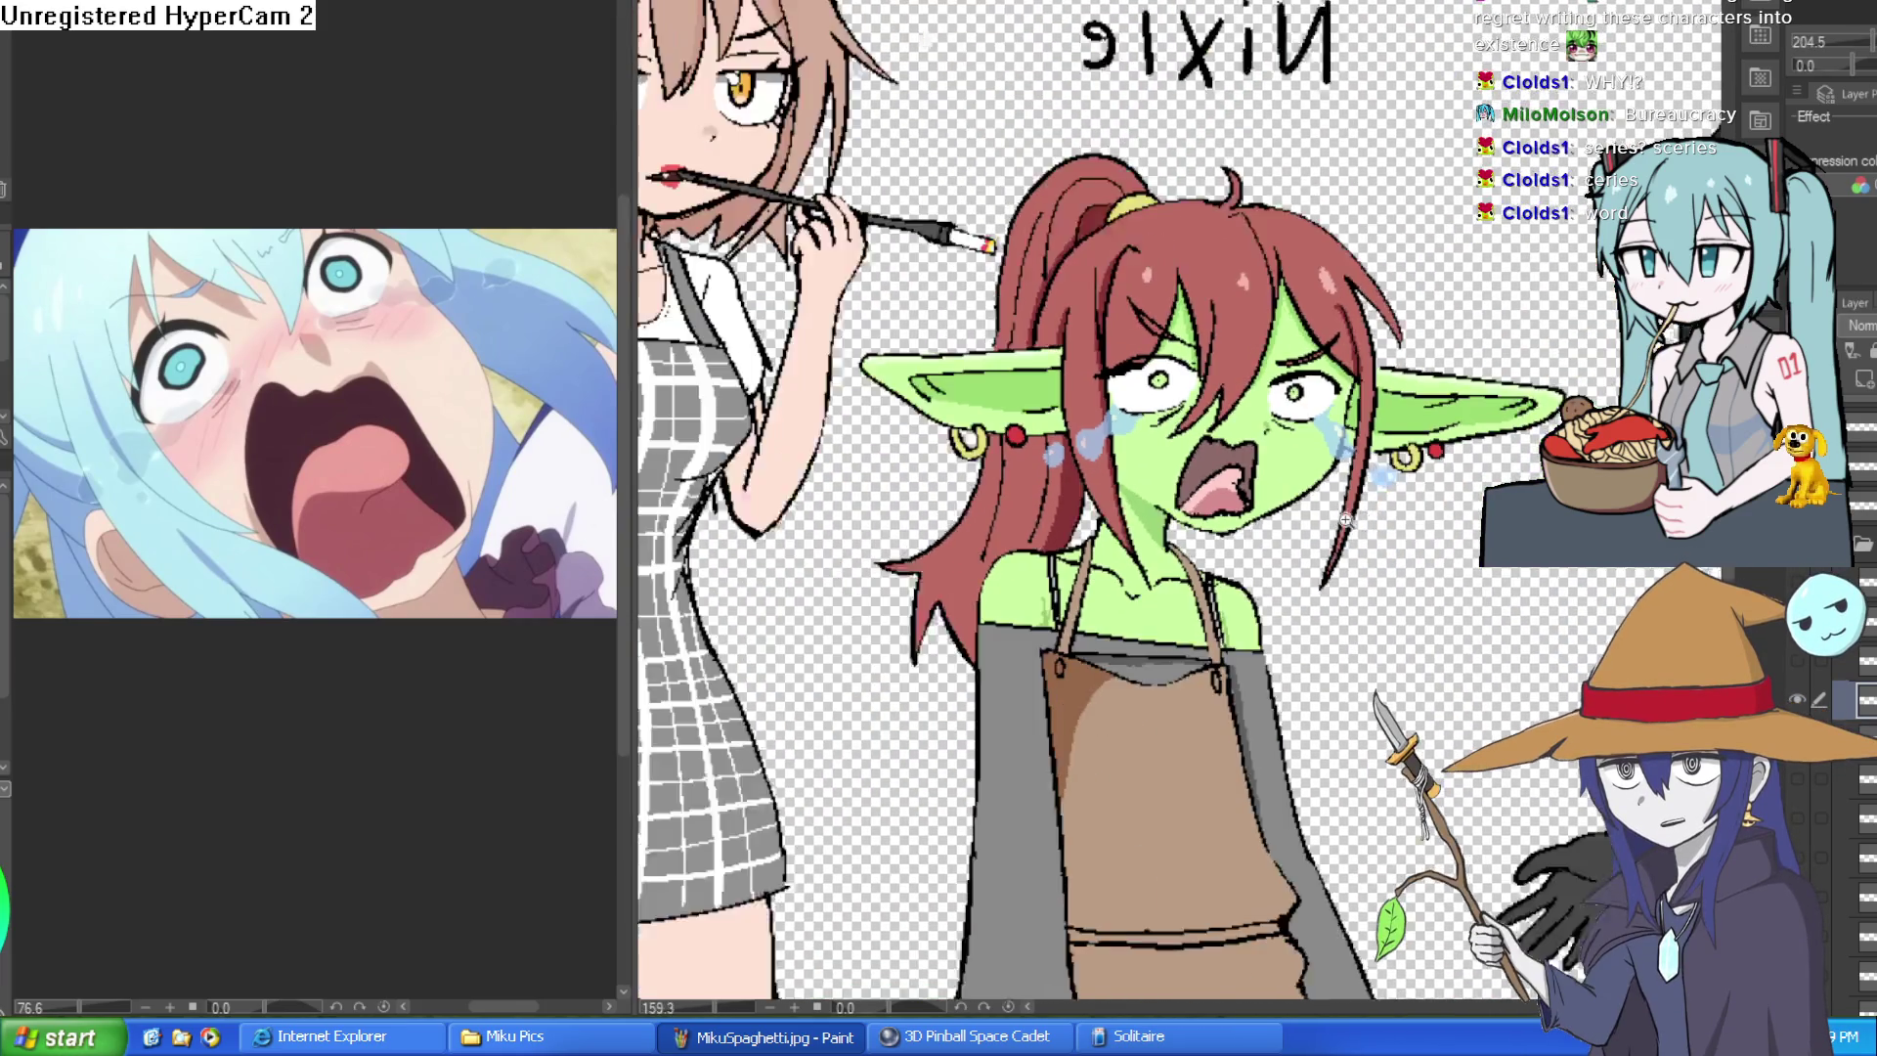
pyautogui.scroll(-1, 1346, 518)
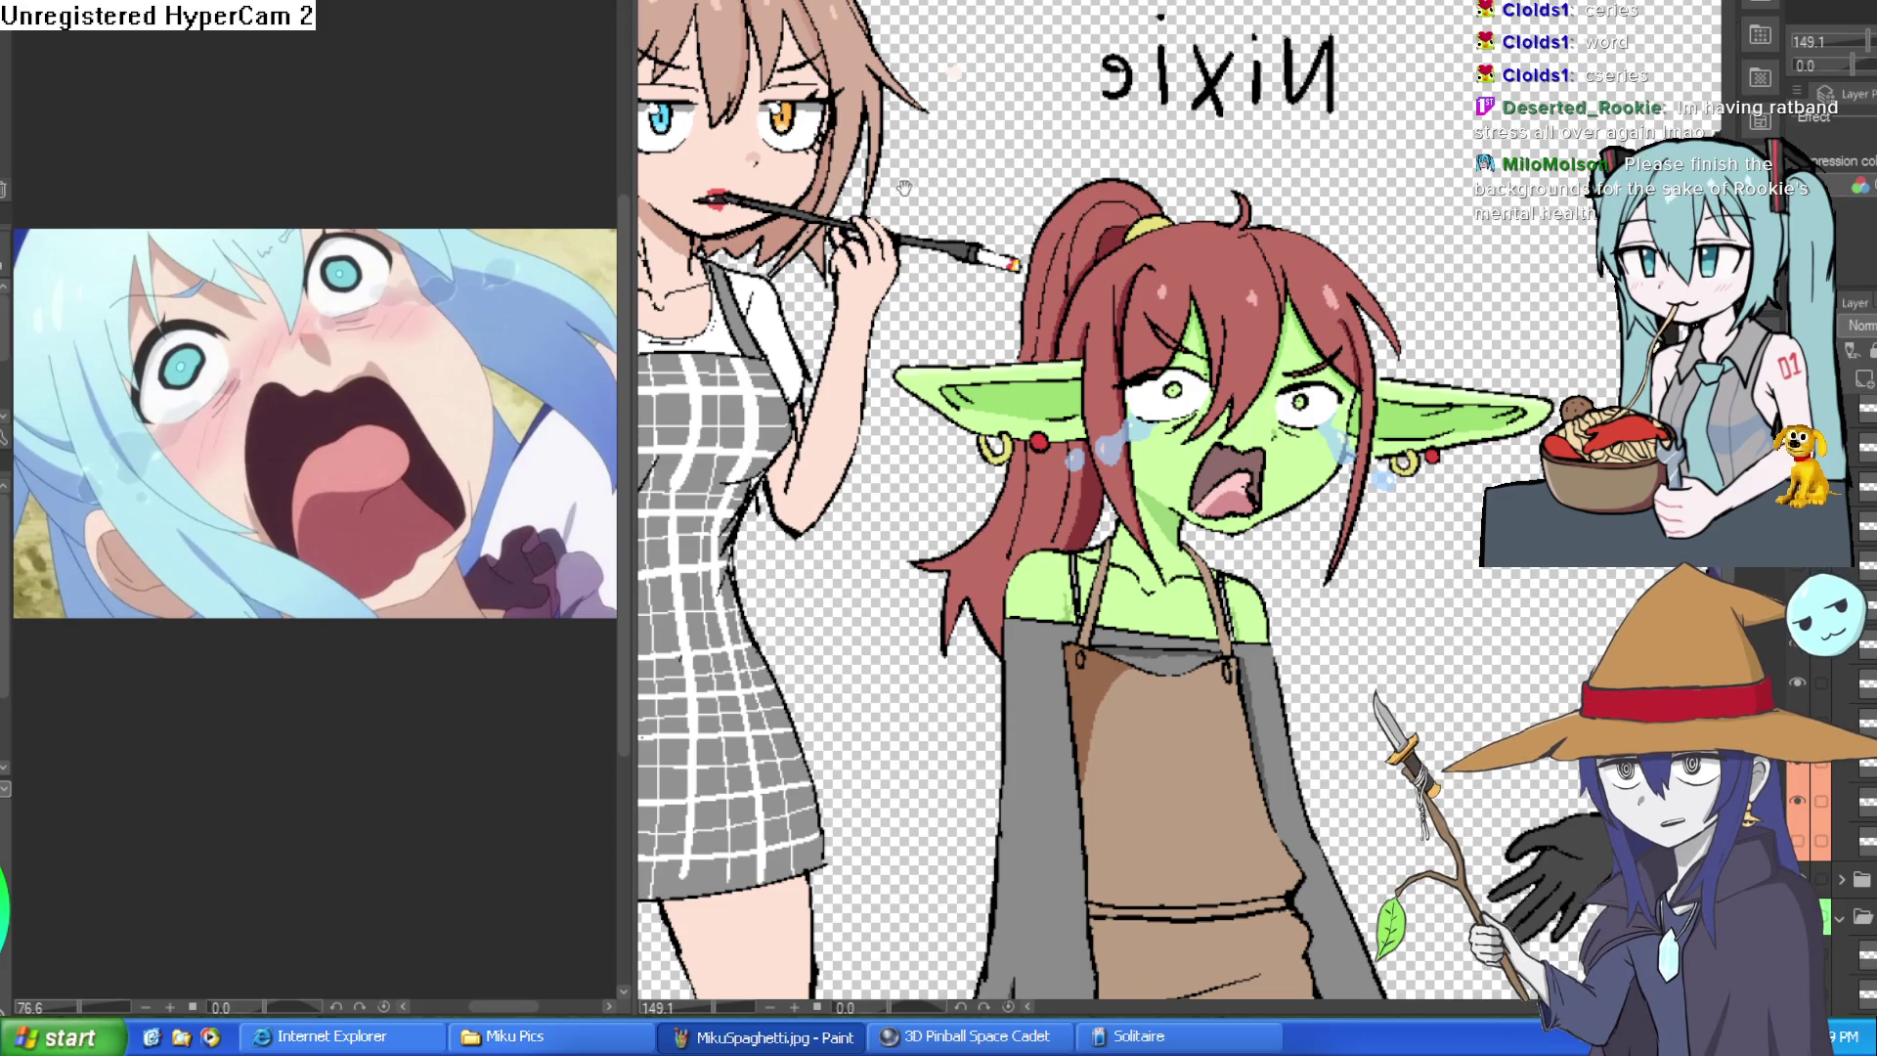
pyautogui.moveTo(939, 166); pyautogui.dragTo(1240, 85)
pyautogui.scroll(-1, 1113, 92)
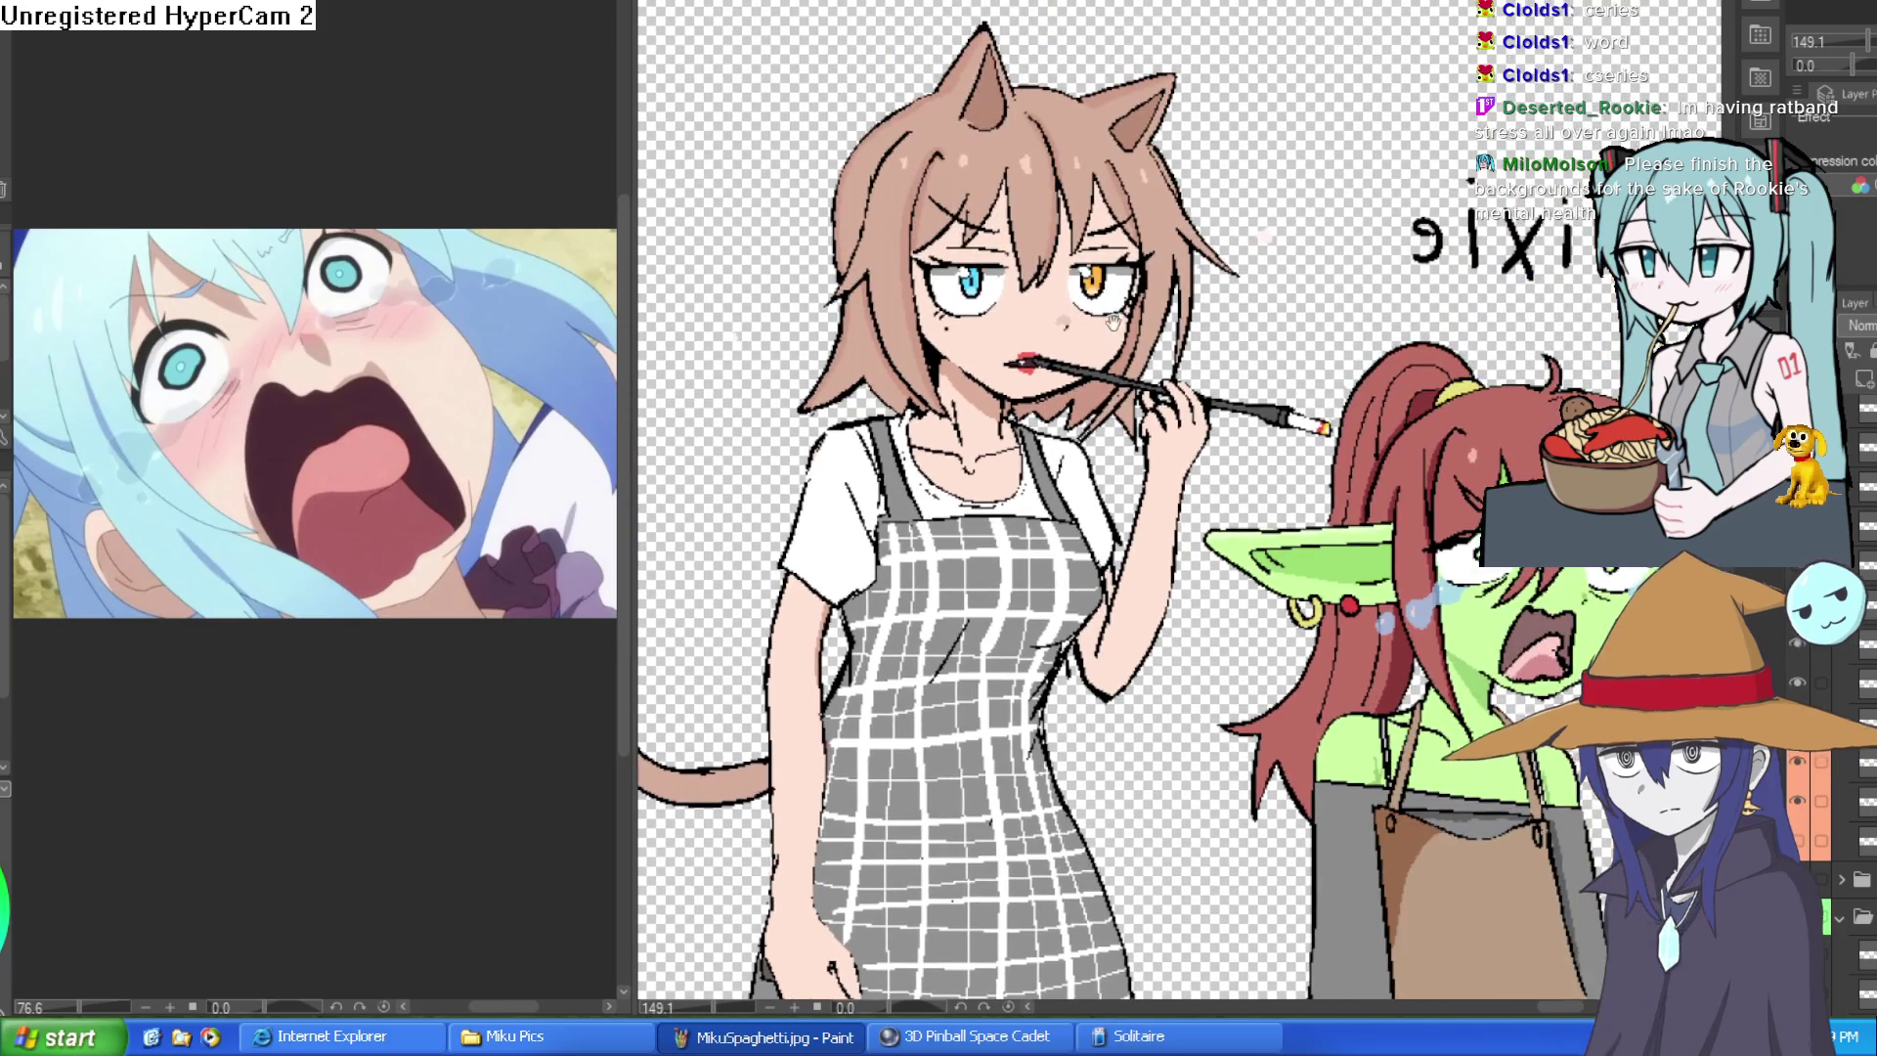
pyautogui.scroll(2, 1086, 284)
pyautogui.scroll(-1, 1086, 285)
pyautogui.scroll(-1, 1086, 285)
pyautogui.scroll(1, 1439, 209)
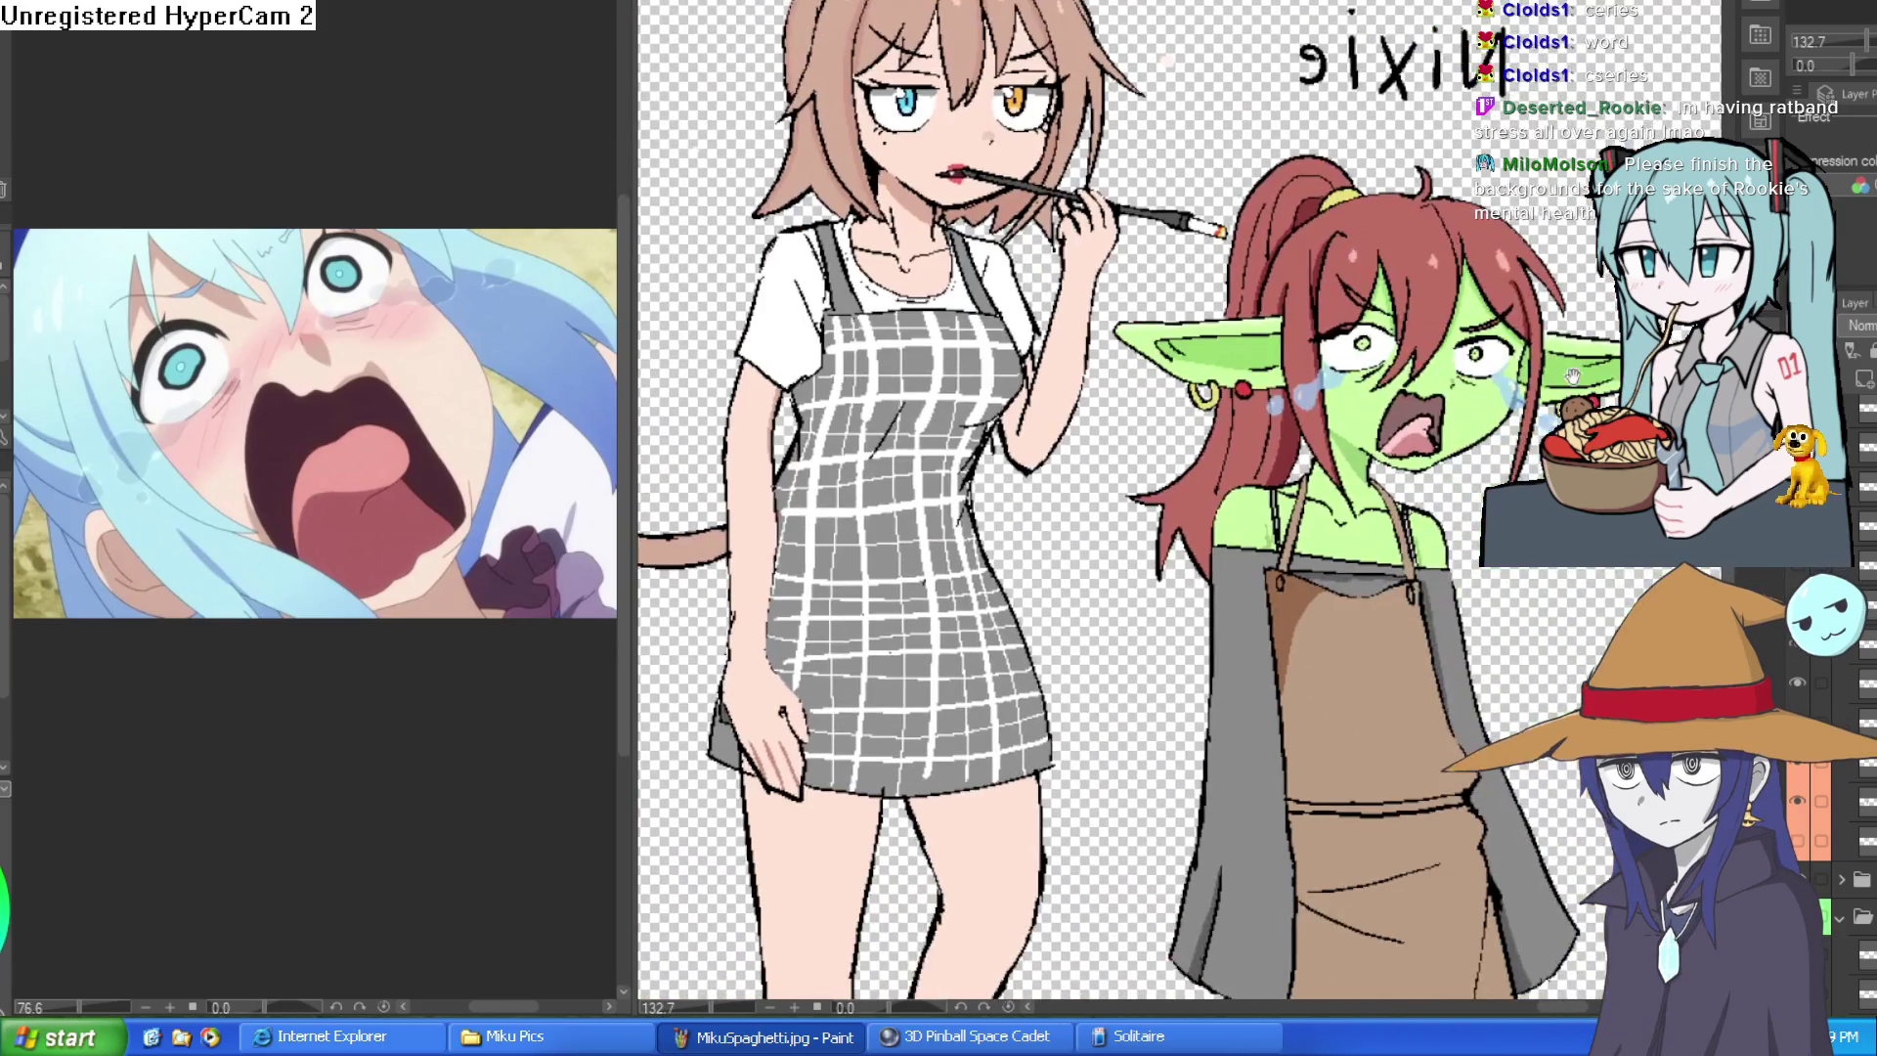
pyautogui.scroll(1, 1453, 302)
pyautogui.scroll(3, 1456, 302)
pyautogui.scroll(-1, 1468, 309)
pyautogui.scroll(-1, 1497, 301)
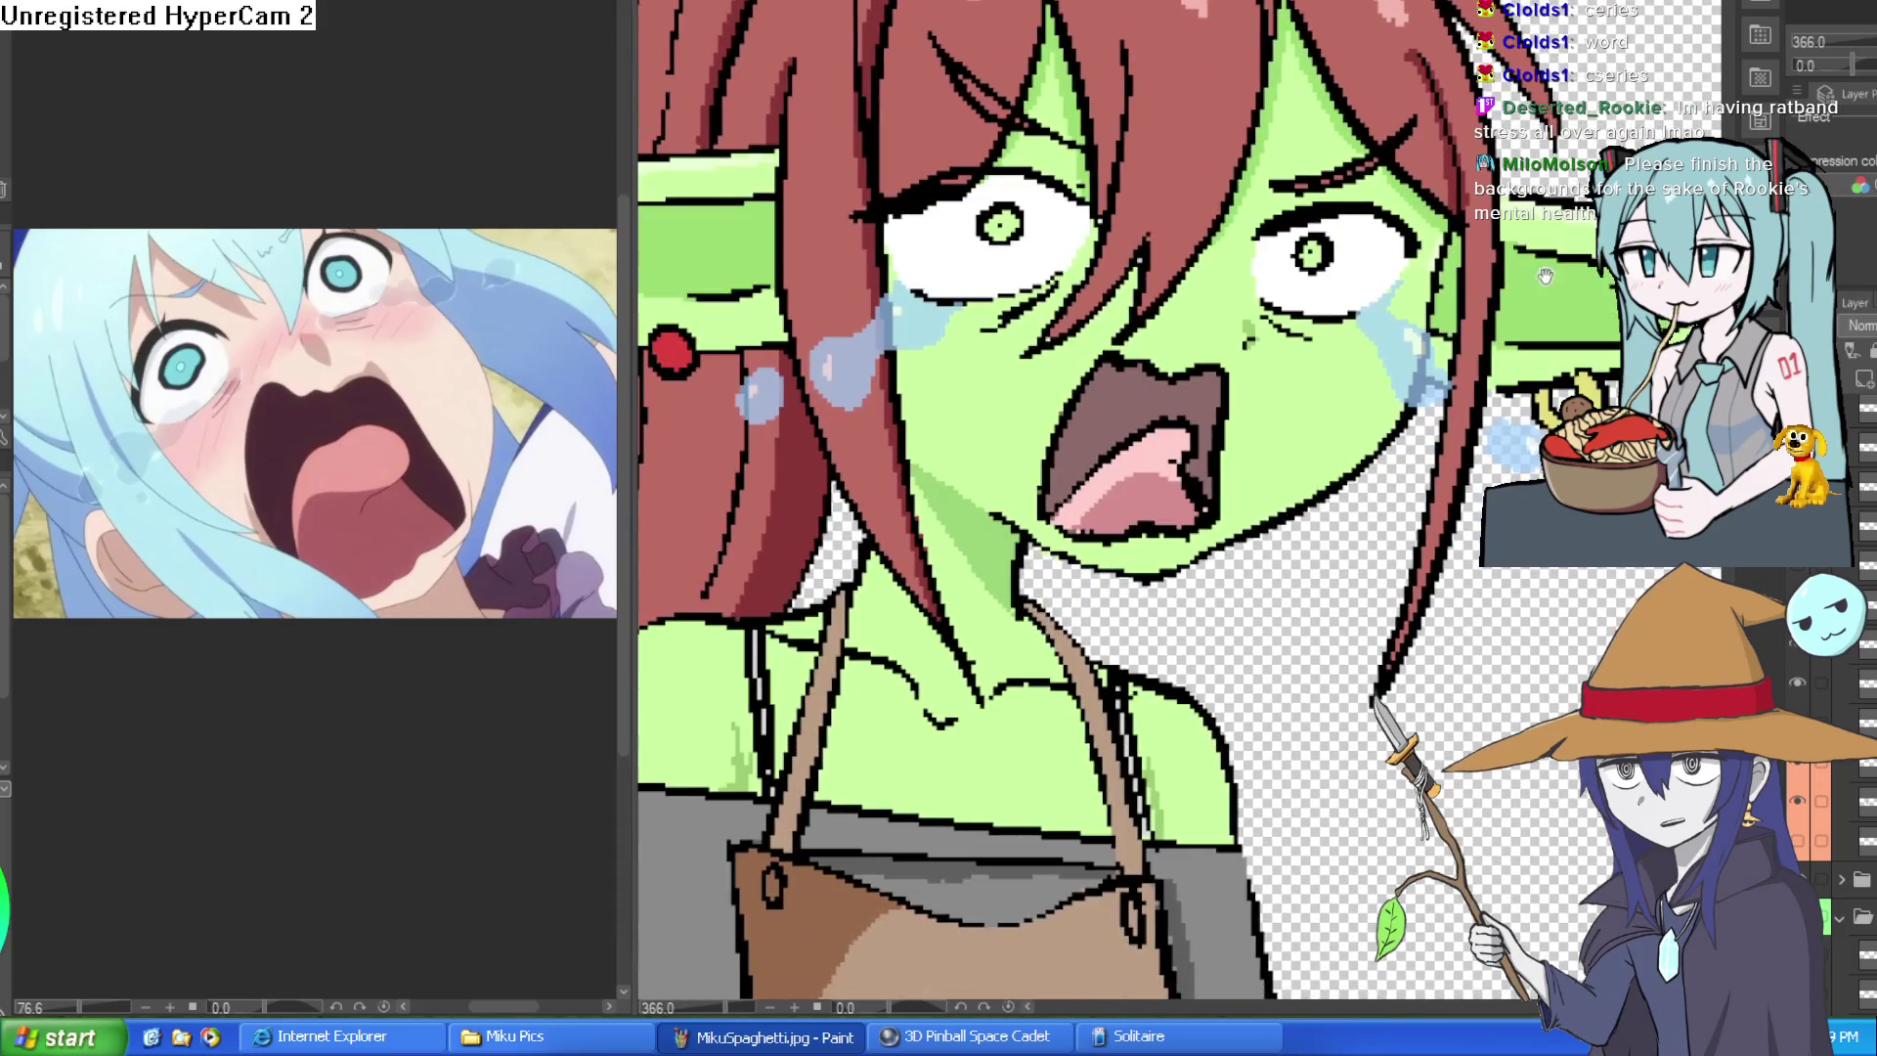
pyautogui.scroll(-1, 1525, 310)
pyautogui.scroll(-2, 1526, 311)
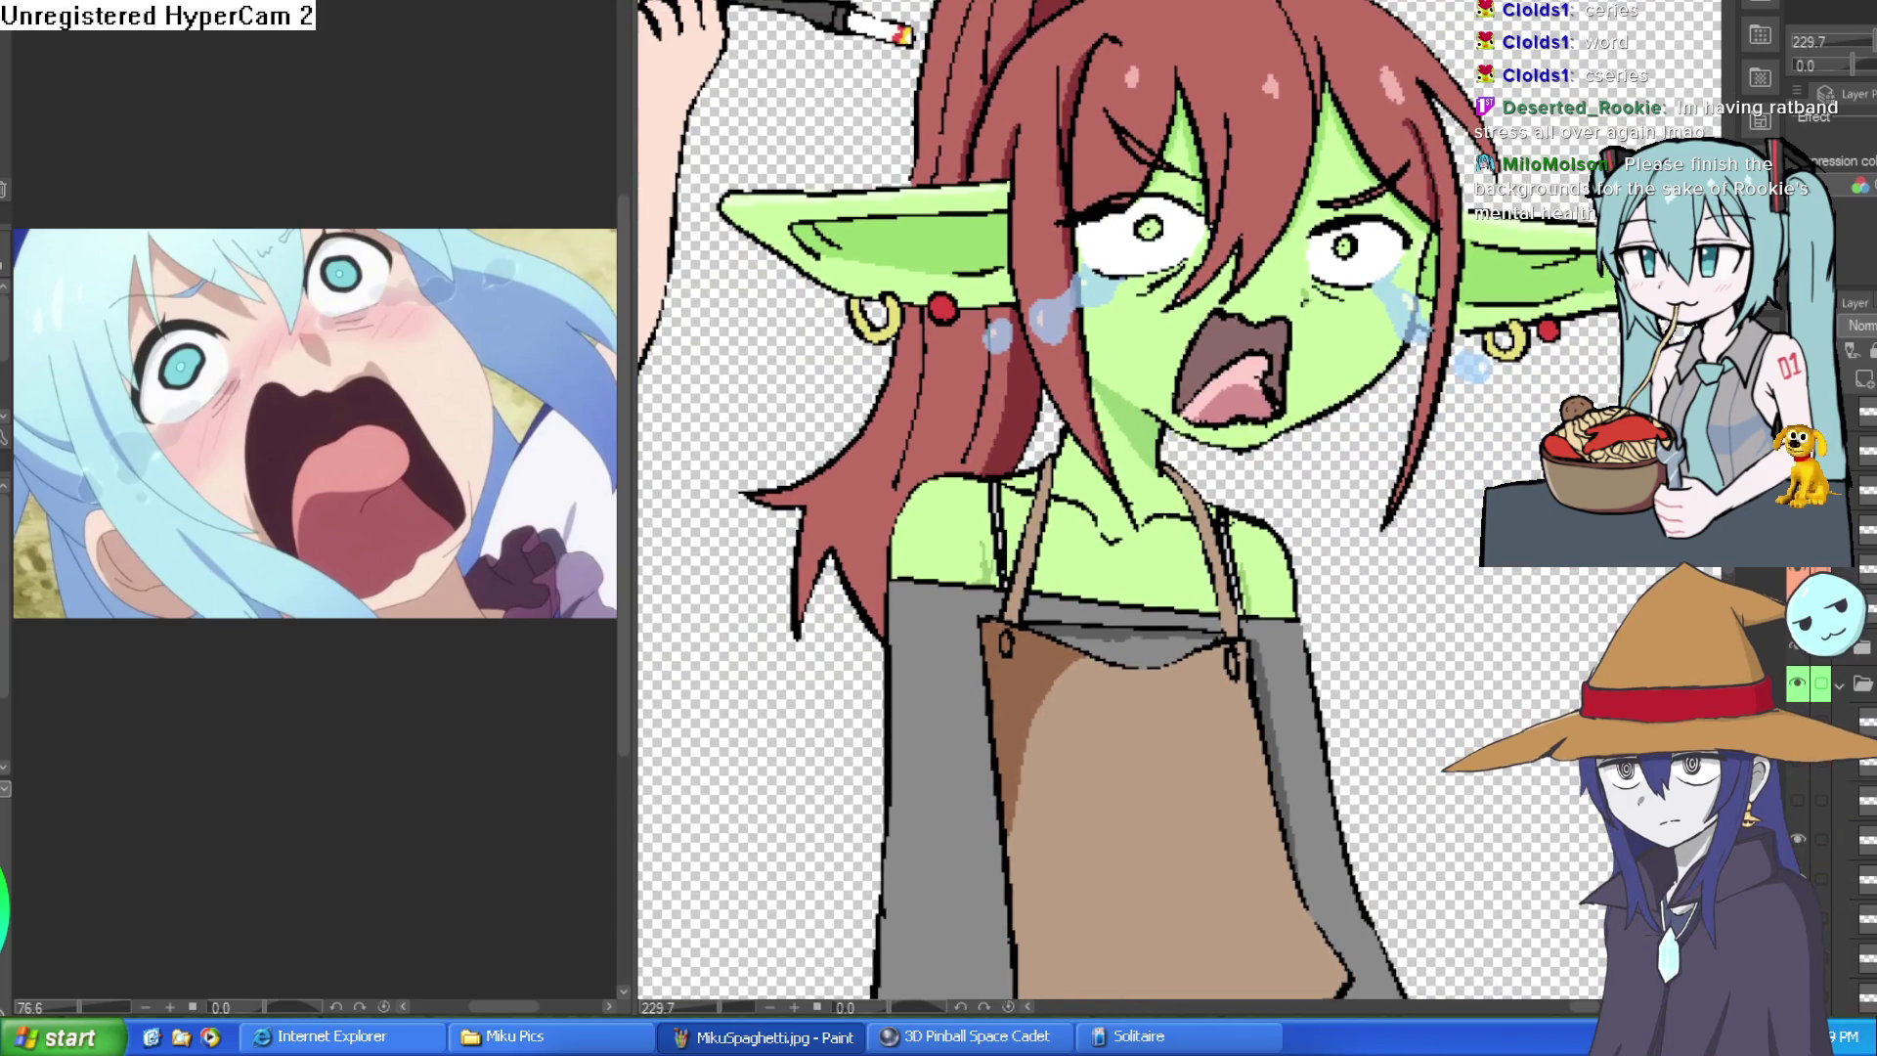
pyautogui.scroll(2, 1863, 661)
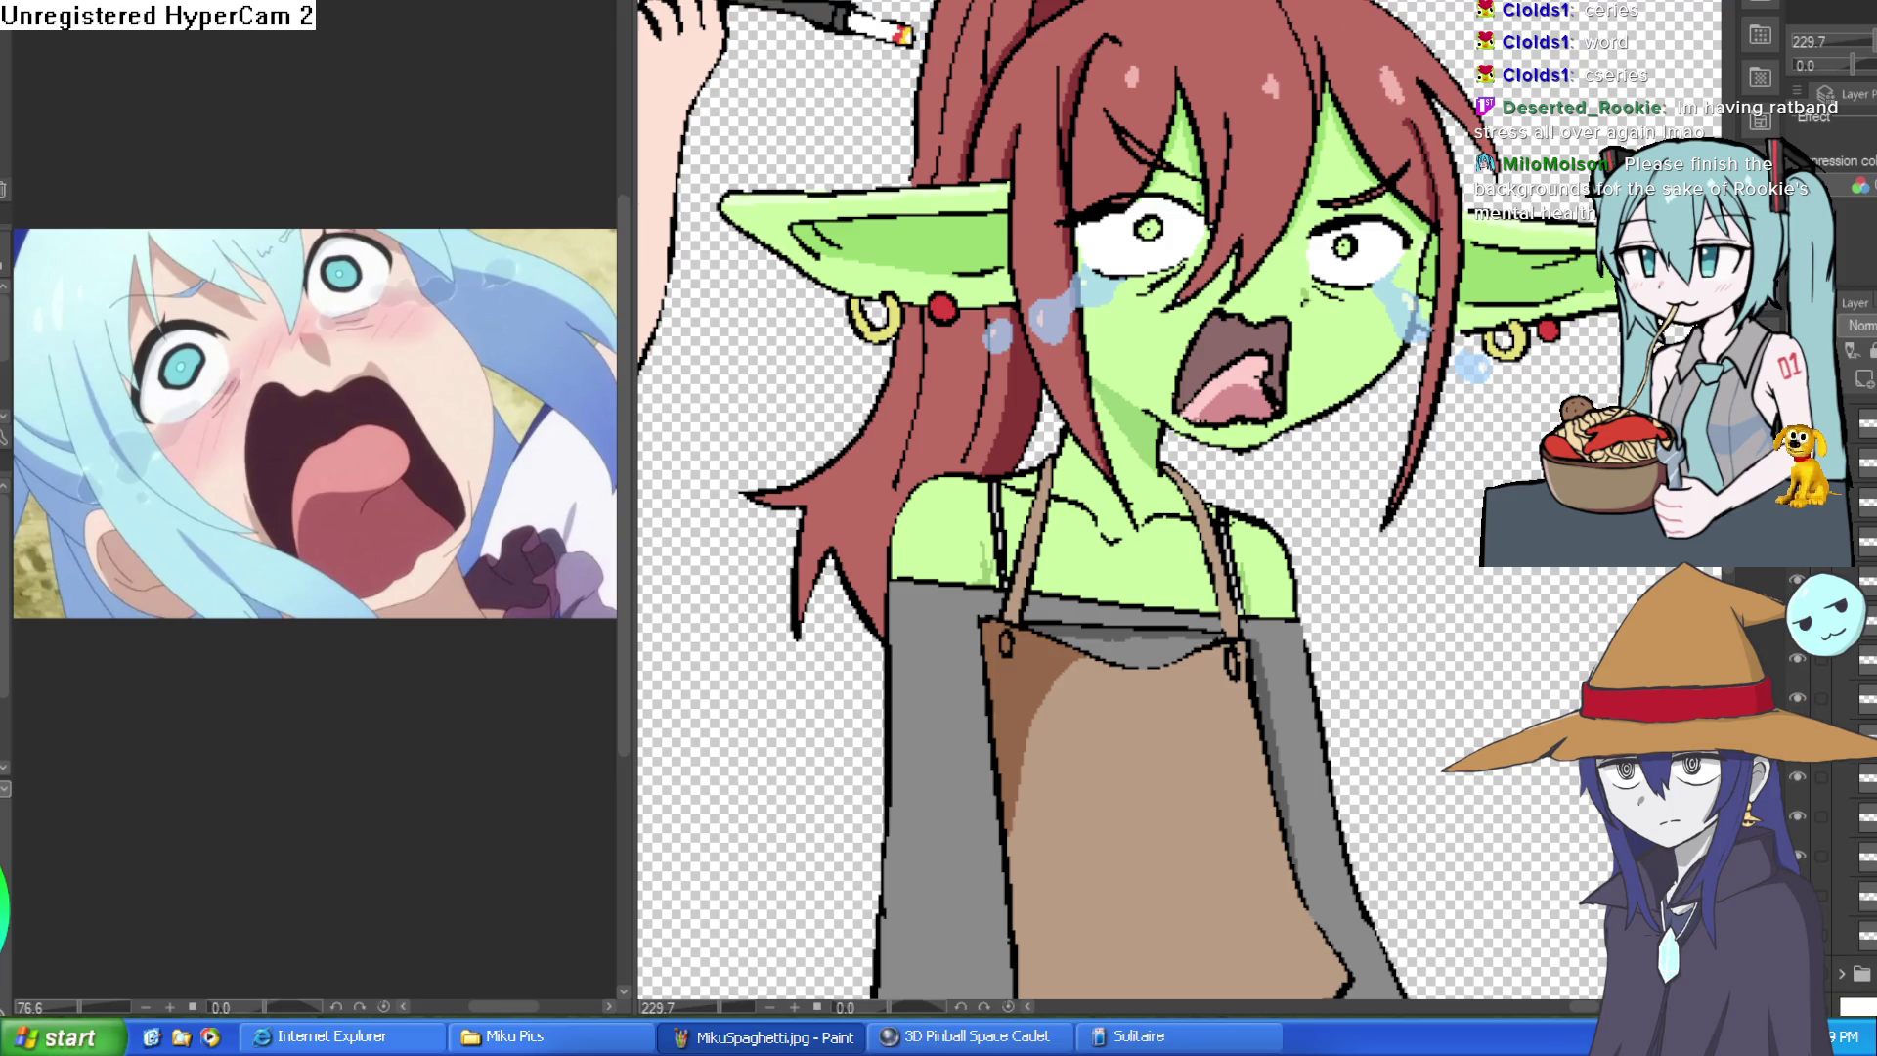
pyautogui.click(1799, 579)
pyautogui.click(1799, 578)
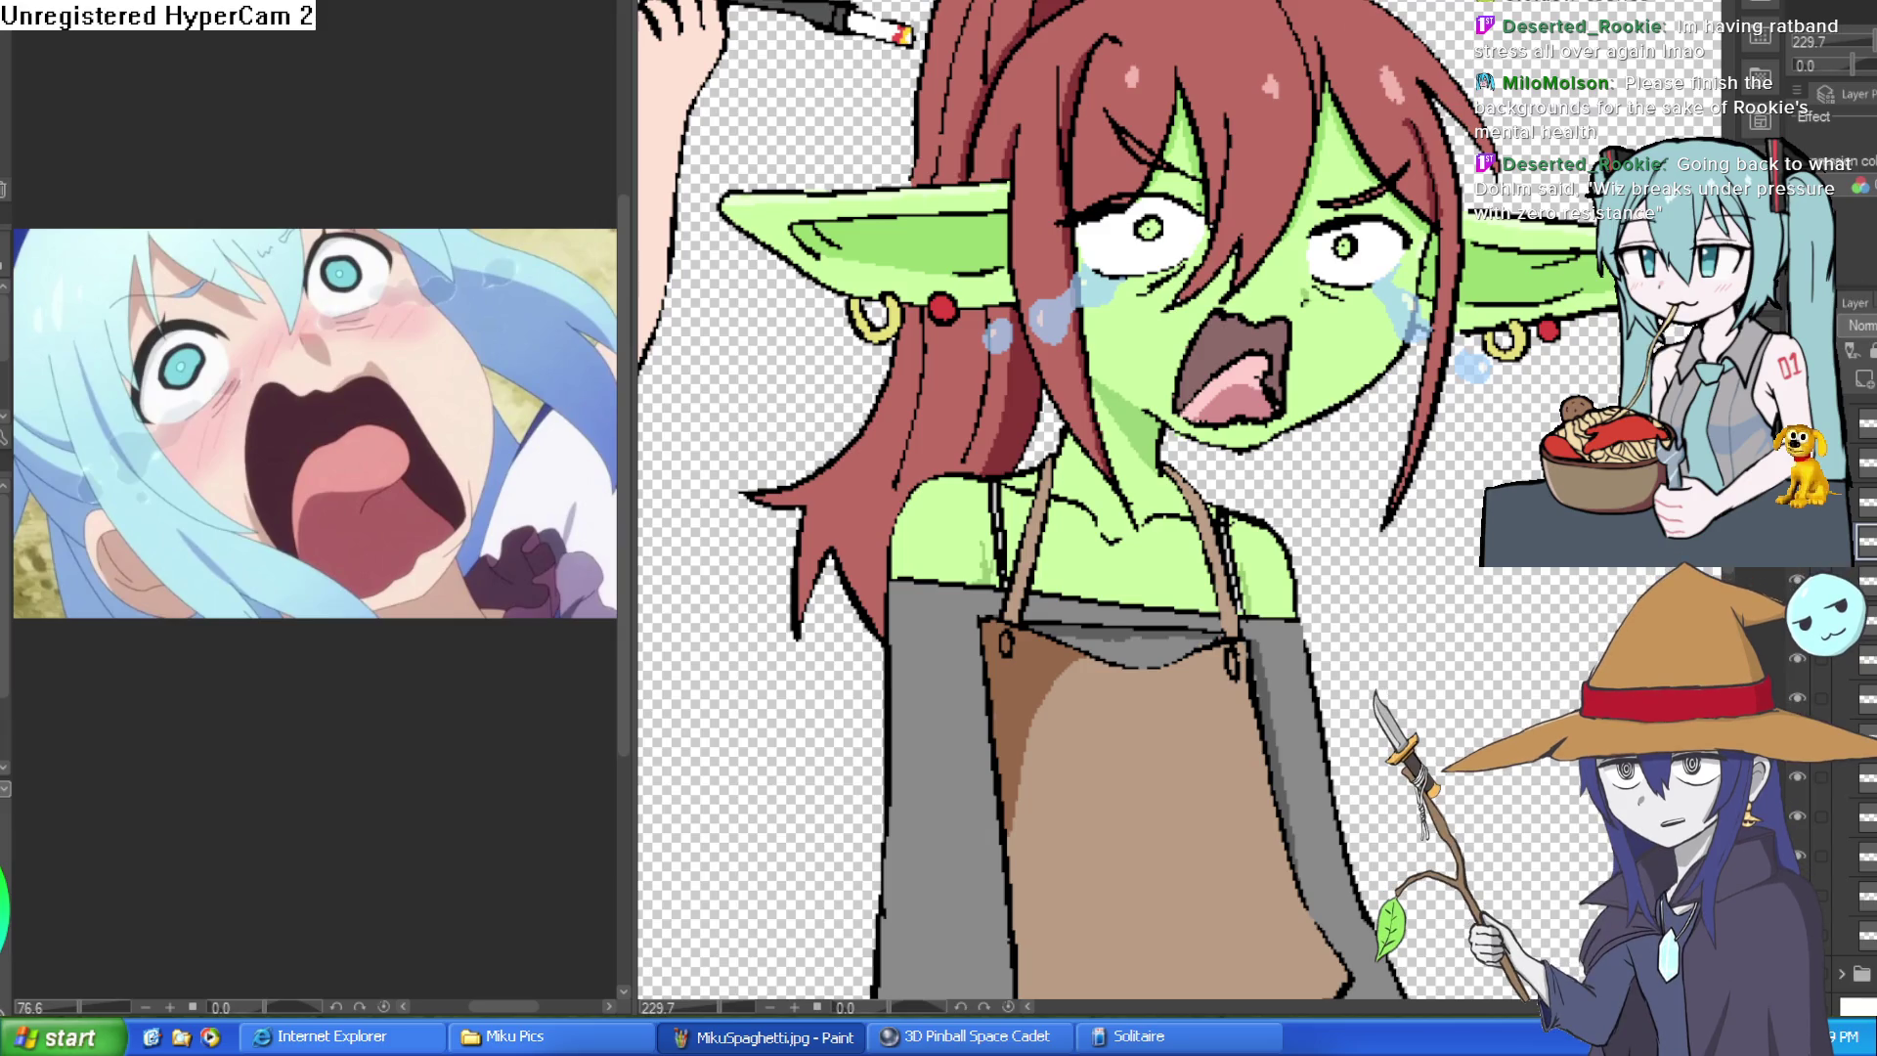
pyautogui.scroll(-5, 825, 164)
pyautogui.scroll(-3, 1148, 409)
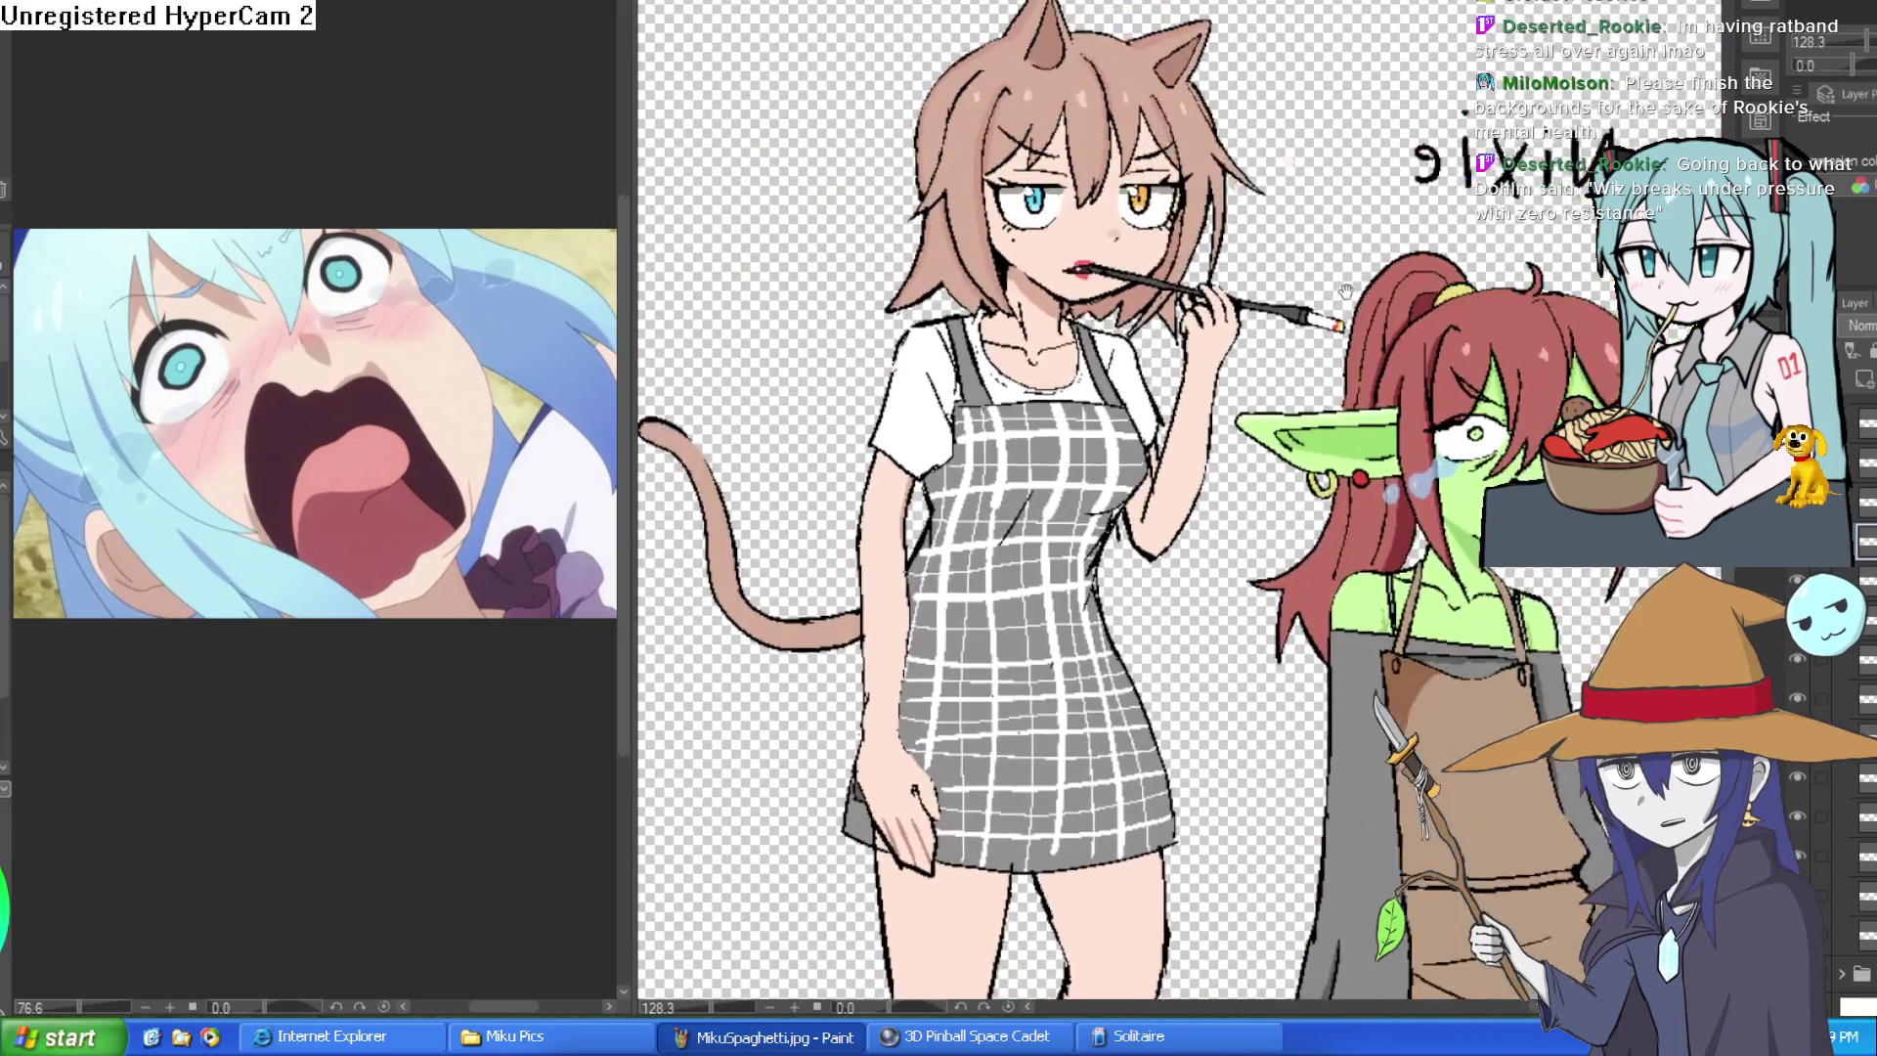
pyautogui.moveTo(1320, 88); pyautogui.dragTo(1281, 290)
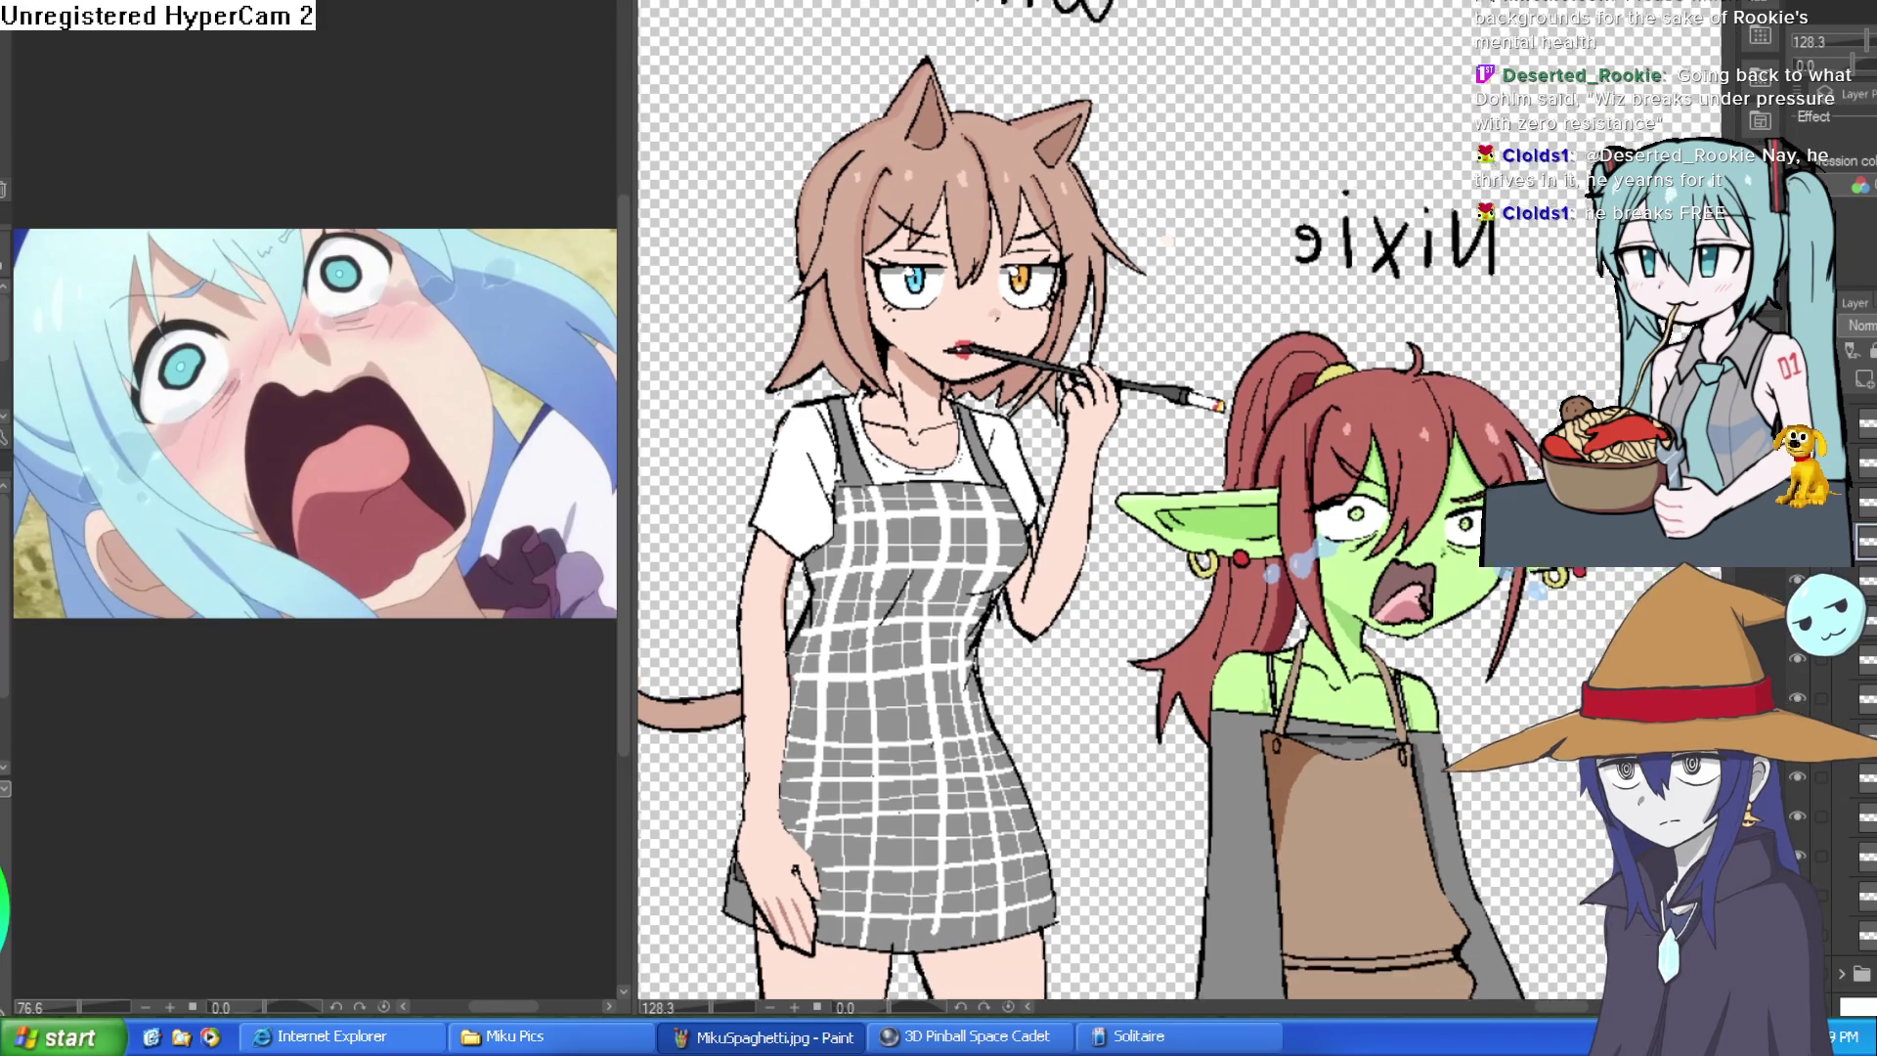
pyautogui.scroll(-2, 1179, 501)
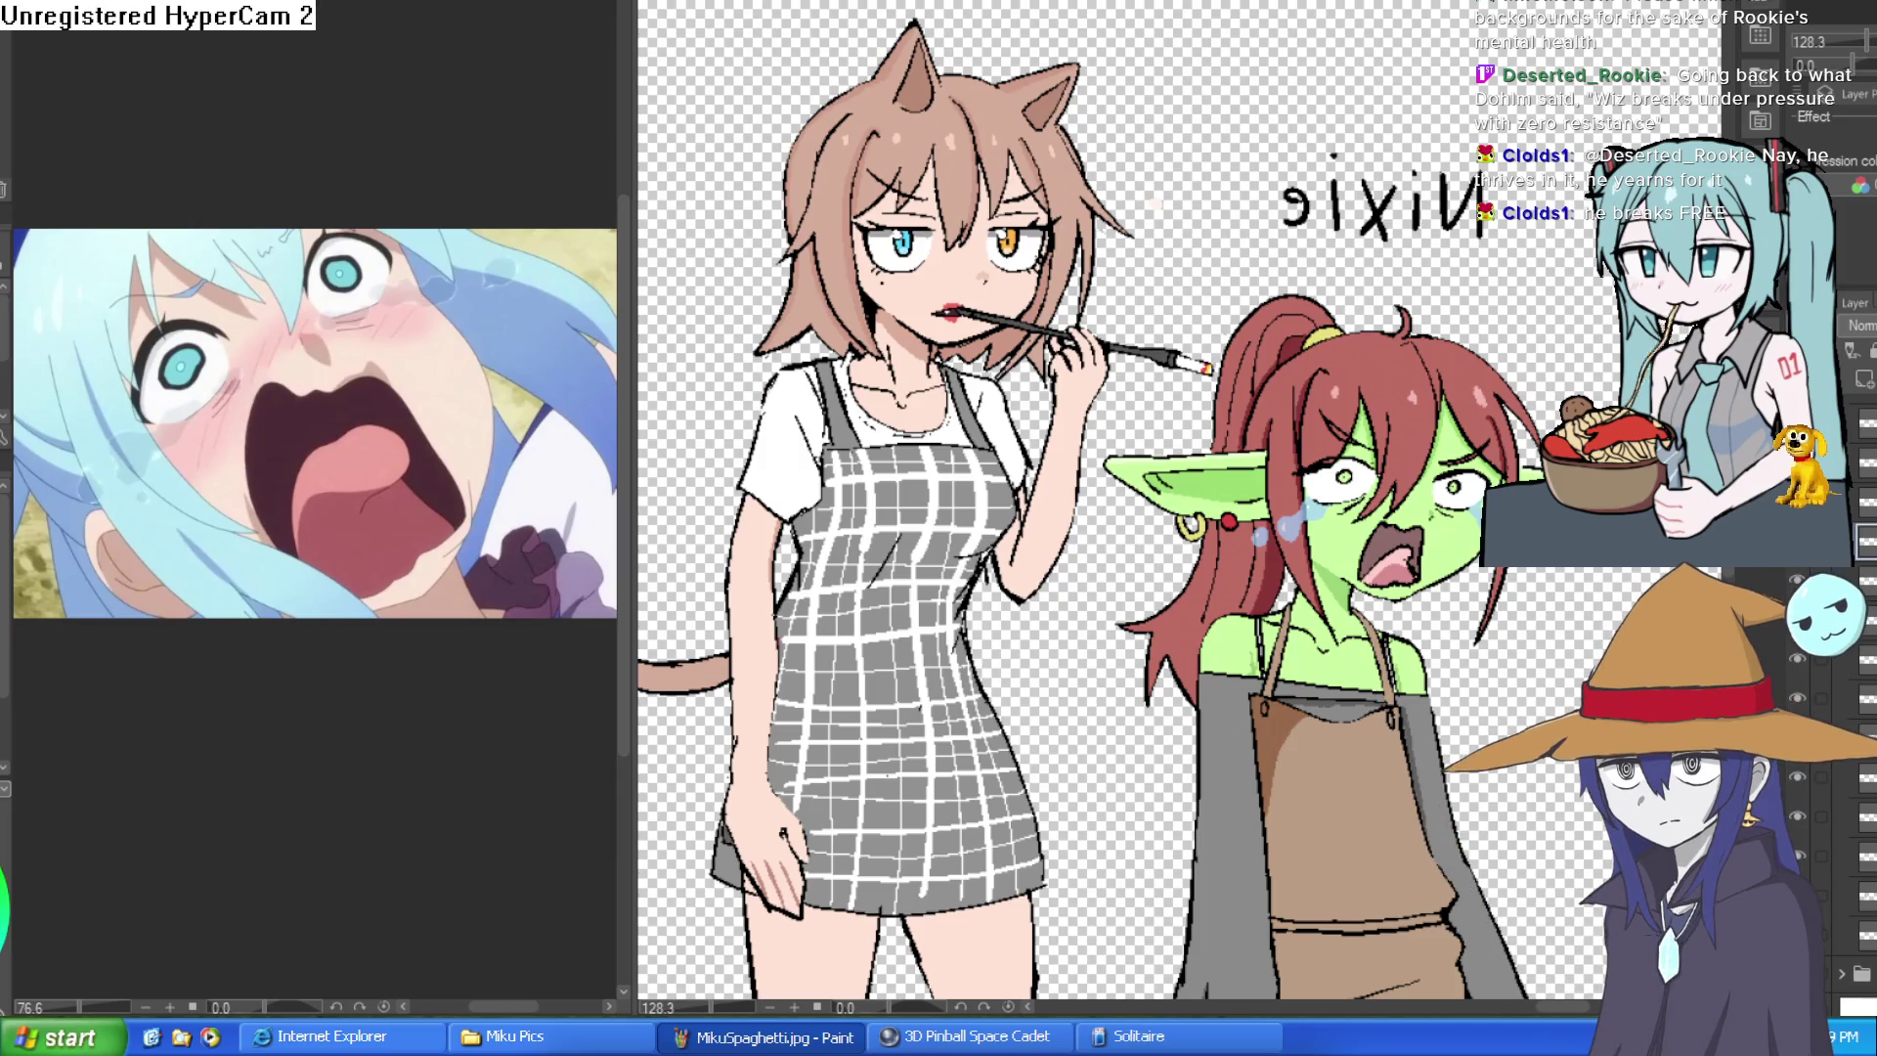
pyautogui.scroll(2, 1543, 343)
pyautogui.scroll(2, 1545, 344)
pyautogui.scroll(2, 1545, 343)
pyautogui.scroll(-5, 1545, 343)
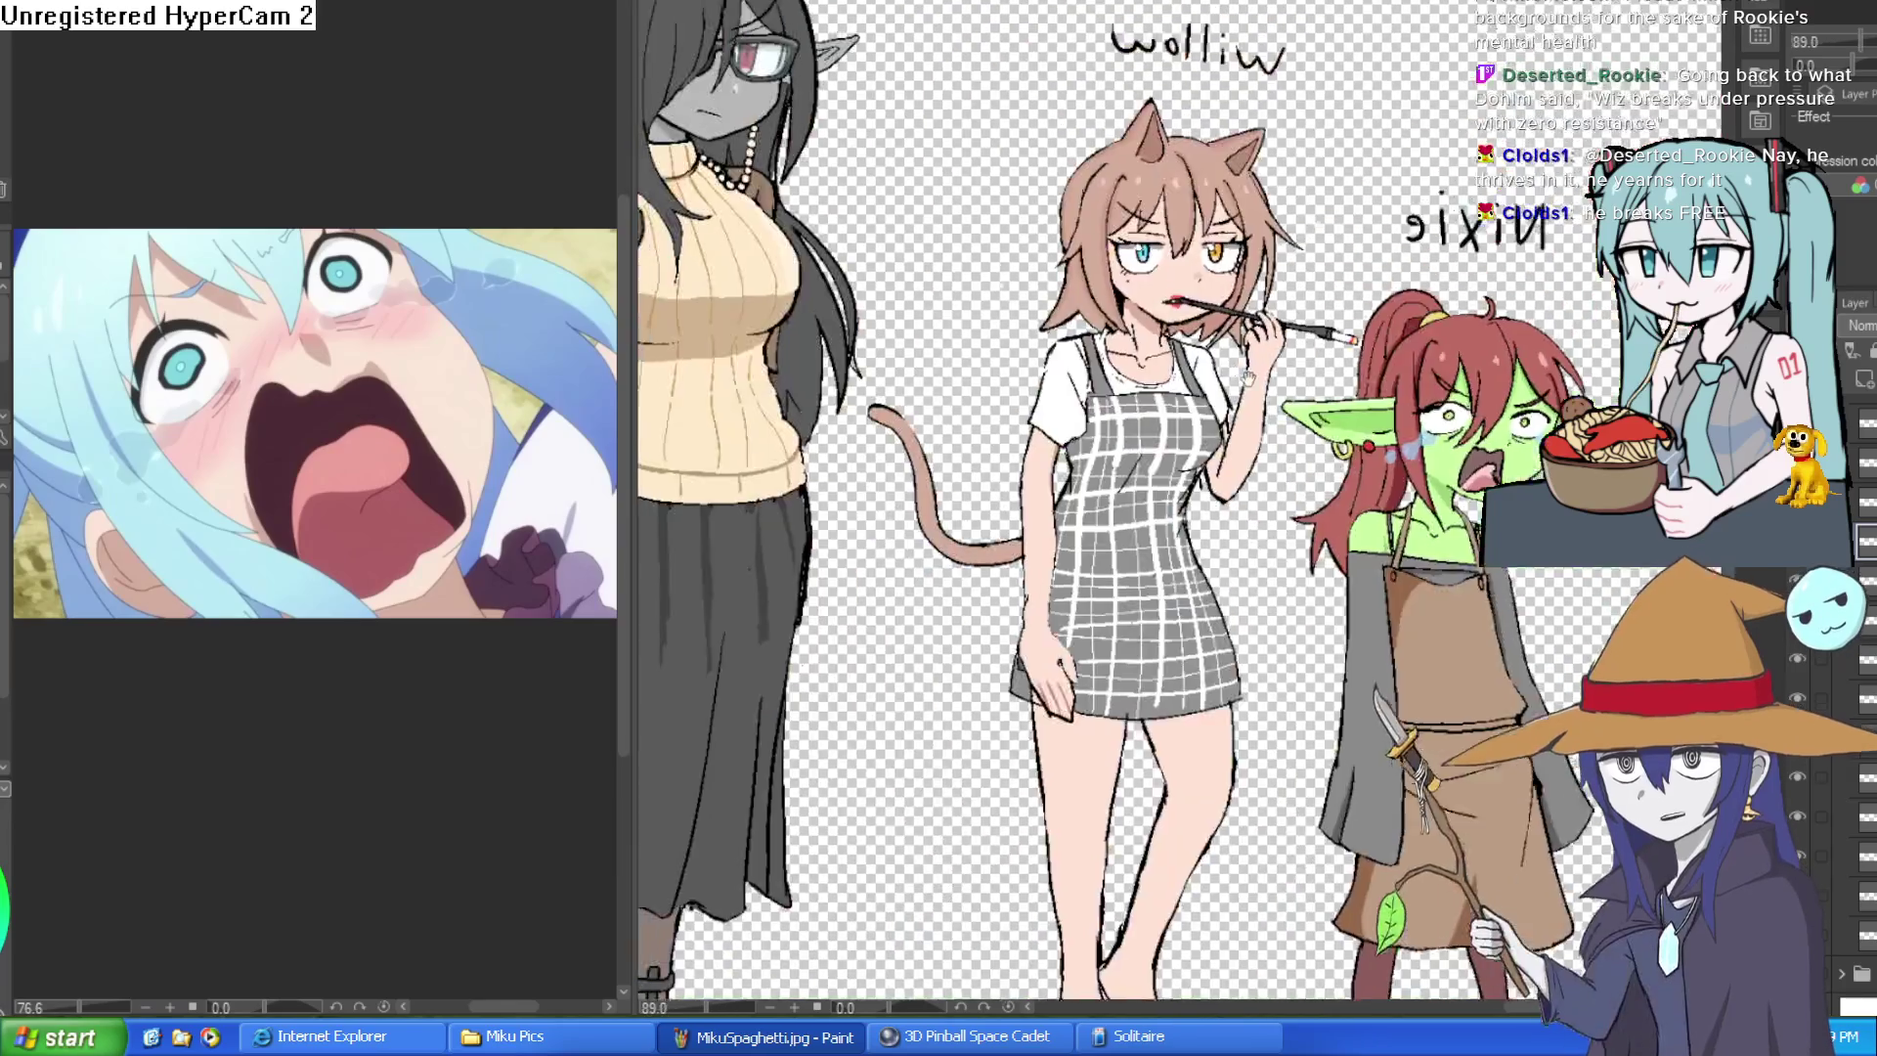
pyautogui.scroll(4, 1085, 370)
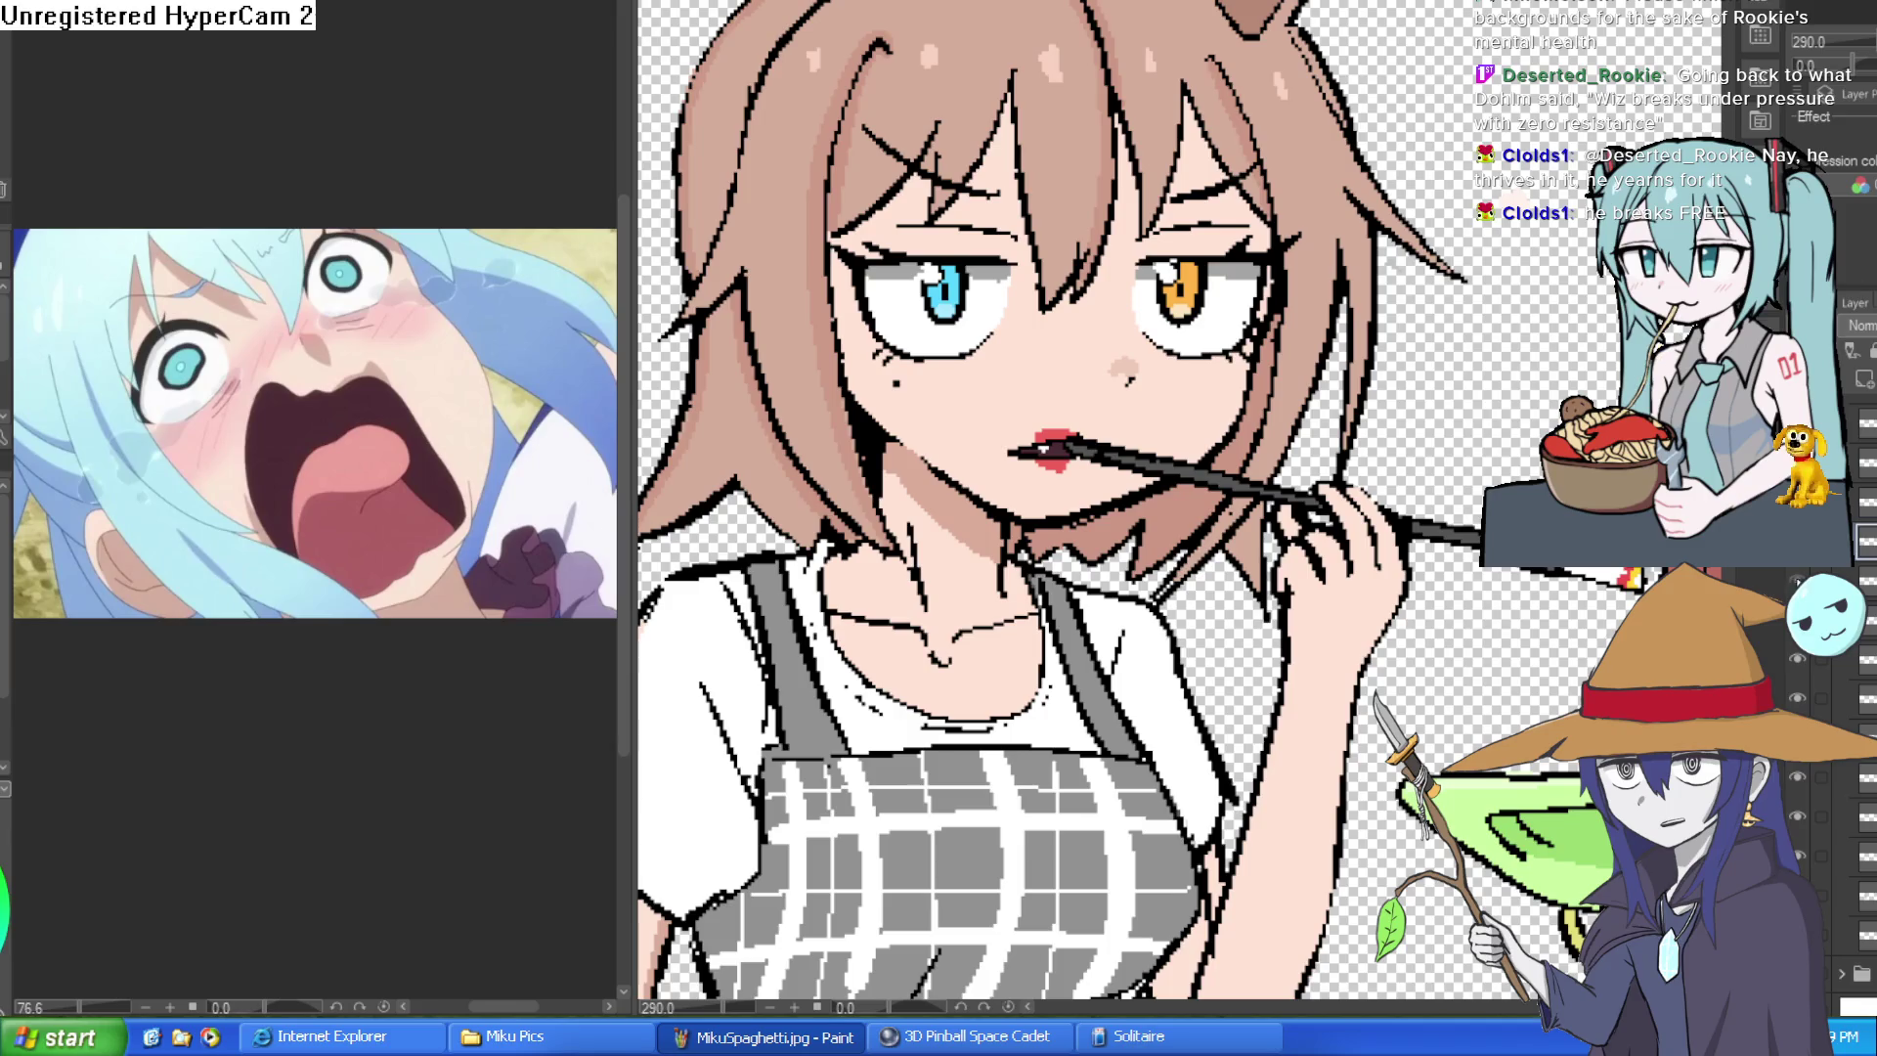
# - In the cat girl's layer folder, hide the brush-holding hand and show the cigarette mouth
pyautogui.click(1841, 707)
pyautogui.scroll(-3, 1841, 707)
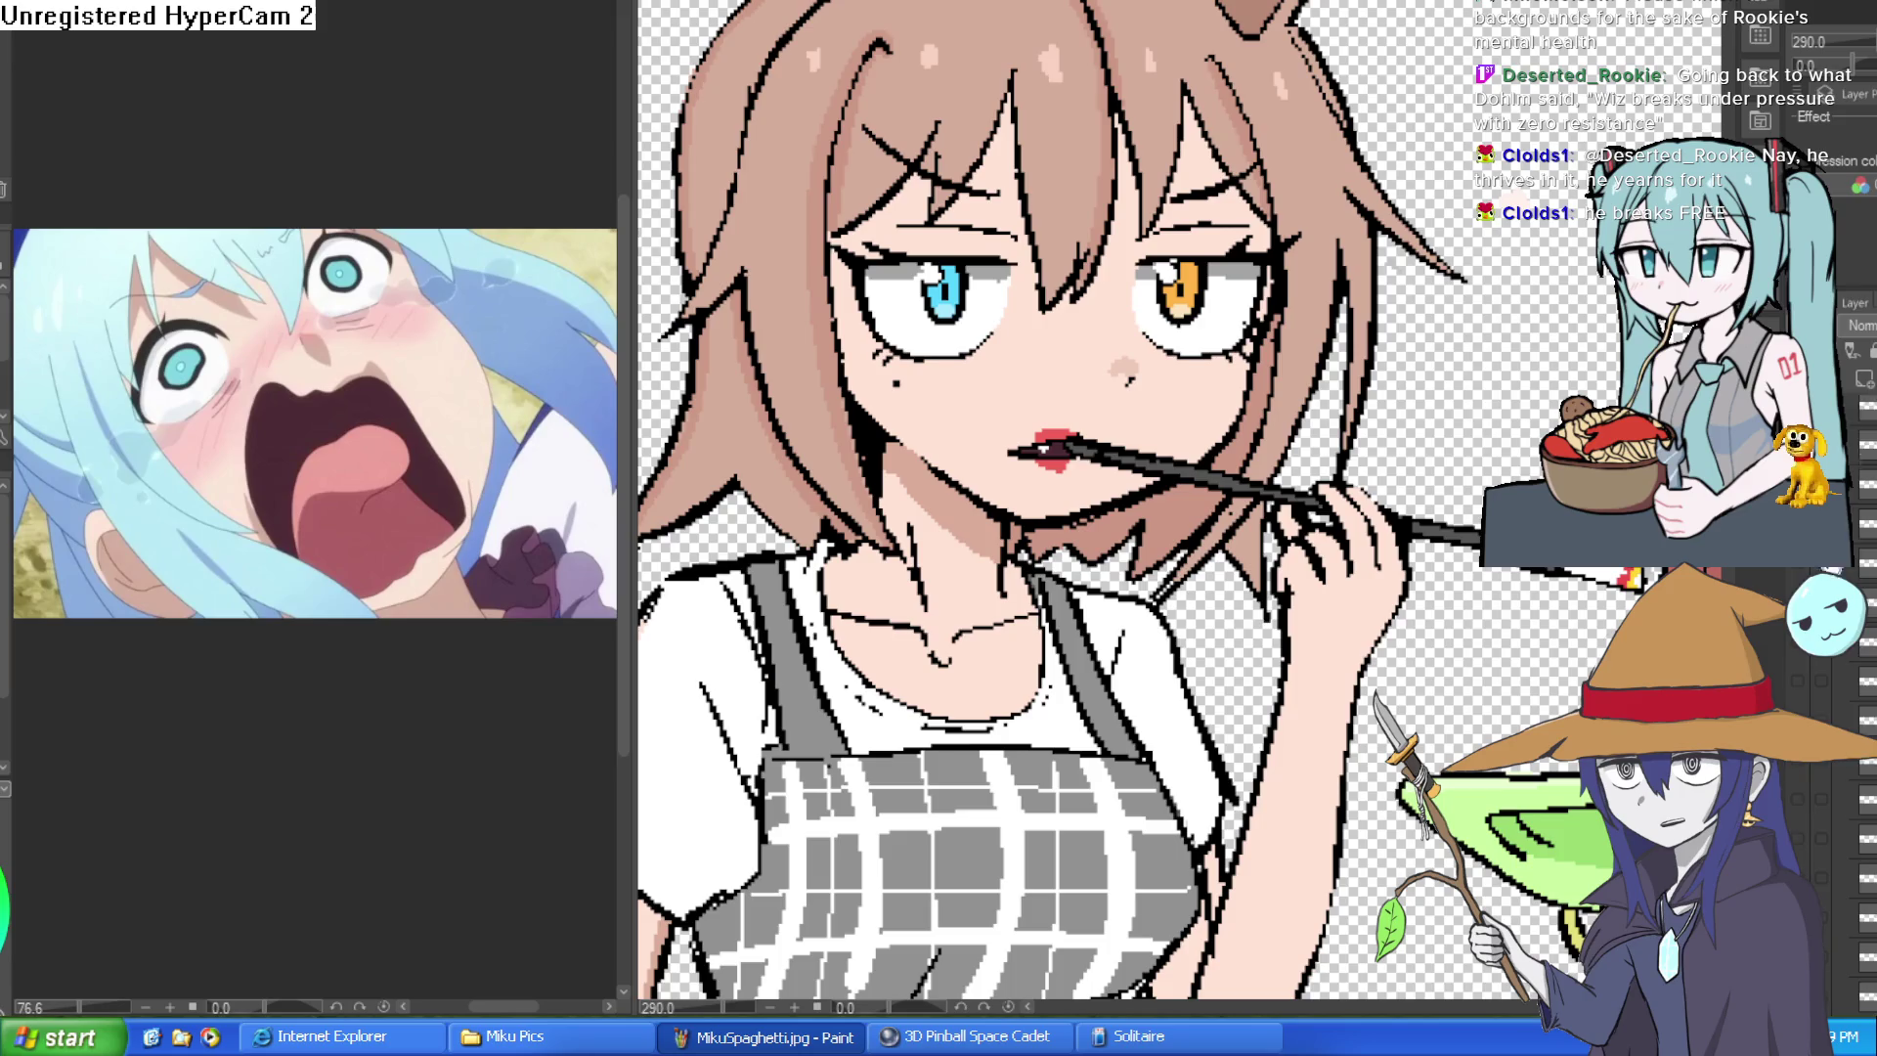
pyautogui.click(1841, 707)
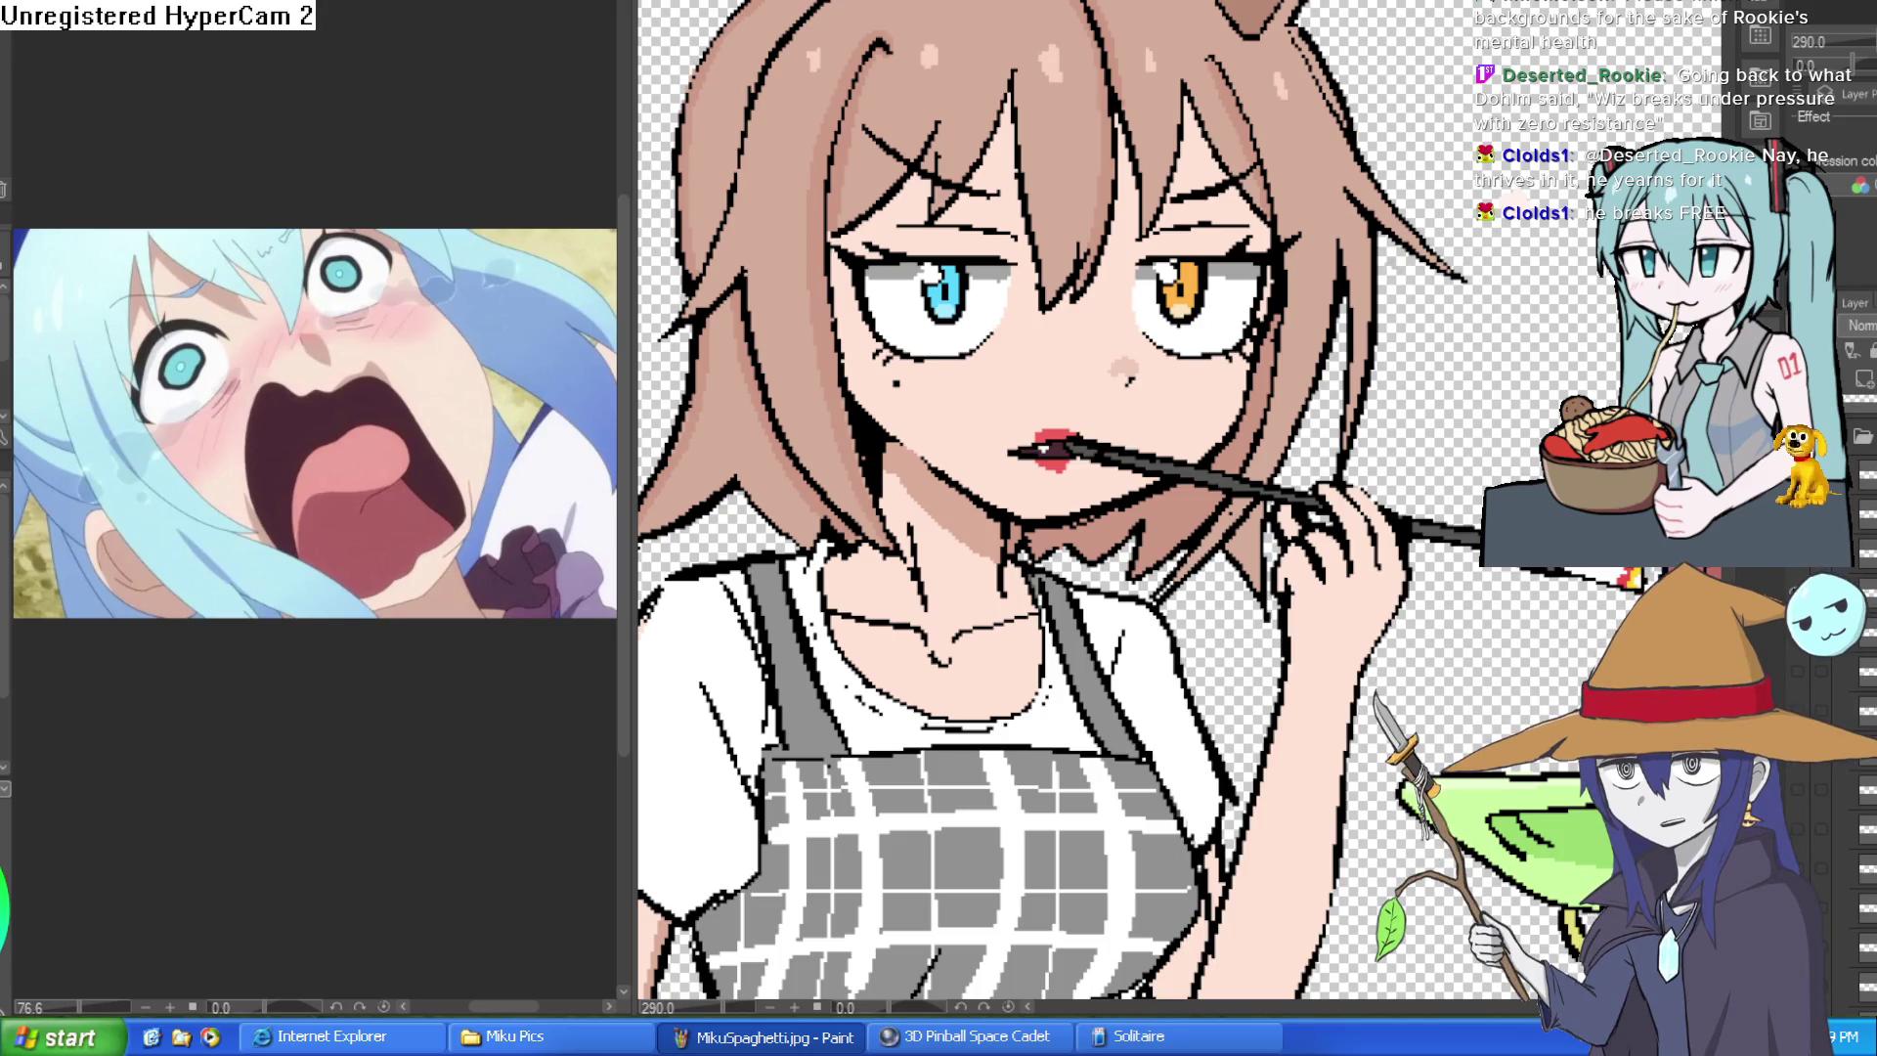
pyautogui.click(1856, 697)
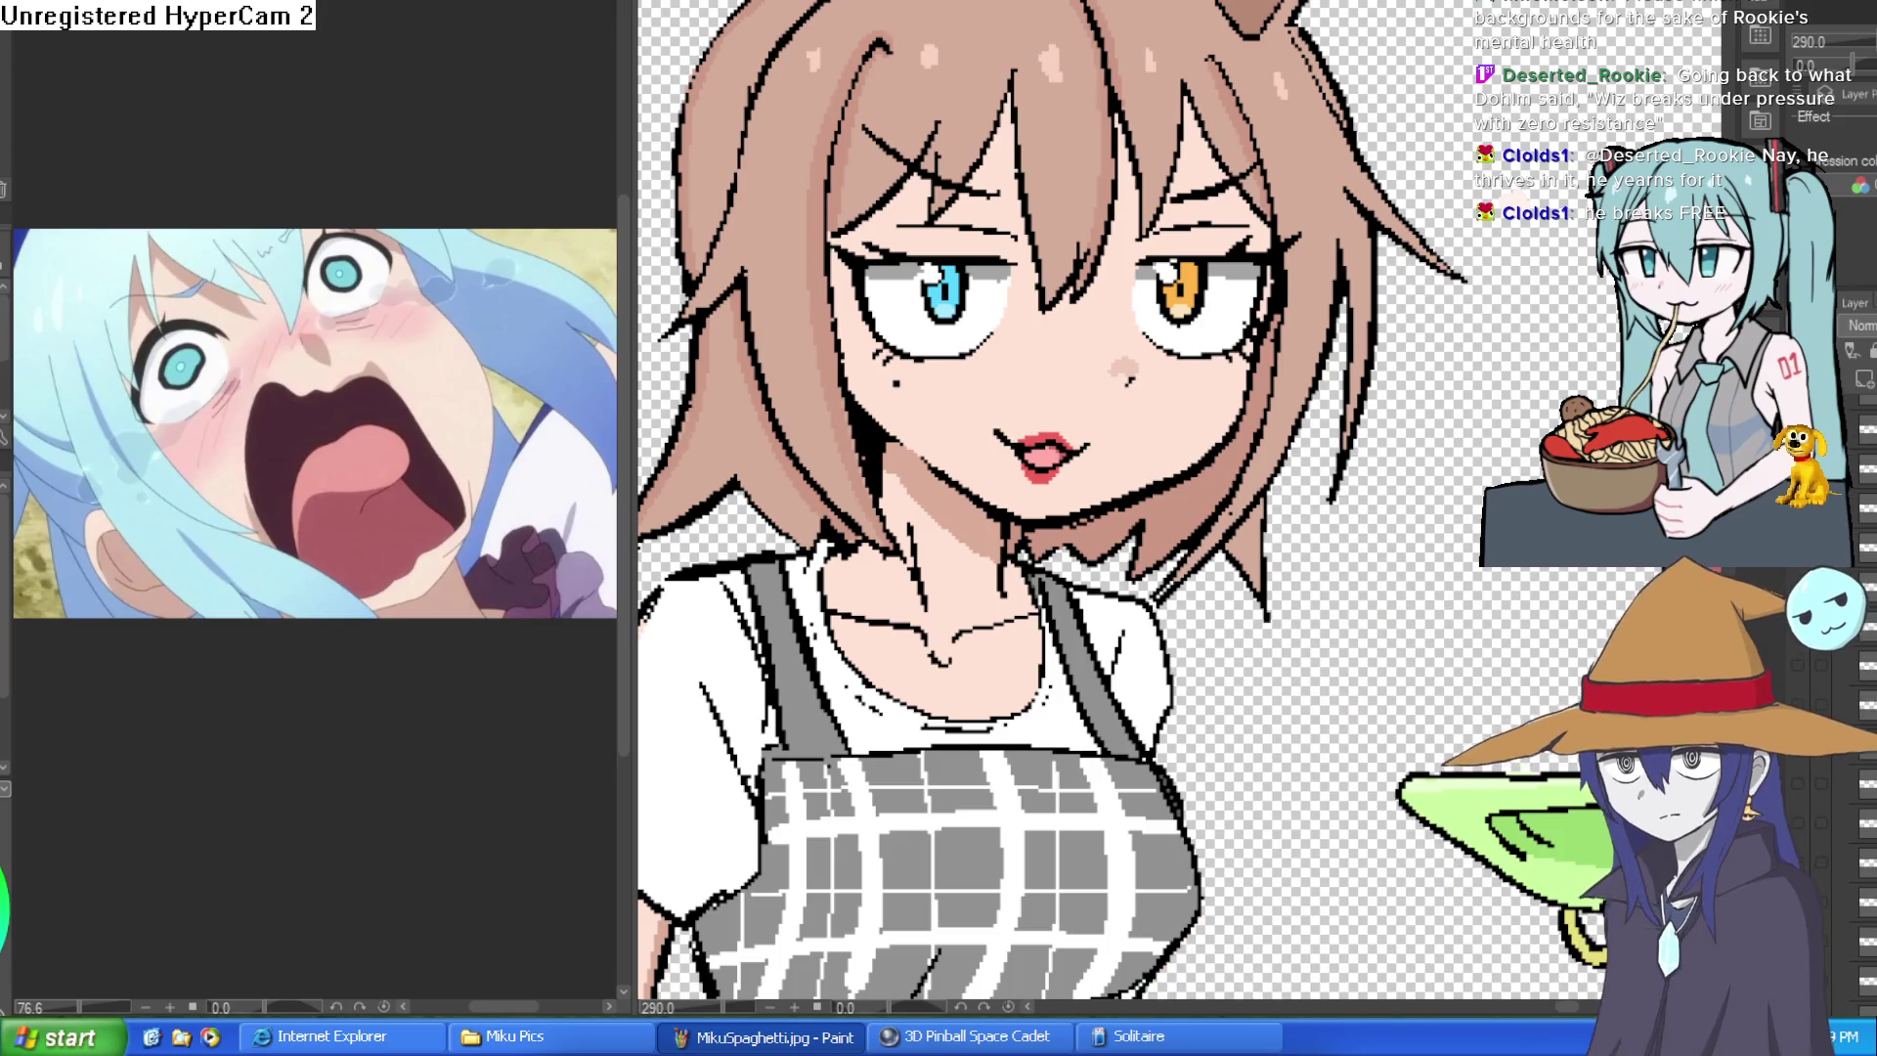
pyautogui.click(1847, 702)
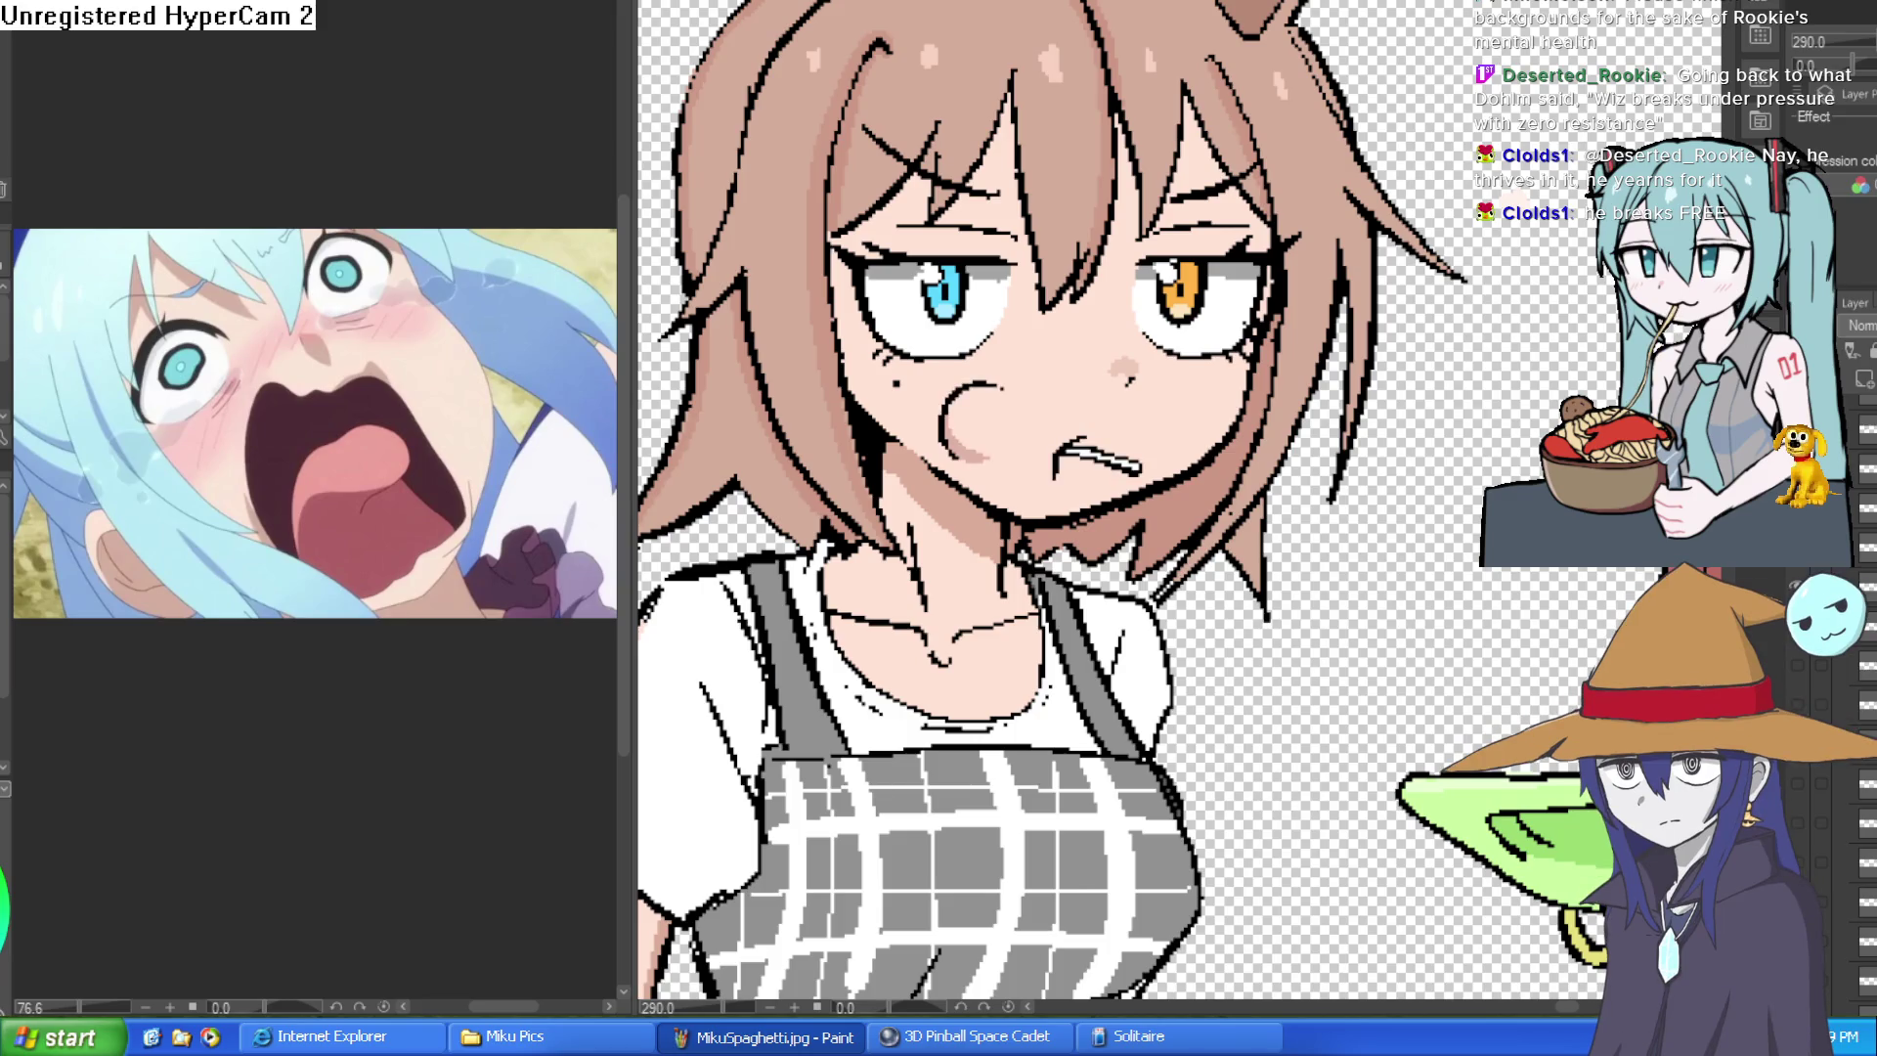
pyautogui.click(1800, 652)
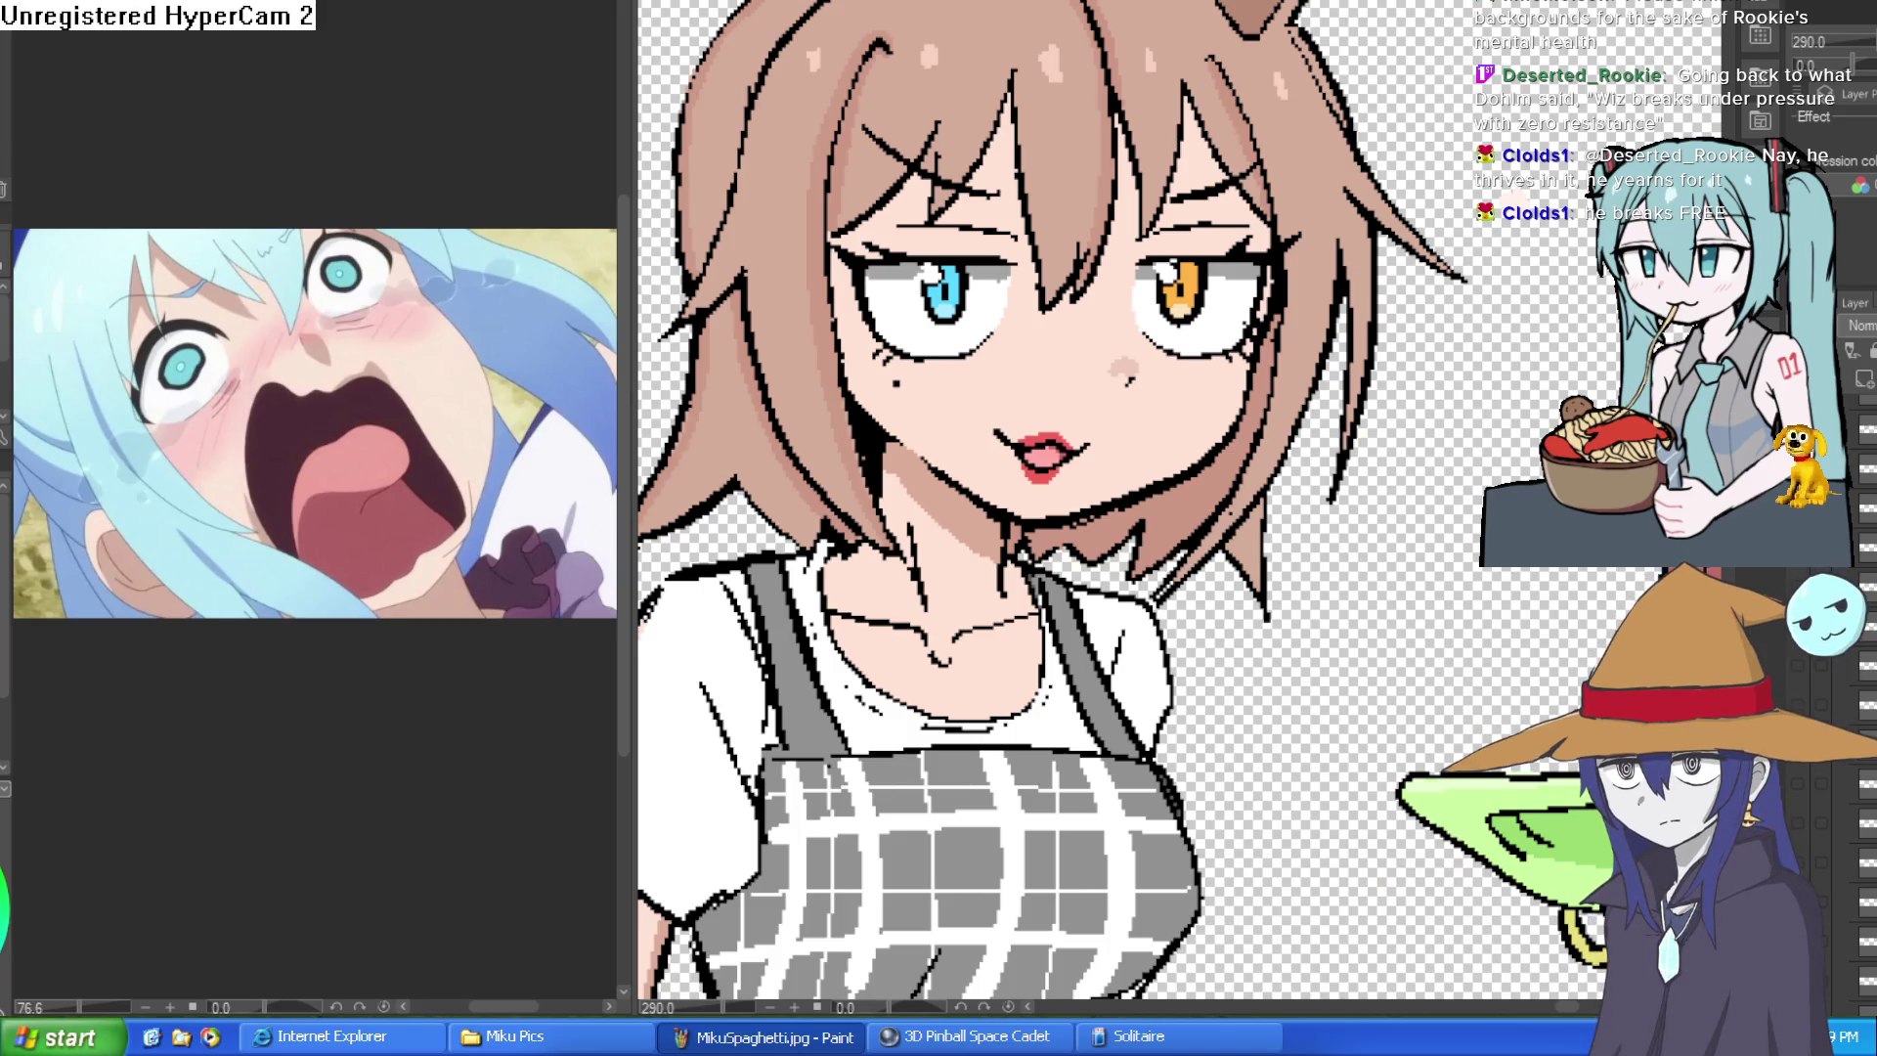
pyautogui.click(1803, 663)
pyautogui.click(1798, 701)
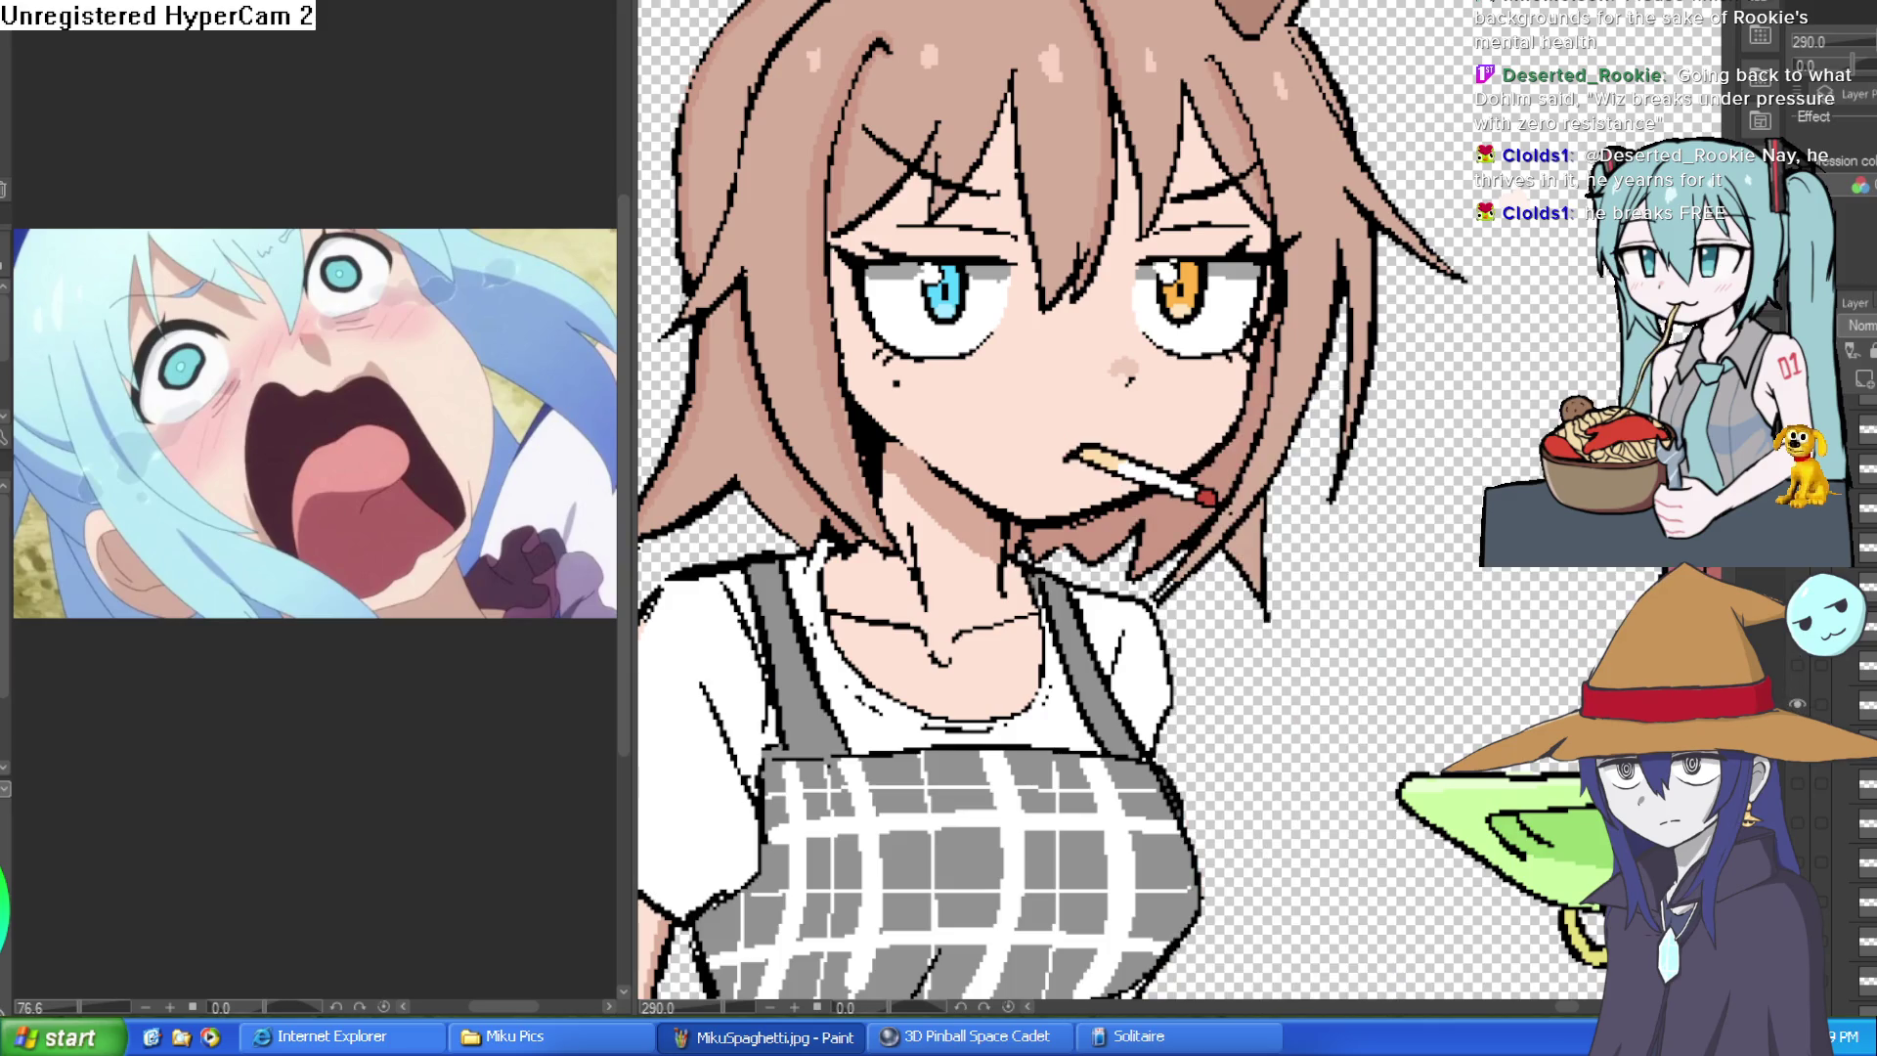
pyautogui.scroll(-3, 921, 309)
pyautogui.scroll(-1, 1320, 498)
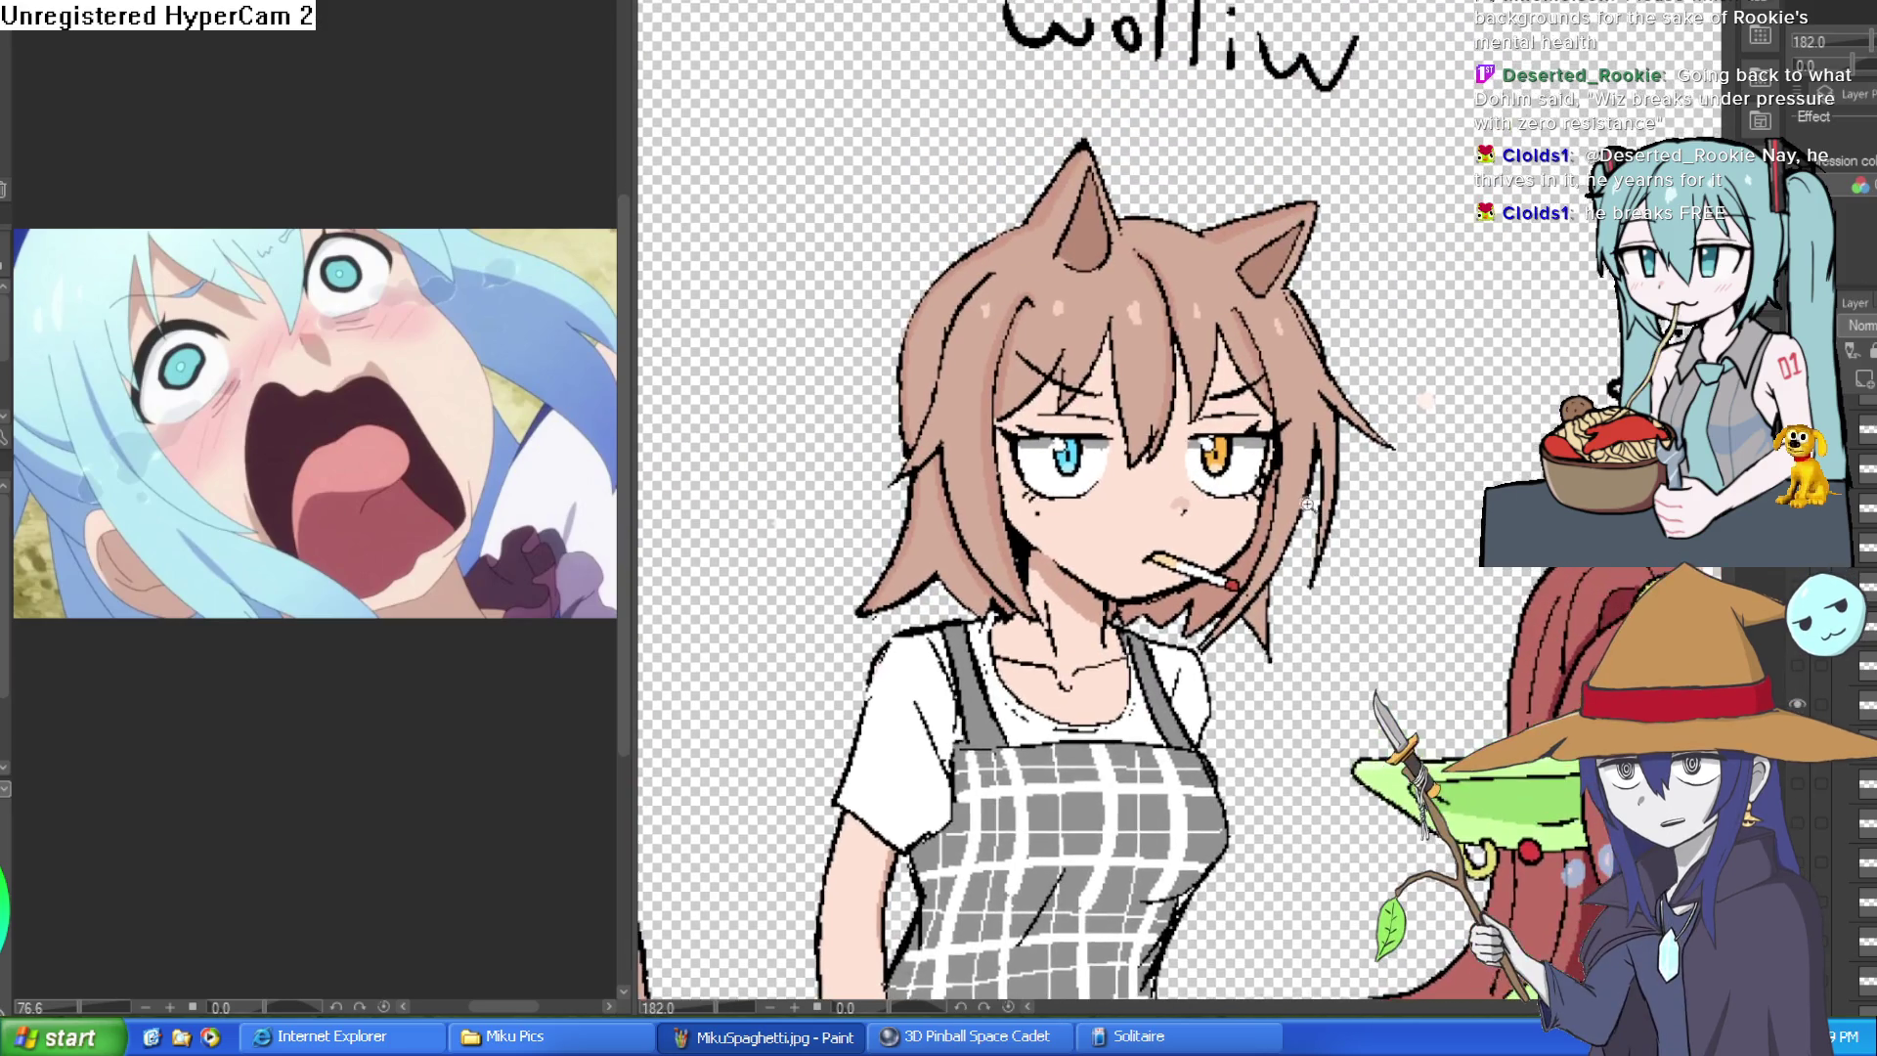
pyautogui.scroll(5, 1356, 484)
pyautogui.scroll(-2, 1356, 484)
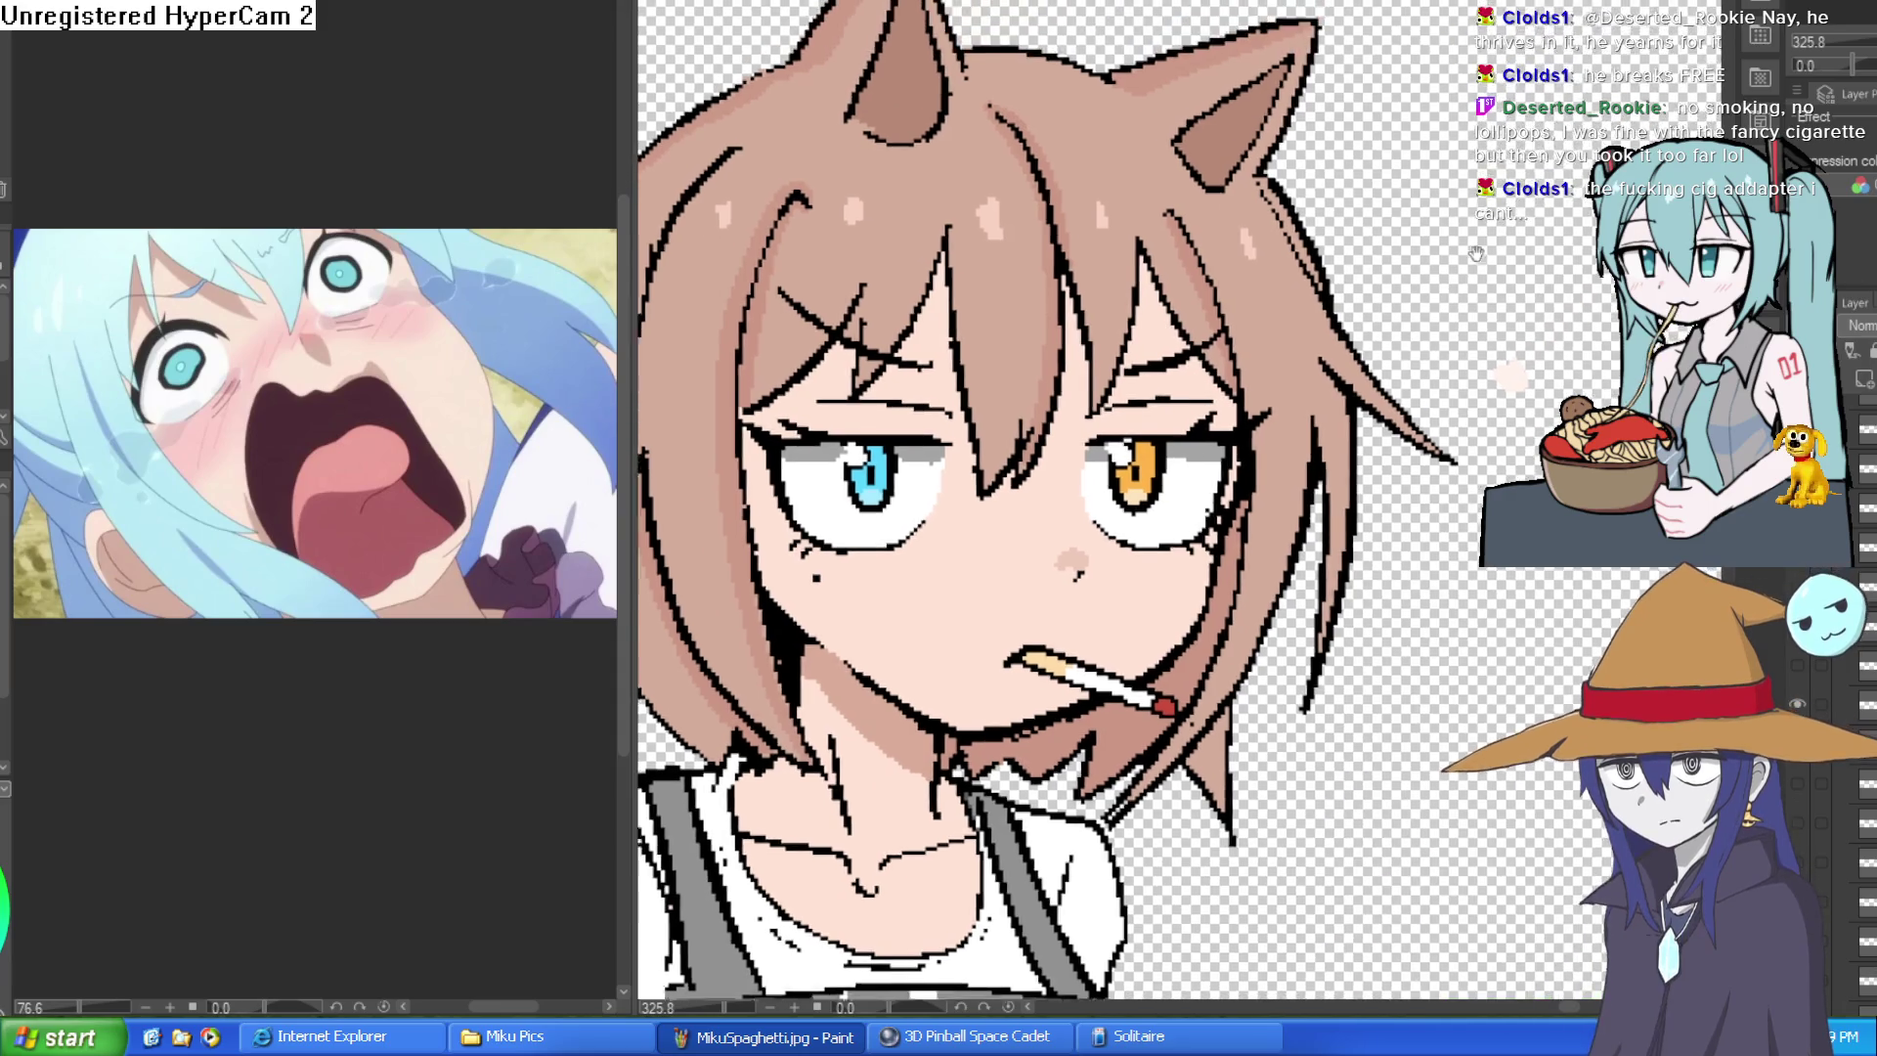
# - Mirror and pan the canvas to inspect Nixie, Willow, Raven and the goblin, then flip back
pyautogui.moveTo(1566, 184); pyautogui.dragTo(1442, 250)
pyautogui.scroll(-5, 1442, 249)
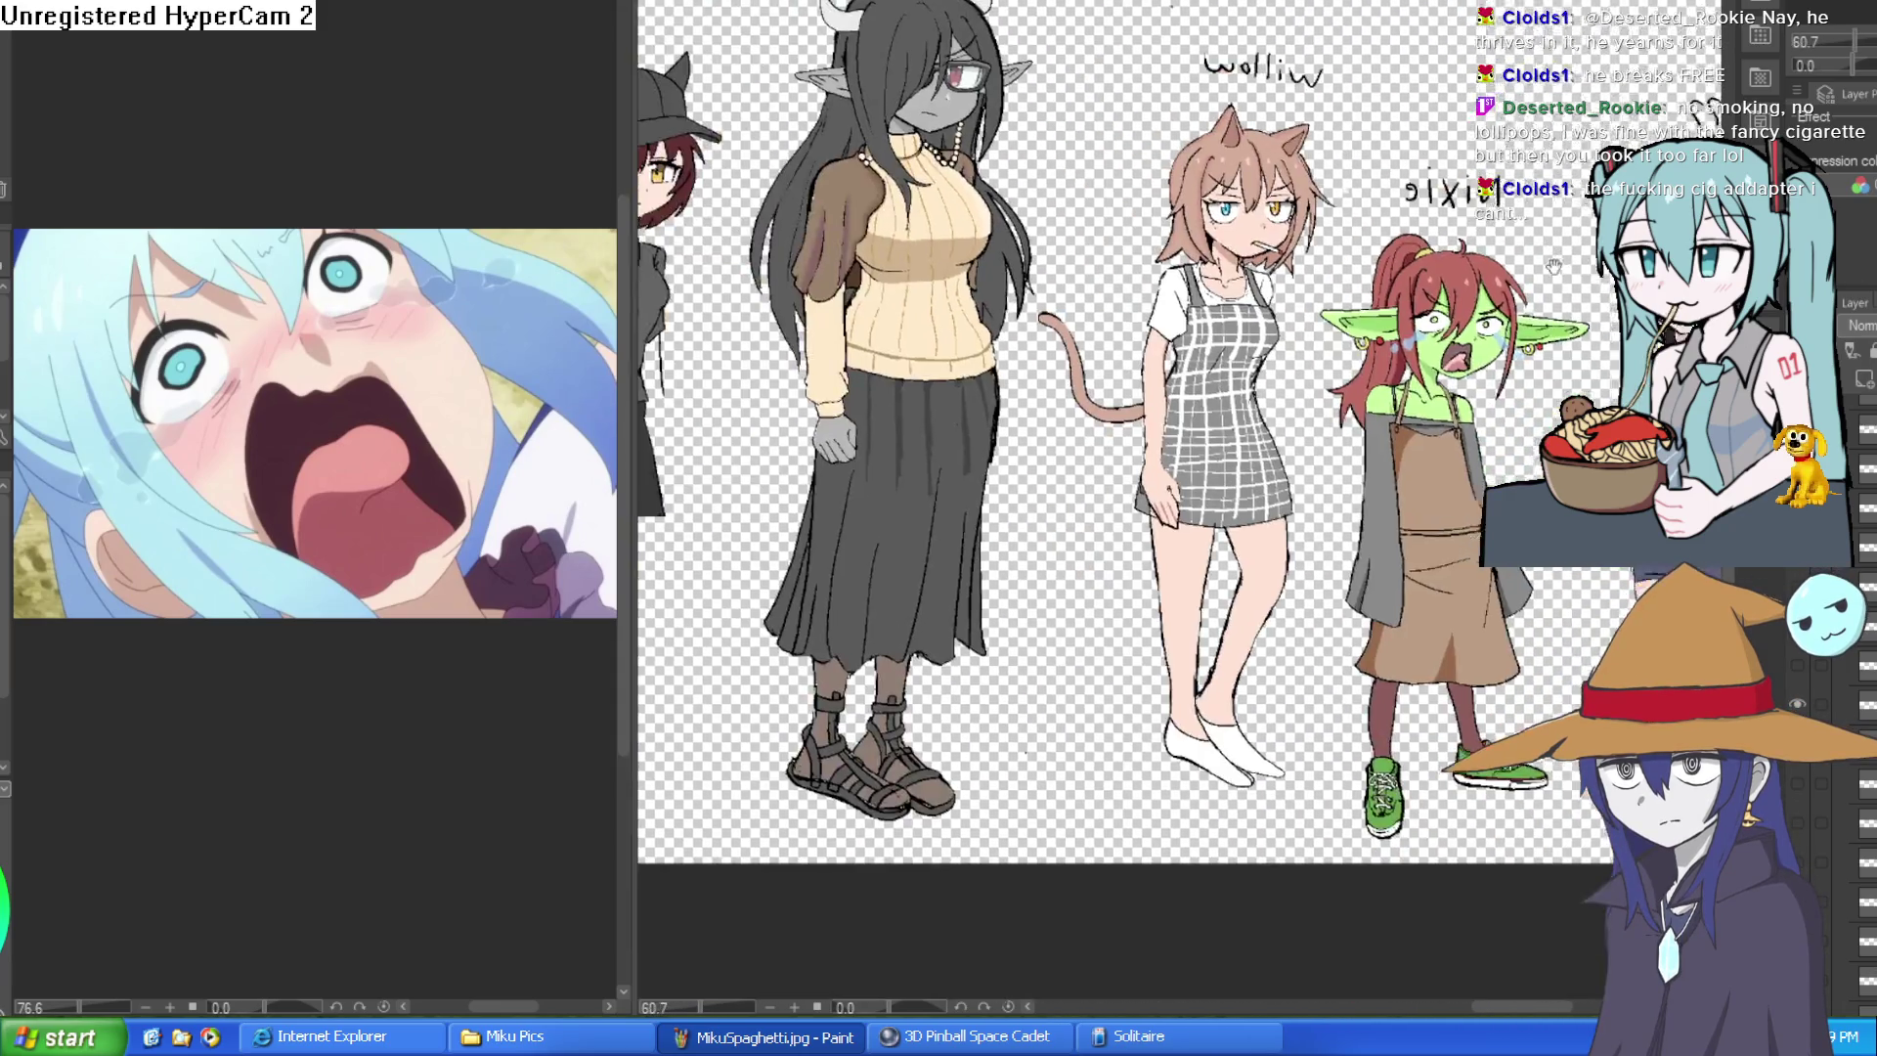
pyautogui.scroll(-1, 1565, 206)
pyautogui.scroll(1, 1408, 236)
pyautogui.scroll(4, 1289, 256)
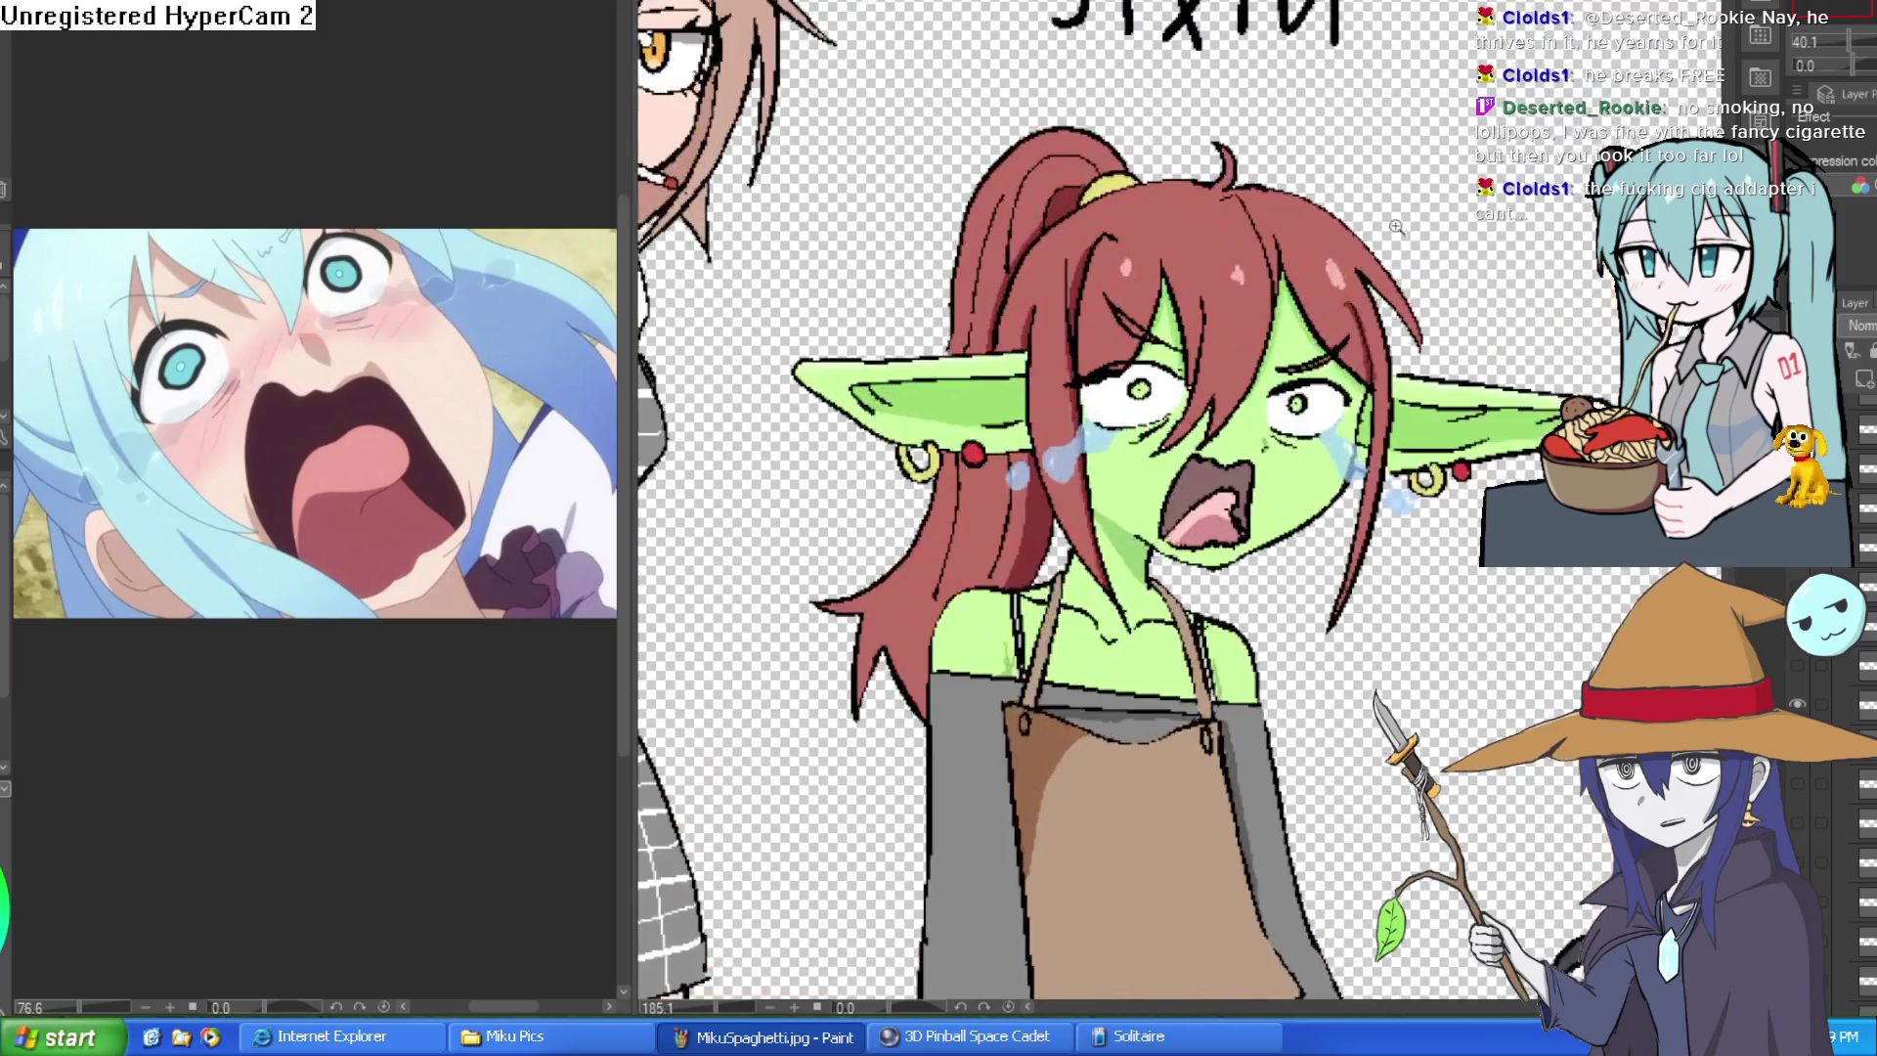
pyautogui.scroll(-1, 1415, 259)
pyautogui.scroll(2, 1347, 272)
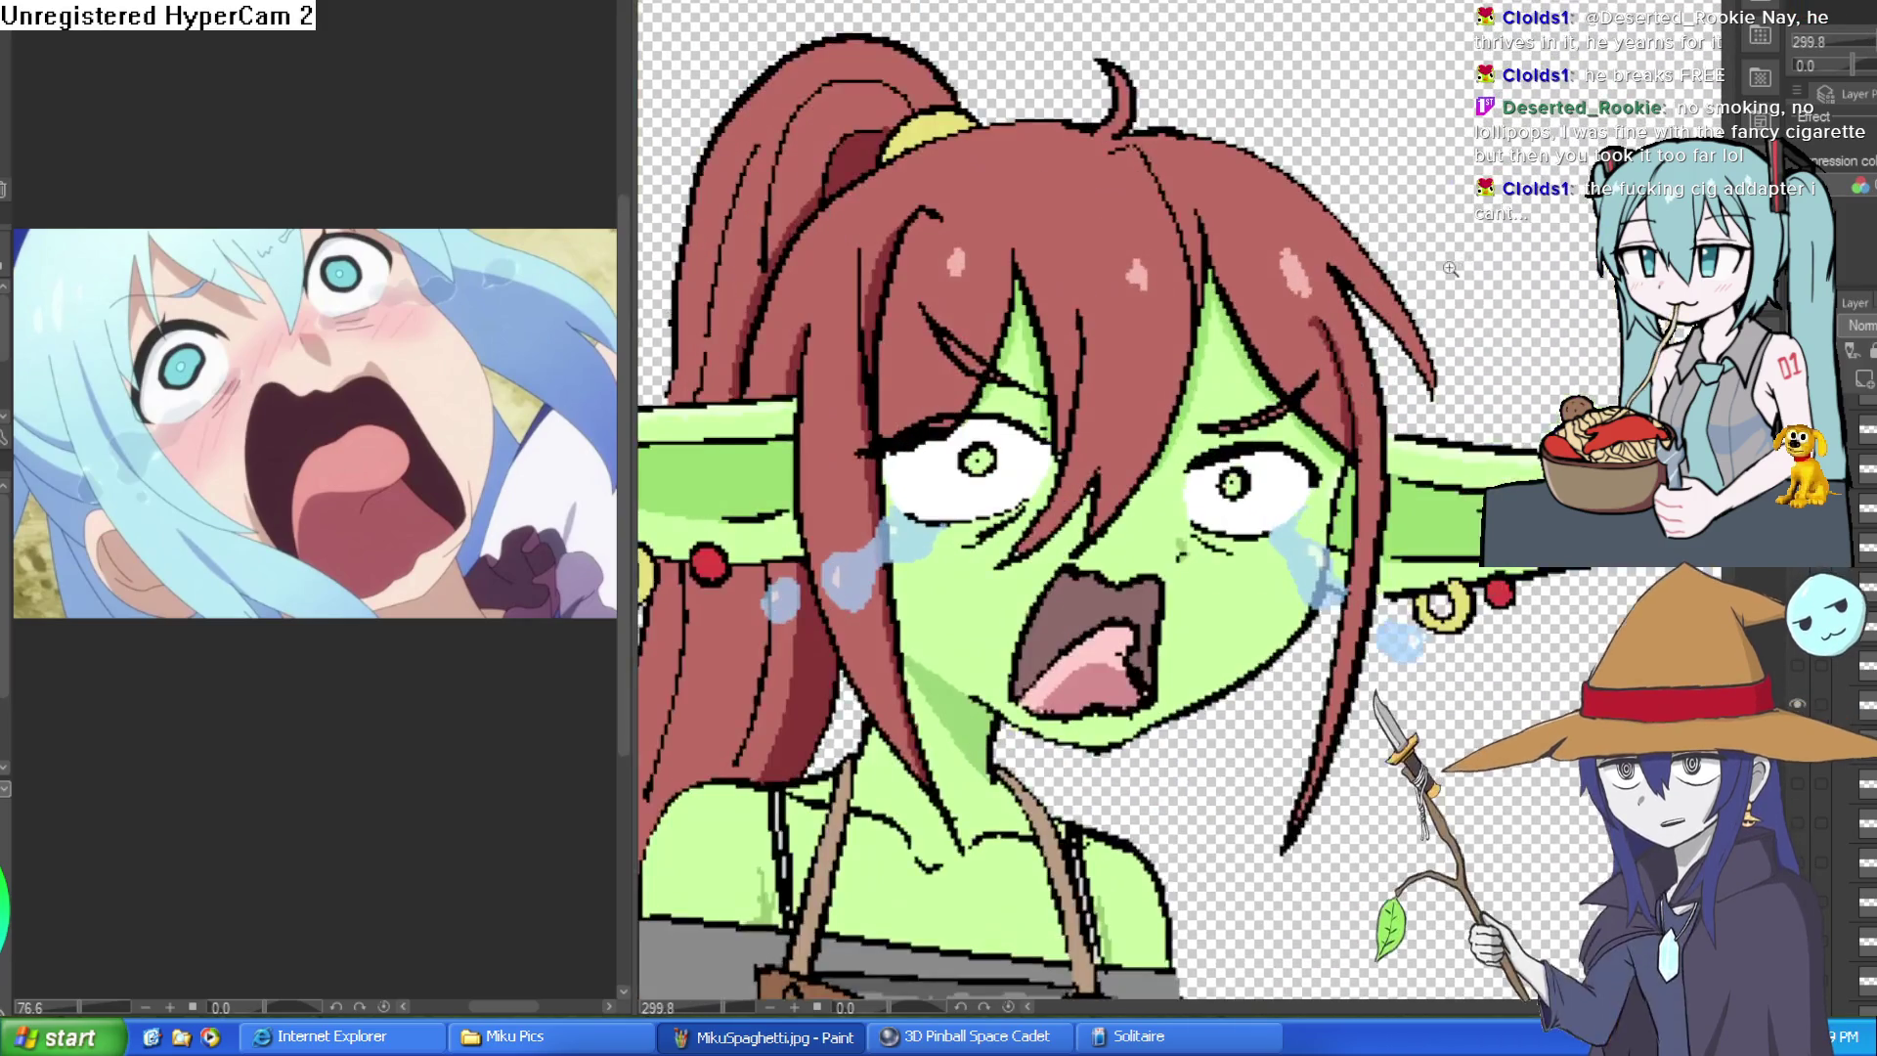
pyautogui.scroll(-1, 1133, 237)
pyautogui.scroll(-3, 1179, 512)
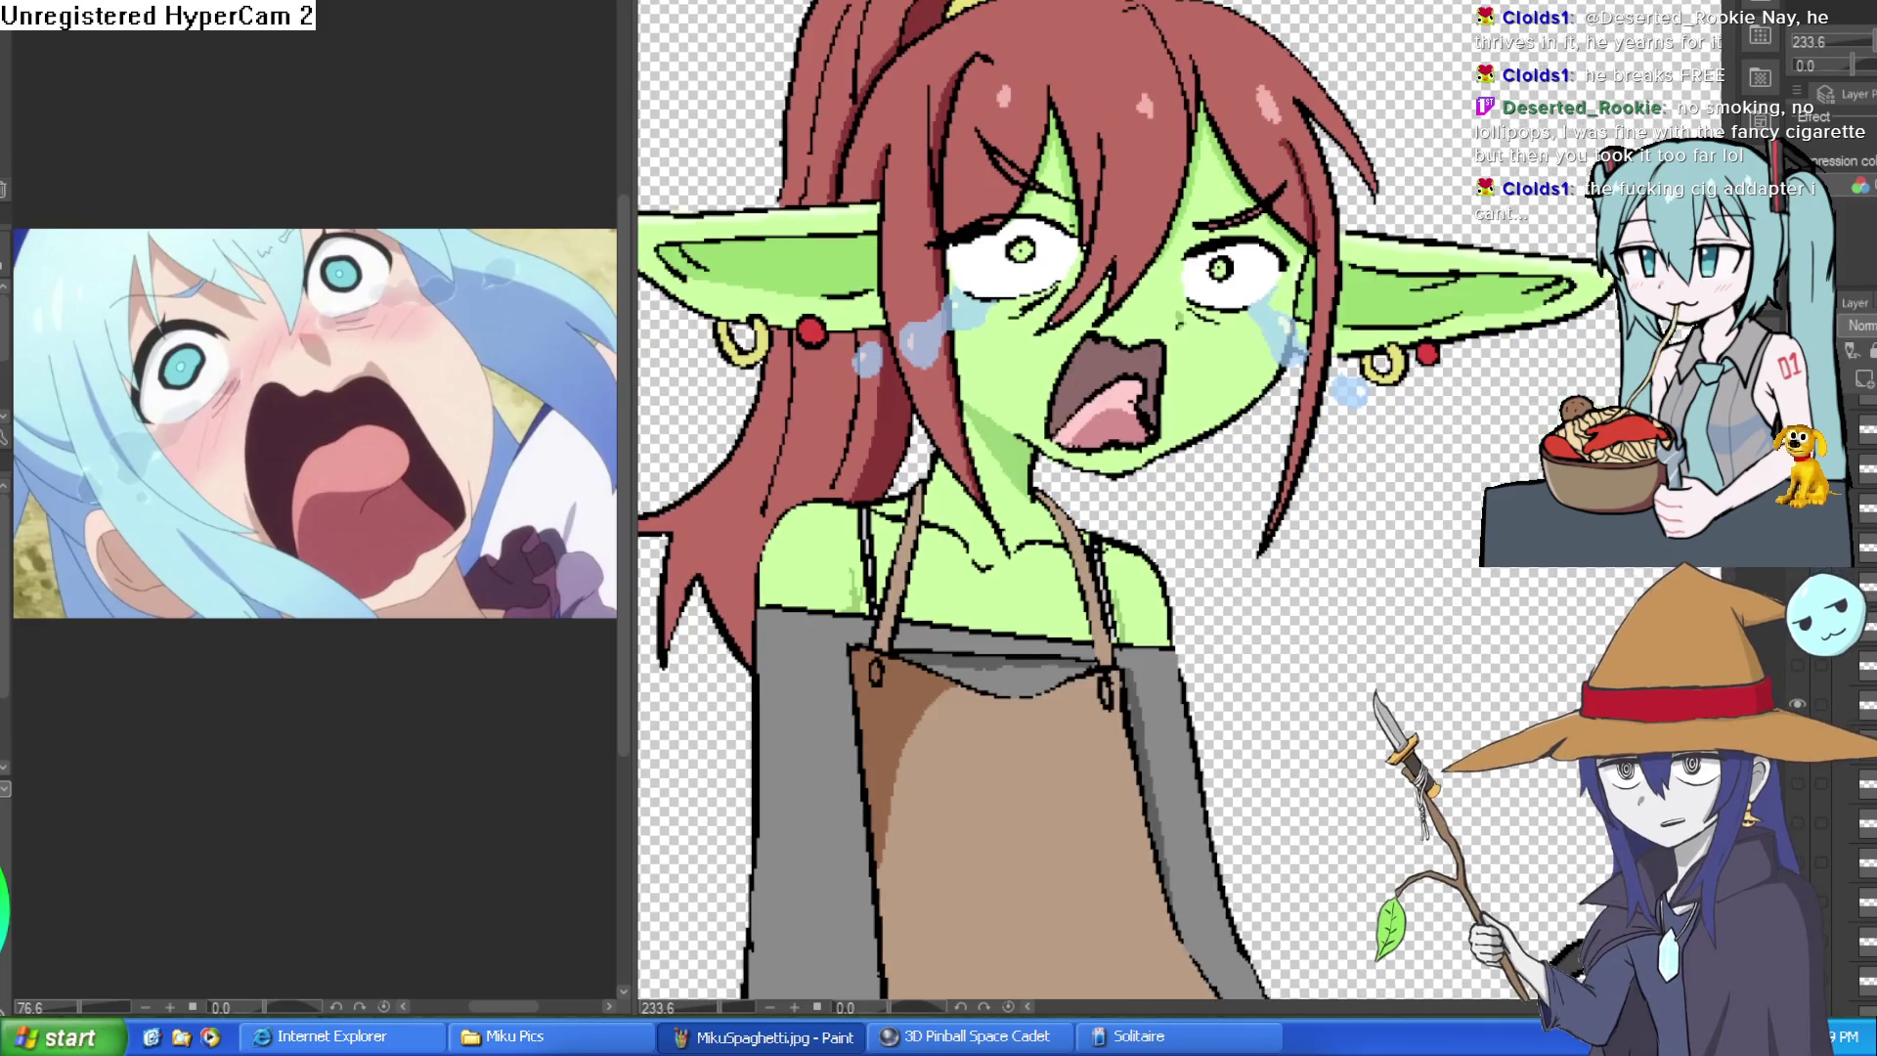
pyautogui.scroll(-3, 1482, 405)
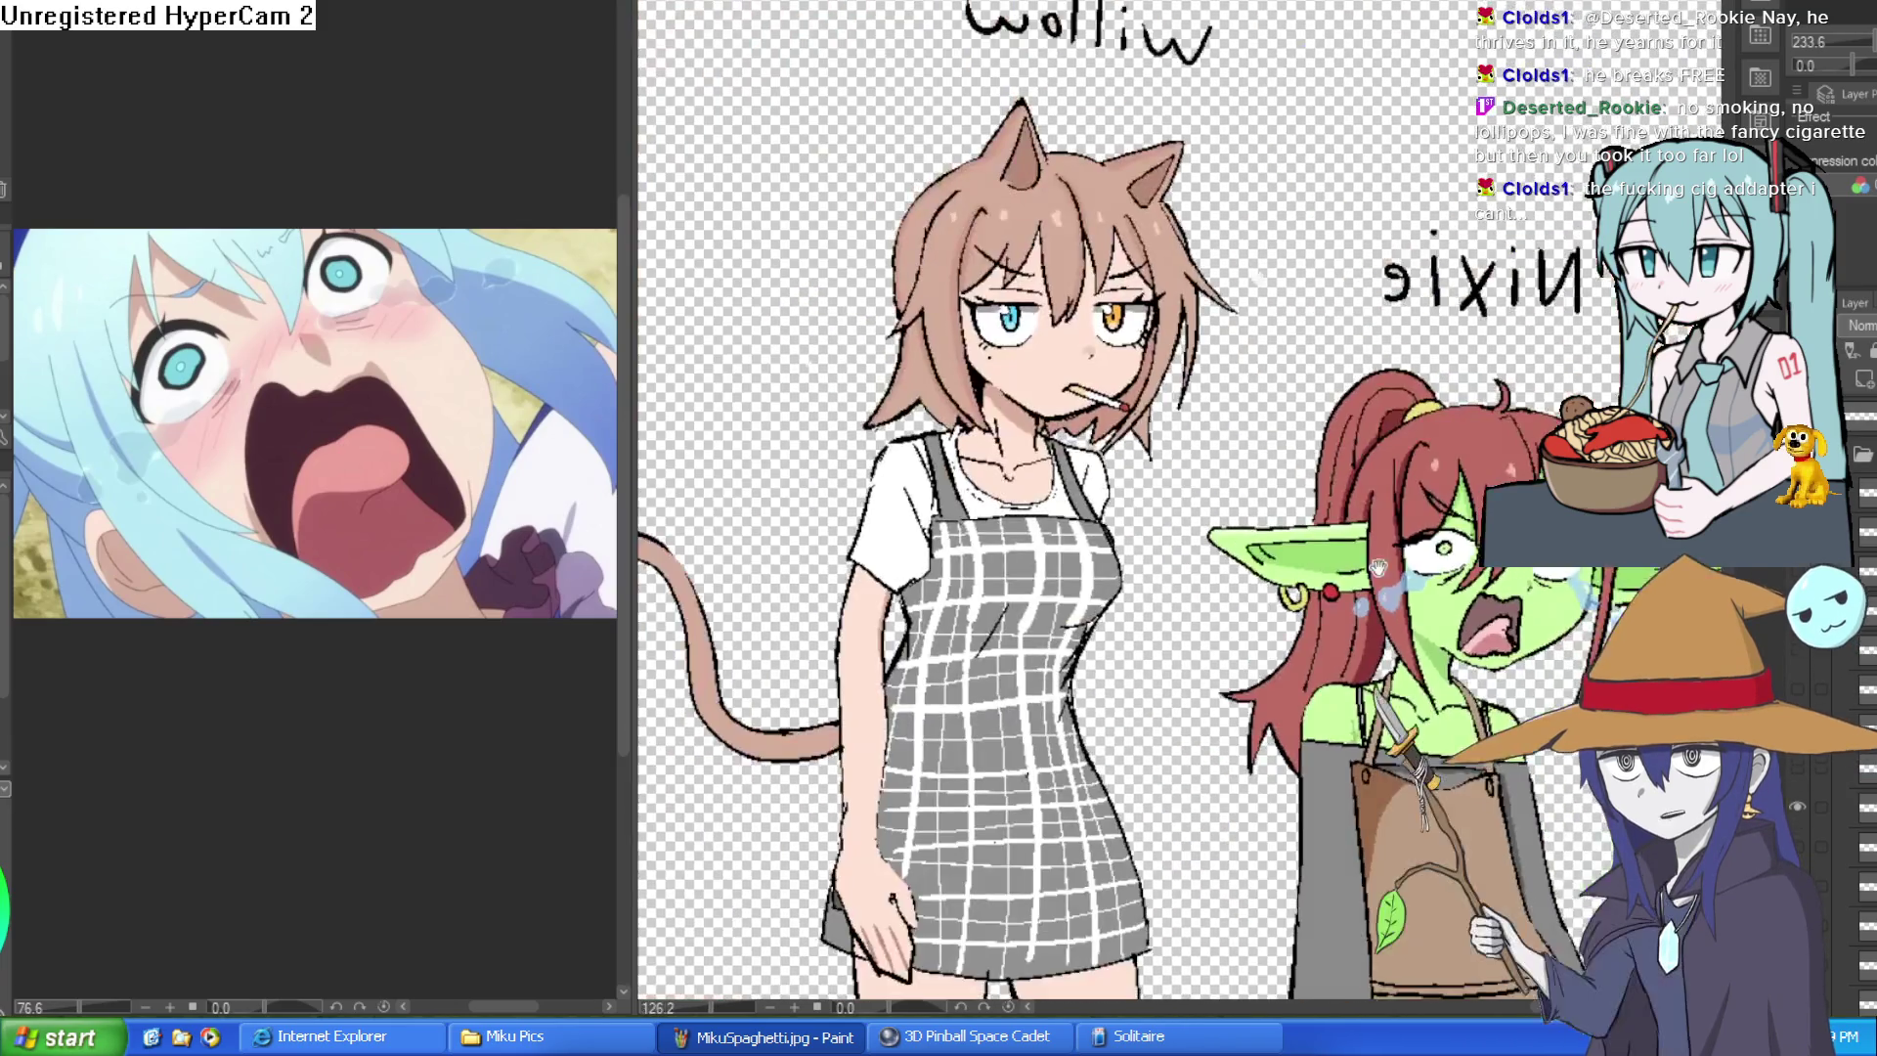
pyautogui.scroll(1, 1483, 405)
pyautogui.scroll(-2, 1481, 403)
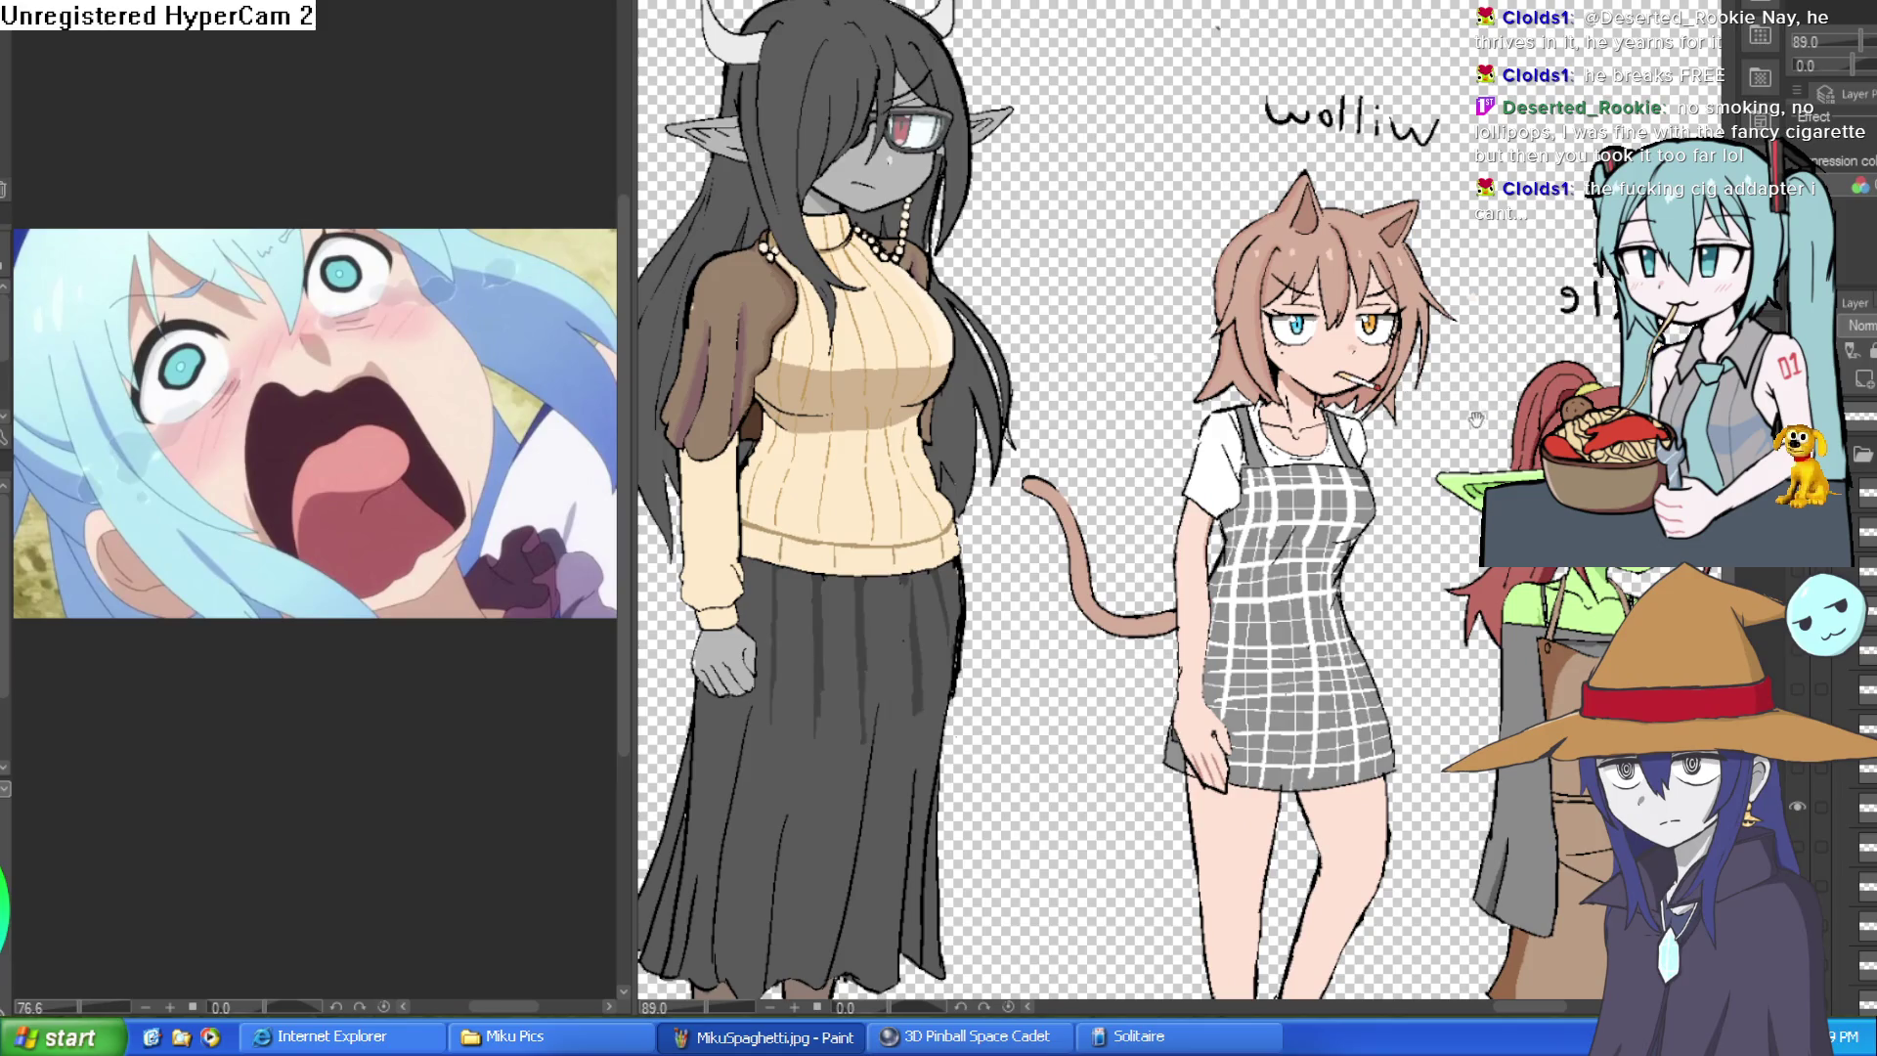
pyautogui.hscroll(-2, 1180, 369)
pyautogui.moveTo(1180, 371); pyautogui.dragTo(1540, 352)
pyautogui.scroll(-2, 1539, 353)
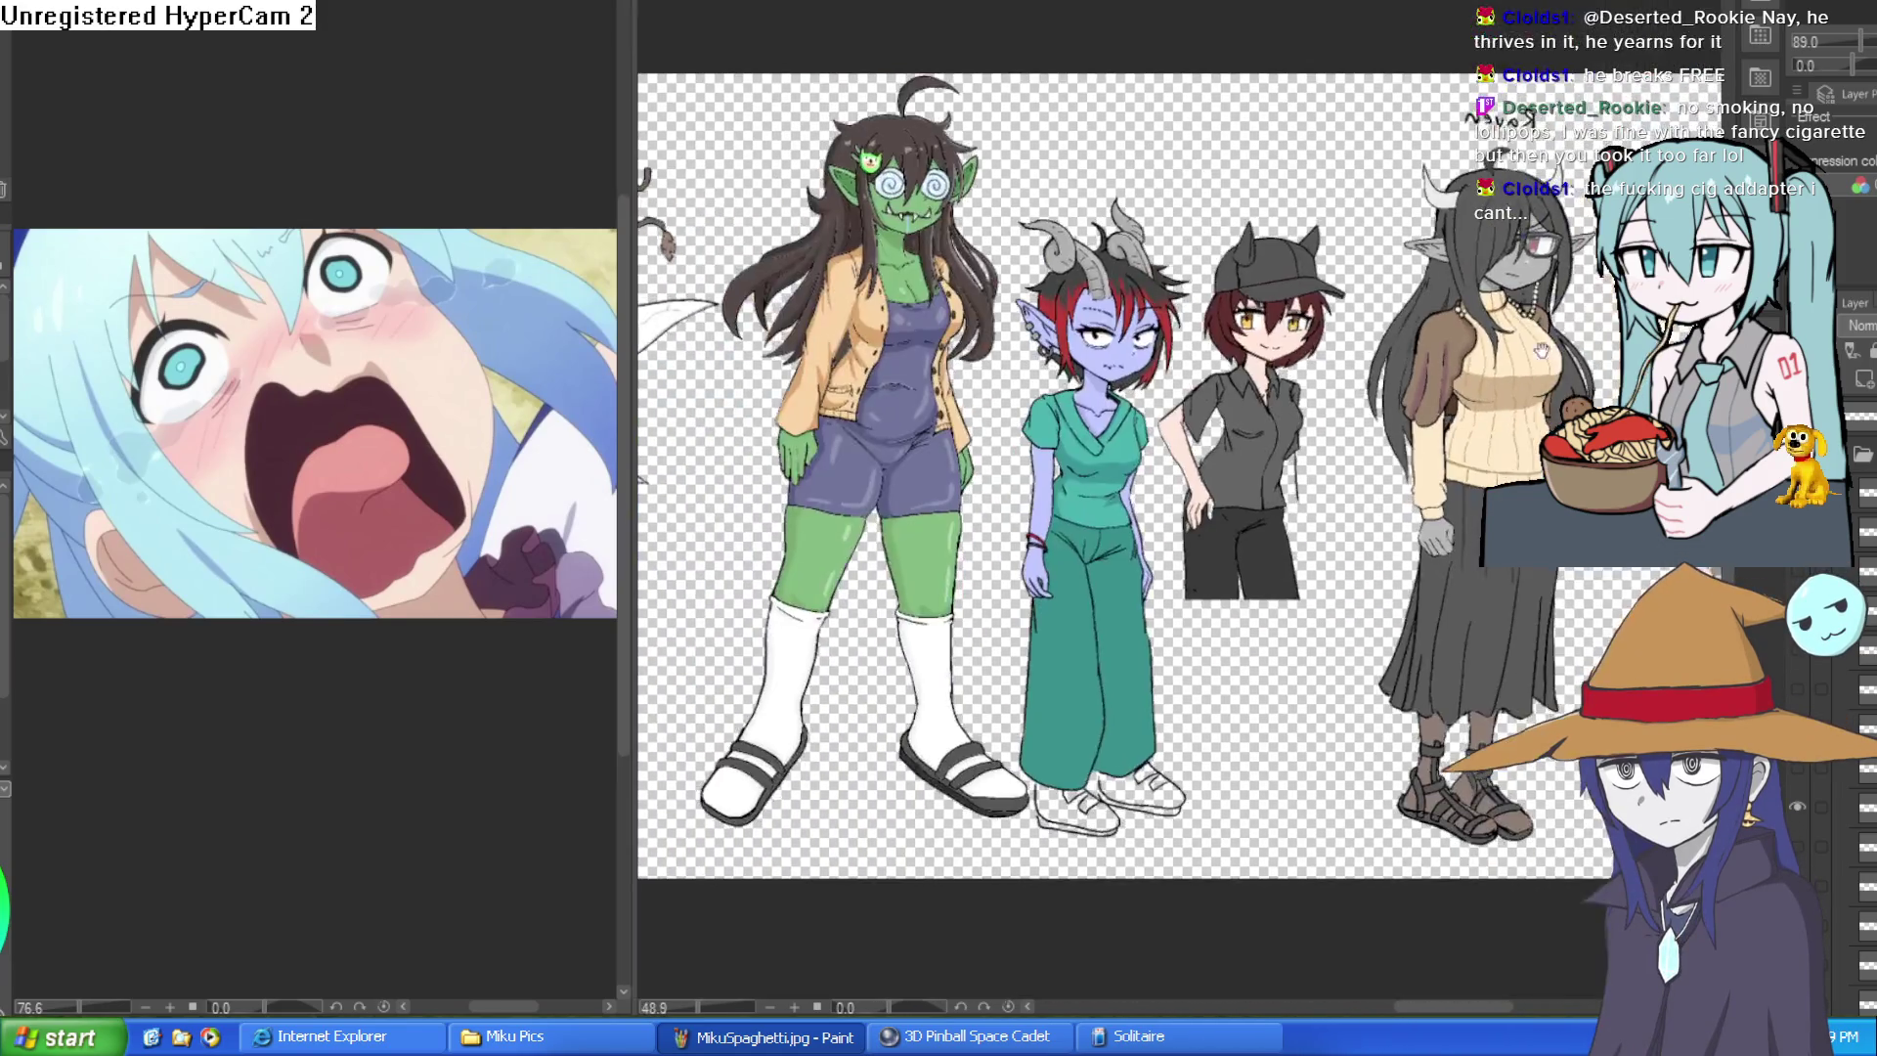
pyautogui.press('h')
pyautogui.moveTo(939, 411); pyautogui.dragTo(1400, 469)
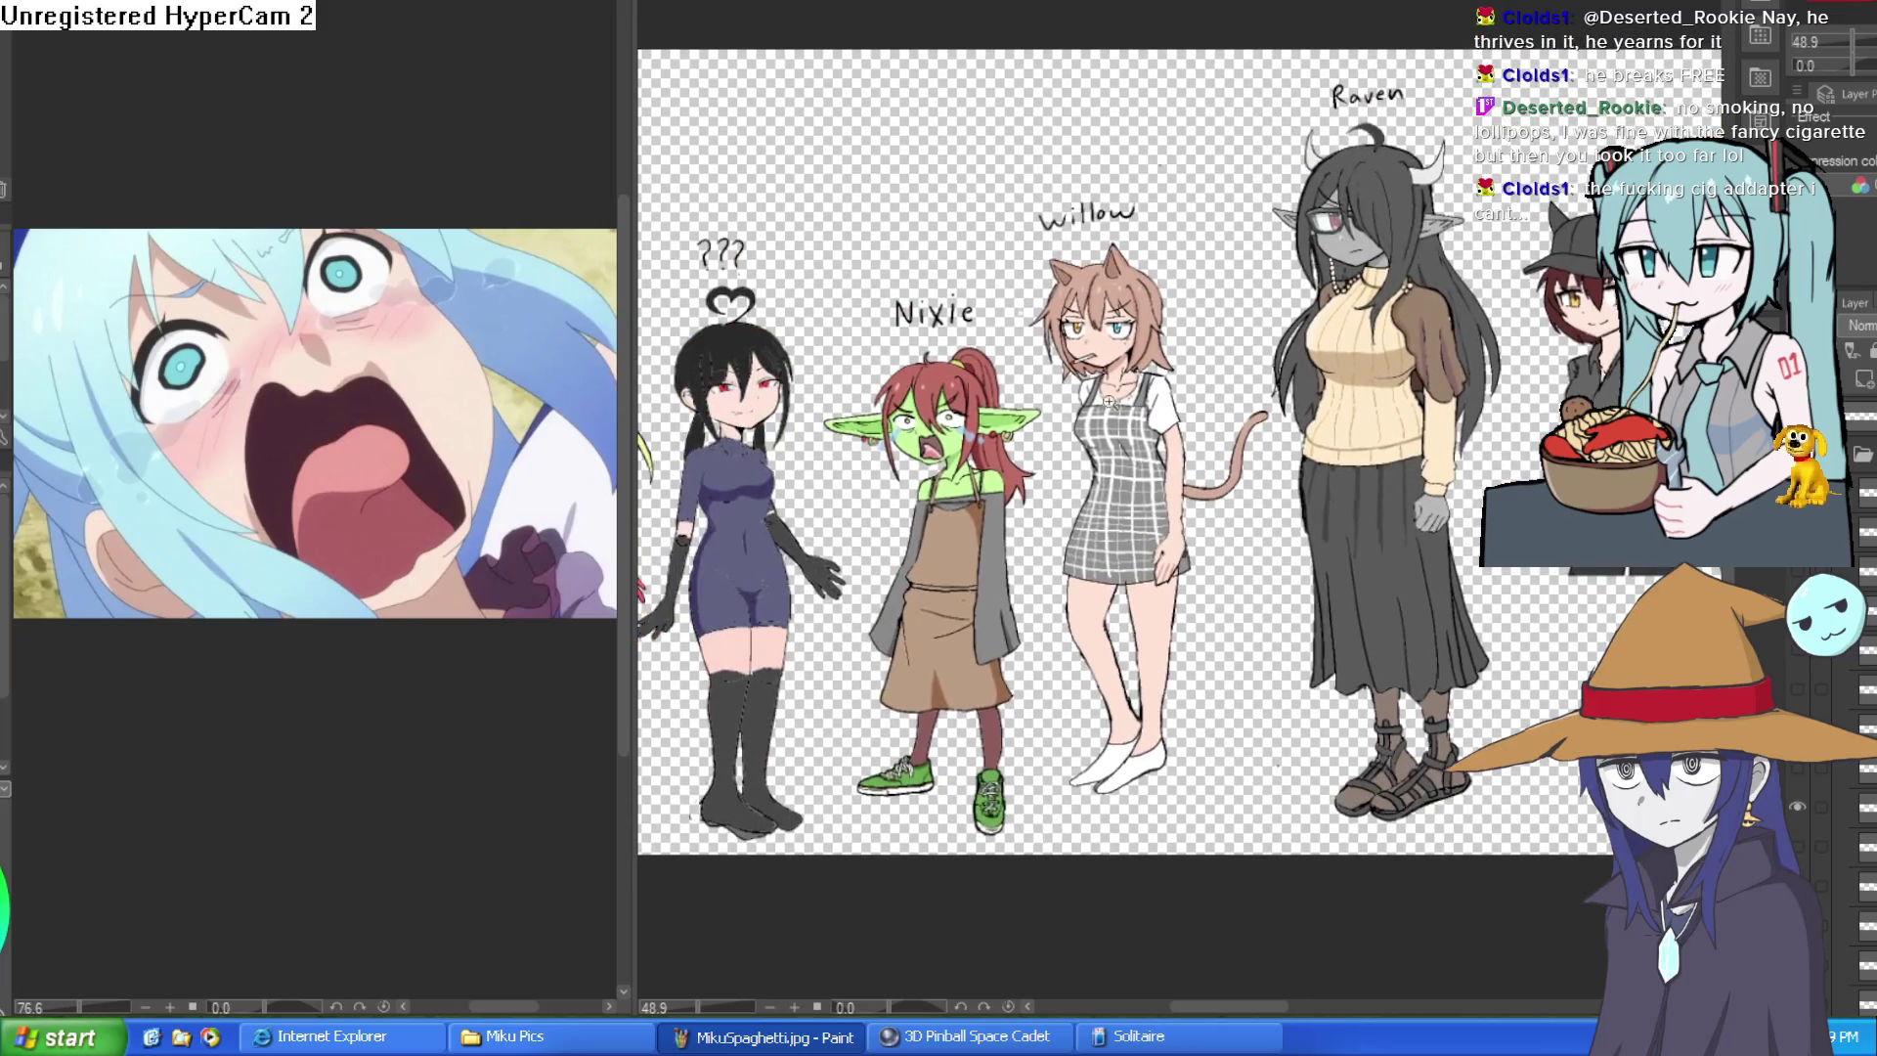
pyautogui.scroll(4, 1056, 420)
pyautogui.press('h')
pyautogui.moveTo(1055, 422); pyautogui.dragTo(1302, 373)
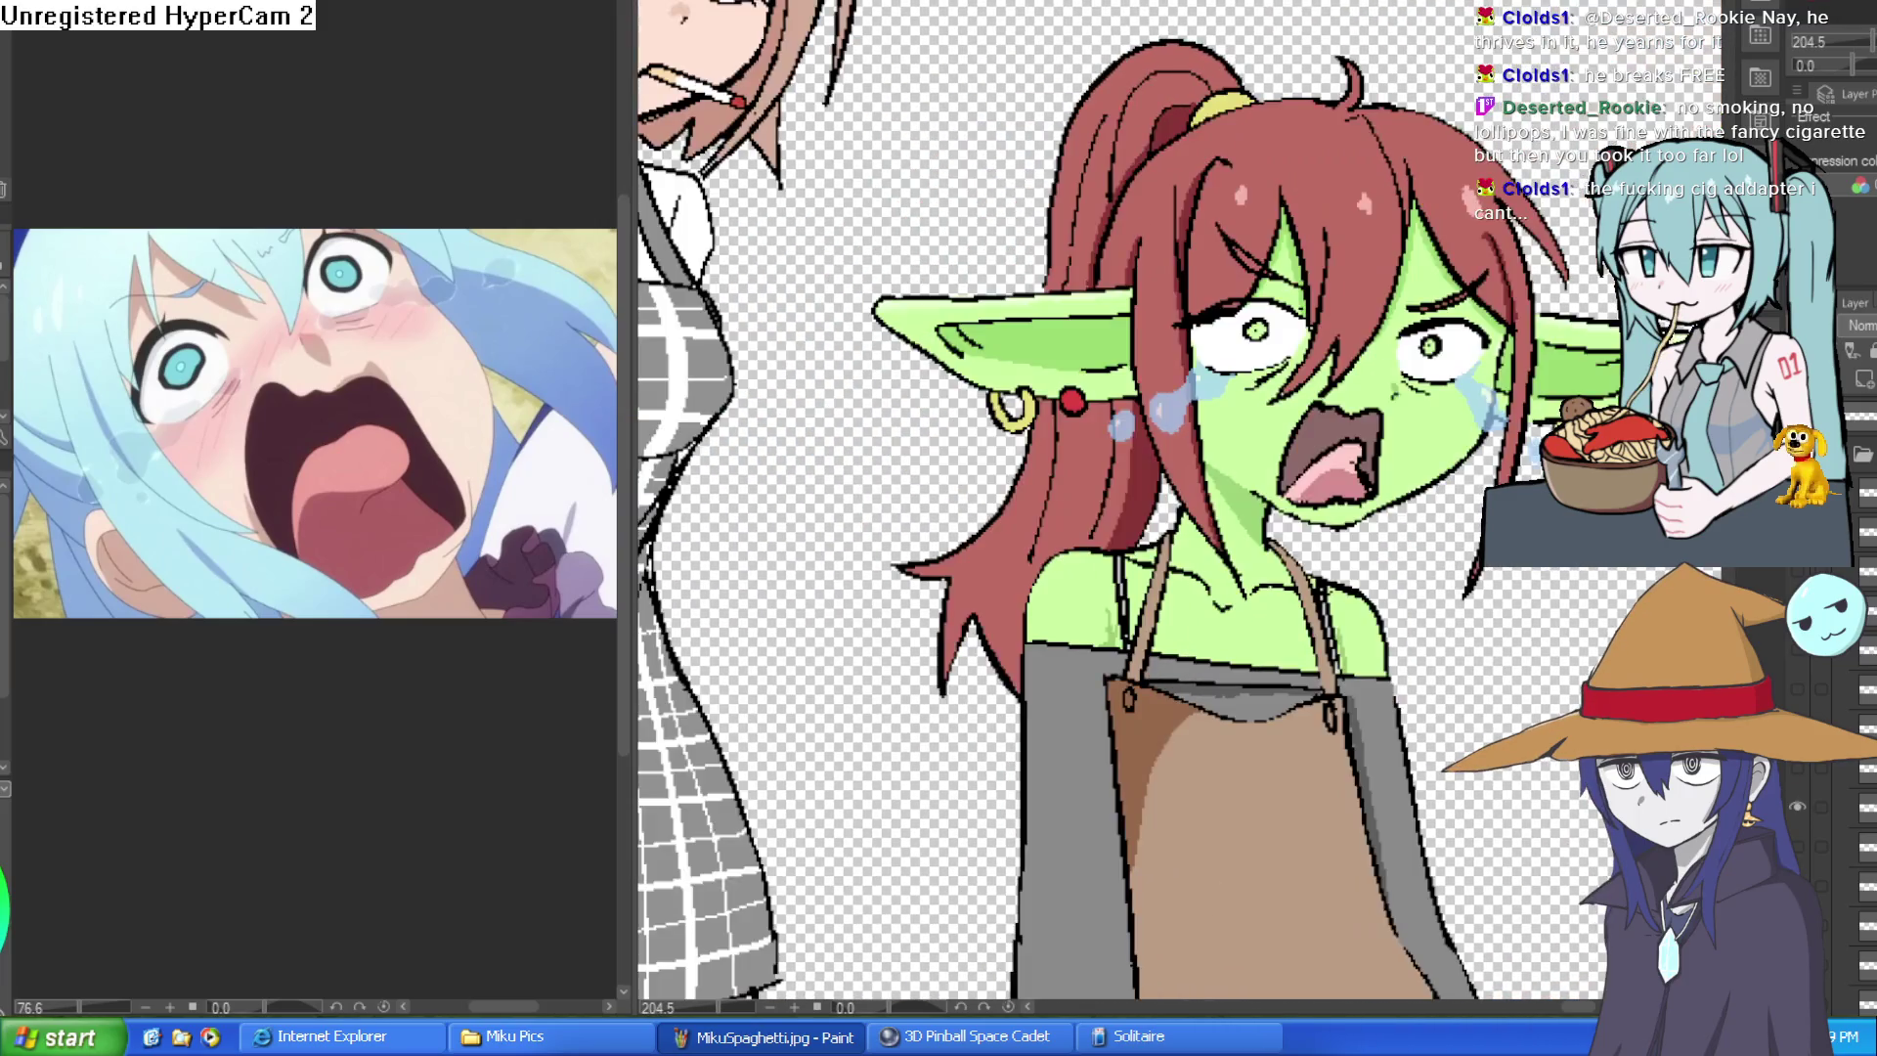
pyautogui.scroll(-1, 1115, 500)
pyautogui.scroll(1, 1114, 499)
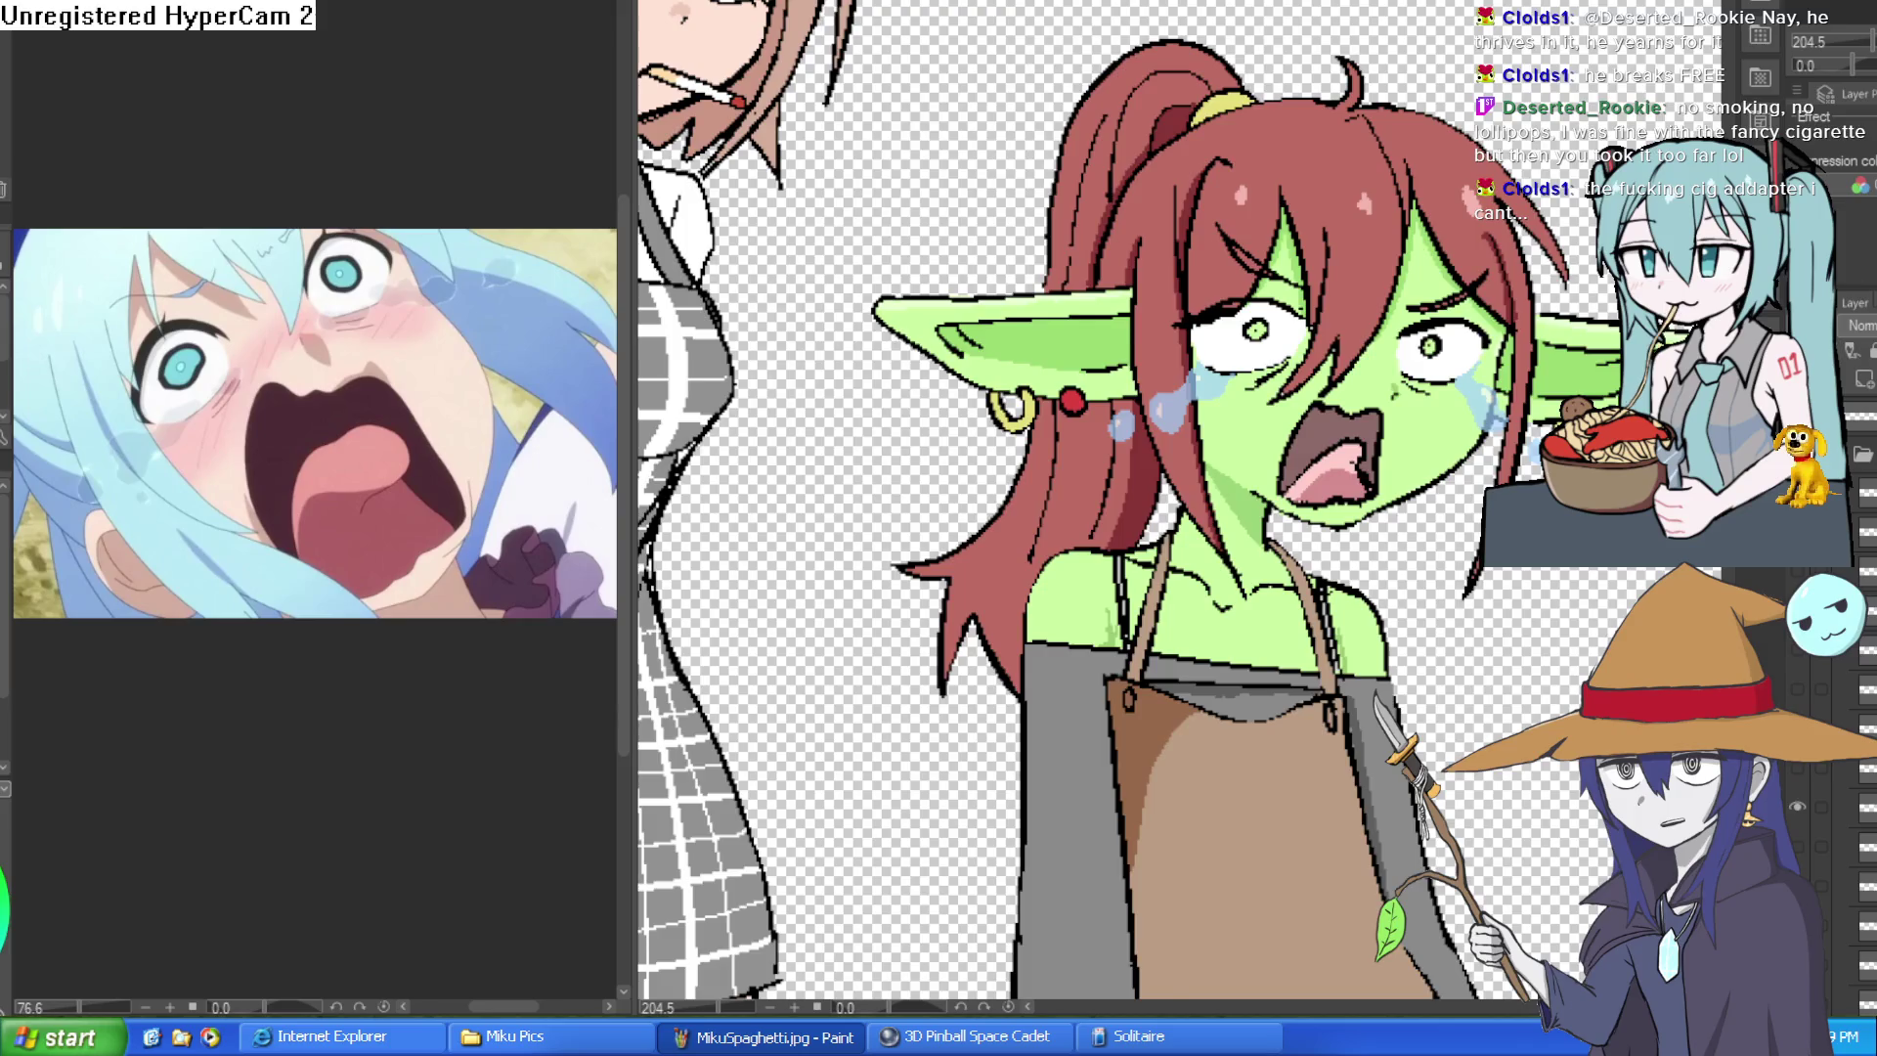
pyautogui.press('h')
pyautogui.scroll(-2, 1116, 498)
pyautogui.press('h')
pyautogui.press('h')
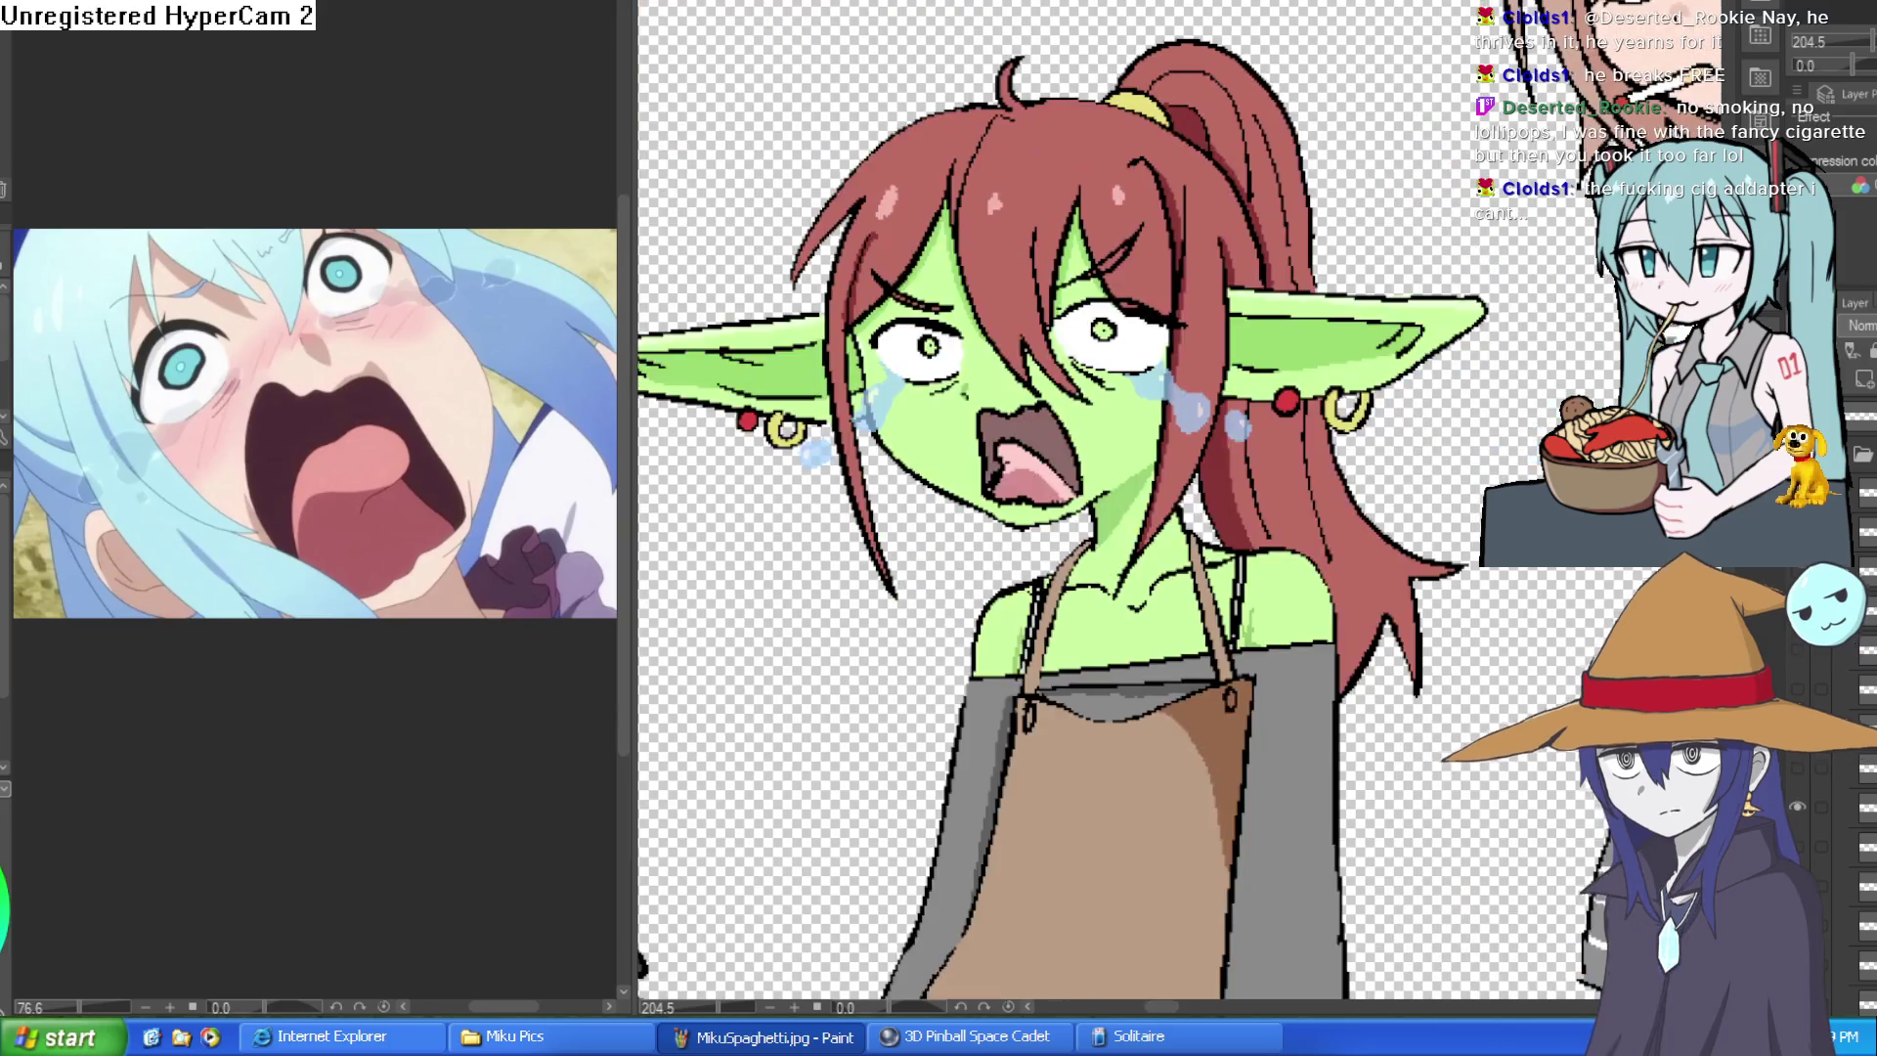
pyautogui.moveTo(1408, 220)
pyautogui.mouseDown()
pyautogui.moveTo(1422, 276)
pyautogui.moveTo(1383, 423)
pyautogui.mouseUp()
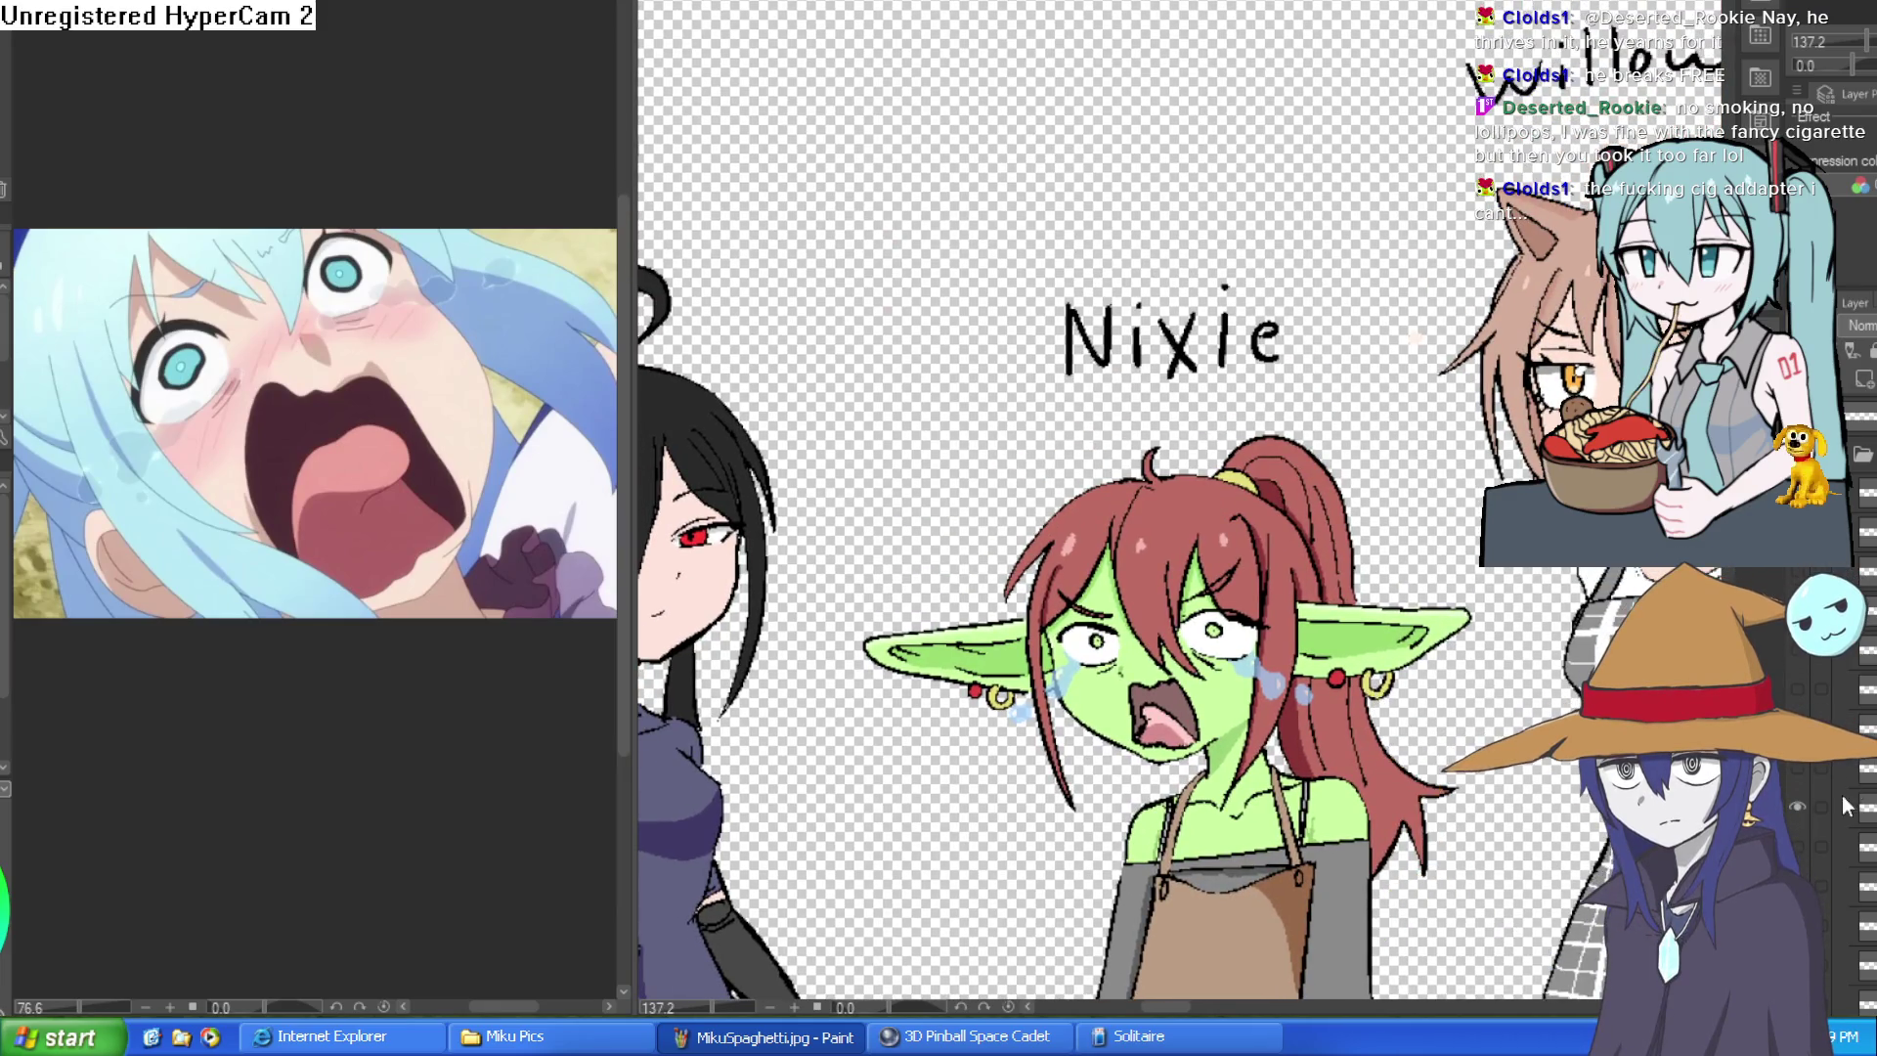
# - Centre the cat girl's face and undo to hide the grey hand holding the brush bundle
pyautogui.moveTo(1798, 806); pyautogui.dragTo(1771, 628)
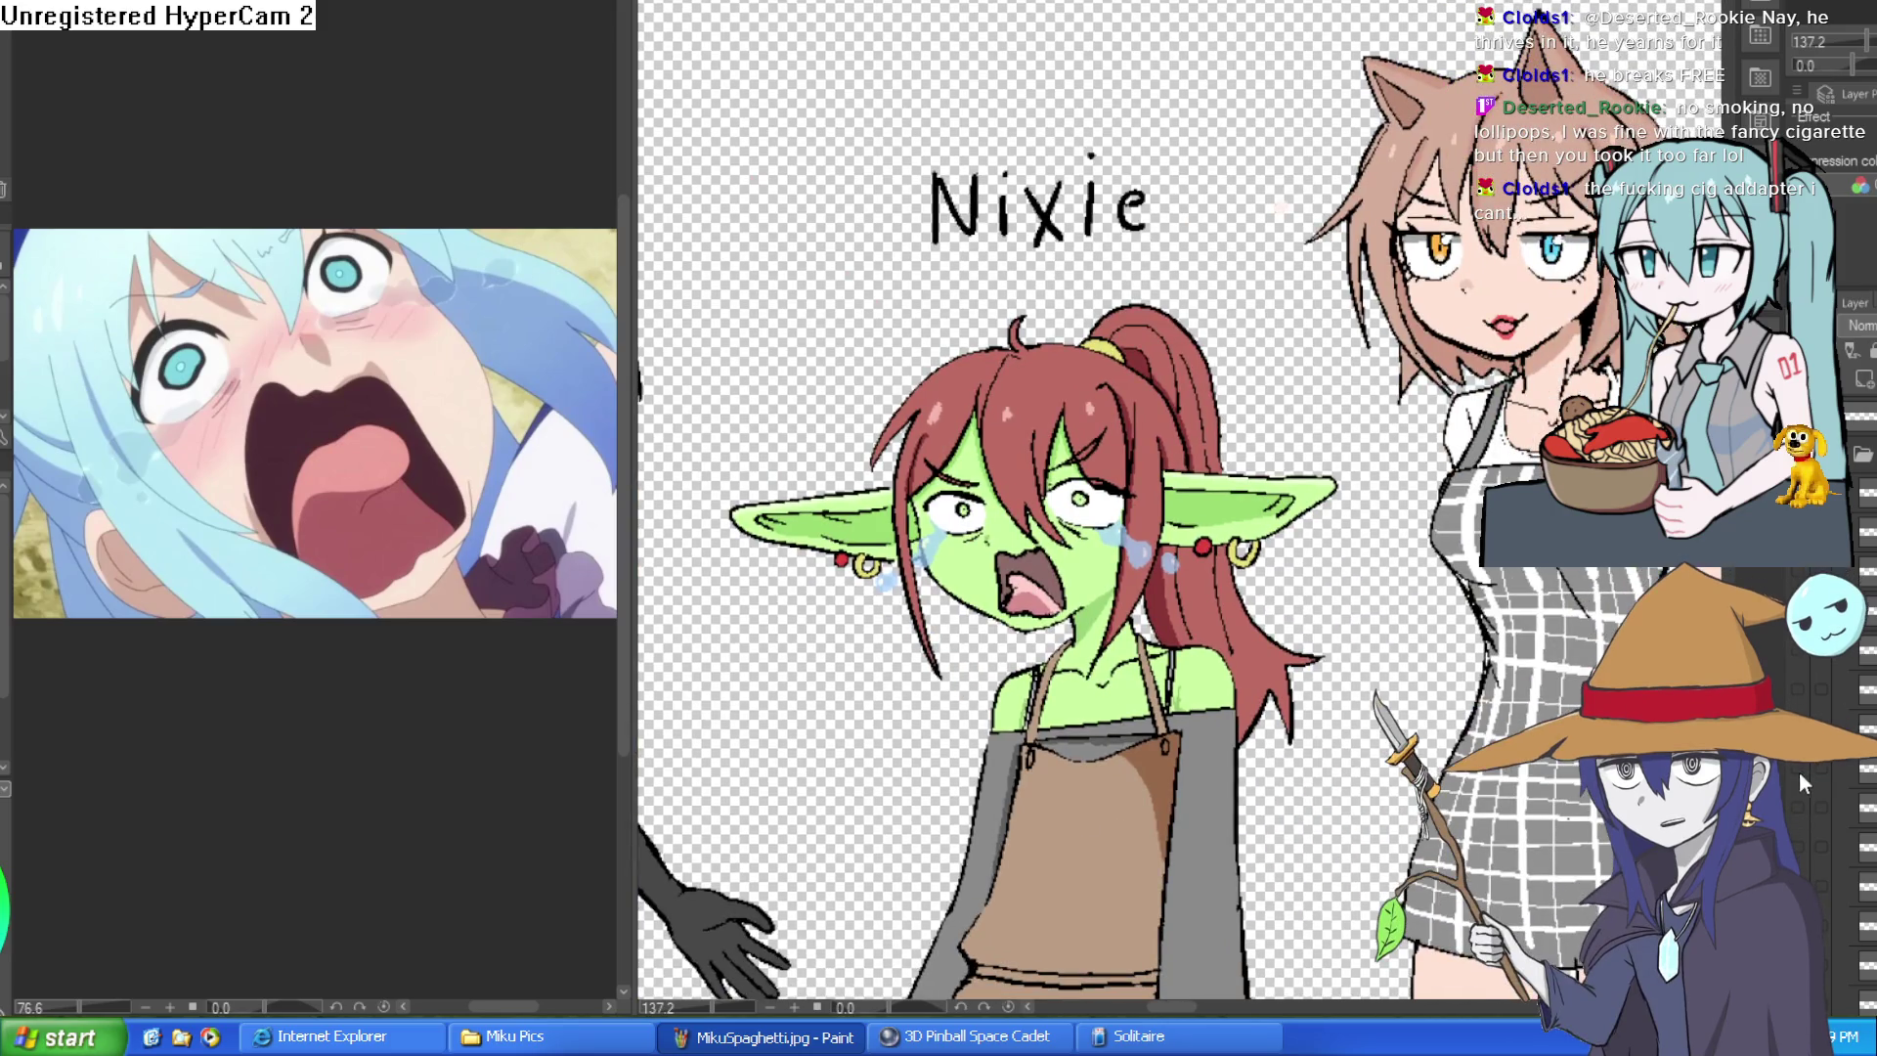
pyautogui.moveTo(1624, 571); pyautogui.dragTo(1396, 513)
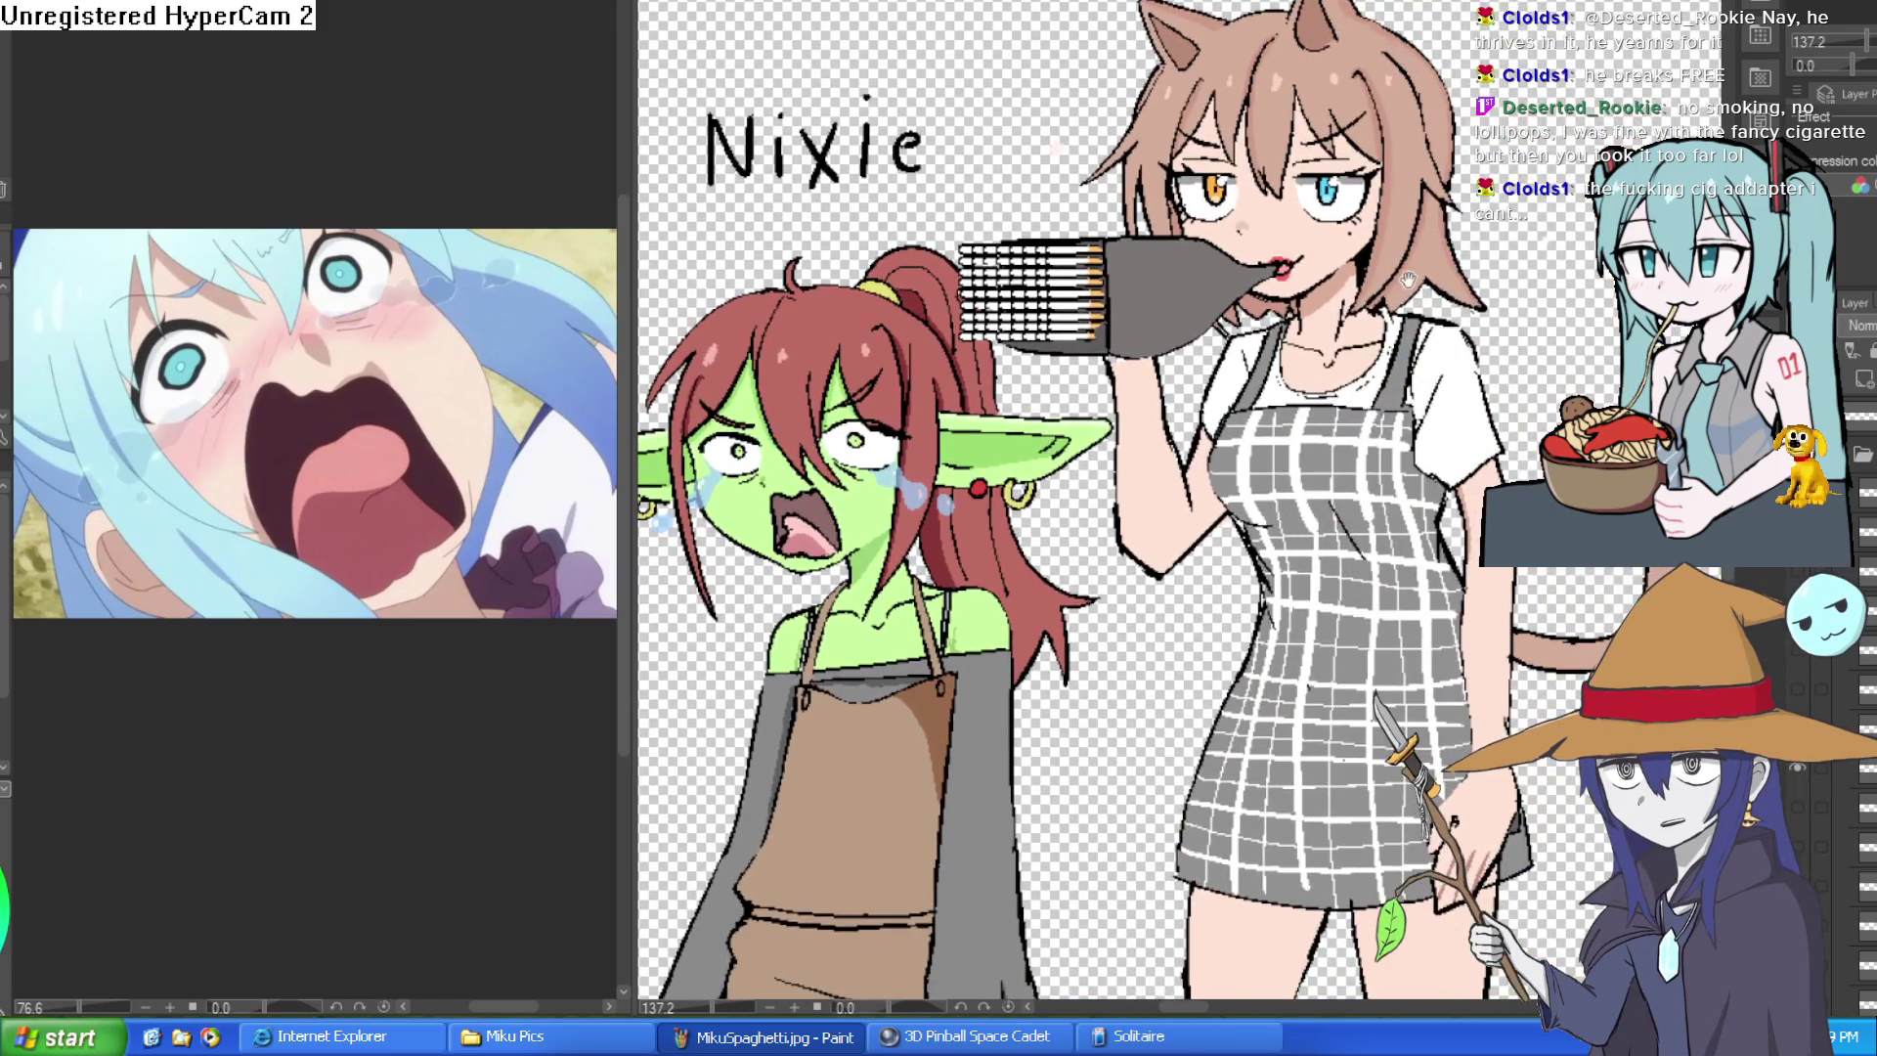
pyautogui.scroll(-1, 1384, 440)
pyautogui.scroll(-1, 1379, 434)
pyautogui.scroll(3, 1360, 416)
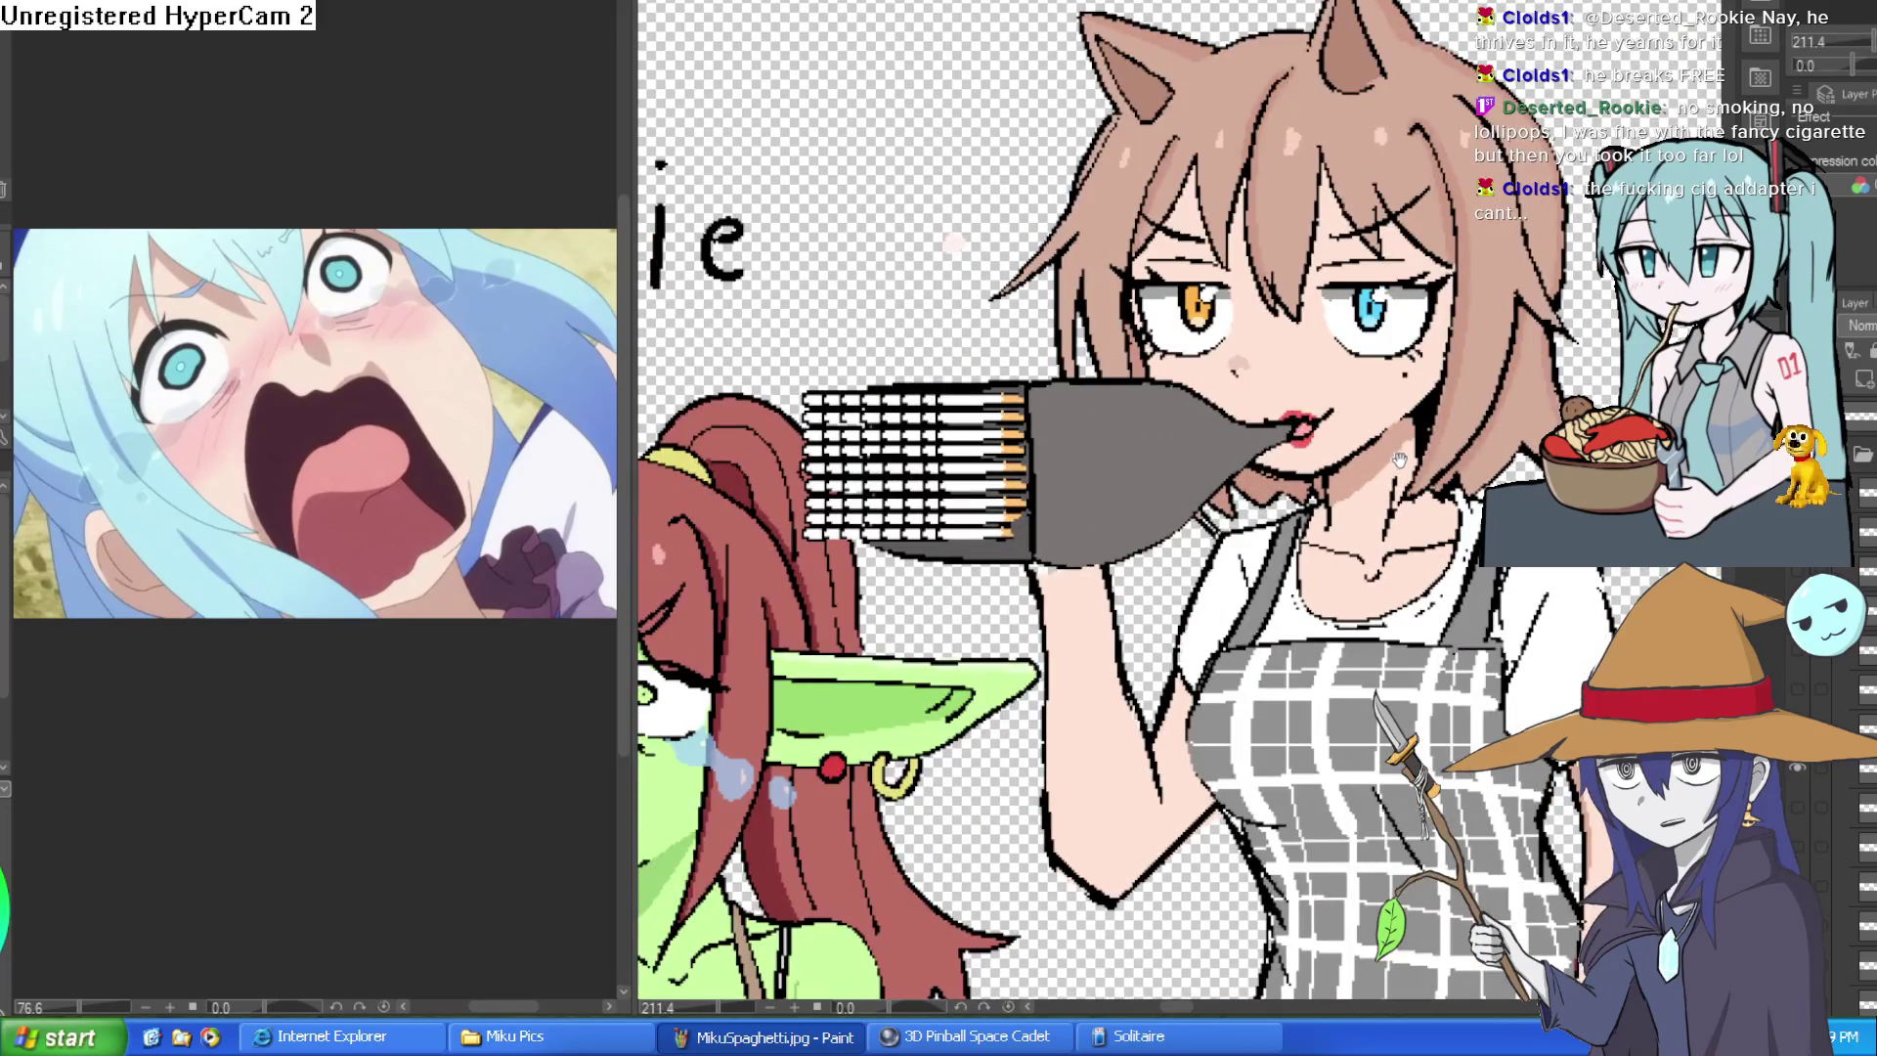
pyautogui.moveTo(1361, 416); pyautogui.dragTo(1378, 469)
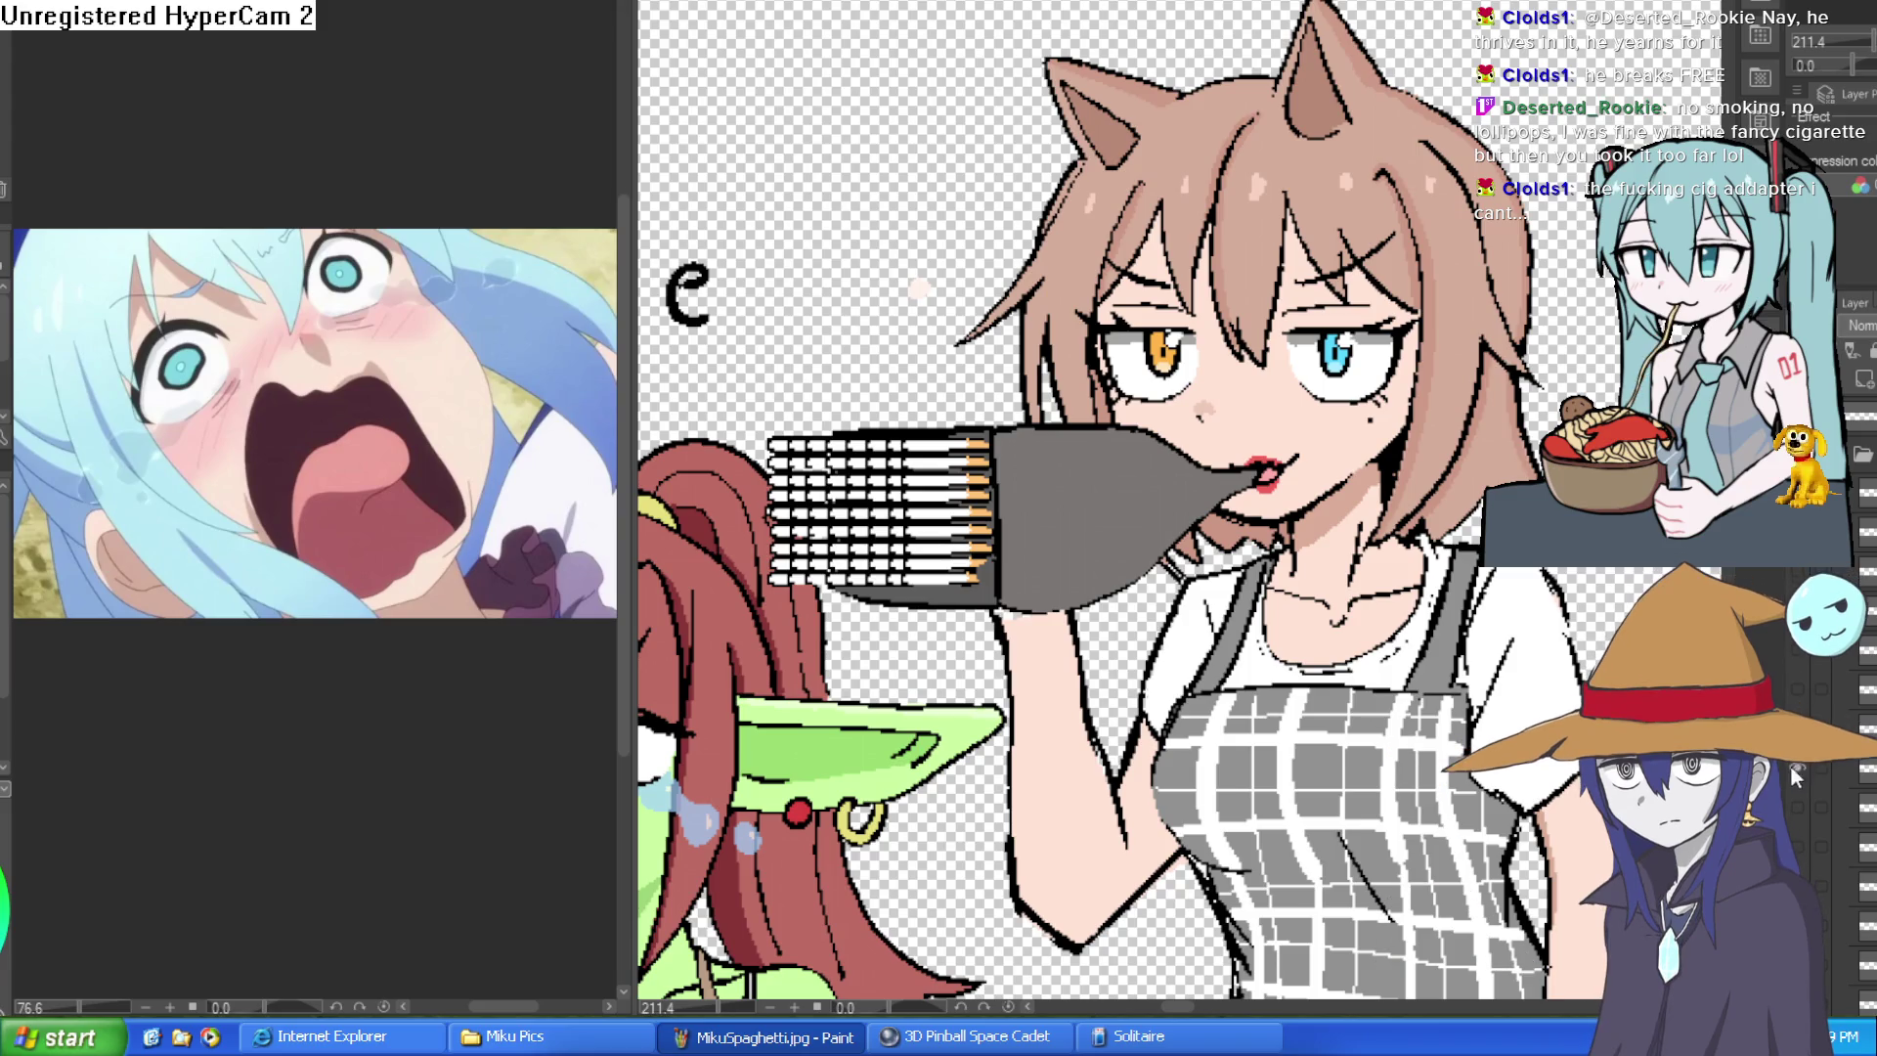
pyautogui.hotkey('ctrl', 'z')
pyautogui.scroll(-1, 1417, 509)
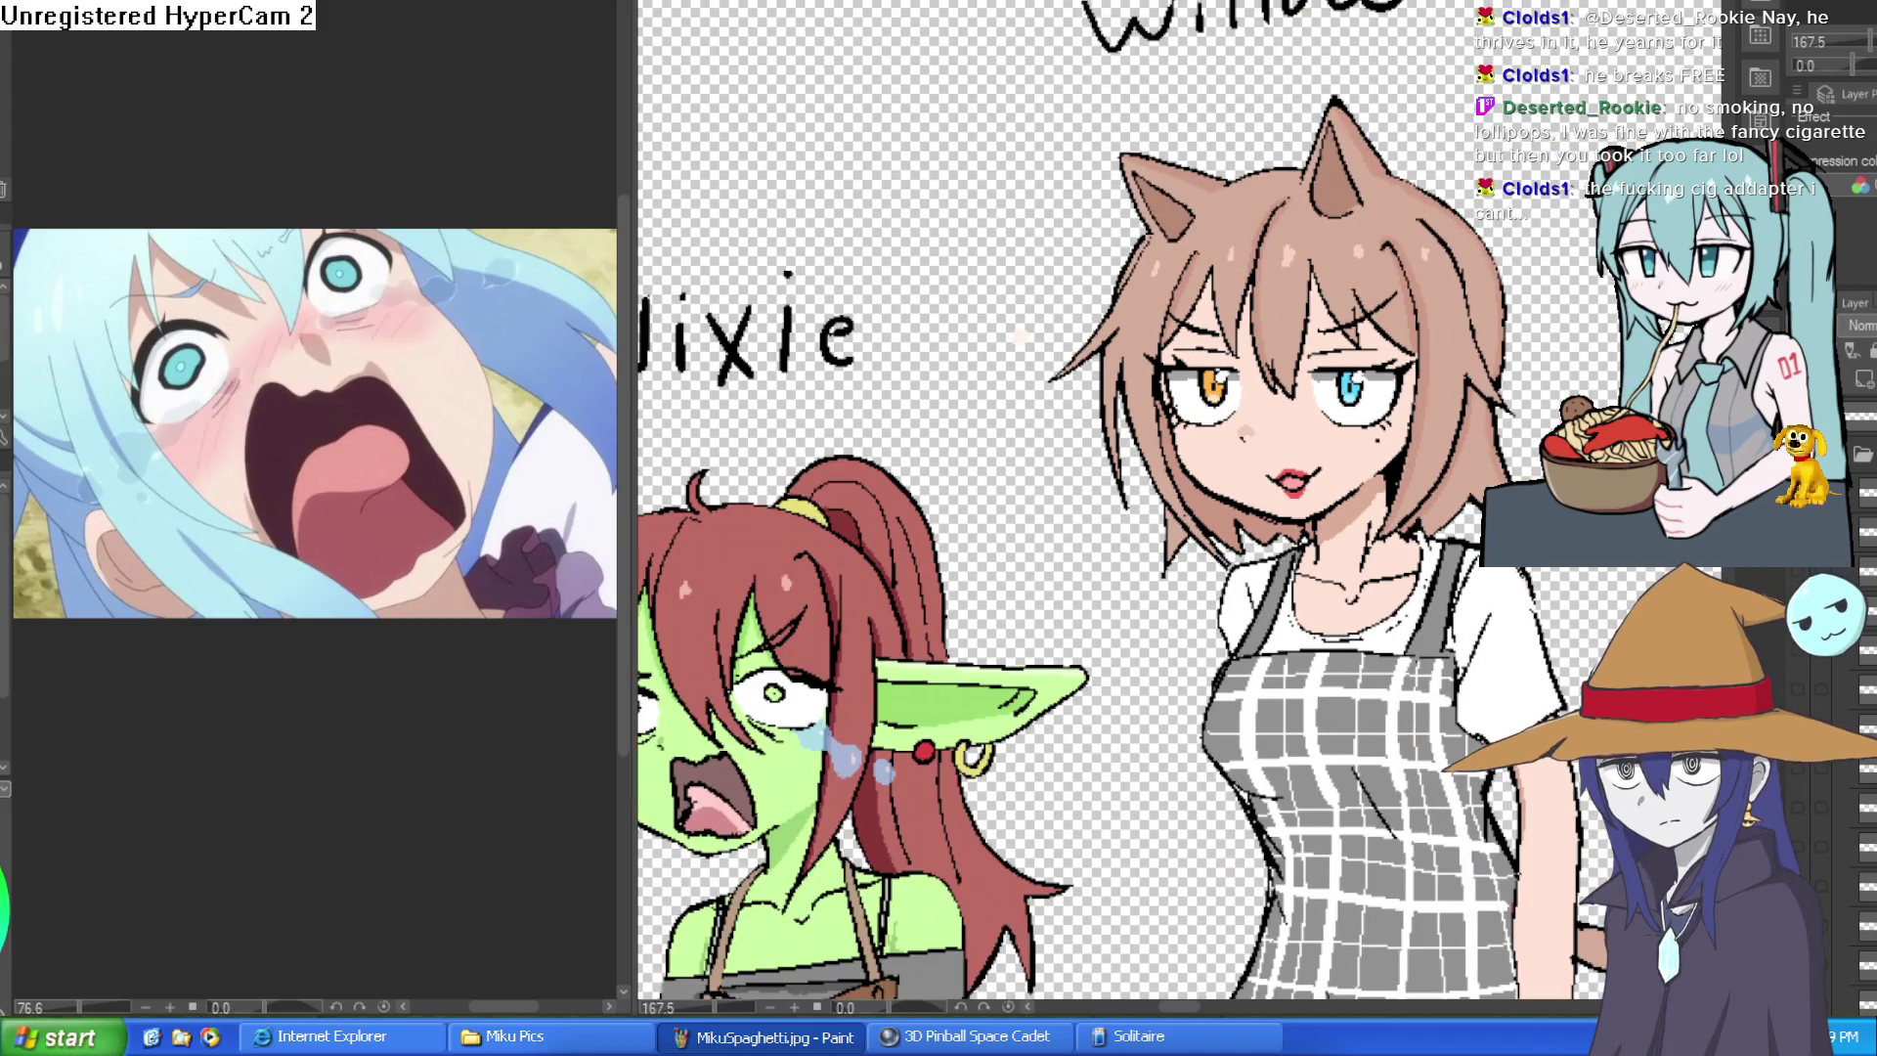
pyautogui.scroll(-1, 1477, 630)
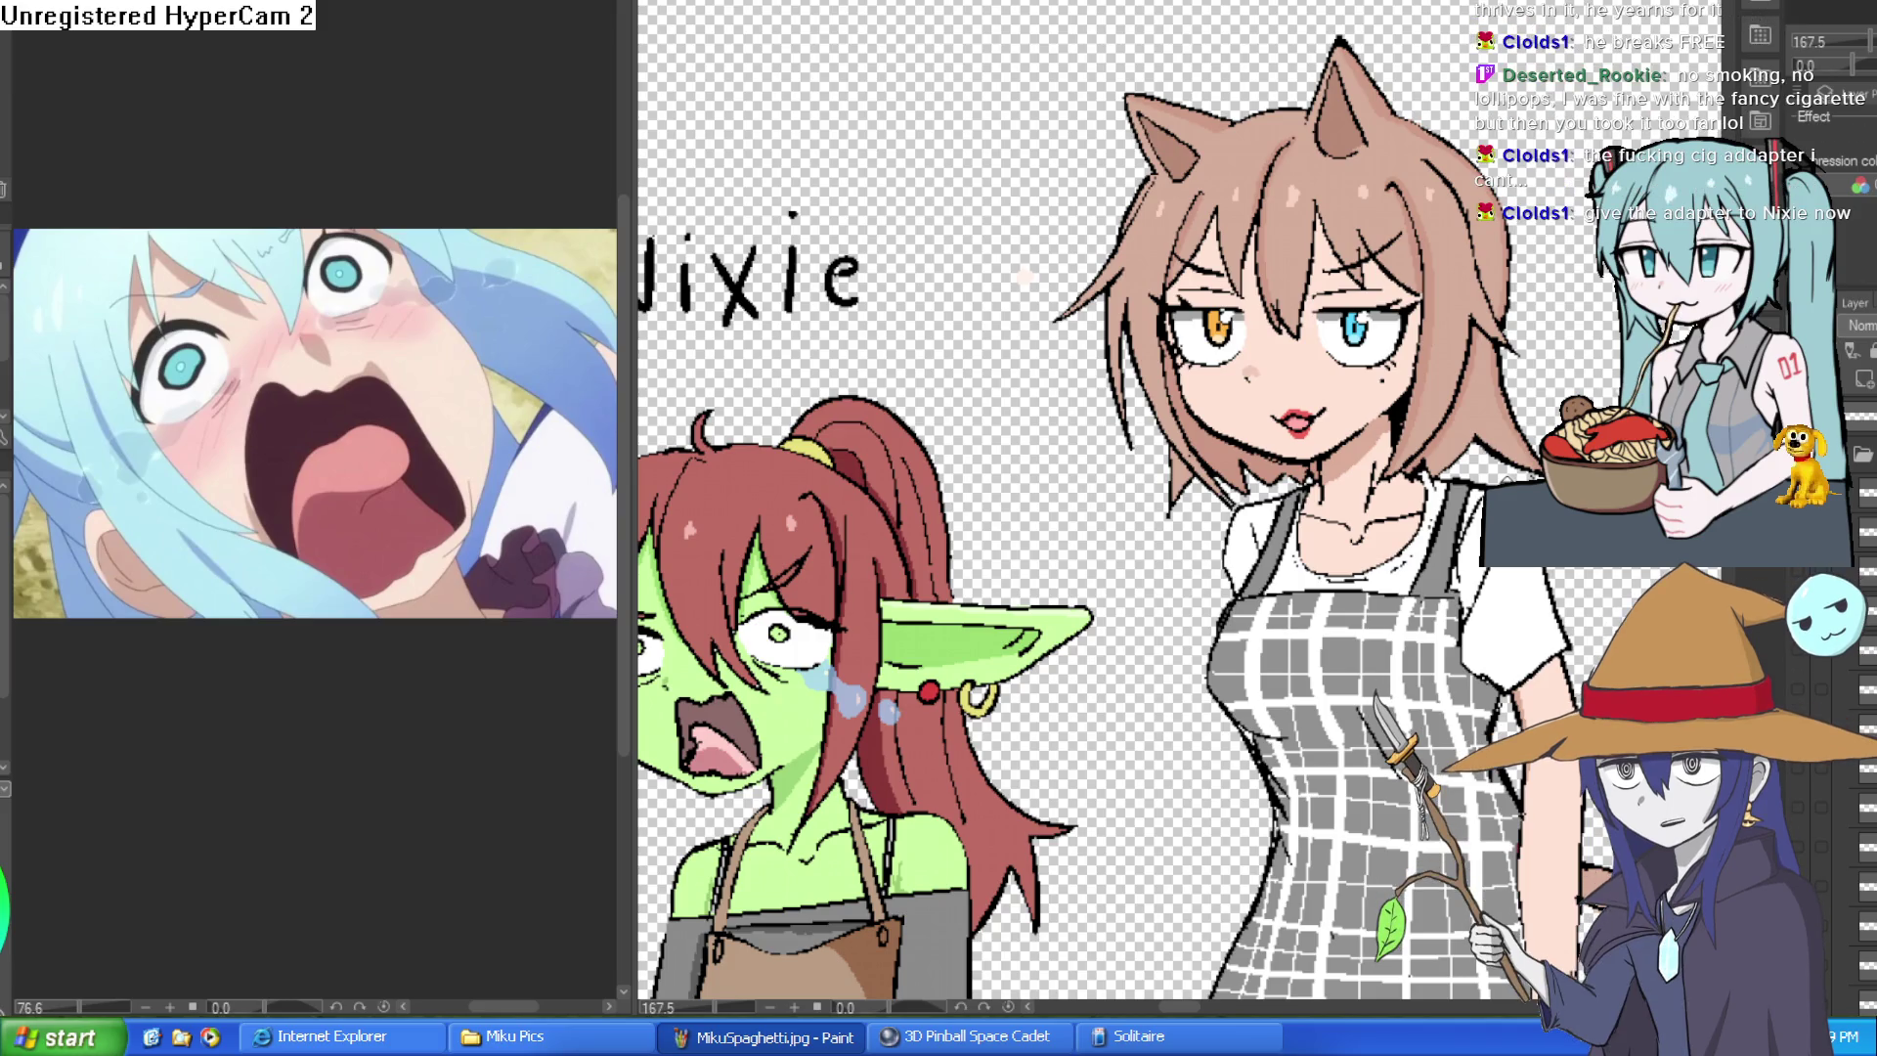
pyautogui.scroll(-1, 1407, 574)
pyautogui.scroll(-1, 1467, 416)
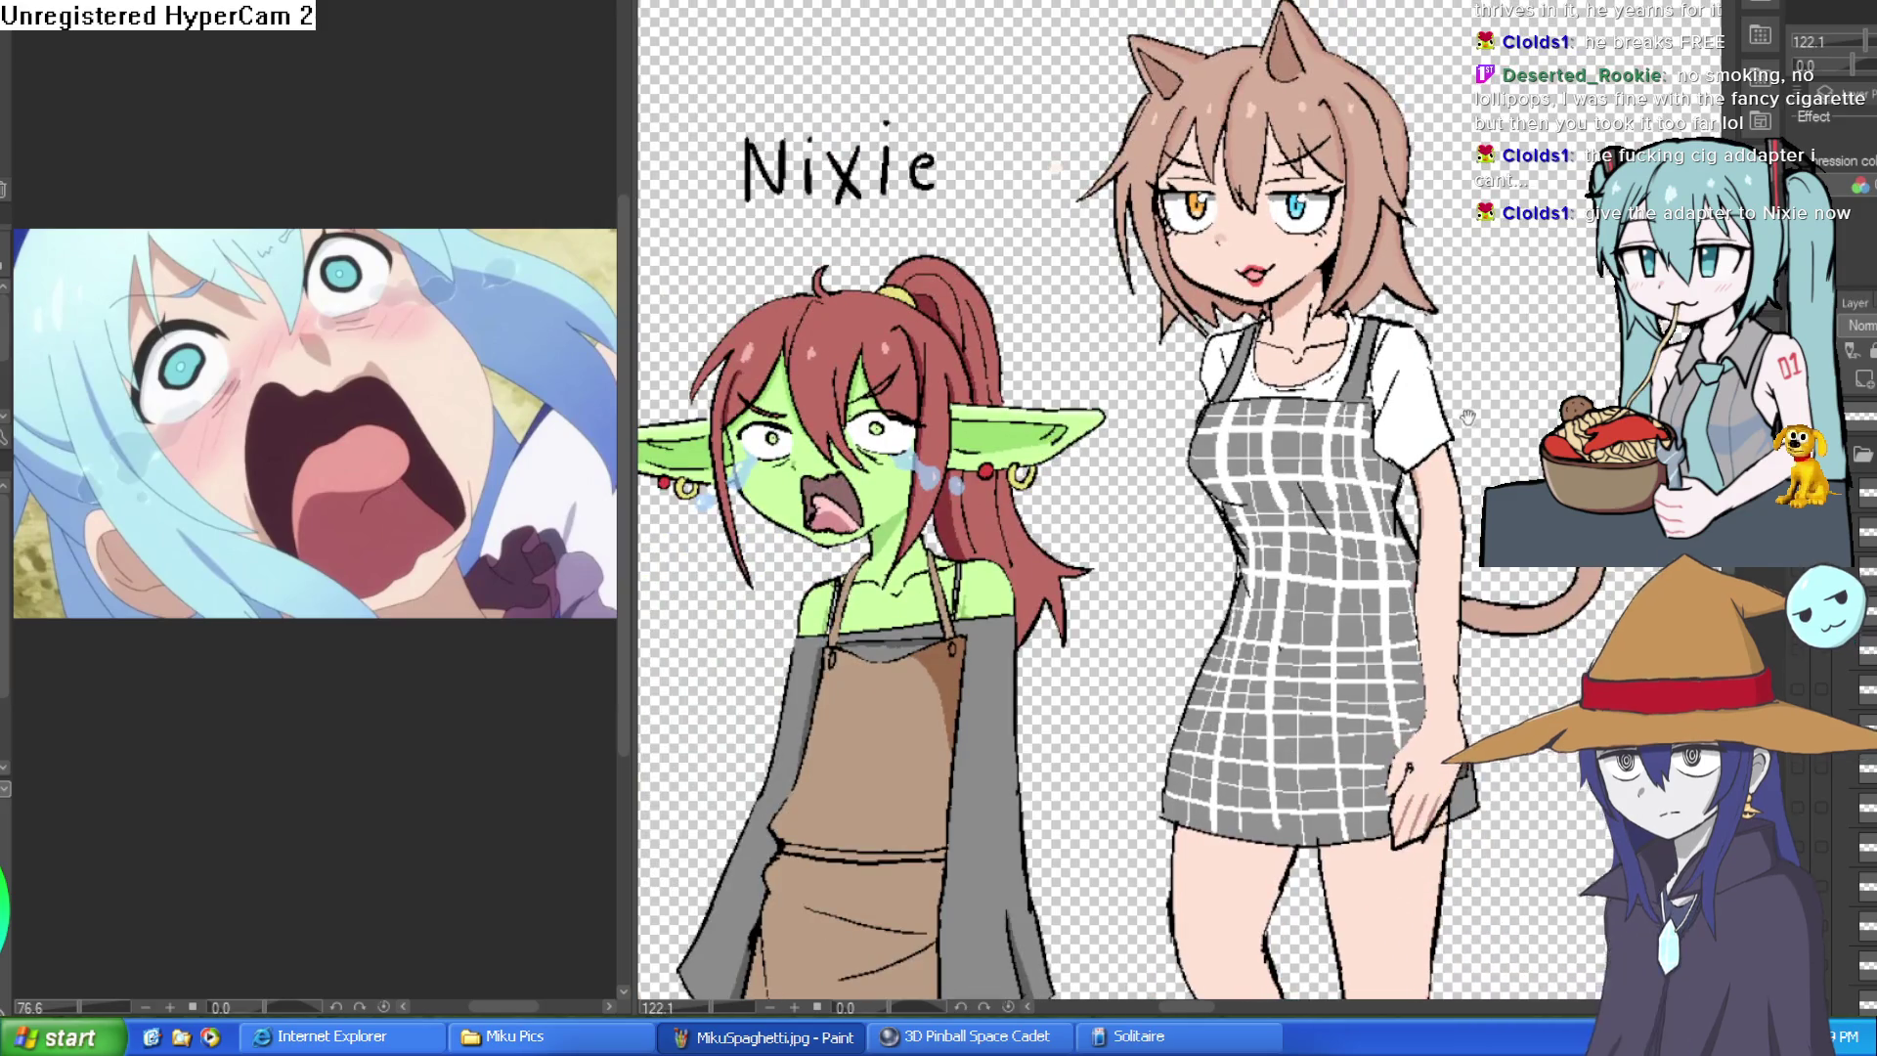
# - Pan from the Nixie label over to the cat girl and frame her grumpy face
pyautogui.moveTo(1468, 417); pyautogui.dragTo(1430, 253)
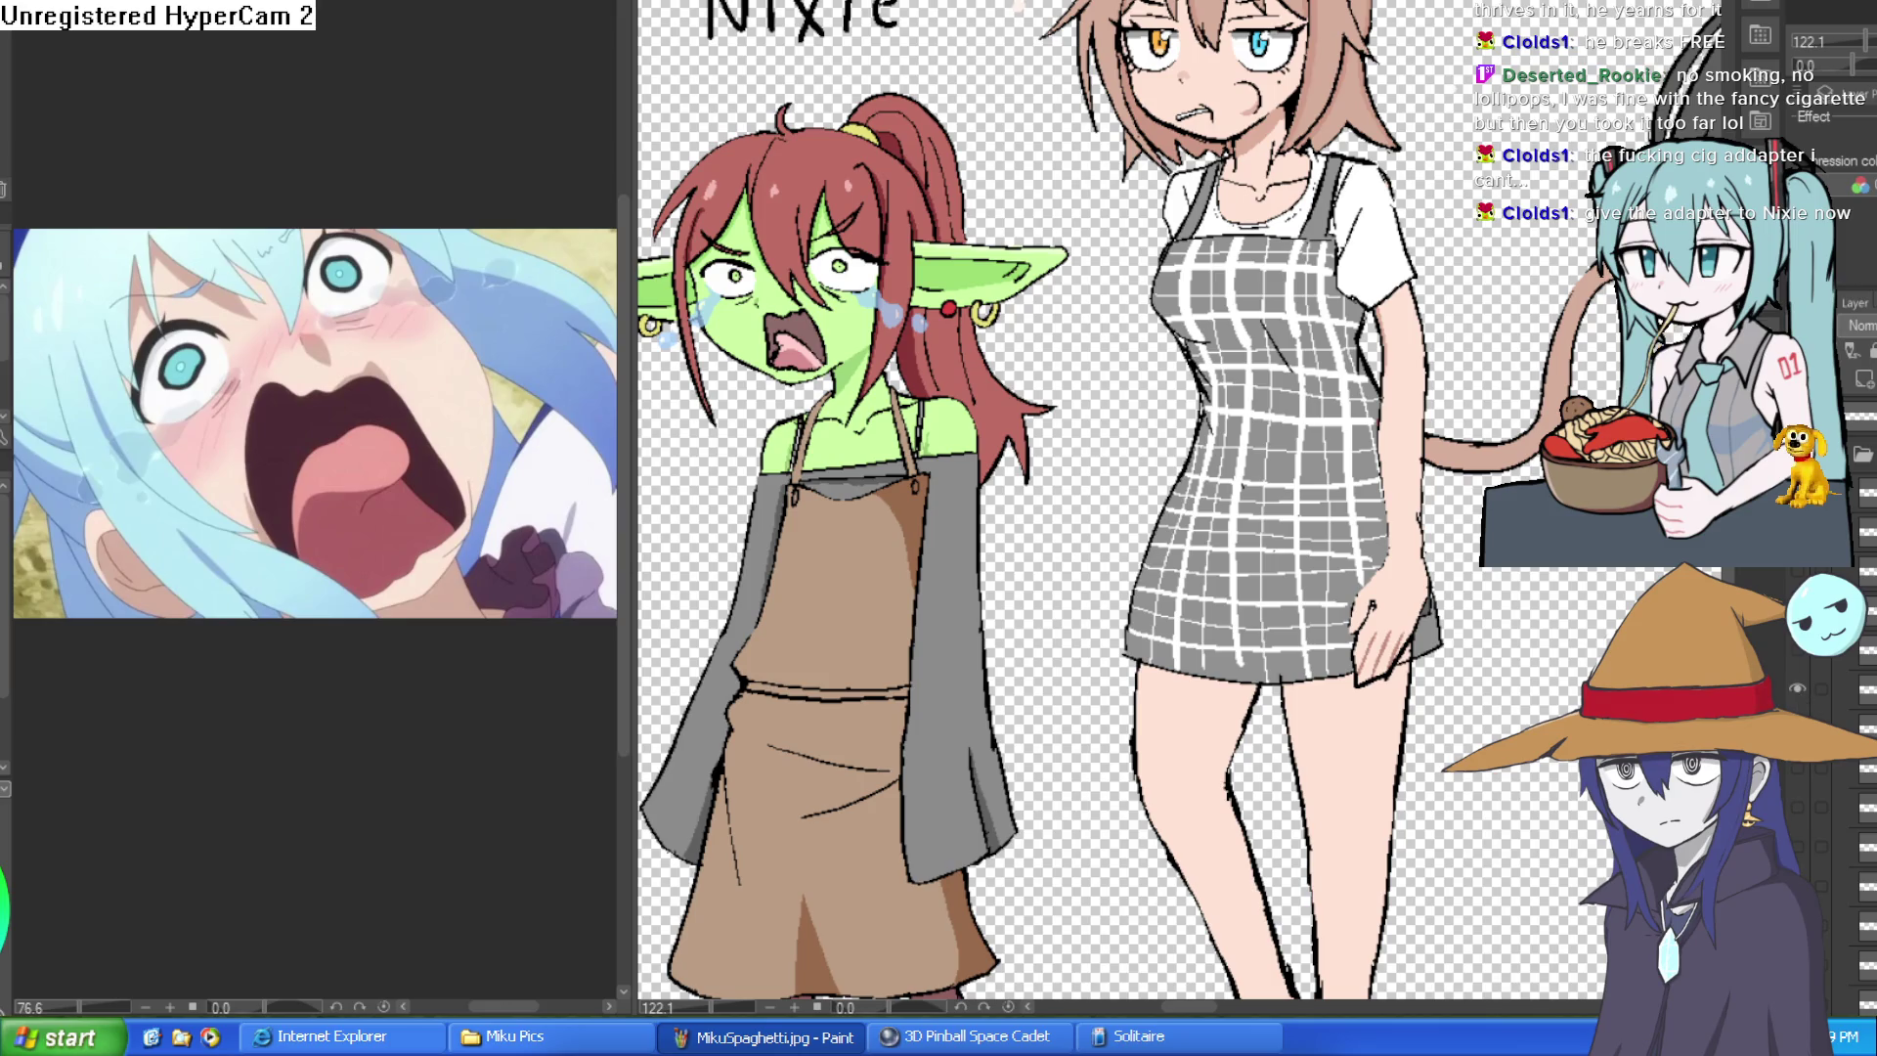
pyautogui.moveTo(1372, 167); pyautogui.dragTo(1349, 370)
pyautogui.scroll(1, 1350, 369)
pyautogui.scroll(1, 1356, 384)
pyautogui.scroll(1, 1372, 411)
pyautogui.scroll(1, 1385, 433)
pyautogui.moveTo(1389, 435); pyautogui.dragTo(1387, 409)
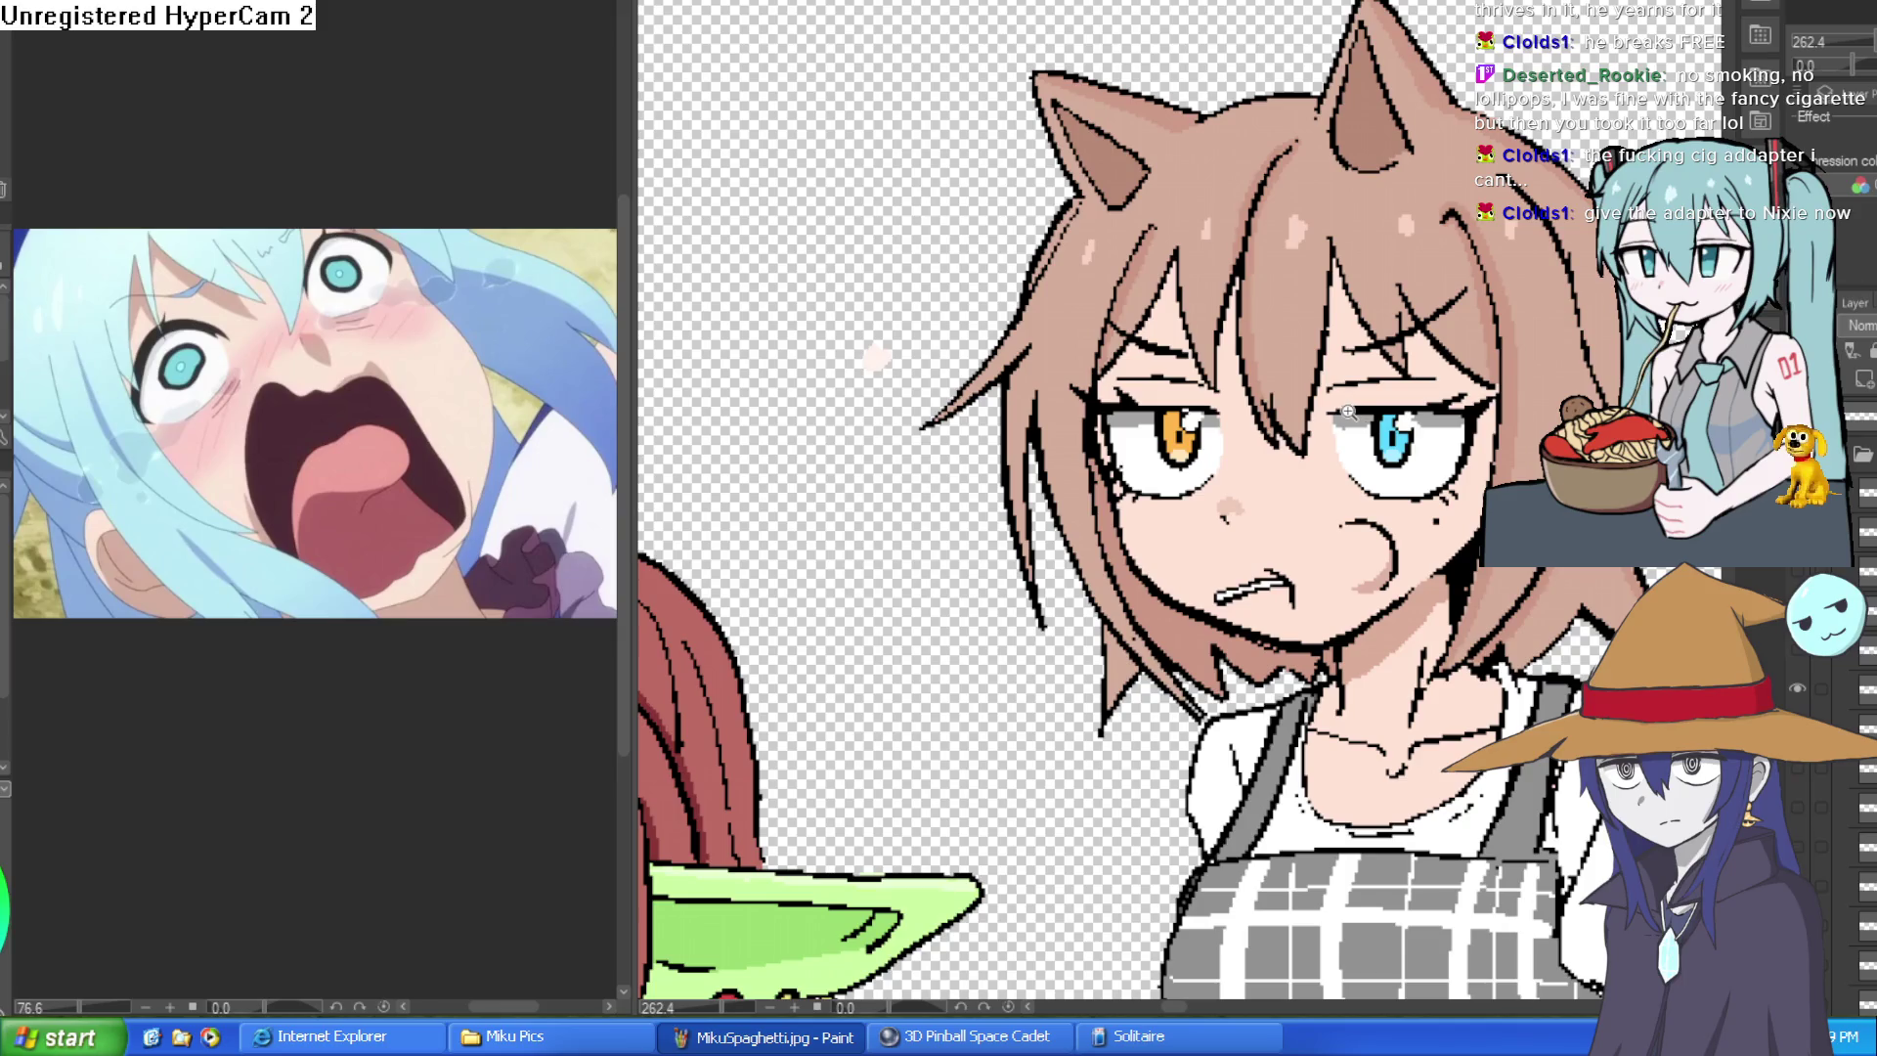
pyautogui.scroll(-1, 1348, 424)
pyautogui.scroll(-1, 1343, 417)
pyautogui.scroll(1, 1469, 378)
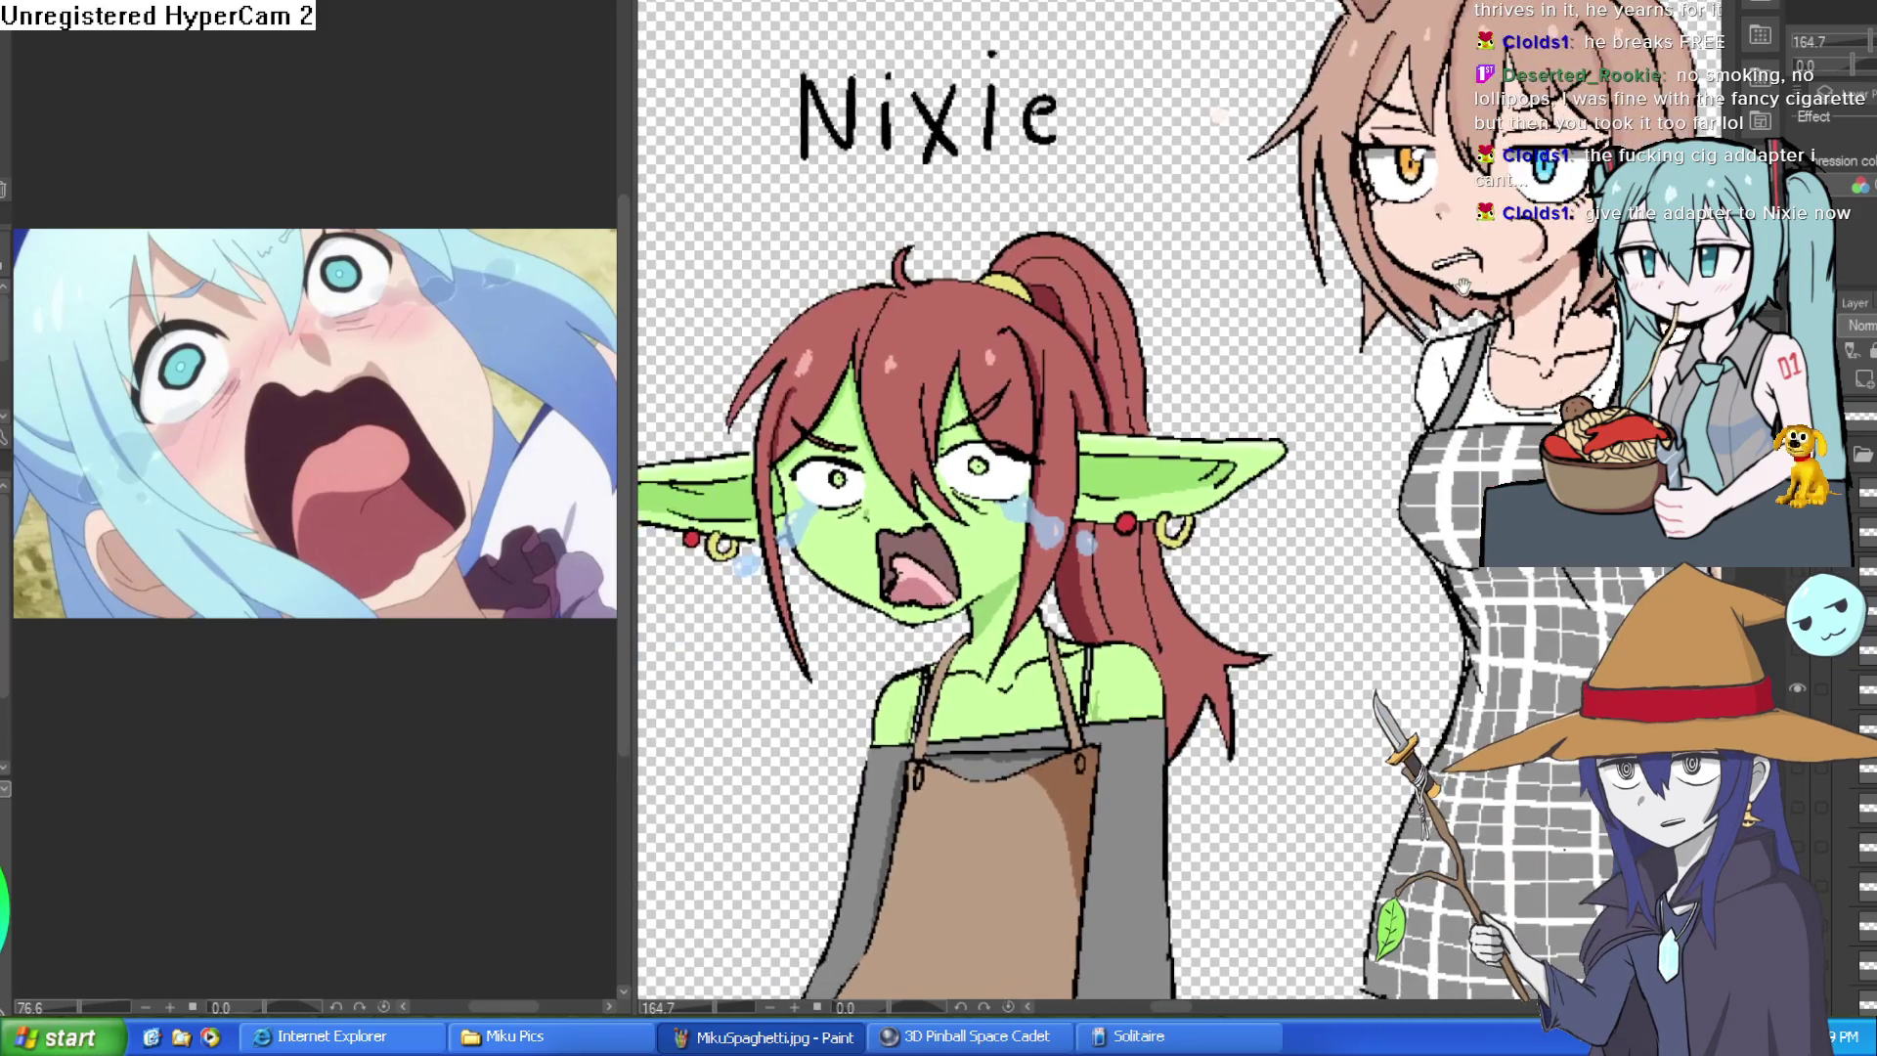
pyautogui.scroll(1, 1273, 252)
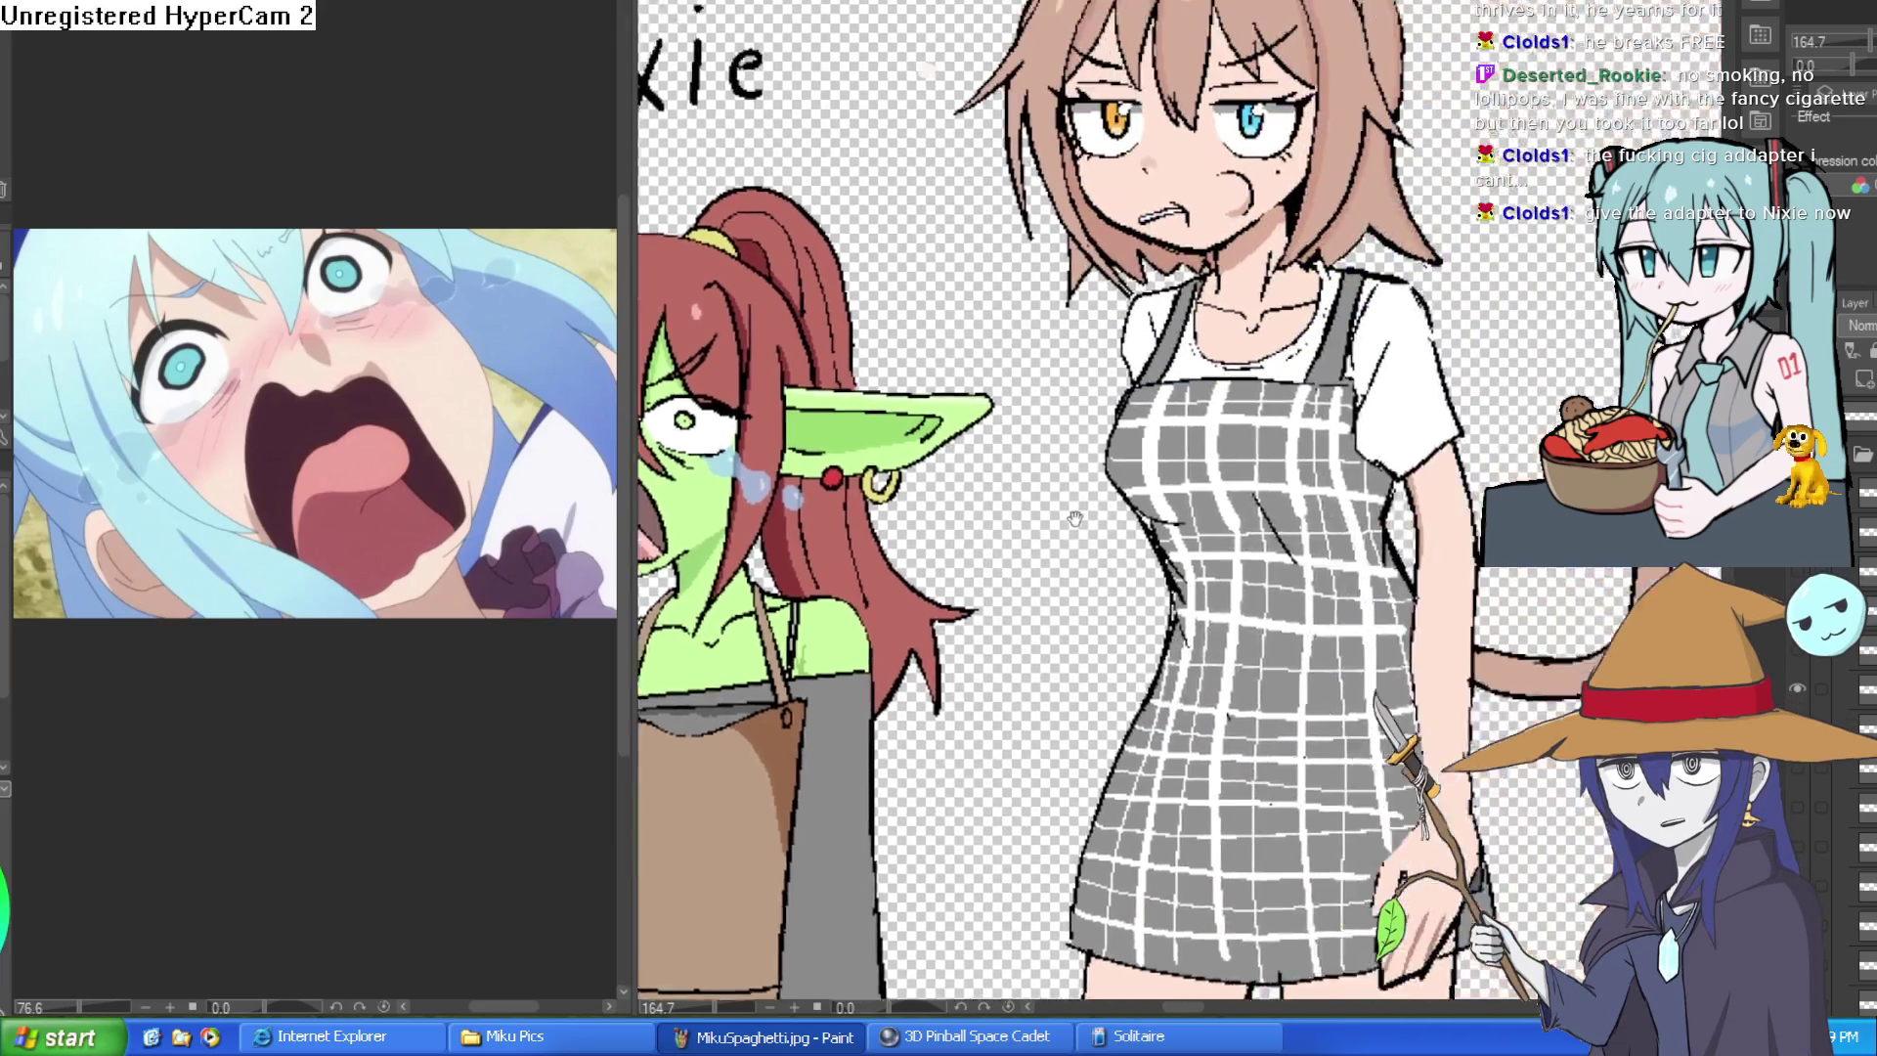
pyautogui.moveTo(1727, 35); pyautogui.dragTo(1182, 206)
pyautogui.scroll(1, 1178, 201)
pyautogui.scroll(1, 1178, 176)
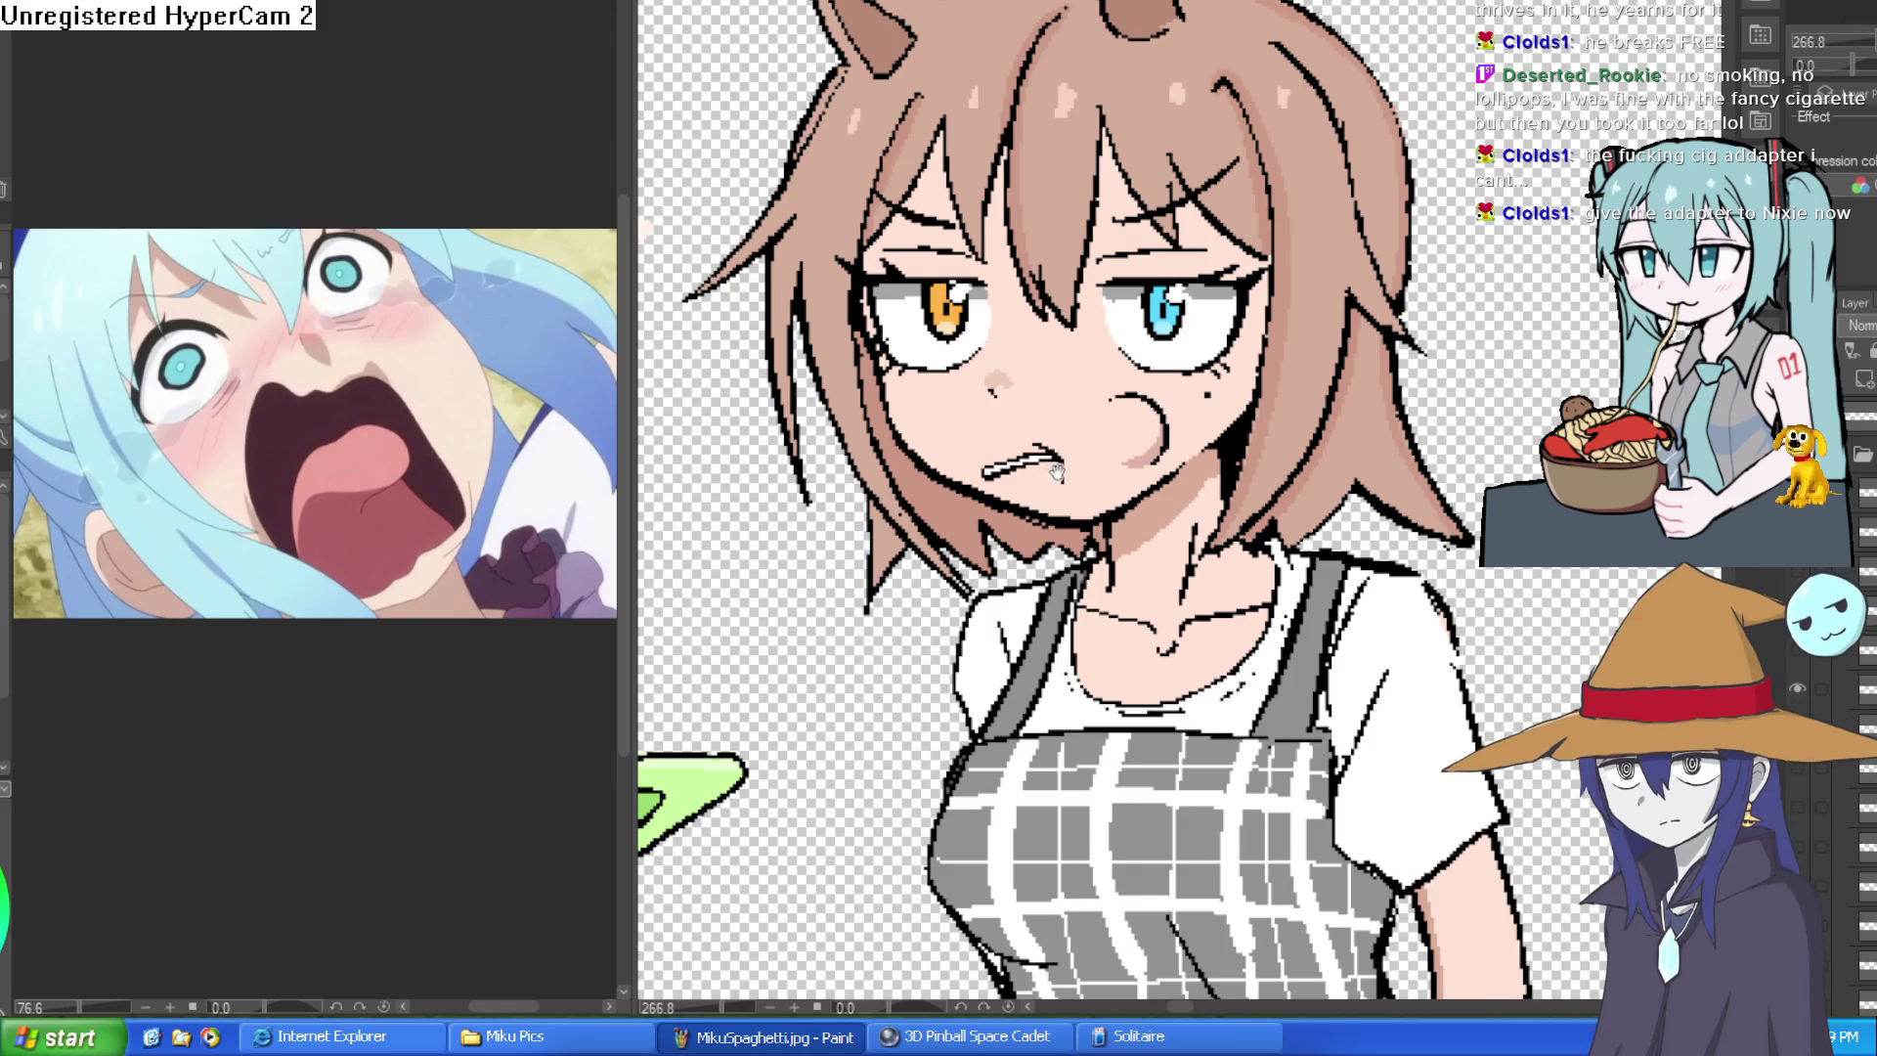
pyautogui.moveTo(1058, 471); pyautogui.dragTo(1160, 440)
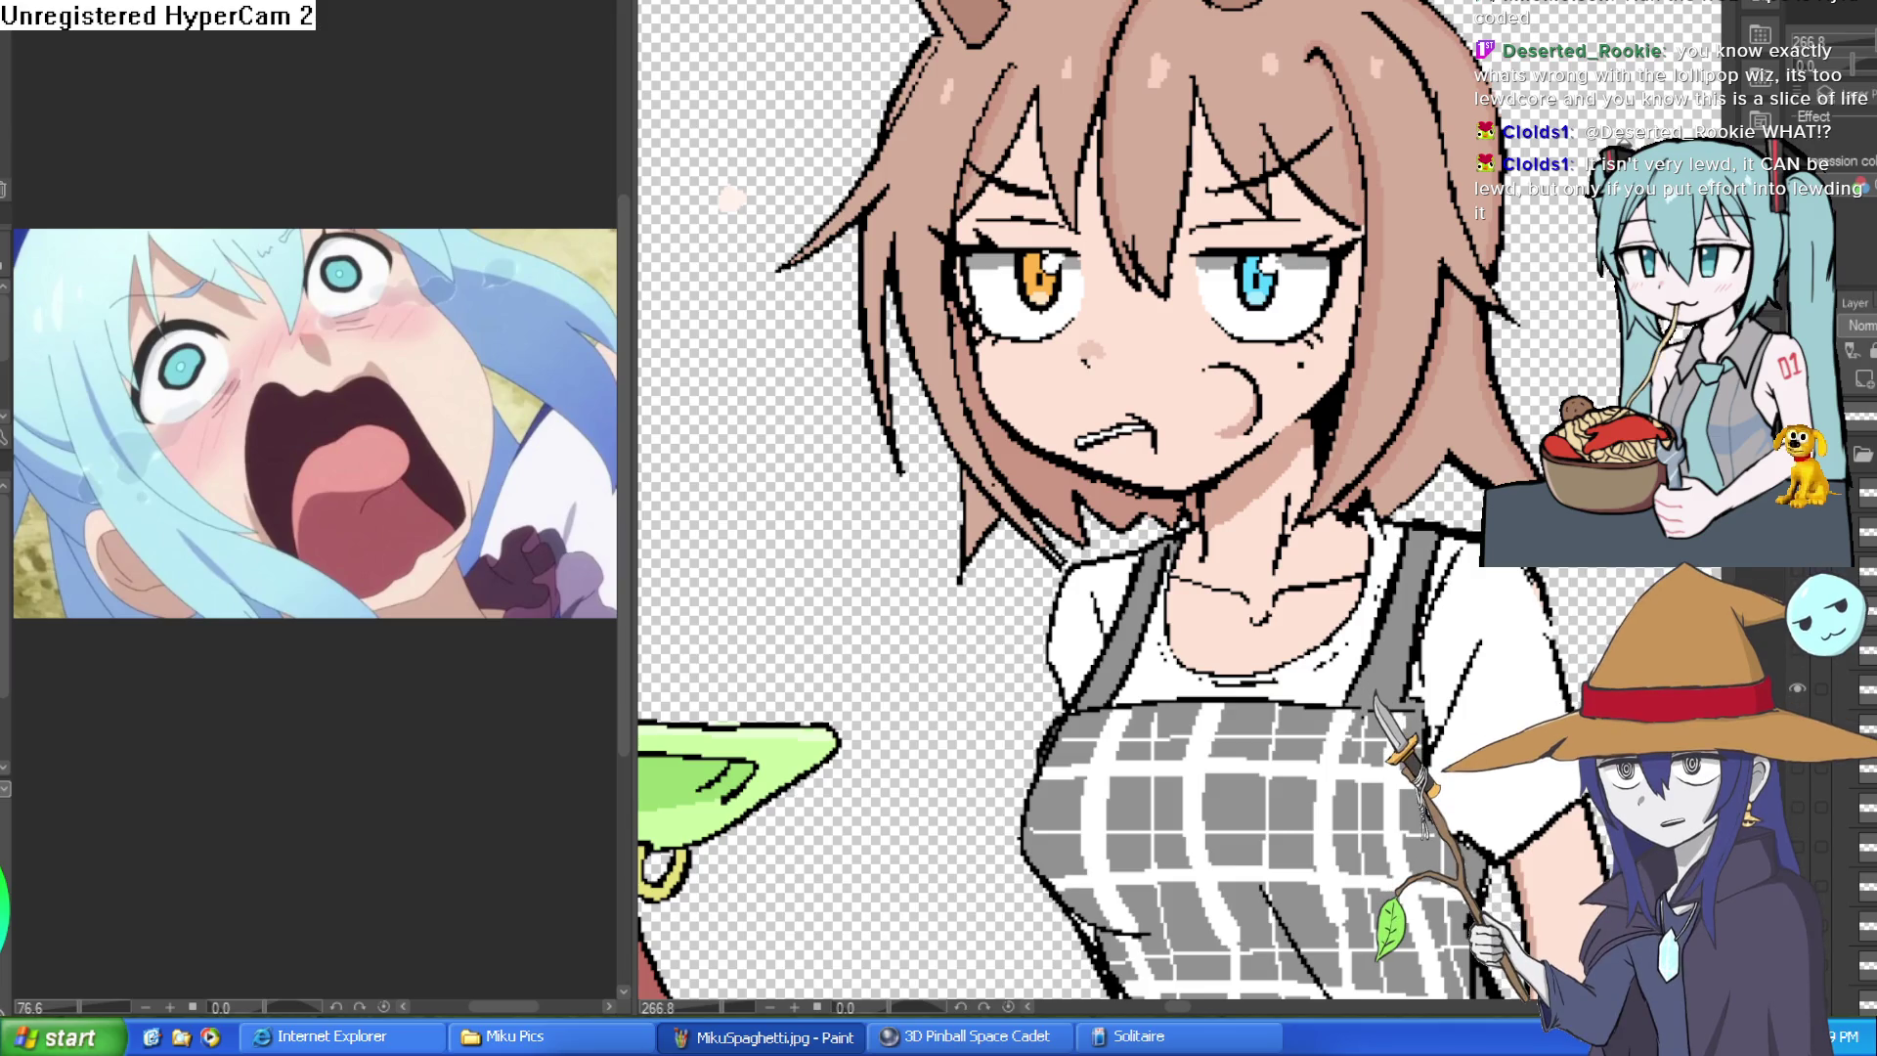
pyautogui.scroll(-2, 1371, 252)
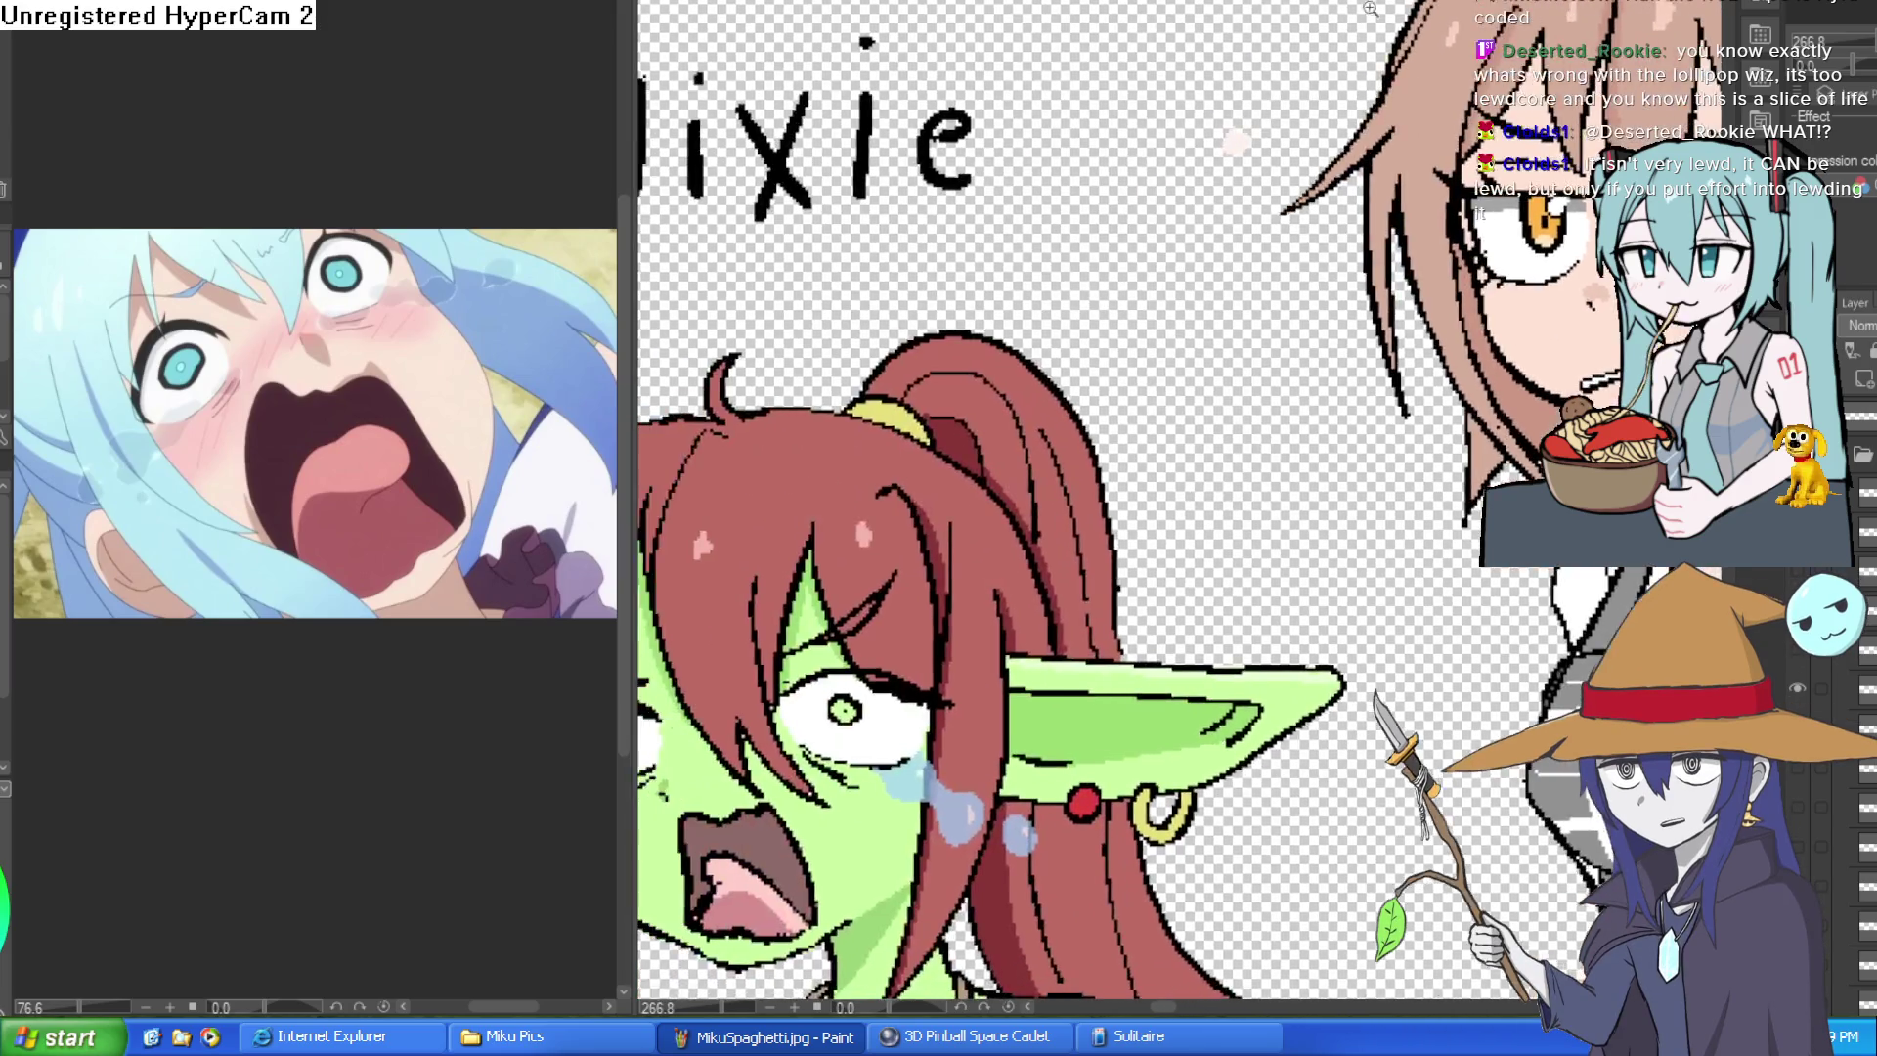
pyautogui.scroll(-2, 1370, 252)
pyautogui.moveTo(1370, 253)
pyautogui.mouseDown()
pyautogui.moveTo(1303, 276)
pyautogui.moveTo(1302, 334)
pyautogui.mouseUp()
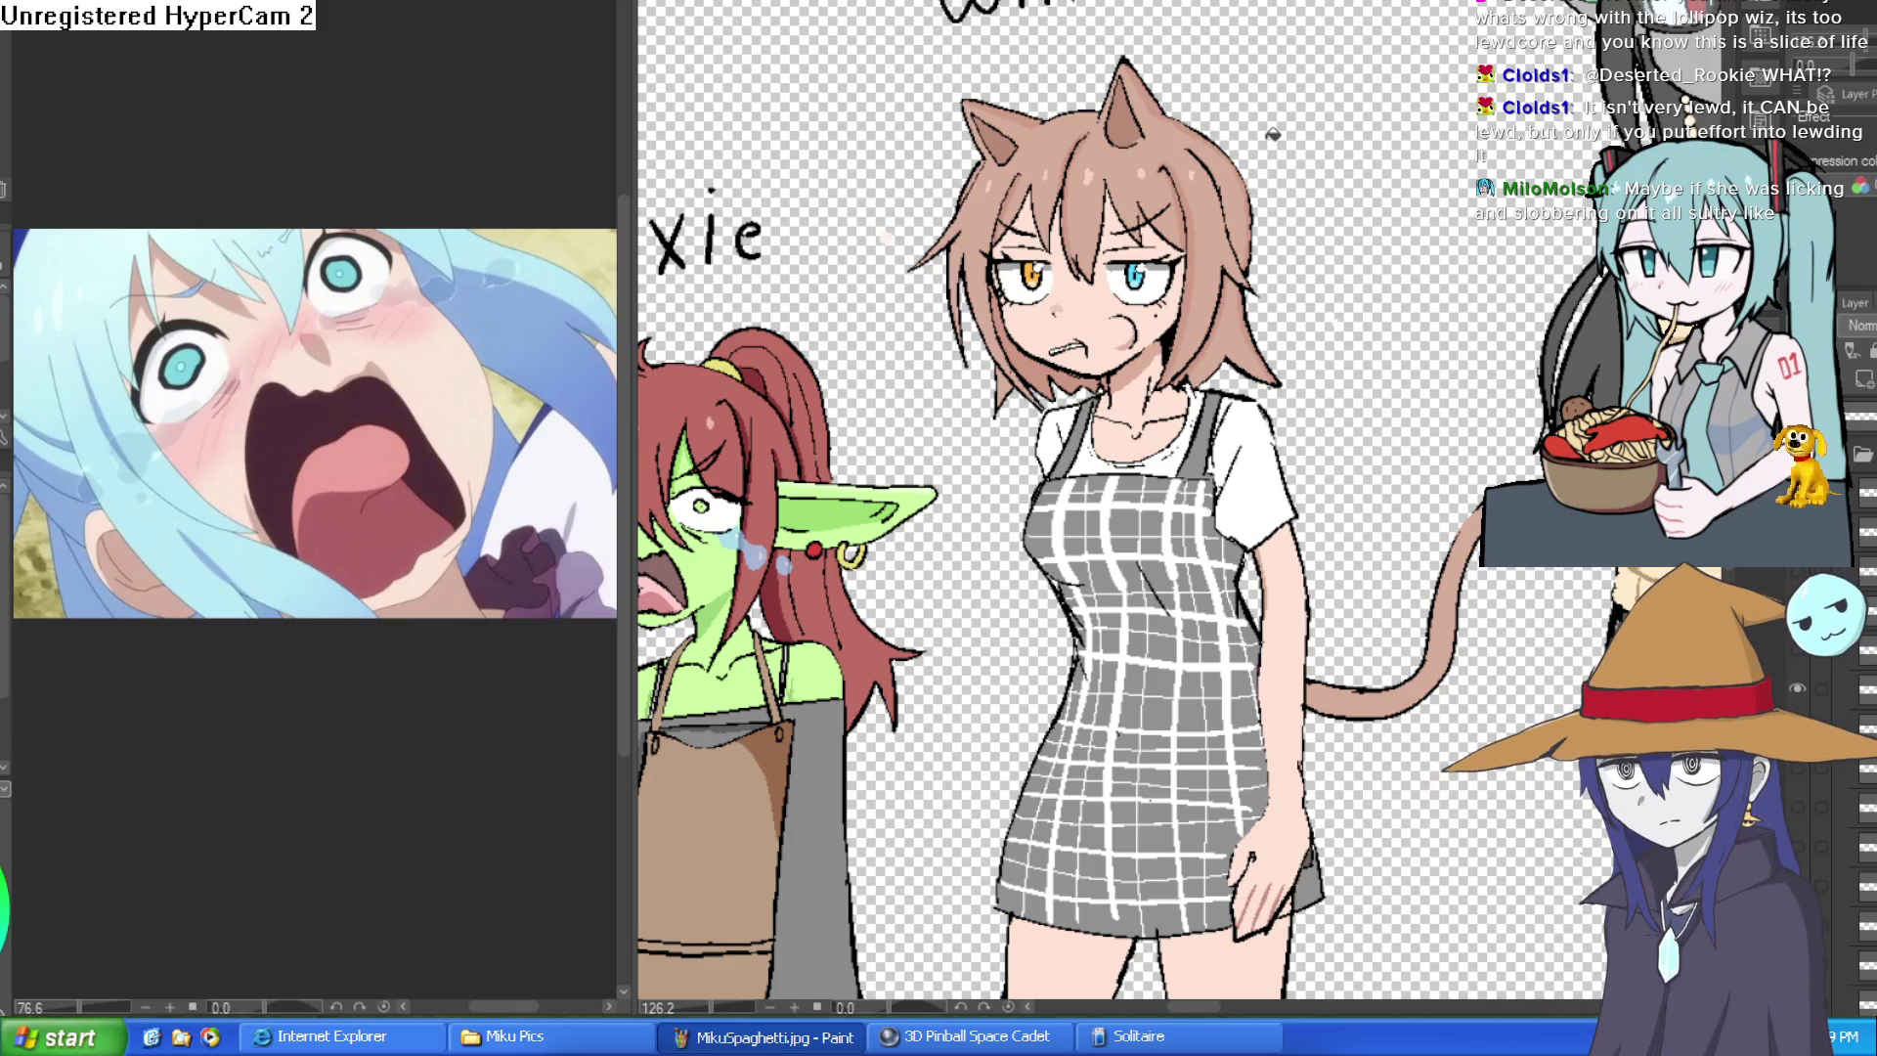
pyautogui.moveTo(1349, 278); pyautogui.dragTo(1379, 226)
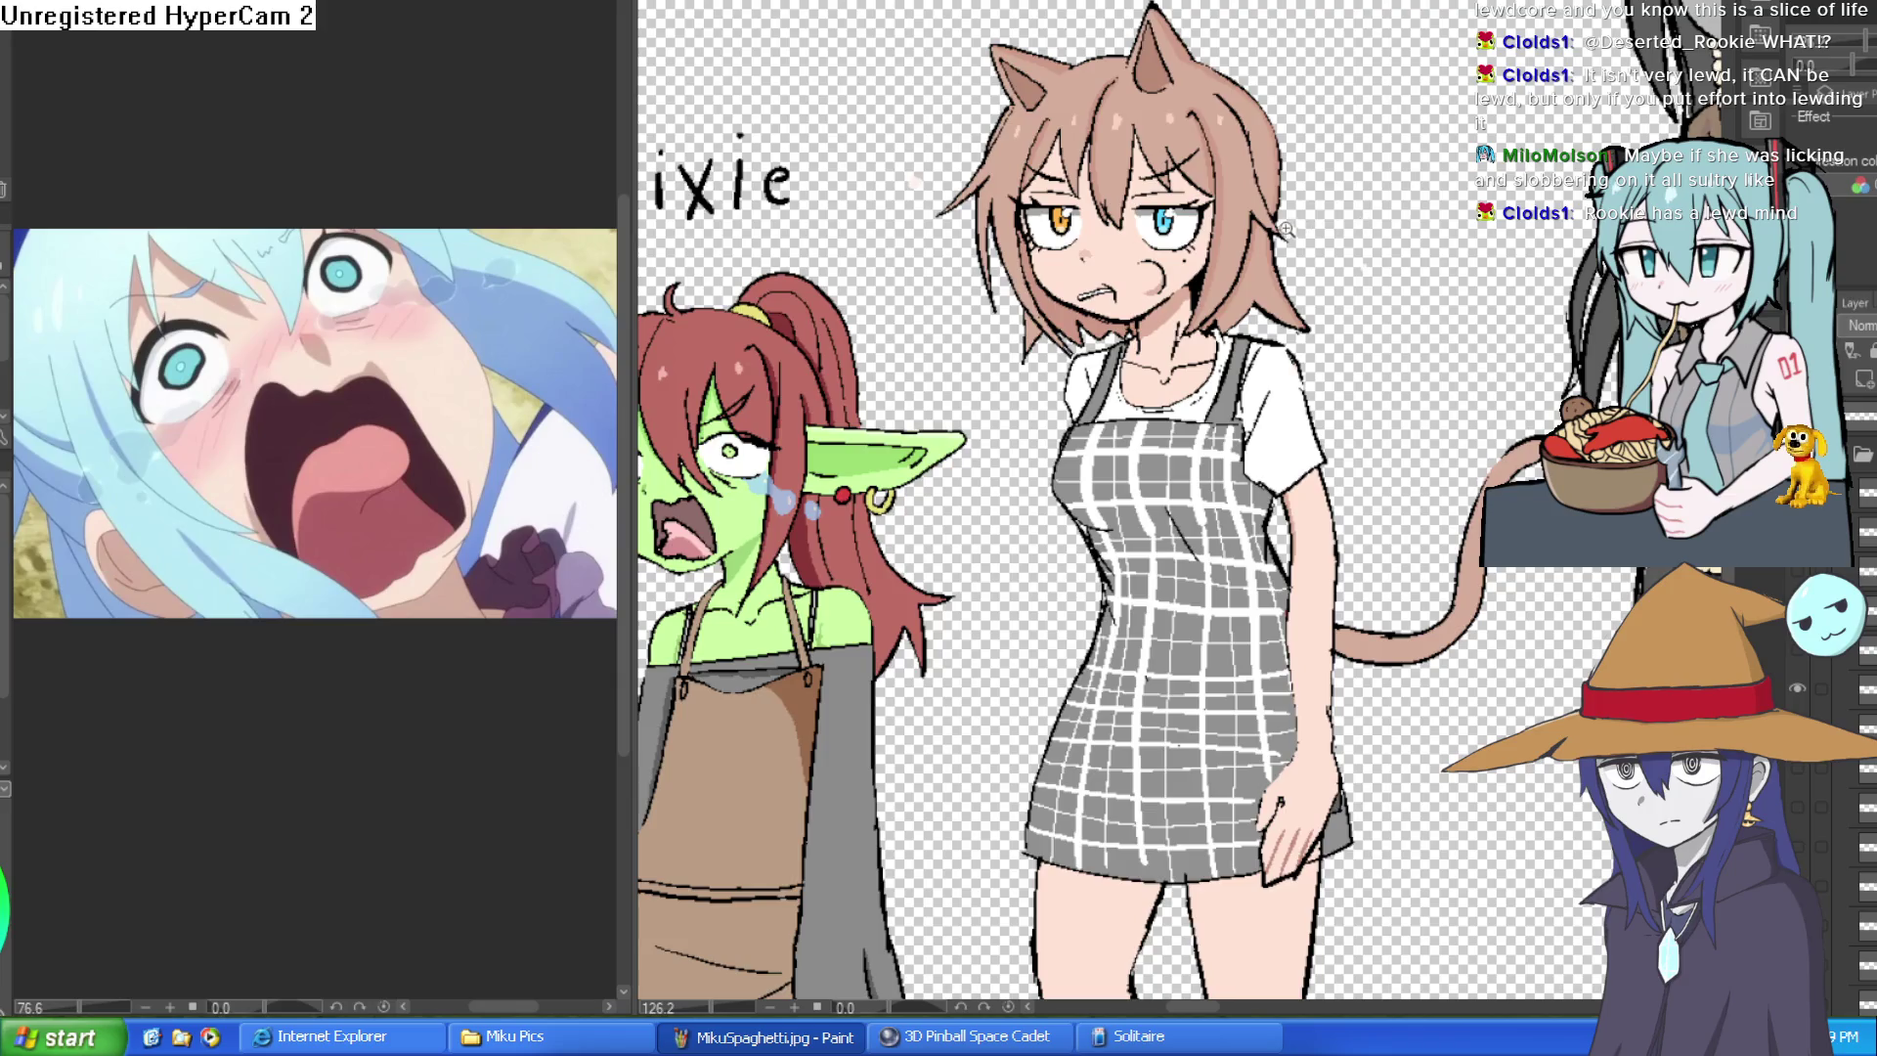
pyautogui.scroll(3, 1285, 228)
pyautogui.scroll(-3, 1321, 220)
pyautogui.scroll(2, 1364, 207)
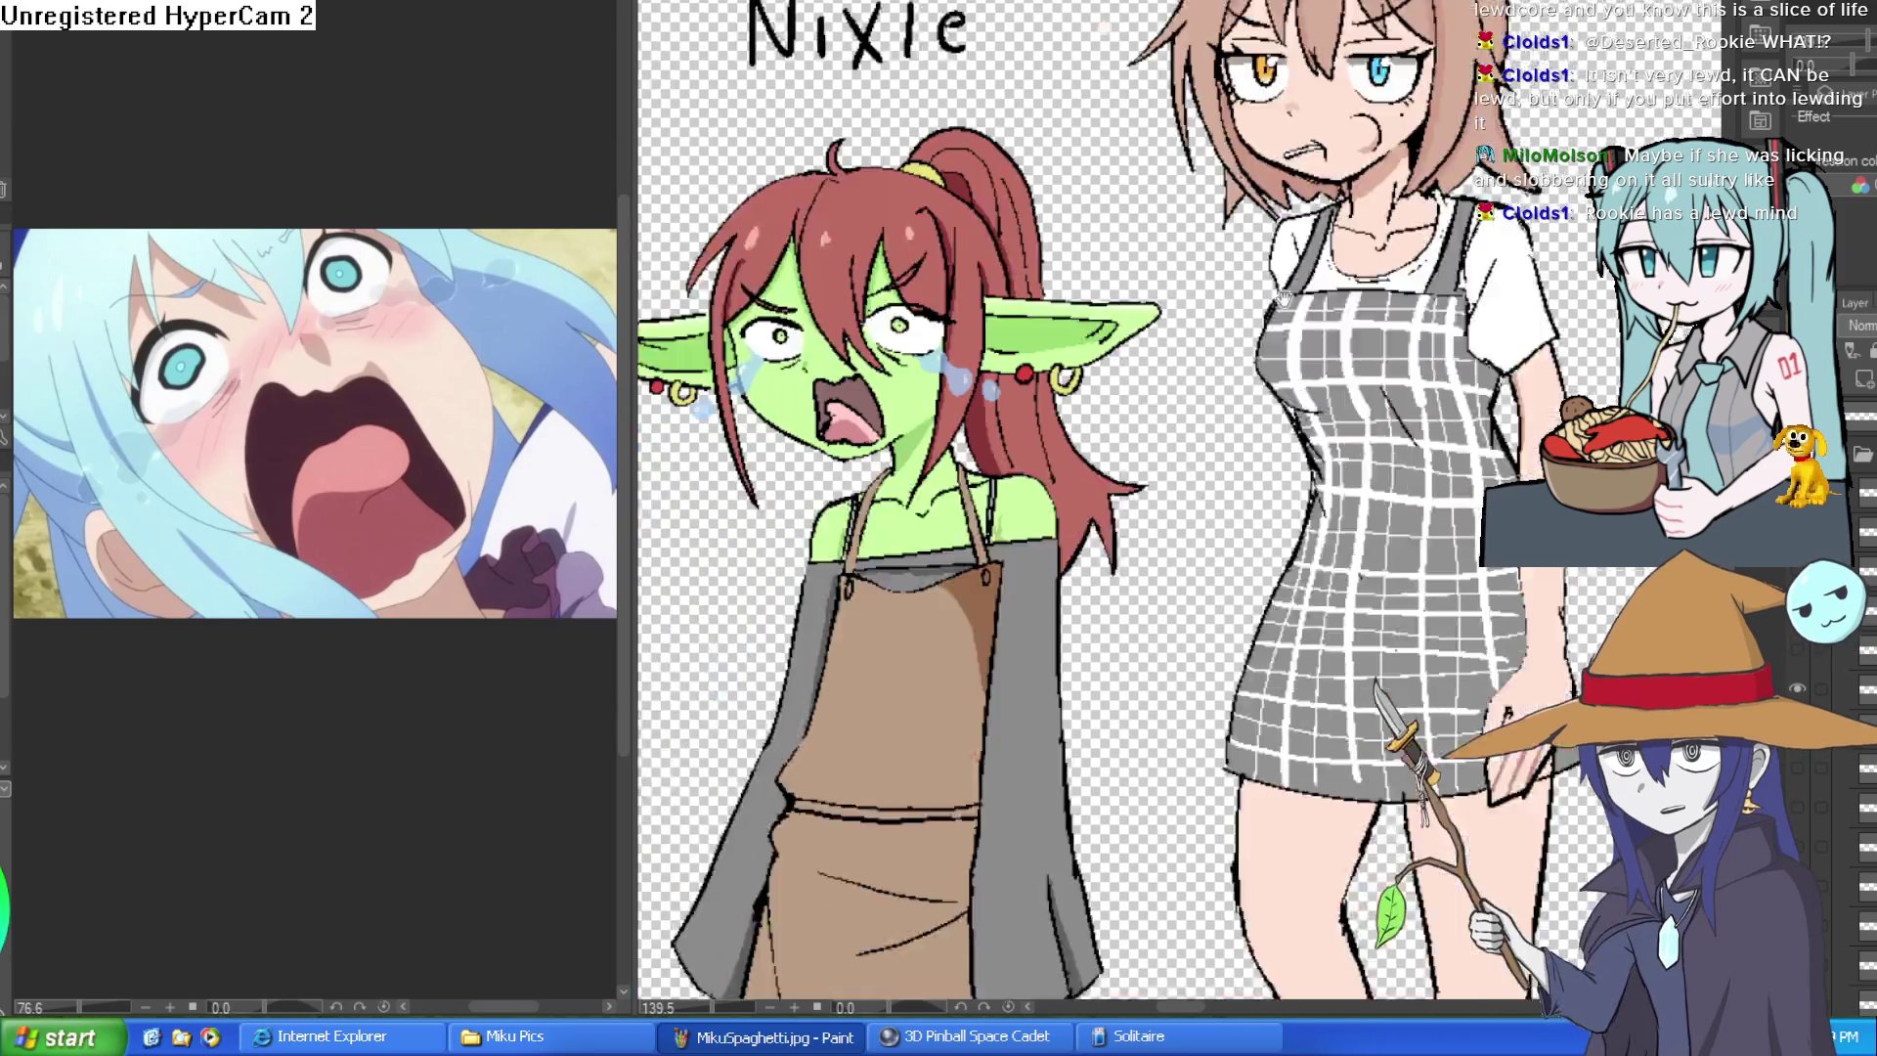
pyautogui.moveTo(1397, 167); pyautogui.dragTo(1427, 367)
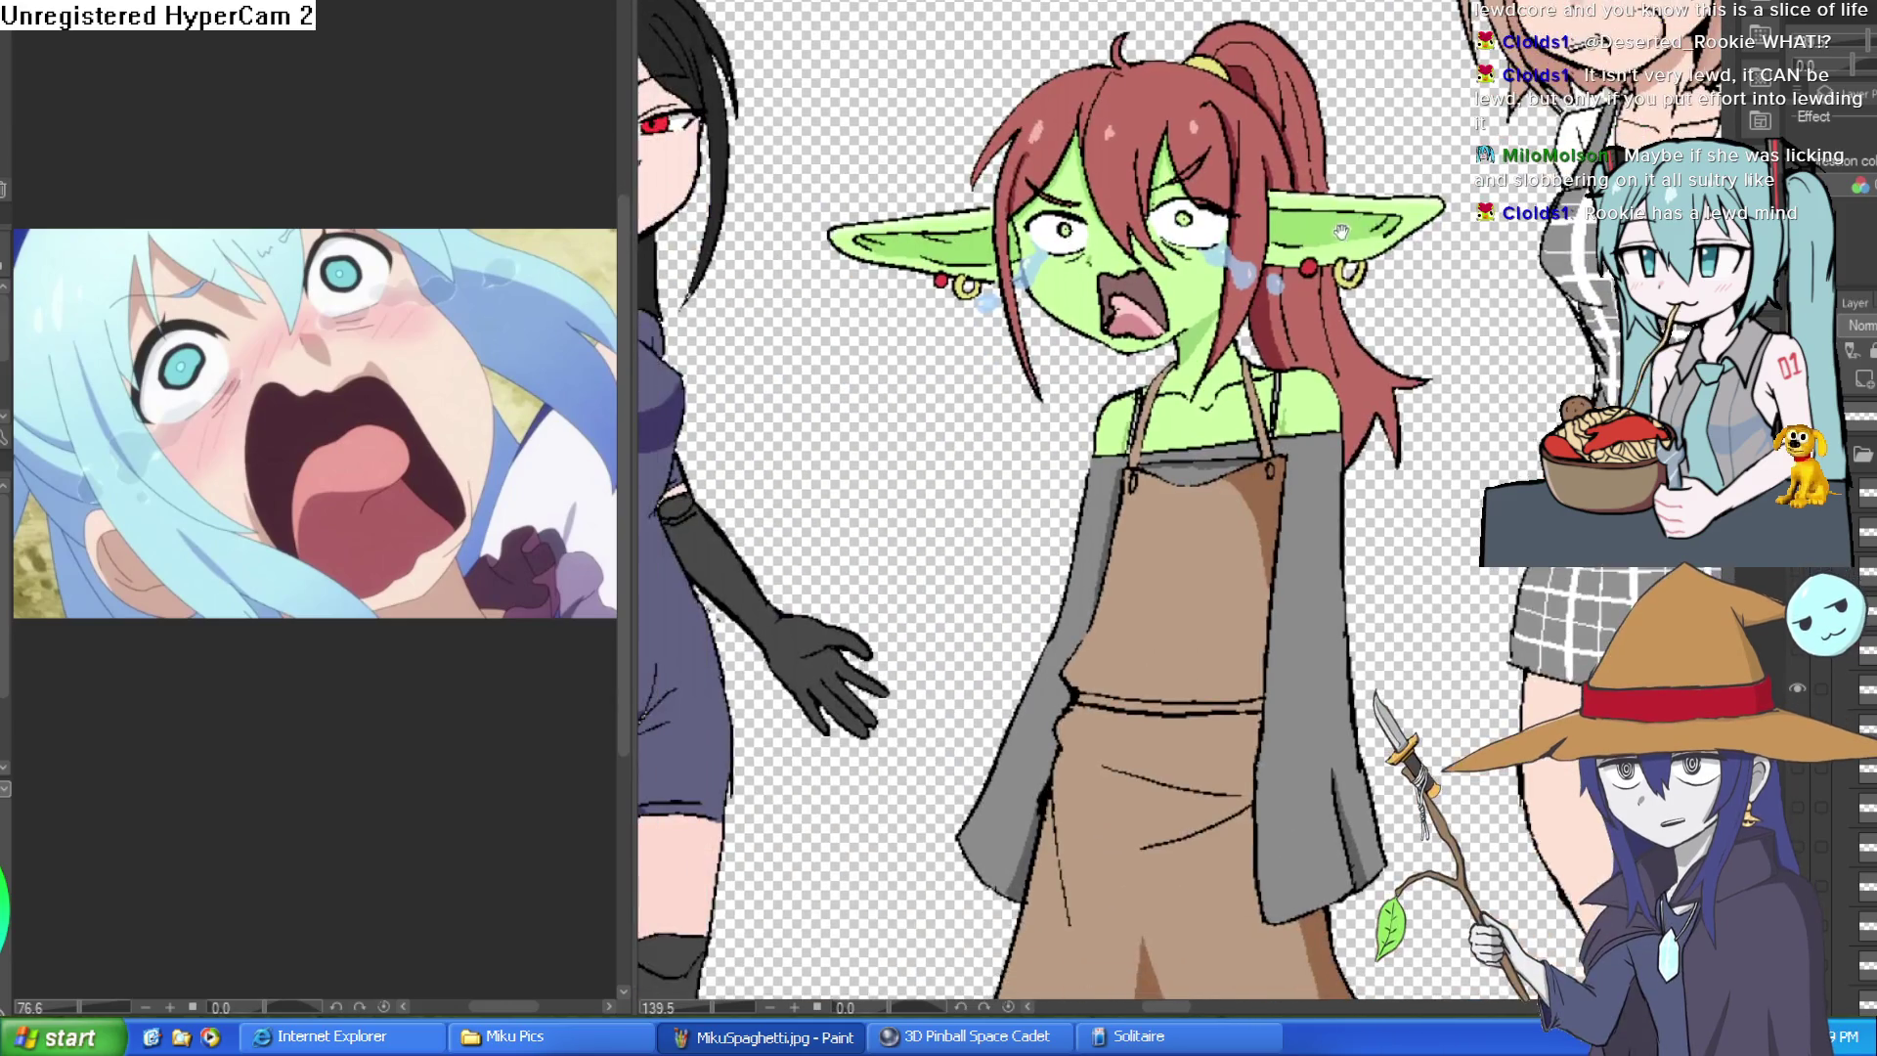
pyautogui.scroll(-2, 1408, 352)
pyautogui.scroll(2, 1378, 335)
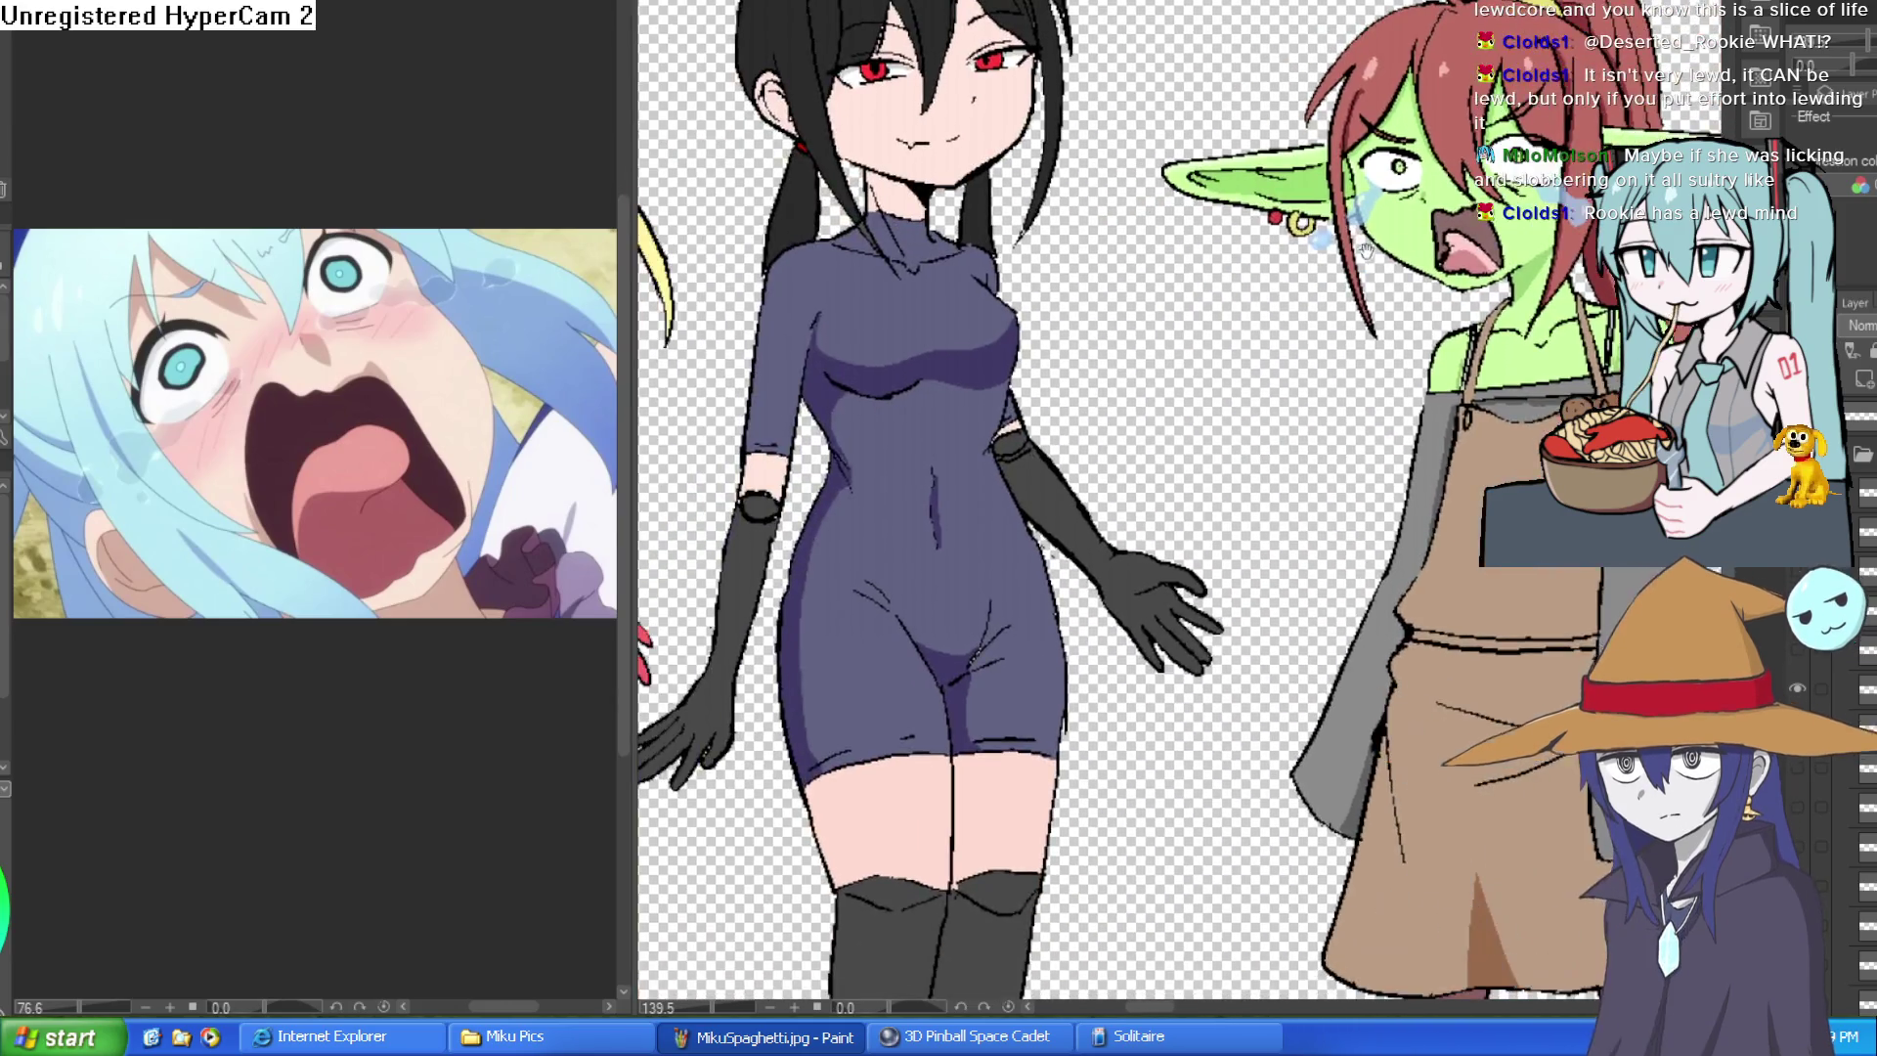
pyautogui.scroll(-2, 1366, 327)
pyautogui.moveTo(1365, 327); pyautogui.dragTo(1238, 315)
pyautogui.moveTo(1614, 220)
pyautogui.mouseDown()
pyautogui.moveTo(1291, 162)
pyautogui.moveTo(1314, 405)
pyautogui.moveTo(1383, 249)
pyautogui.mouseUp()
pyautogui.scroll(3, 1290, 161)
pyautogui.scroll(1, 1313, 405)
pyautogui.scroll(-2, 1358, 417)
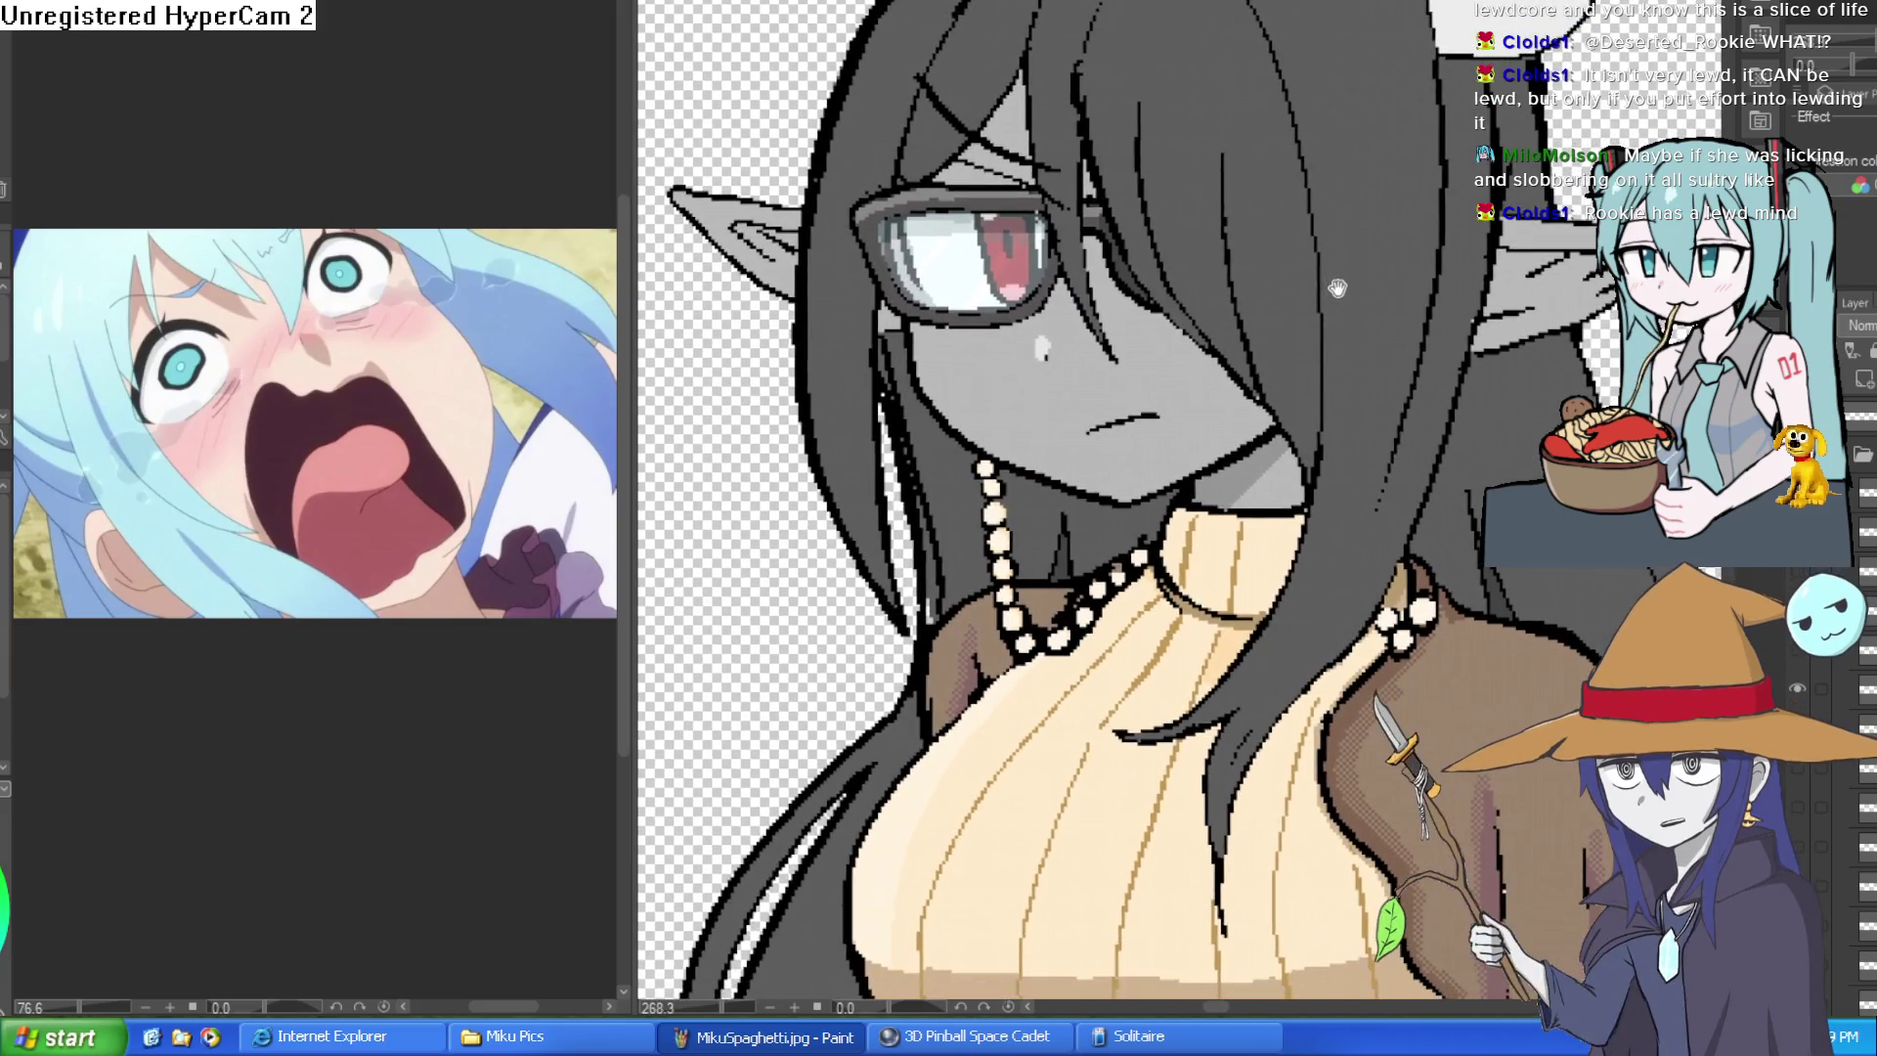
pyautogui.scroll(1, 1304, 299)
pyautogui.scroll(-1, 1312, 296)
pyautogui.scroll(1, 1320, 293)
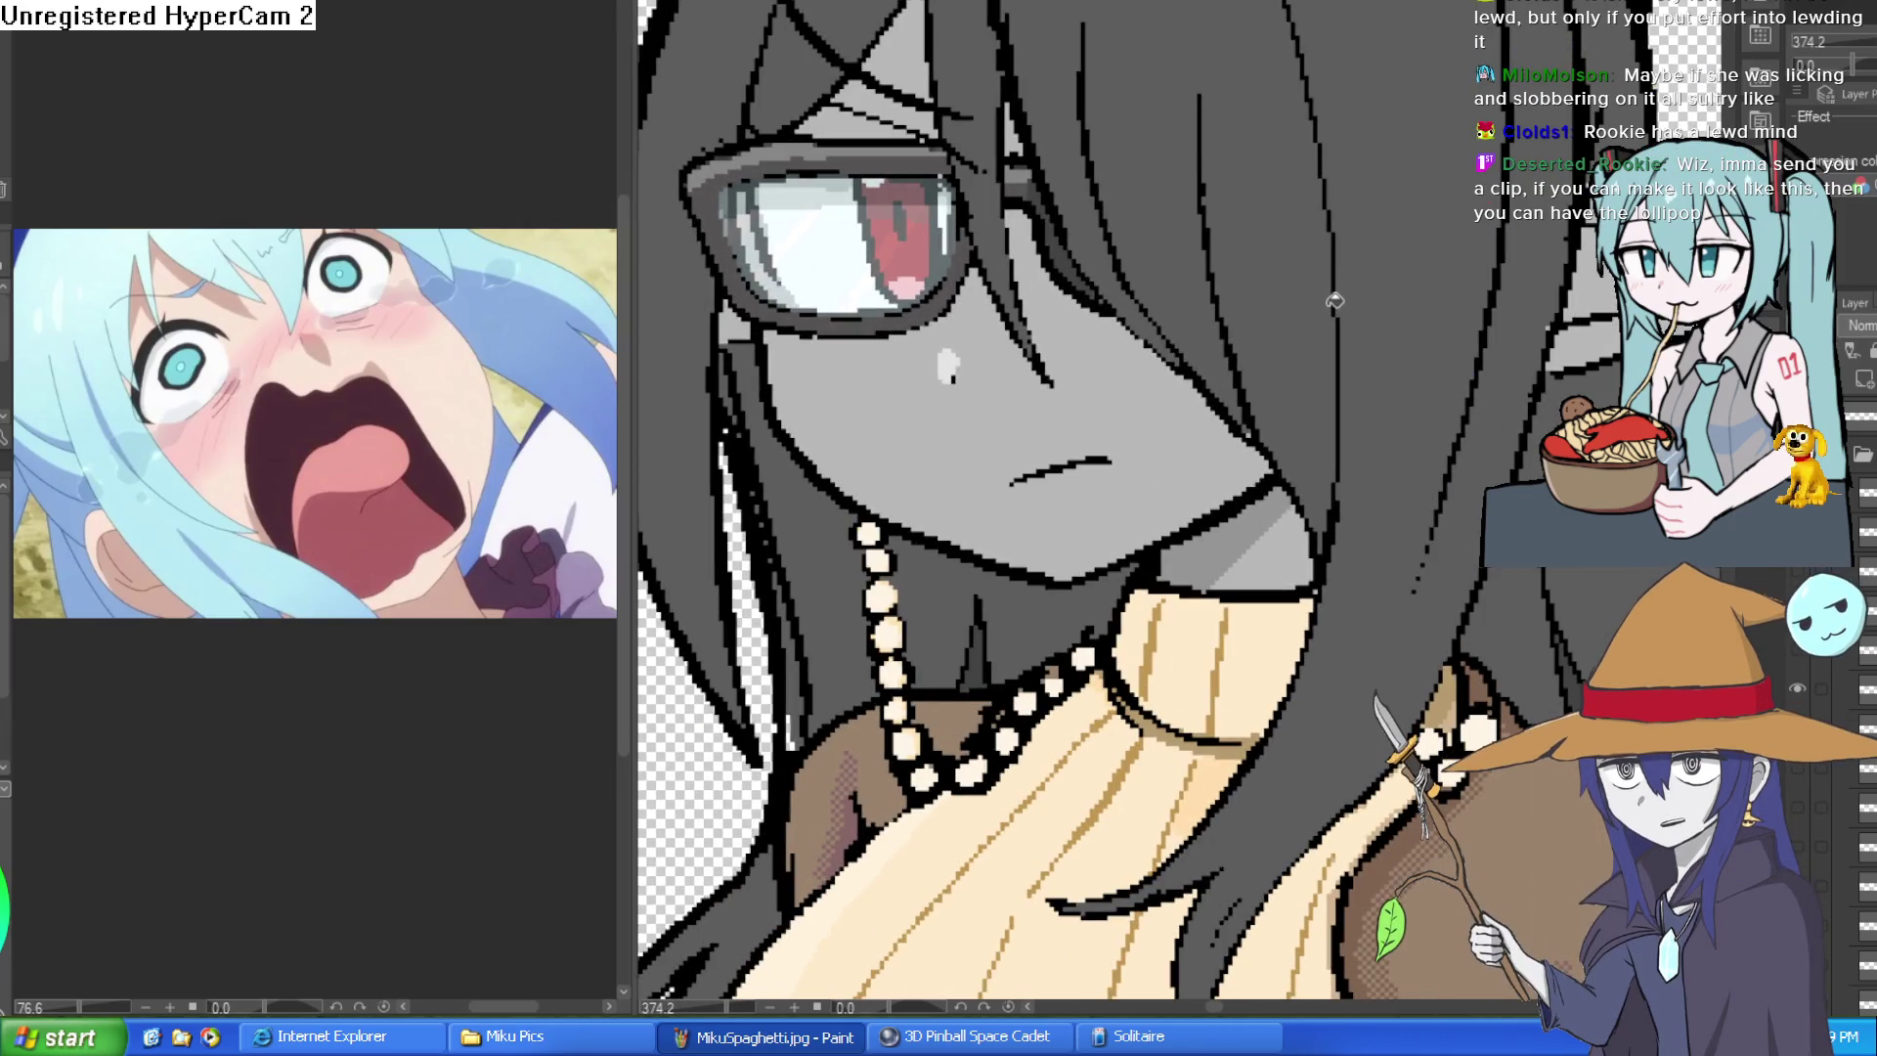
pyautogui.scroll(-1, 1437, 337)
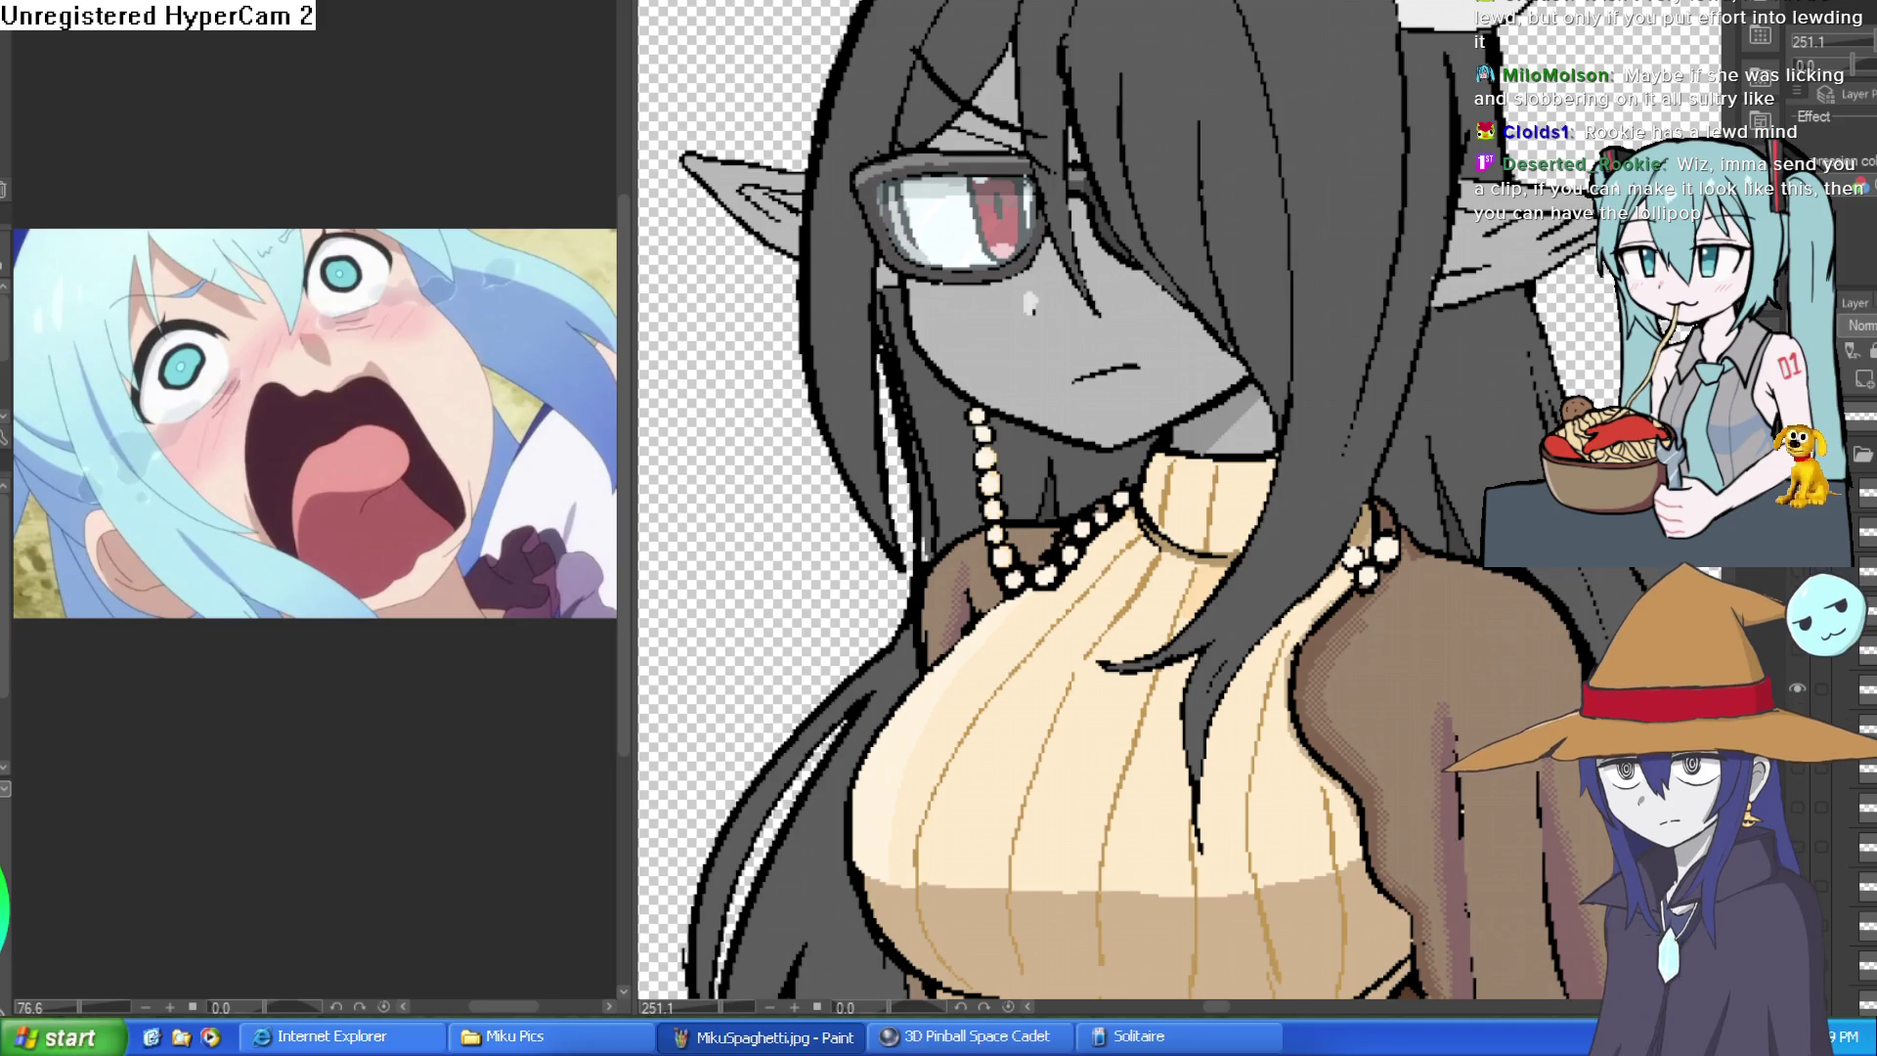
pyautogui.moveTo(740, 53); pyautogui.dragTo(1070, 53)
pyautogui.scroll(-3, 1347, 44)
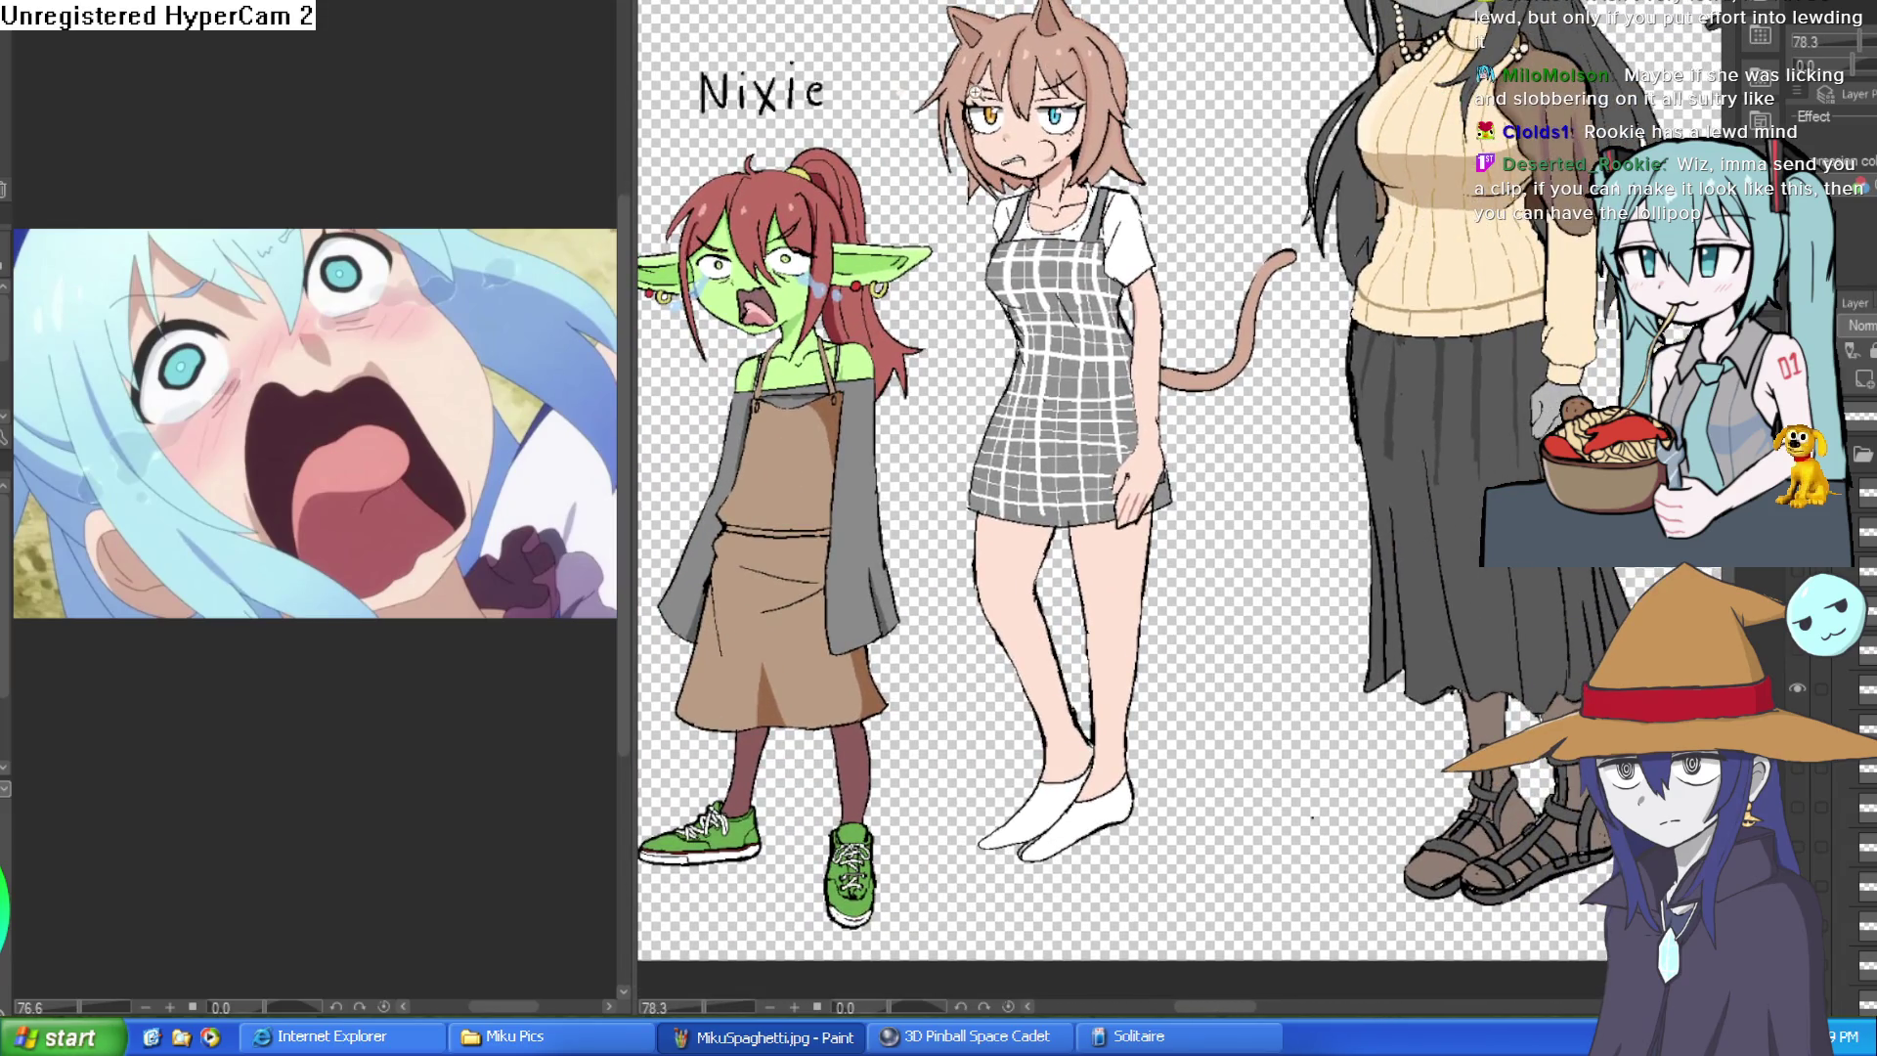
pyautogui.scroll(4, 1347, 44)
pyautogui.scroll(3, 1180, 502)
pyautogui.scroll(1, 1179, 502)
pyautogui.scroll(1, 1180, 501)
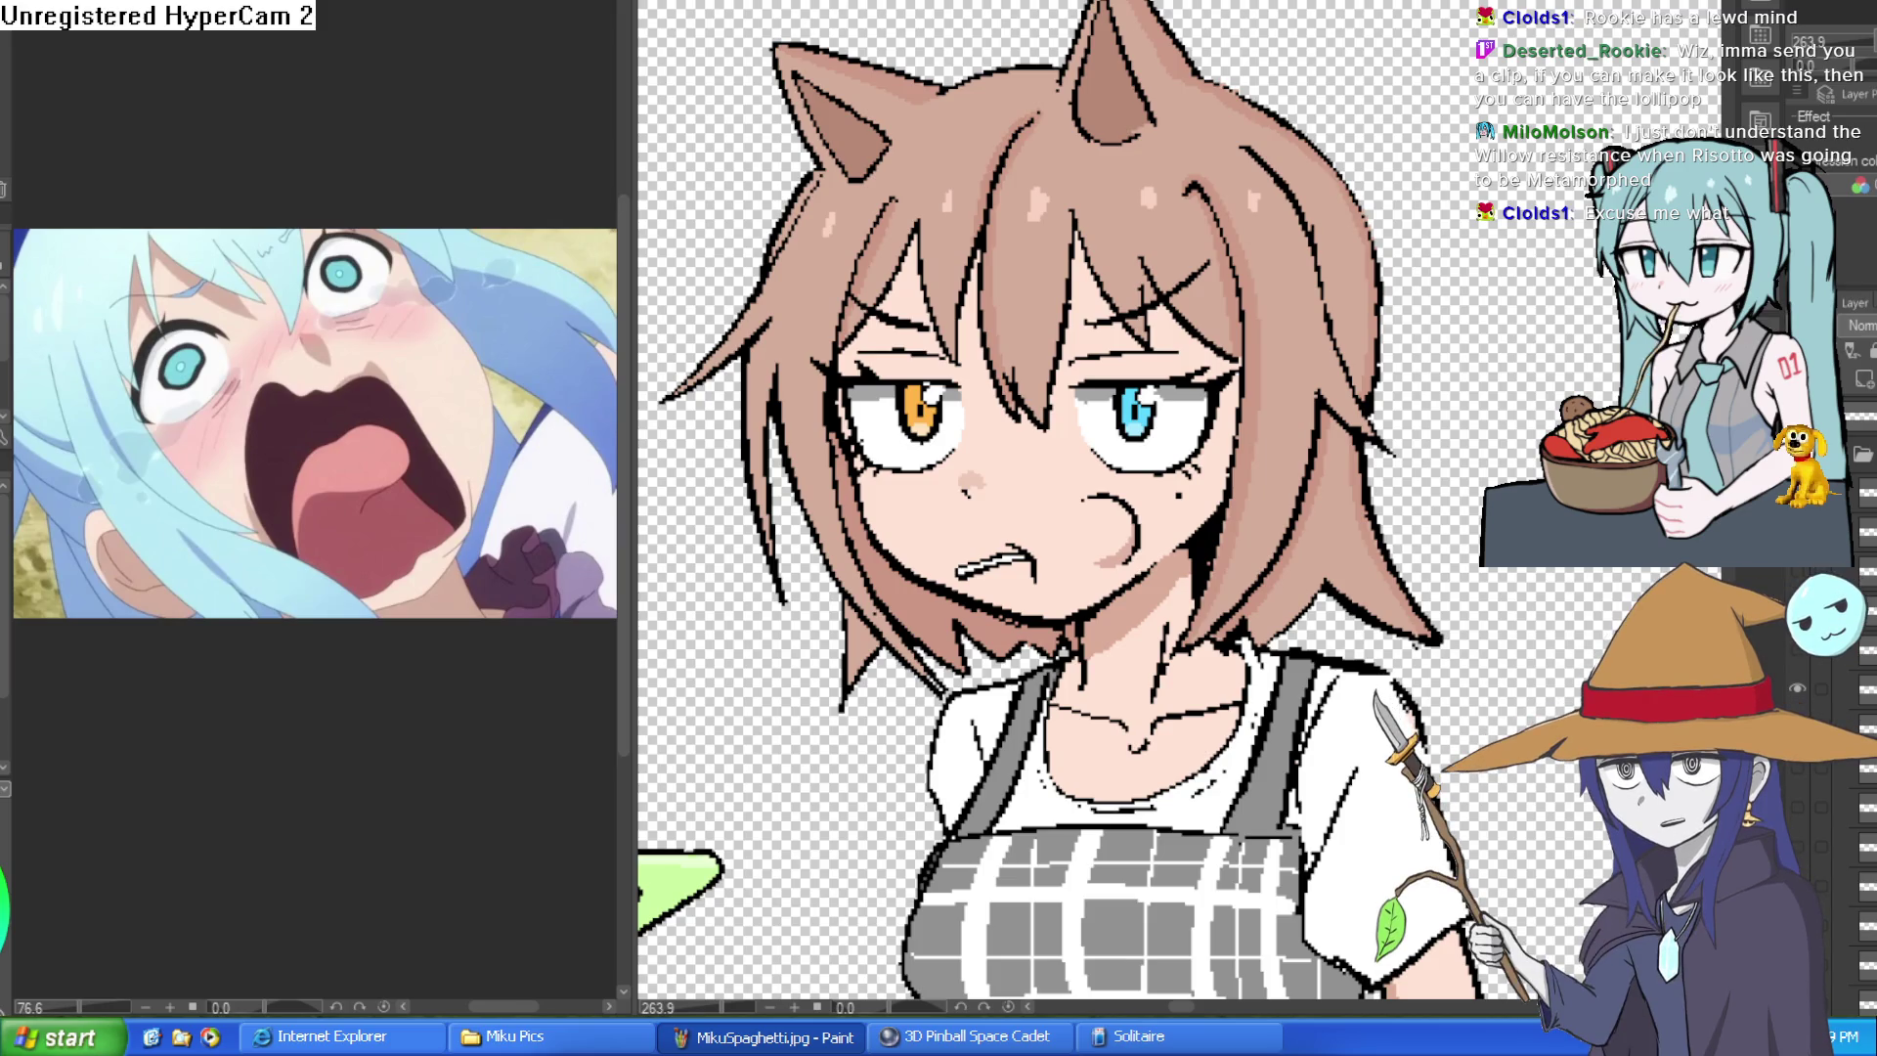
pyautogui.scroll(-3, 1148, 336)
pyautogui.scroll(-3, 1148, 334)
pyautogui.scroll(2, 1149, 335)
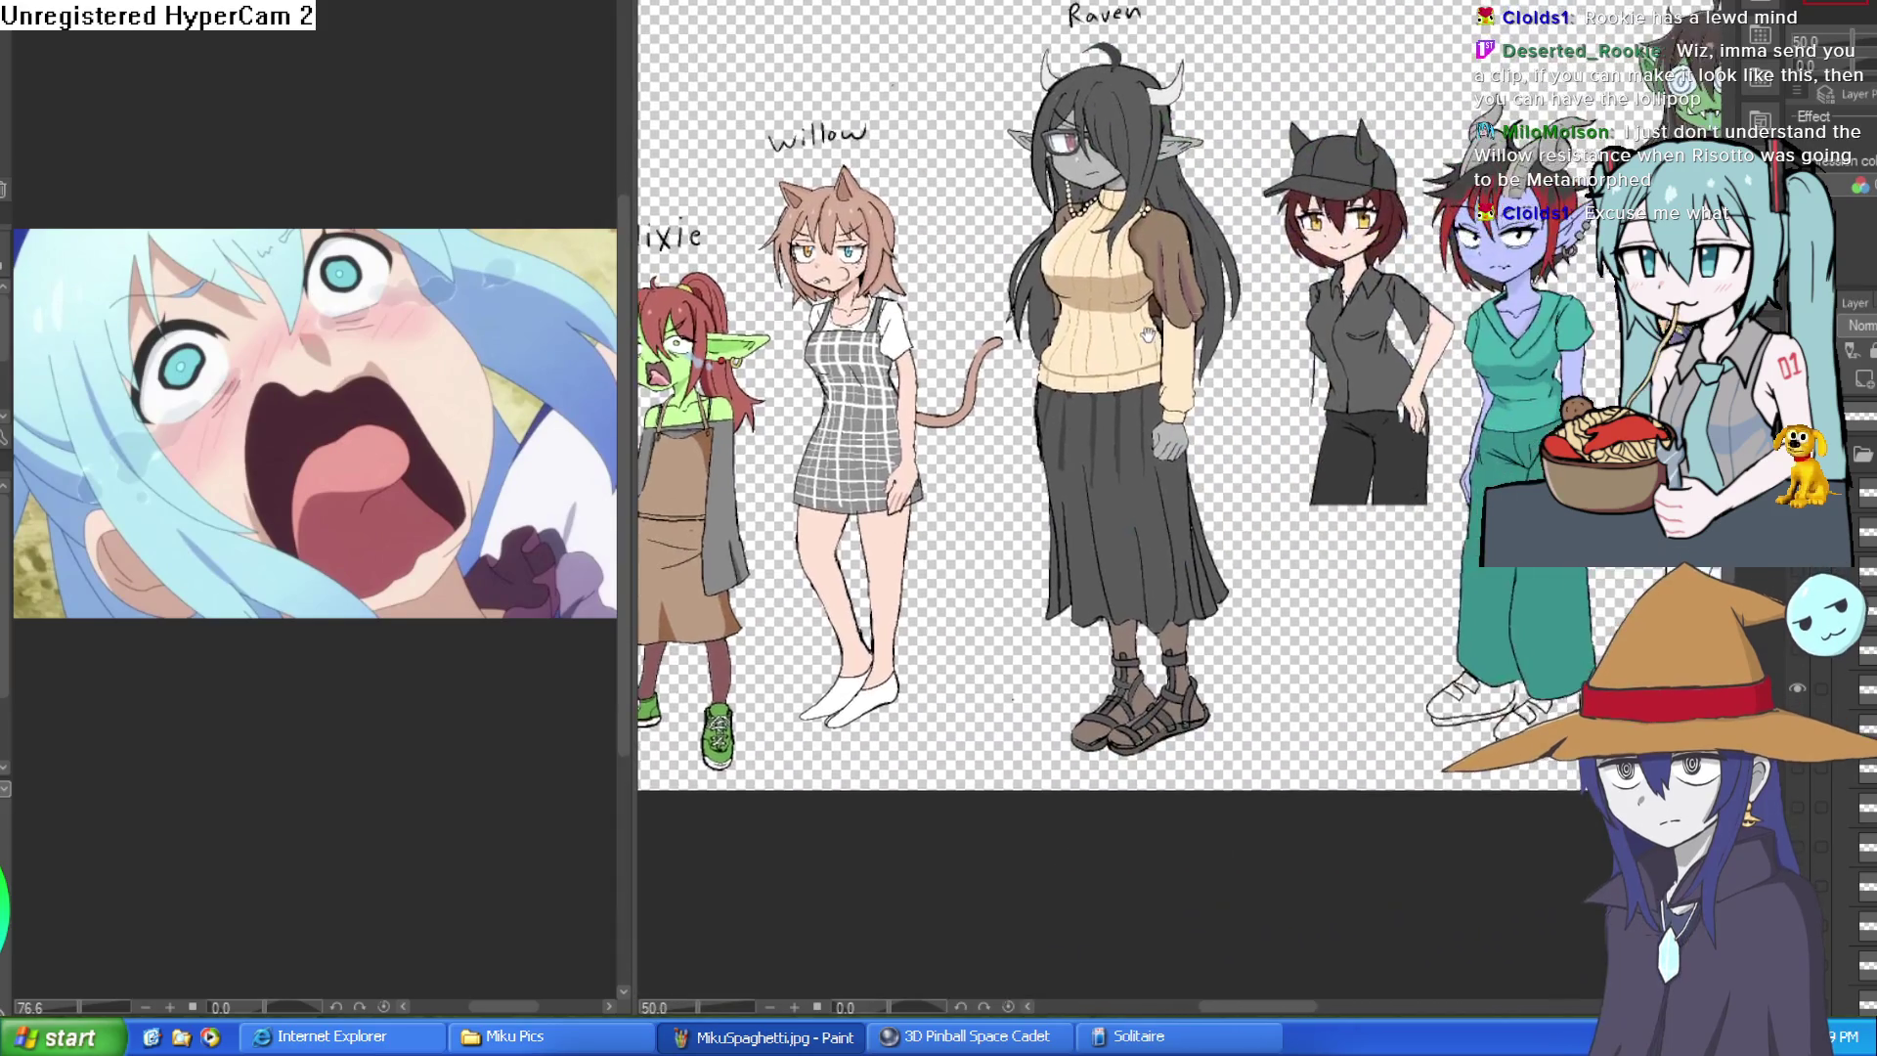
pyautogui.scroll(-2, 1149, 335)
pyautogui.scroll(1, 1321, 322)
pyautogui.scroll(3, 1408, 315)
pyautogui.scroll(-2, 1532, 336)
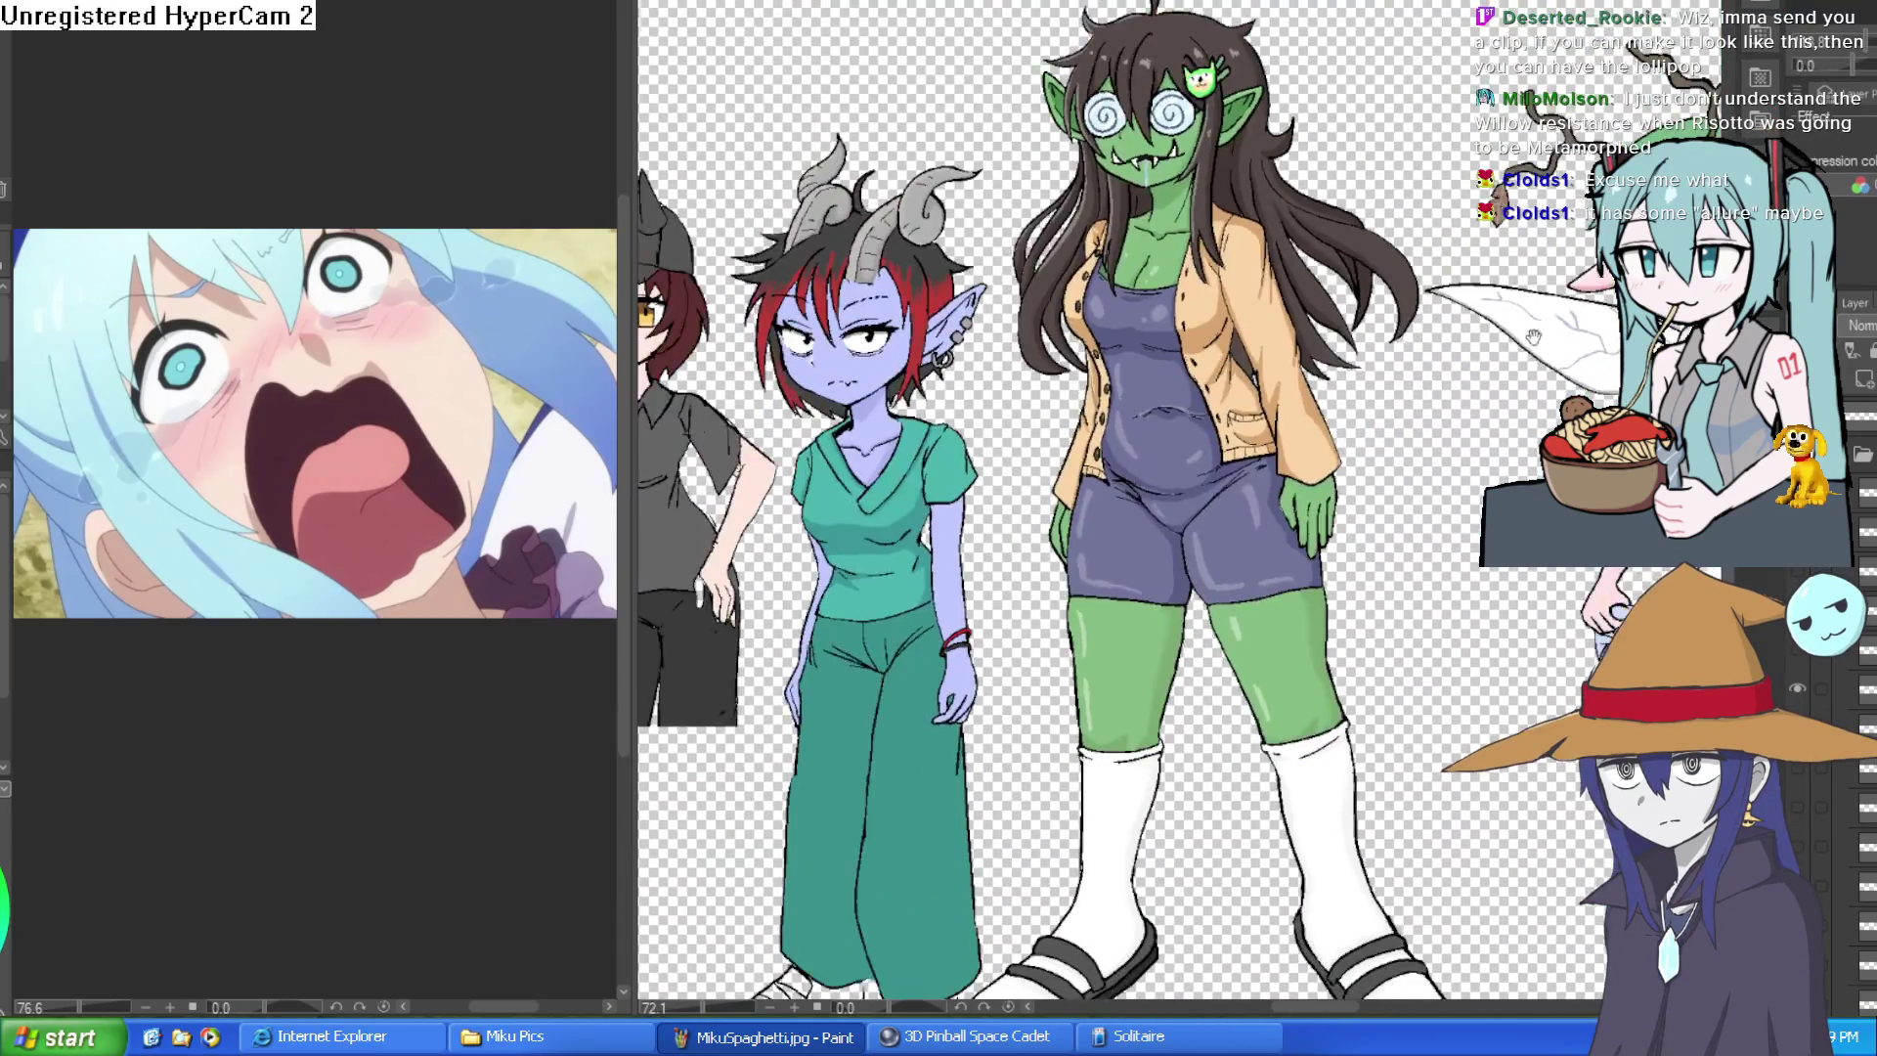
pyautogui.moveTo(1533, 336); pyautogui.dragTo(1412, 376)
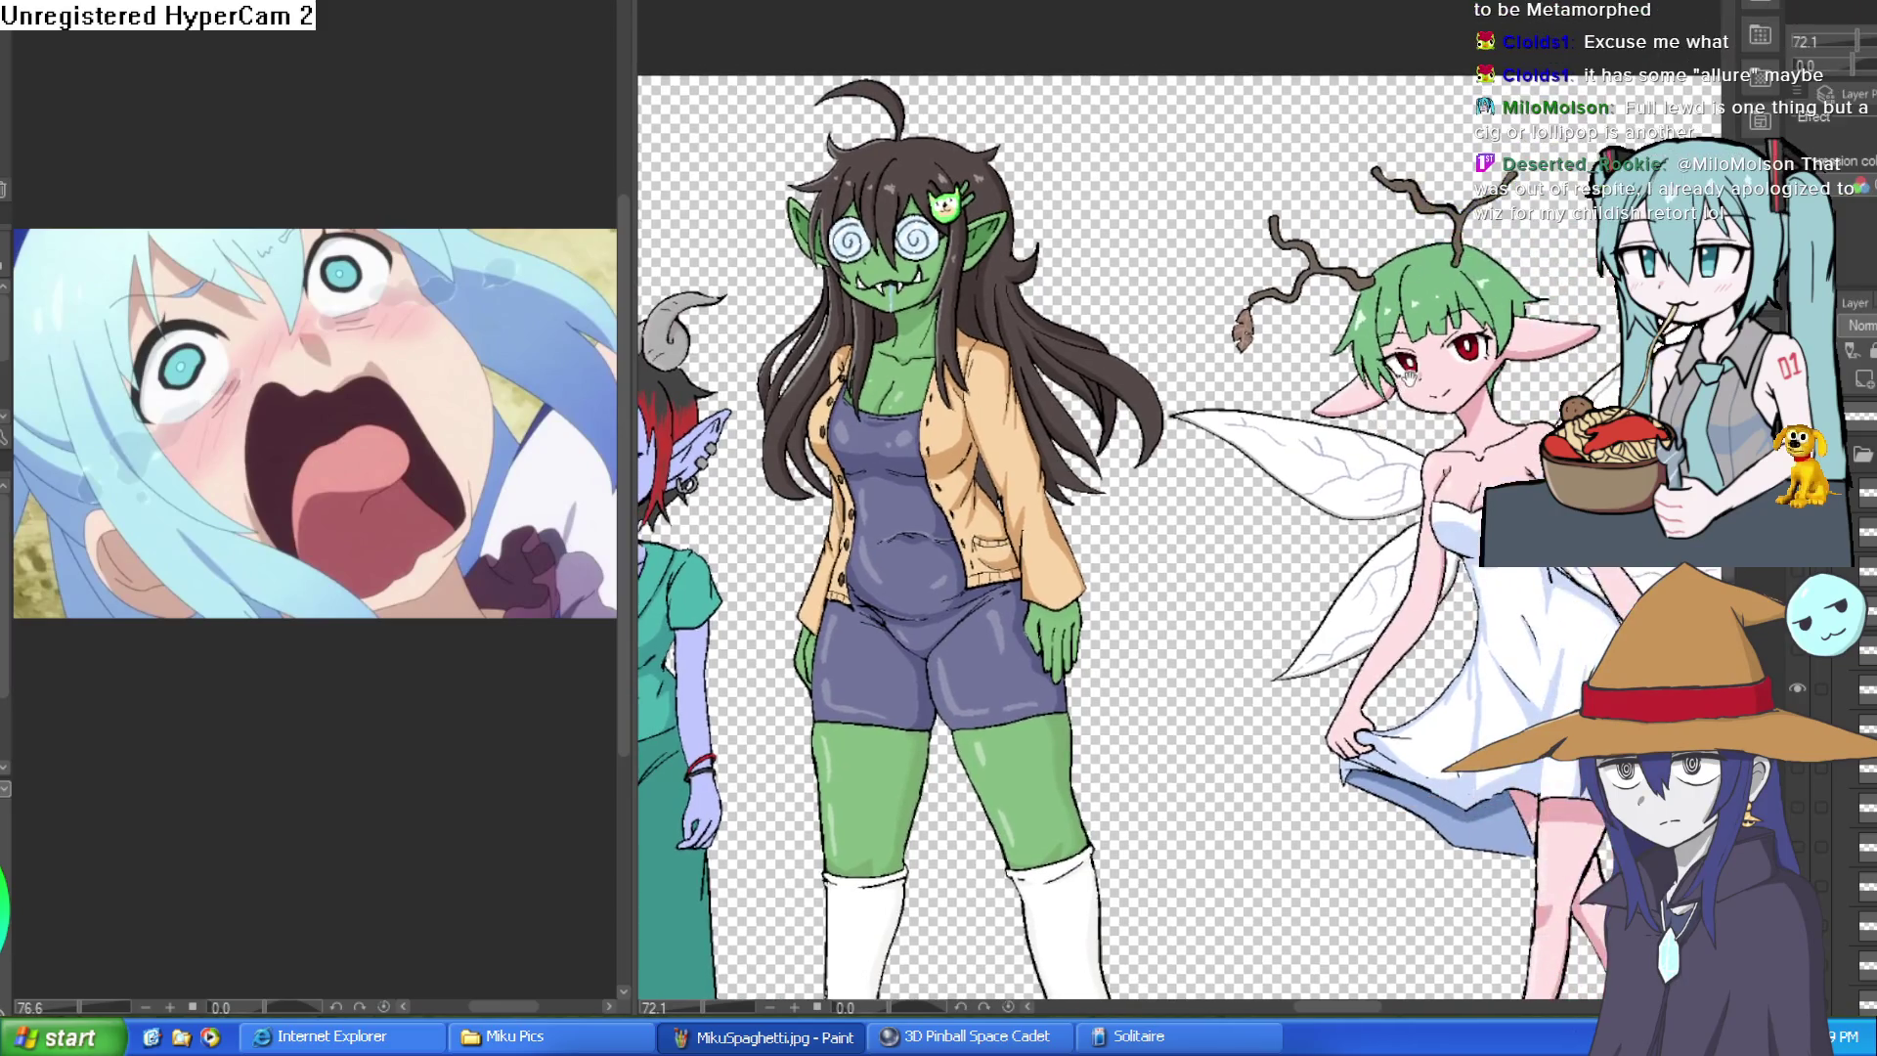
pyautogui.moveTo(1409, 377); pyautogui.dragTo(1406, 399)
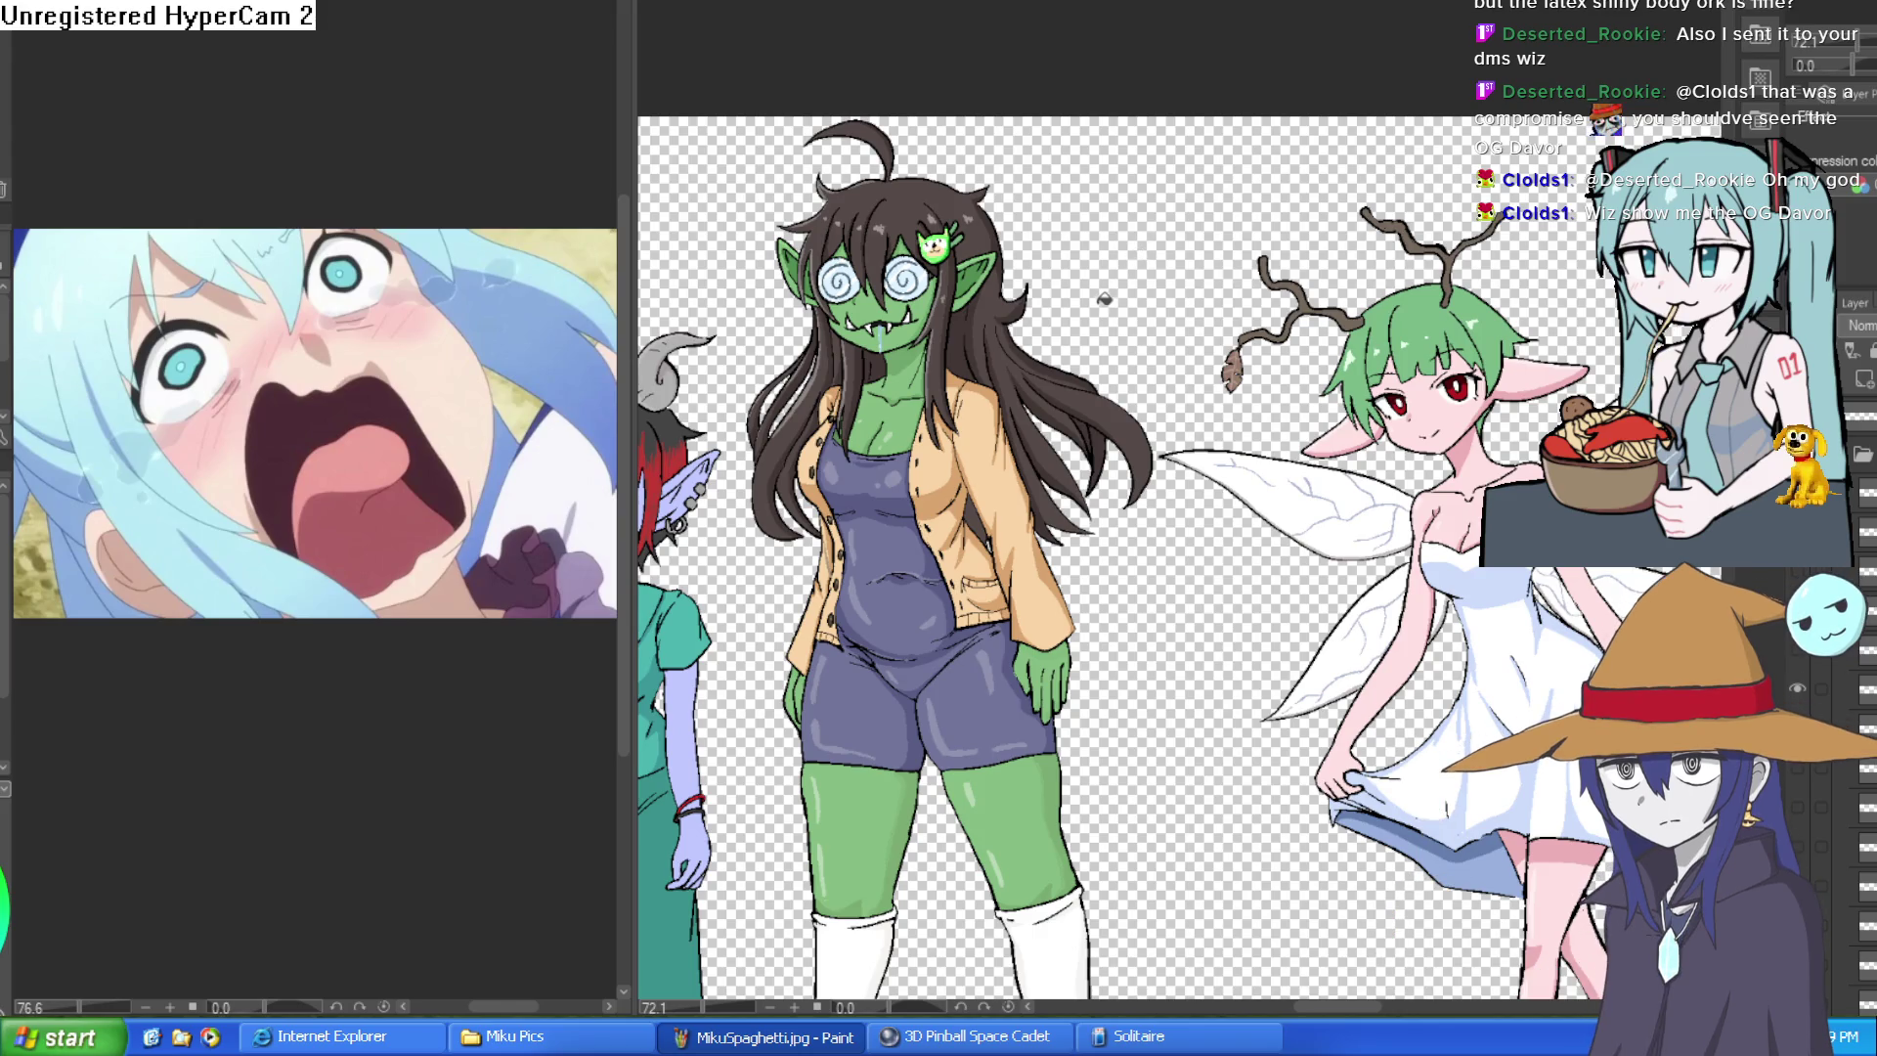
pyautogui.hscroll(-3, 1104, 300)
pyautogui.hscroll(-4, 1056, 352)
pyautogui.hscroll(-3, 1001, 401)
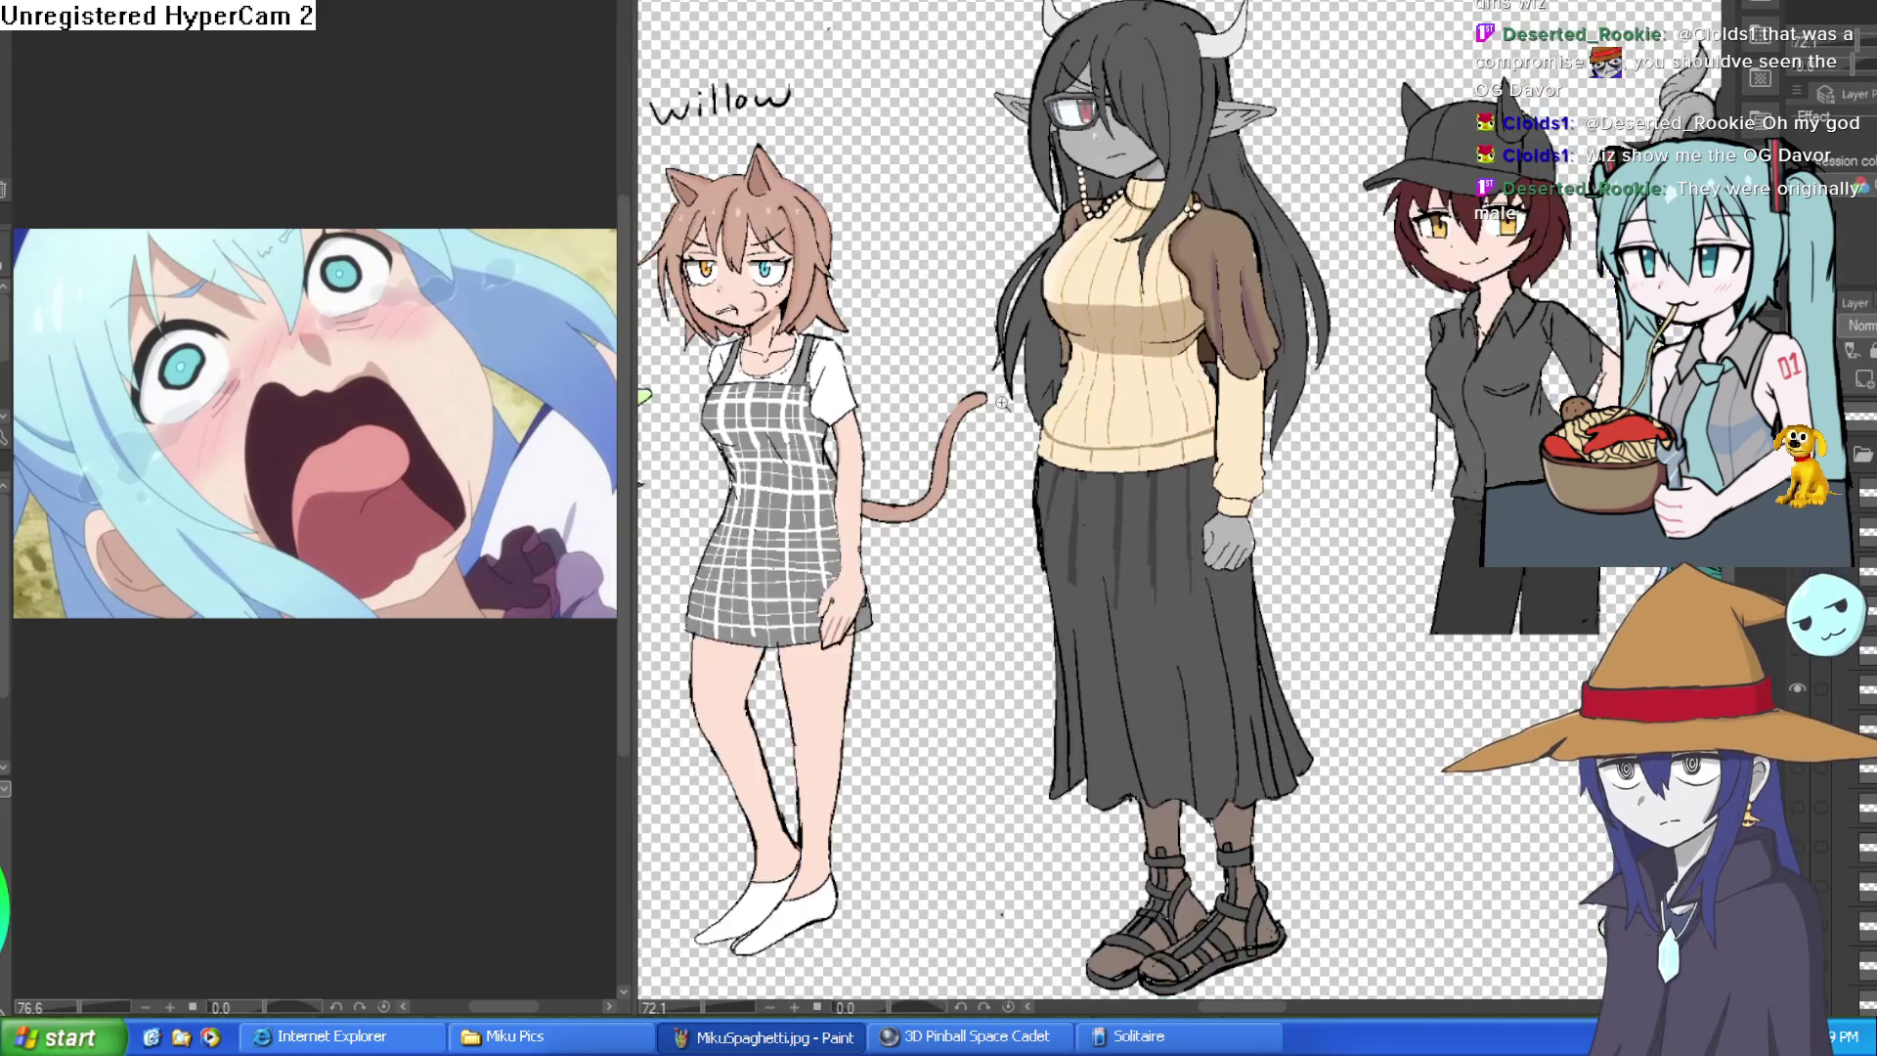
pyautogui.hscroll(-3, 1001, 403)
pyautogui.scroll(-1, 1002, 402)
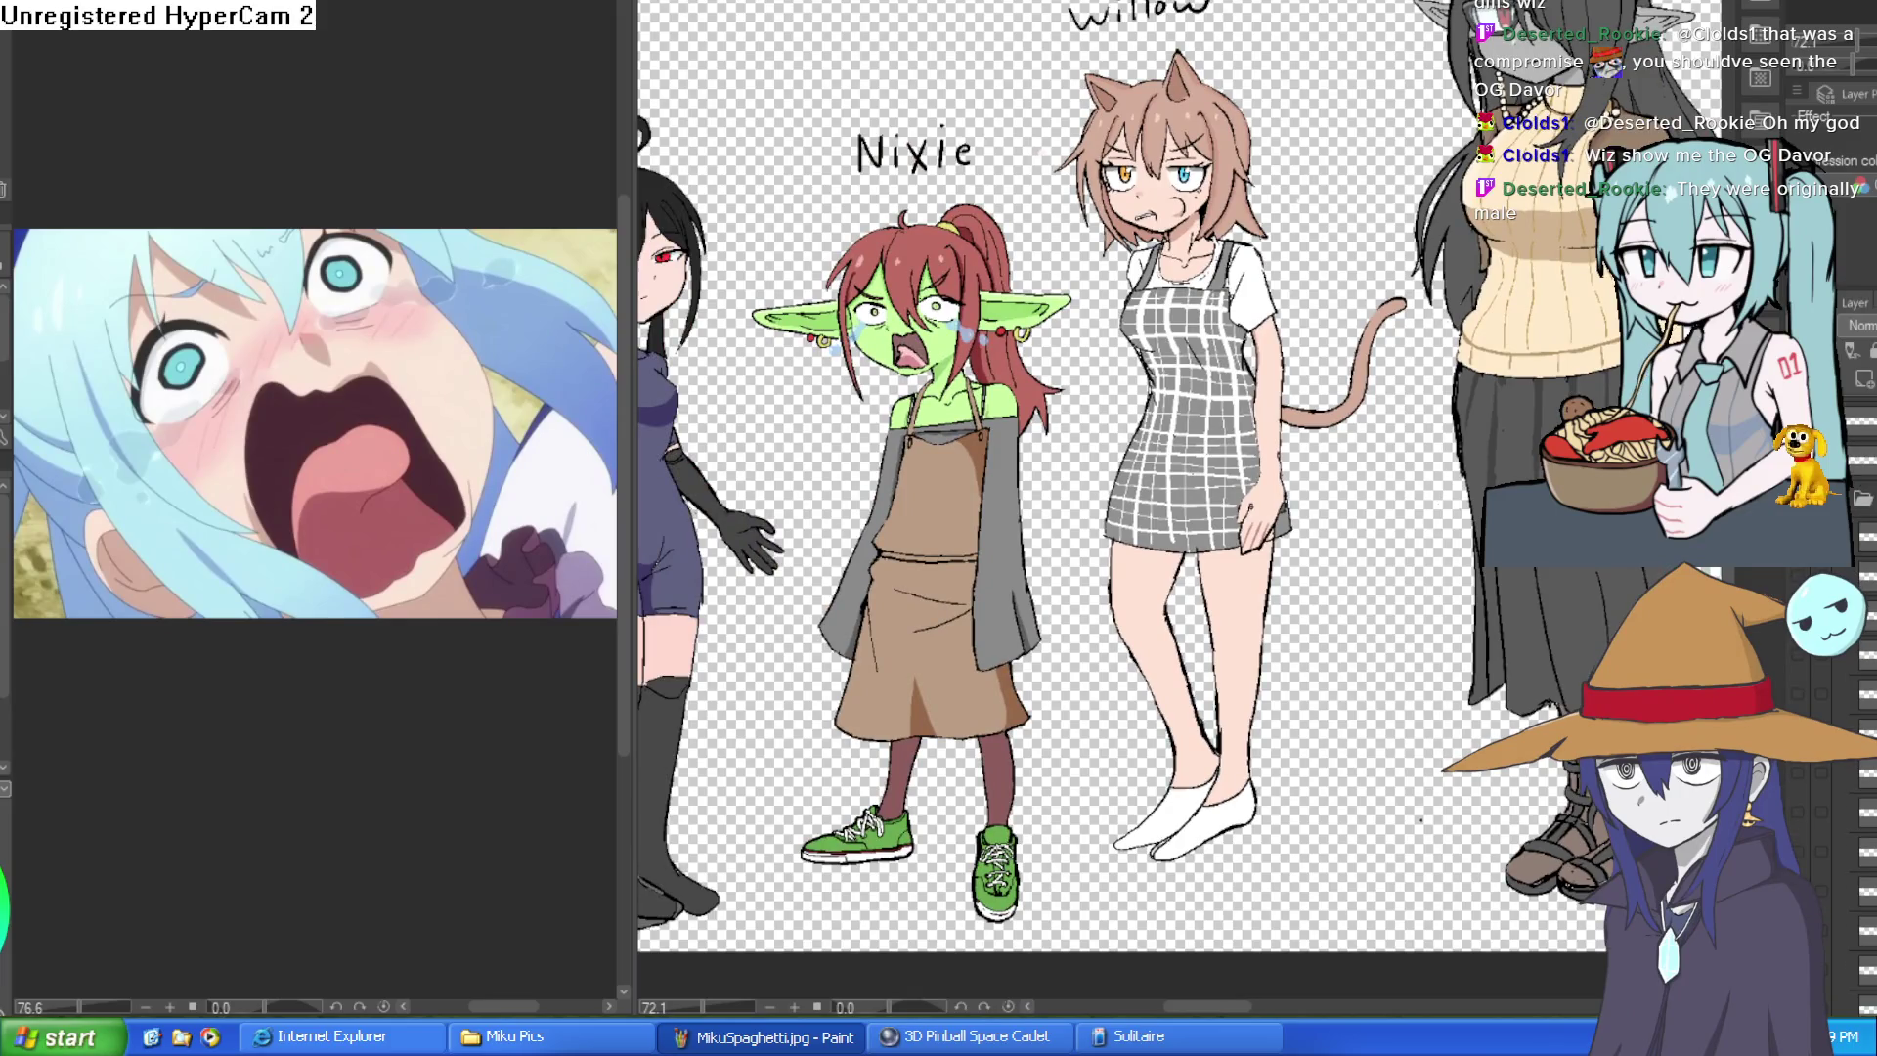
# - Undo Willow's mouth back to the small closed-lip version and pan to show Raven
pyautogui.hotkey('ctrl', 'z')
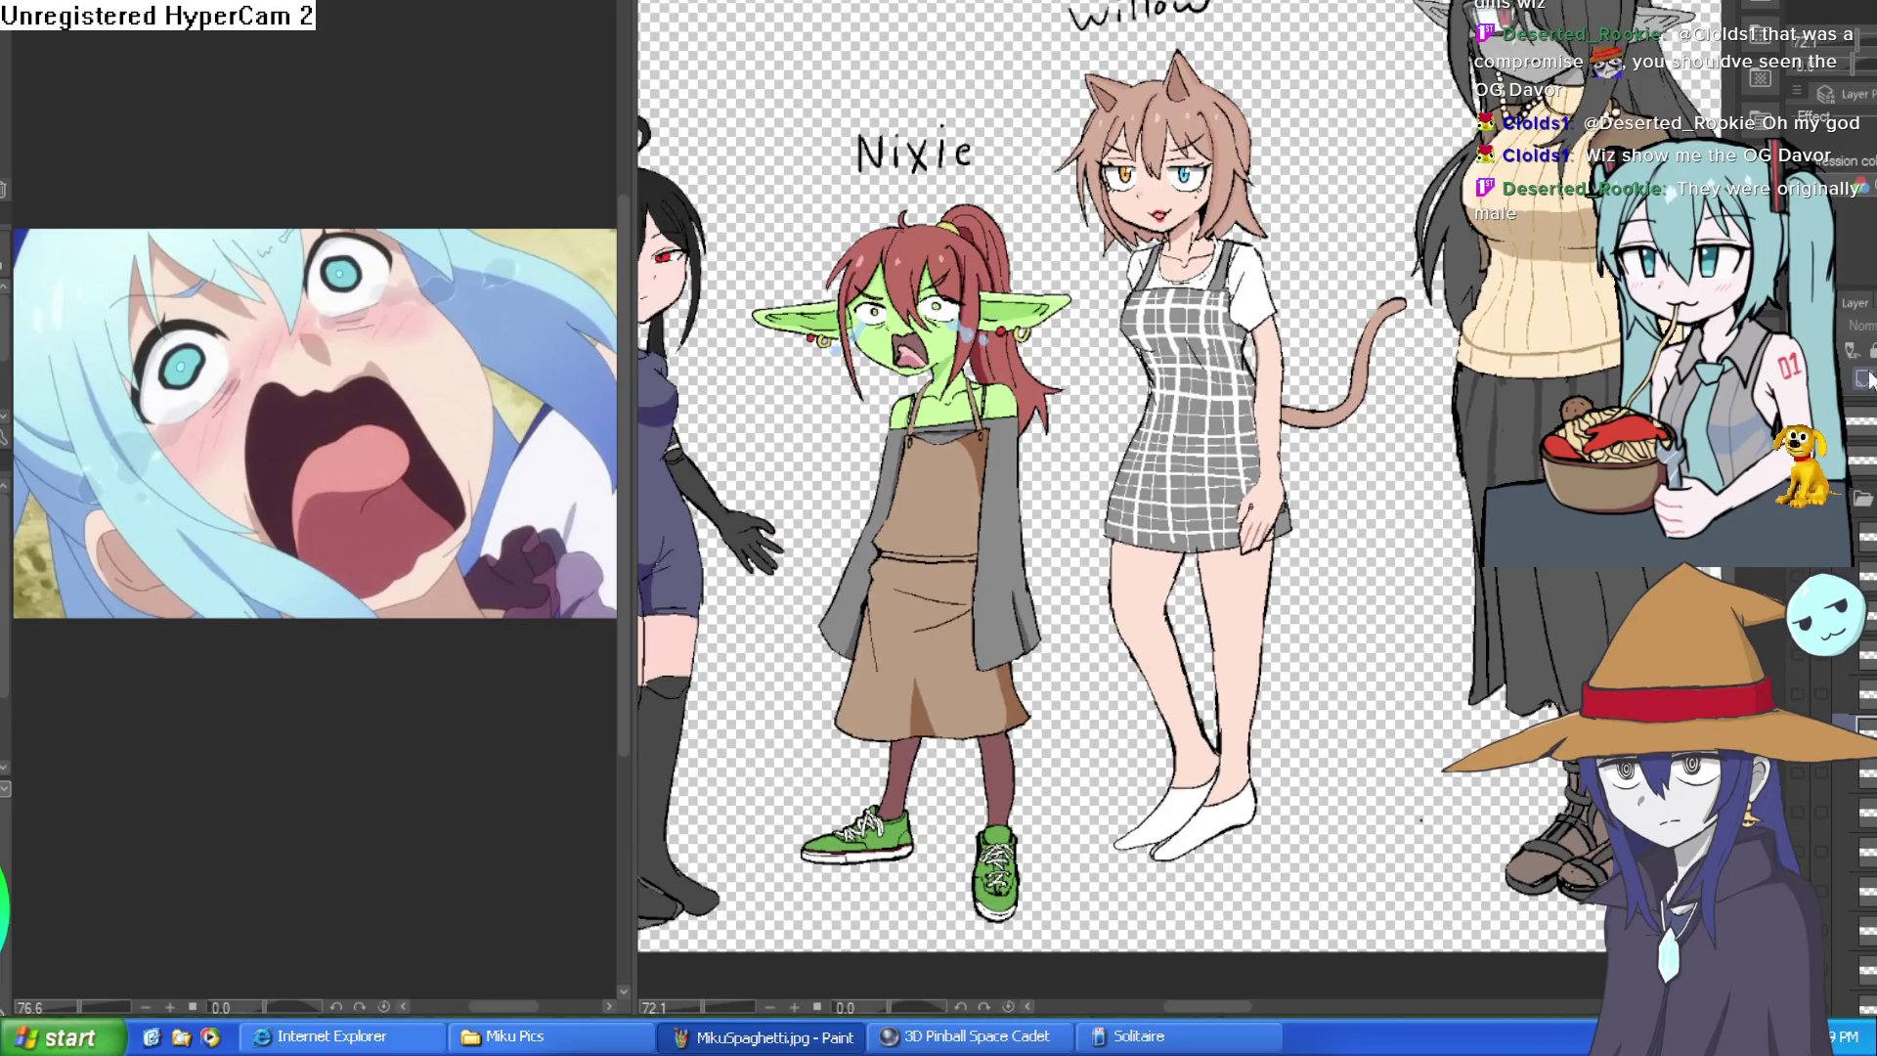
pyautogui.moveTo(1362, 446); pyautogui.dragTo(1265, 554)
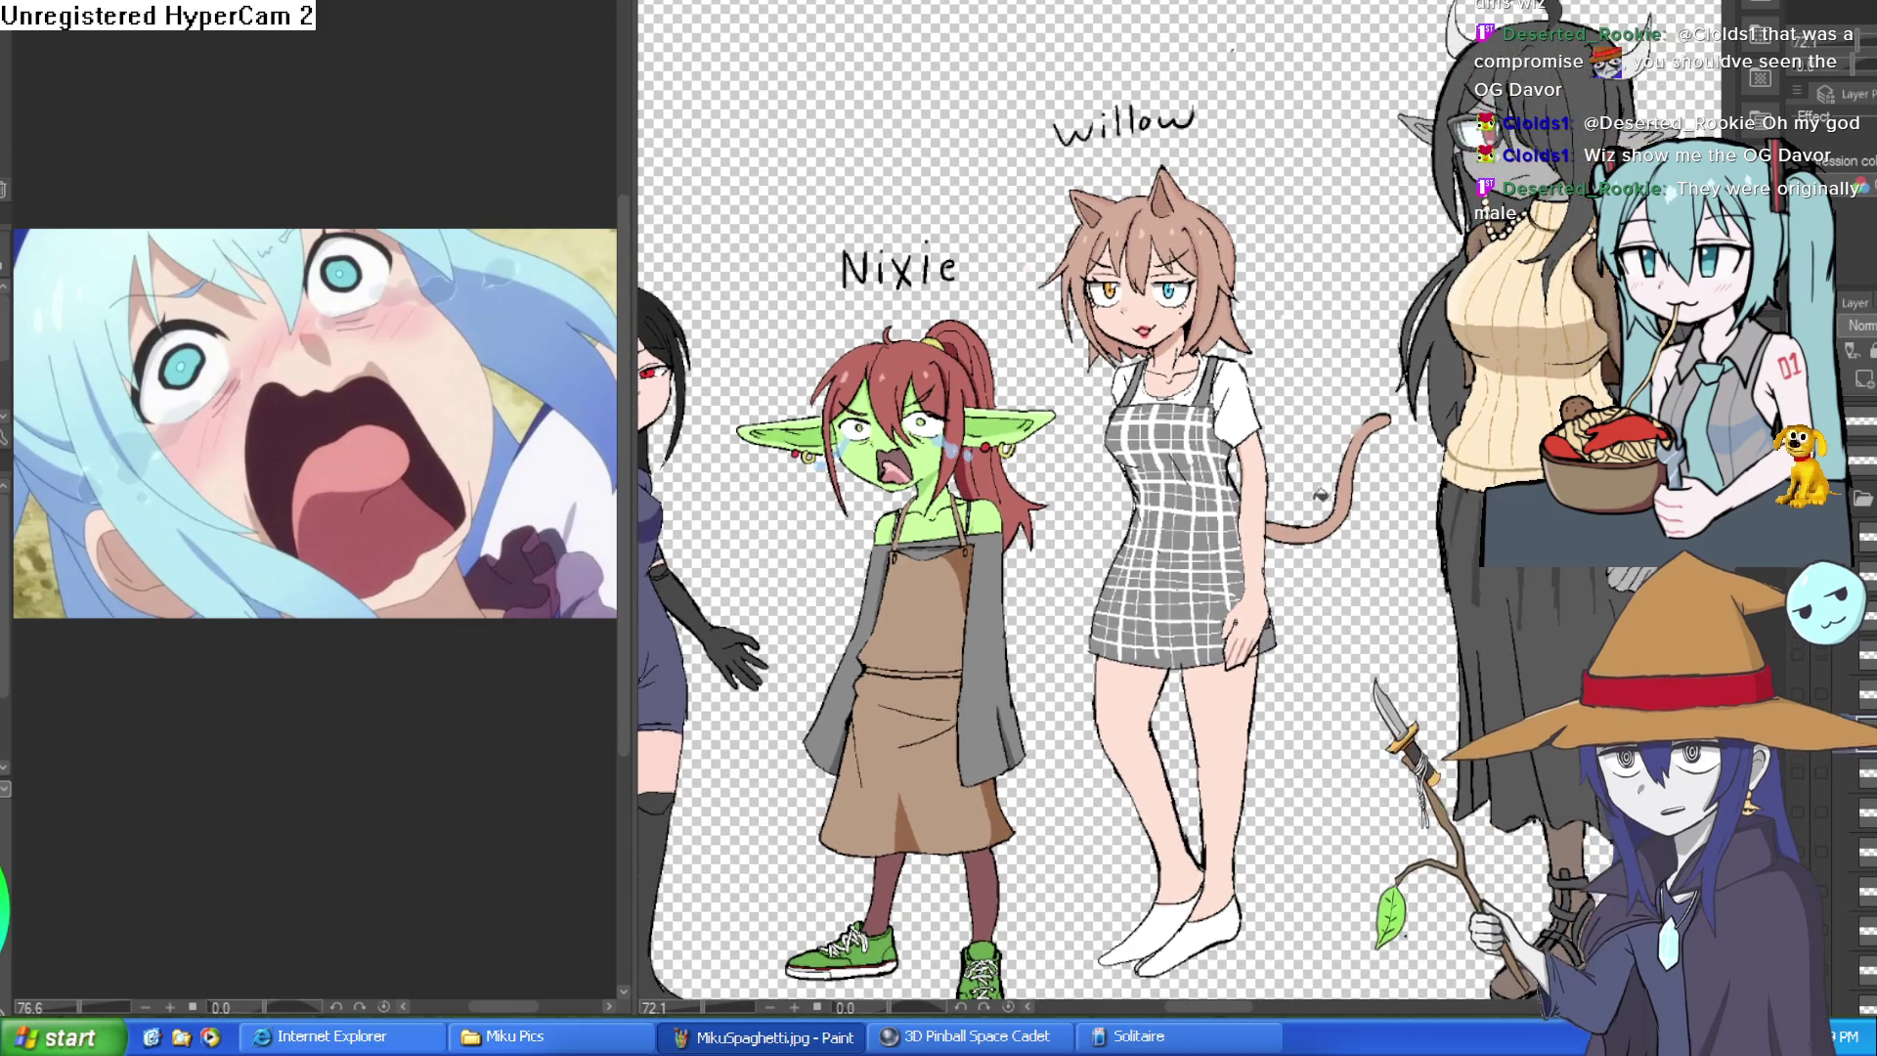
pyautogui.moveTo(1341, 452); pyautogui.dragTo(1240, 484)
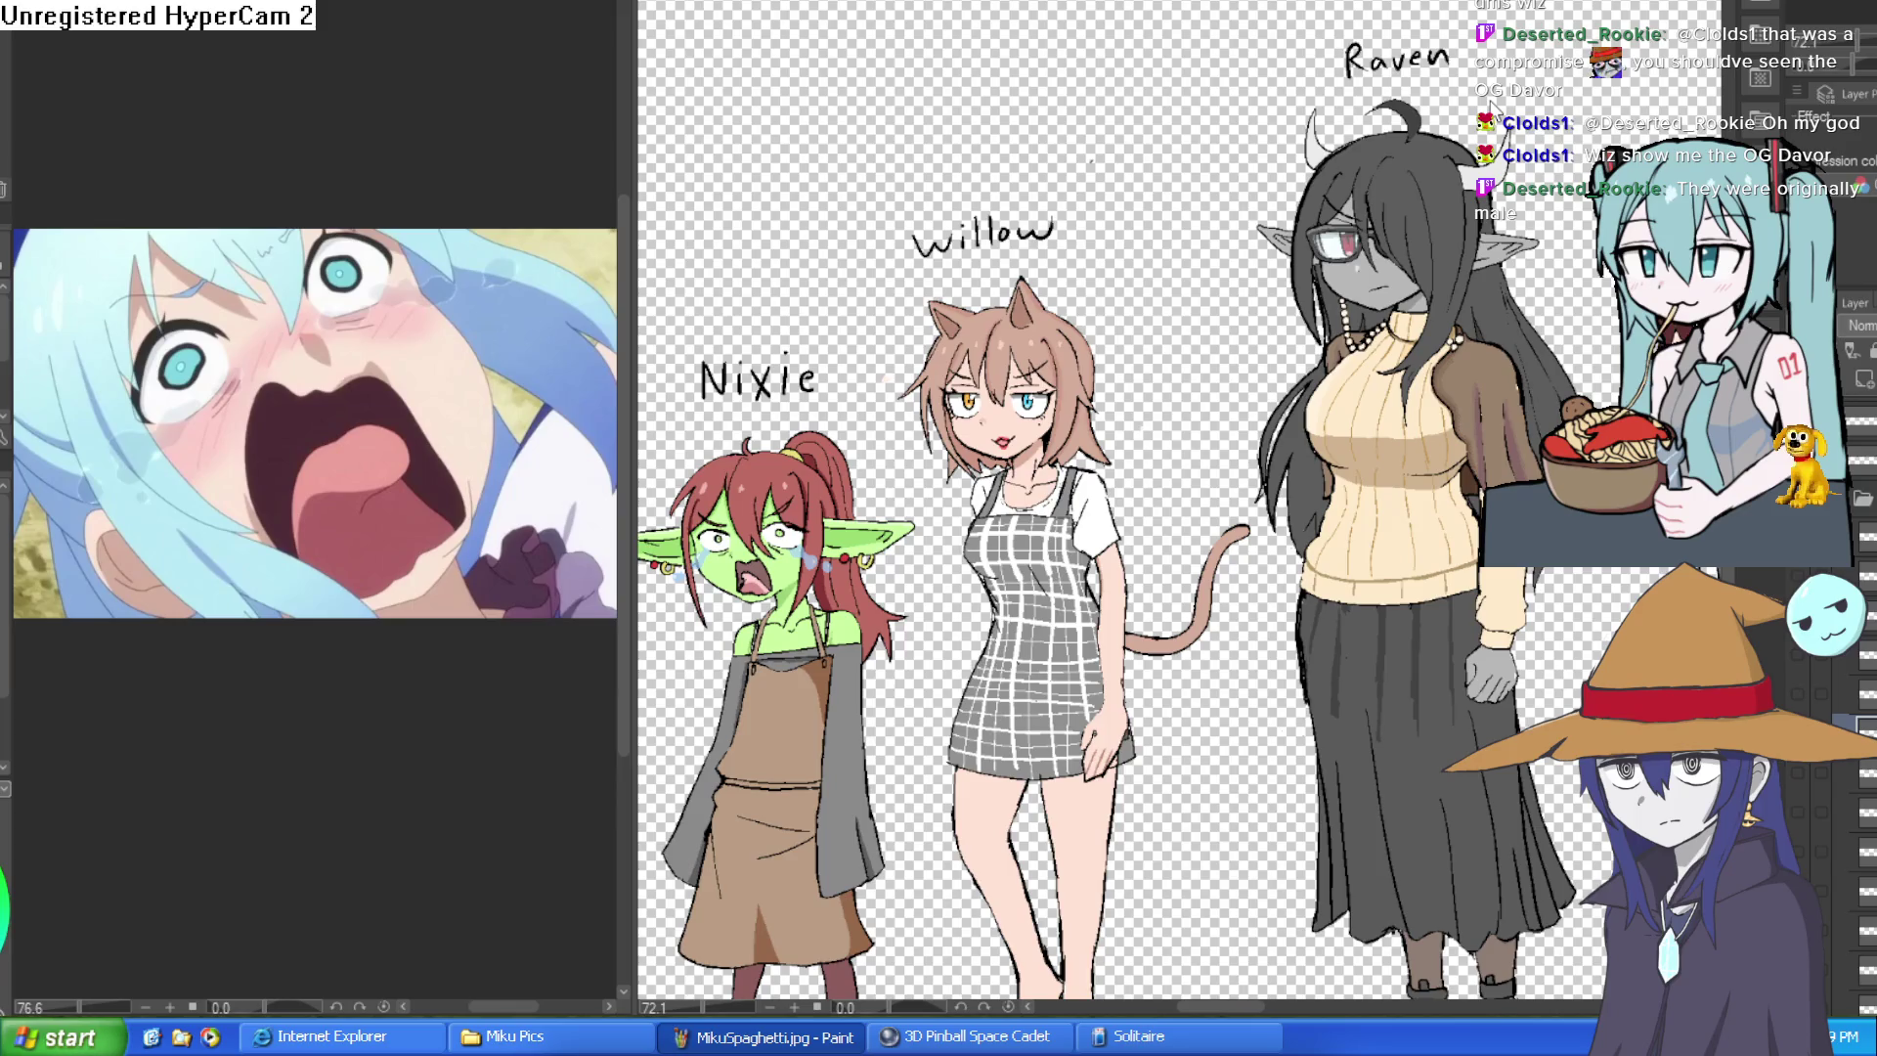
pyautogui.hotkey('ctrl', 'Tab')
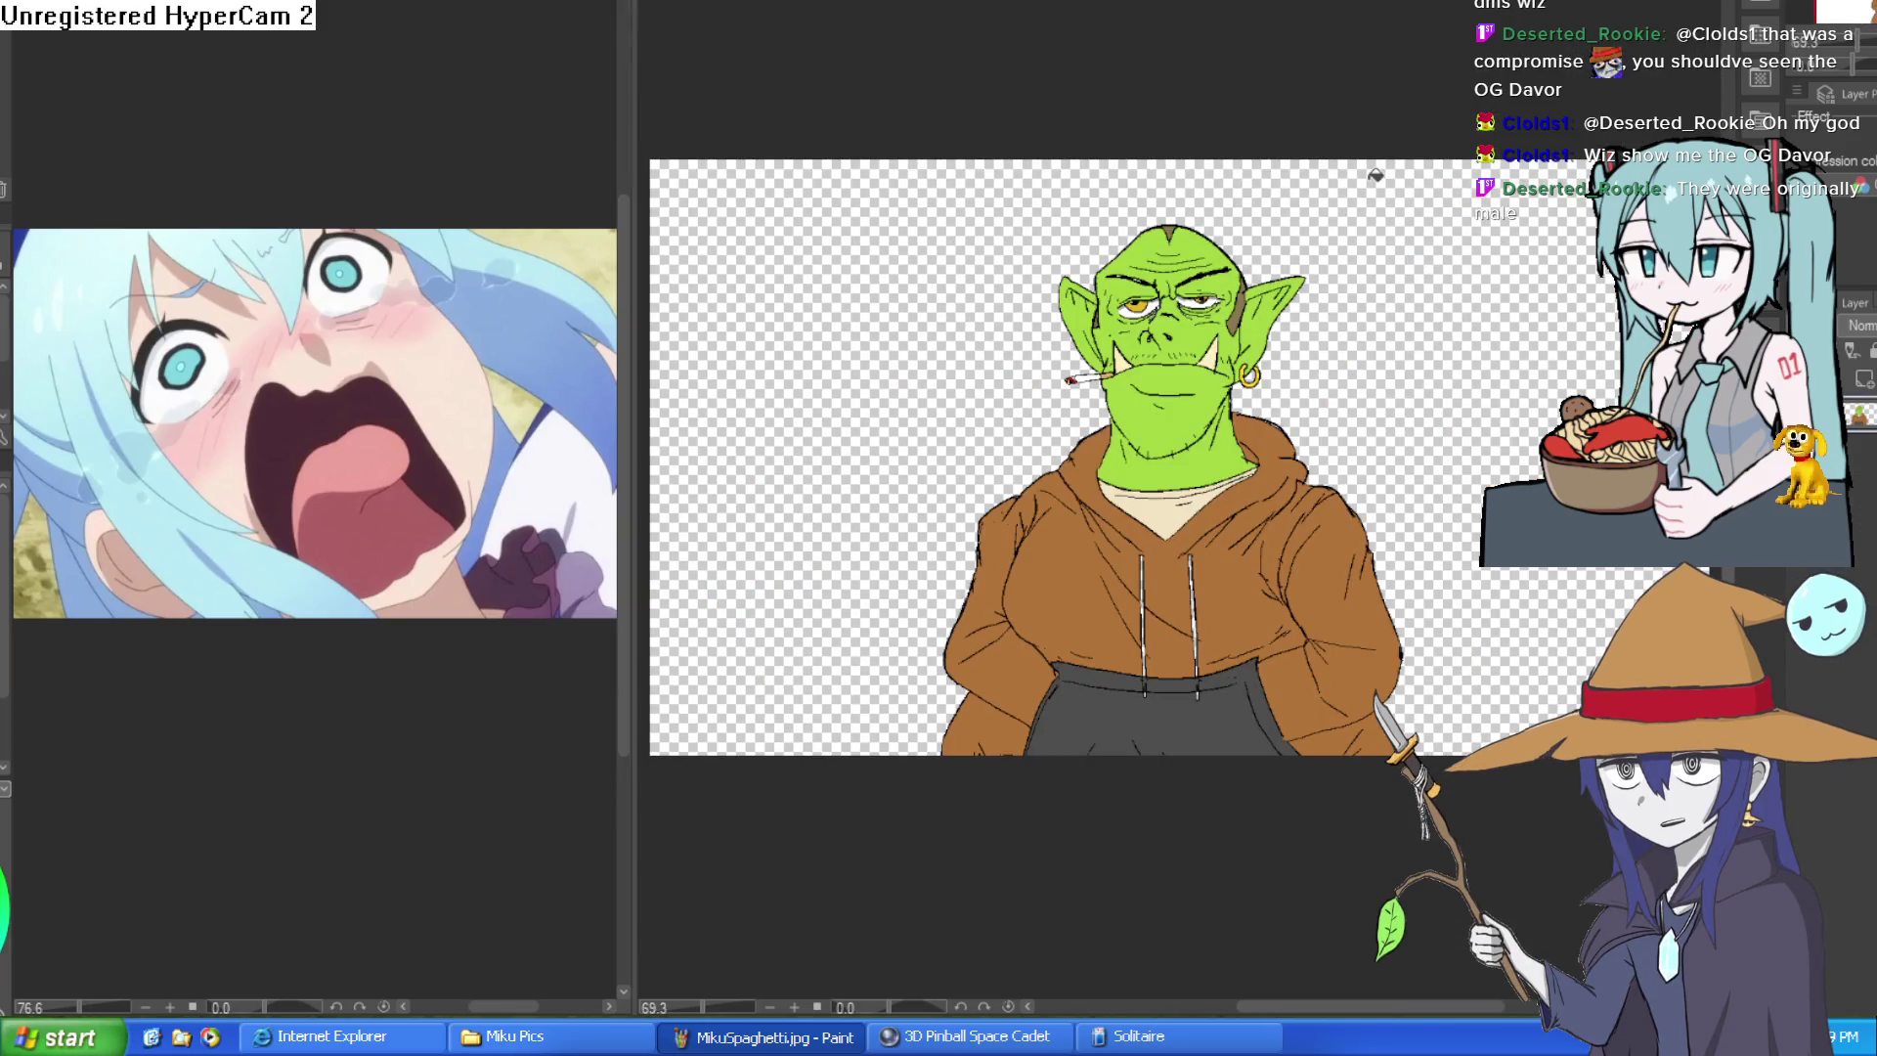
pyautogui.scroll(1, 1375, 176)
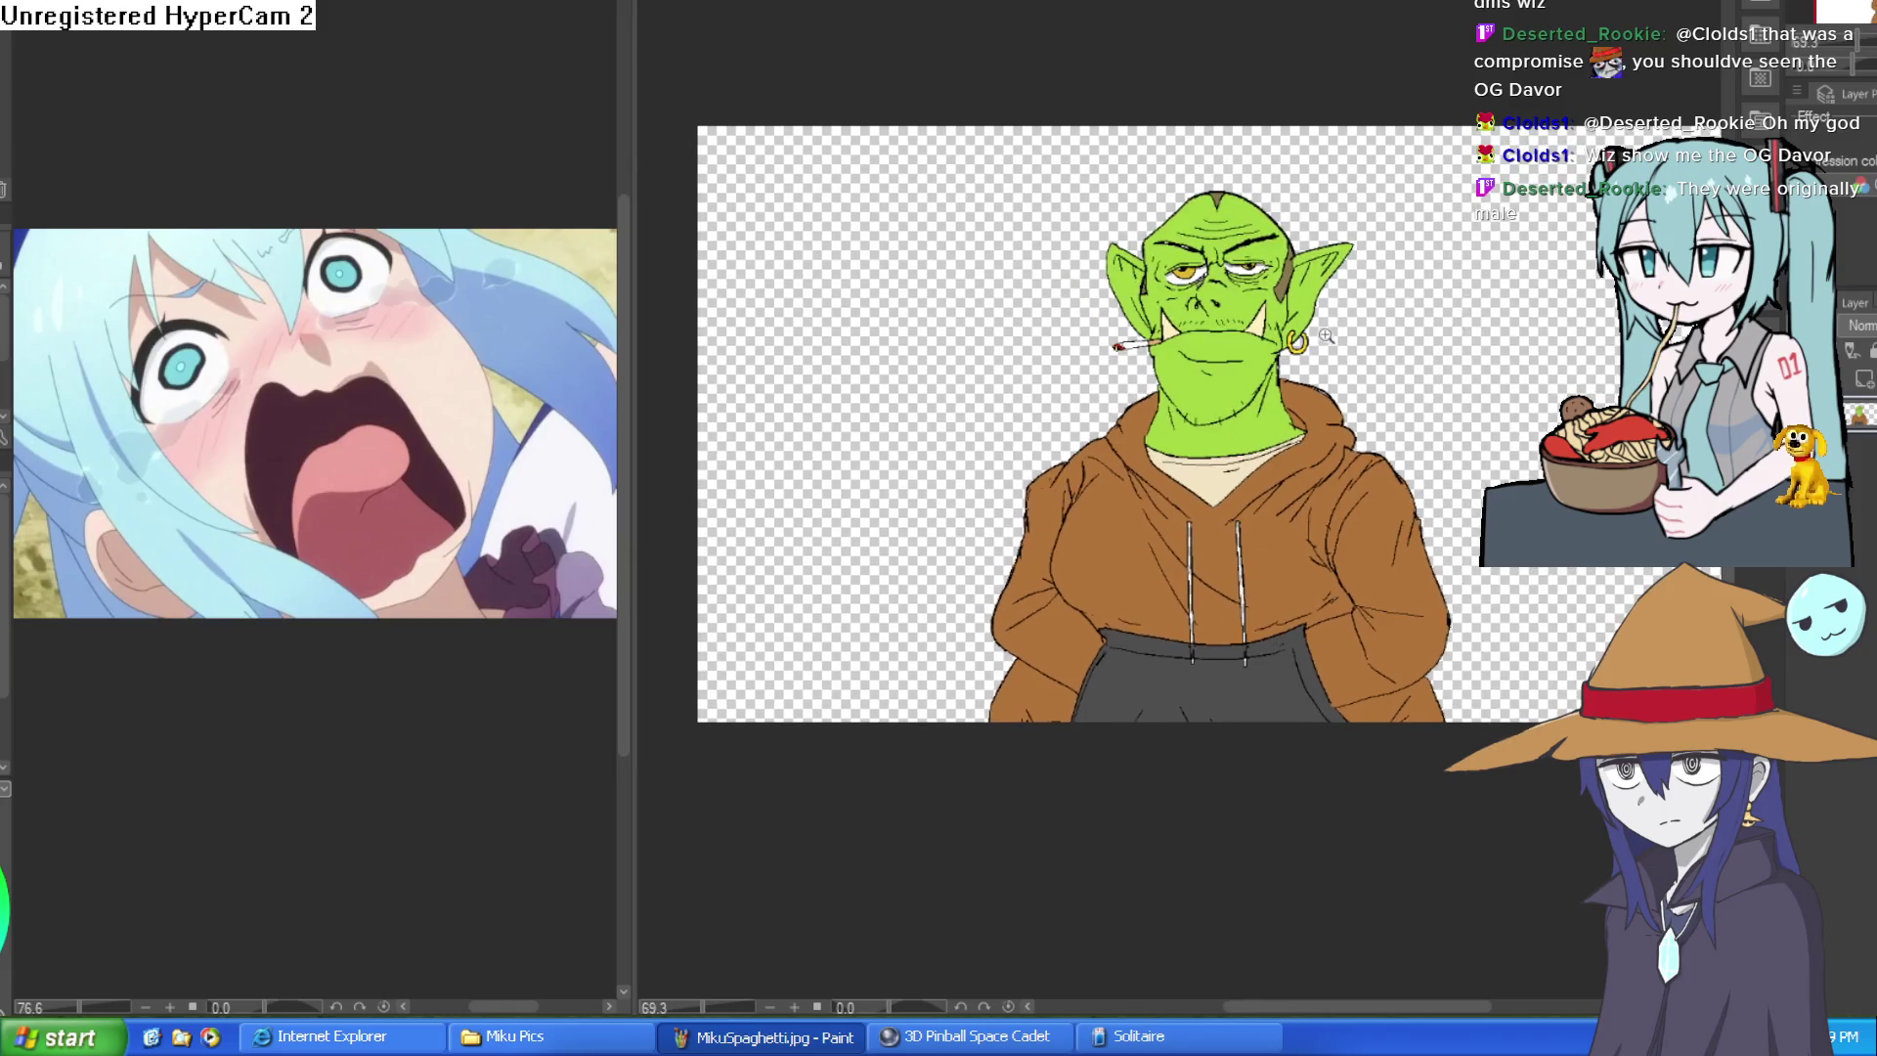
pyautogui.scroll(2, 1364, 294)
pyautogui.scroll(1, 1358, 368)
pyautogui.scroll(2, 1358, 367)
pyautogui.scroll(1, 1335, 330)
pyautogui.scroll(1, 1312, 301)
pyautogui.scroll(1, 1306, 291)
pyautogui.scroll(-1, 1307, 291)
pyautogui.scroll(-1, 1349, 293)
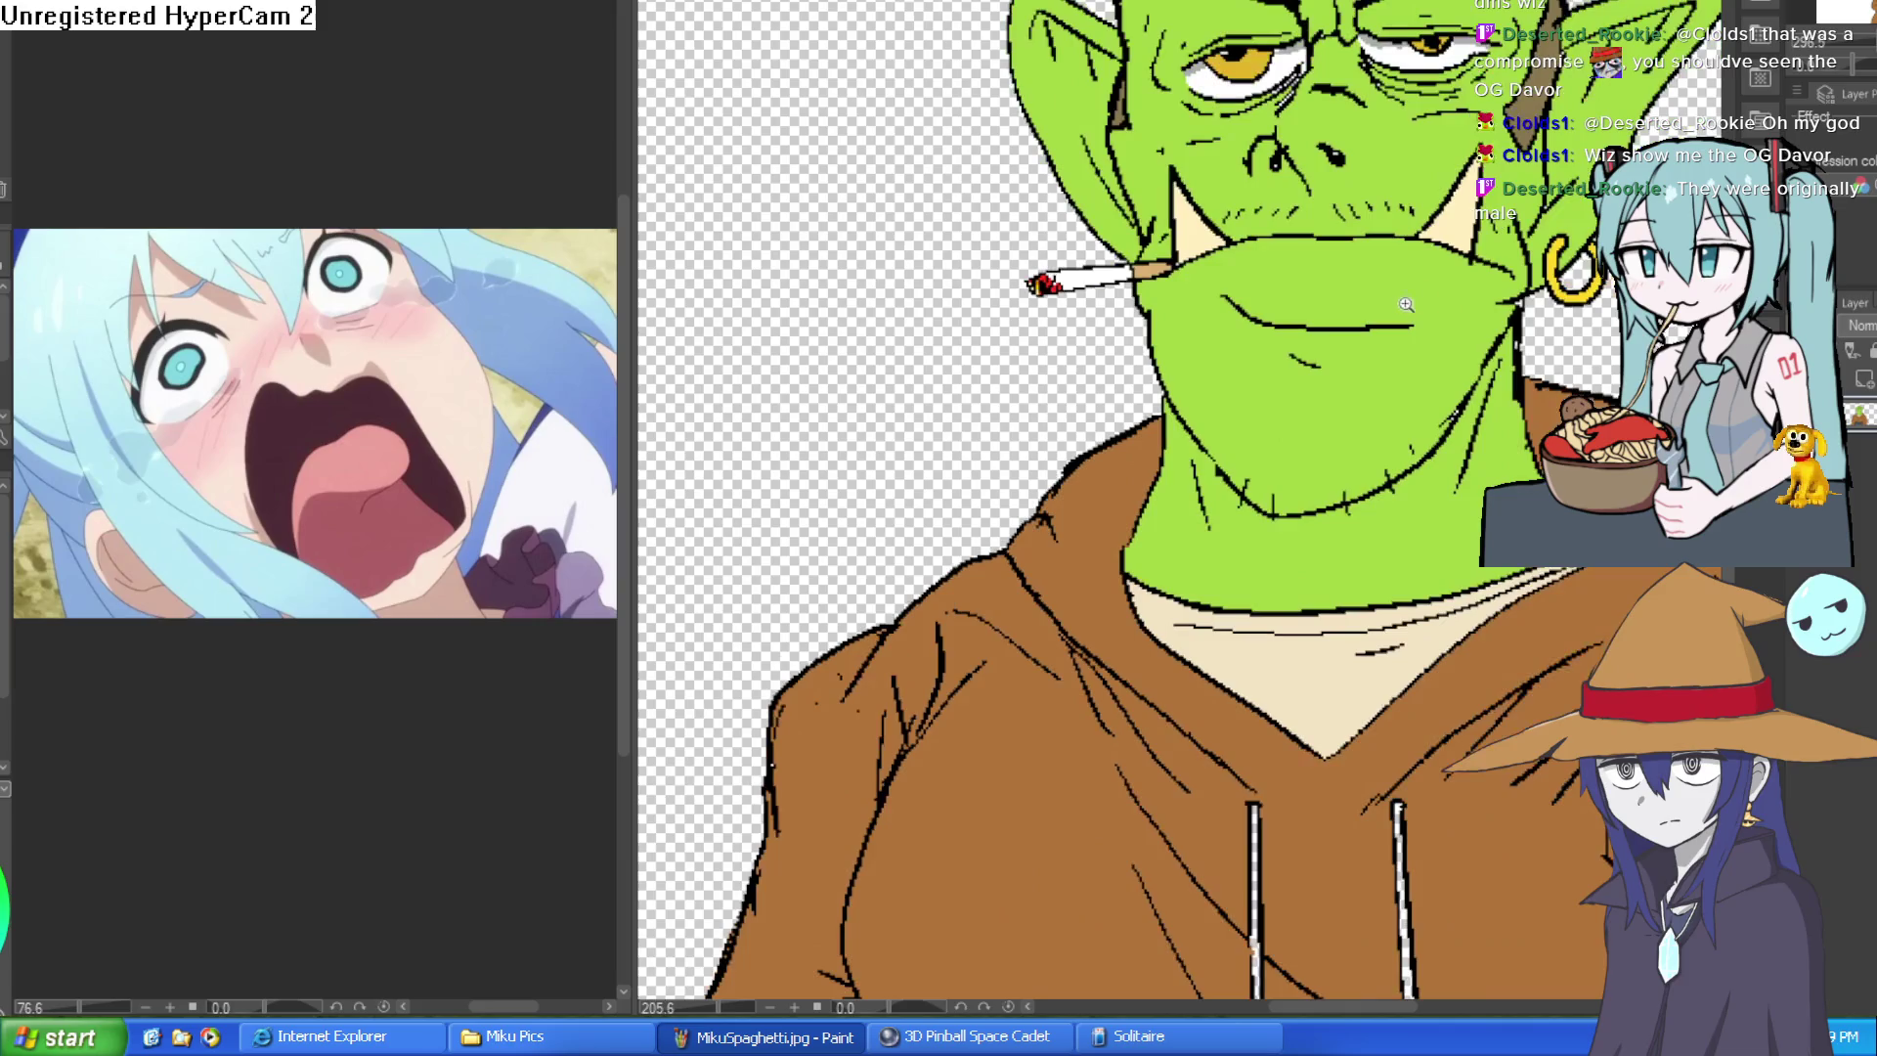
pyautogui.scroll(-1, 1405, 292)
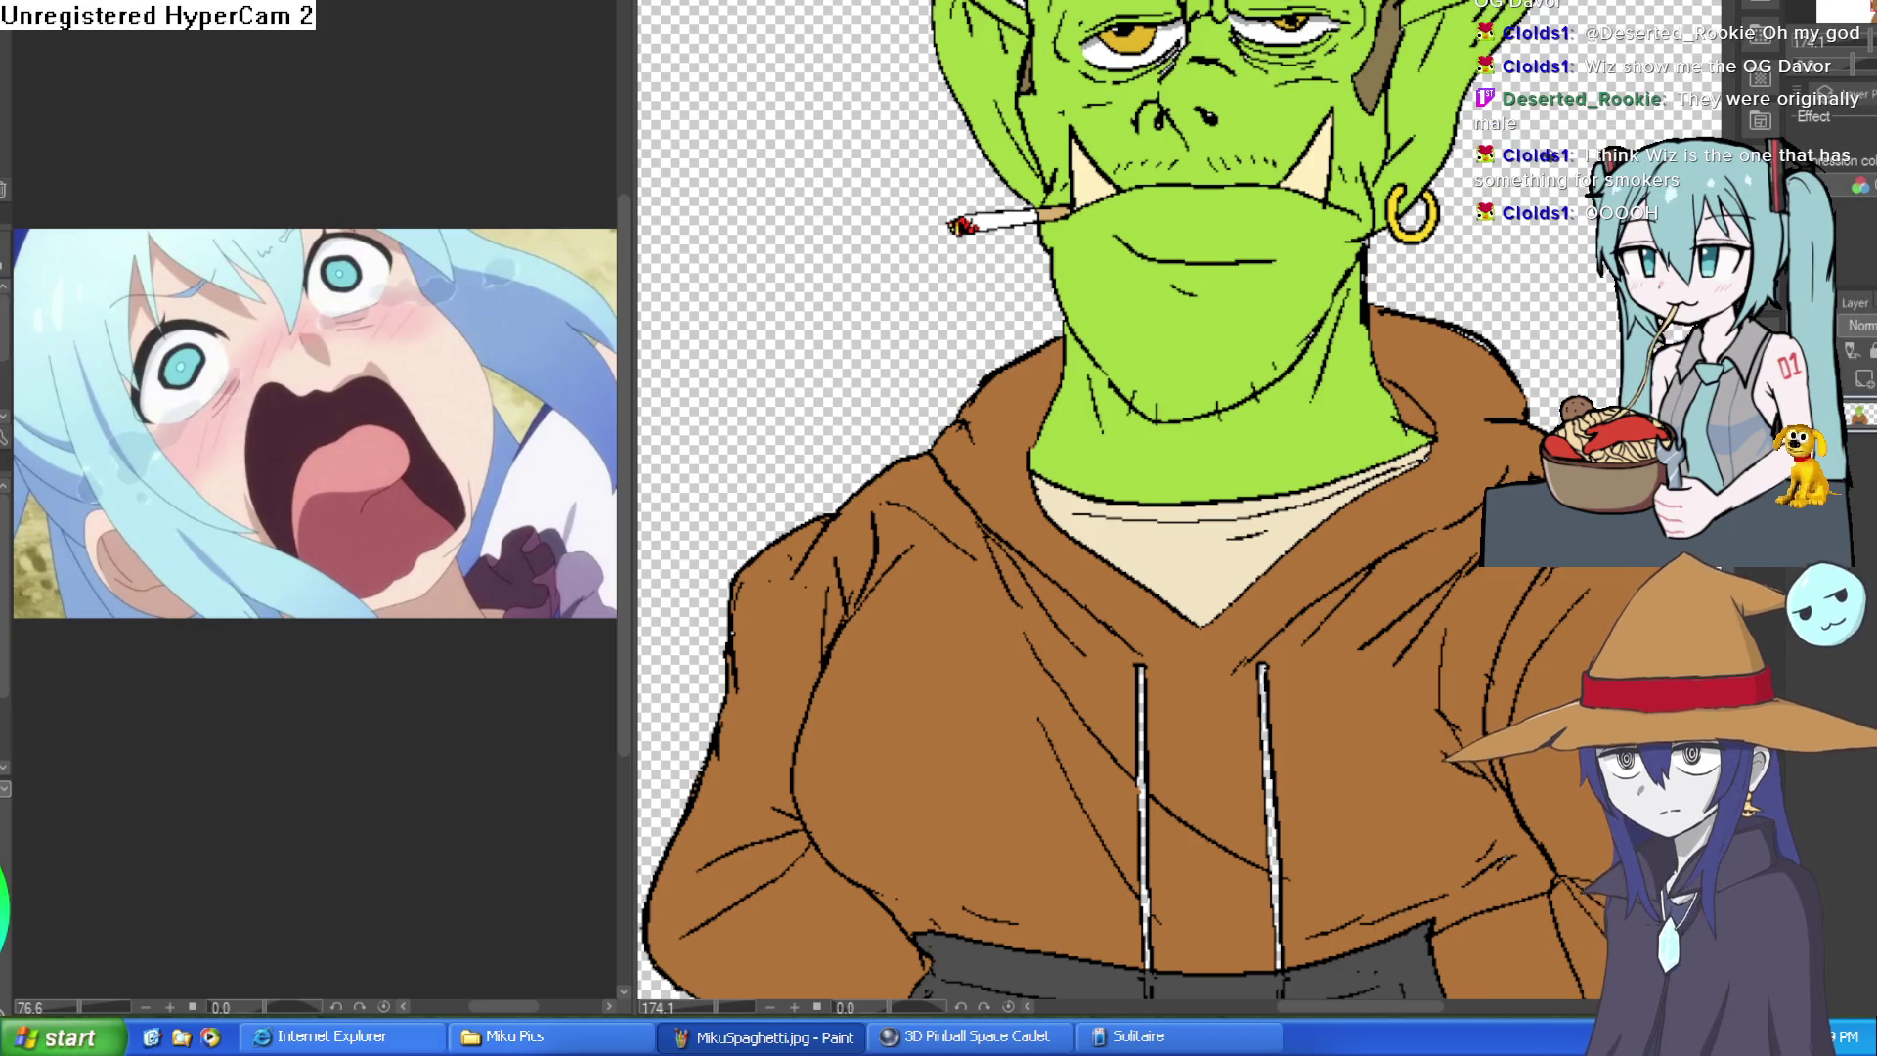
pyautogui.scroll(-2, 1527, 276)
pyautogui.scroll(-1, 1527, 275)
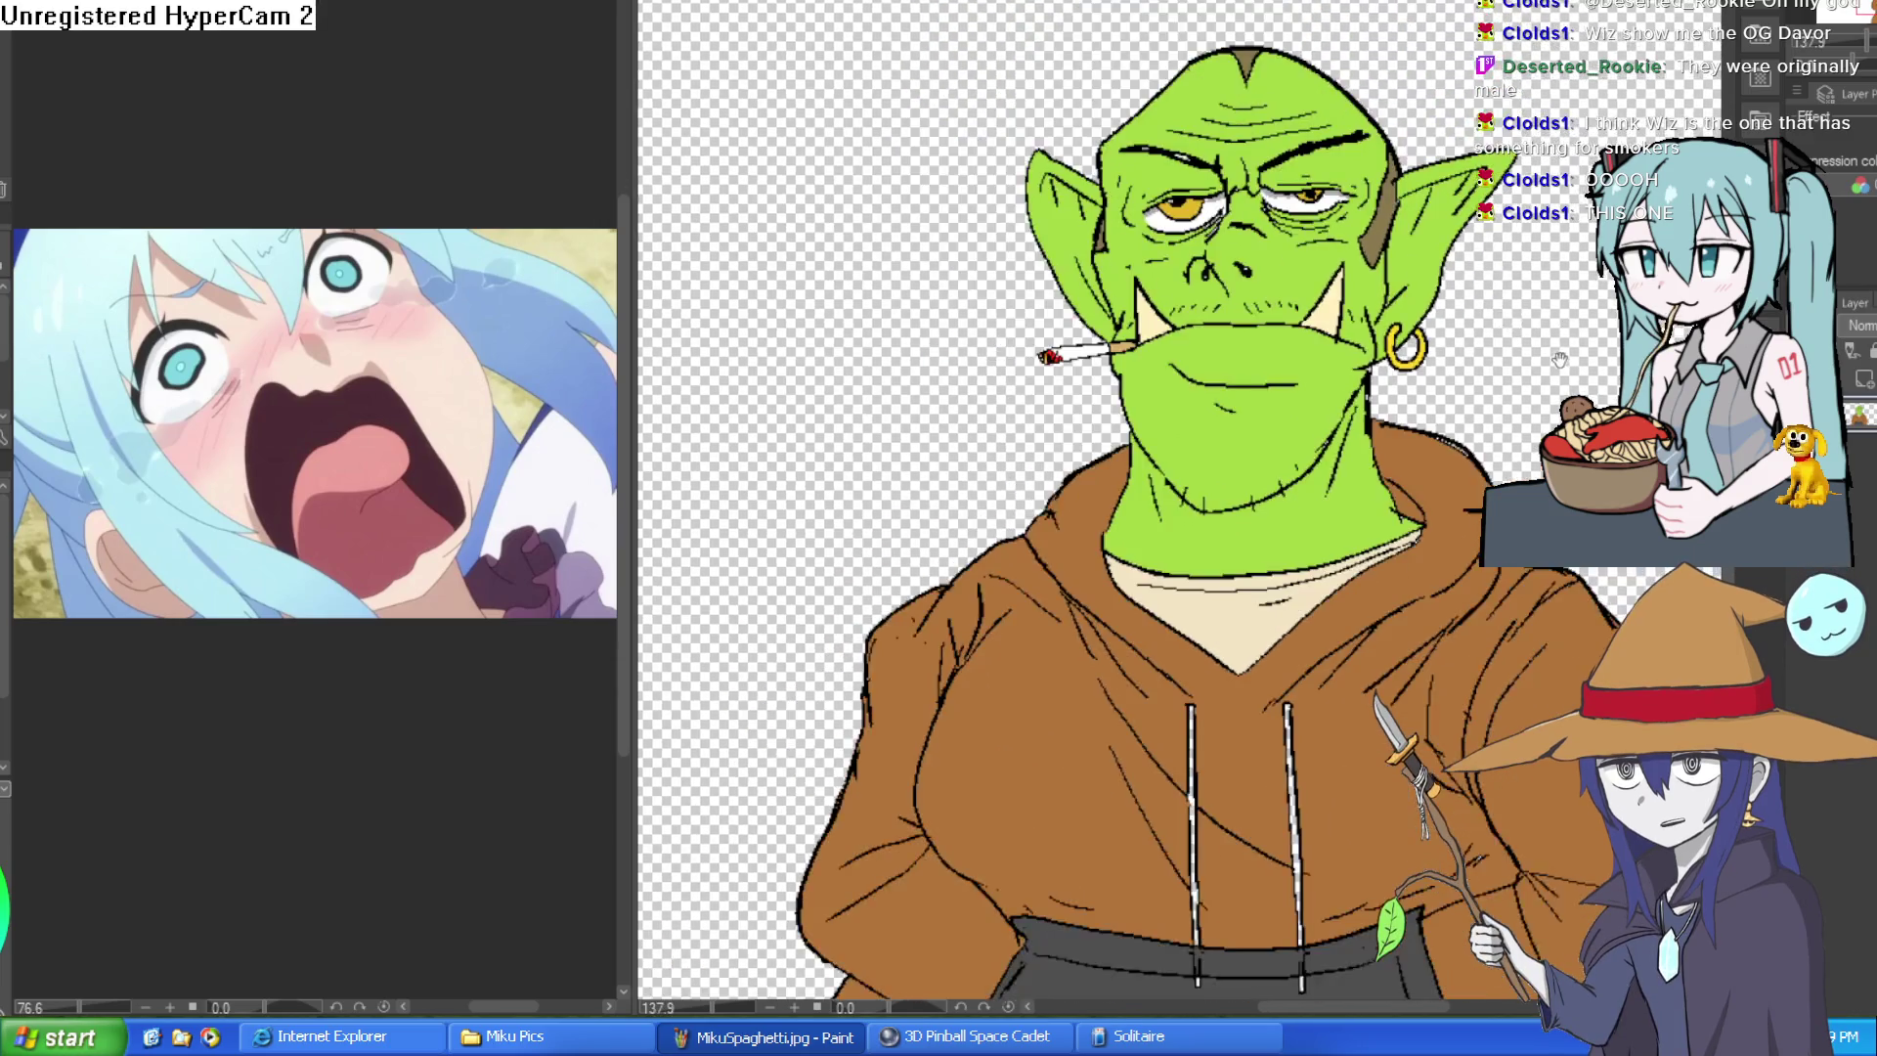
pyautogui.scroll(2, 1528, 275)
pyautogui.scroll(-1, 1526, 277)
pyautogui.scroll(1, 1527, 277)
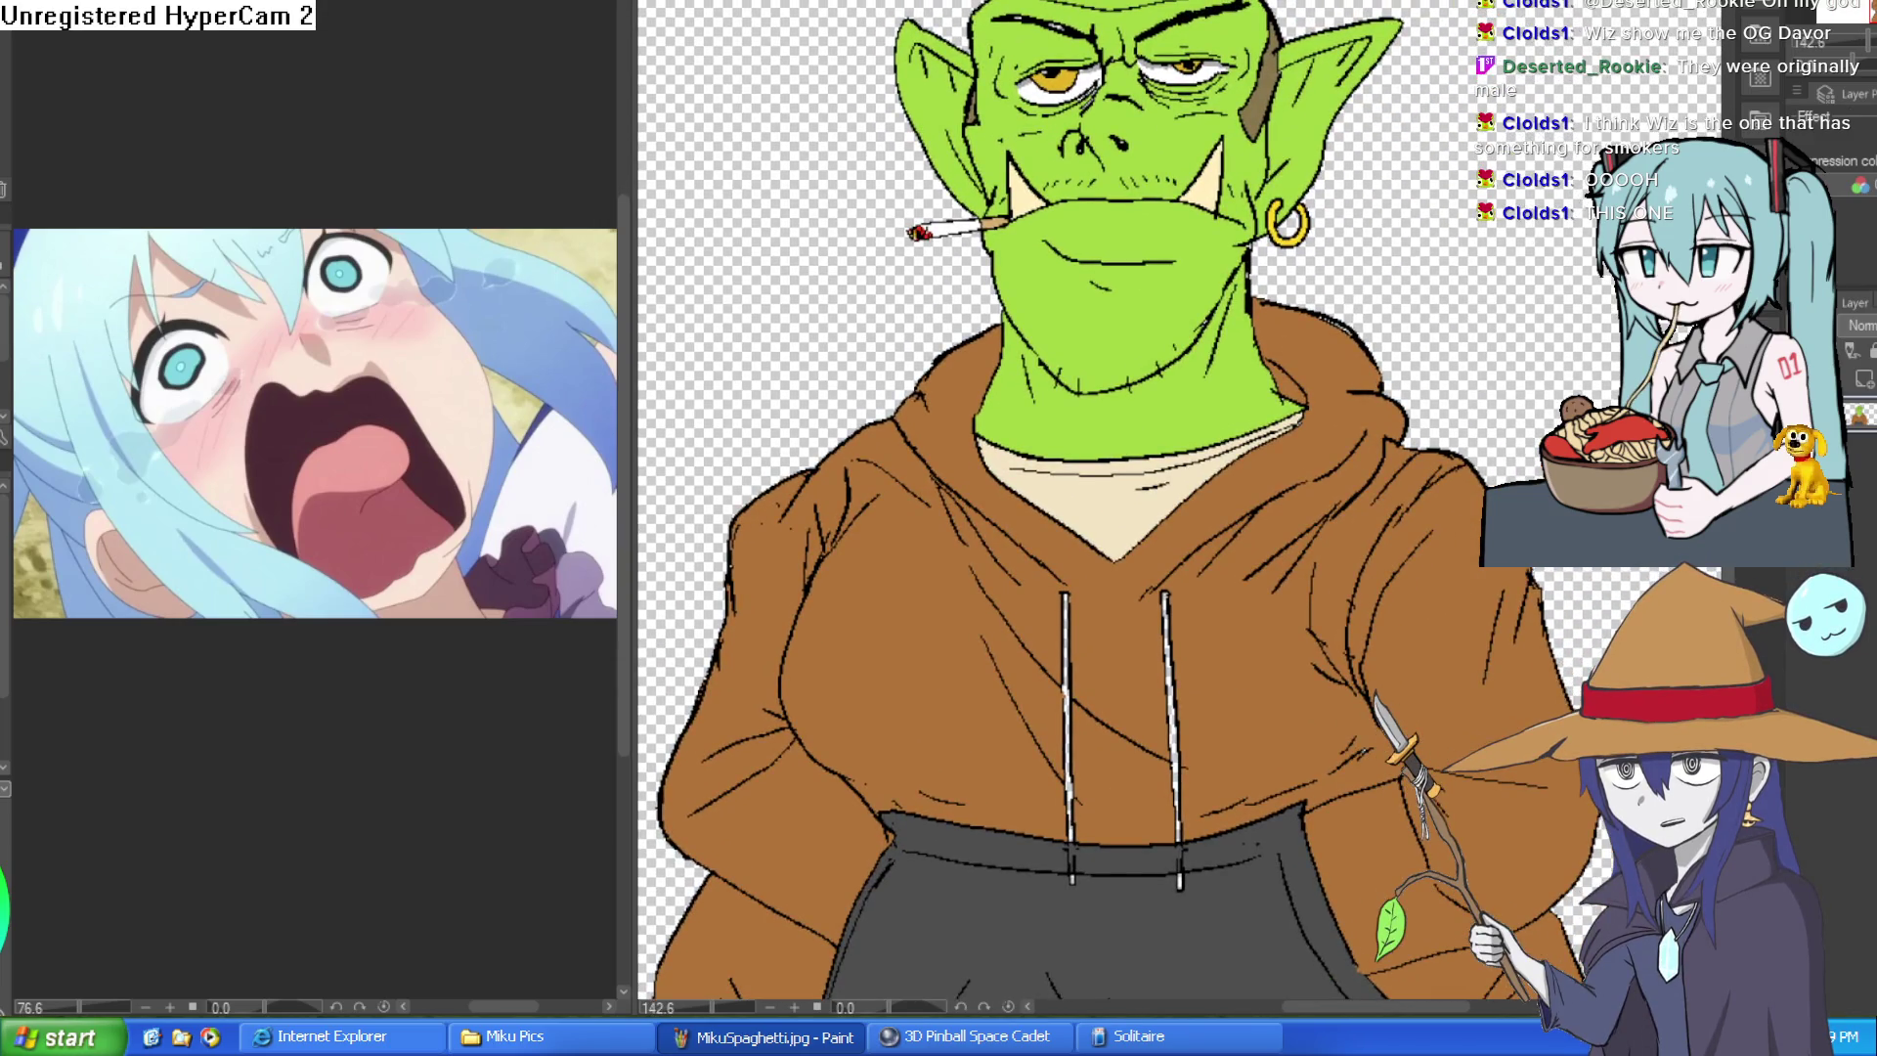
pyautogui.press('h')
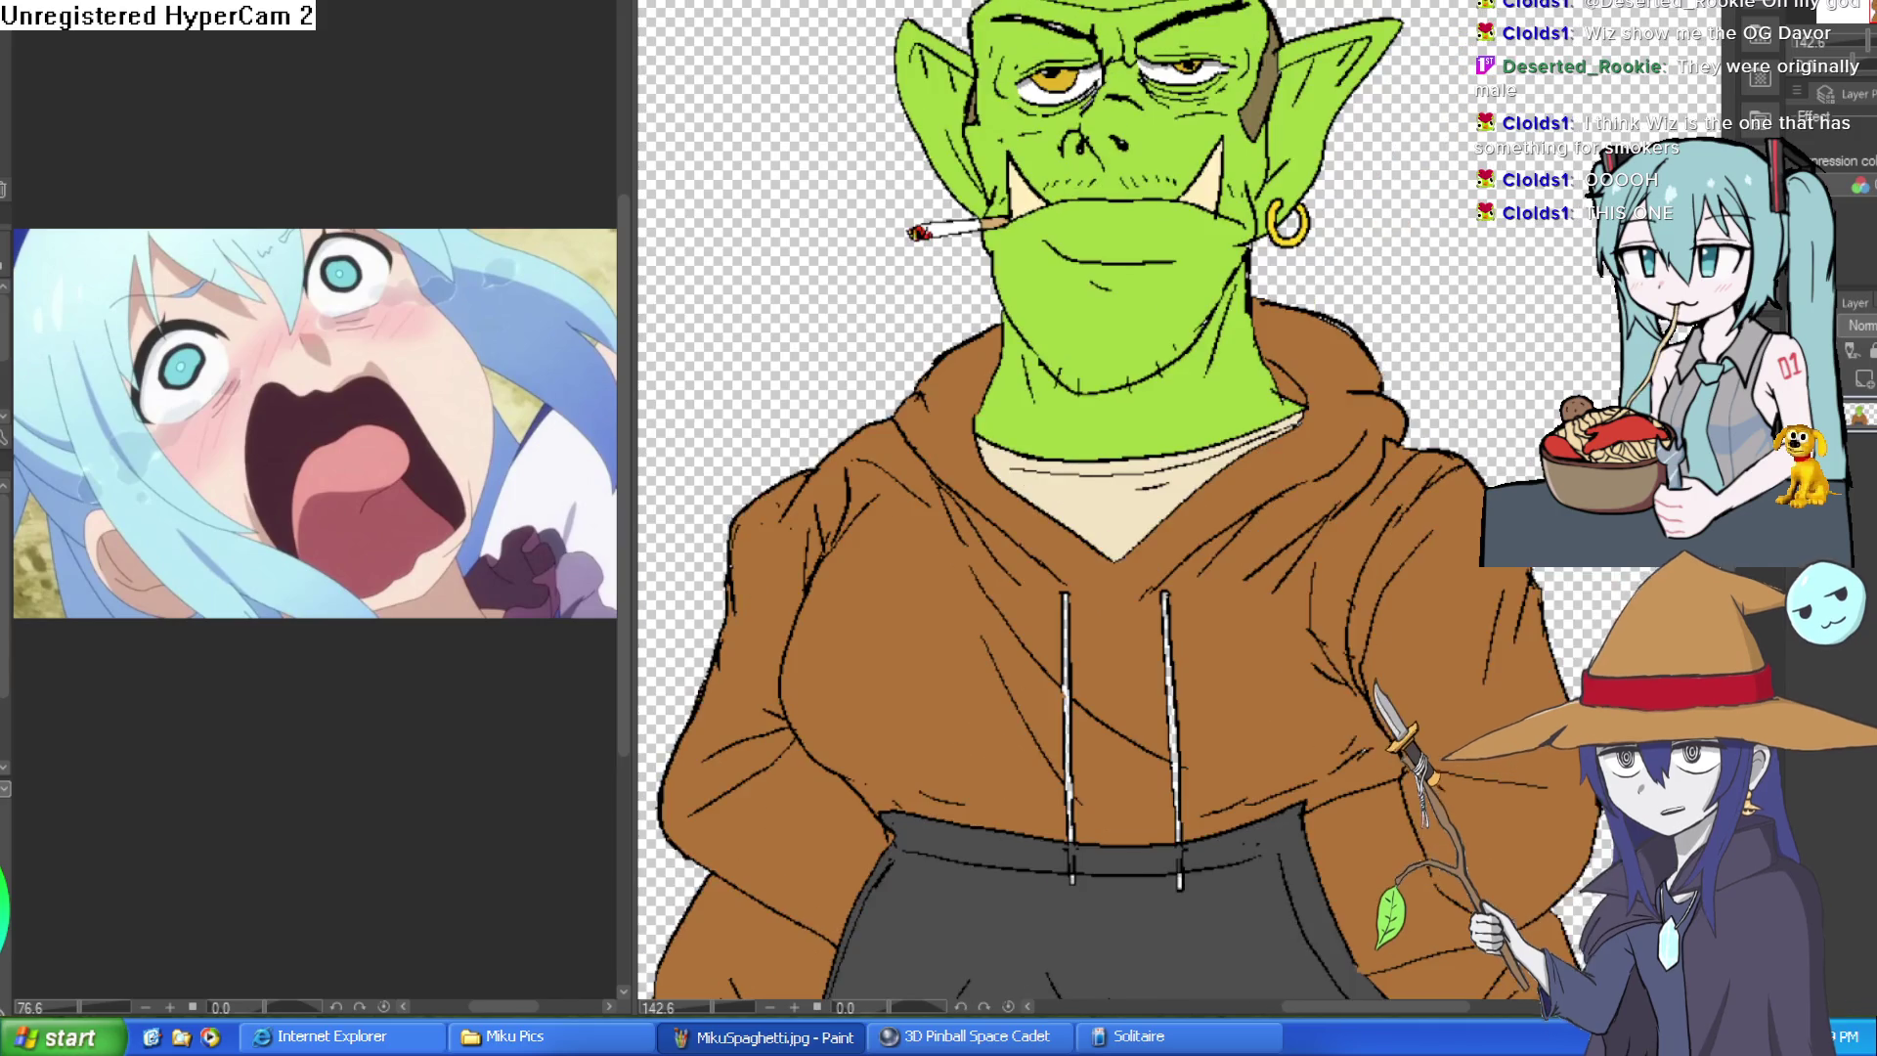
pyautogui.press('h')
pyautogui.scroll(-2, 1539, 255)
pyautogui.scroll(-2, 1540, 255)
pyautogui.scroll(2, 1541, 255)
pyautogui.scroll(2, 1540, 255)
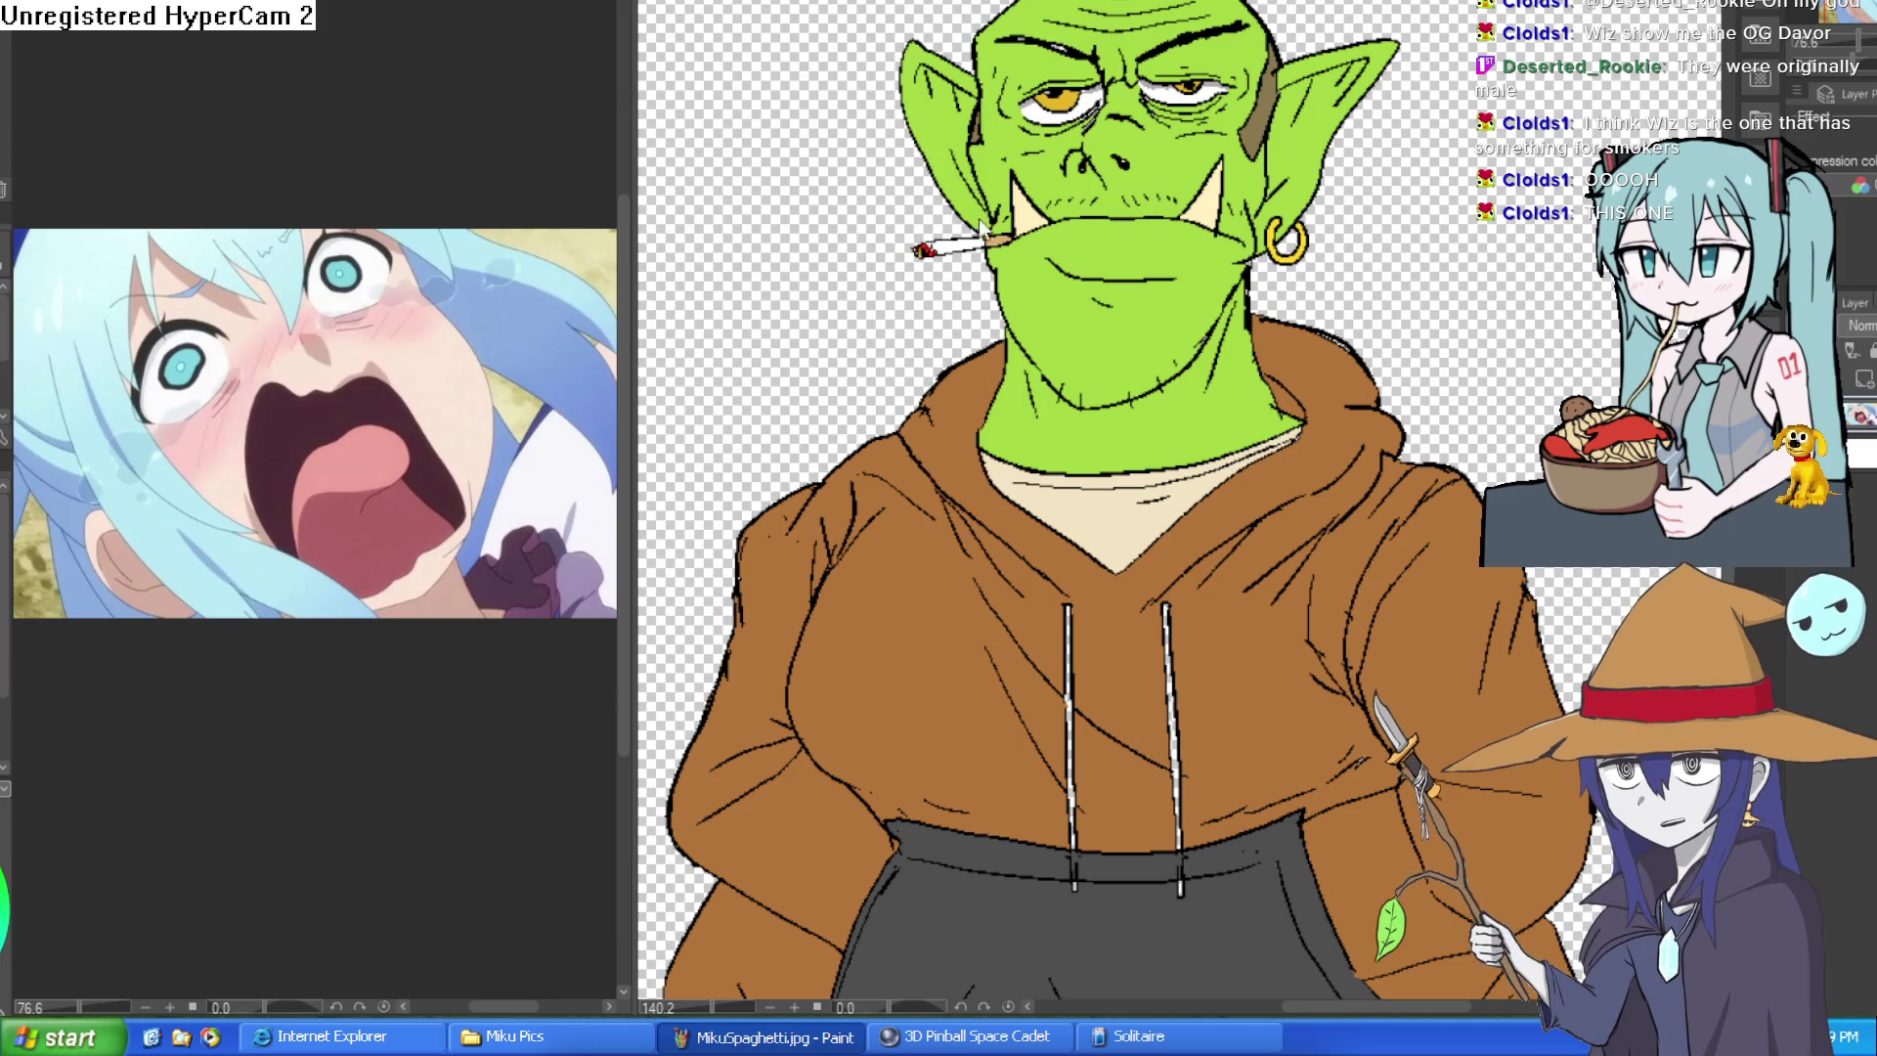
pyautogui.moveTo(630, 274); pyautogui.dragTo(68, 274)
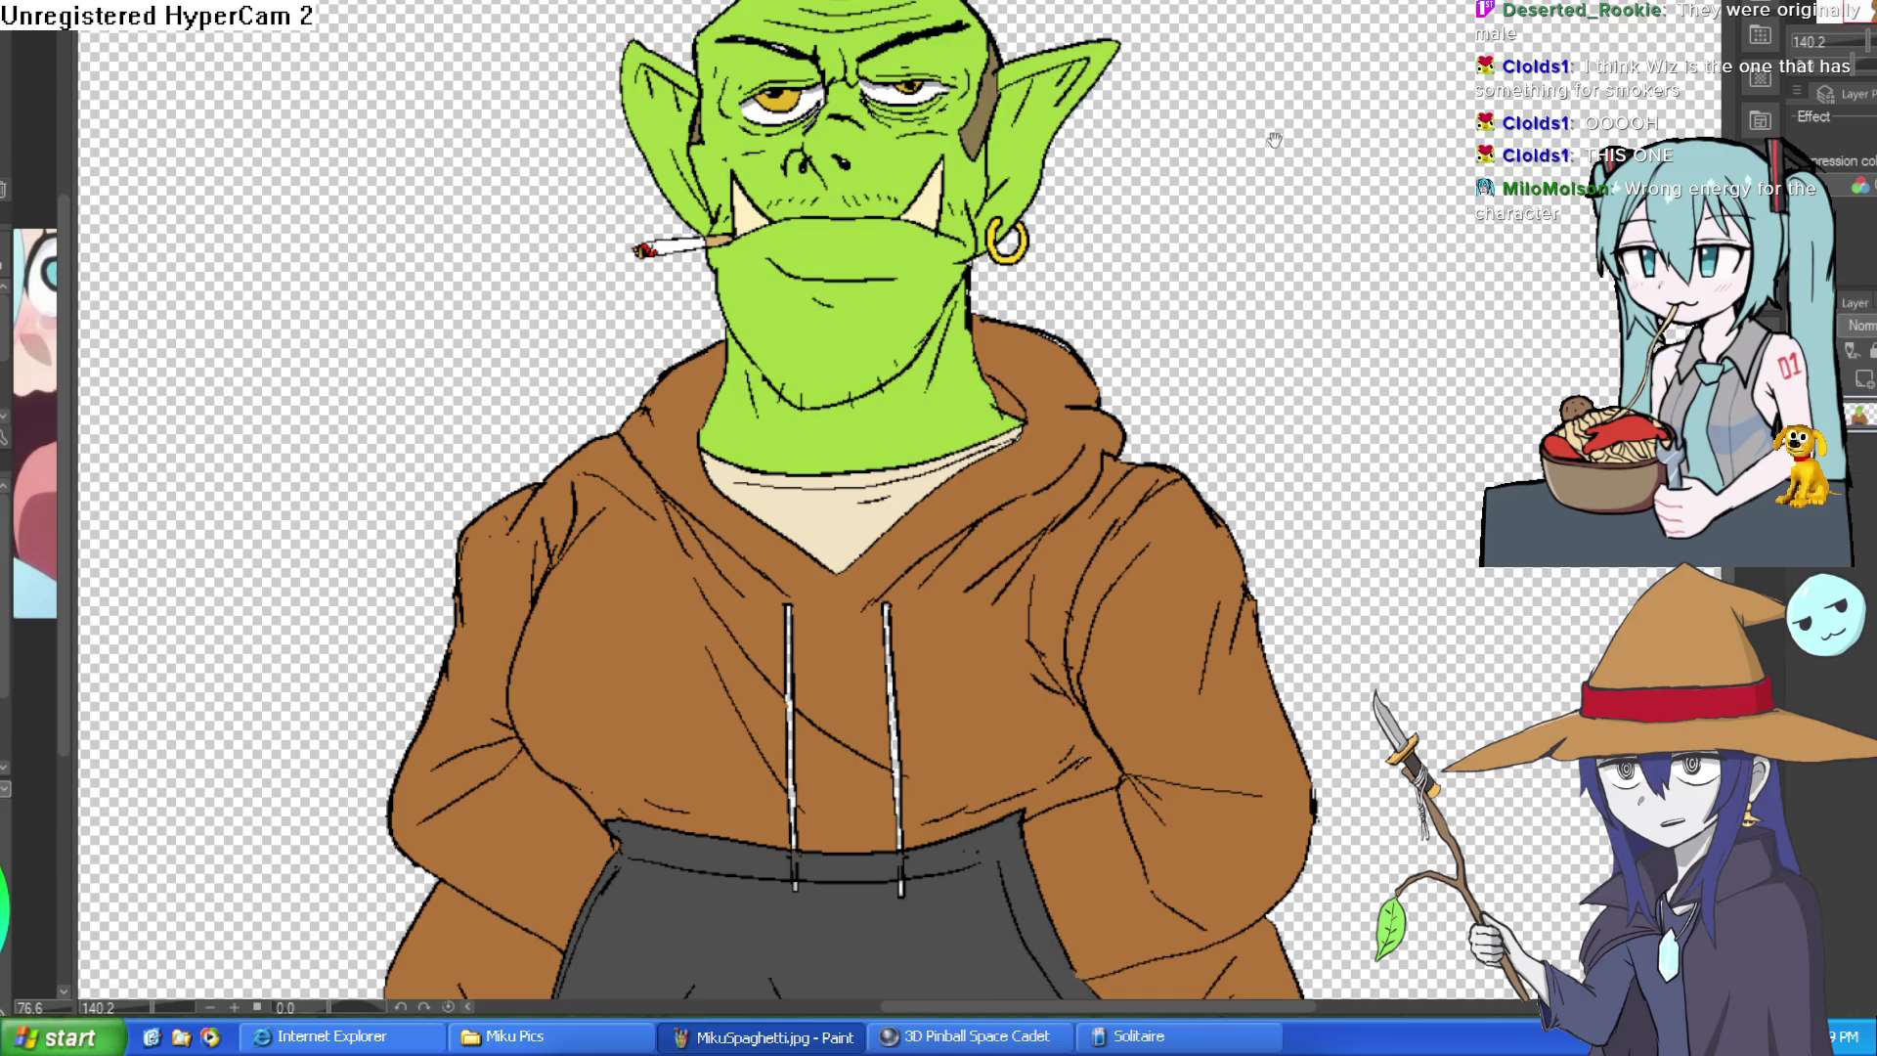
pyautogui.moveTo(1182, 284)
pyautogui.mouseDown()
pyautogui.moveTo(1208, 259)
pyautogui.moveTo(1248, 364)
pyautogui.mouseUp()
pyautogui.scroll(-1, 1247, 365)
pyautogui.scroll(2, 1161, 644)
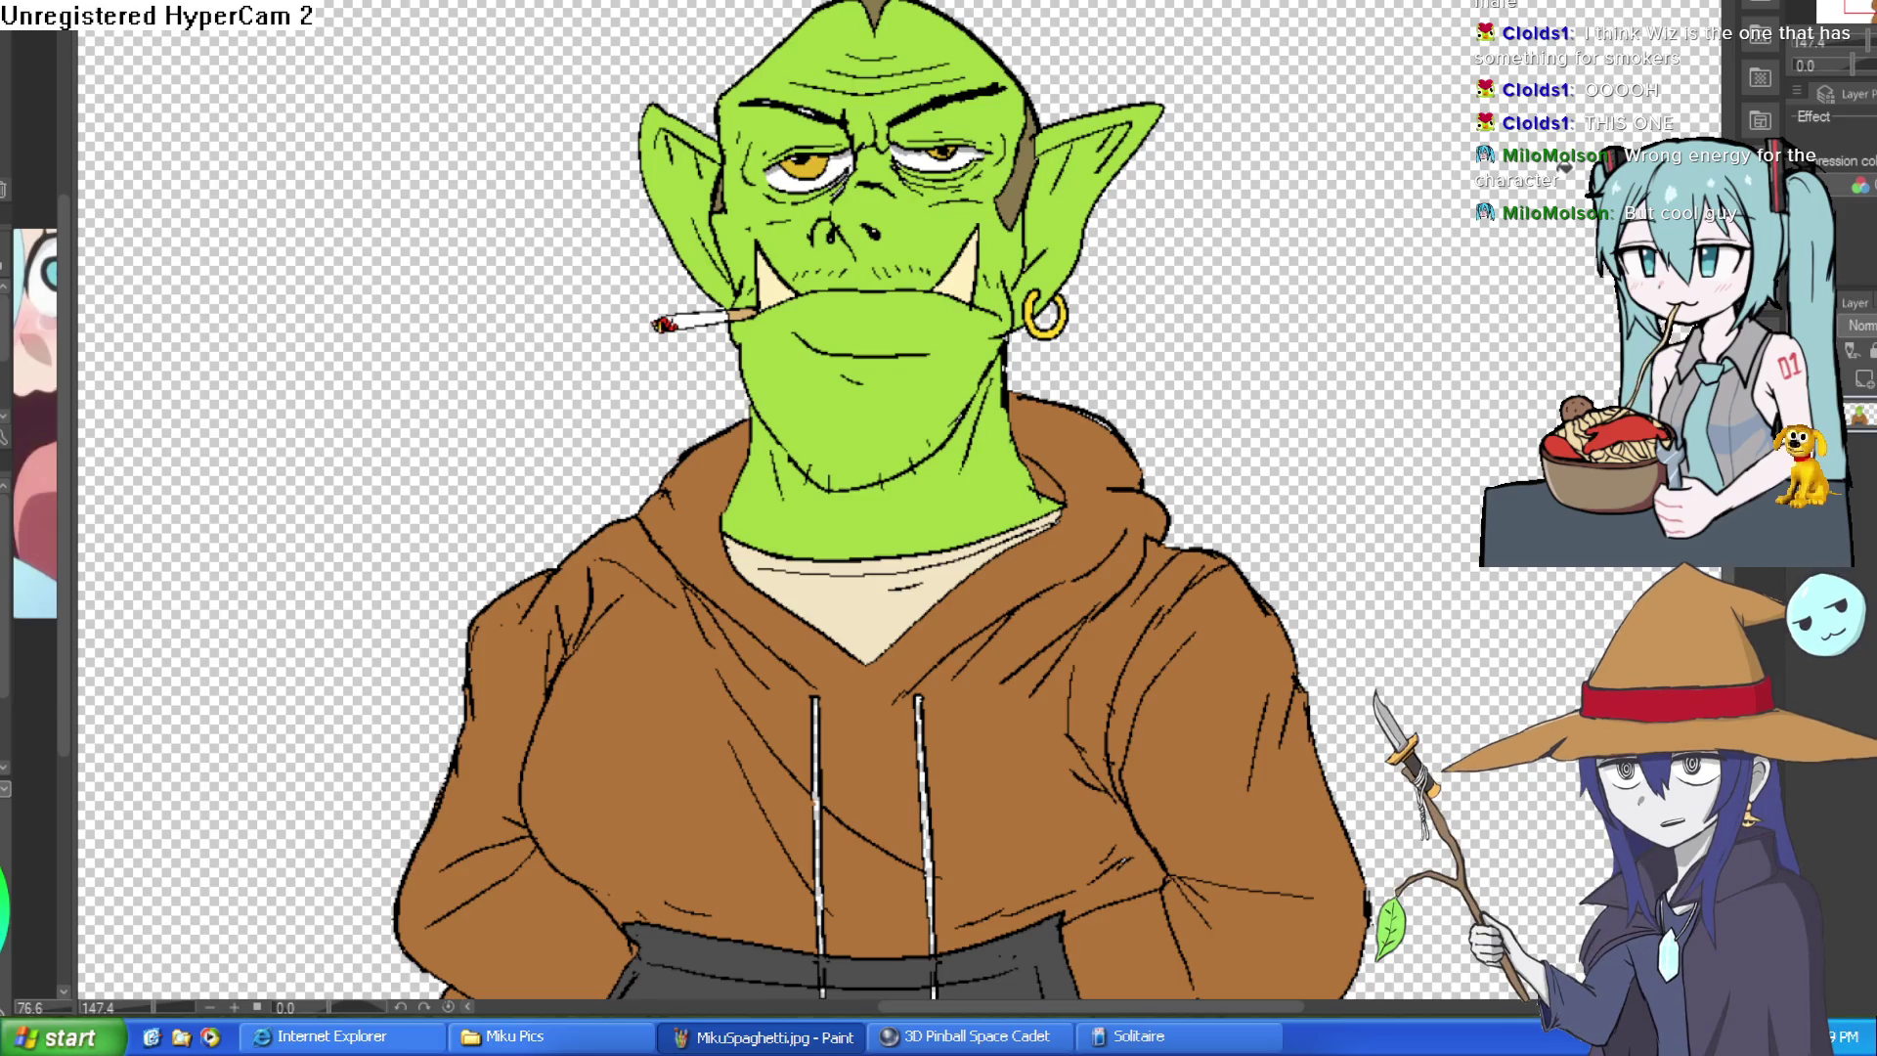
pyautogui.hotkey('ctrl', 'Tab')
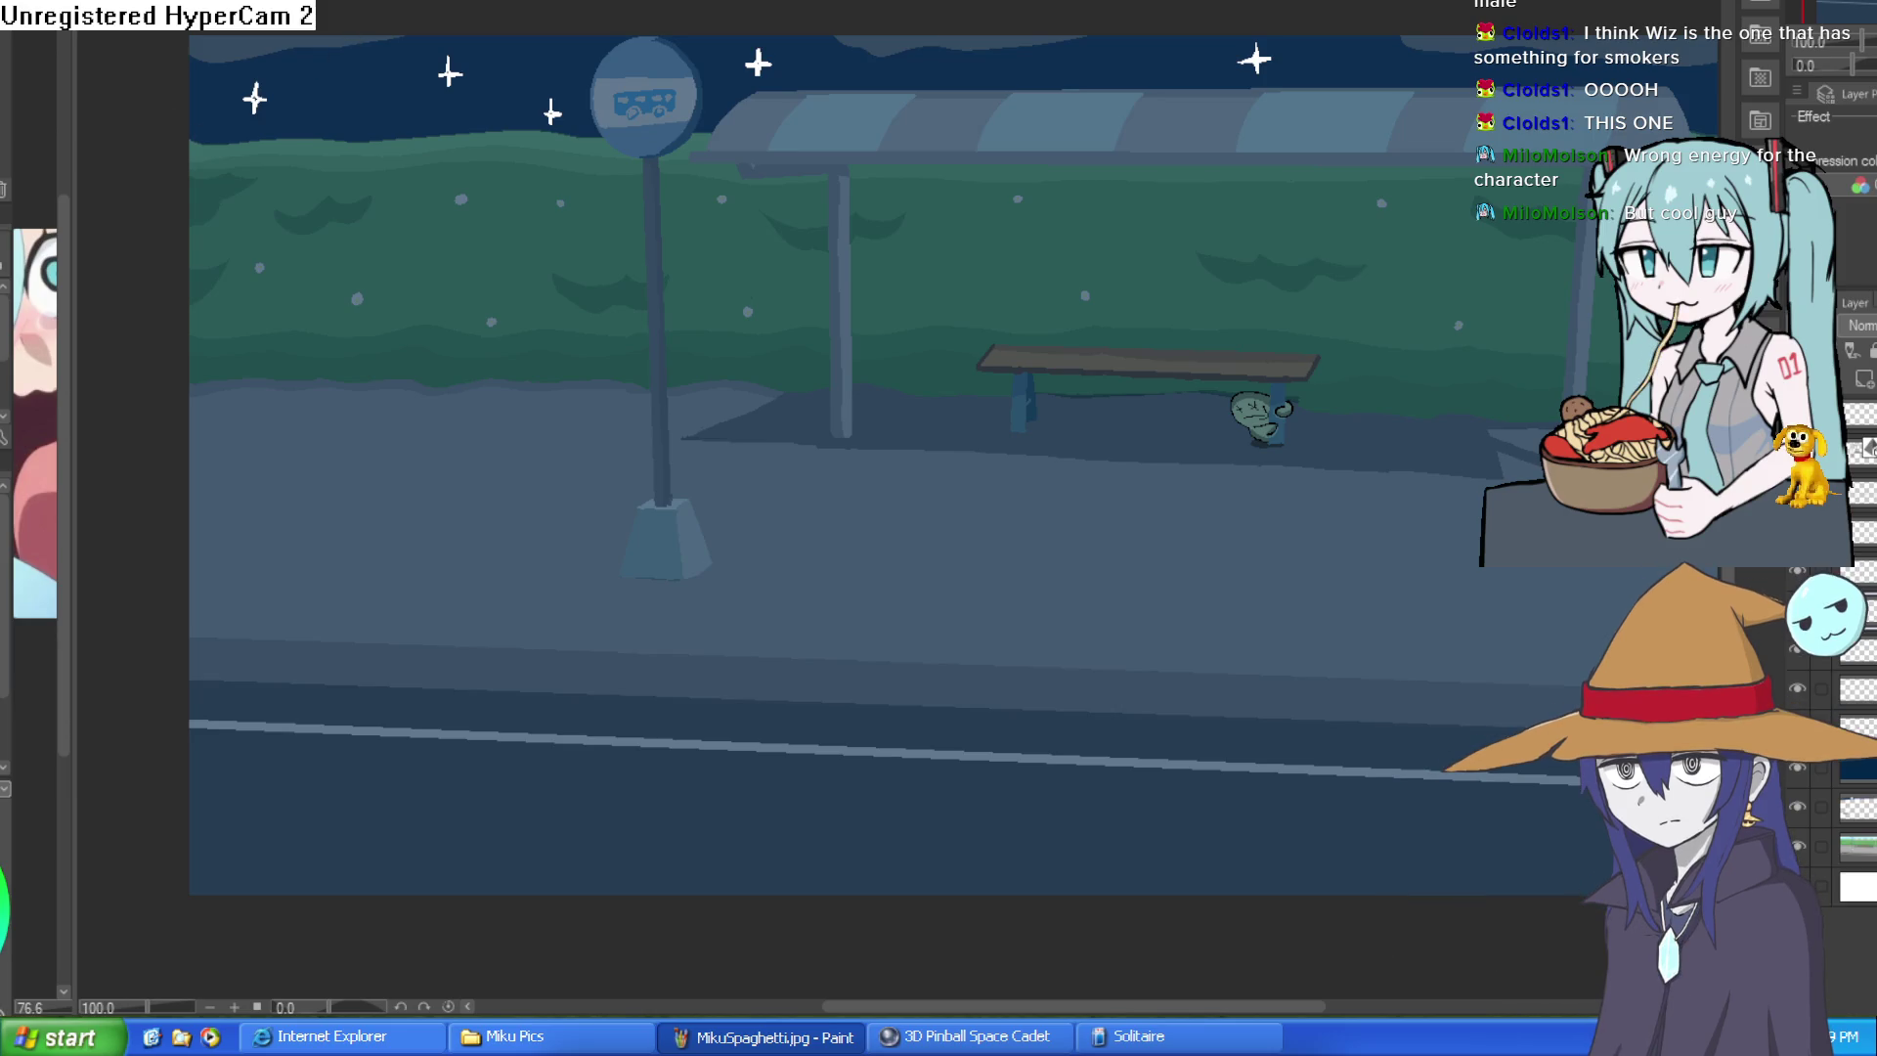
pyautogui.hotkey('ctrl', 'Tab')
pyautogui.hotkey('ctrl', 'Tab')
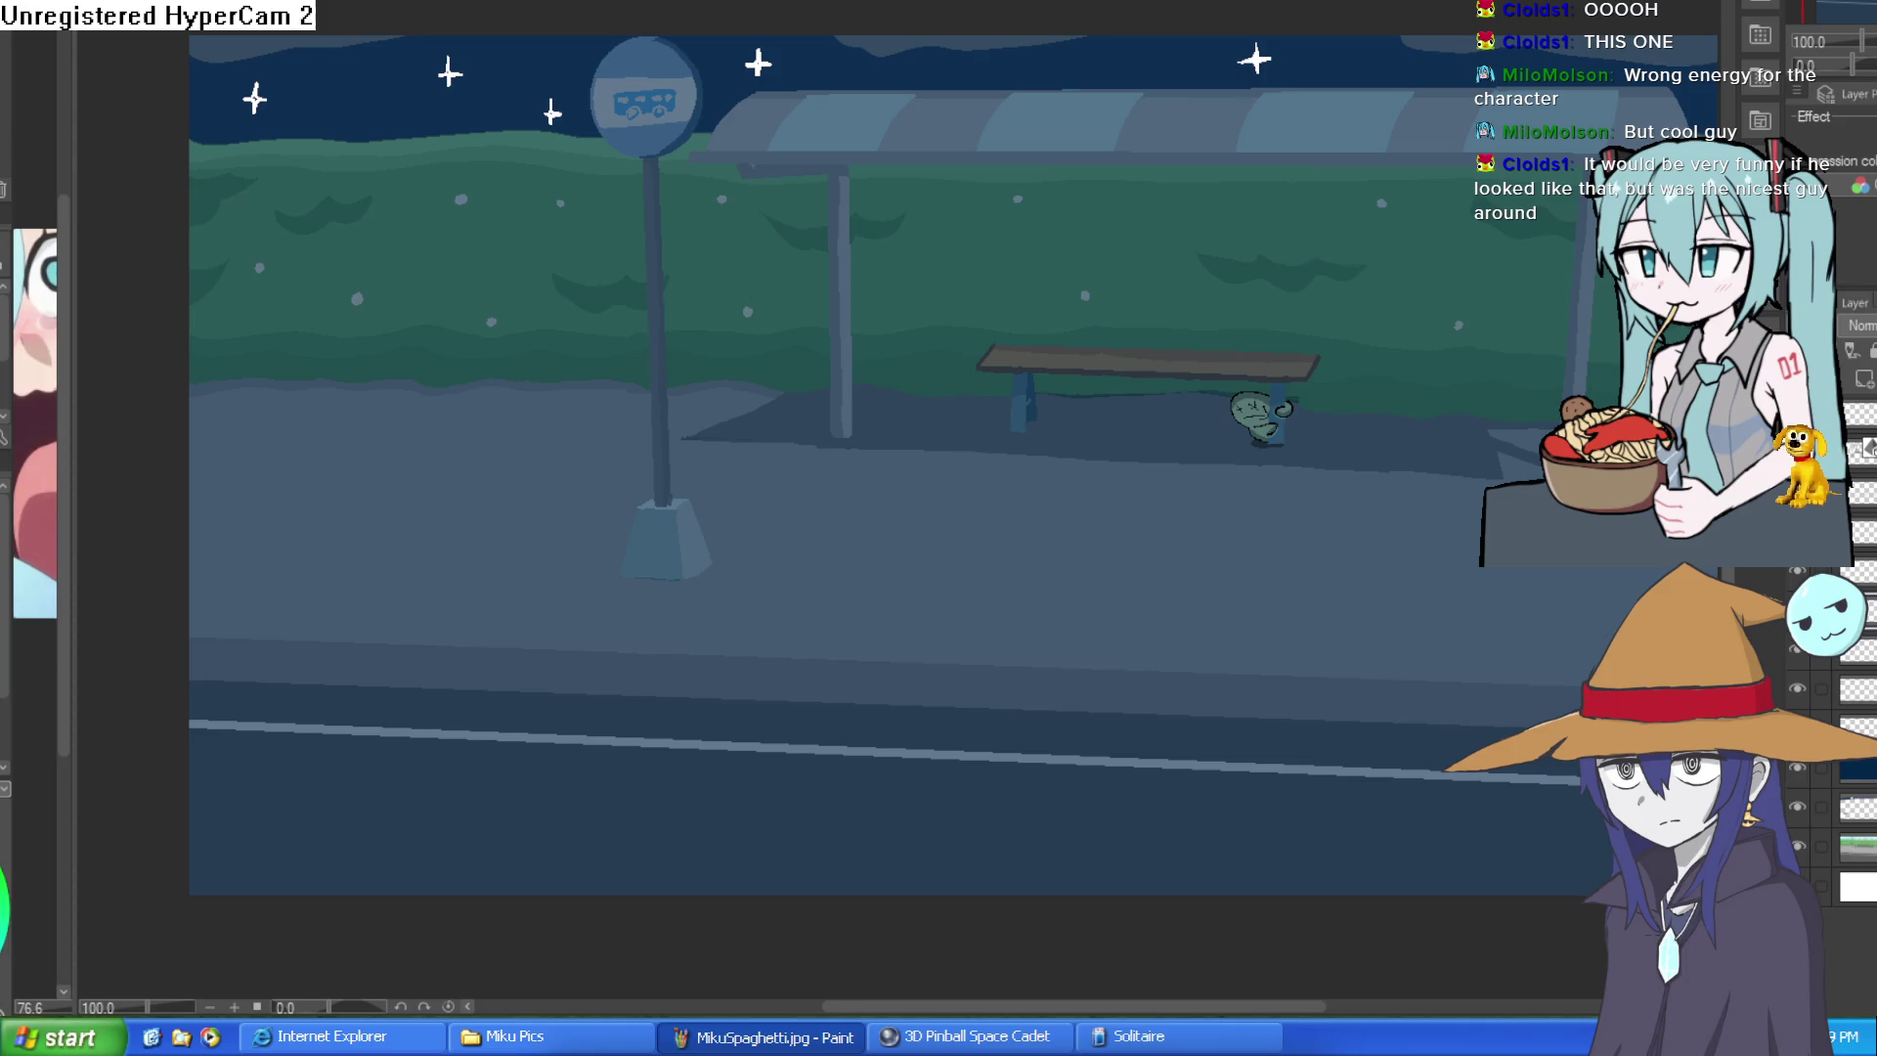
pyautogui.hotkey('ctrl', 'Tab')
pyautogui.scroll(-2, 967, 333)
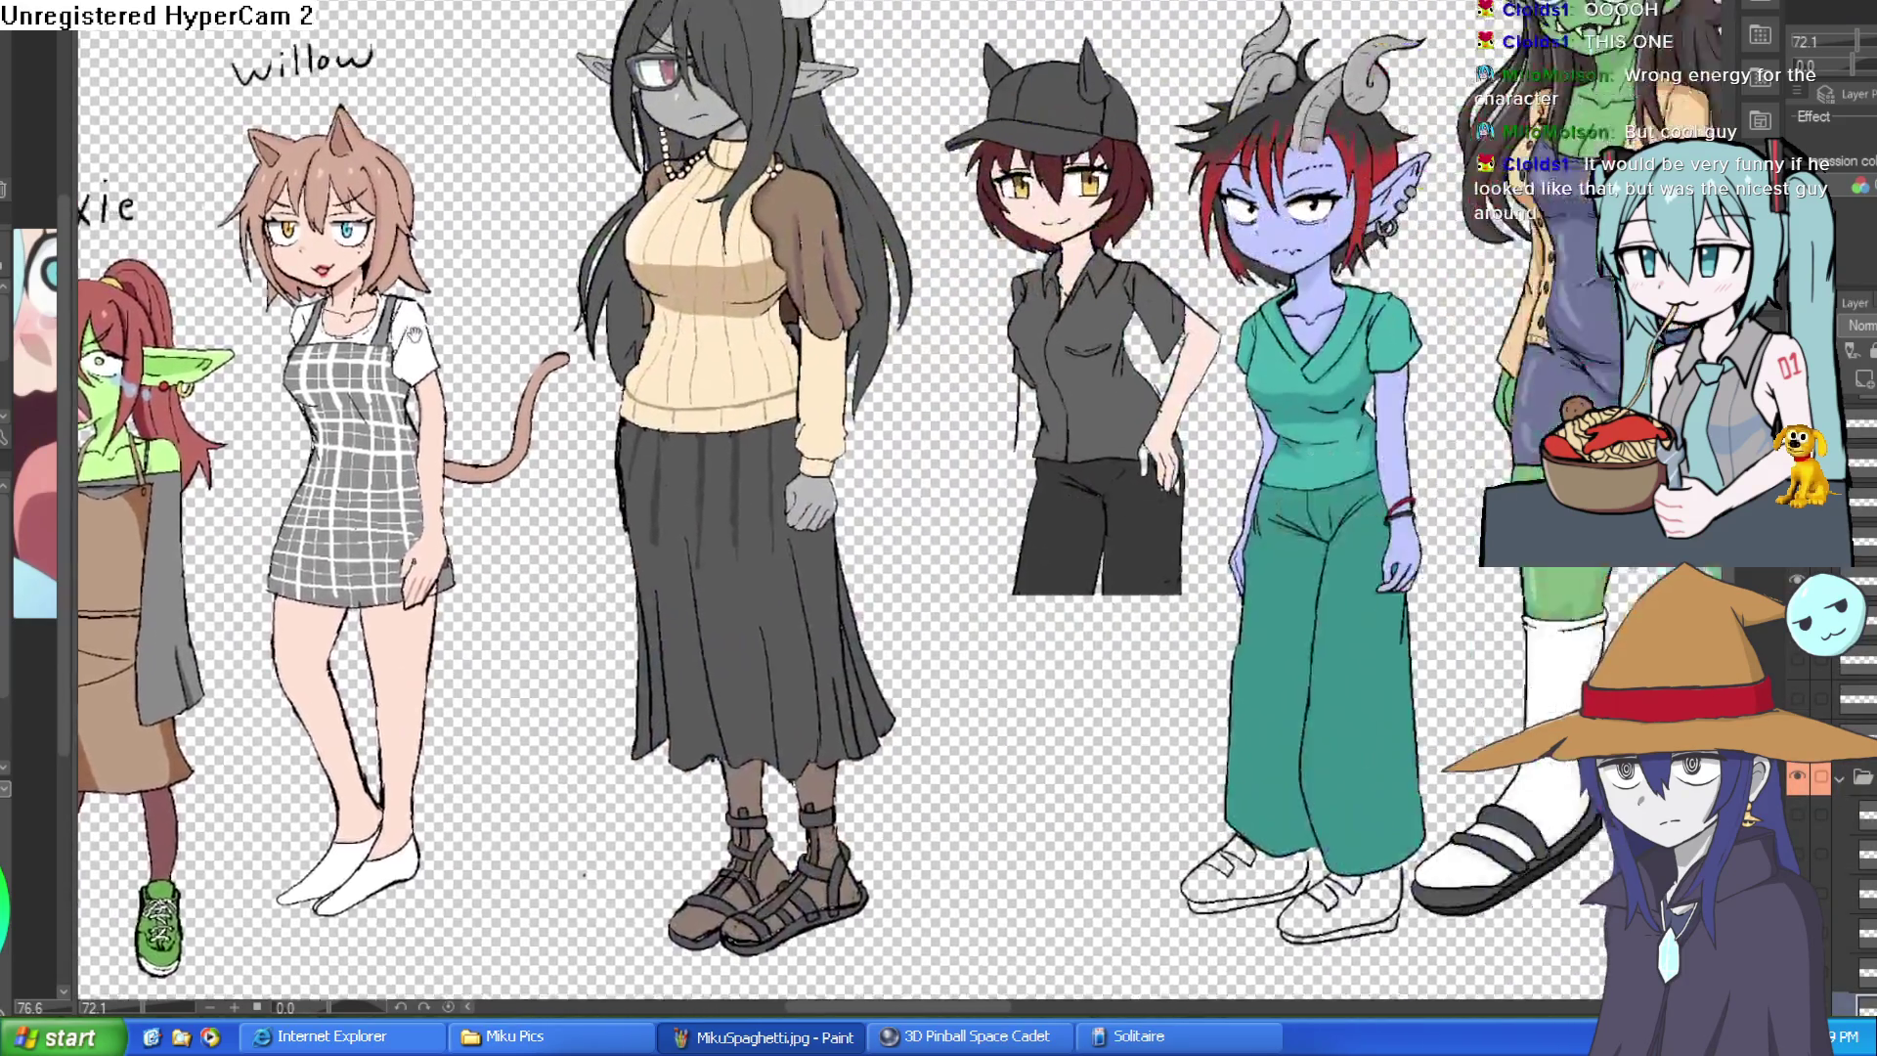
pyautogui.scroll(3, 1118, 223)
pyautogui.scroll(3, 1118, 224)
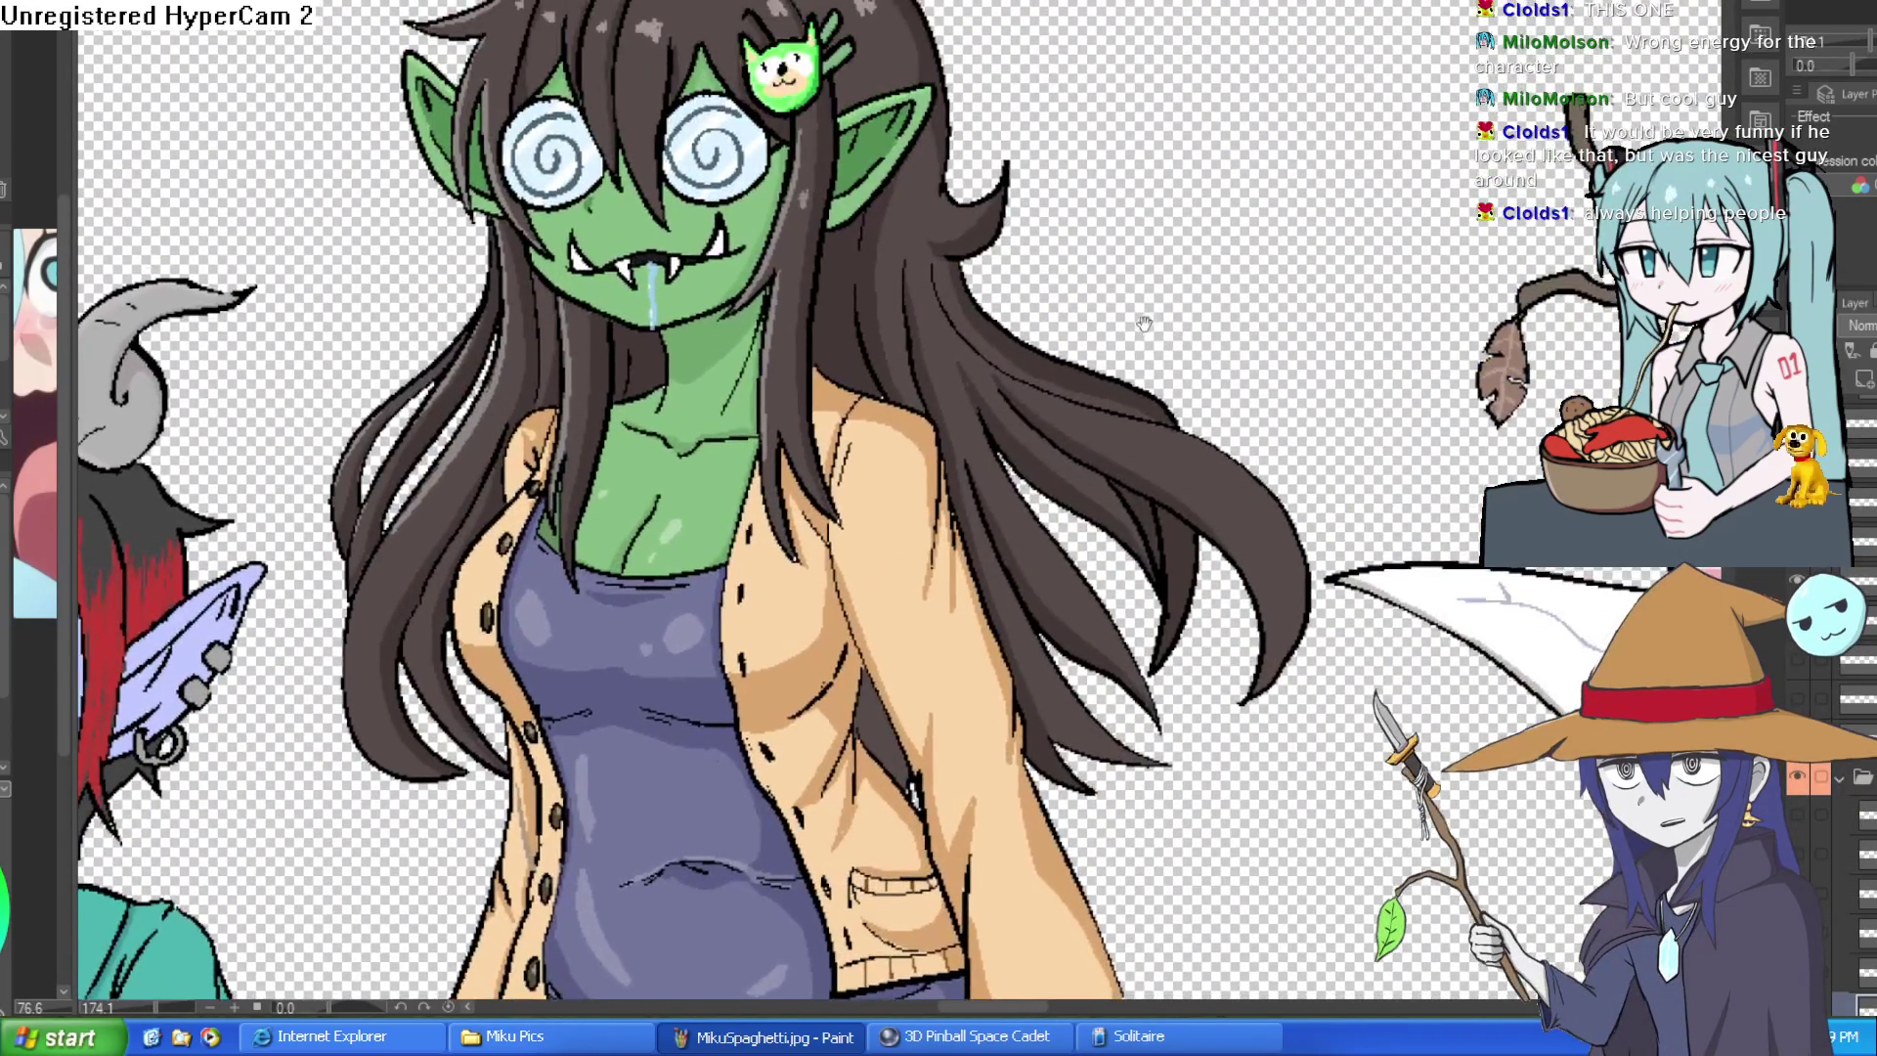
pyautogui.scroll(1, 1317, 252)
pyautogui.scroll(-2, 1318, 252)
pyautogui.scroll(-1, 1317, 253)
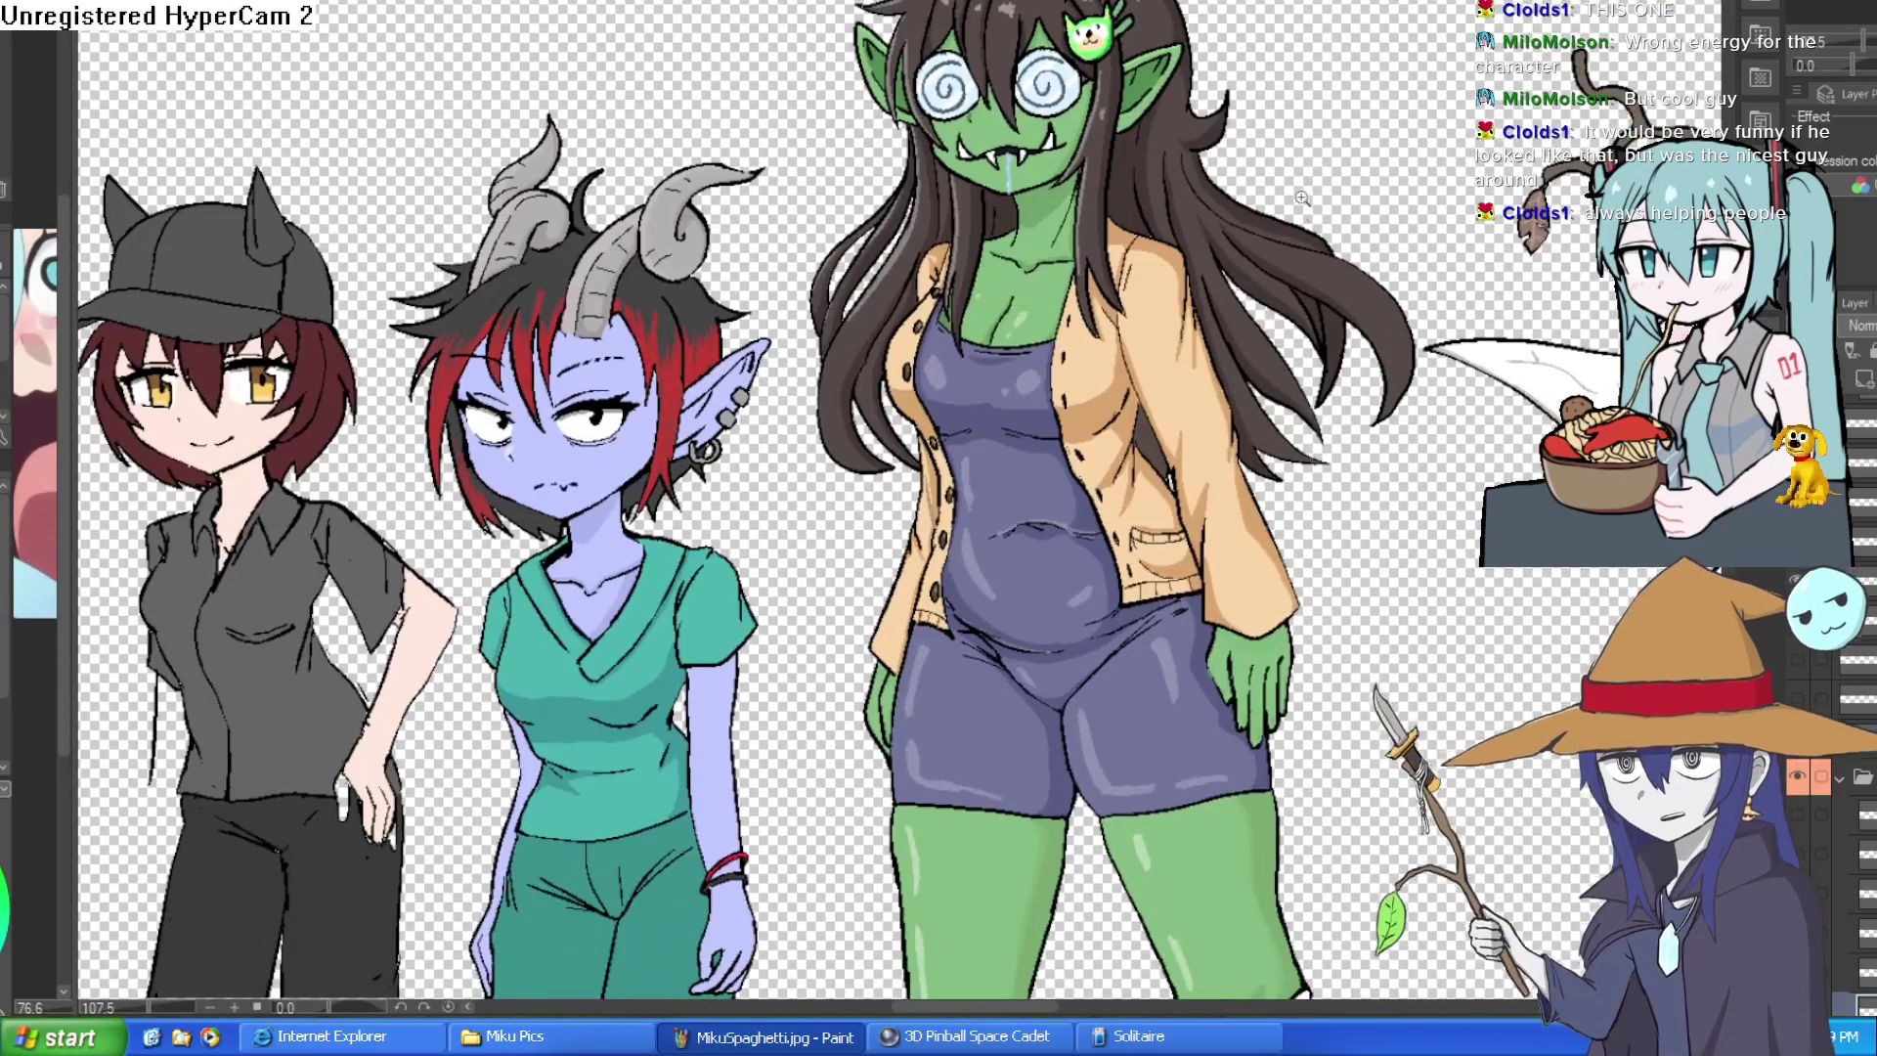
pyautogui.scroll(-1, 1290, 258)
pyautogui.scroll(1, 1262, 269)
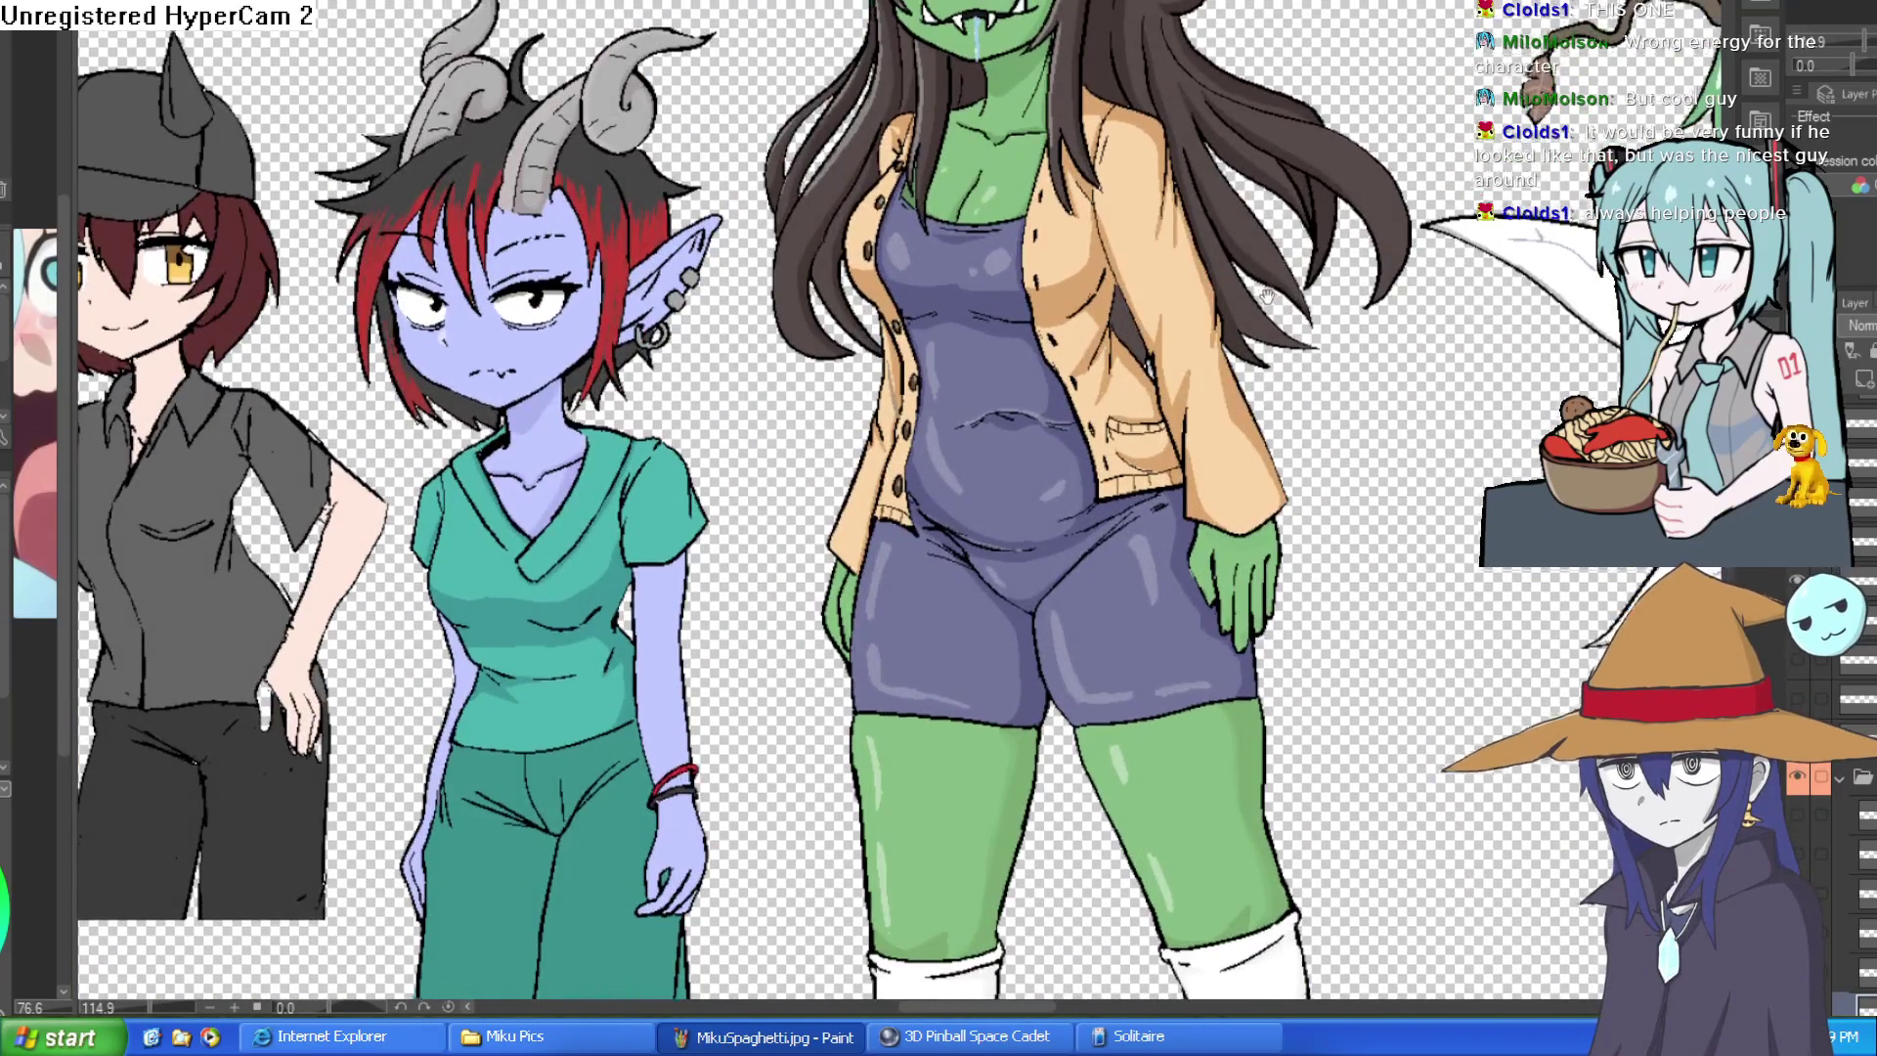
pyautogui.scroll(1, 1264, 272)
pyautogui.scroll(1, 1262, 290)
pyautogui.scroll(1, 1261, 290)
pyautogui.scroll(1, 1246, 282)
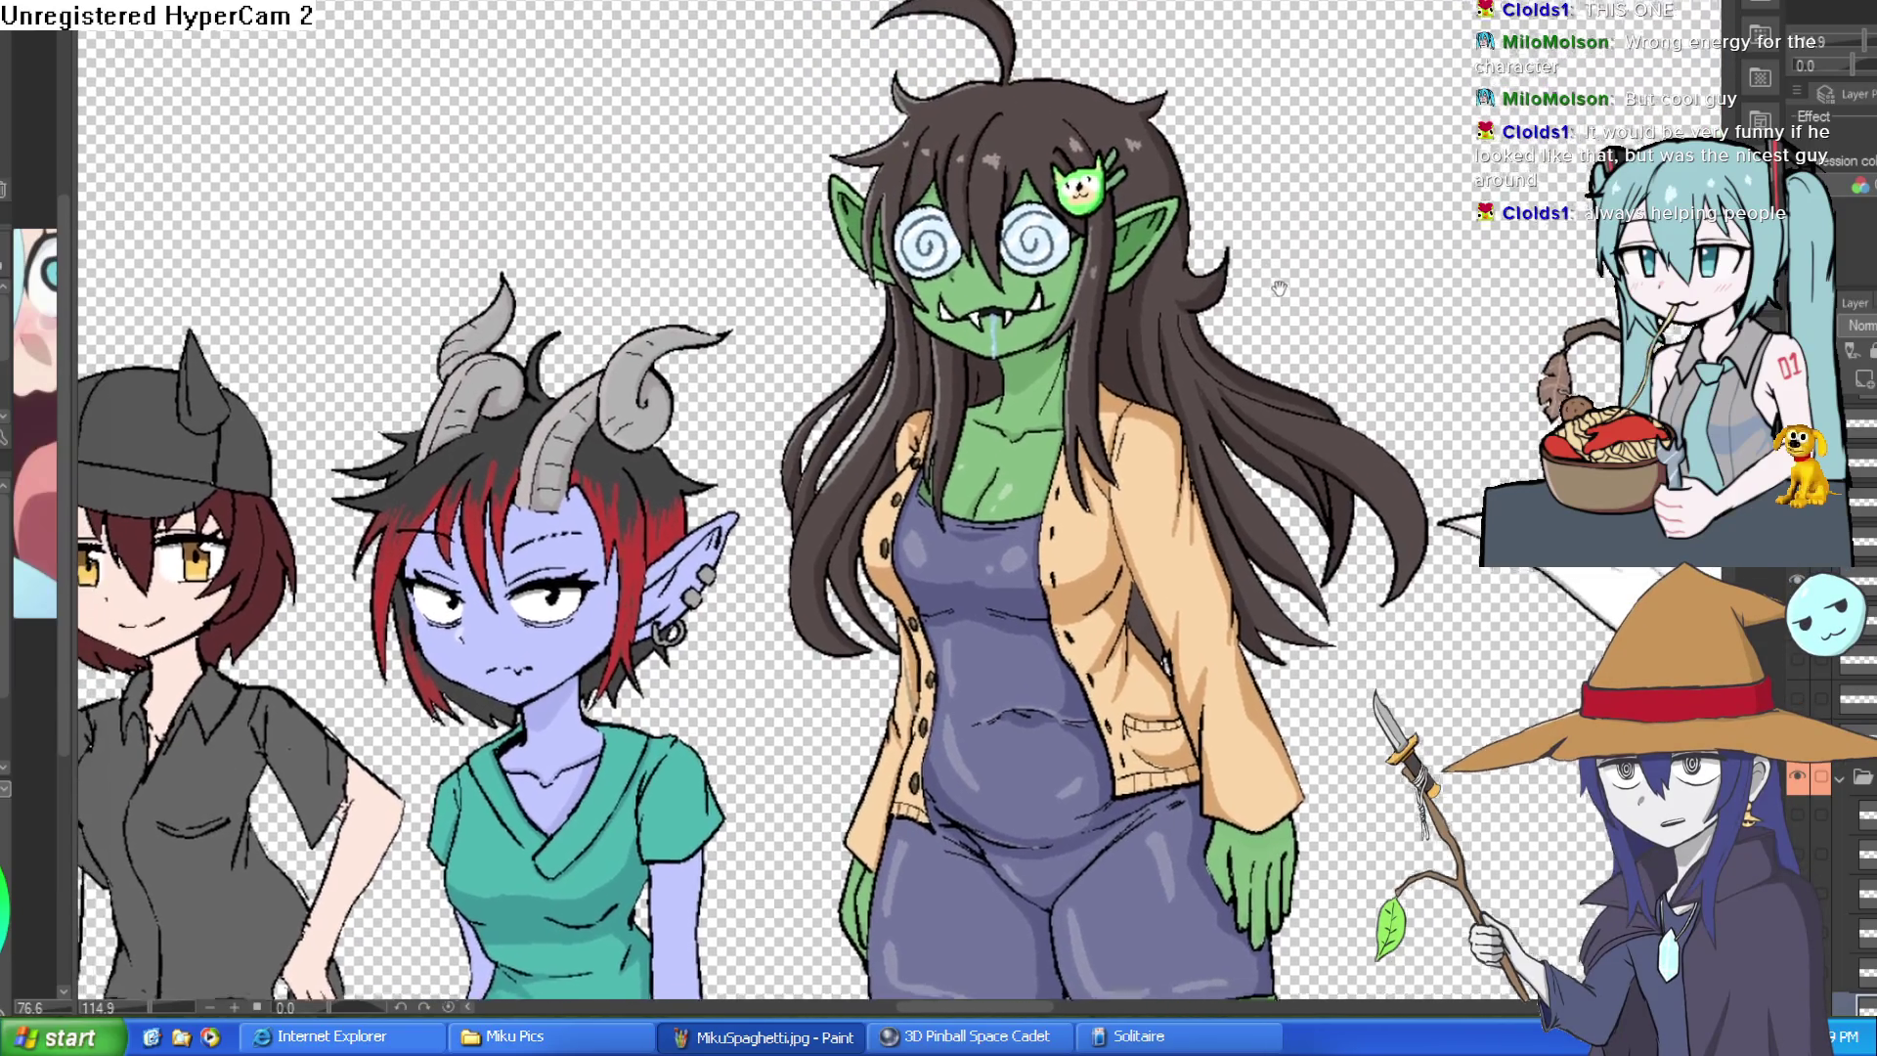
pyautogui.scroll(1, 1233, 276)
pyautogui.scroll(2, 1213, 278)
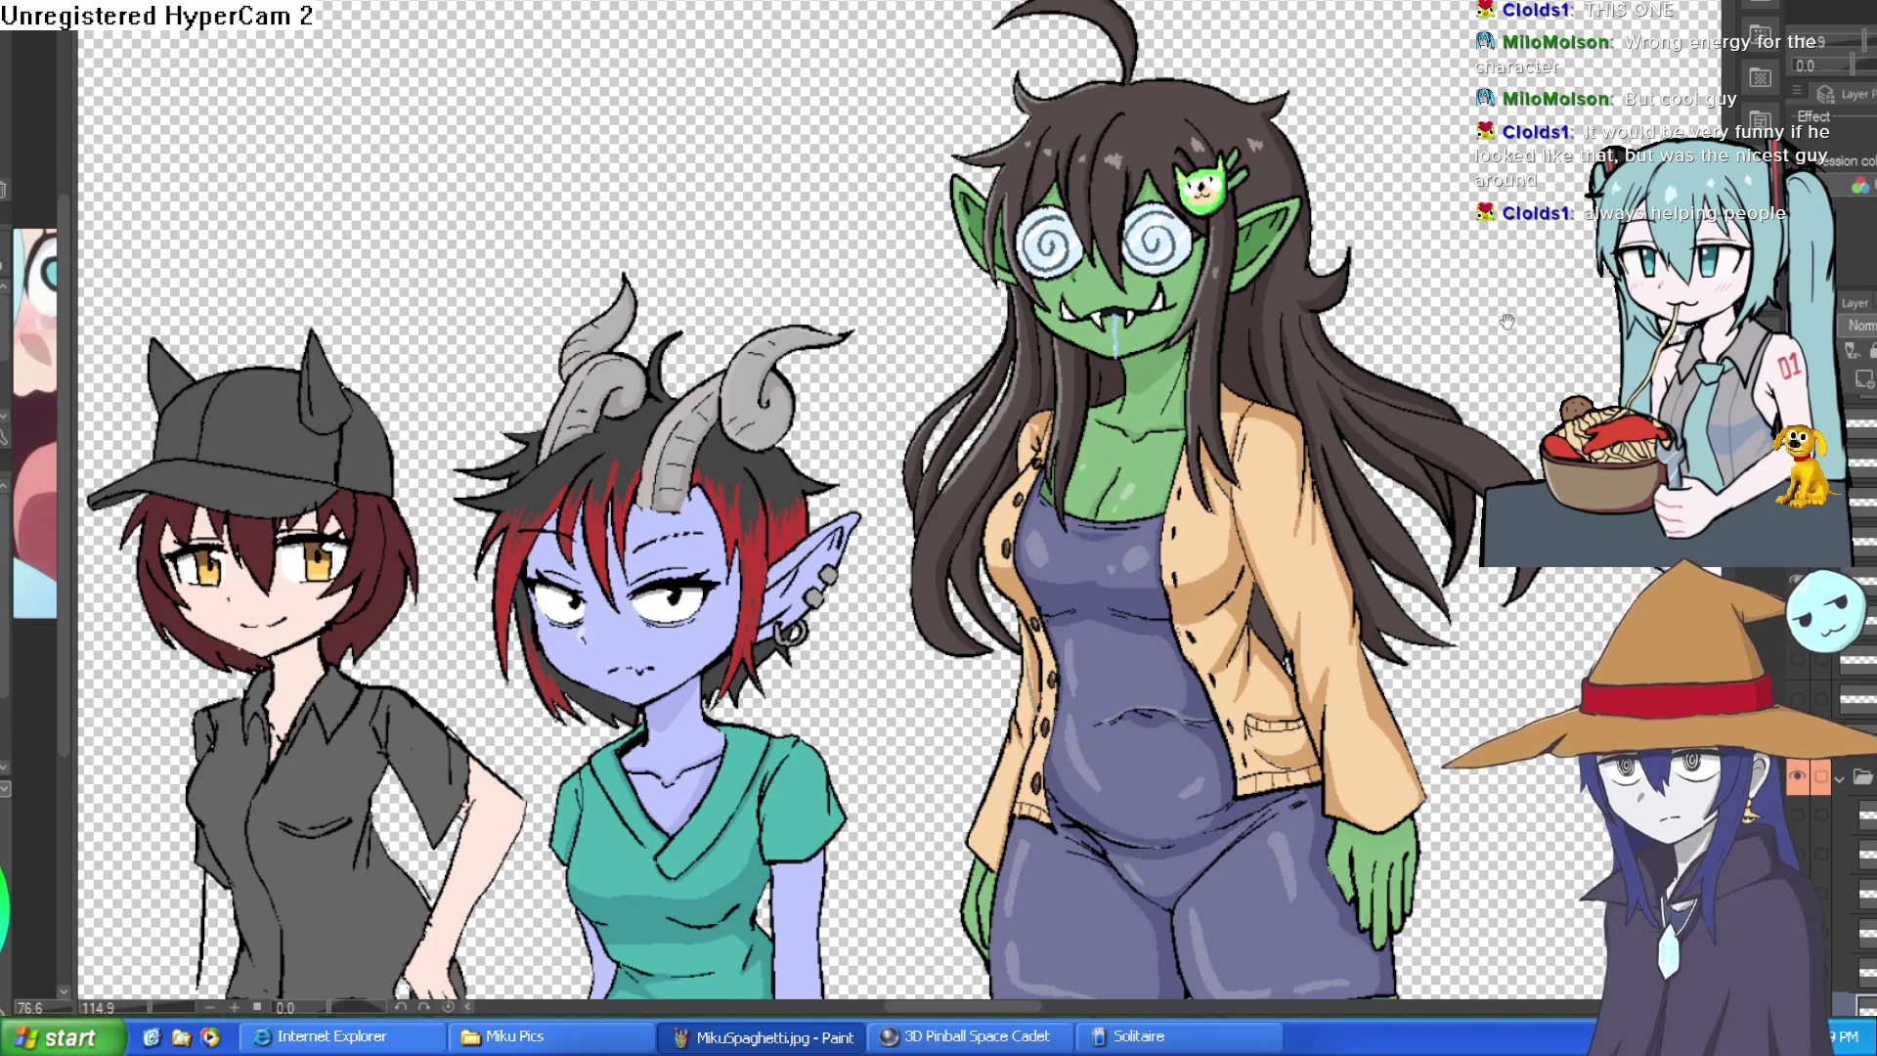
pyautogui.moveTo(1466, 189); pyautogui.dragTo(1115, 206)
pyautogui.scroll(-2, 1115, 207)
pyautogui.scroll(1, 667, 469)
pyautogui.scroll(-1, 925, 398)
pyautogui.moveTo(668, 470)
pyautogui.mouseDown()
pyautogui.moveTo(1077, 359)
pyautogui.moveTo(1053, 442)
pyautogui.mouseUp()
pyautogui.scroll(3, 1078, 360)
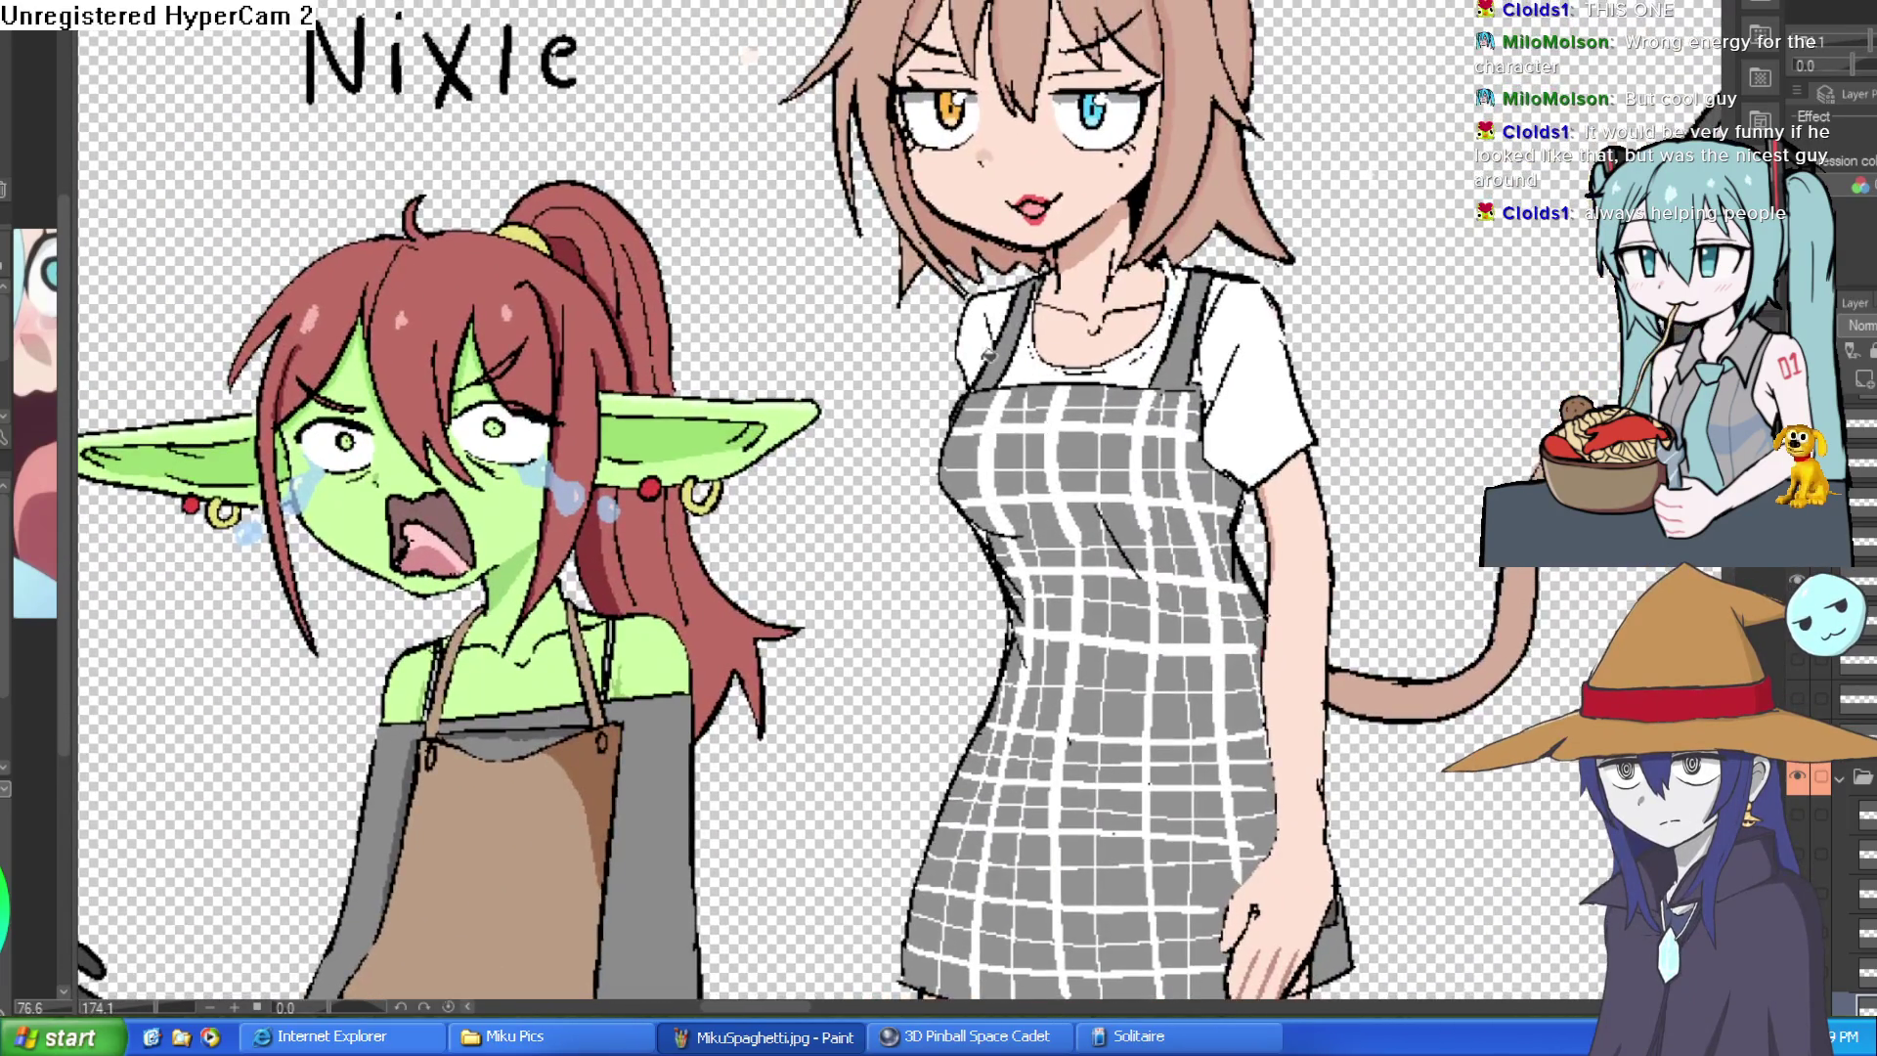
pyautogui.scroll(-1, 1111, 299)
pyautogui.scroll(-1, 1111, 297)
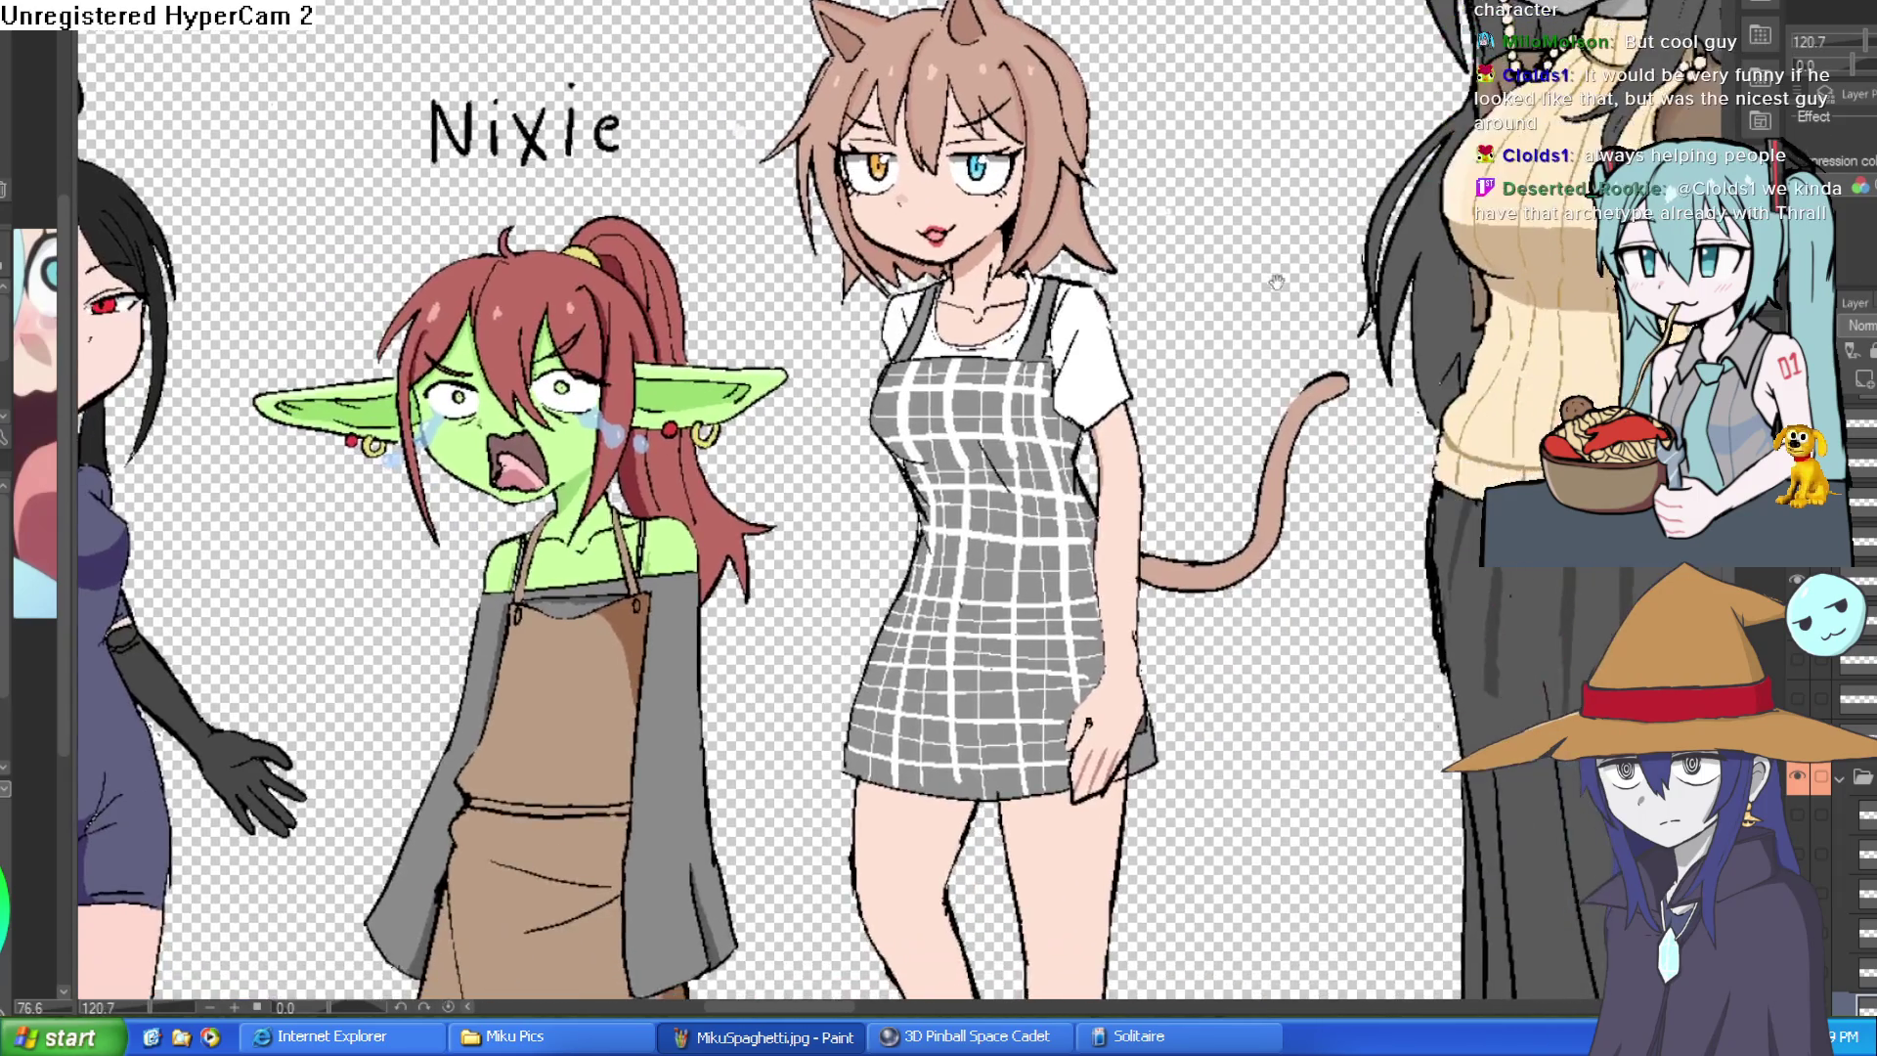
pyautogui.scroll(-1, 1319, 306)
pyautogui.moveTo(1397, 338)
pyautogui.mouseDown()
pyautogui.moveTo(1321, 331)
pyautogui.moveTo(1226, 365)
pyautogui.mouseUp()
pyautogui.scroll(1, 1320, 331)
pyautogui.scroll(-1, 1217, 344)
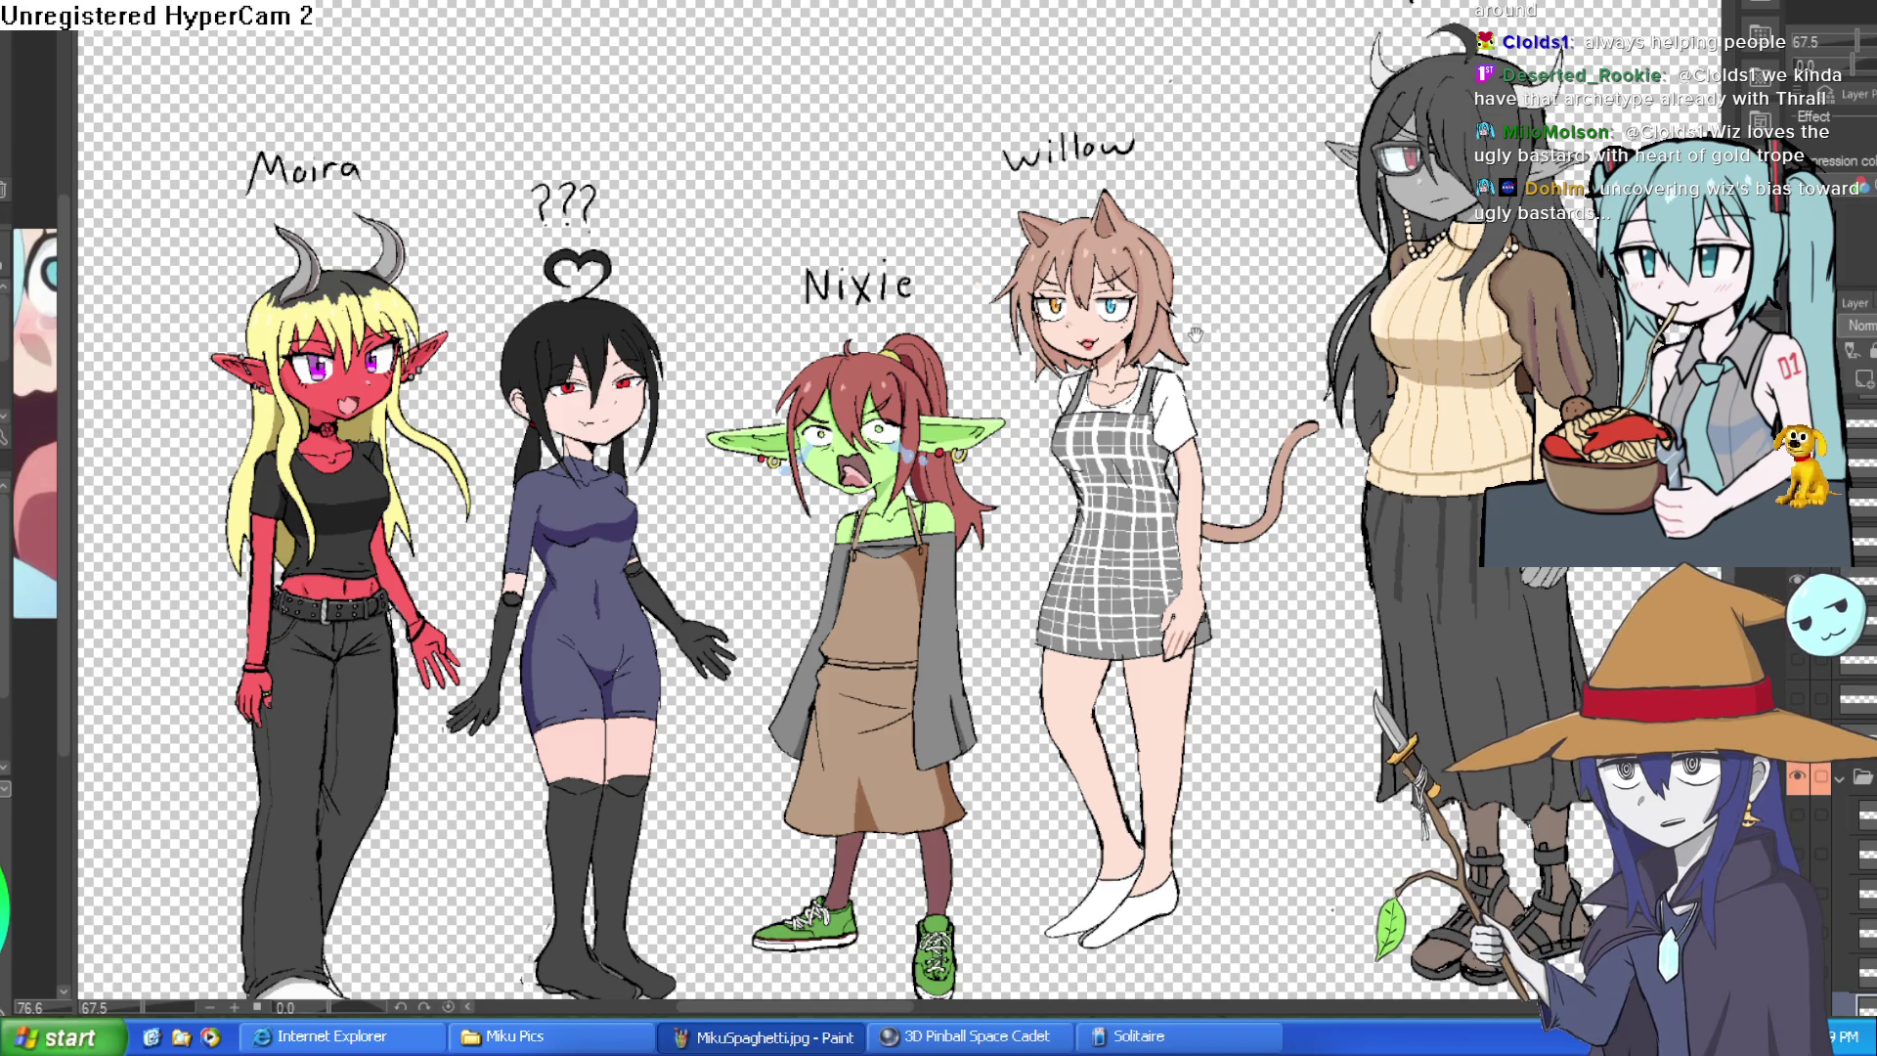
pyautogui.scroll(2, 1195, 335)
pyautogui.scroll(2, 1196, 334)
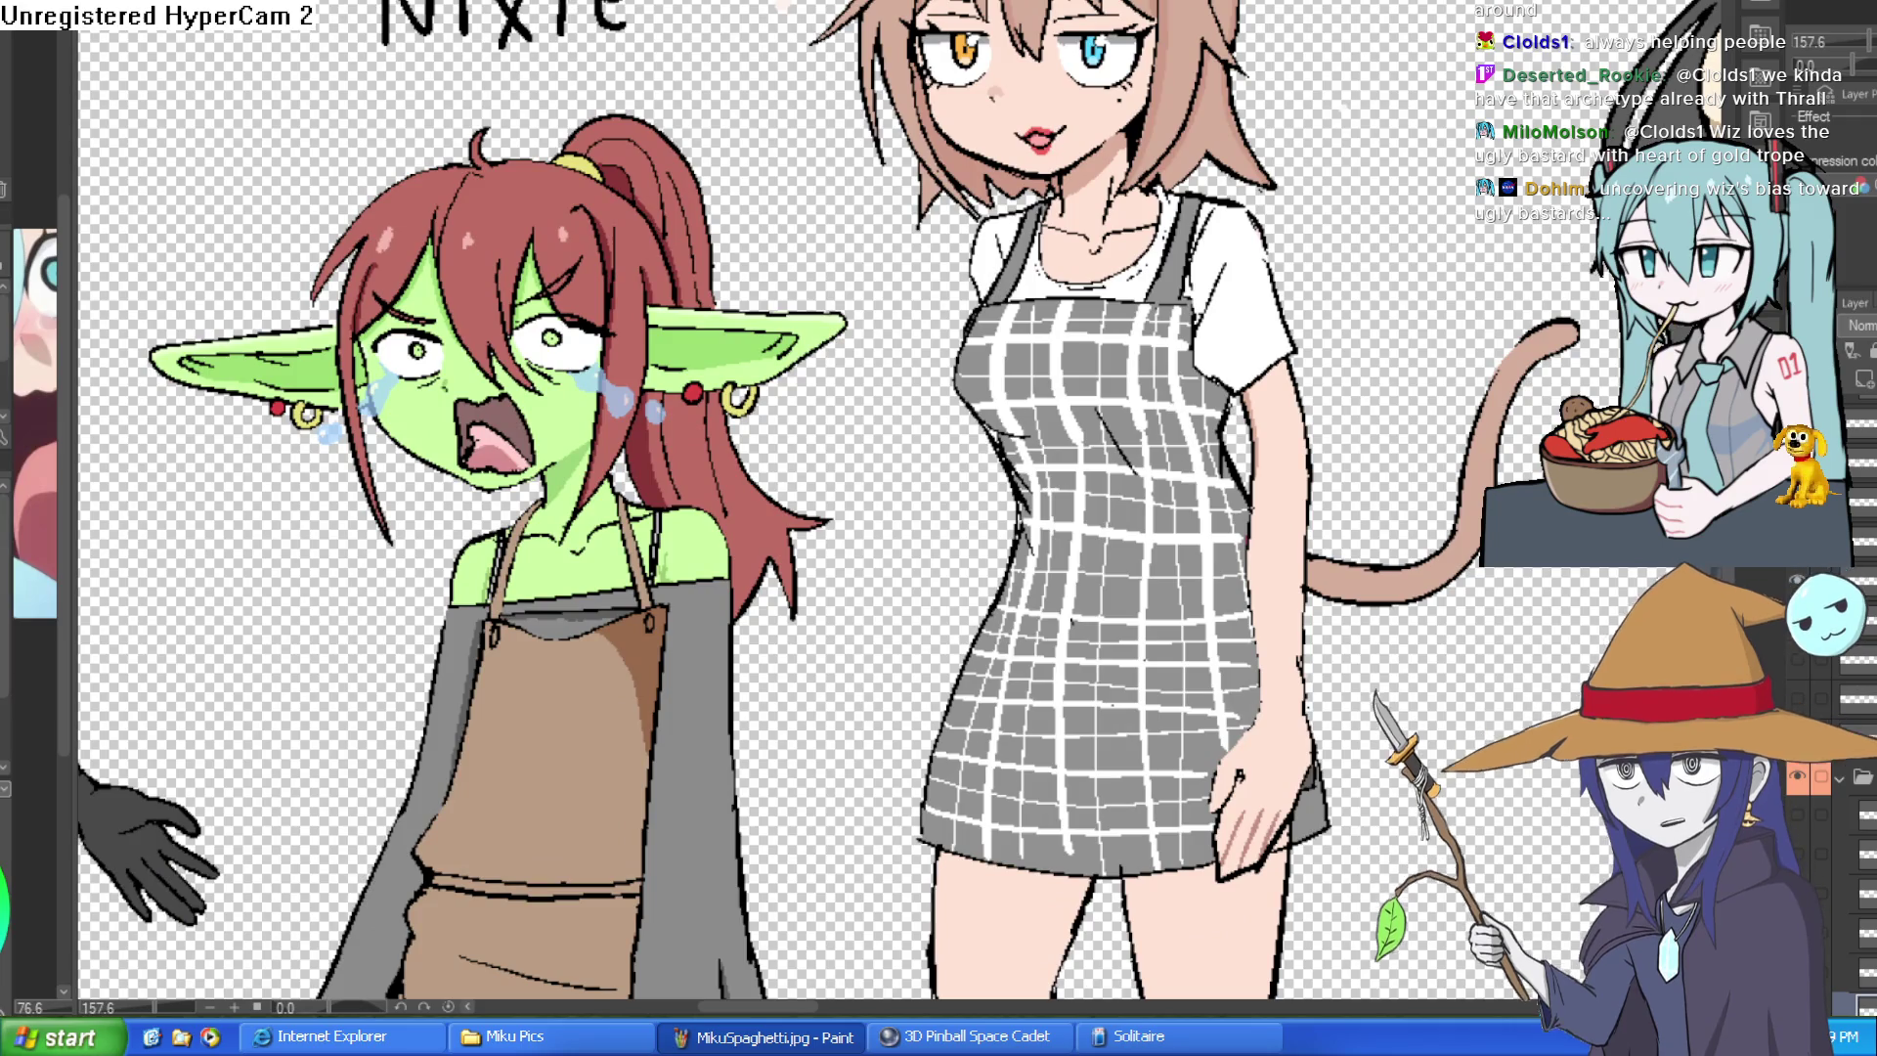
pyautogui.scroll(1, 1012, 235)
pyautogui.scroll(1, 1012, 234)
# - Sketch the raised arm's contour from Willow's collar up to Nixie's ear, undoing bad strokes
pyautogui.moveTo(973, 244); pyautogui.dragTo(968, 499)
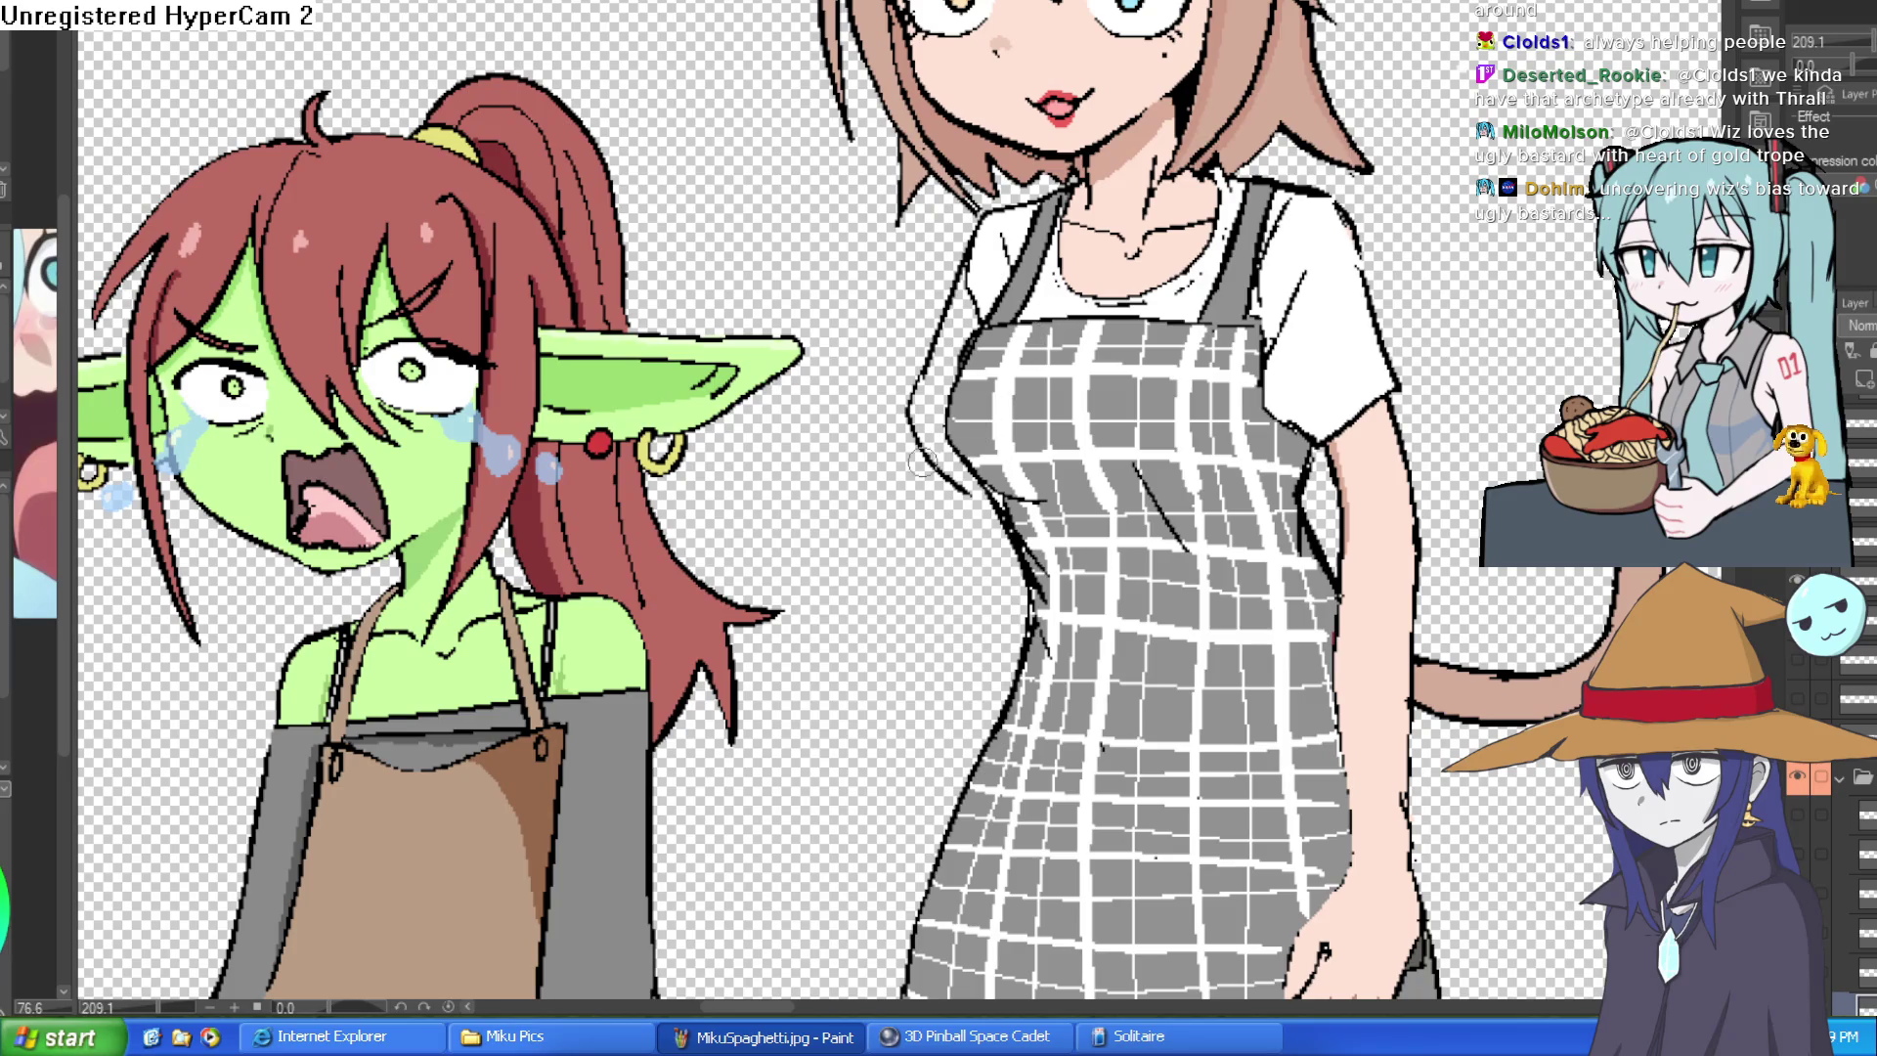
pyautogui.moveTo(908, 425)
pyautogui.mouseDown()
pyautogui.moveTo(851, 538)
pyautogui.moveTo(880, 605)
pyautogui.mouseUp()
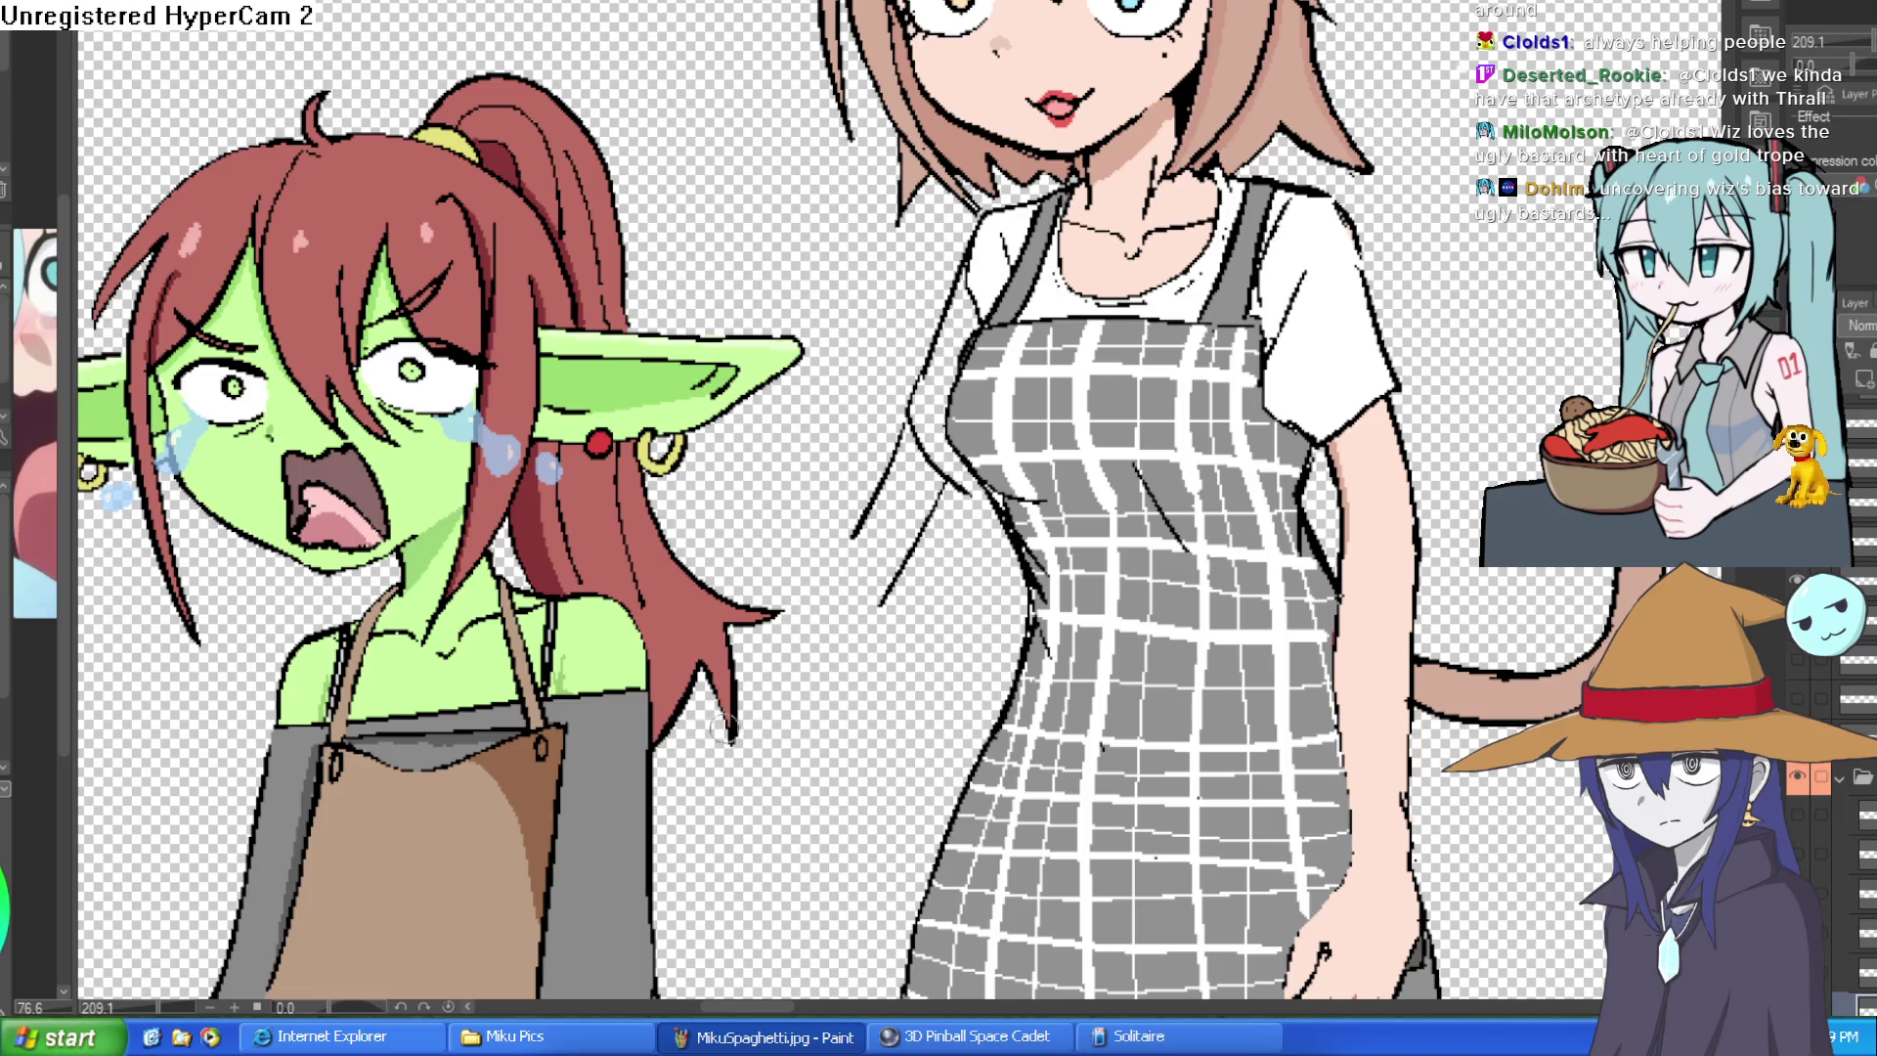
pyautogui.hotkey('ctrl', 'z')
pyautogui.moveTo(951, 488)
pyautogui.mouseDown()
pyautogui.moveTo(888, 621)
pyautogui.moveTo(878, 312)
pyautogui.mouseUp()
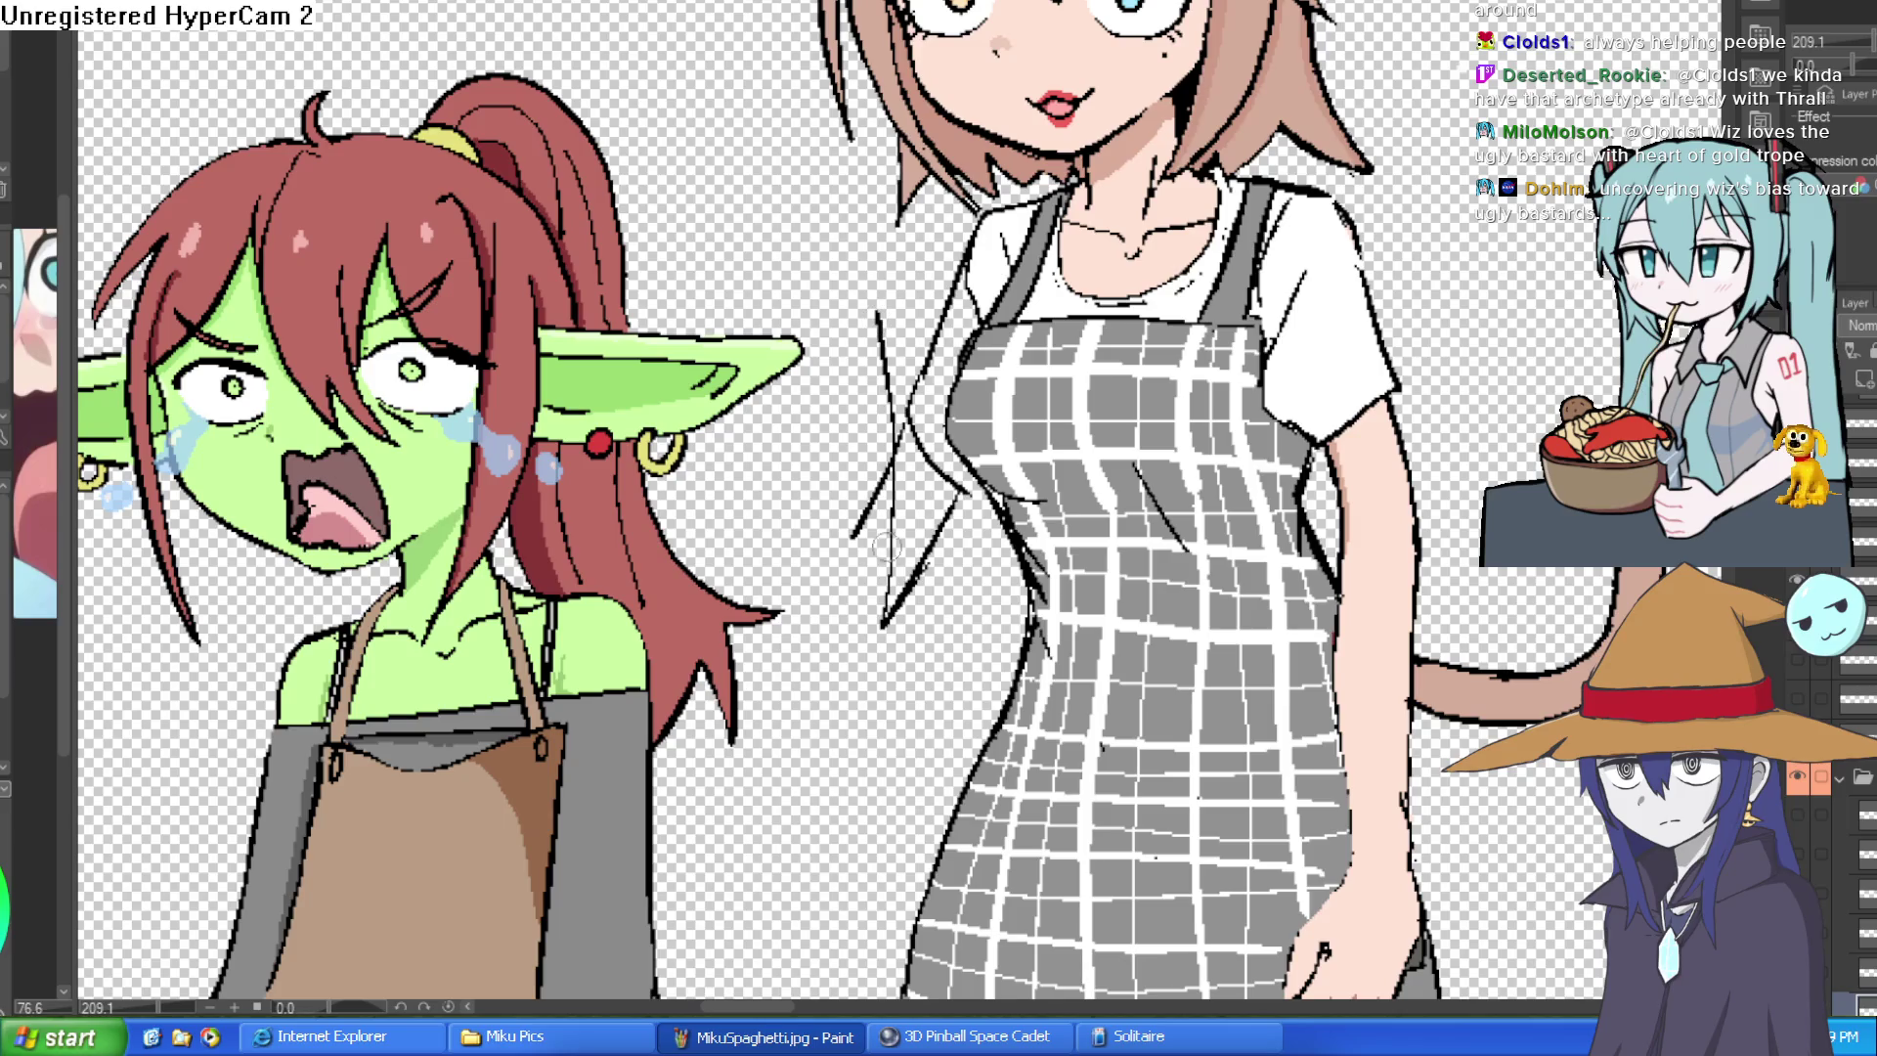
pyautogui.moveTo(840, 632); pyautogui.dragTo(831, 323)
pyautogui.hotkey('ctrl', 'z')
pyautogui.hotkey('ctrl', 'z')
pyautogui.moveTo(909, 580)
pyautogui.mouseDown()
pyautogui.moveTo(808, 330)
pyautogui.moveTo(897, 543)
pyautogui.moveTo(844, 257)
pyautogui.mouseUp()
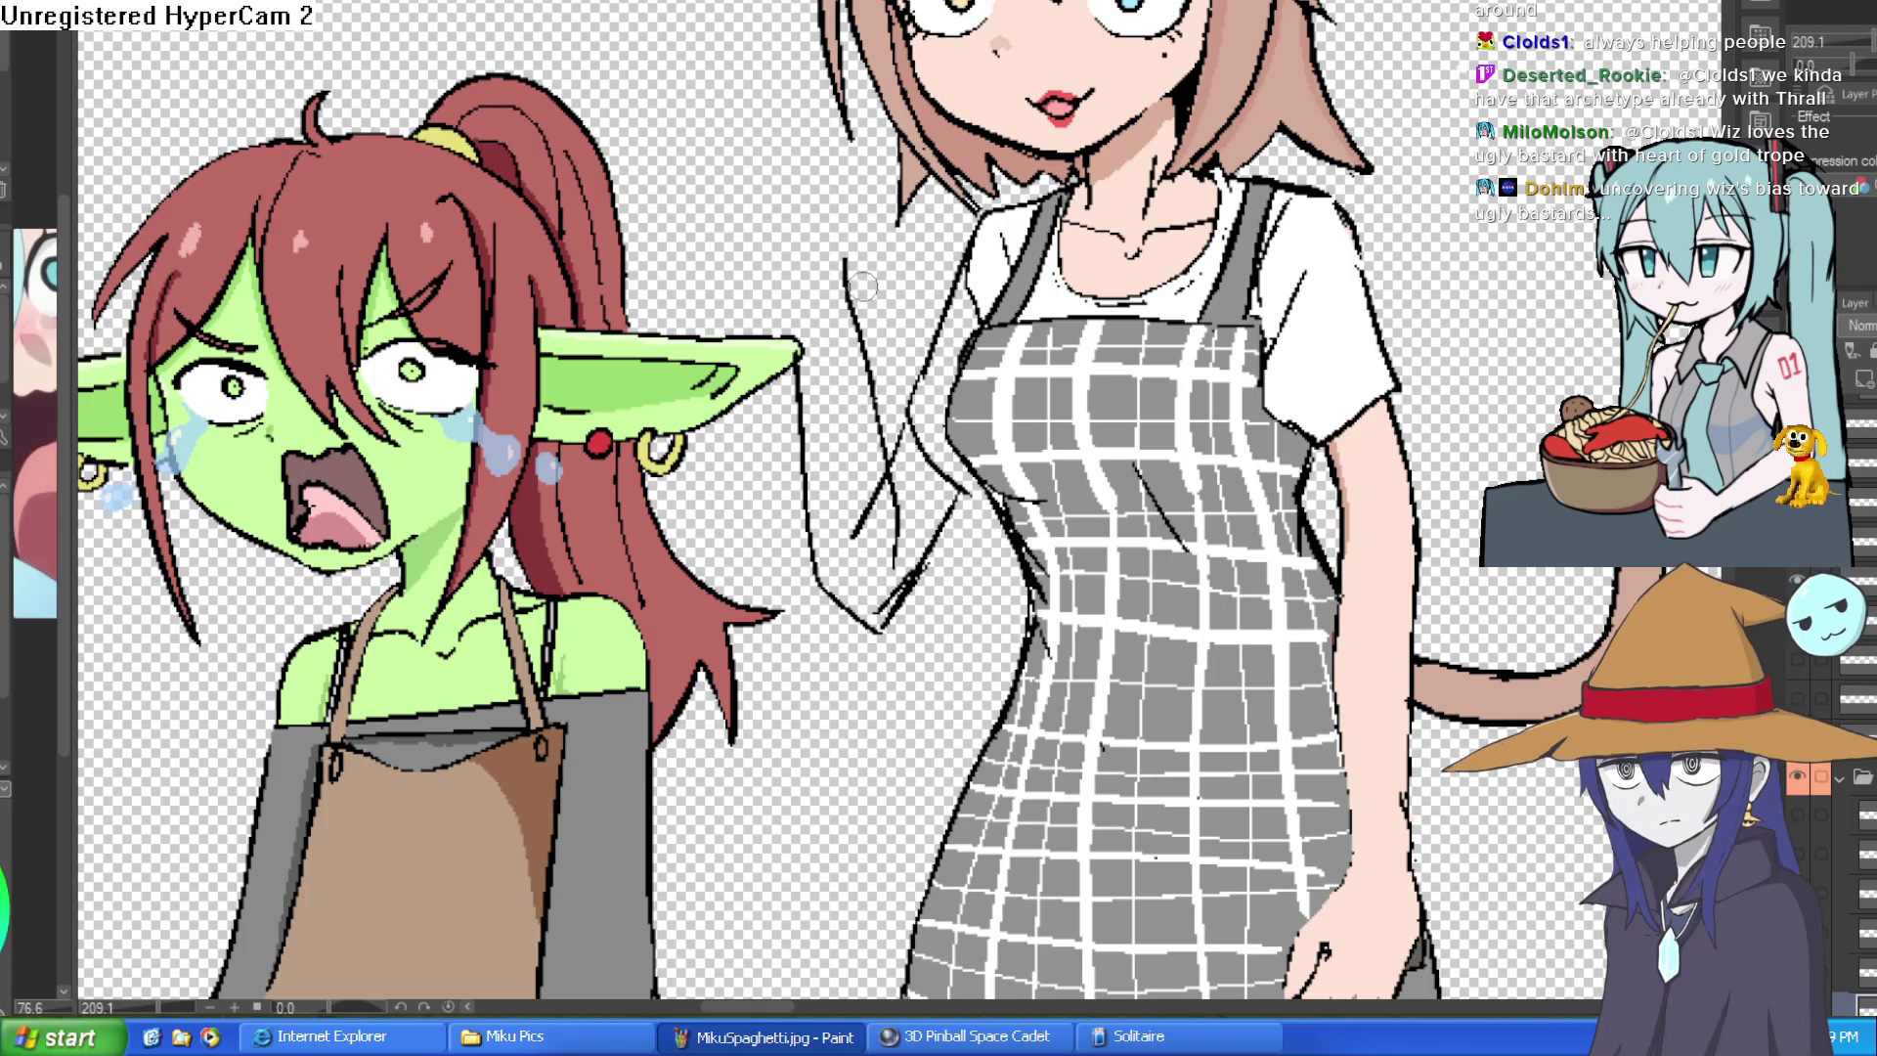
pyautogui.scroll(-3, 1071, 242)
pyautogui.scroll(2, 1005, 257)
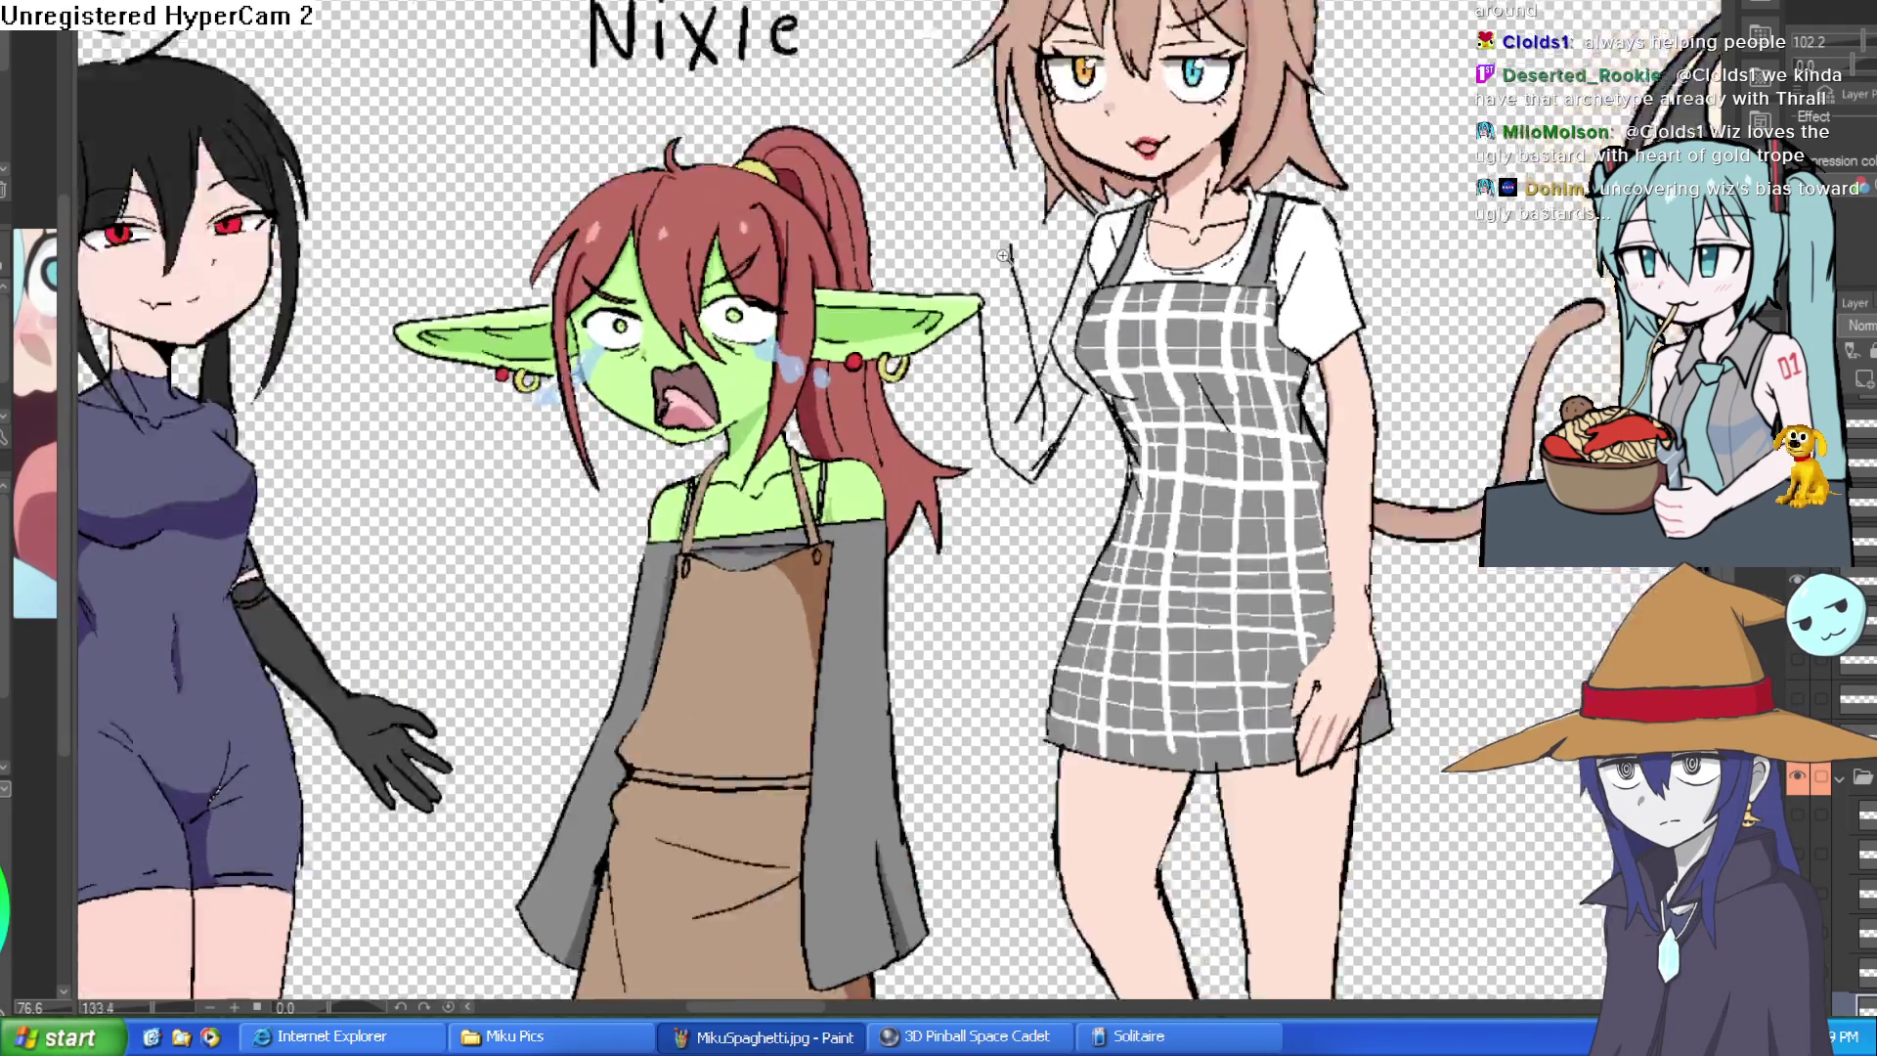
pyautogui.scroll(2, 1005, 257)
# - Add short strokes along the raised arm and ink its shoulder line
pyautogui.moveTo(1019, 300)
pyautogui.mouseDown()
pyautogui.moveTo(968, 394)
pyautogui.moveTo(979, 261)
pyautogui.moveTo(1017, 228)
pyautogui.mouseUp()
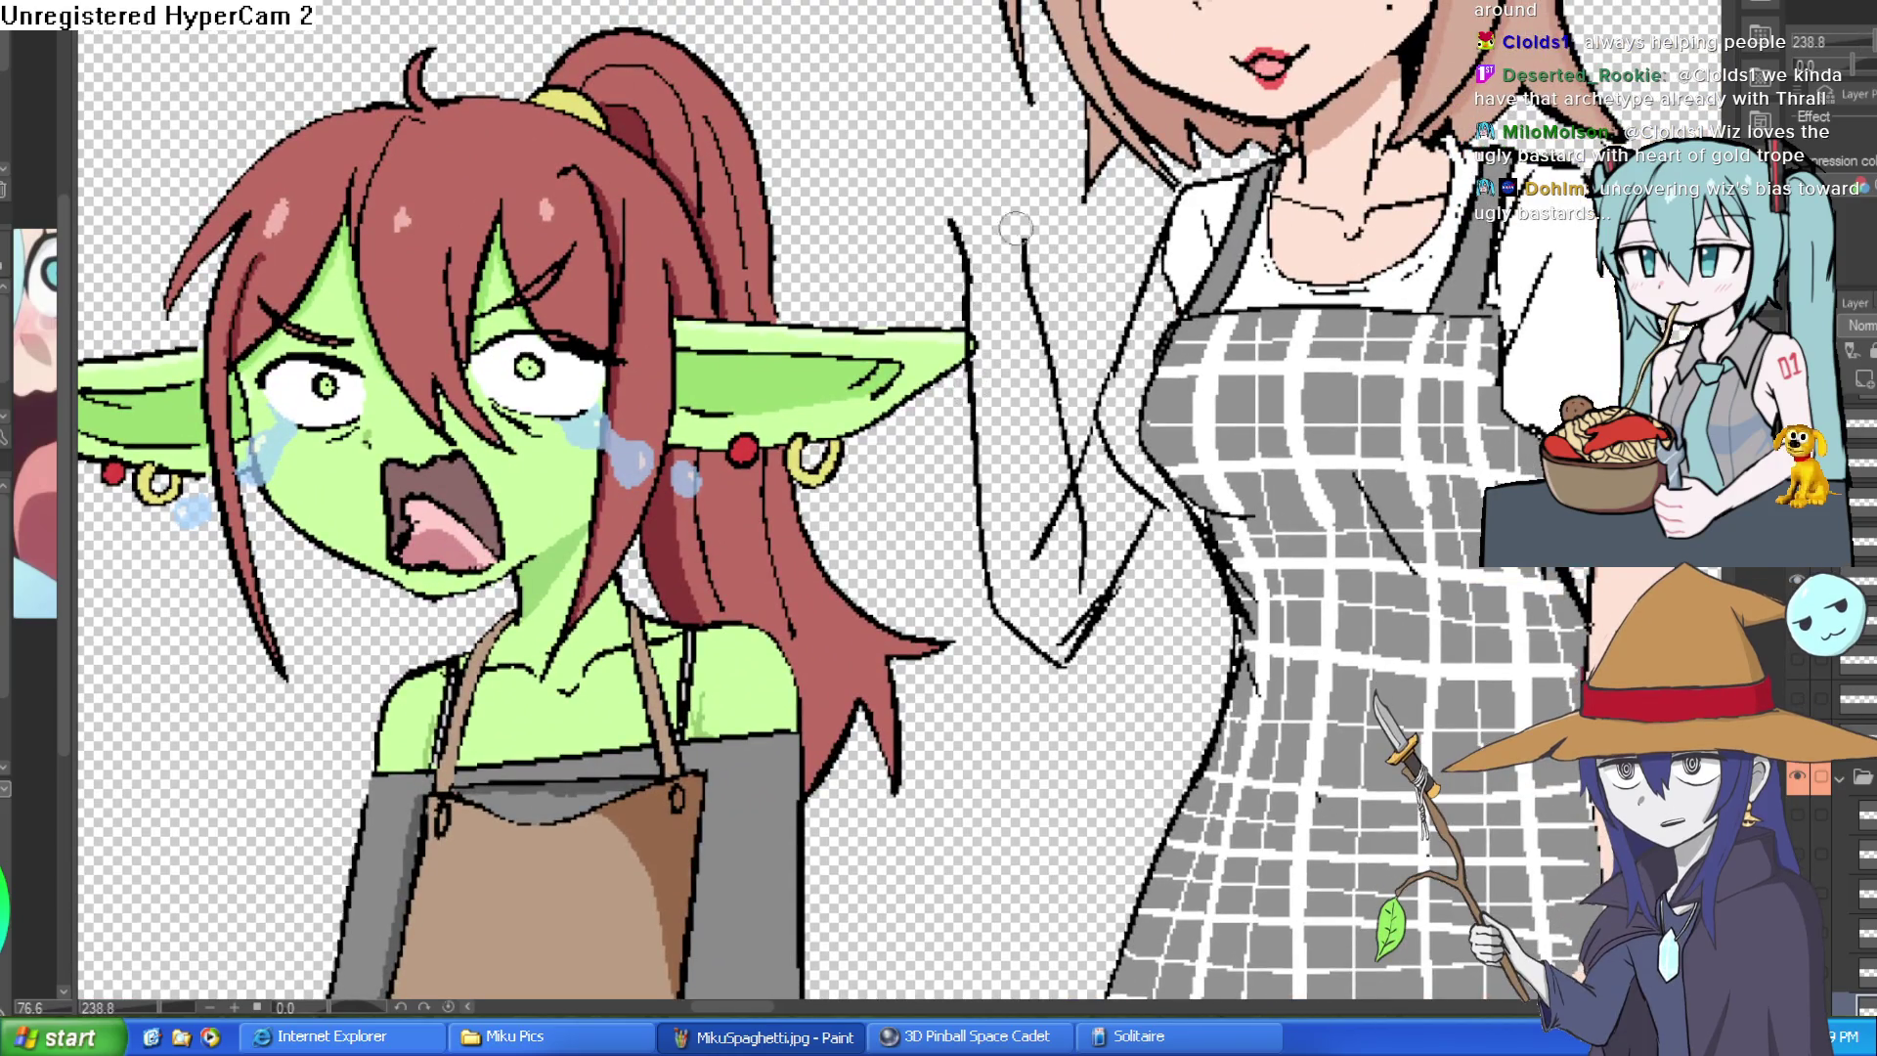
pyautogui.hotkey('ctrl', 'z')
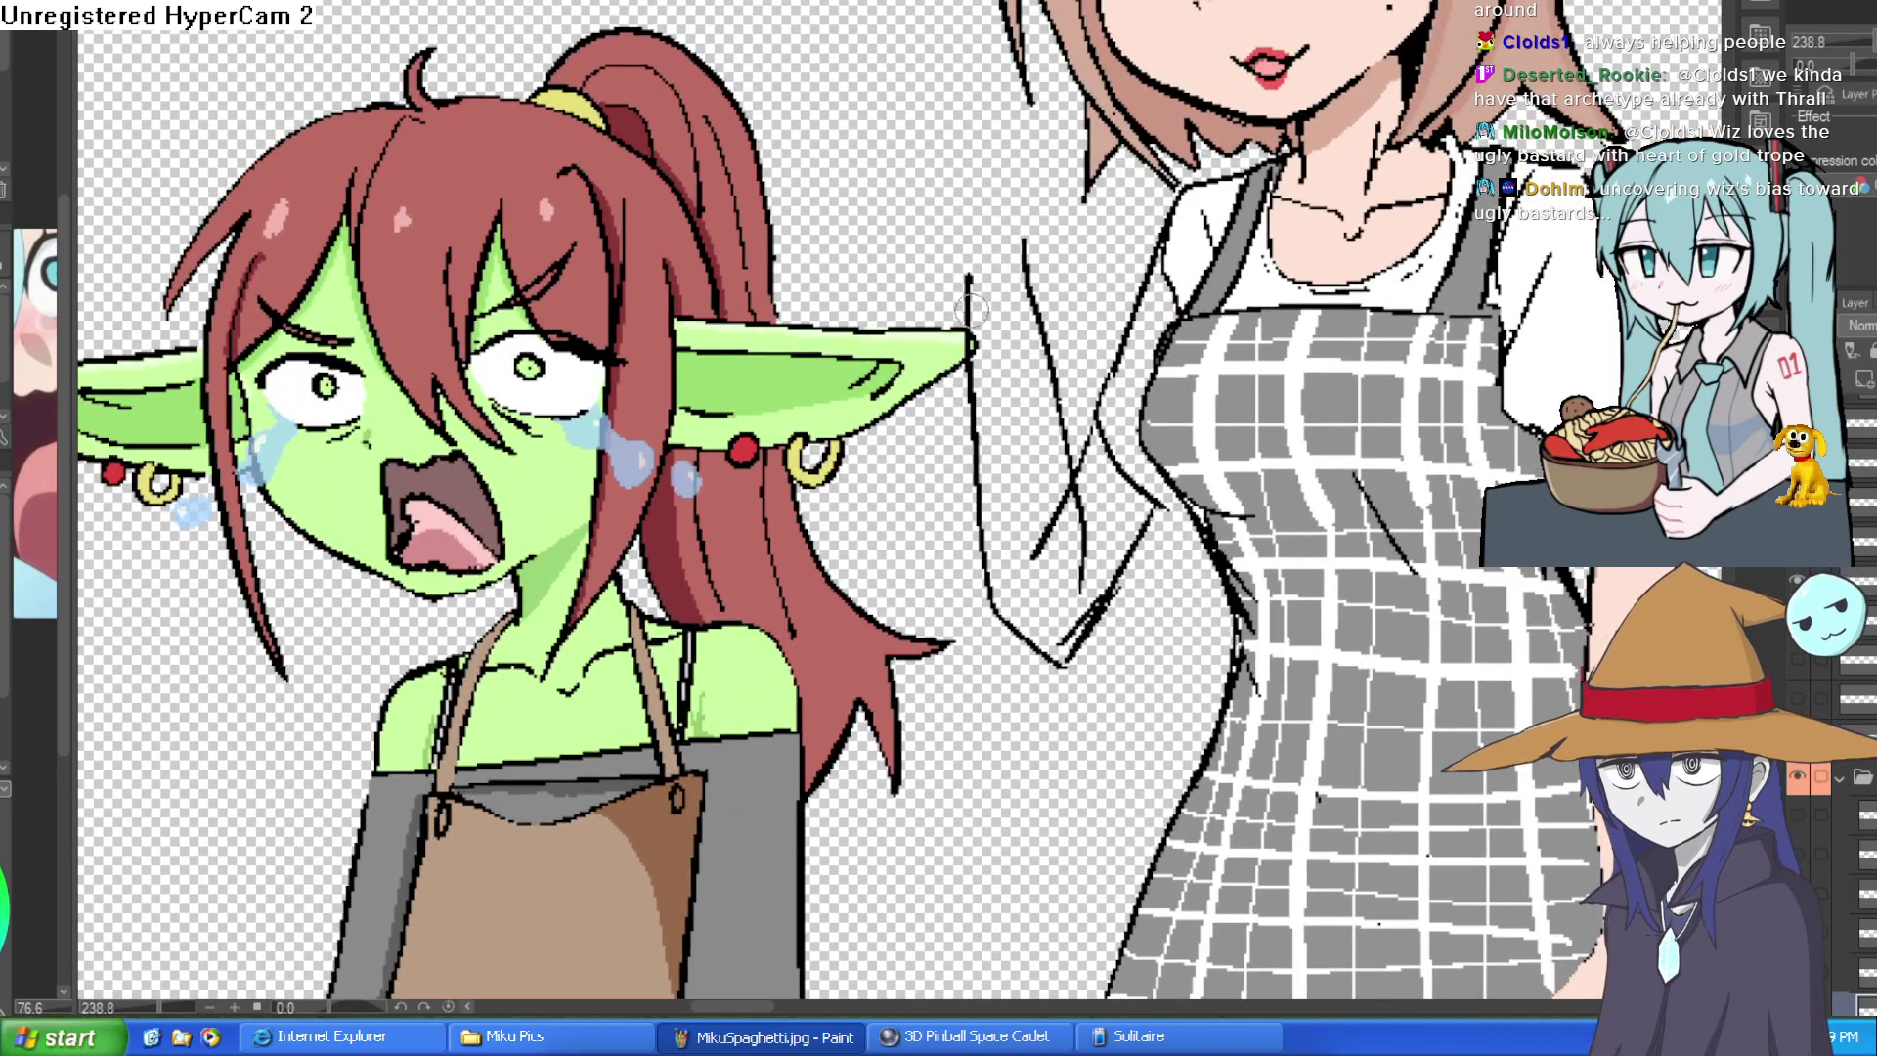
pyautogui.scroll(-3, 1027, 206)
pyautogui.scroll(1, 1082, 265)
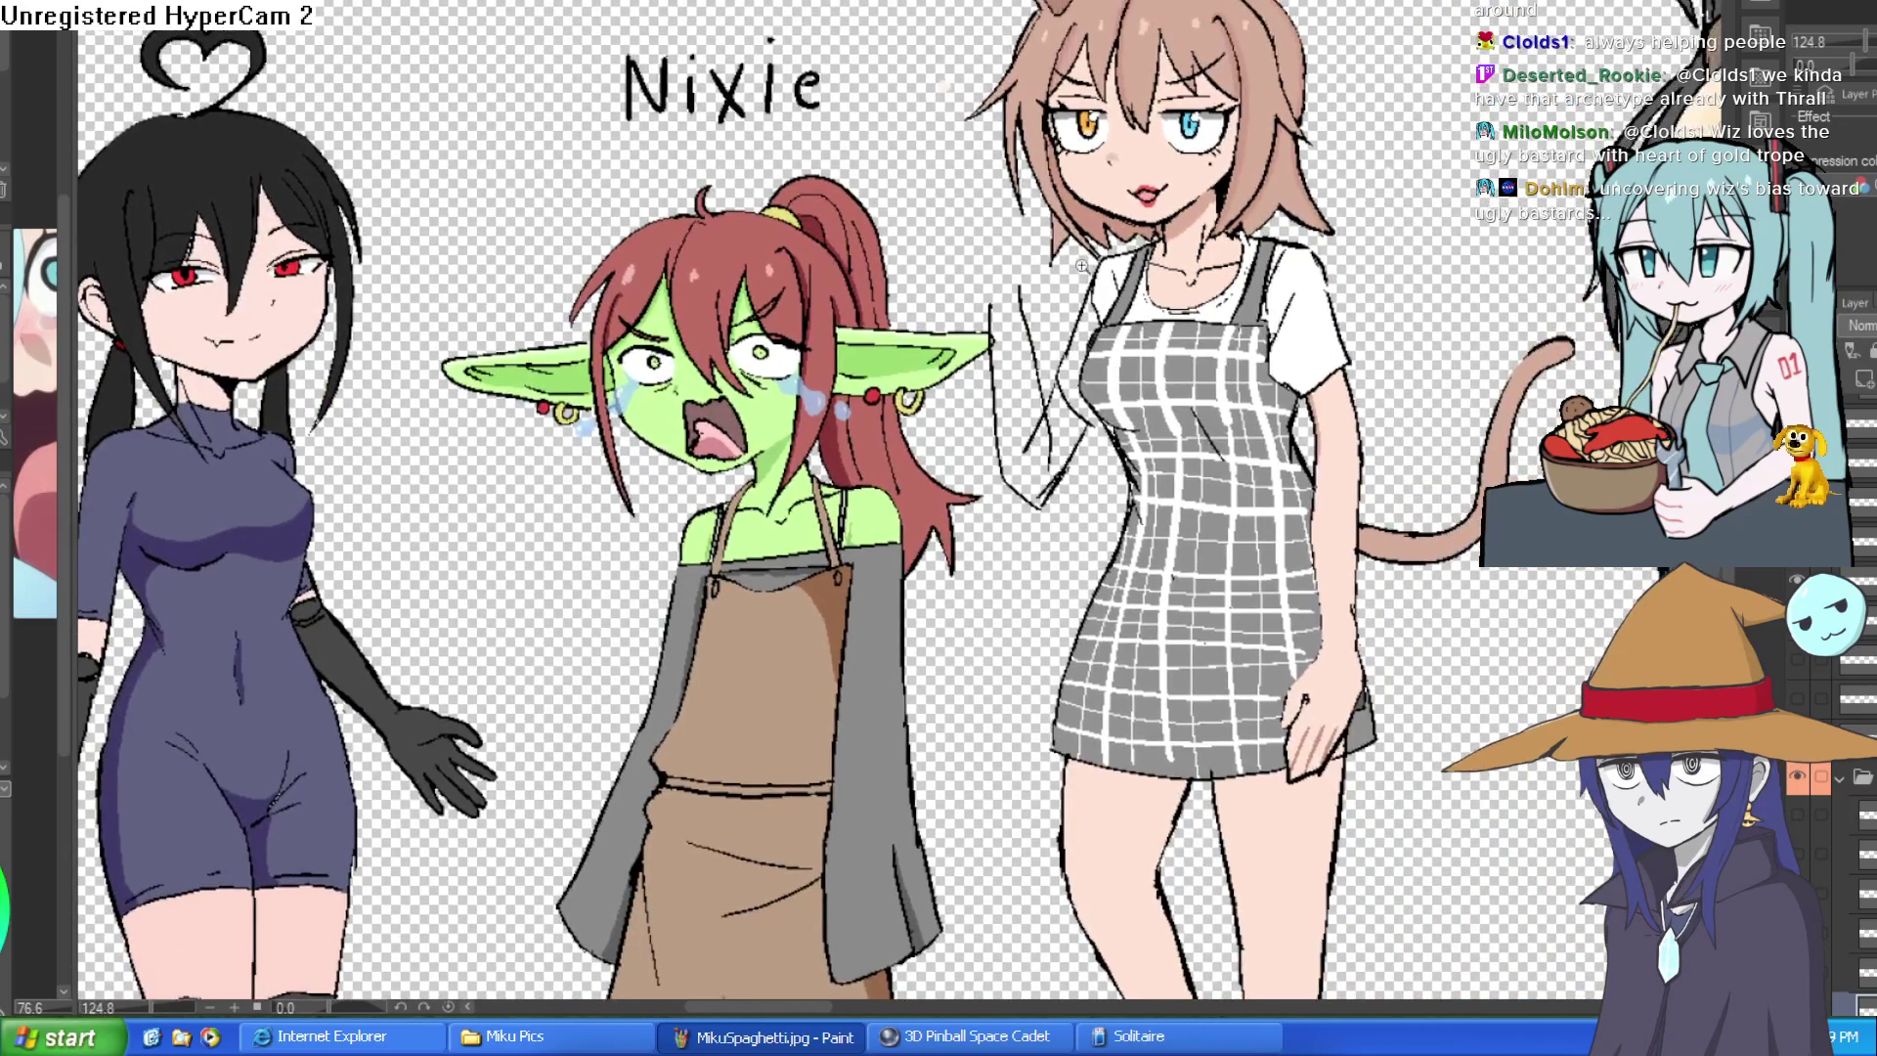
pyautogui.scroll(2, 1082, 264)
pyautogui.moveTo(968, 301)
pyautogui.mouseDown()
pyautogui.moveTo(1027, 247)
pyautogui.moveTo(1012, 307)
pyautogui.mouseUp()
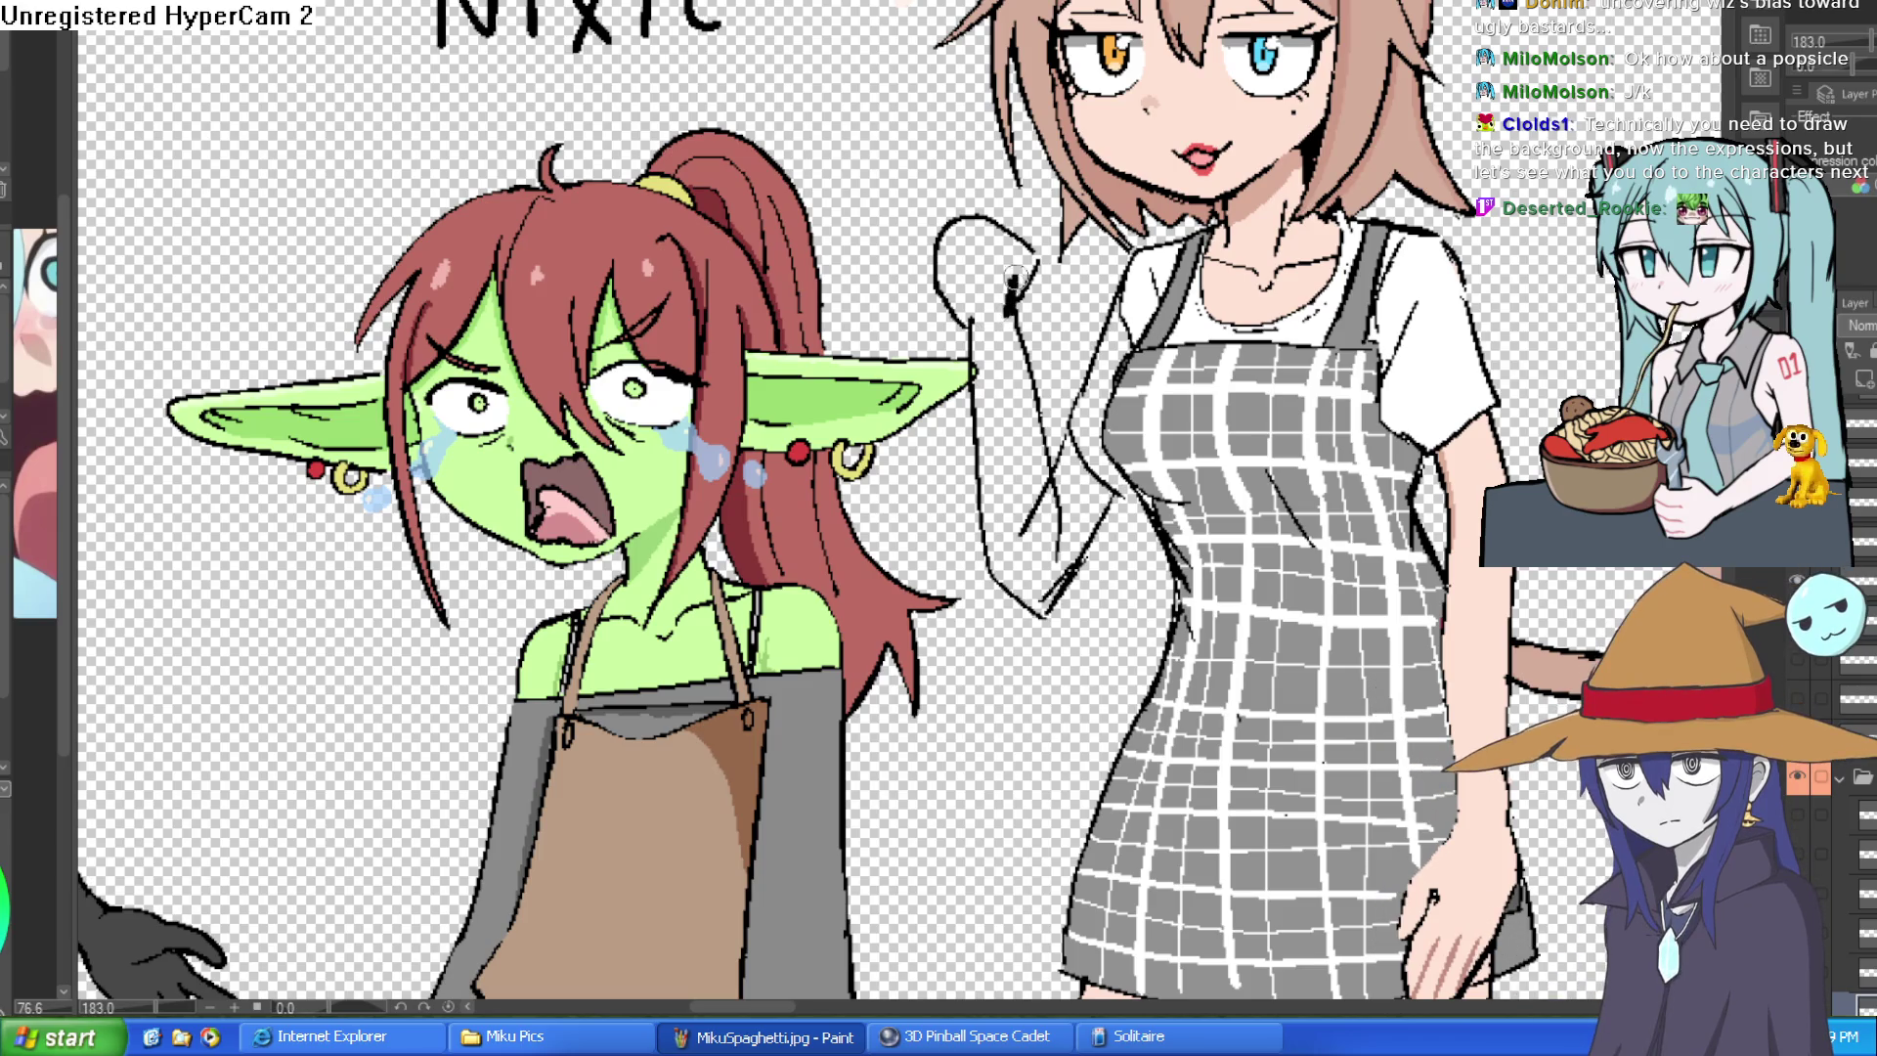
# - Erase the stray blob on the raised hand's outline
pyautogui.moveTo(1031, 258); pyautogui.dragTo(1009, 301)
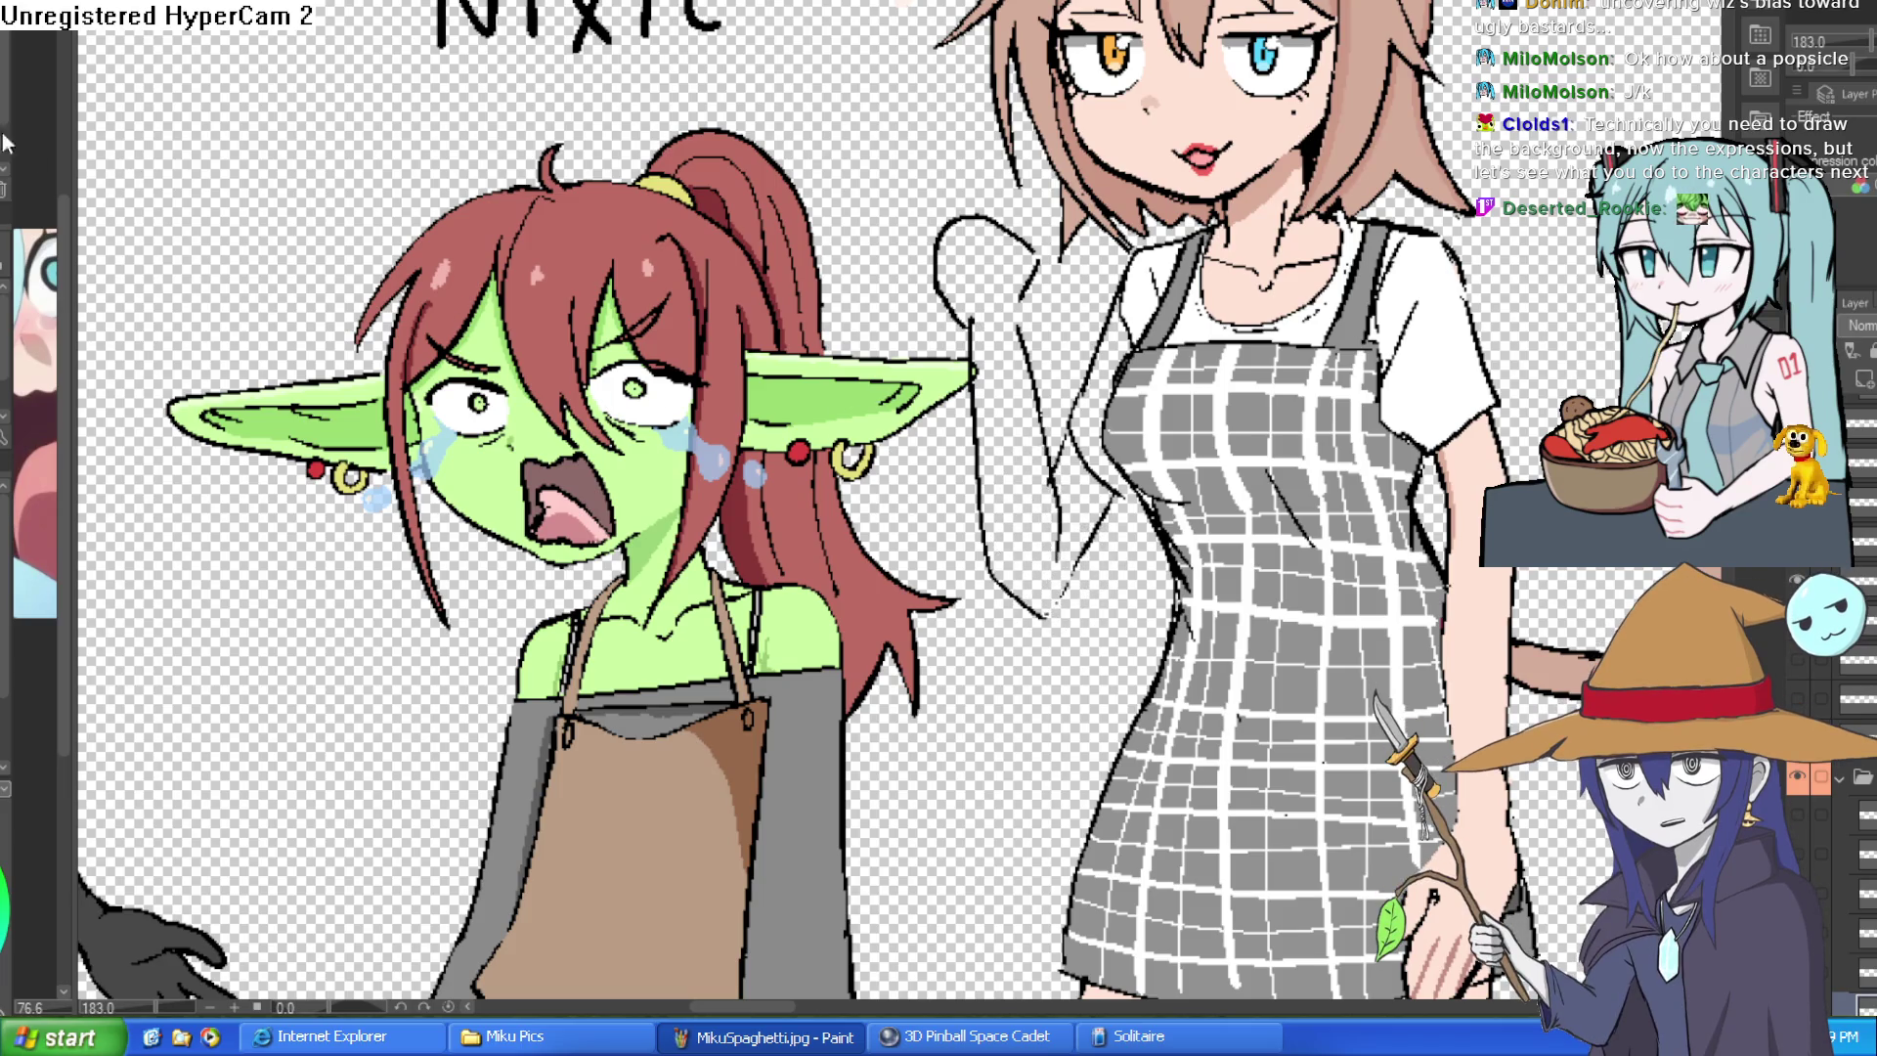
pyautogui.scroll(3, 1100, 517)
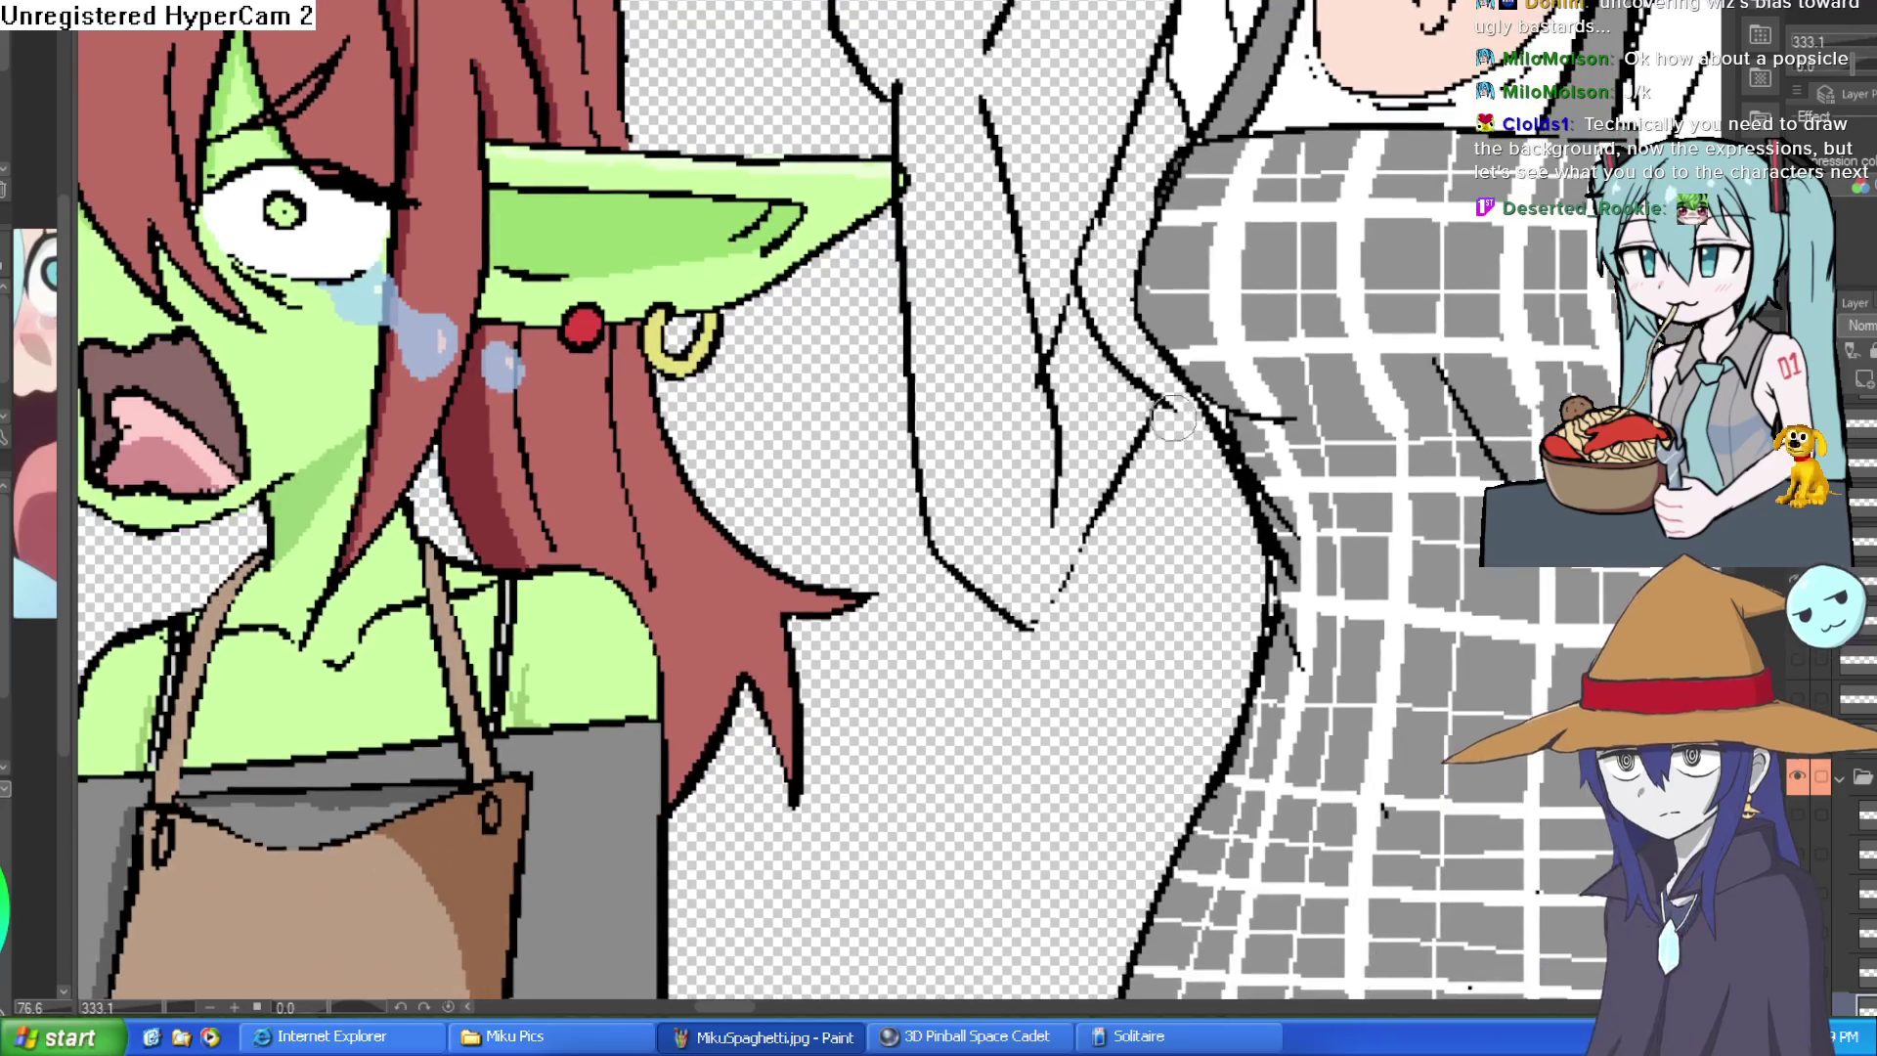
# - Redraw the wrist's right line thinner and rotate the view back upright
pyautogui.moveTo(1027, 623)
pyautogui.mouseDown()
pyautogui.moveTo(1129, 515)
pyautogui.moveTo(1033, 616)
pyautogui.moveTo(924, 550)
pyautogui.moveTo(907, 674)
pyautogui.moveTo(852, 616)
pyautogui.mouseUp()
pyautogui.scroll(-2, 929, 547)
pyautogui.scroll(2, 908, 675)
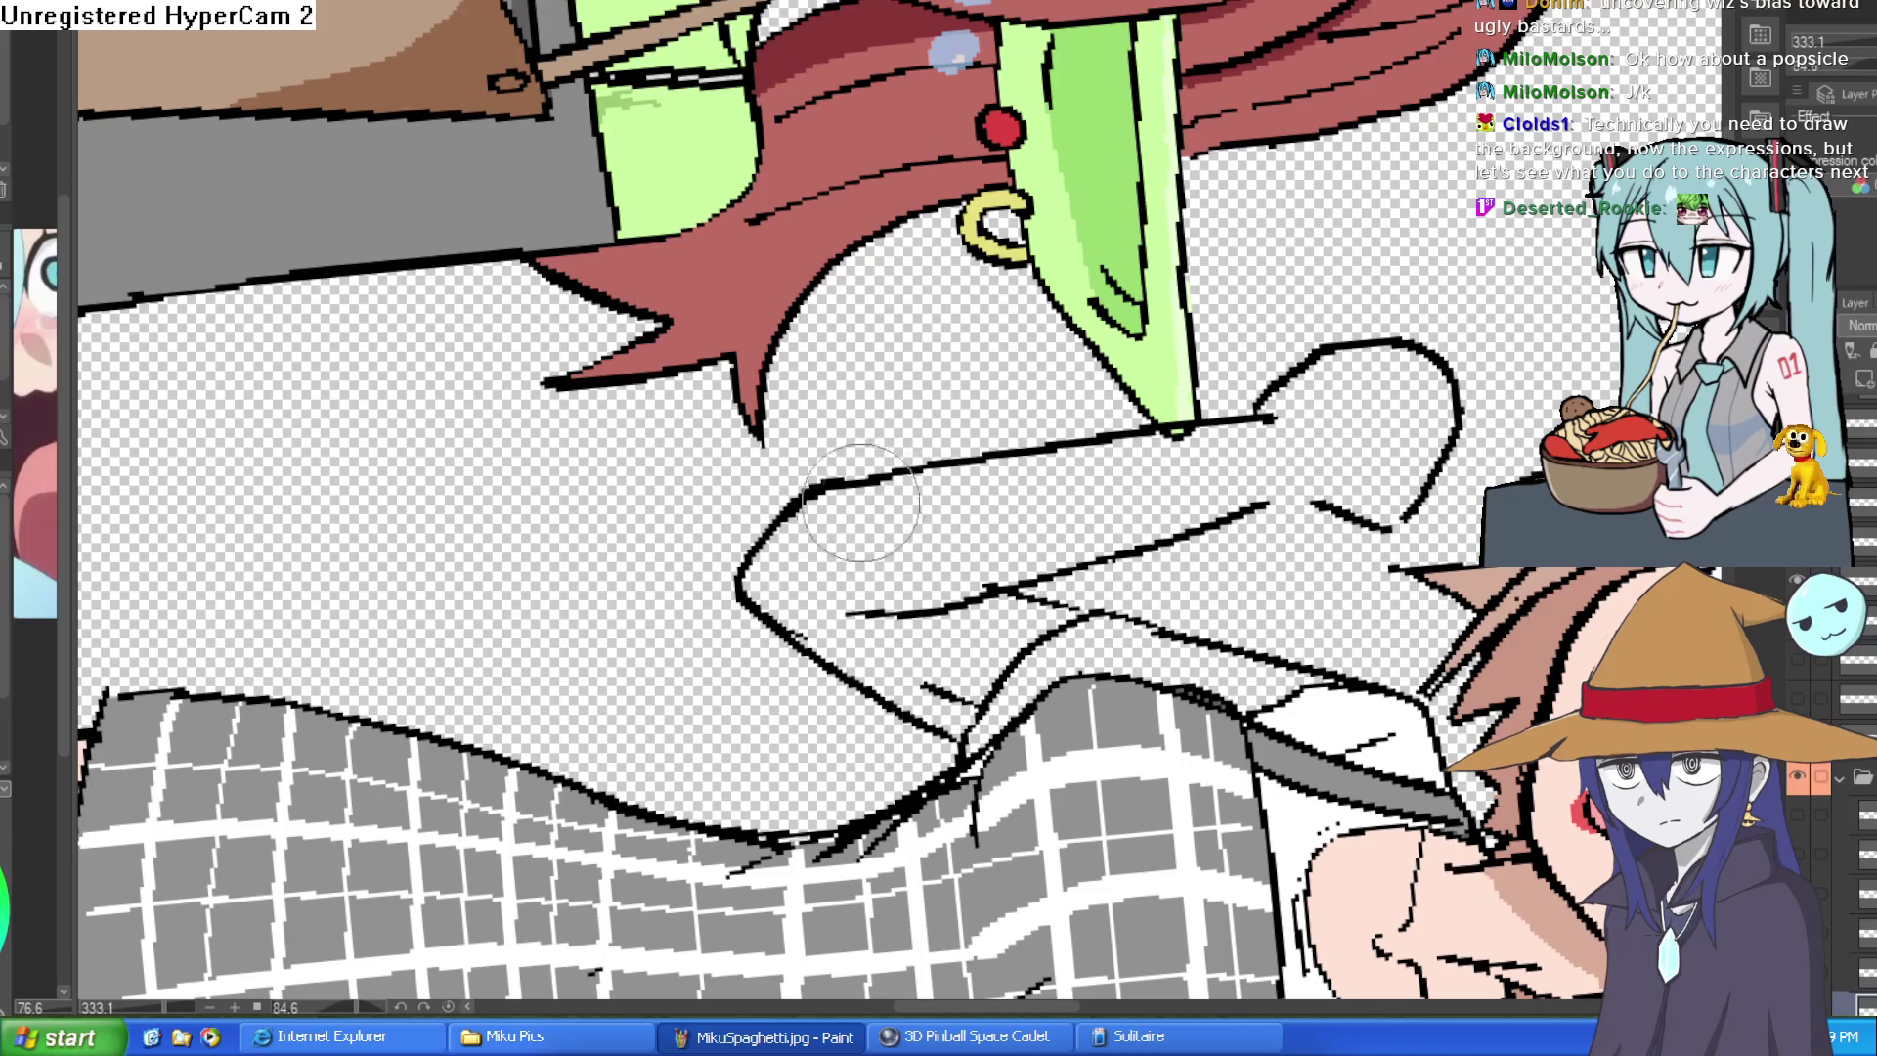
pyautogui.moveTo(645, 725); pyautogui.dragTo(533, 979)
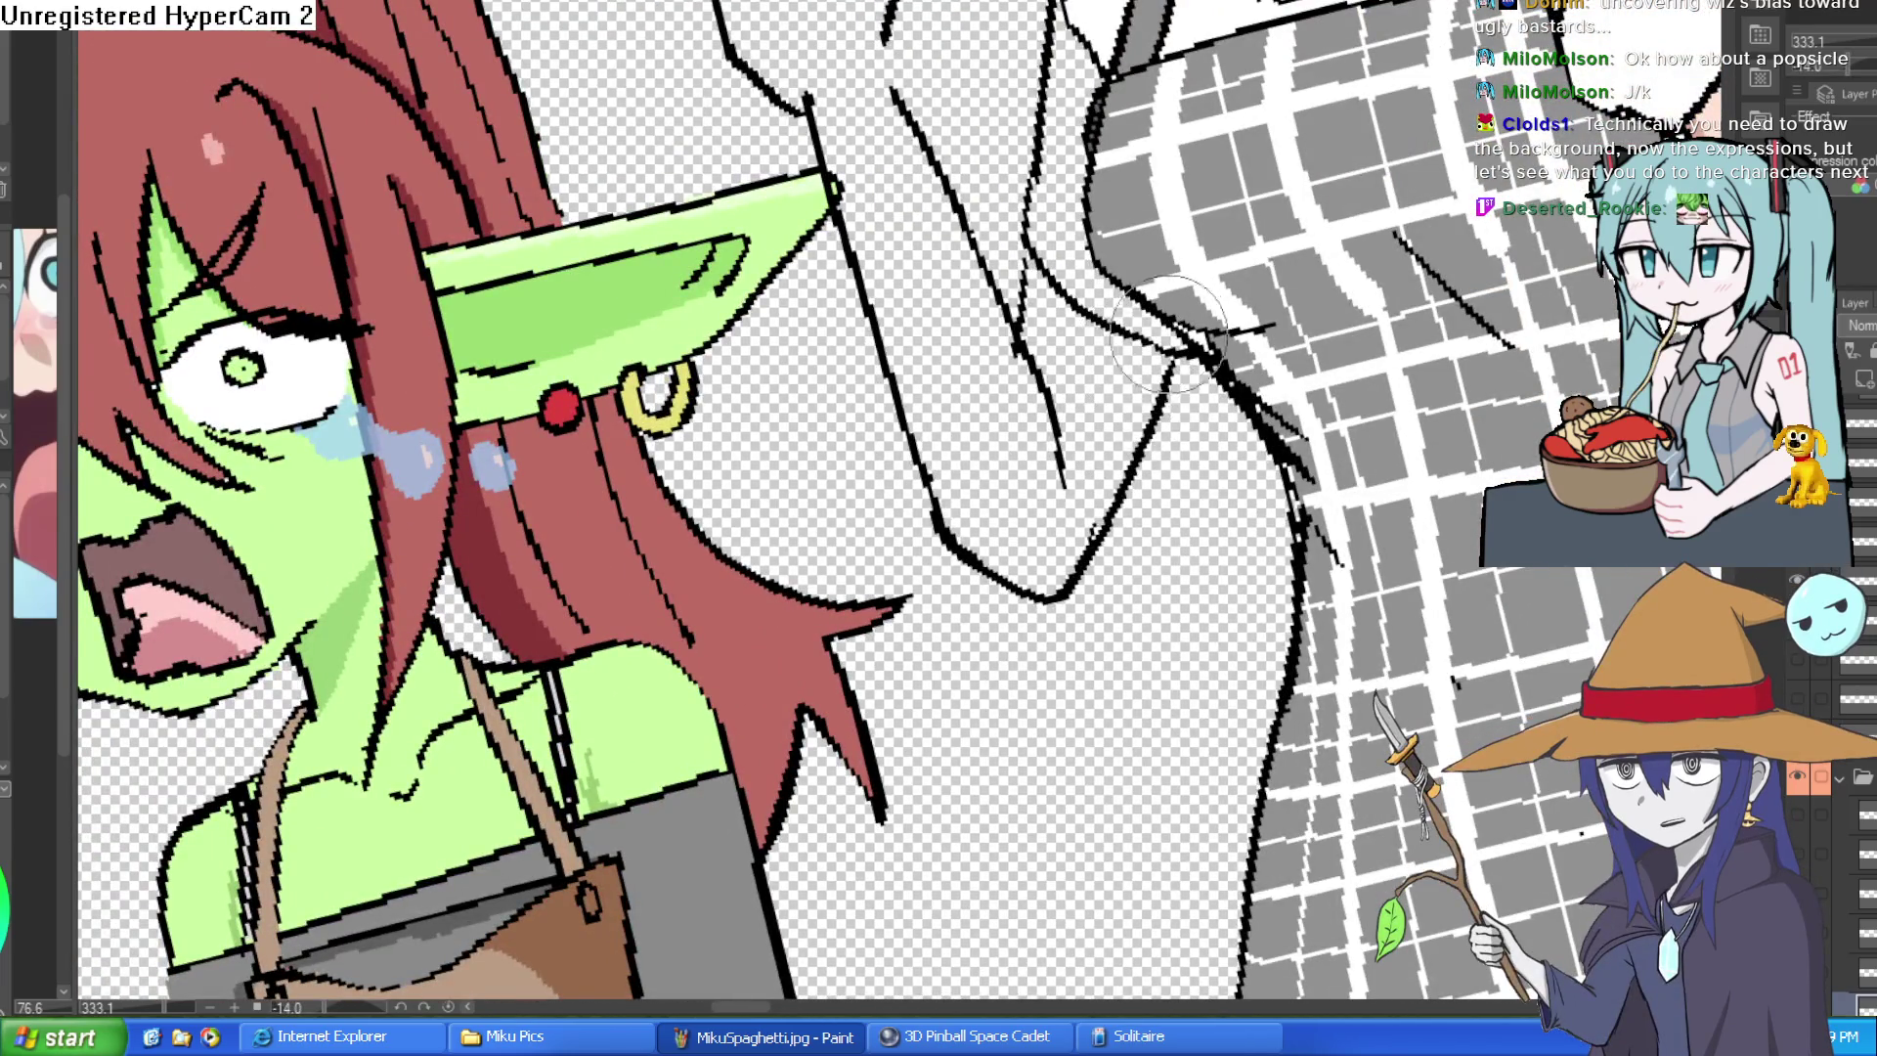
pyautogui.scroll(-2, 434, 692)
pyautogui.moveTo(1196, 325); pyautogui.dragTo(1291, 404)
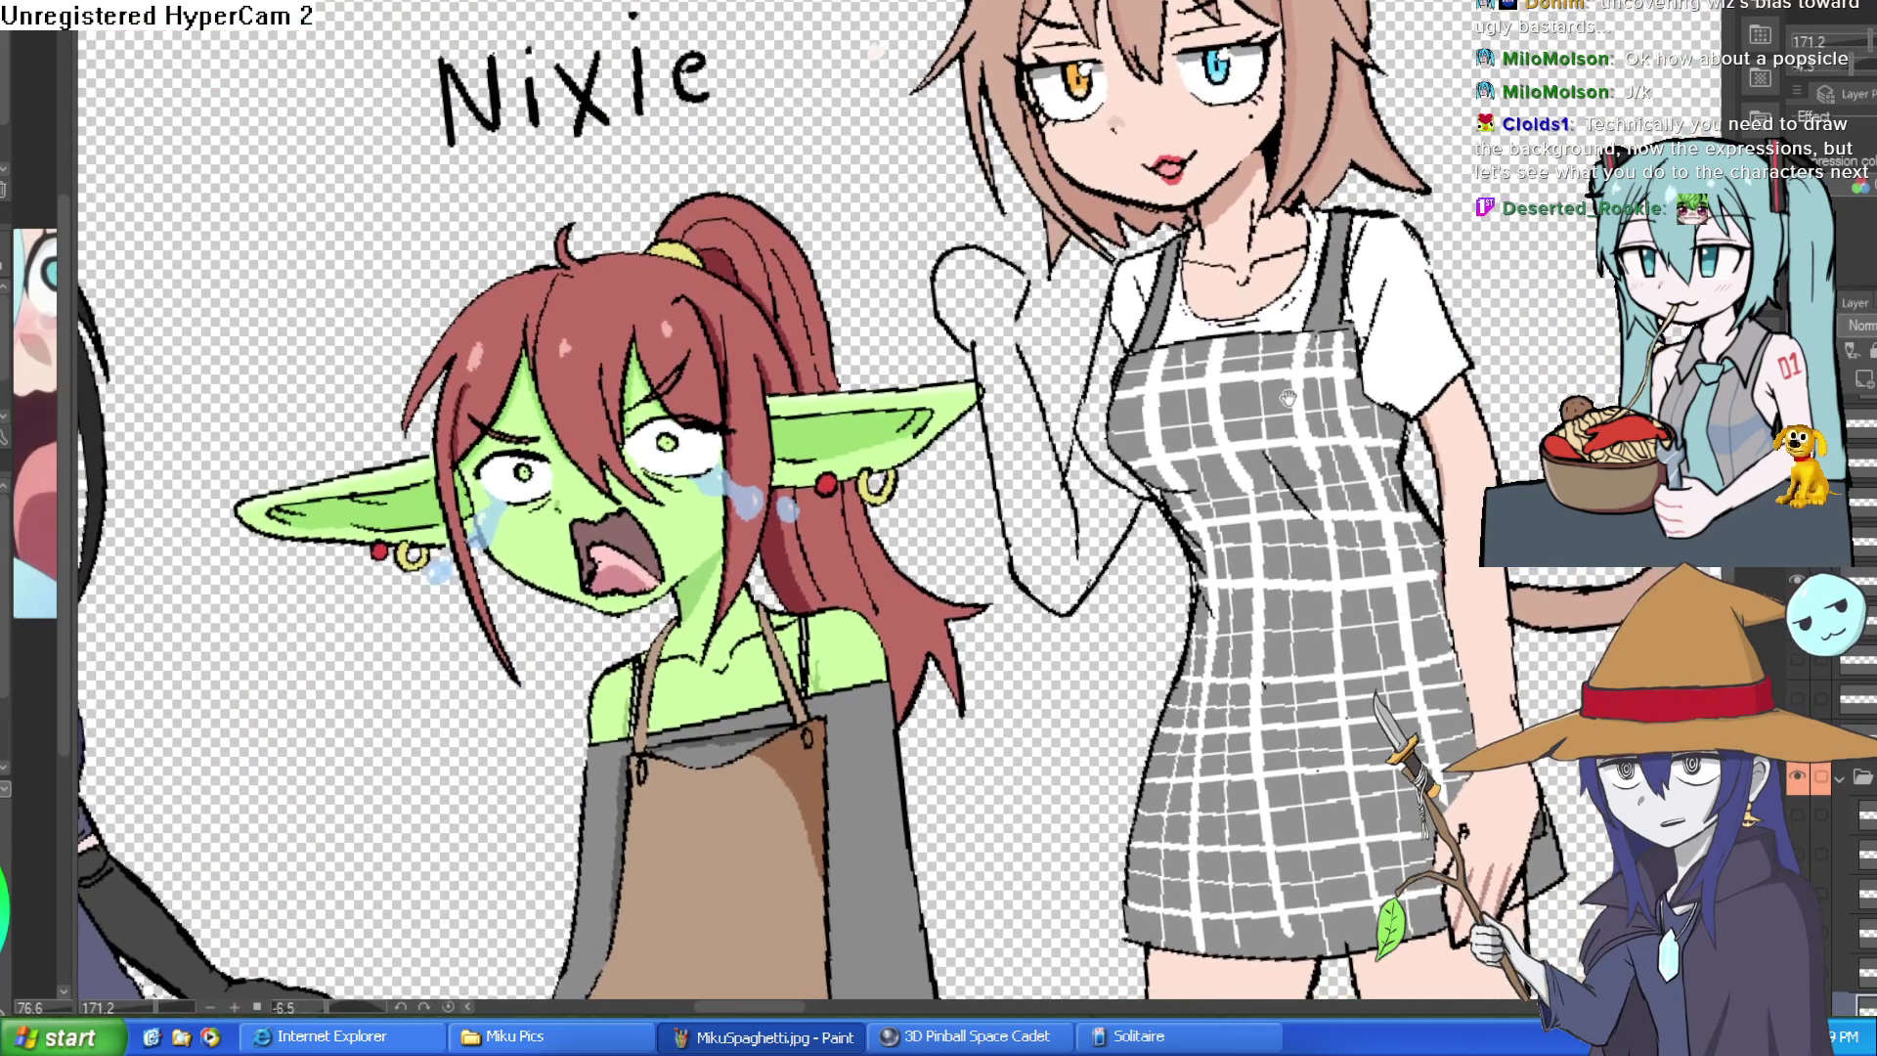
pyautogui.scroll(-2, 1291, 399)
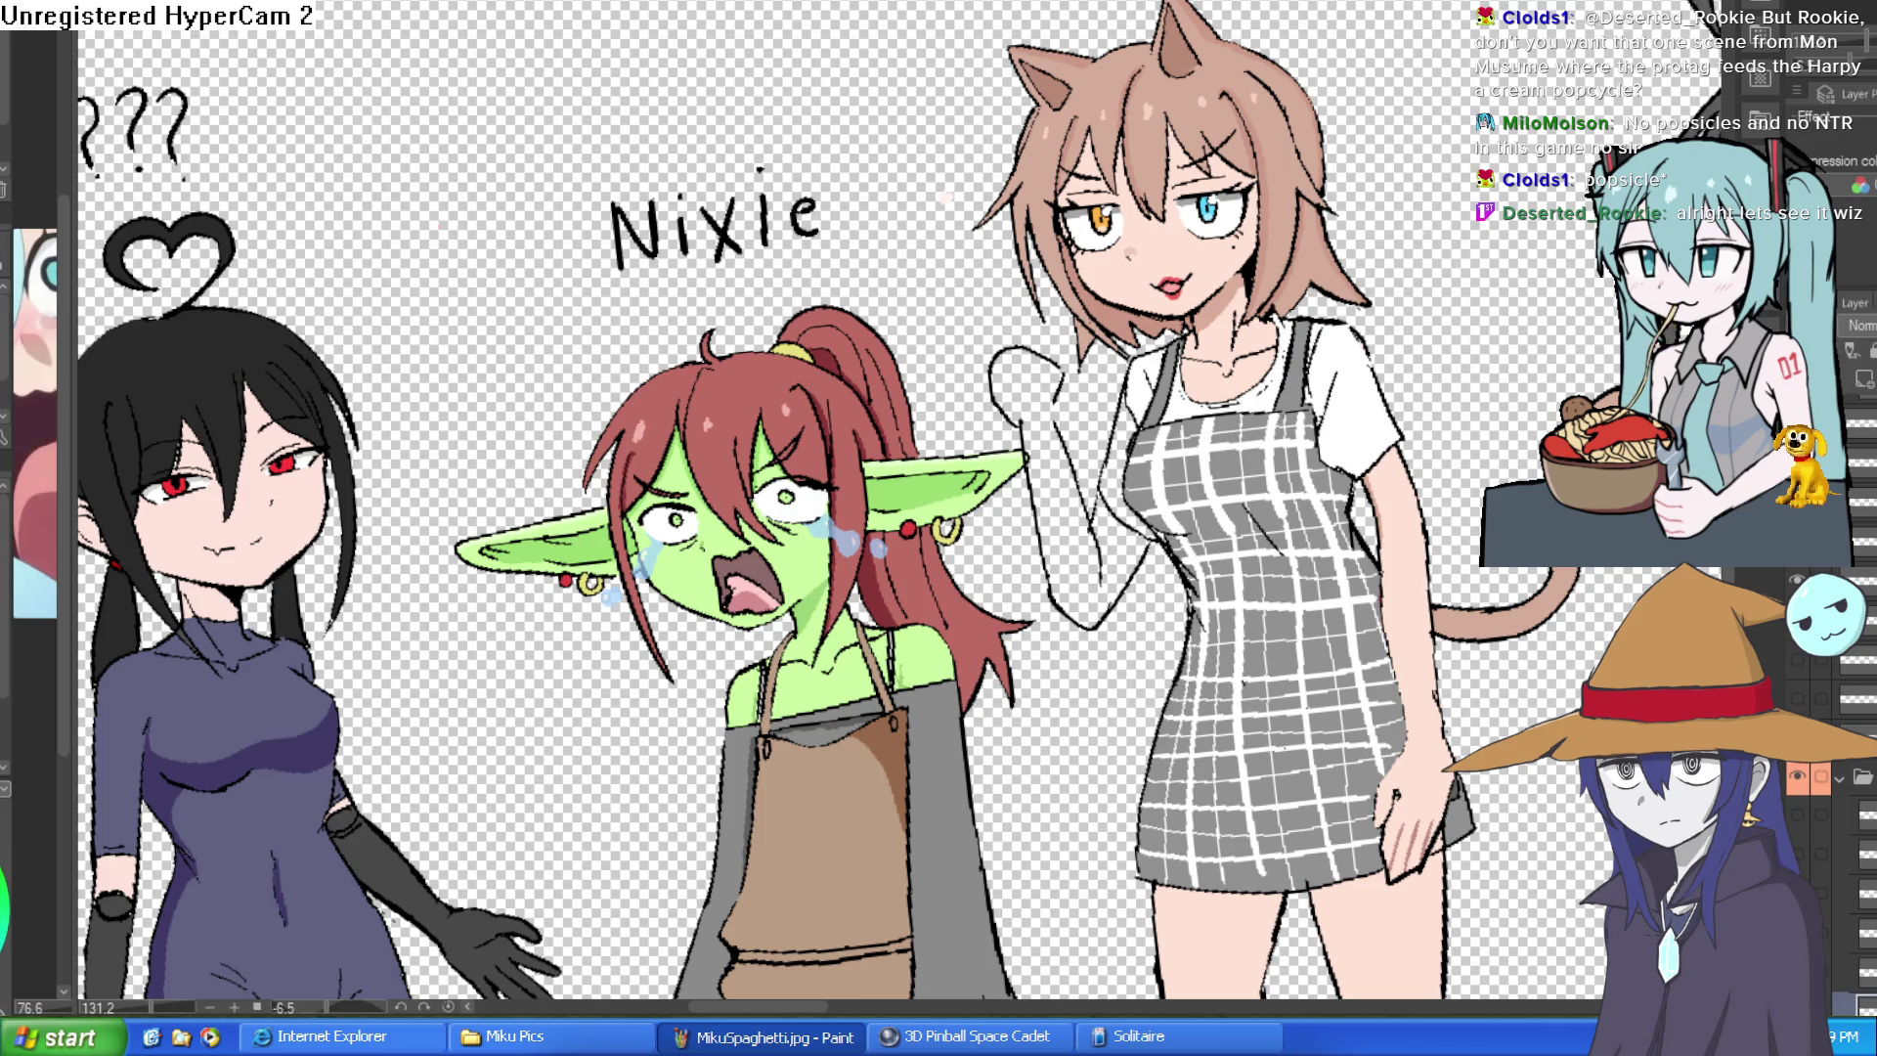
pyautogui.scroll(-5, 899, 506)
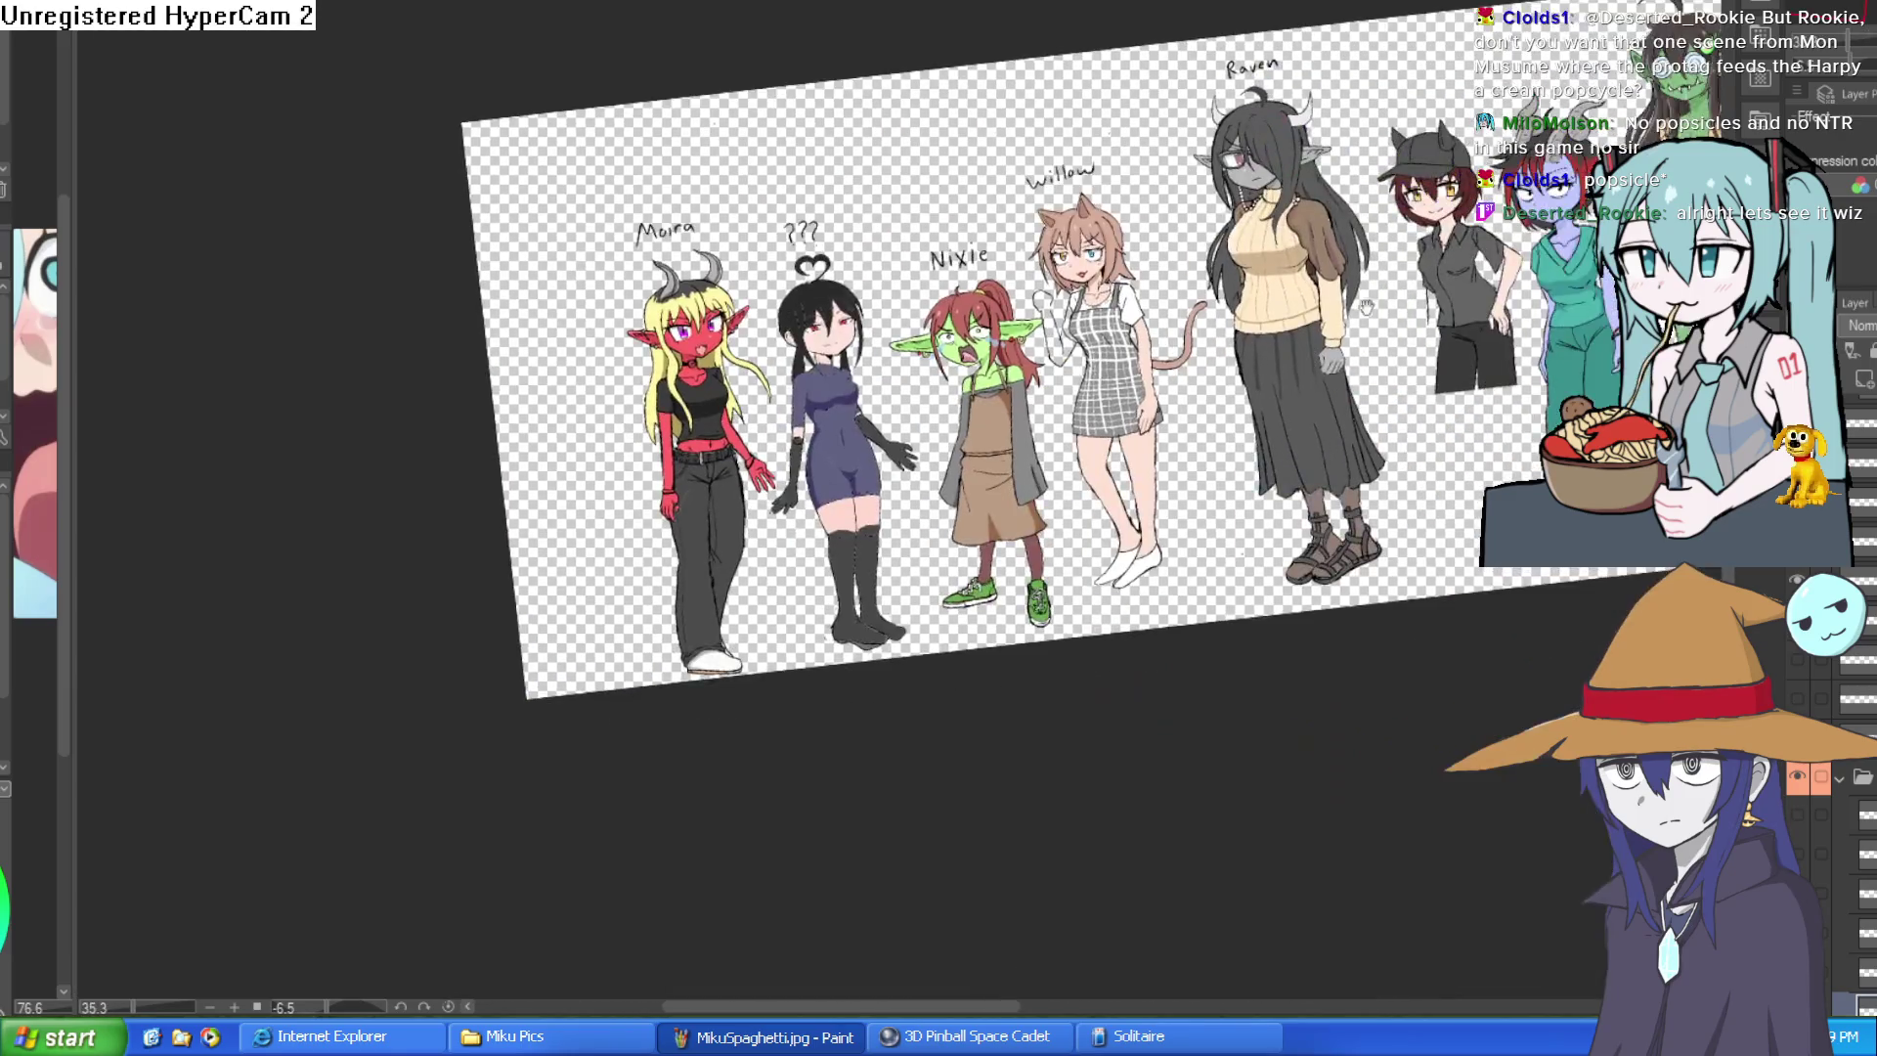
pyautogui.moveTo(1366, 306)
pyautogui.mouseDown()
pyautogui.moveTo(1424, 359)
pyautogui.moveTo(1408, 426)
pyautogui.moveTo(1462, 367)
pyautogui.moveTo(1136, 373)
pyautogui.mouseUp()
pyautogui.scroll(-4, 1460, 368)
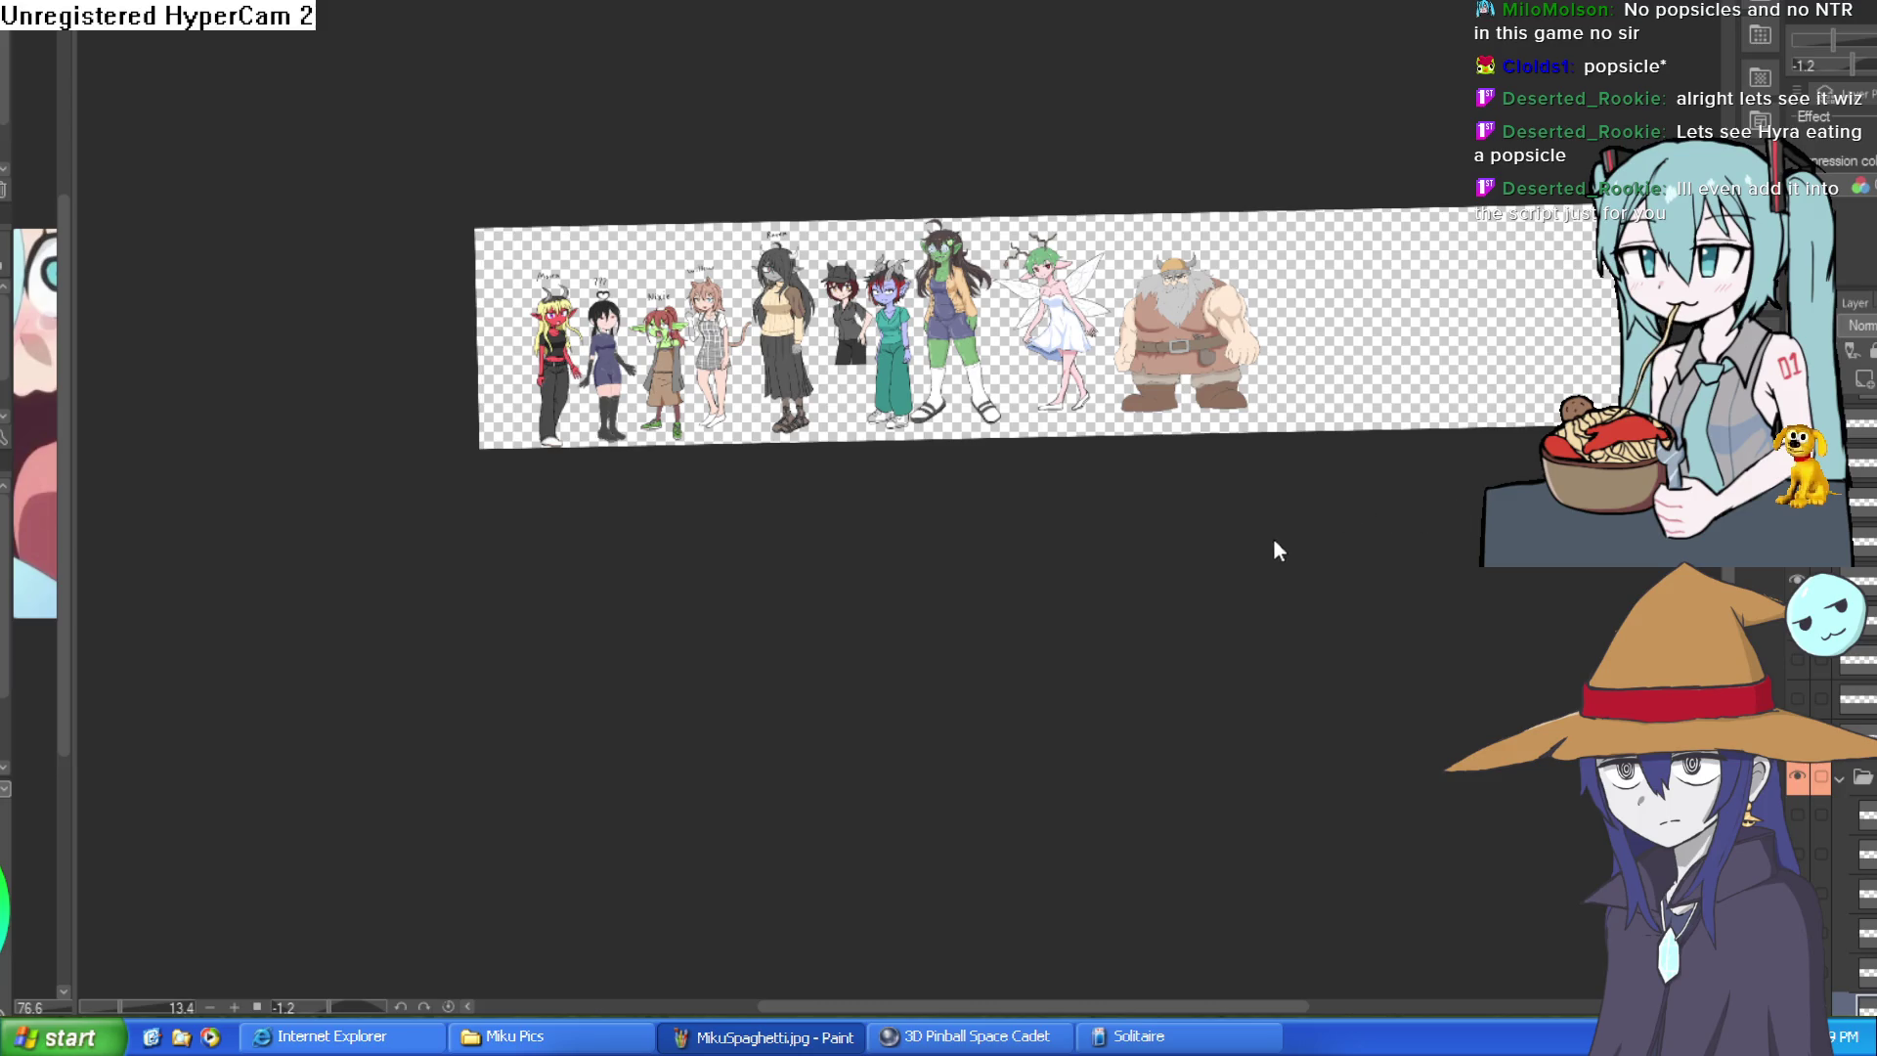
# - Switch document tabs with Ctrl+Tab toward the Hyra character drawing
pyautogui.hotkey('ctrl', 'Tab')
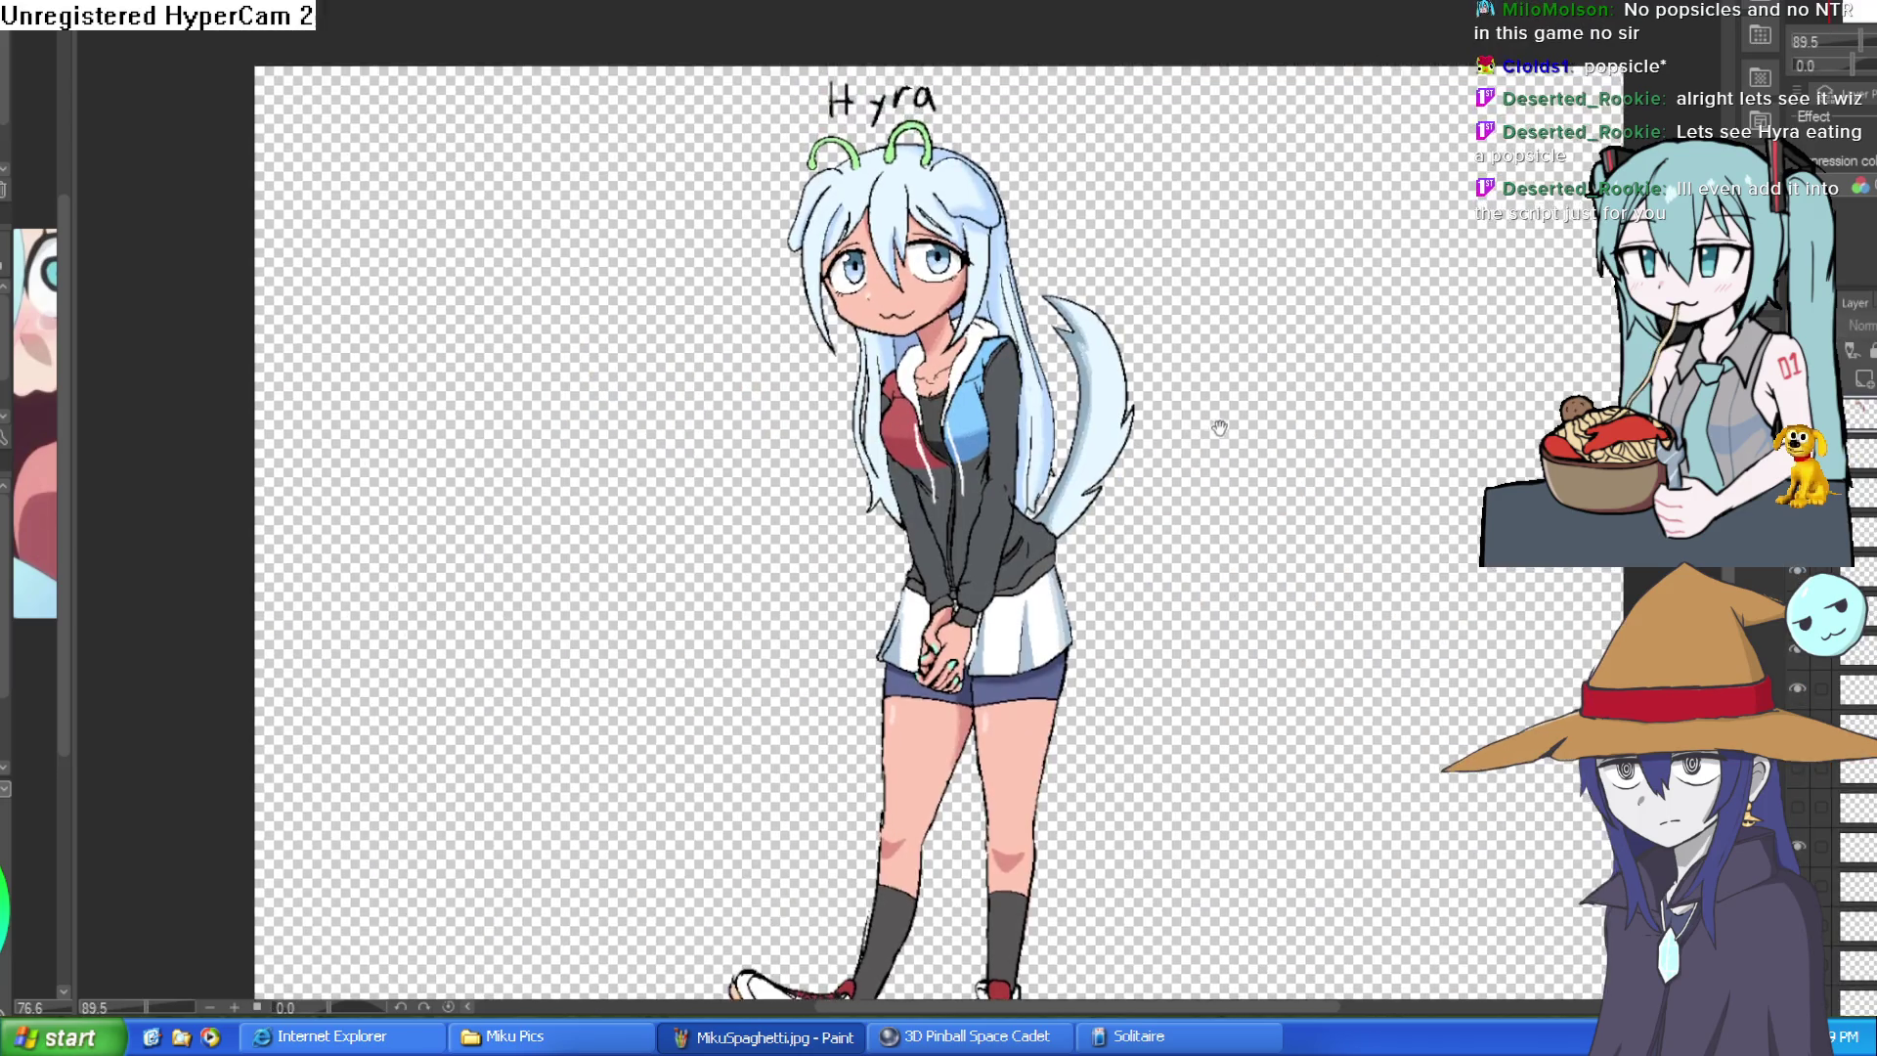
pyautogui.scroll(3, 1217, 428)
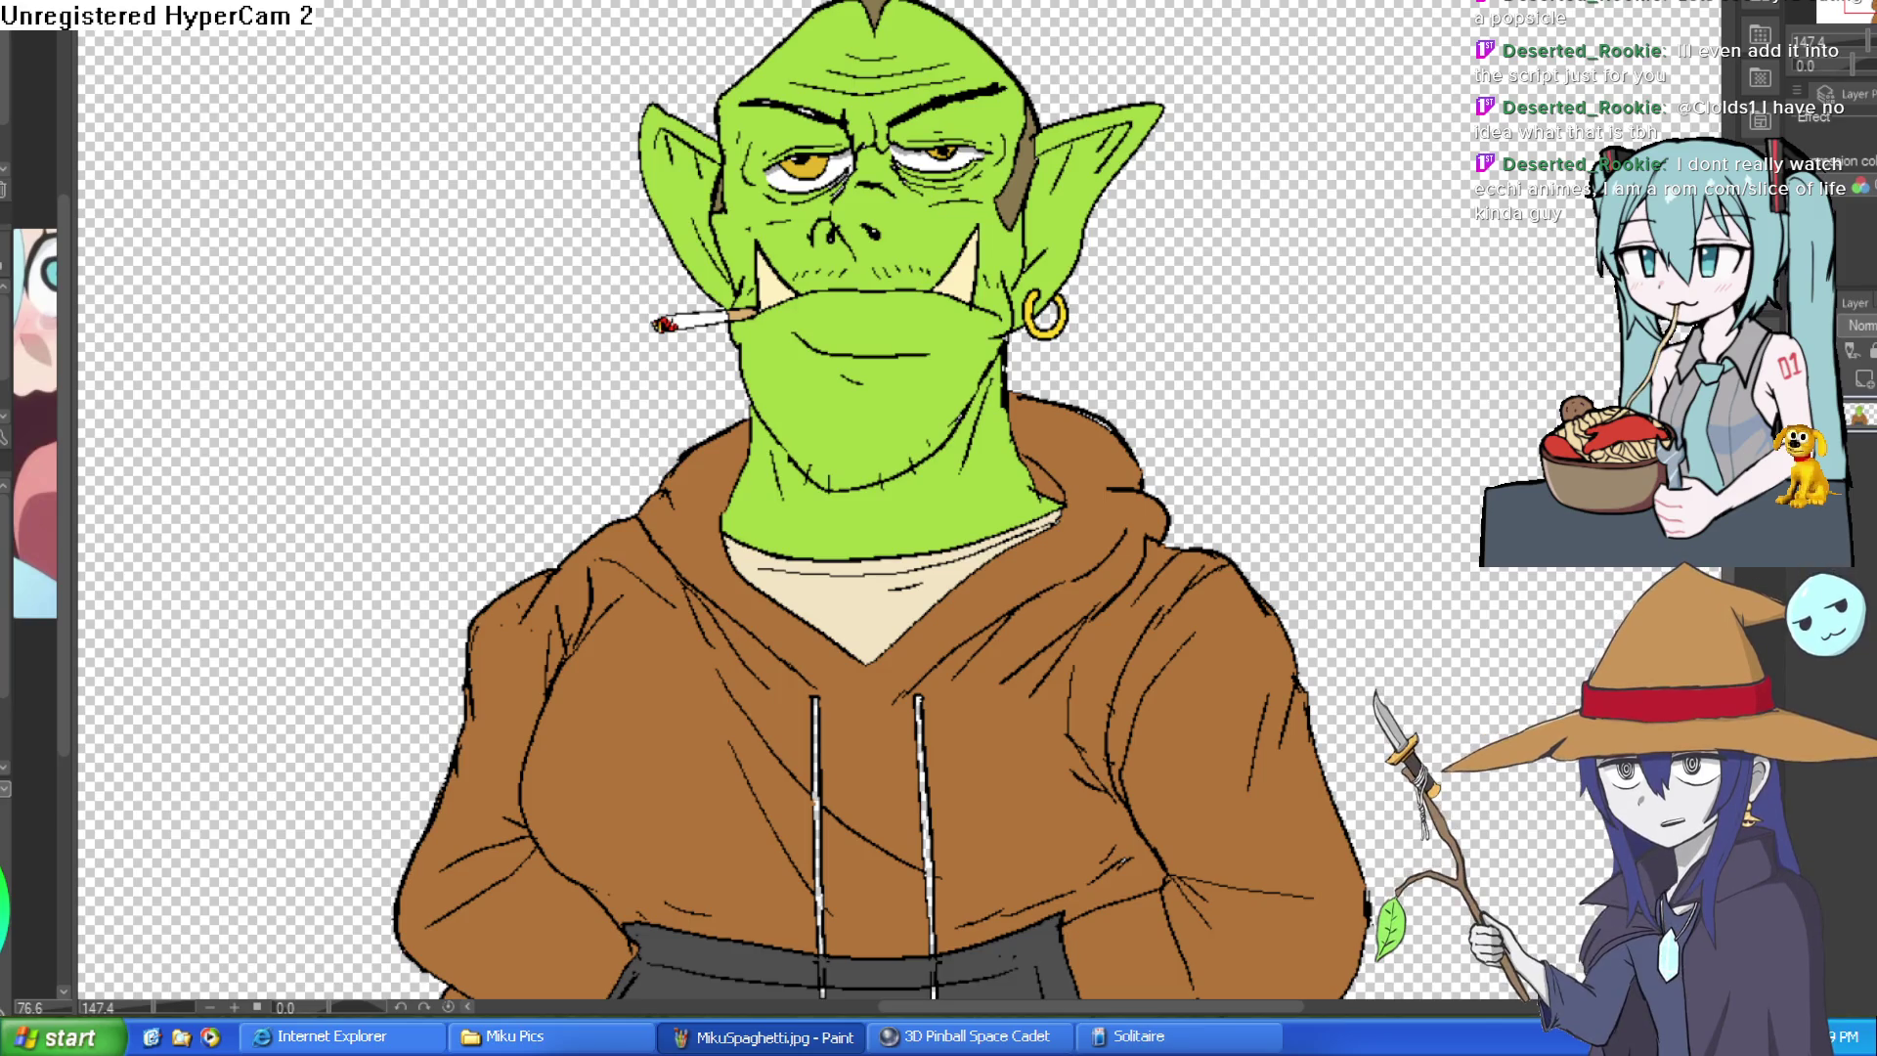
# - Cycle through the open sketches with Ctrl+Tab until the coloured blue-haired girl drawing shows
pyautogui.hotkey('ctrl', 'Tab')
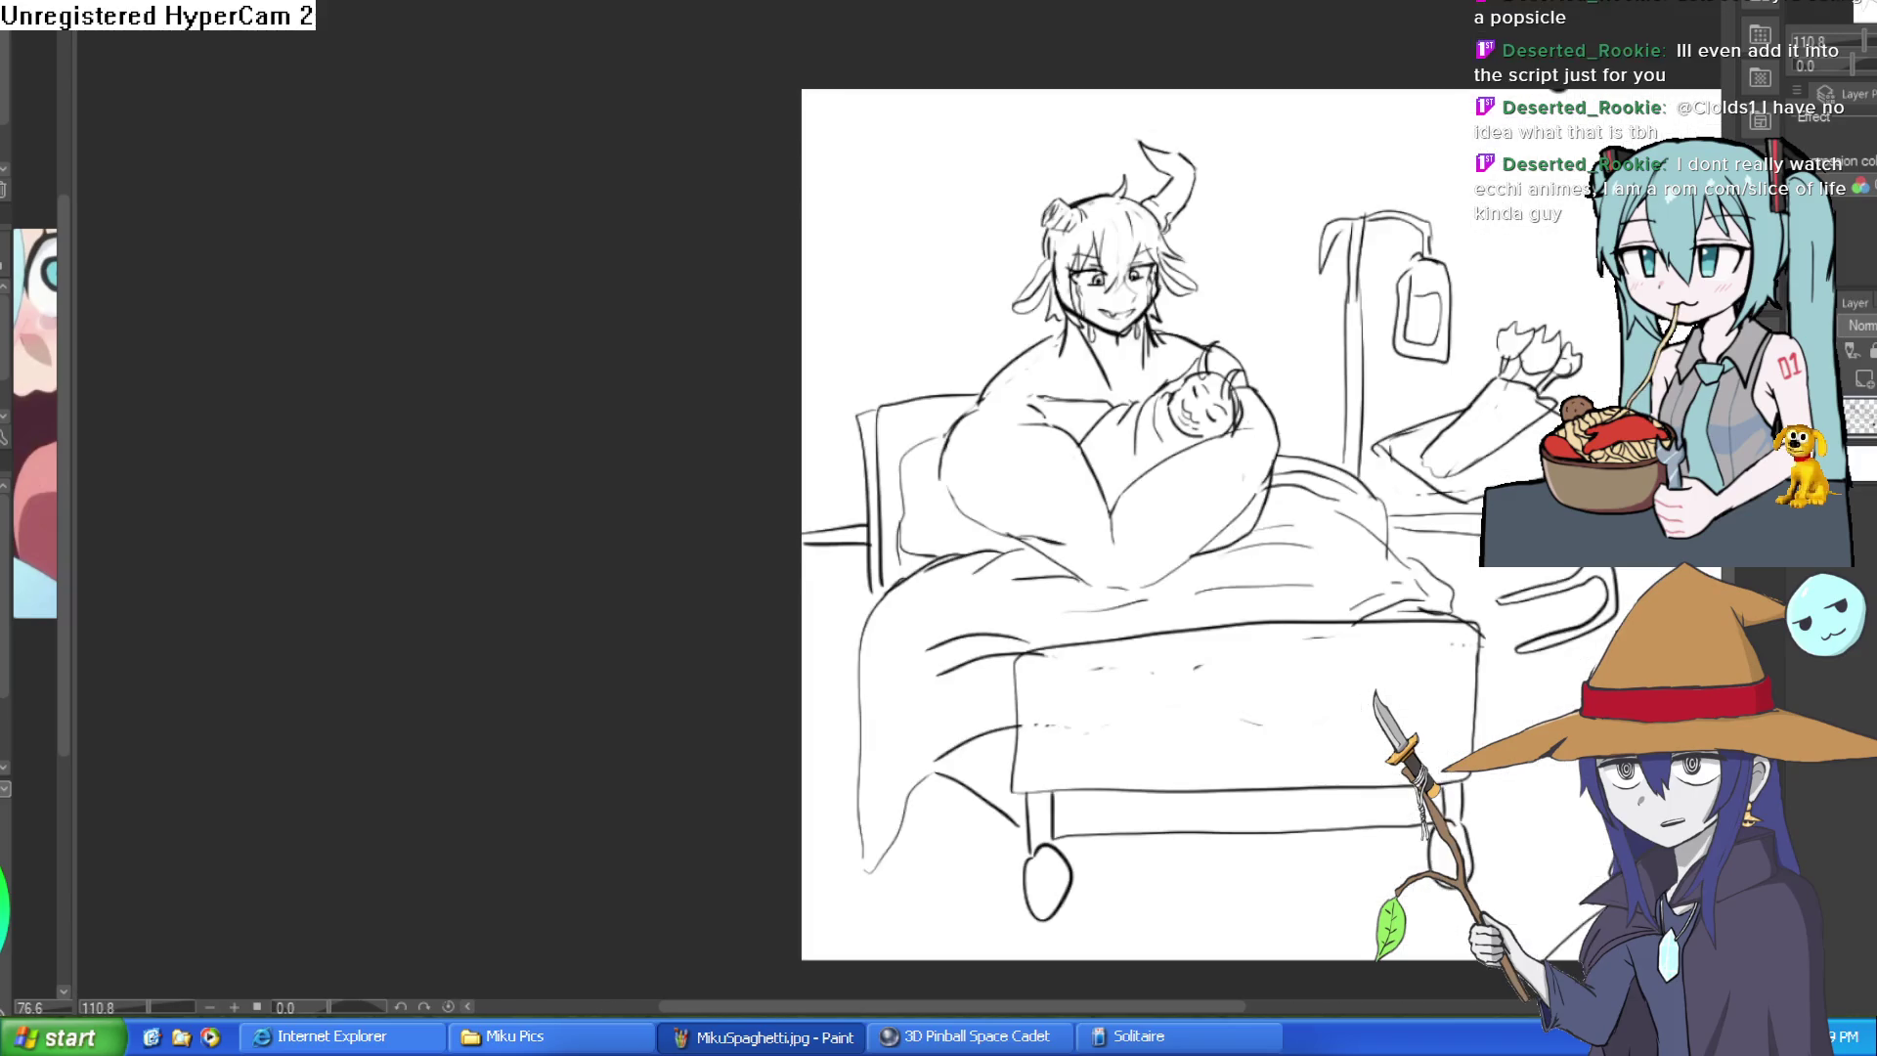
pyautogui.hotkey('ctrl', 'Tab')
pyautogui.hotkey('ctrl', 'Tab')
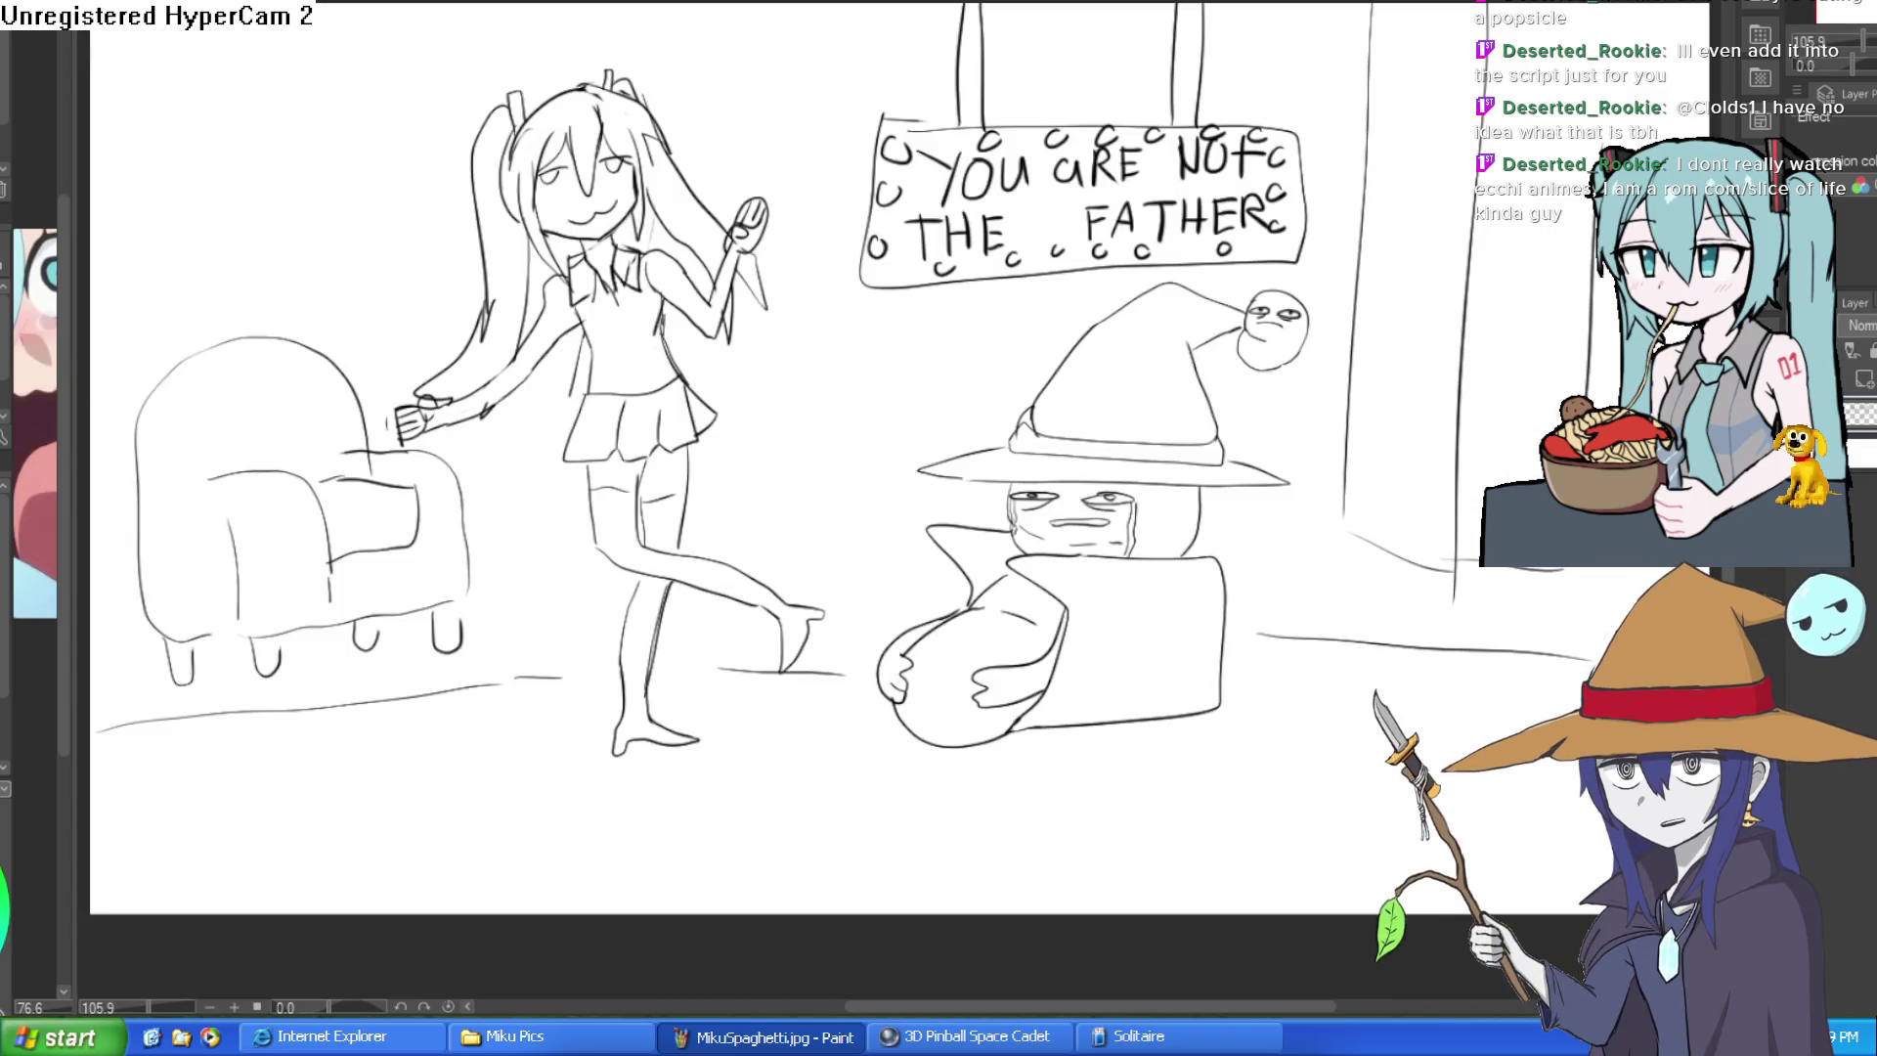
pyautogui.hotkey('ctrl', 'Tab')
pyautogui.hotkey('ctrl', 'Tab')
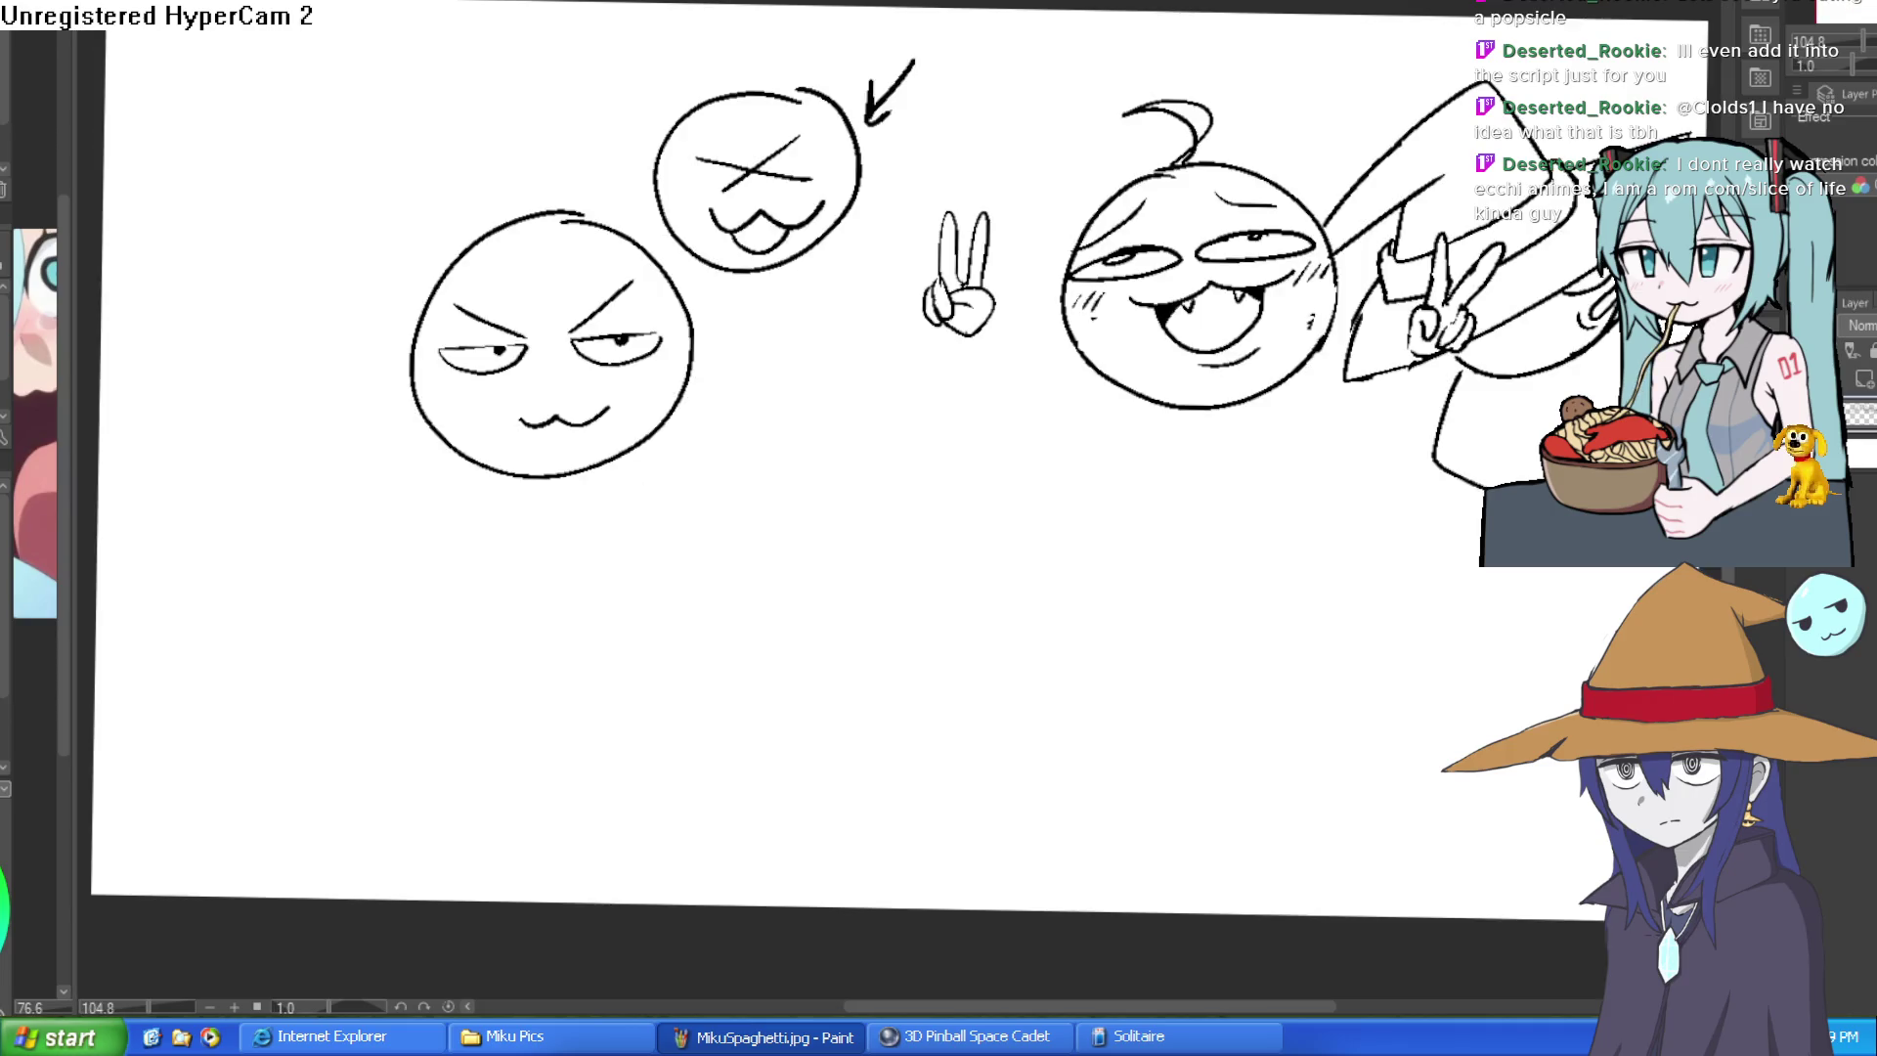
pyautogui.hotkey('ctrl', 'Tab')
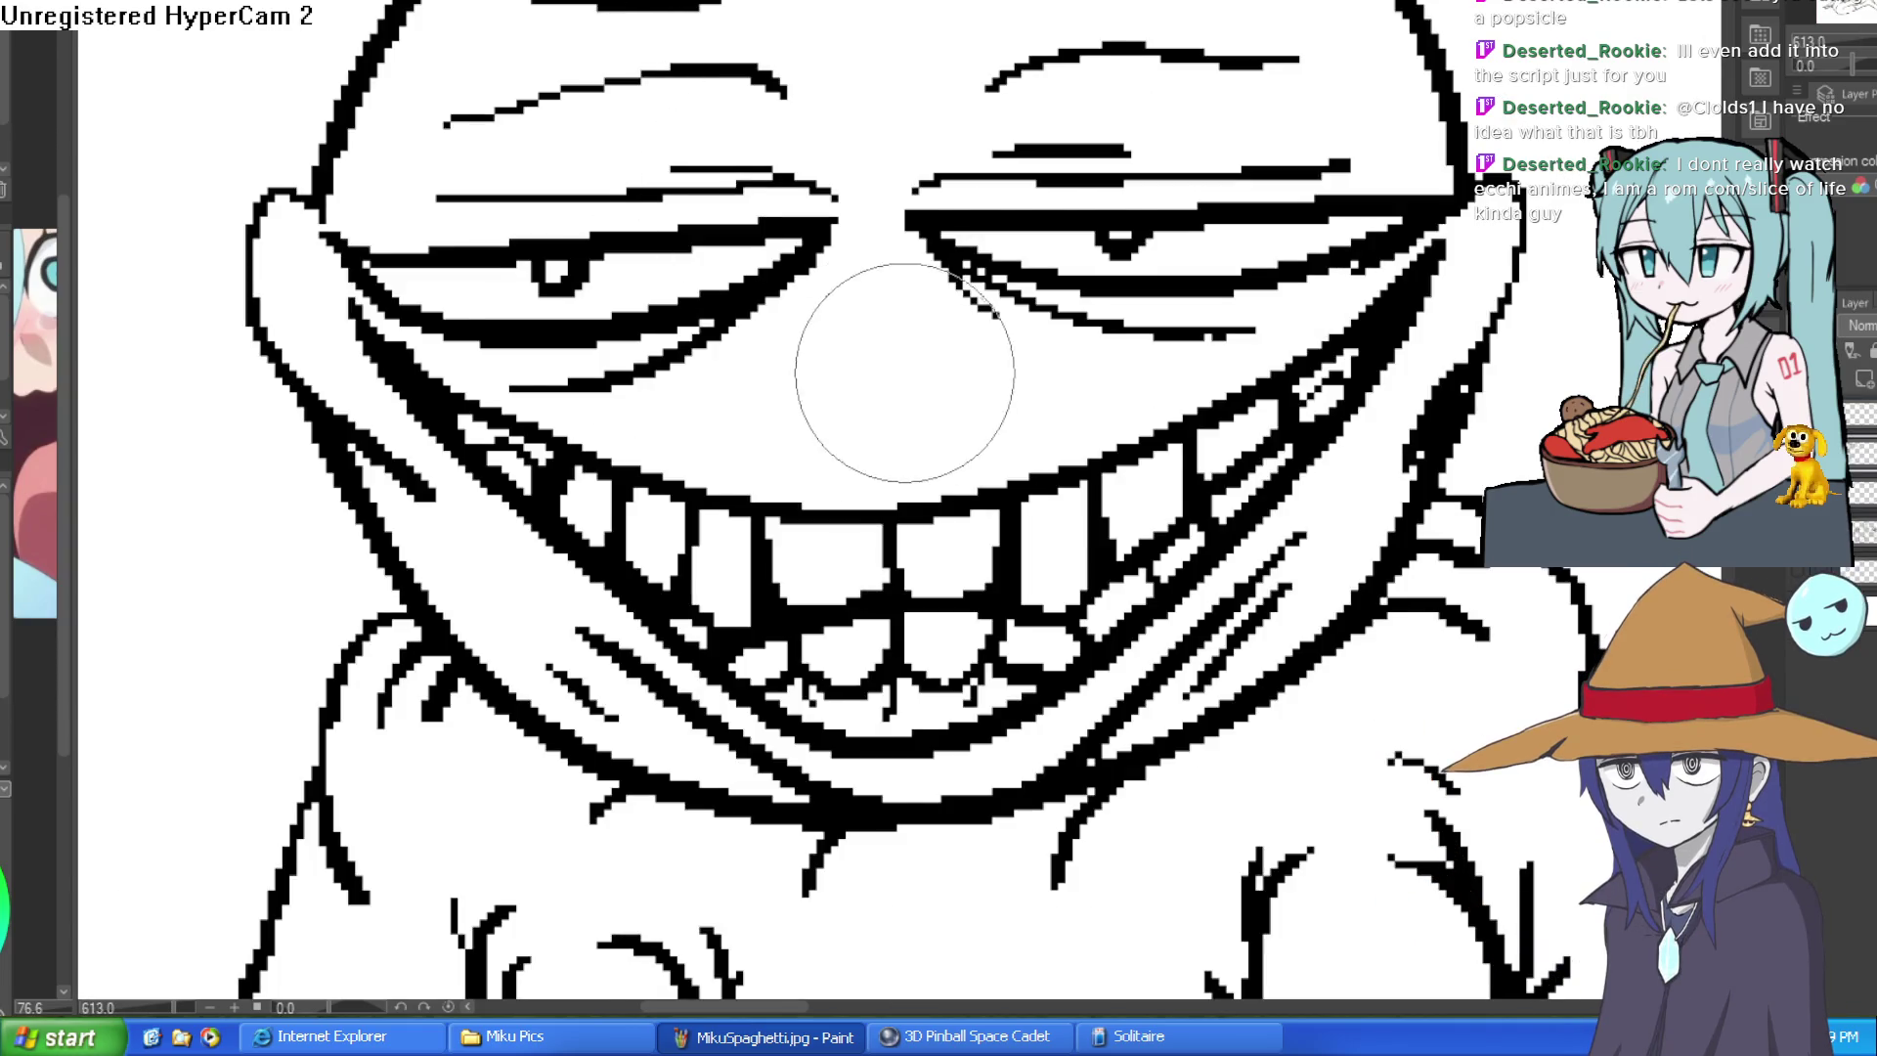
pyautogui.hotkey('ctrl', 'Tab')
pyautogui.hotkey('ctrl', 'Tab')
pyautogui.scroll(-3, 917, 325)
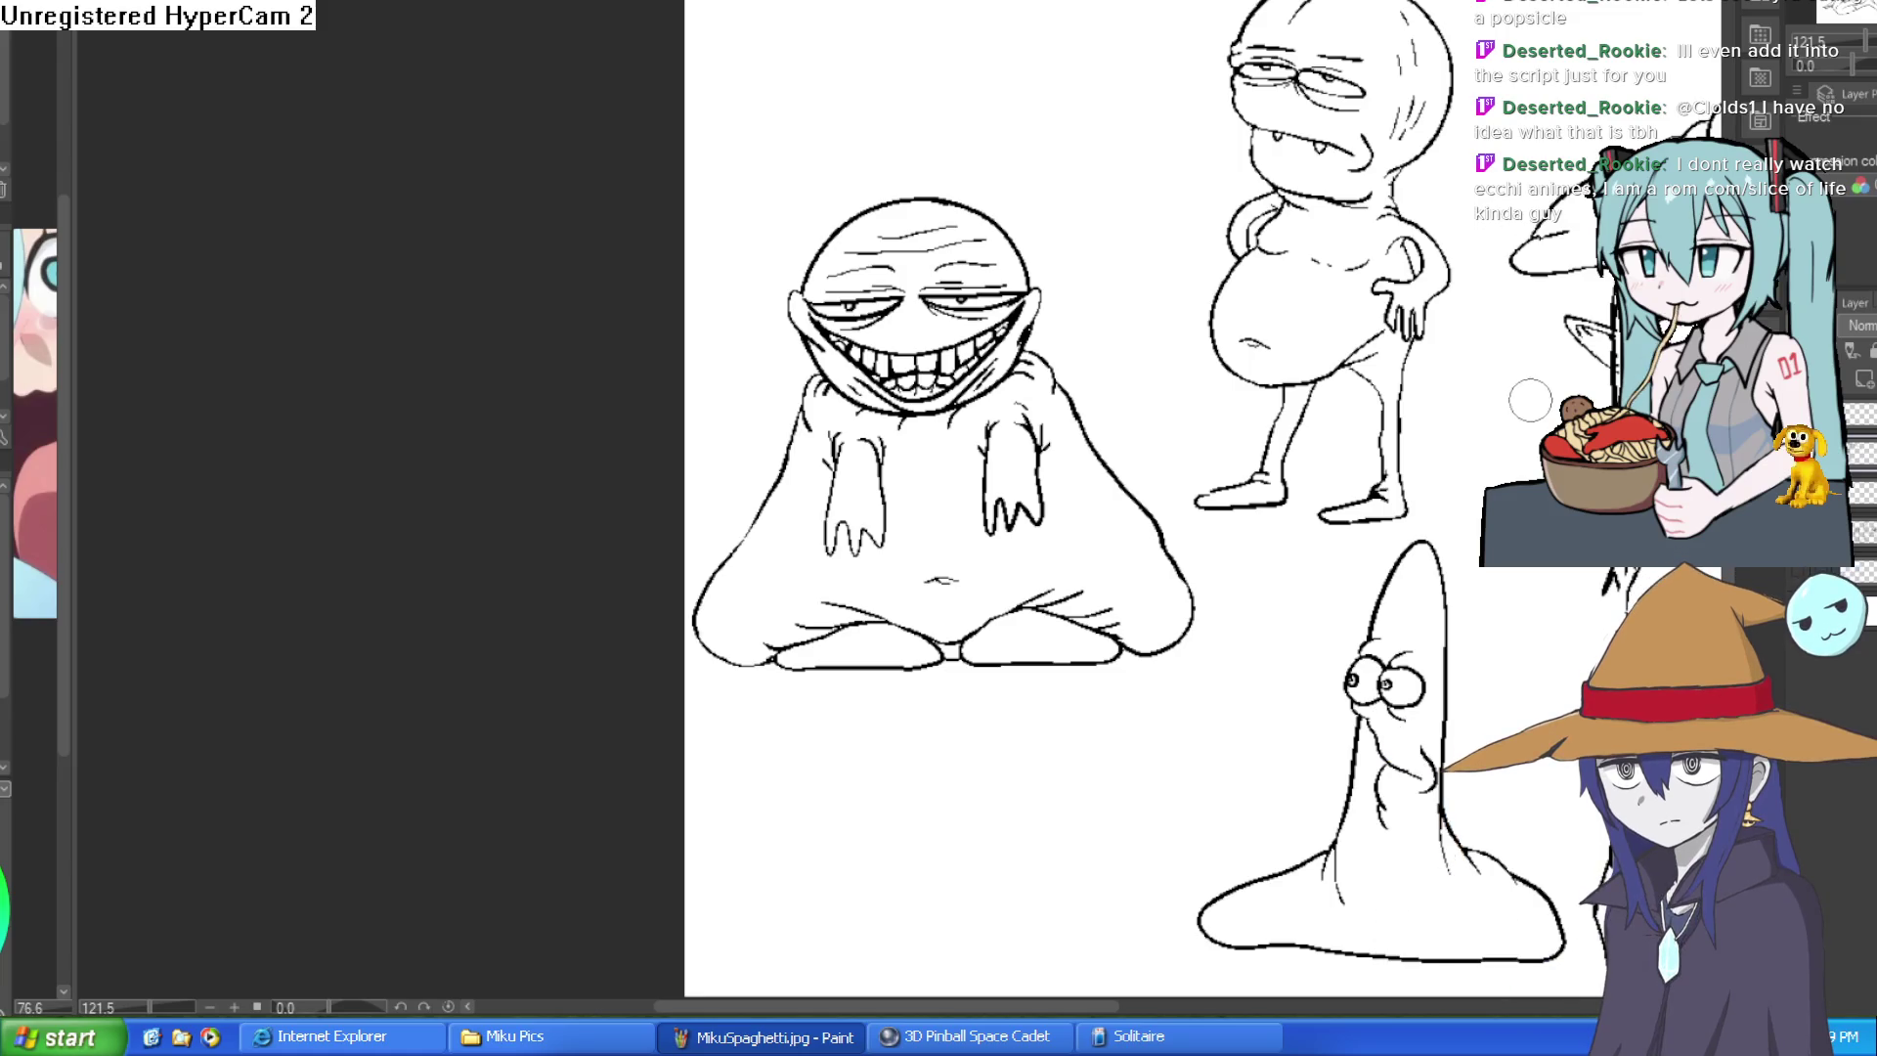
pyautogui.hscroll(10, 1530, 399)
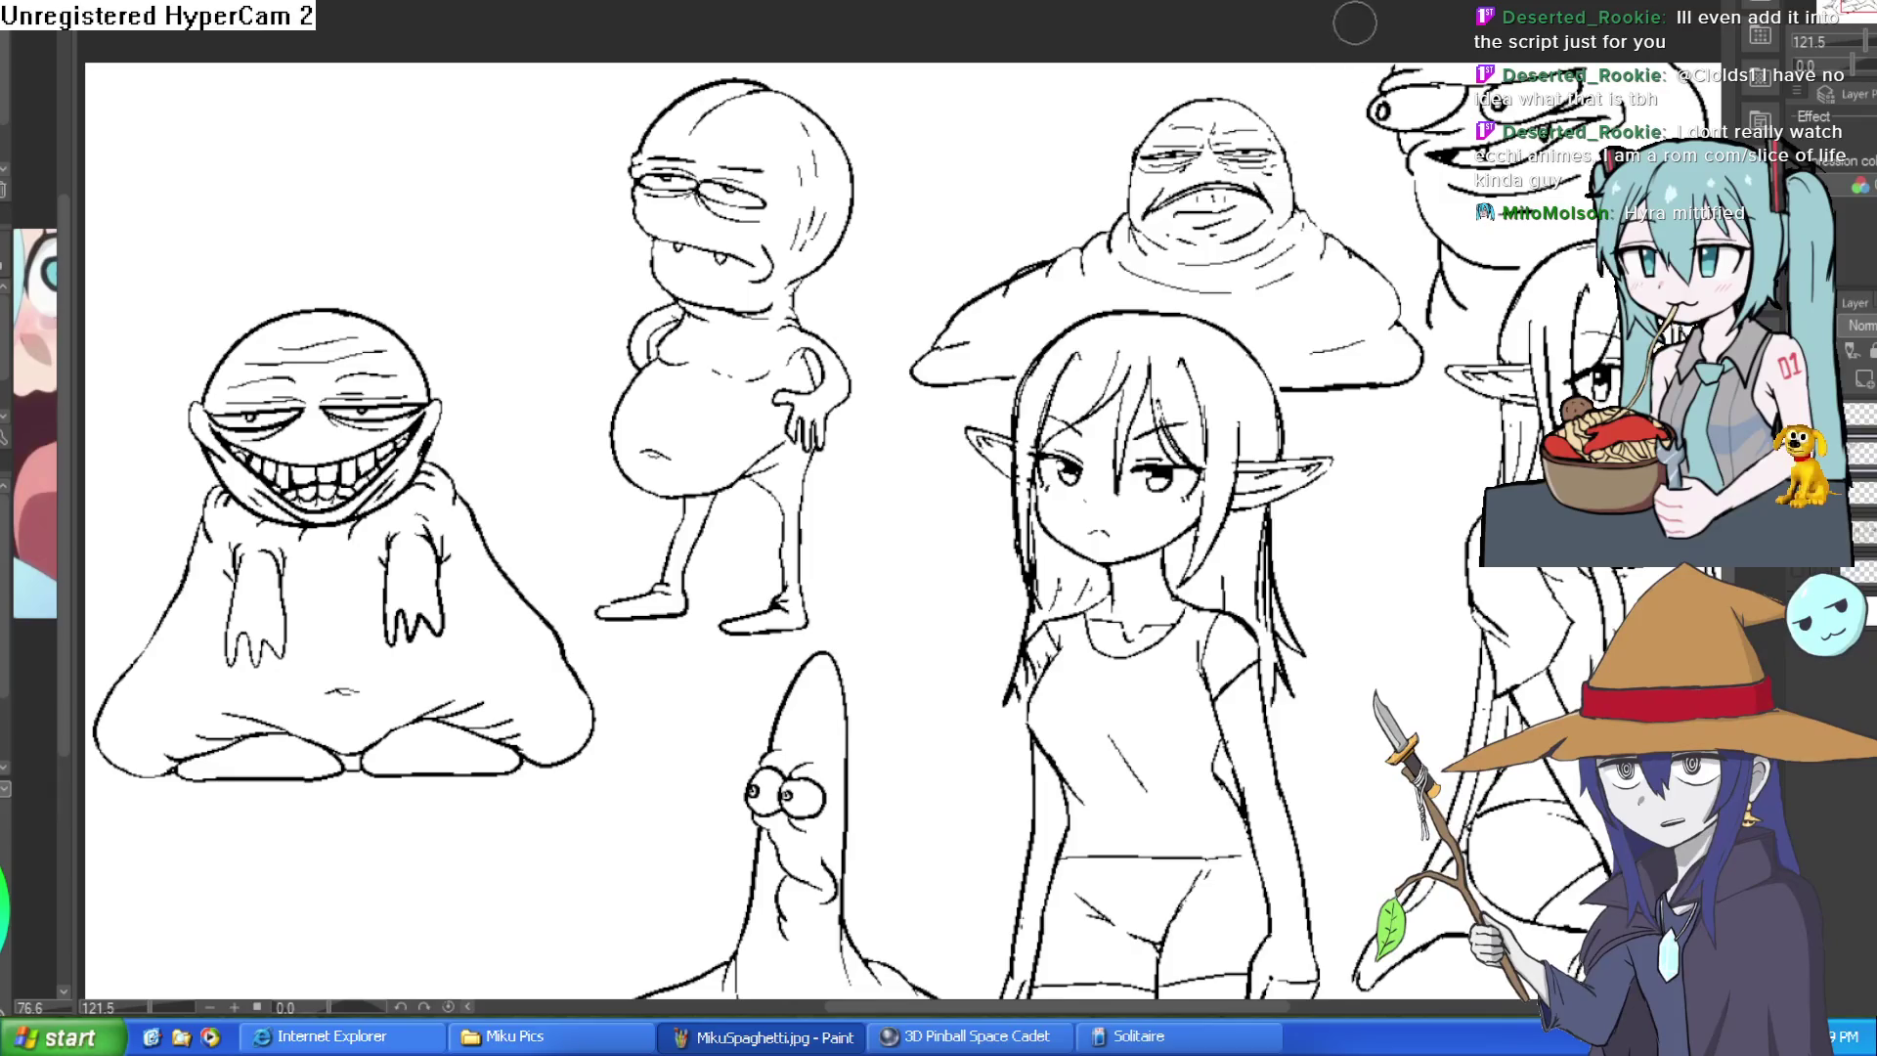
pyautogui.hotkey('ctrl', 'Tab')
pyautogui.scroll(2, 1327, 240)
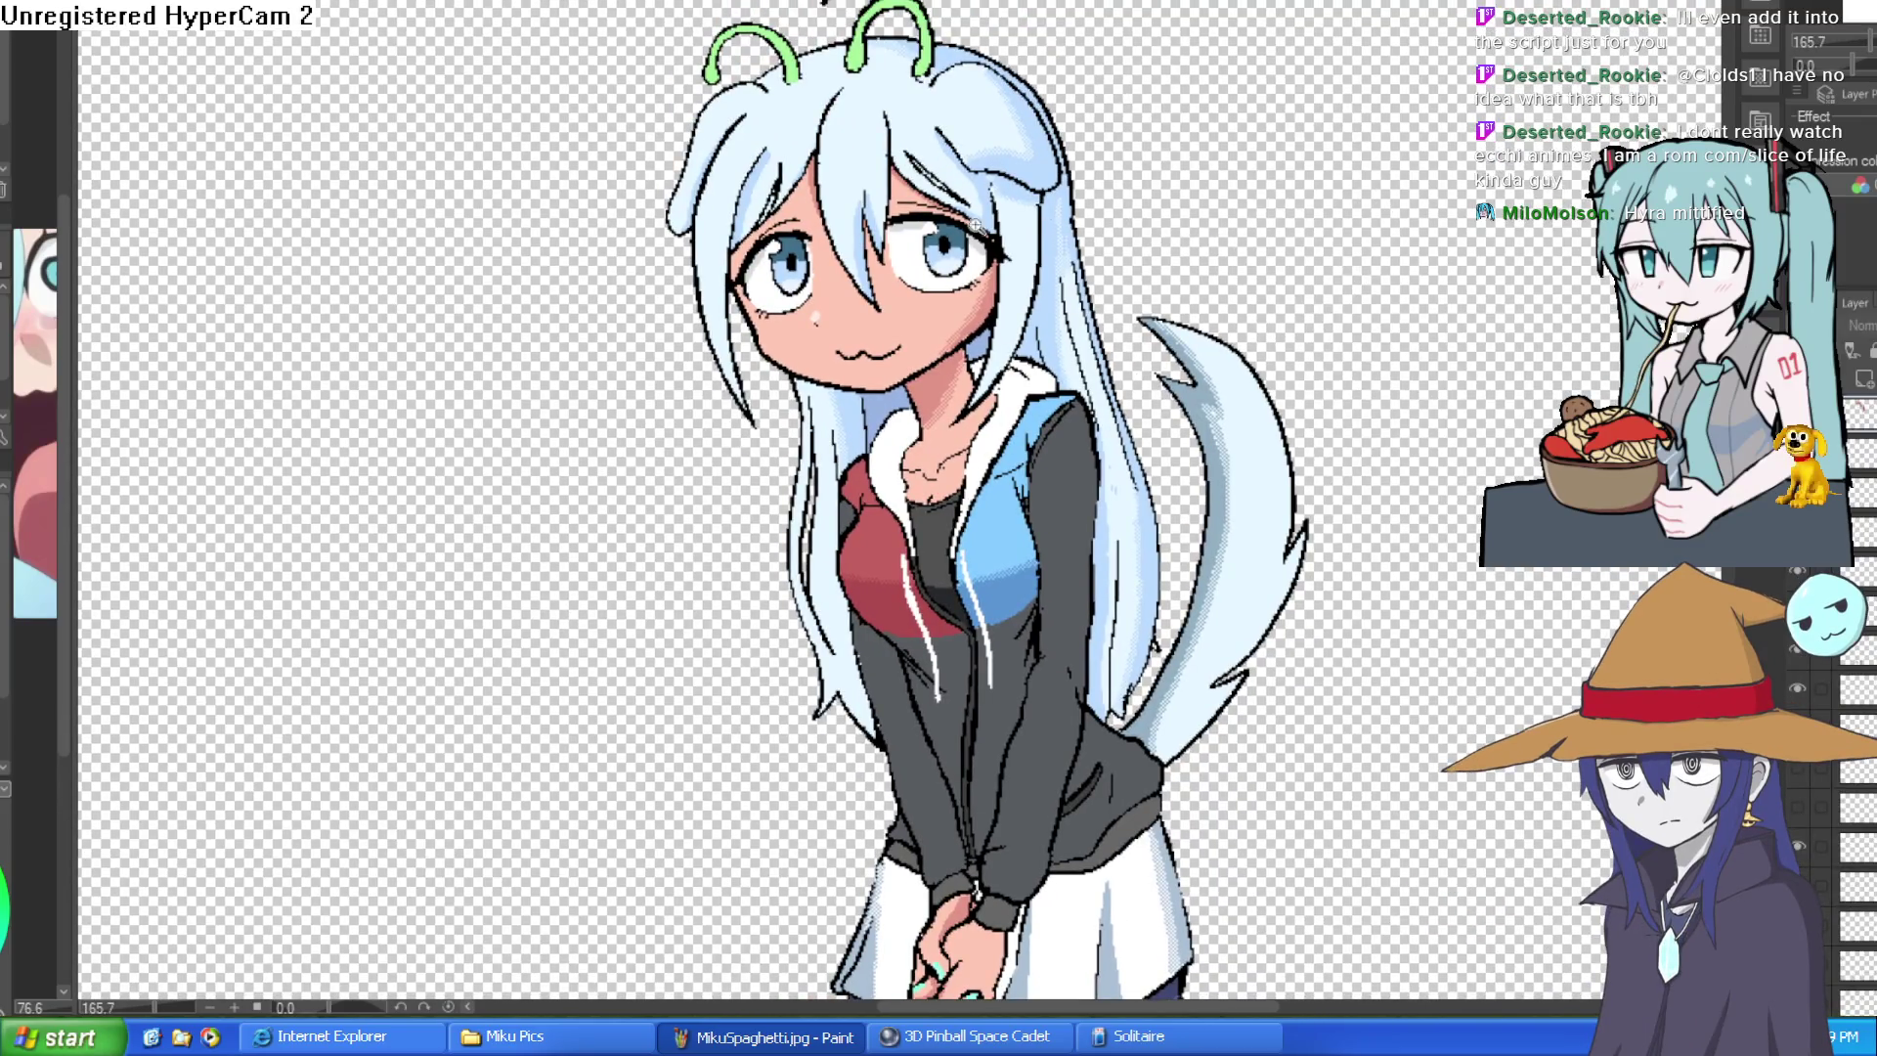
pyautogui.scroll(2, 977, 228)
pyautogui.scroll(2, 982, 321)
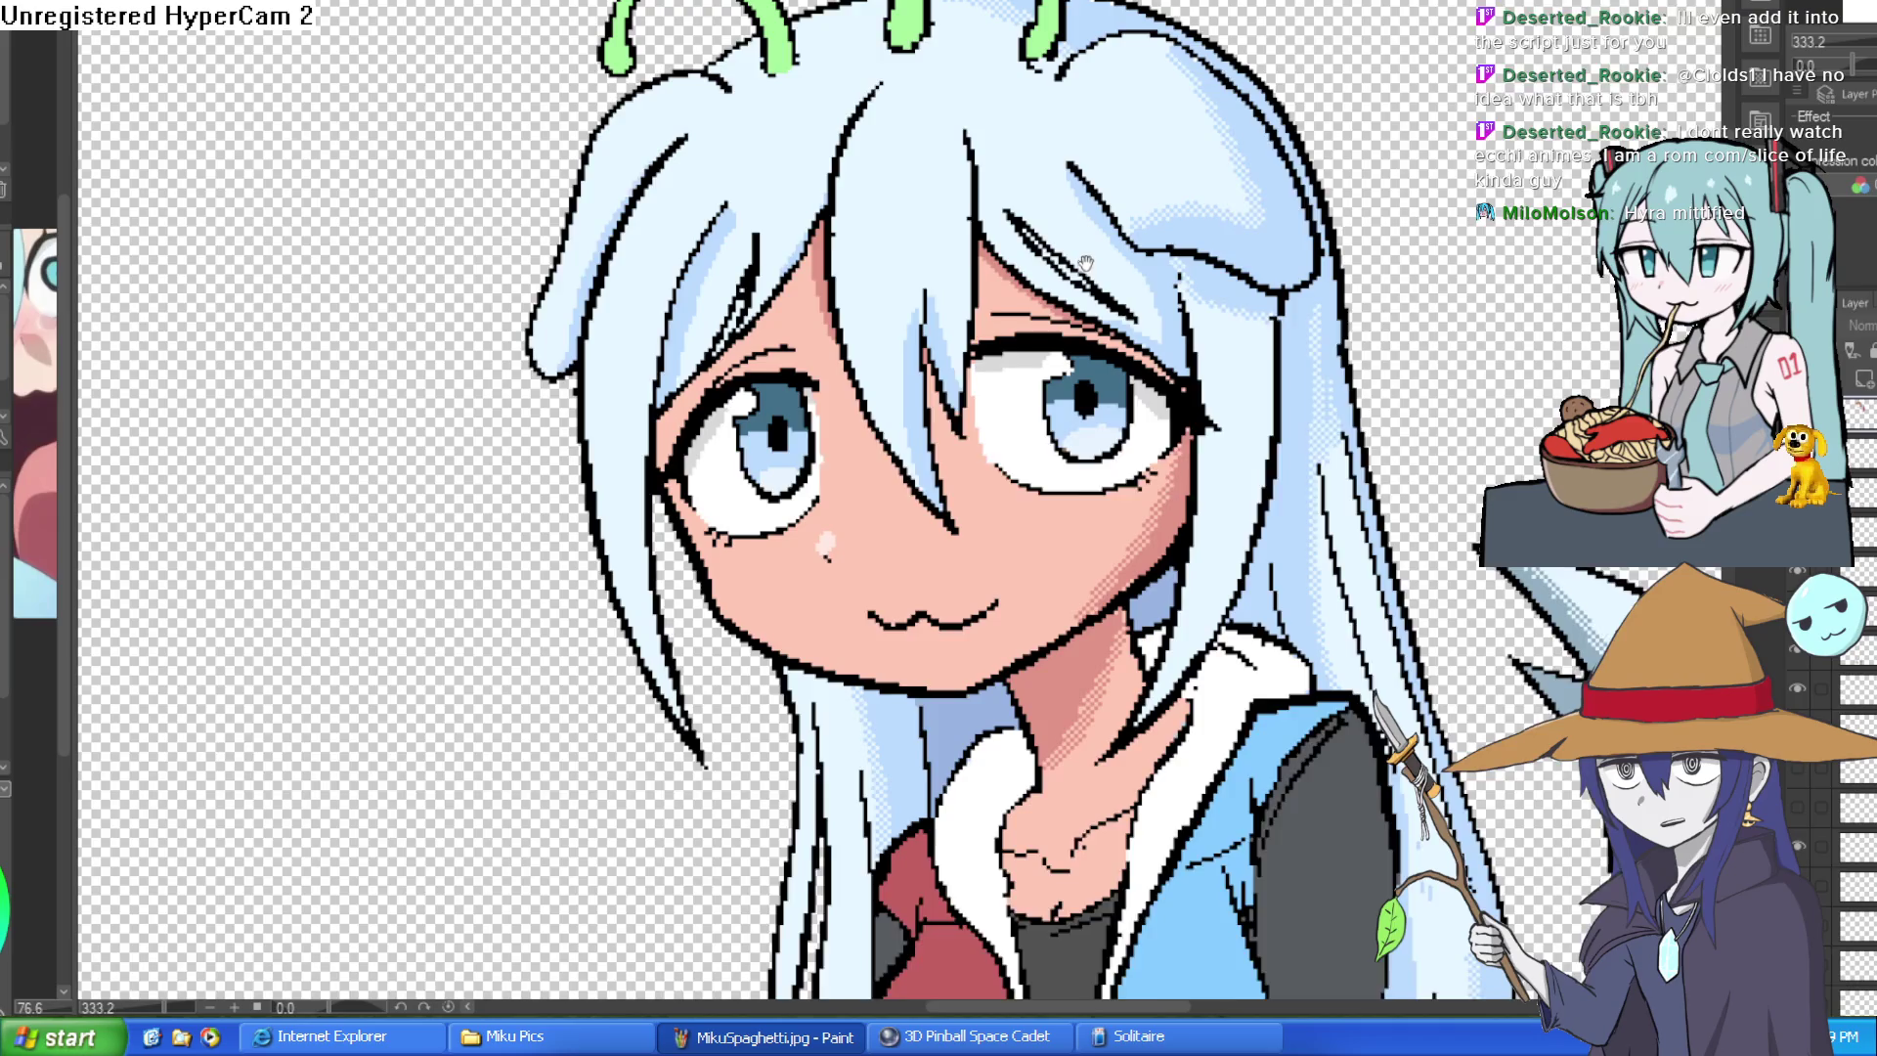
pyautogui.scroll(-2, 1085, 265)
pyautogui.scroll(-1, 1094, 278)
pyautogui.scroll(3, 1112, 304)
pyautogui.scroll(-3, 1112, 304)
pyautogui.scroll(-1, 1173, 220)
pyautogui.scroll(1, 1552, 81)
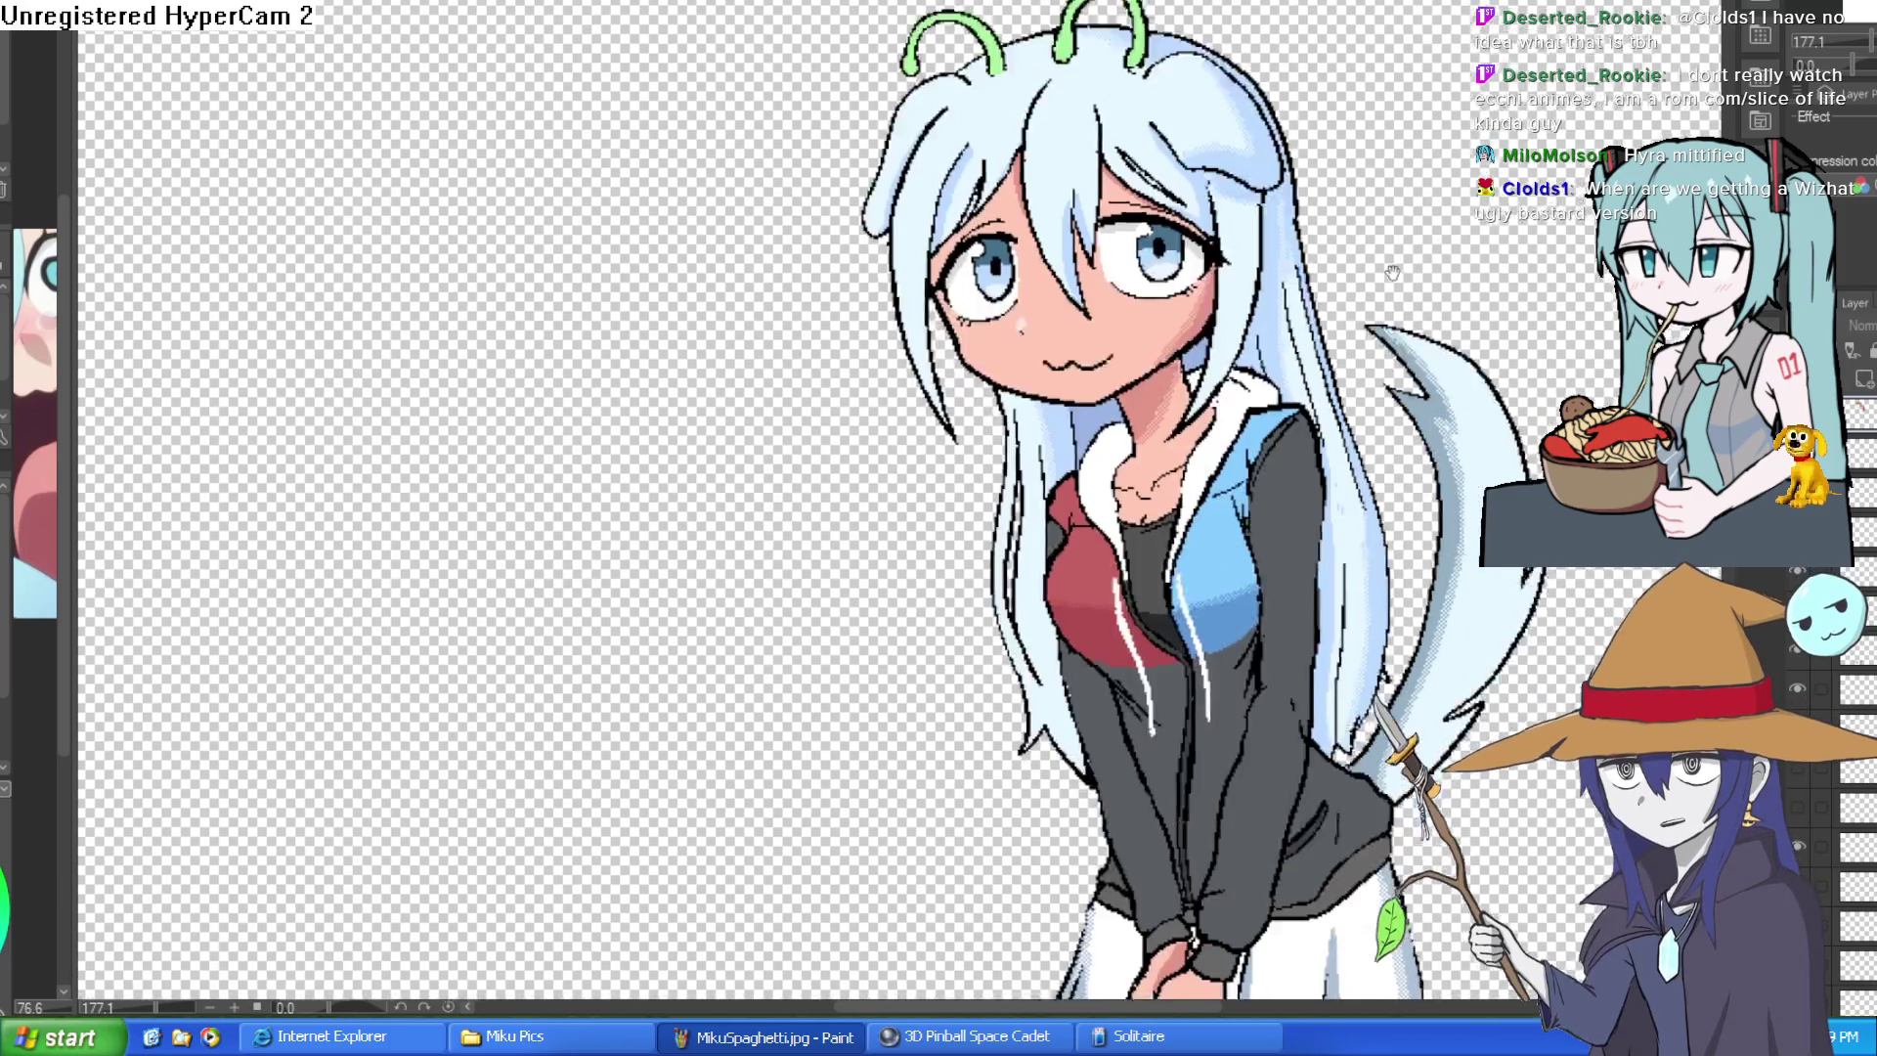
pyautogui.scroll(-3, 1260, 155)
pyautogui.scroll(-2, 1258, 153)
pyautogui.scroll(-2, 1258, 153)
pyautogui.scroll(-1, 1174, 177)
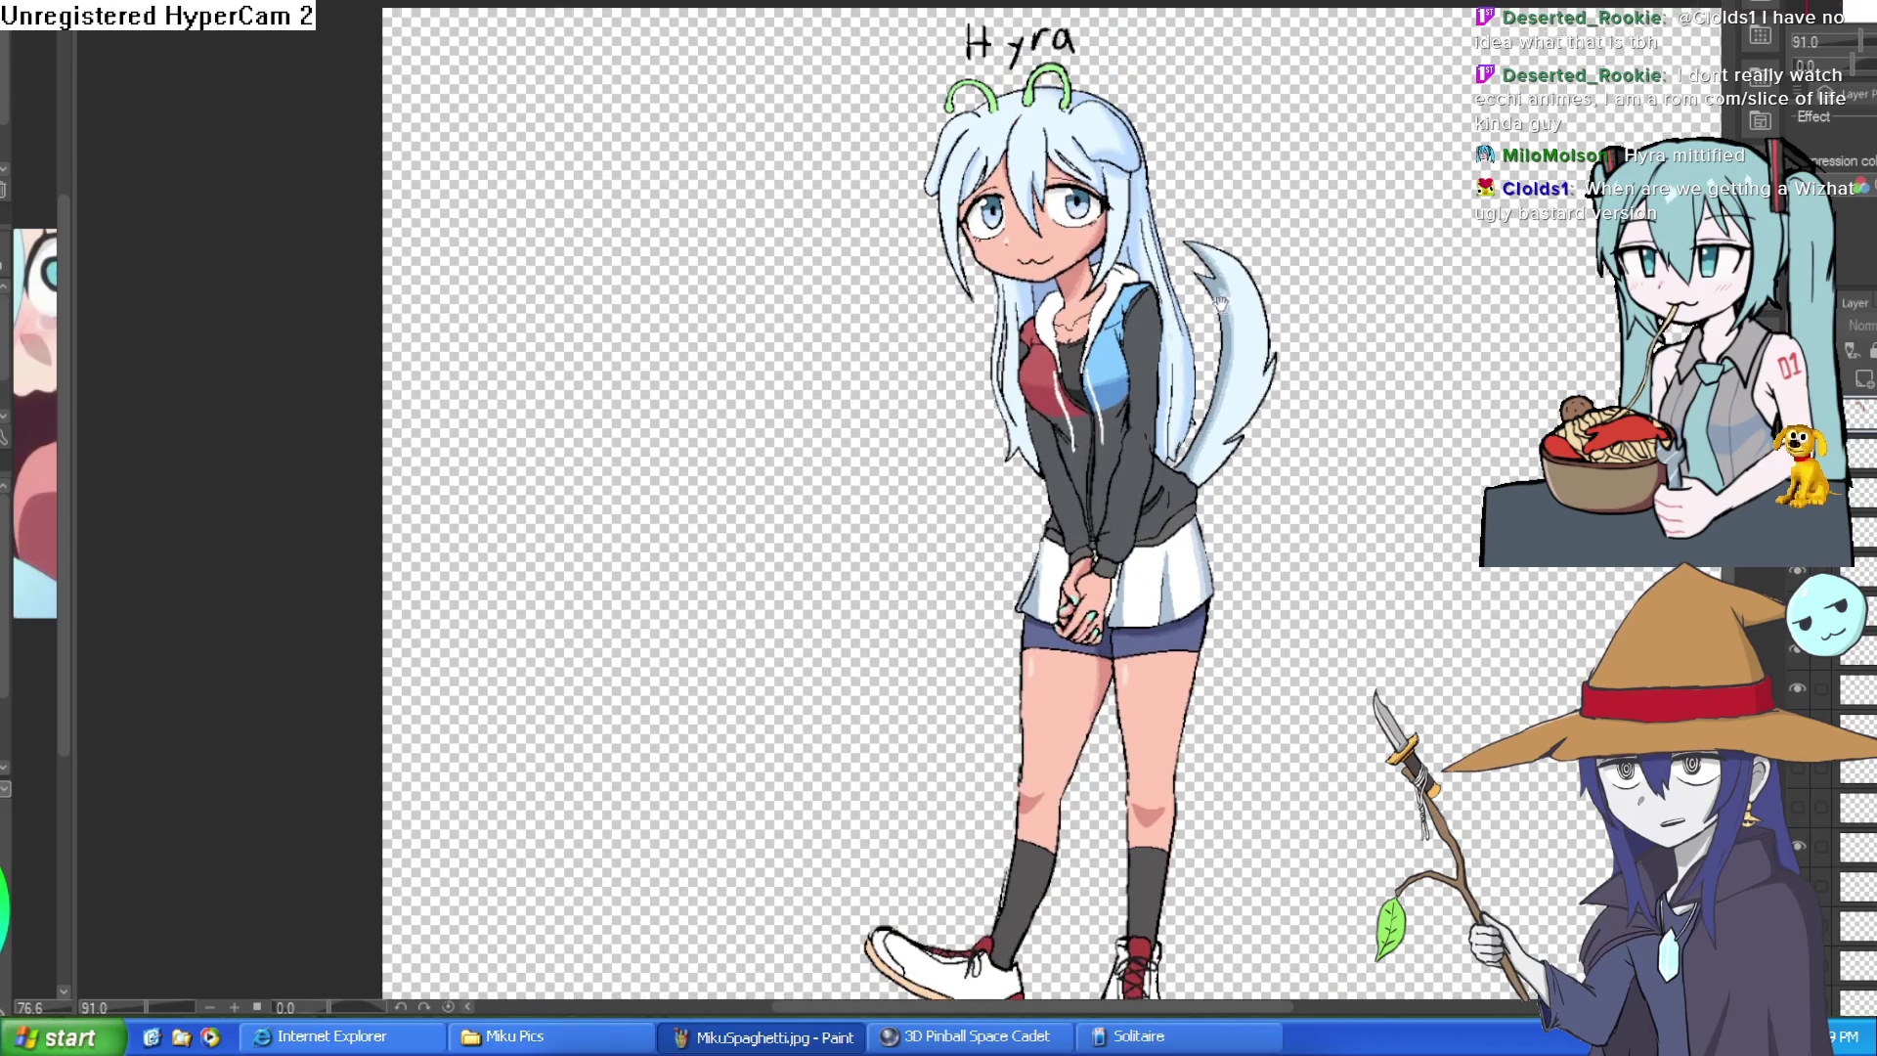
pyautogui.scroll(1, 1098, 195)
pyautogui.scroll(1, 1098, 195)
pyautogui.scroll(1, 1097, 196)
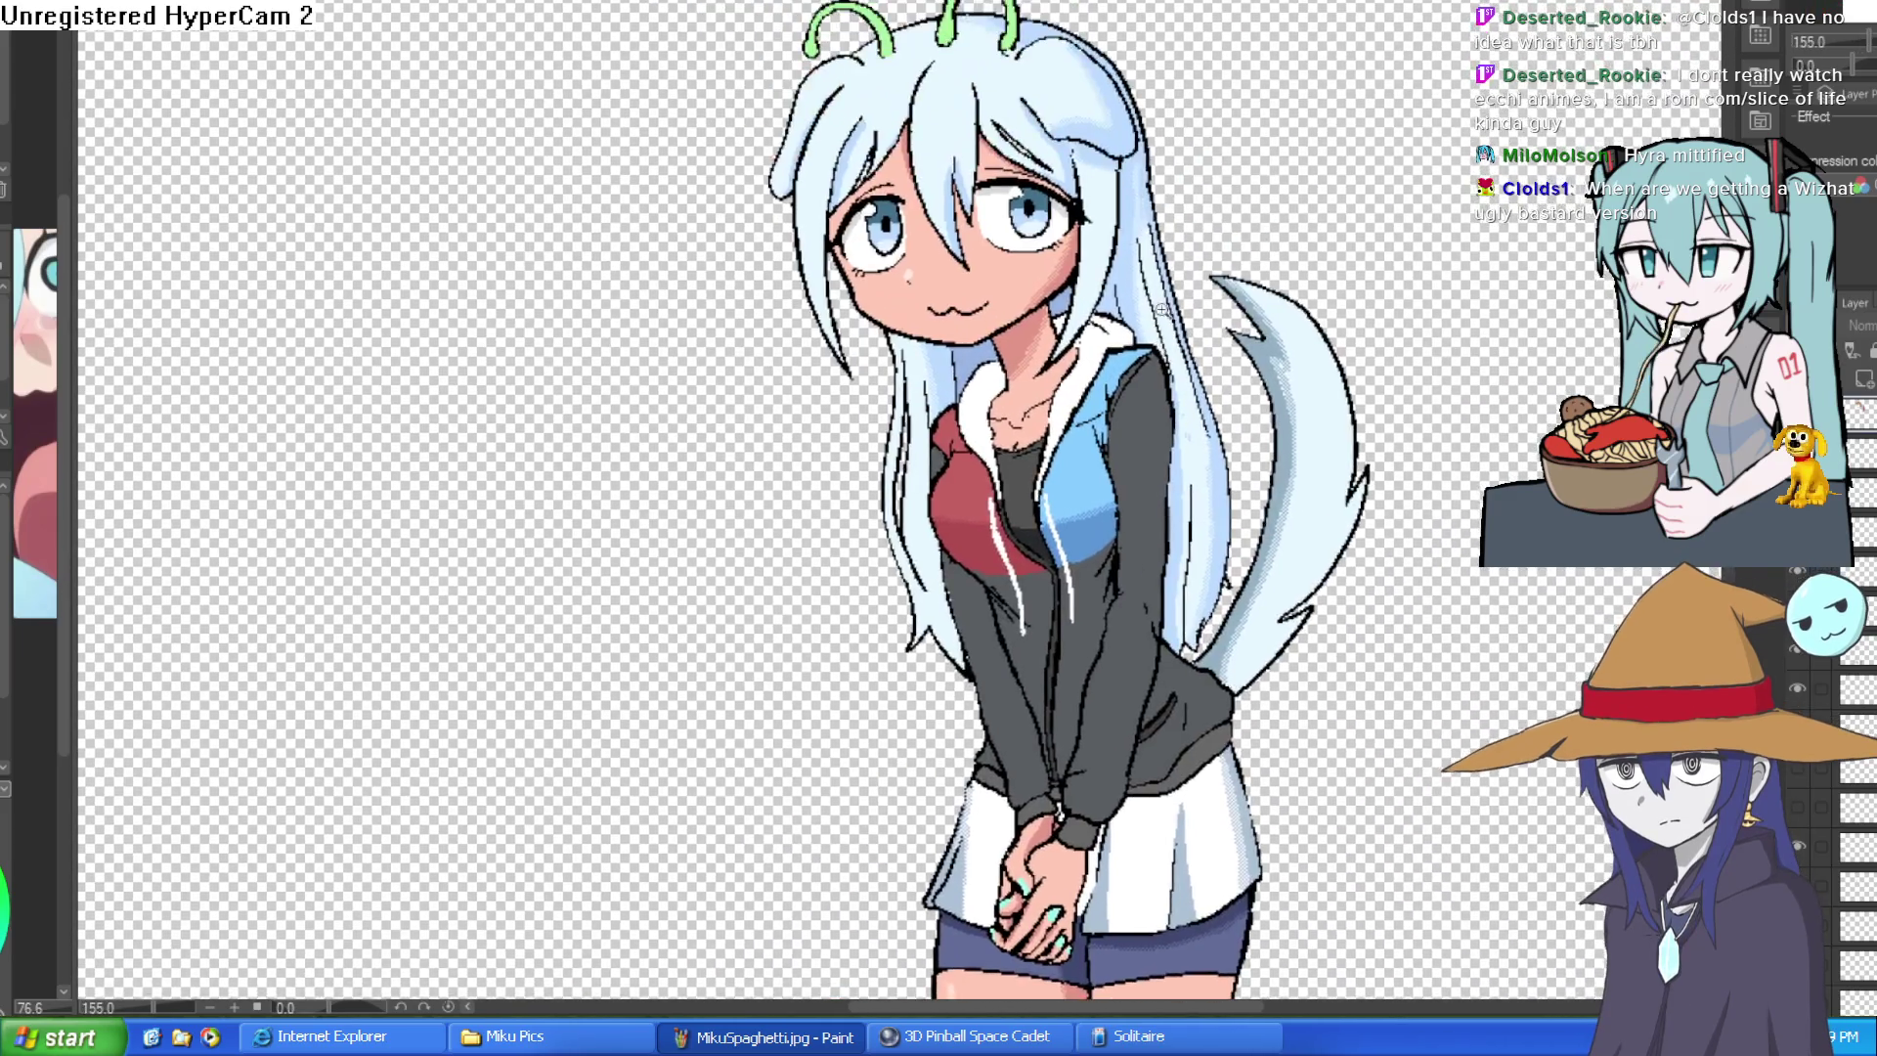
pyautogui.scroll(2, 1098, 194)
pyautogui.scroll(1, 1097, 194)
pyautogui.scroll(-1, 1247, 513)
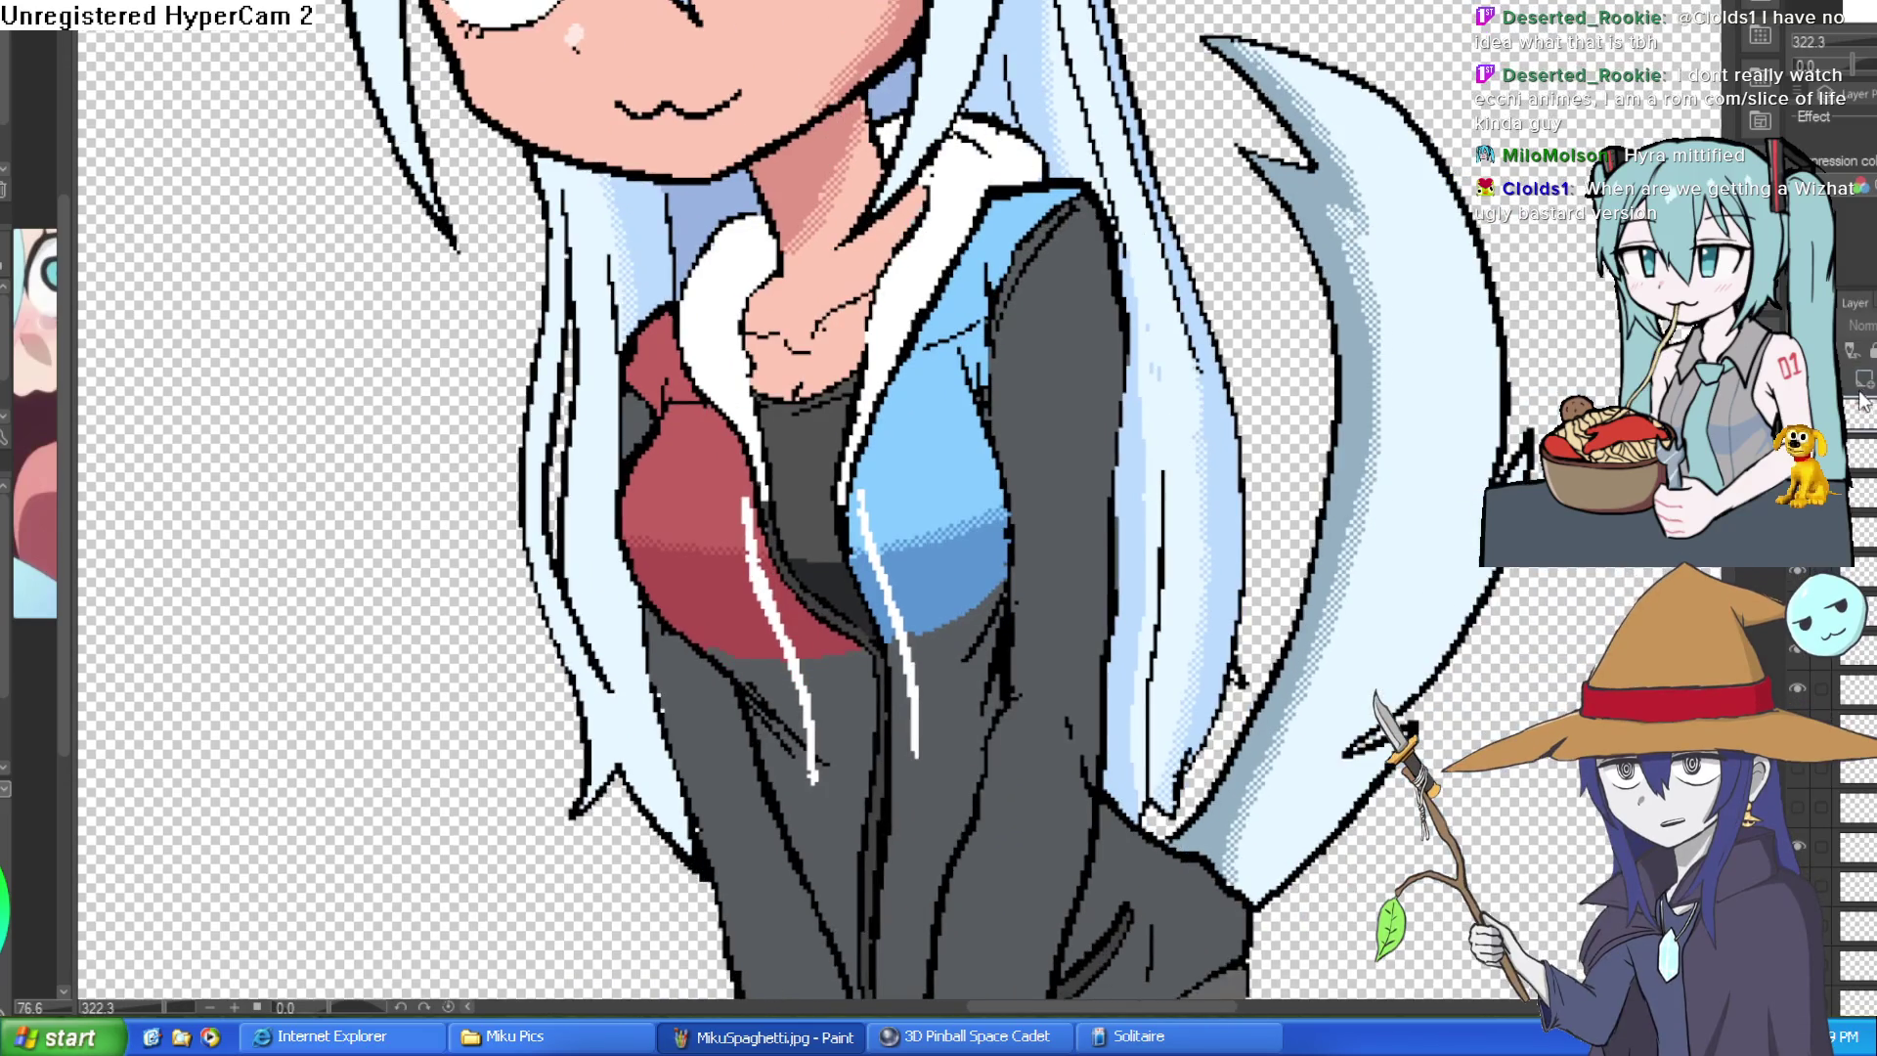
pyautogui.scroll(-1, 1298, 362)
pyautogui.scroll(-2, 1309, 289)
pyautogui.scroll(2, 931, 288)
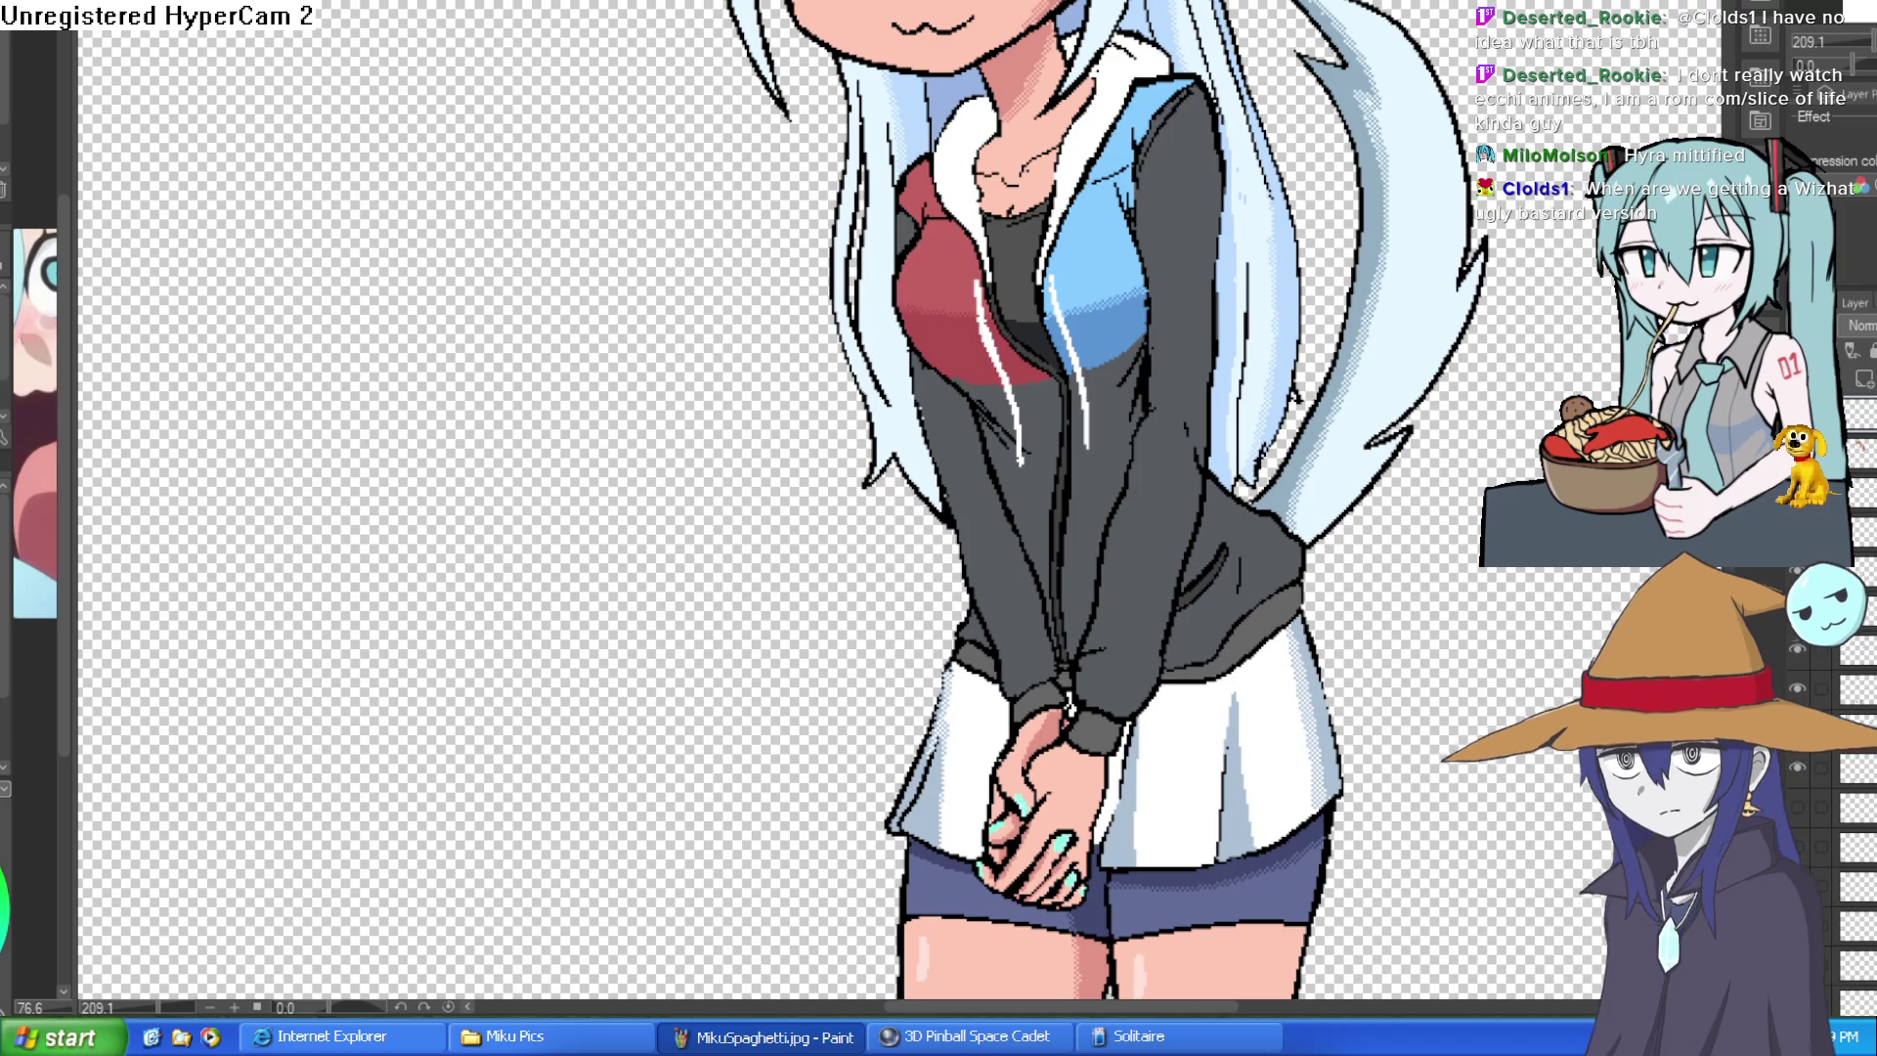
pyautogui.scroll(-1, 1084, 443)
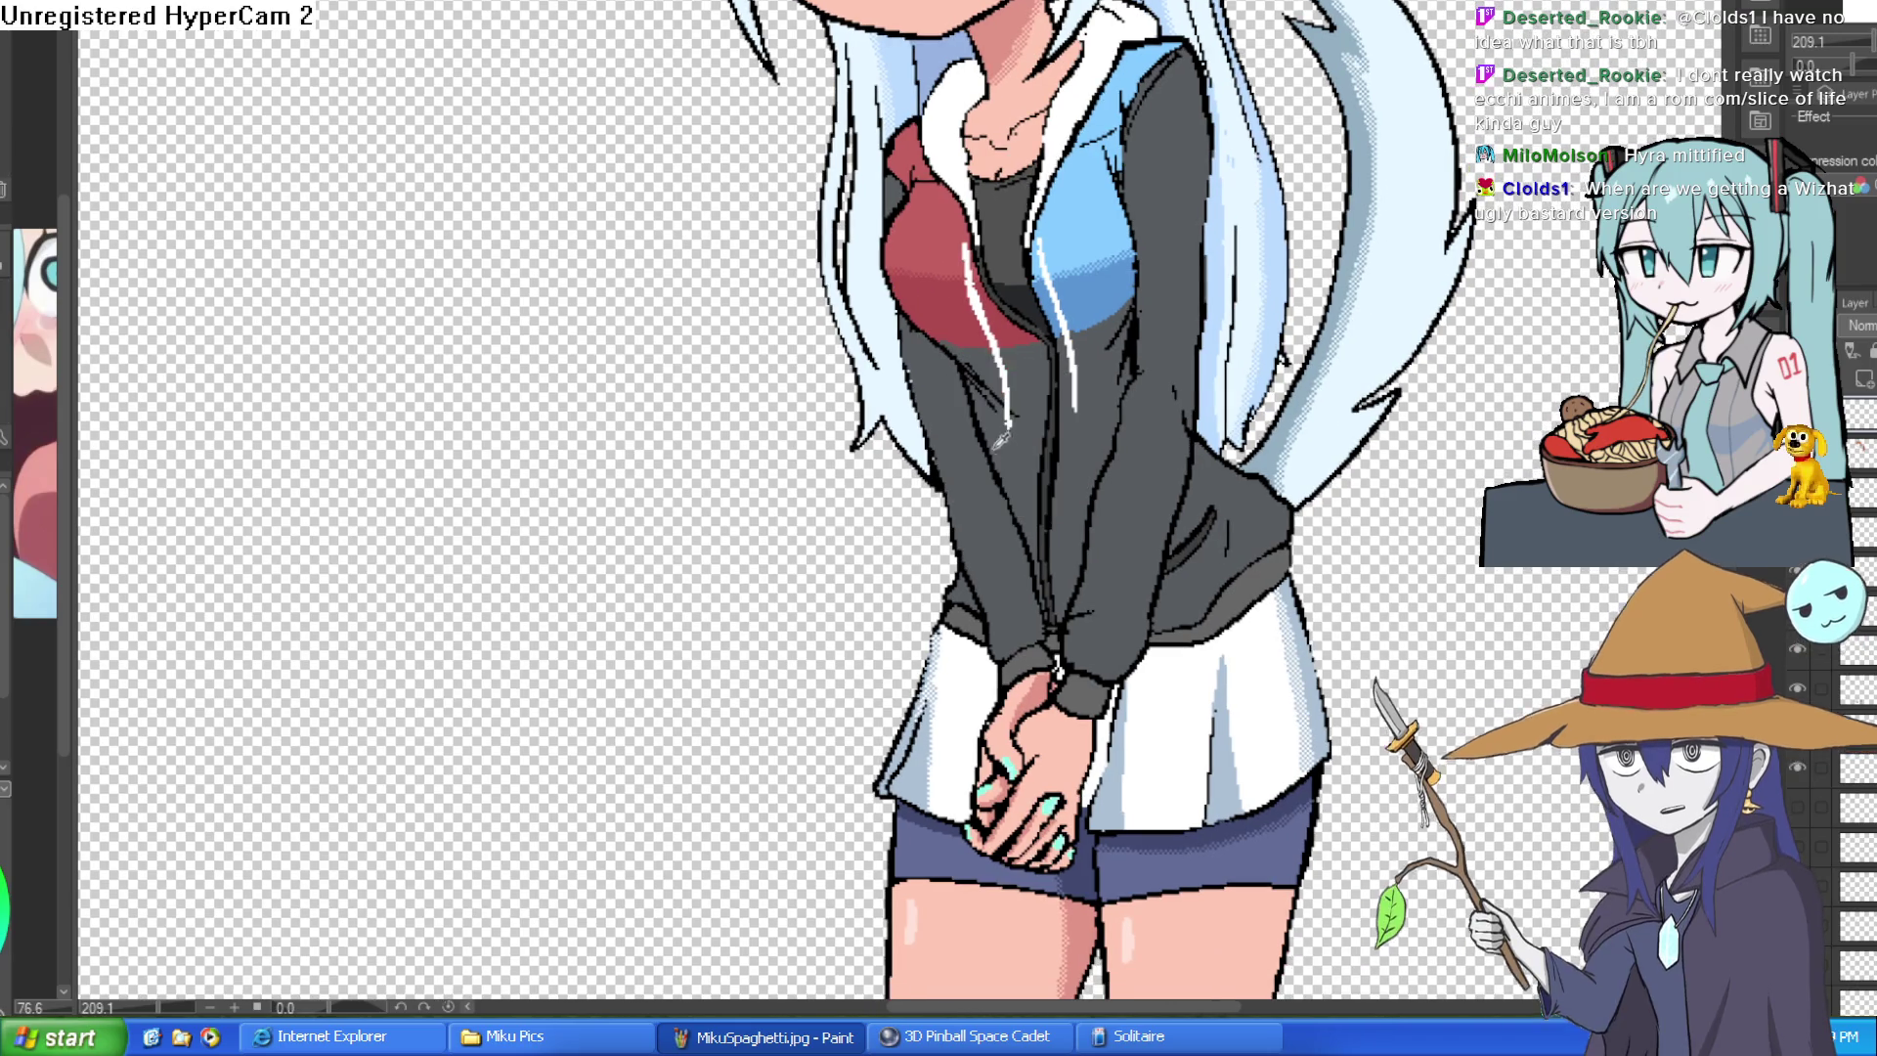
# - Ink the jacket's left edge solid black, then try white over the hand and undo it
pyautogui.moveTo(992, 474)
pyautogui.mouseDown()
pyautogui.moveTo(984, 462)
pyautogui.moveTo(963, 492)
pyautogui.moveTo(902, 469)
pyautogui.mouseUp()
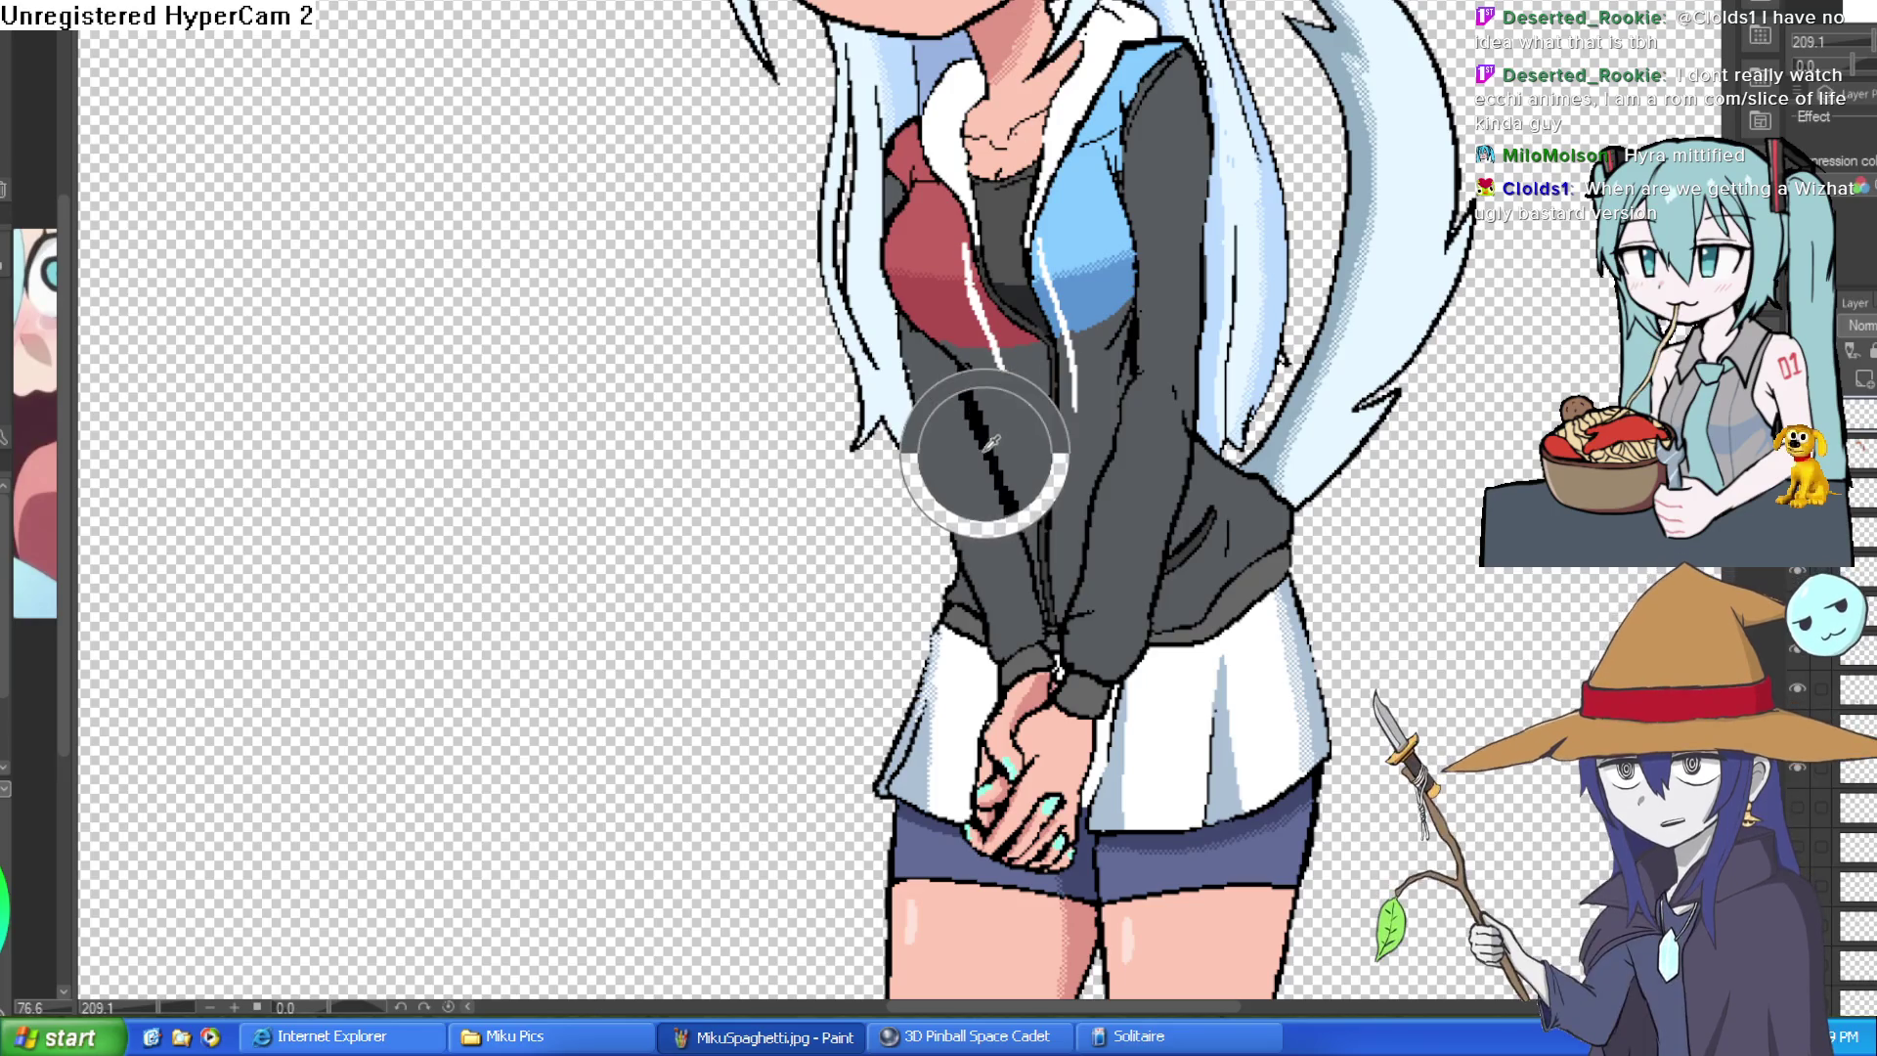
pyautogui.moveTo(1079, 403); pyautogui.dragTo(1032, 231)
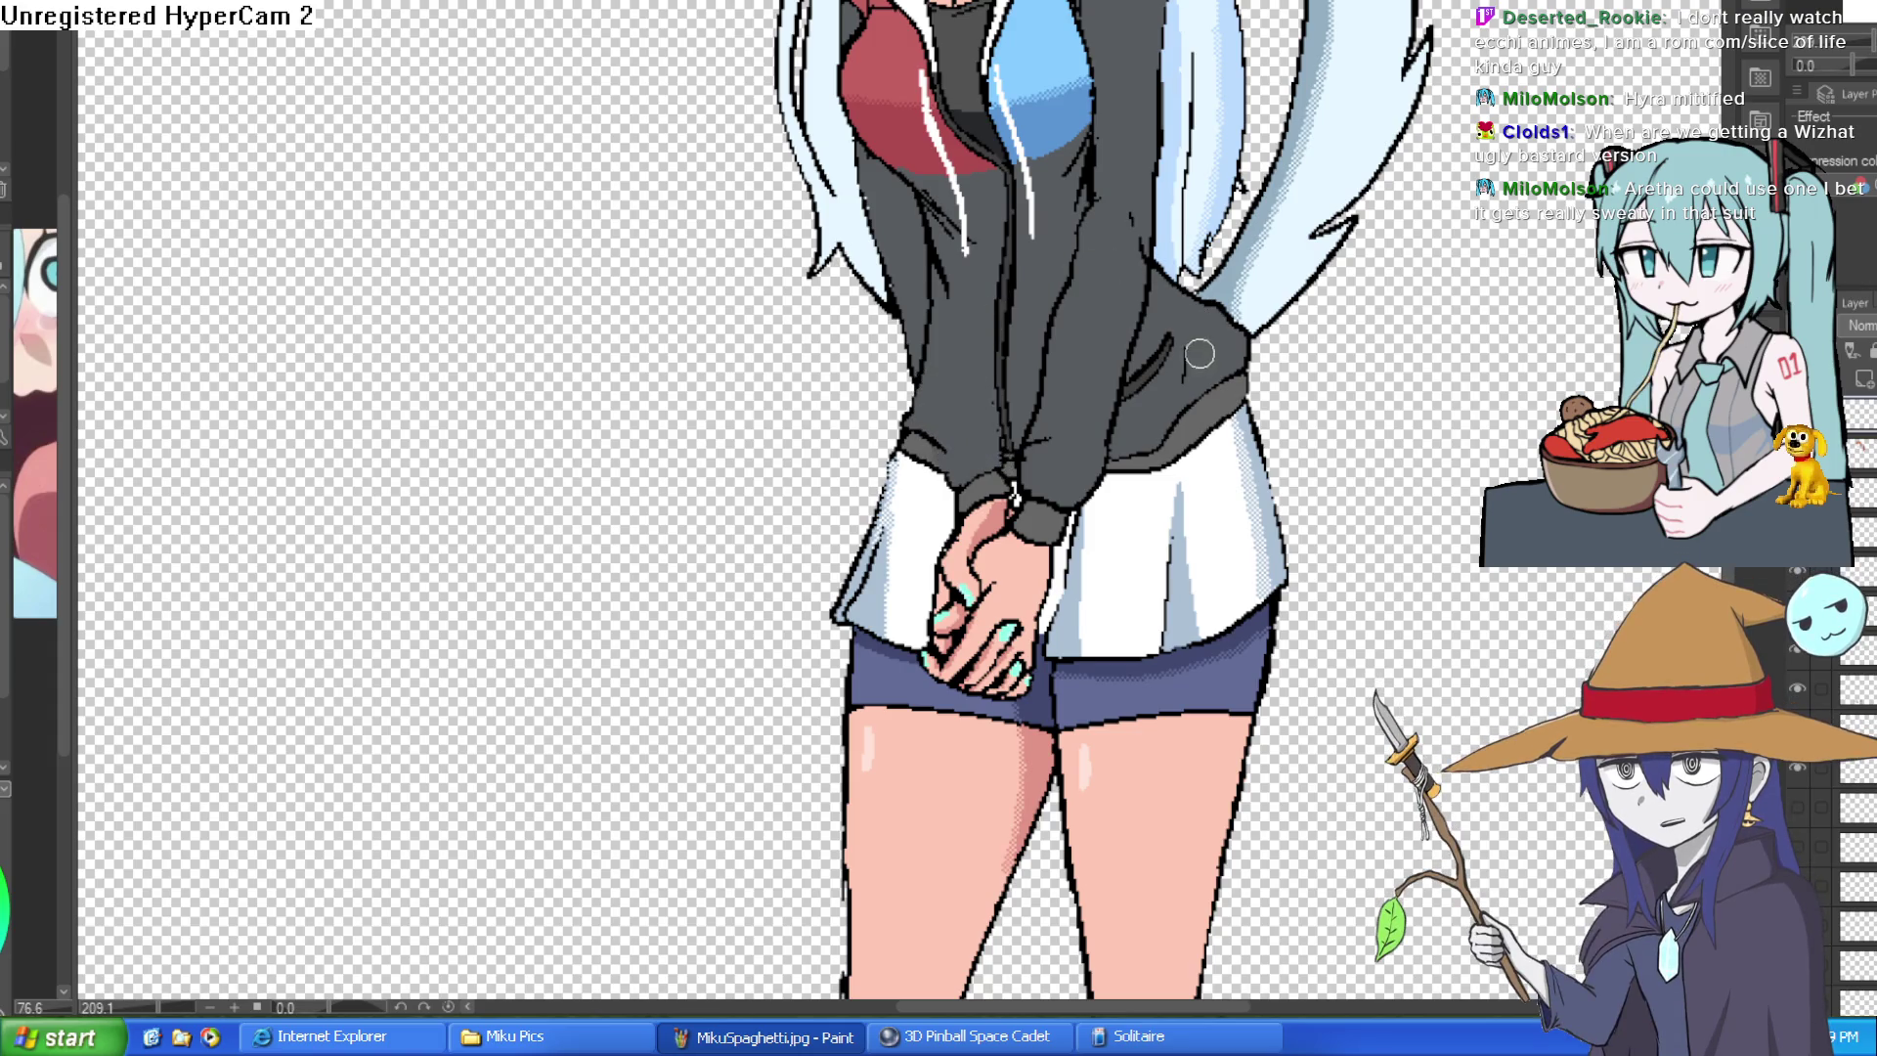
pyautogui.scroll(-3, 1068, 269)
pyautogui.scroll(-1, 1115, 235)
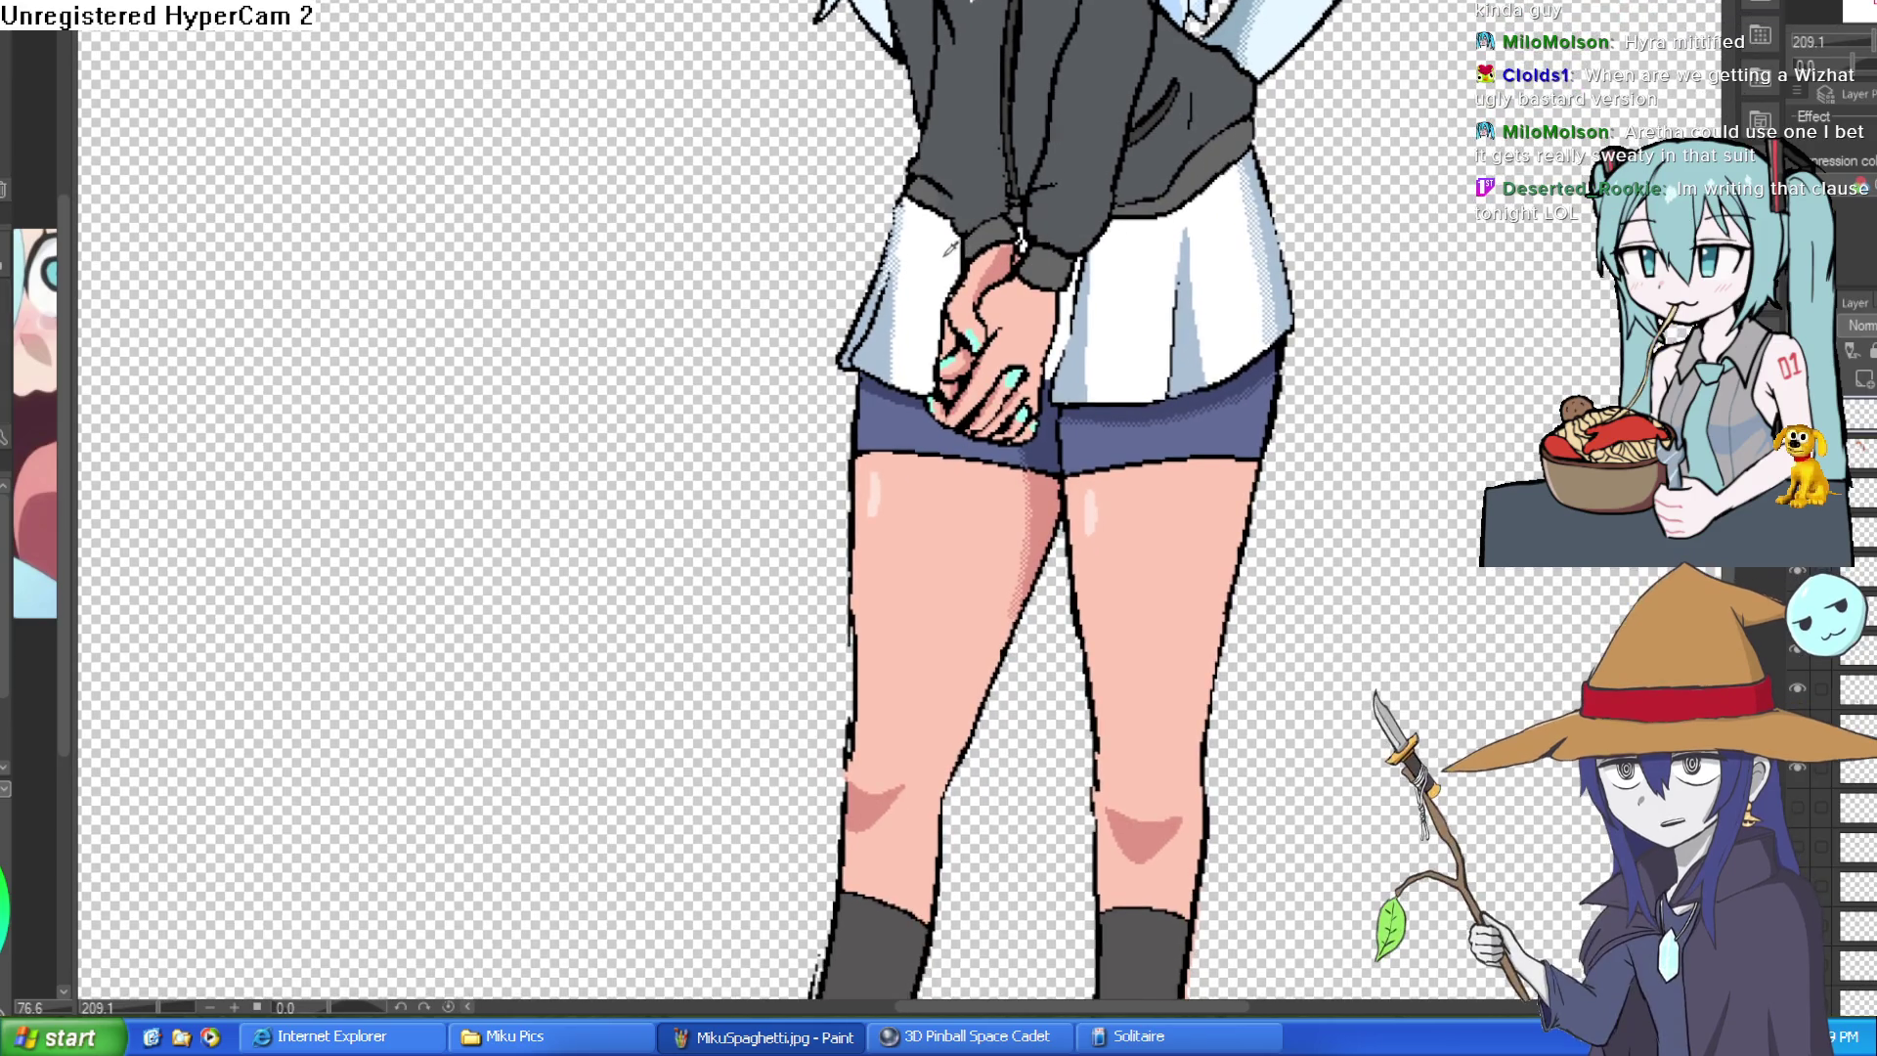
pyautogui.moveTo(963, 234)
pyautogui.mouseDown()
pyautogui.moveTo(1006, 240)
pyautogui.moveTo(968, 241)
pyautogui.moveTo(947, 396)
pyautogui.moveTo(1001, 268)
pyautogui.mouseUp()
pyautogui.hotkey('ctrl', 'z')
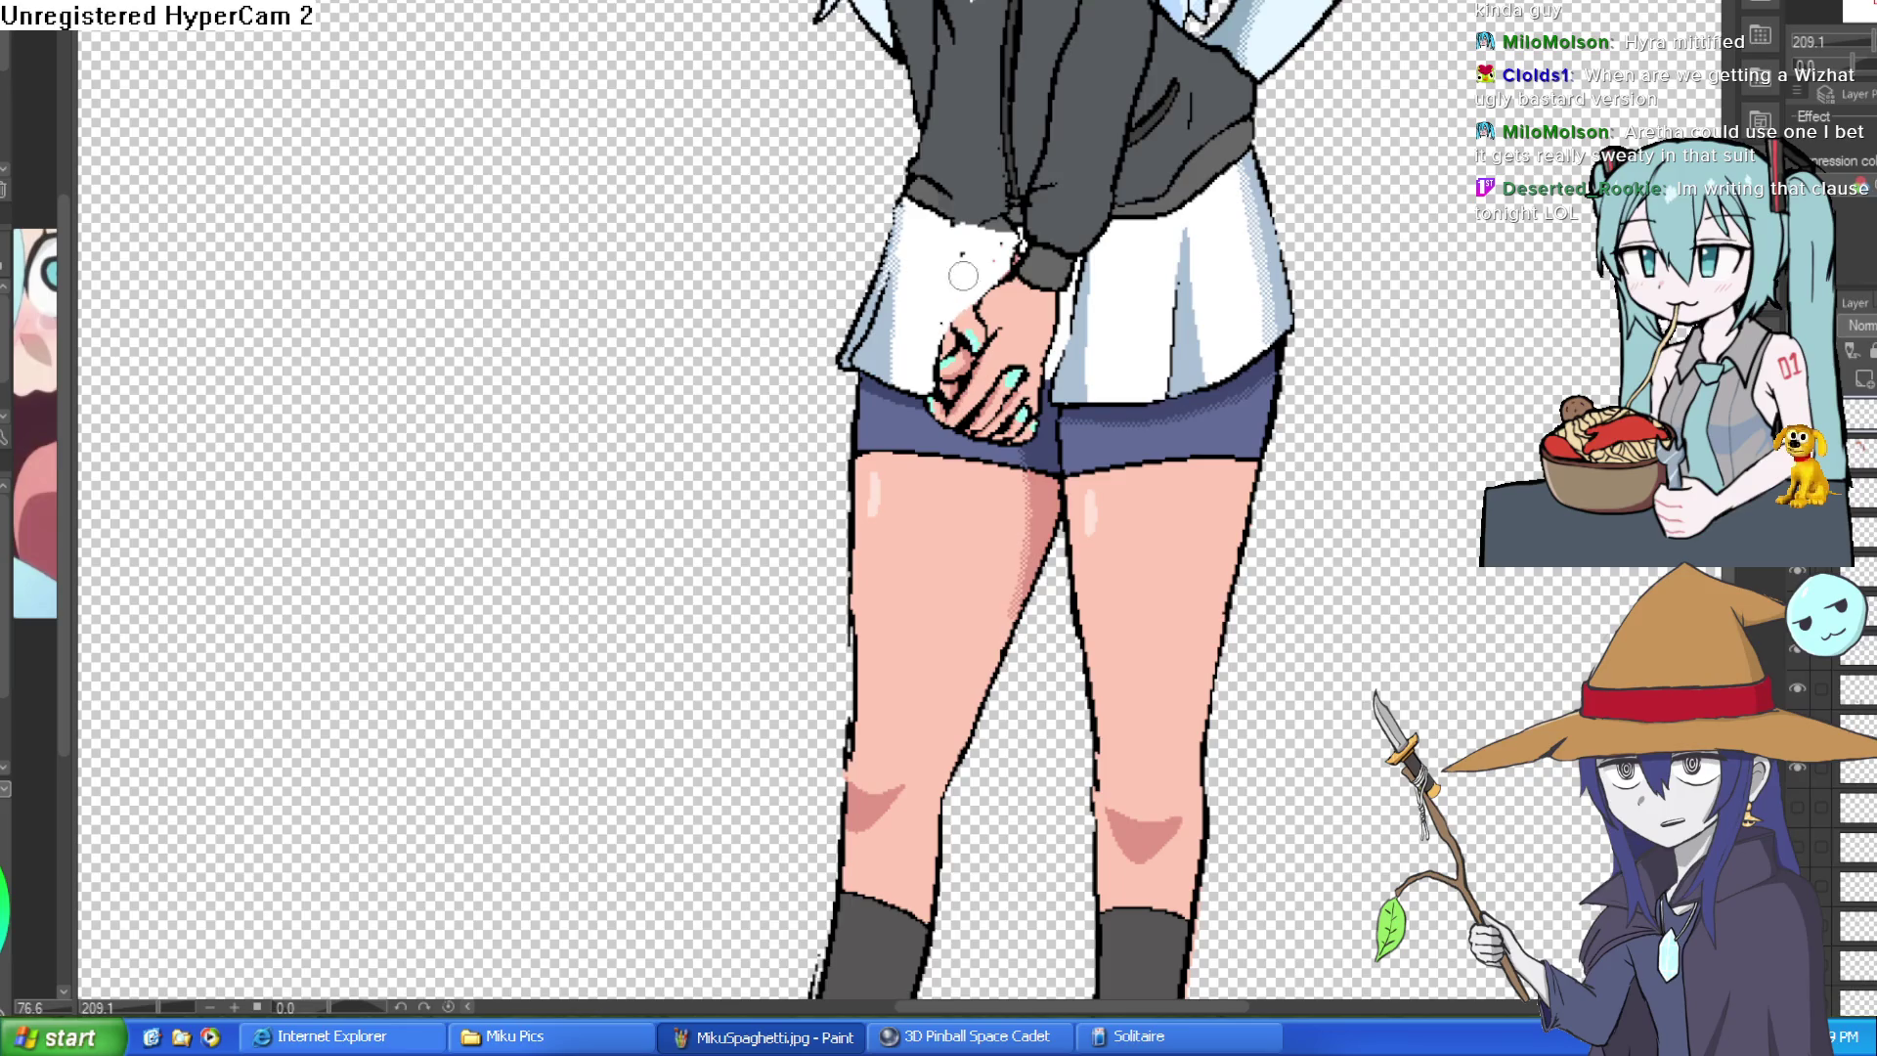
# - Paint white skirt colour over the left hand, then spin the canvas upside down
pyautogui.moveTo(988, 277)
pyautogui.mouseDown()
pyautogui.moveTo(941, 393)
pyautogui.moveTo(1018, 250)
pyautogui.mouseUp()
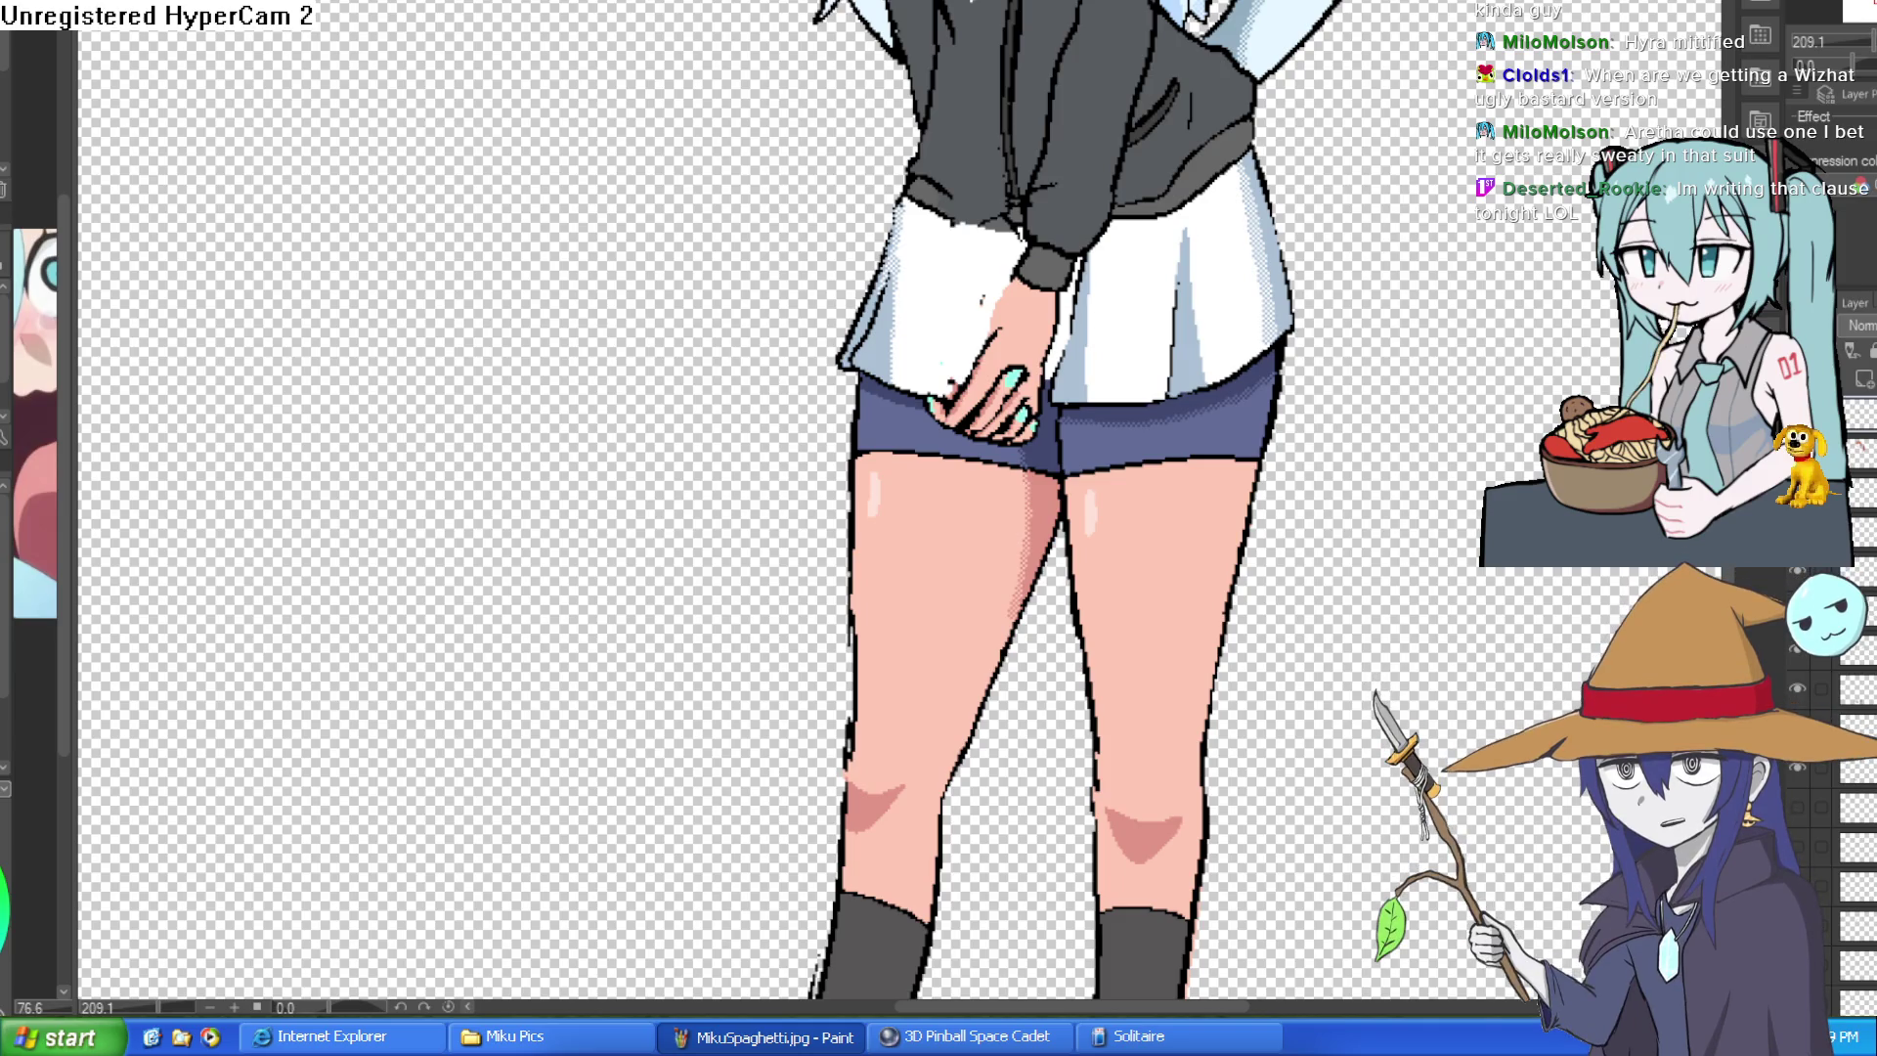
pyautogui.moveTo(1443, 177); pyautogui.dragTo(1445, 277)
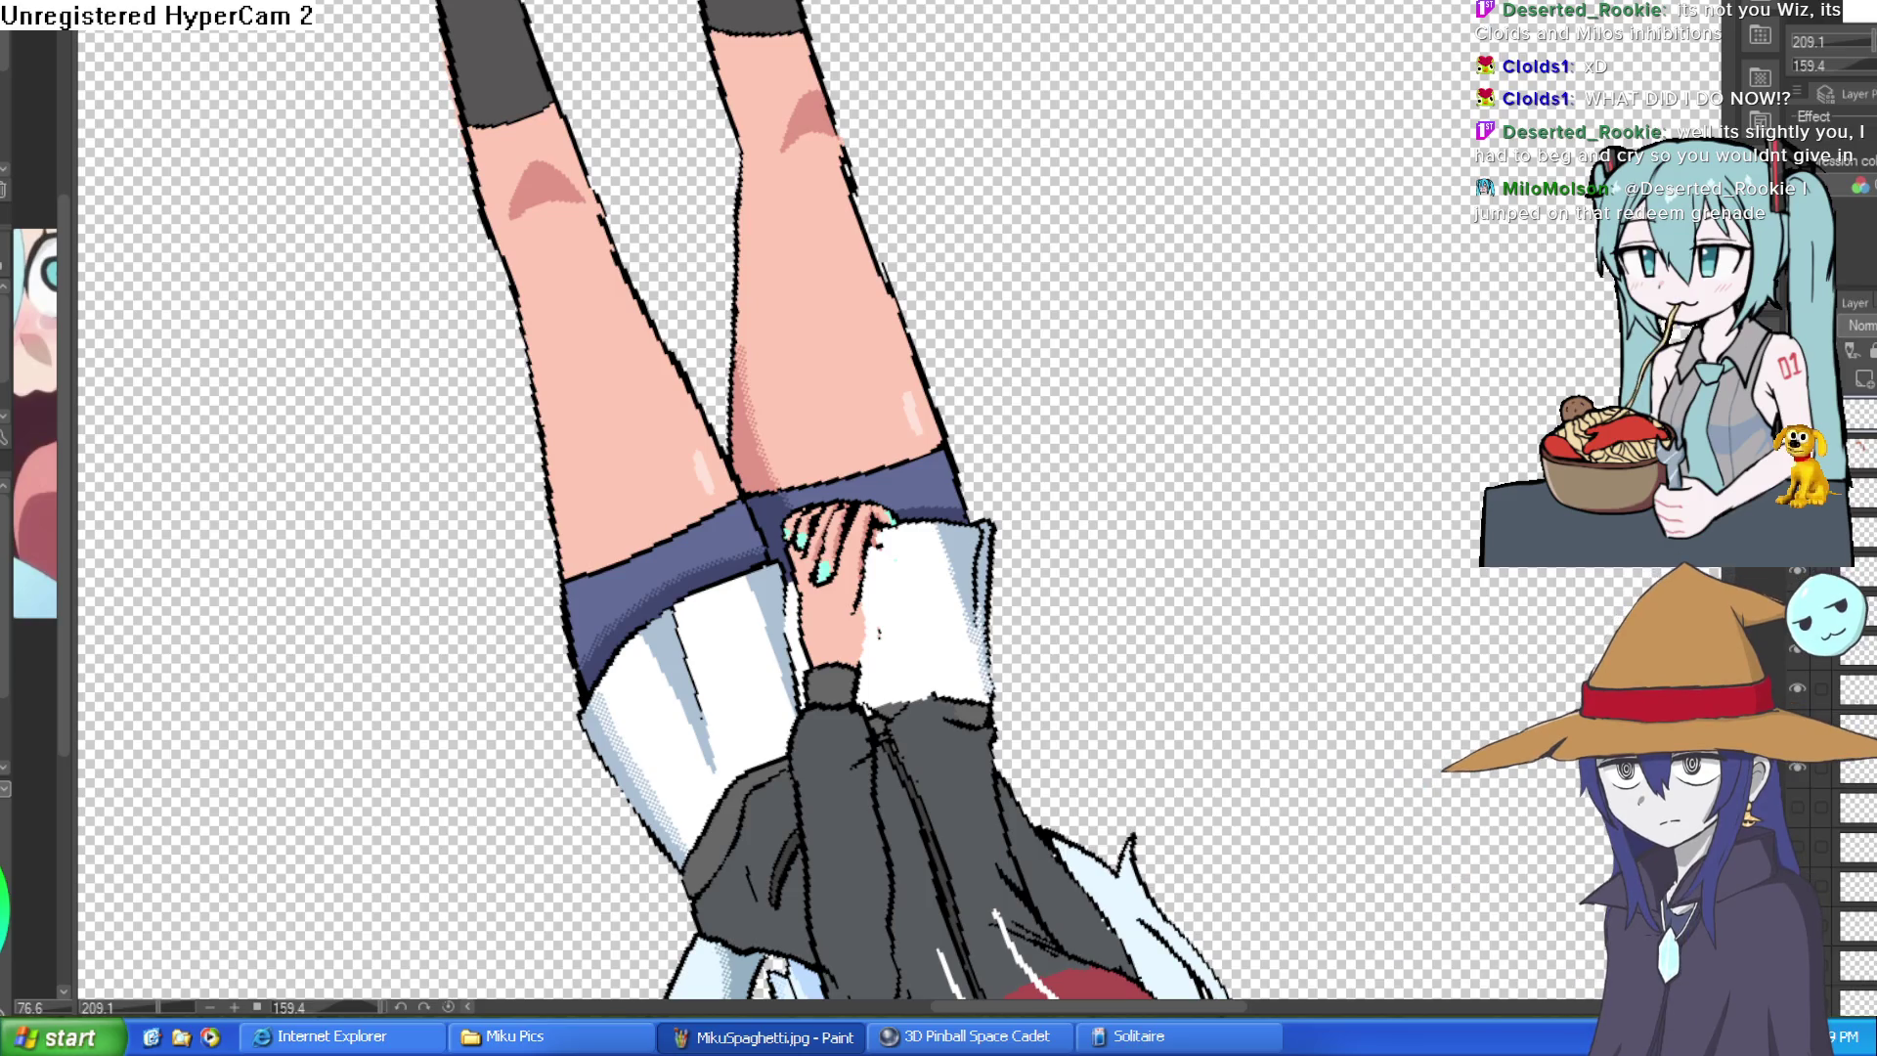
# - Eyedrop the shorts' dark blue and brush it across the remaining hand's fingers
pyautogui.moveTo(738, 619); pyautogui.dragTo(1060, 393)
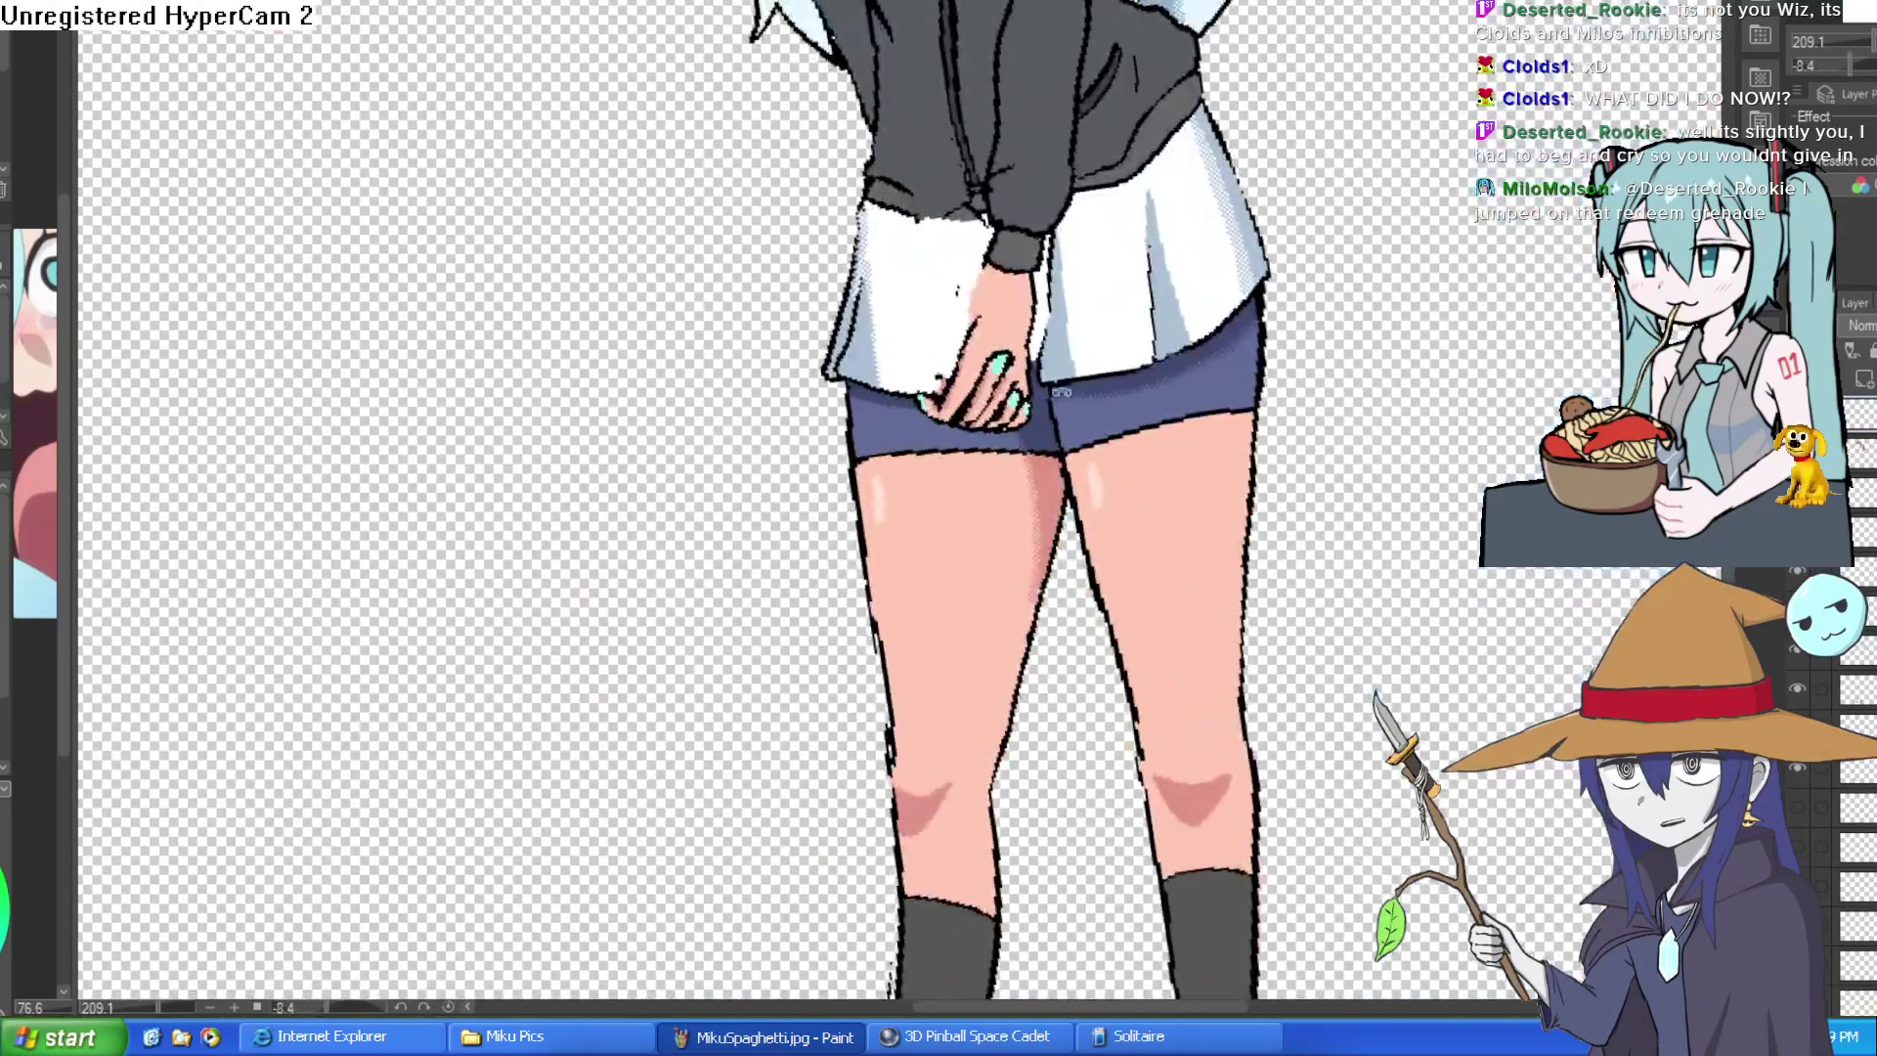
pyautogui.scroll(5, 781, 428)
pyautogui.moveTo(880, 485); pyautogui.dragTo(782, 428)
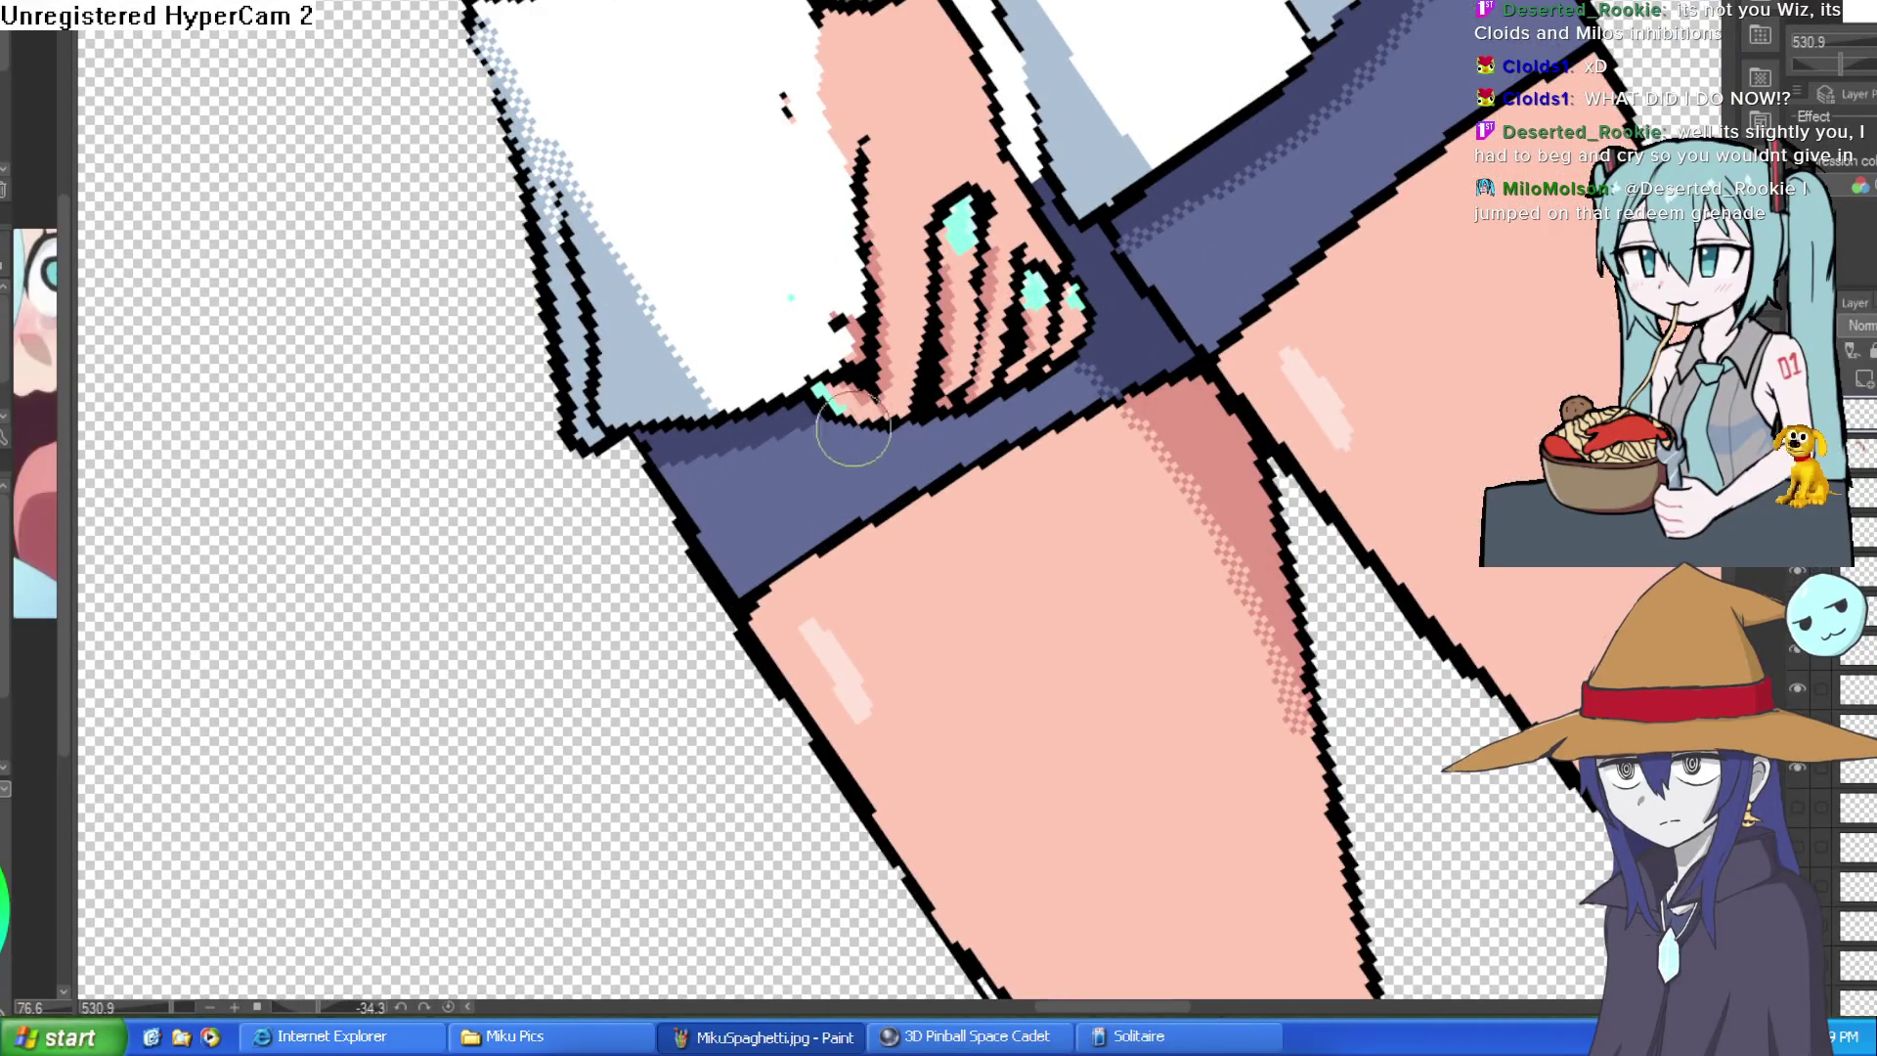
pyautogui.keyDown('alt'); pyautogui.click(788, 419); pyautogui.keyUp('alt')
pyautogui.moveTo(933, 354)
pyautogui.mouseDown()
pyautogui.moveTo(831, 394)
pyautogui.moveTo(1067, 238)
pyautogui.moveTo(1018, 303)
pyautogui.moveTo(1099, 302)
pyautogui.moveTo(1116, 441)
pyautogui.moveTo(1027, 398)
pyautogui.moveTo(930, 419)
pyautogui.moveTo(861, 406)
pyautogui.mouseUp()
pyautogui.keyDown('alt'); pyautogui.click(1056, 445); pyautogui.keyUp('alt')
pyautogui.scroll(-3, 860, 406)
pyautogui.moveTo(1109, 415)
pyautogui.mouseDown()
pyautogui.moveTo(1324, 397)
pyautogui.moveTo(1279, 453)
pyautogui.mouseUp()
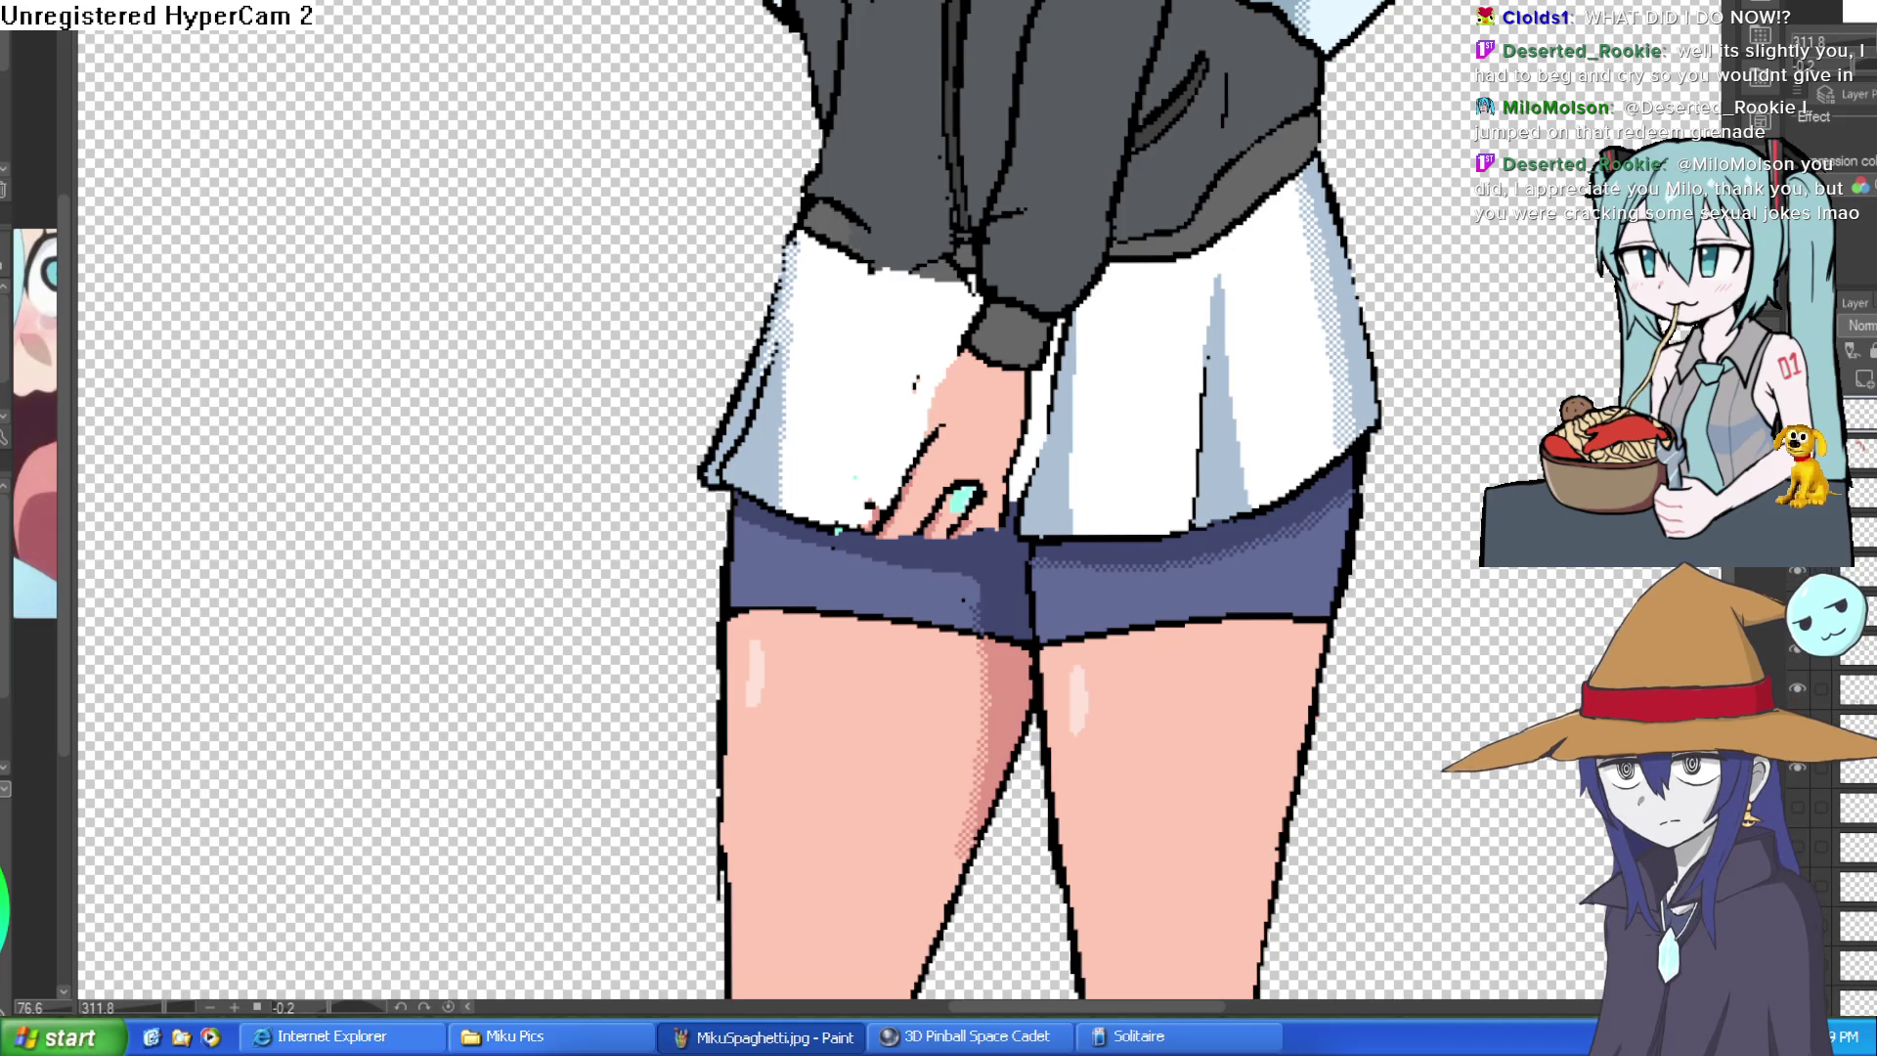
# - Paint grey below the sleeve and white over the remaining hand and finger marks
pyautogui.moveTo(887, 265); pyautogui.dragTo(946, 270)
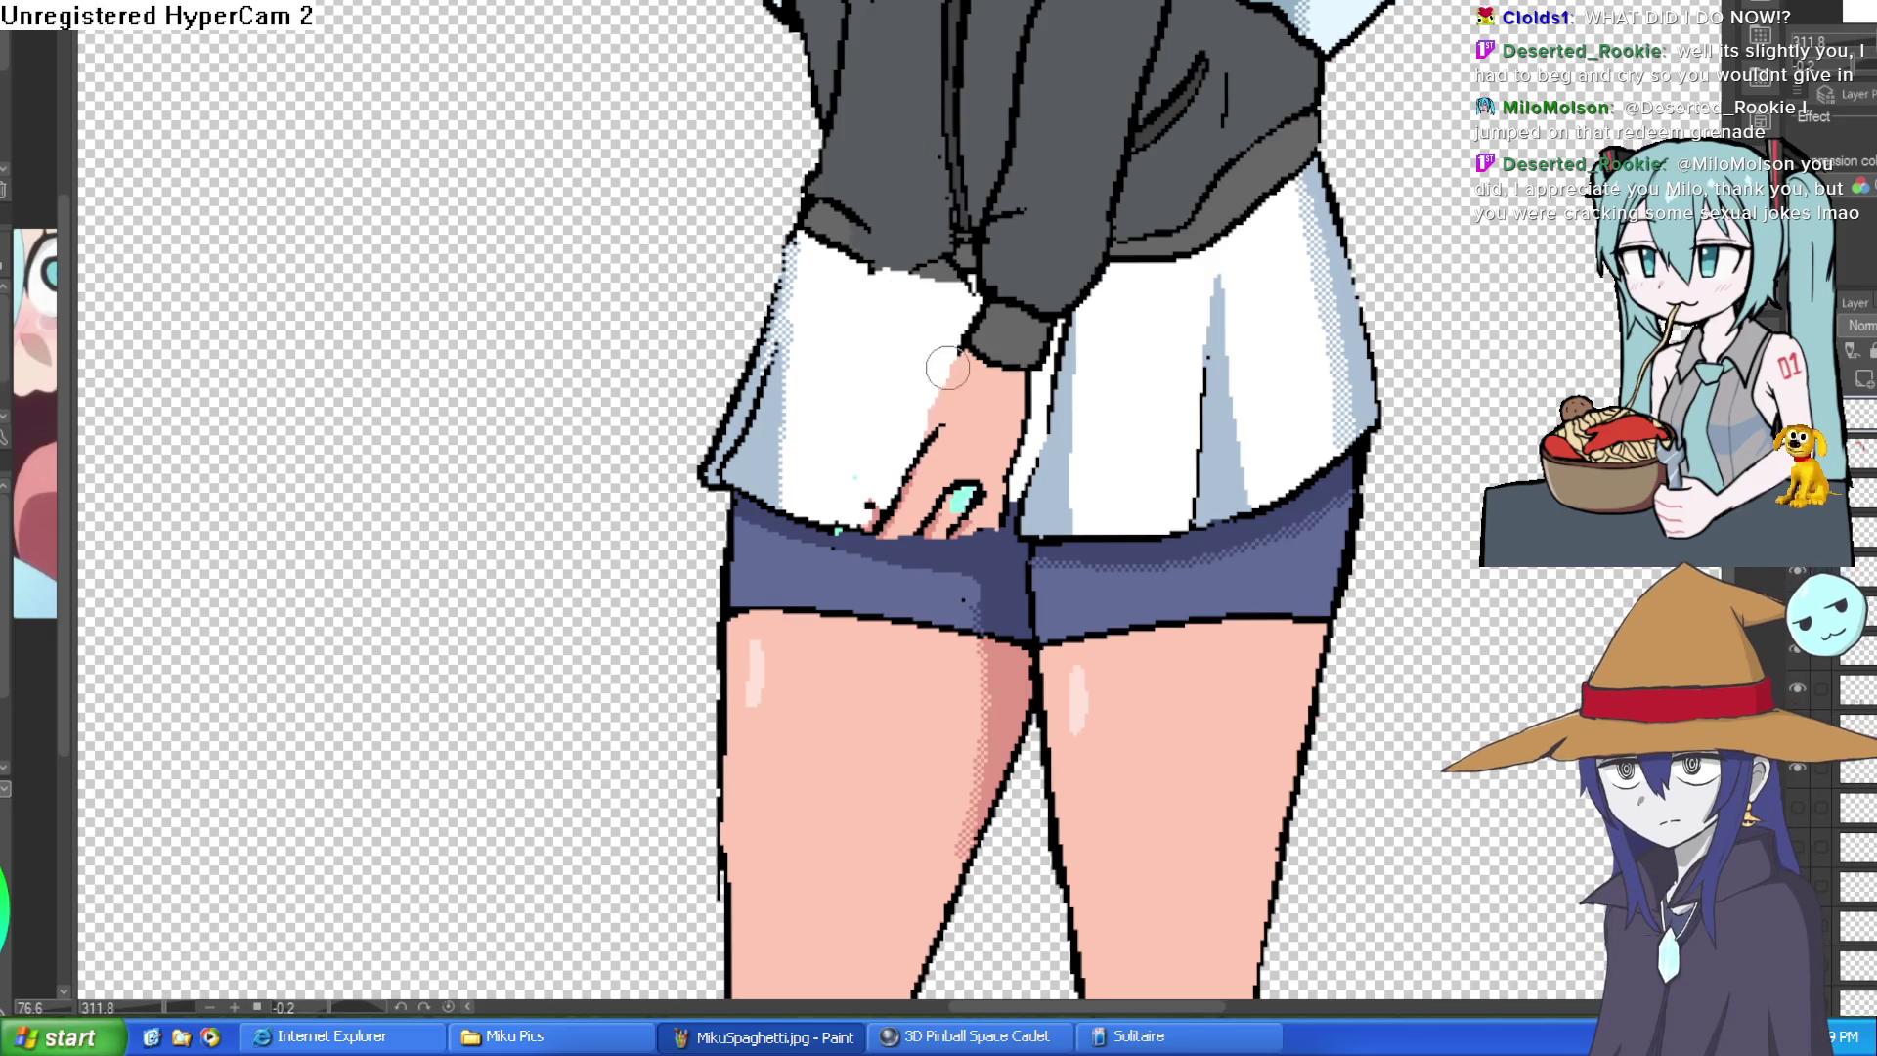
pyautogui.moveTo(978, 358)
pyautogui.mouseDown()
pyautogui.moveTo(1027, 308)
pyautogui.moveTo(1012, 517)
pyautogui.moveTo(881, 520)
pyautogui.moveTo(868, 452)
pyautogui.moveTo(924, 466)
pyautogui.moveTo(909, 507)
pyautogui.moveTo(976, 521)
pyautogui.moveTo(1009, 440)
pyautogui.moveTo(1024, 458)
pyautogui.moveTo(957, 498)
pyautogui.moveTo(971, 395)
pyautogui.moveTo(998, 374)
pyautogui.mouseUp()
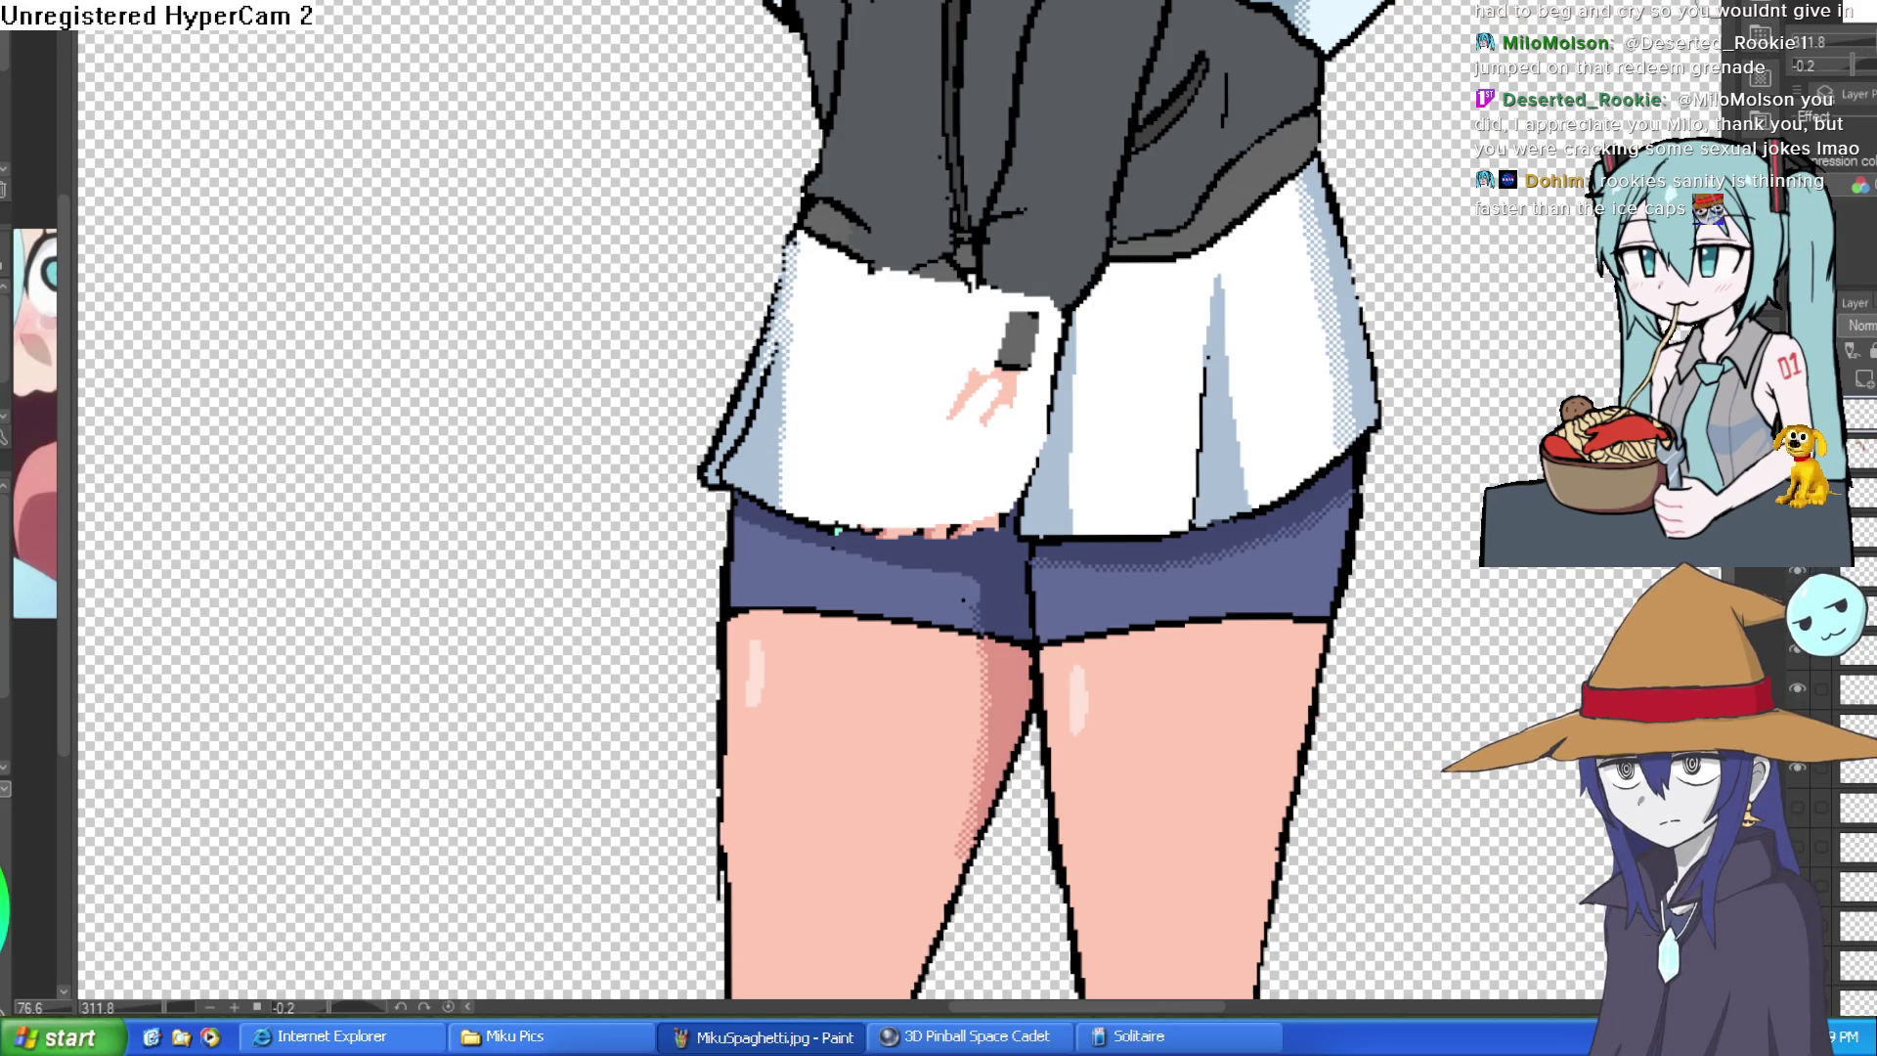
pyautogui.moveTo(1020, 413)
pyautogui.mouseDown()
pyautogui.moveTo(1033, 335)
pyautogui.moveTo(996, 342)
pyautogui.moveTo(982, 402)
pyautogui.moveTo(1044, 287)
pyautogui.moveTo(936, 286)
pyautogui.mouseUp()
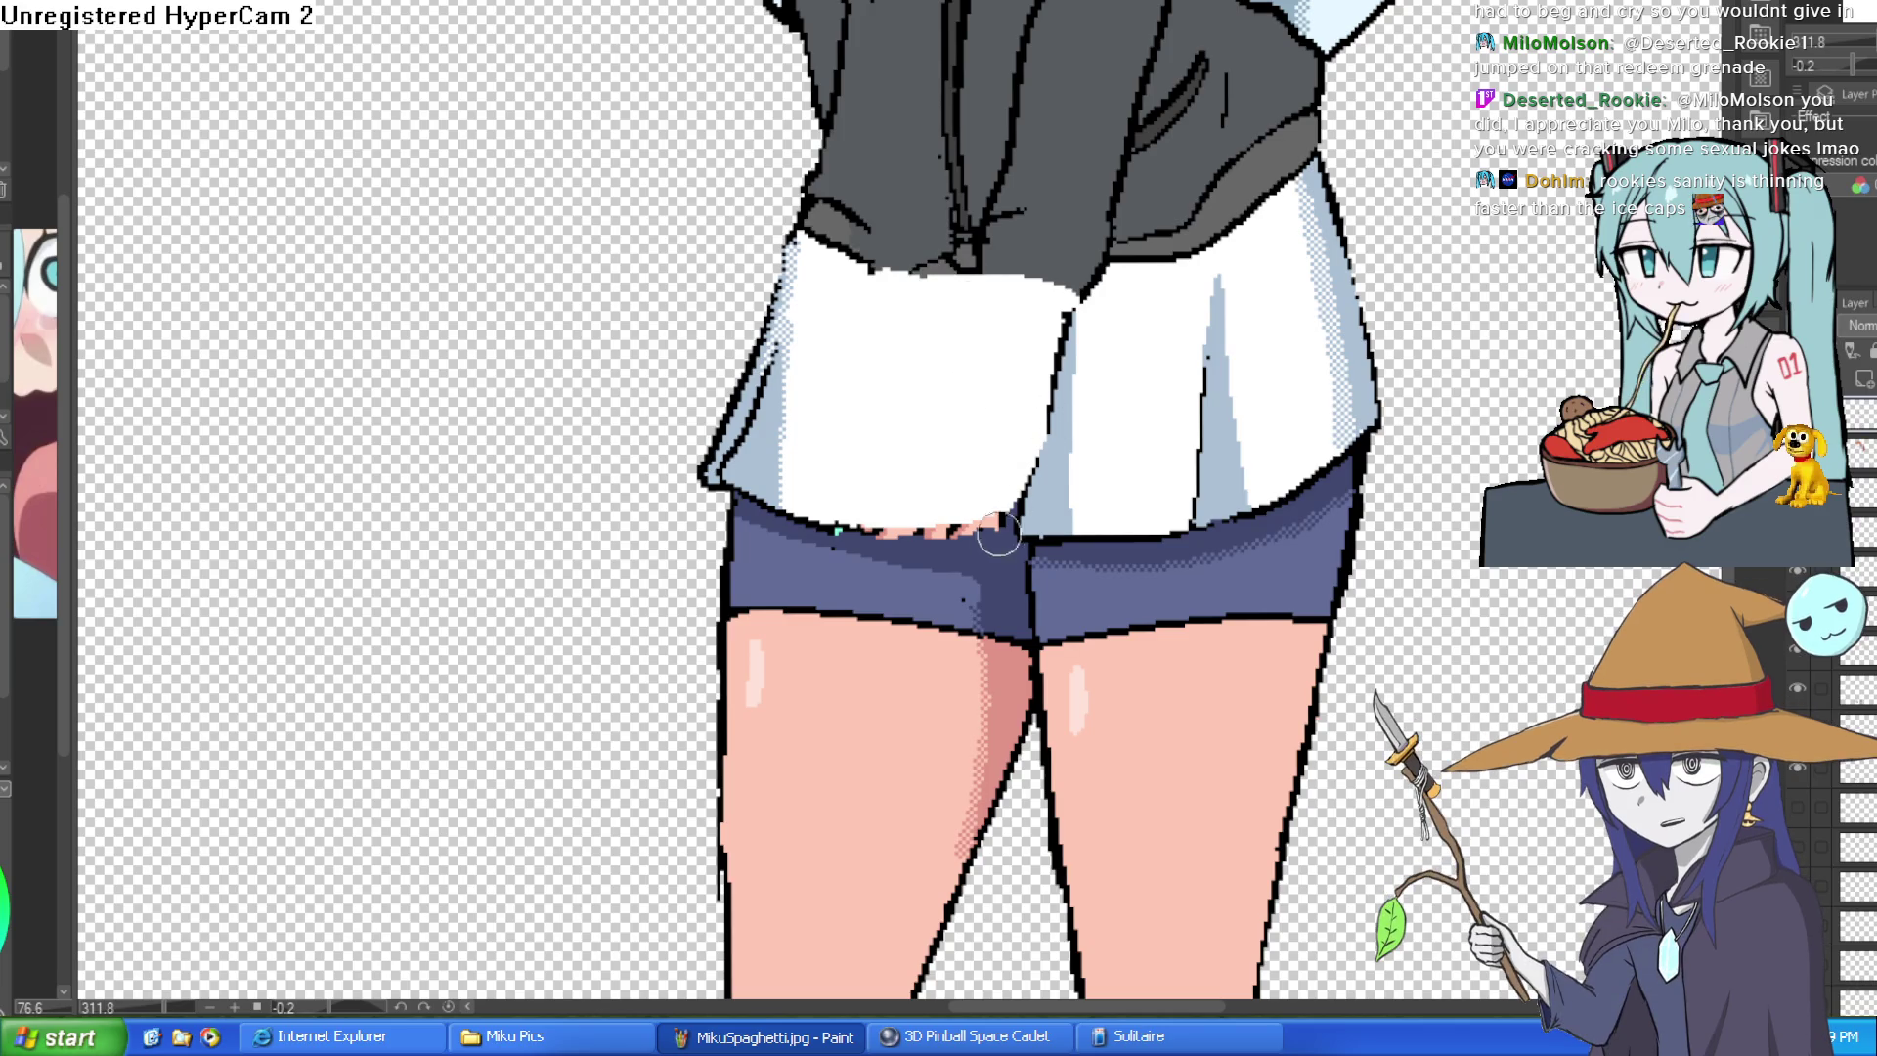
# - Clean pink marks off the skirt hem and shade its lower edge dark blue
pyautogui.moveTo(1157, 458); pyautogui.dragTo(1100, 142)
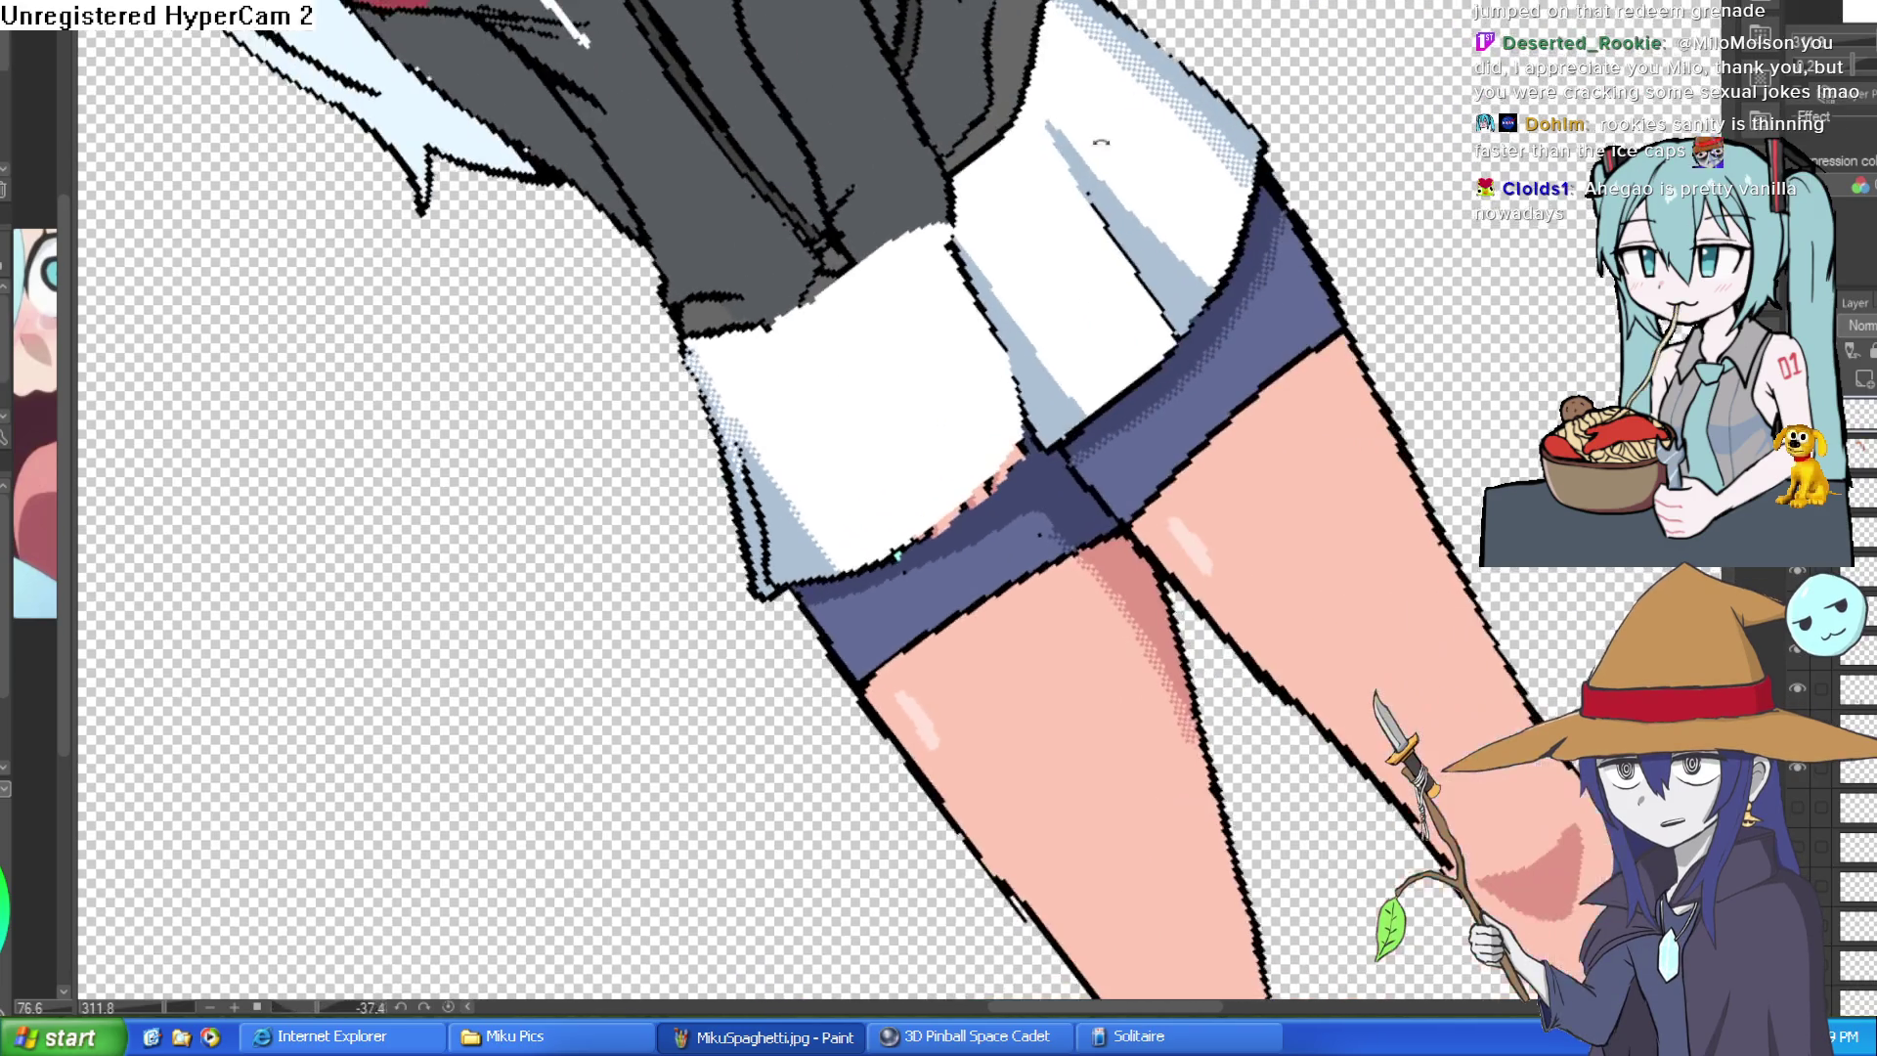
pyautogui.moveTo(1006, 464); pyautogui.dragTo(886, 565)
pyautogui.moveTo(968, 499)
pyautogui.mouseDown()
pyautogui.moveTo(1027, 429)
pyautogui.moveTo(1134, 430)
pyautogui.mouseUp()
pyautogui.scroll(-5, 1023, 434)
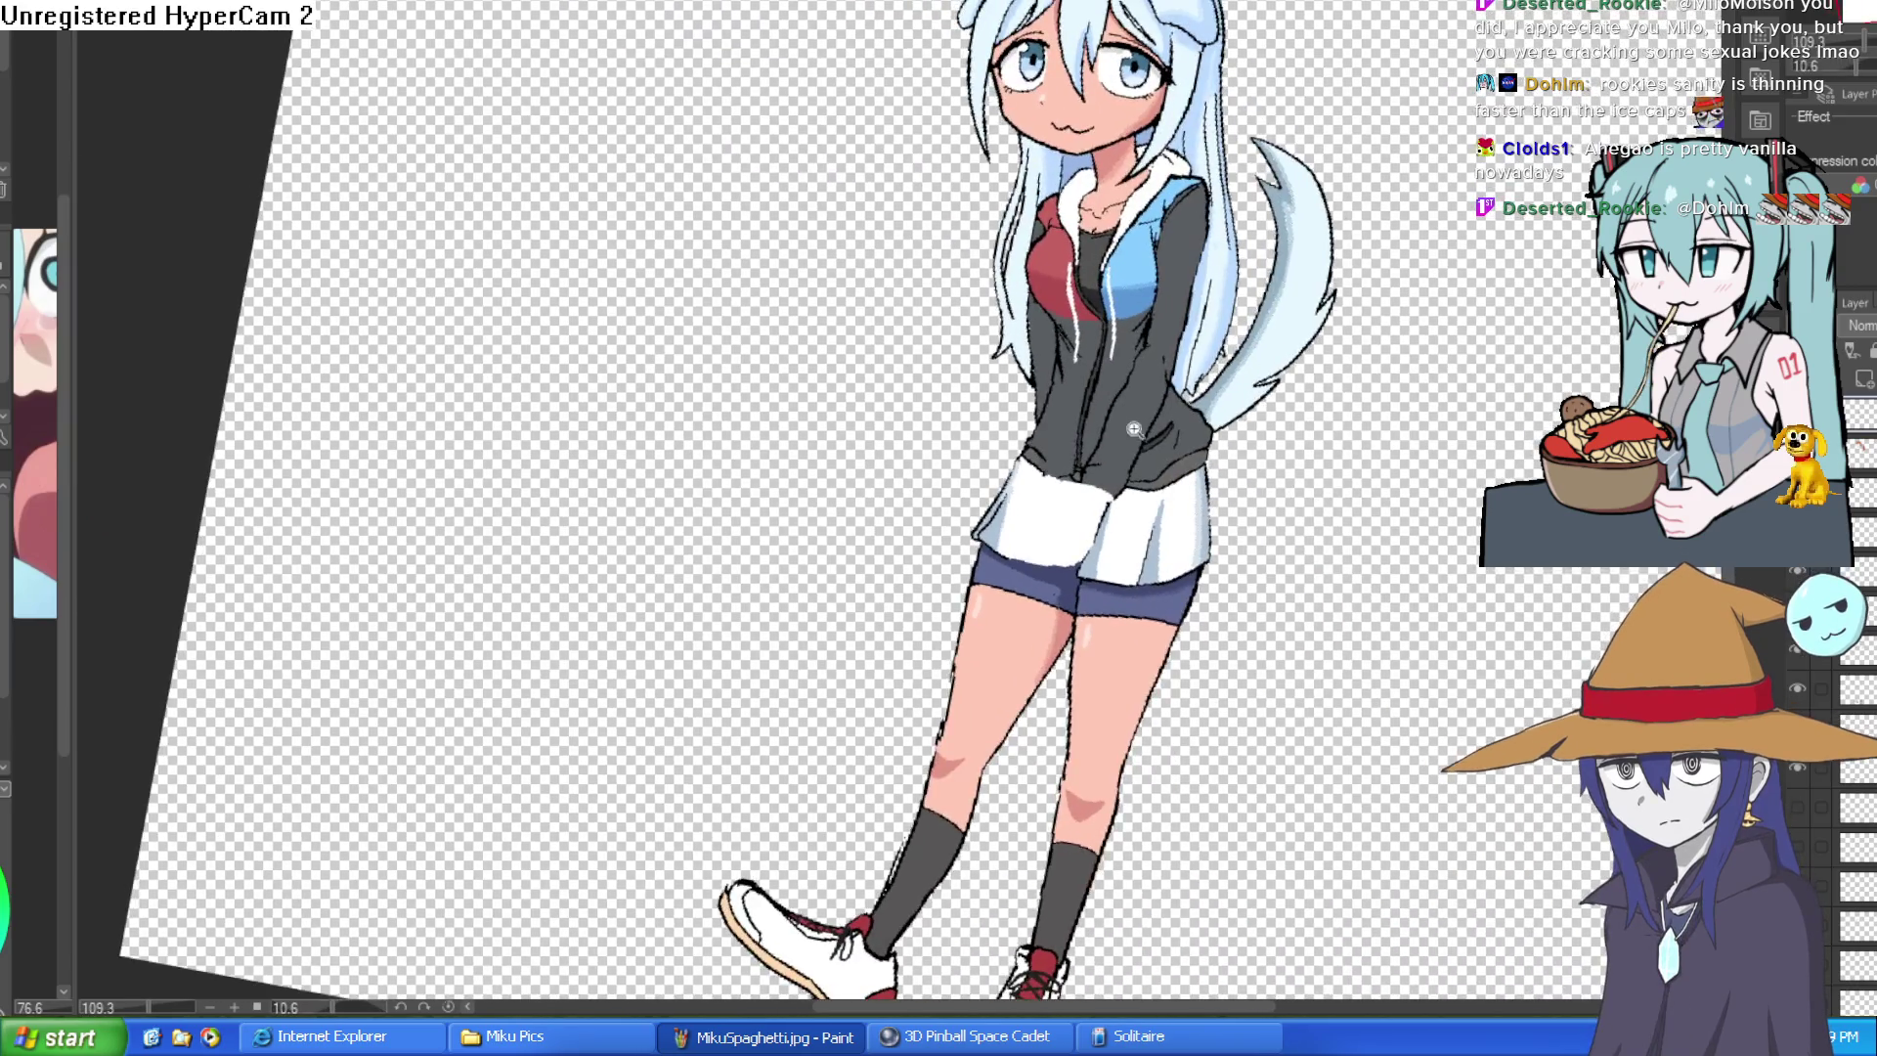
pyautogui.scroll(3, 1133, 428)
pyautogui.scroll(1, 1145, 420)
pyautogui.scroll(1, 1237, 352)
pyautogui.moveTo(1237, 352); pyautogui.dragTo(1265, 426)
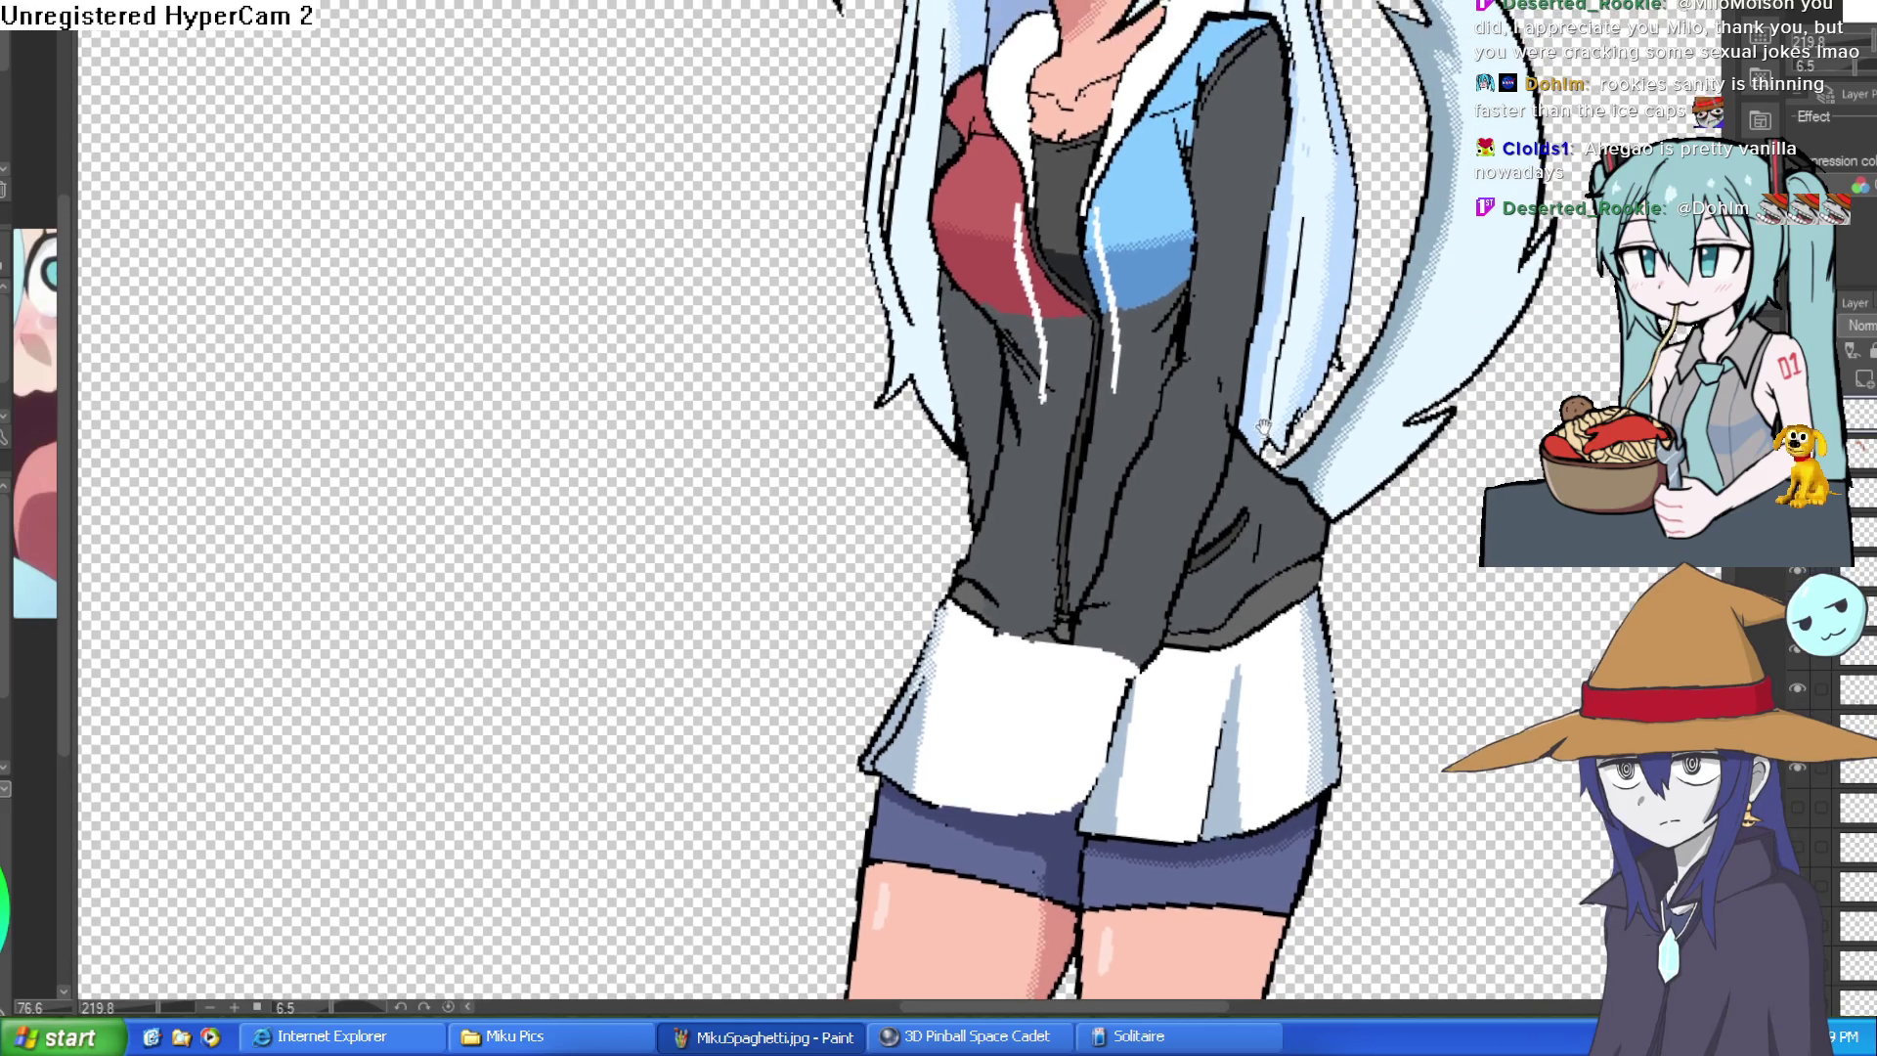
pyautogui.moveTo(1387, 352); pyautogui.dragTo(1363, 343)
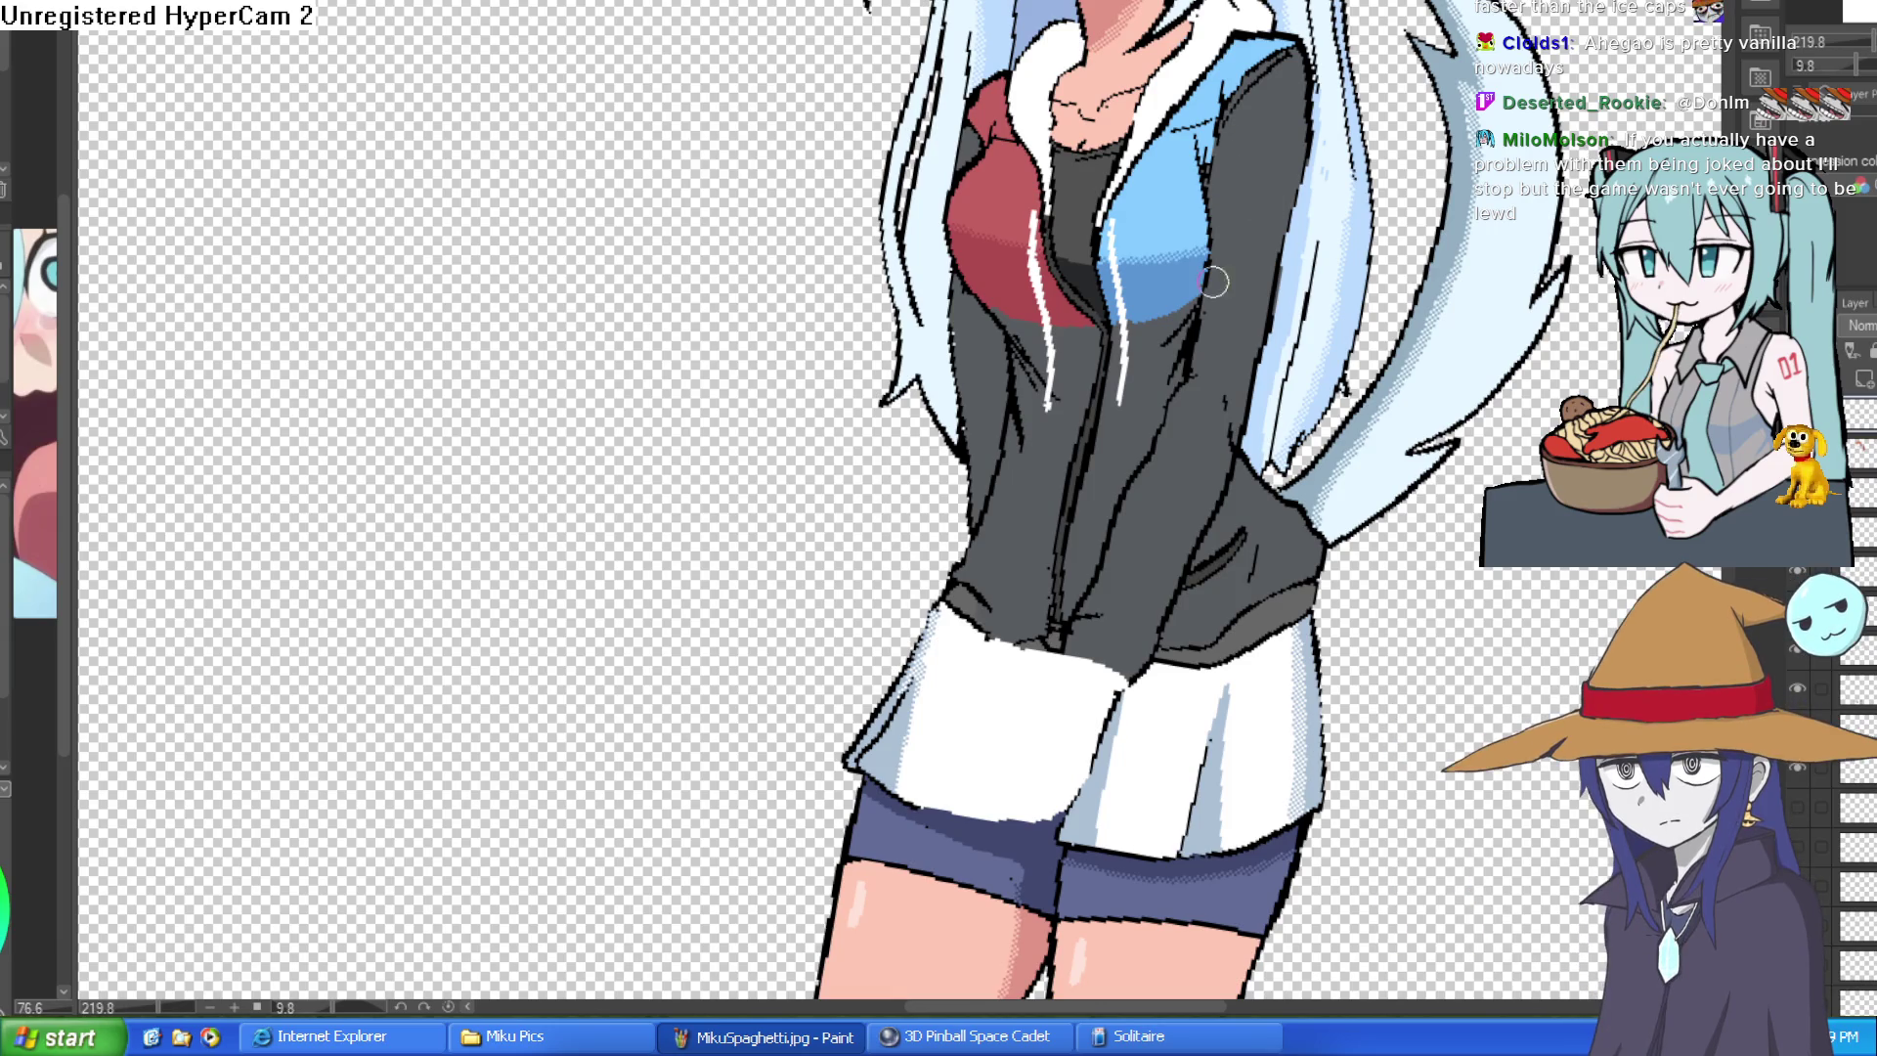
pyautogui.moveTo(1226, 335); pyautogui.dragTo(1216, 267)
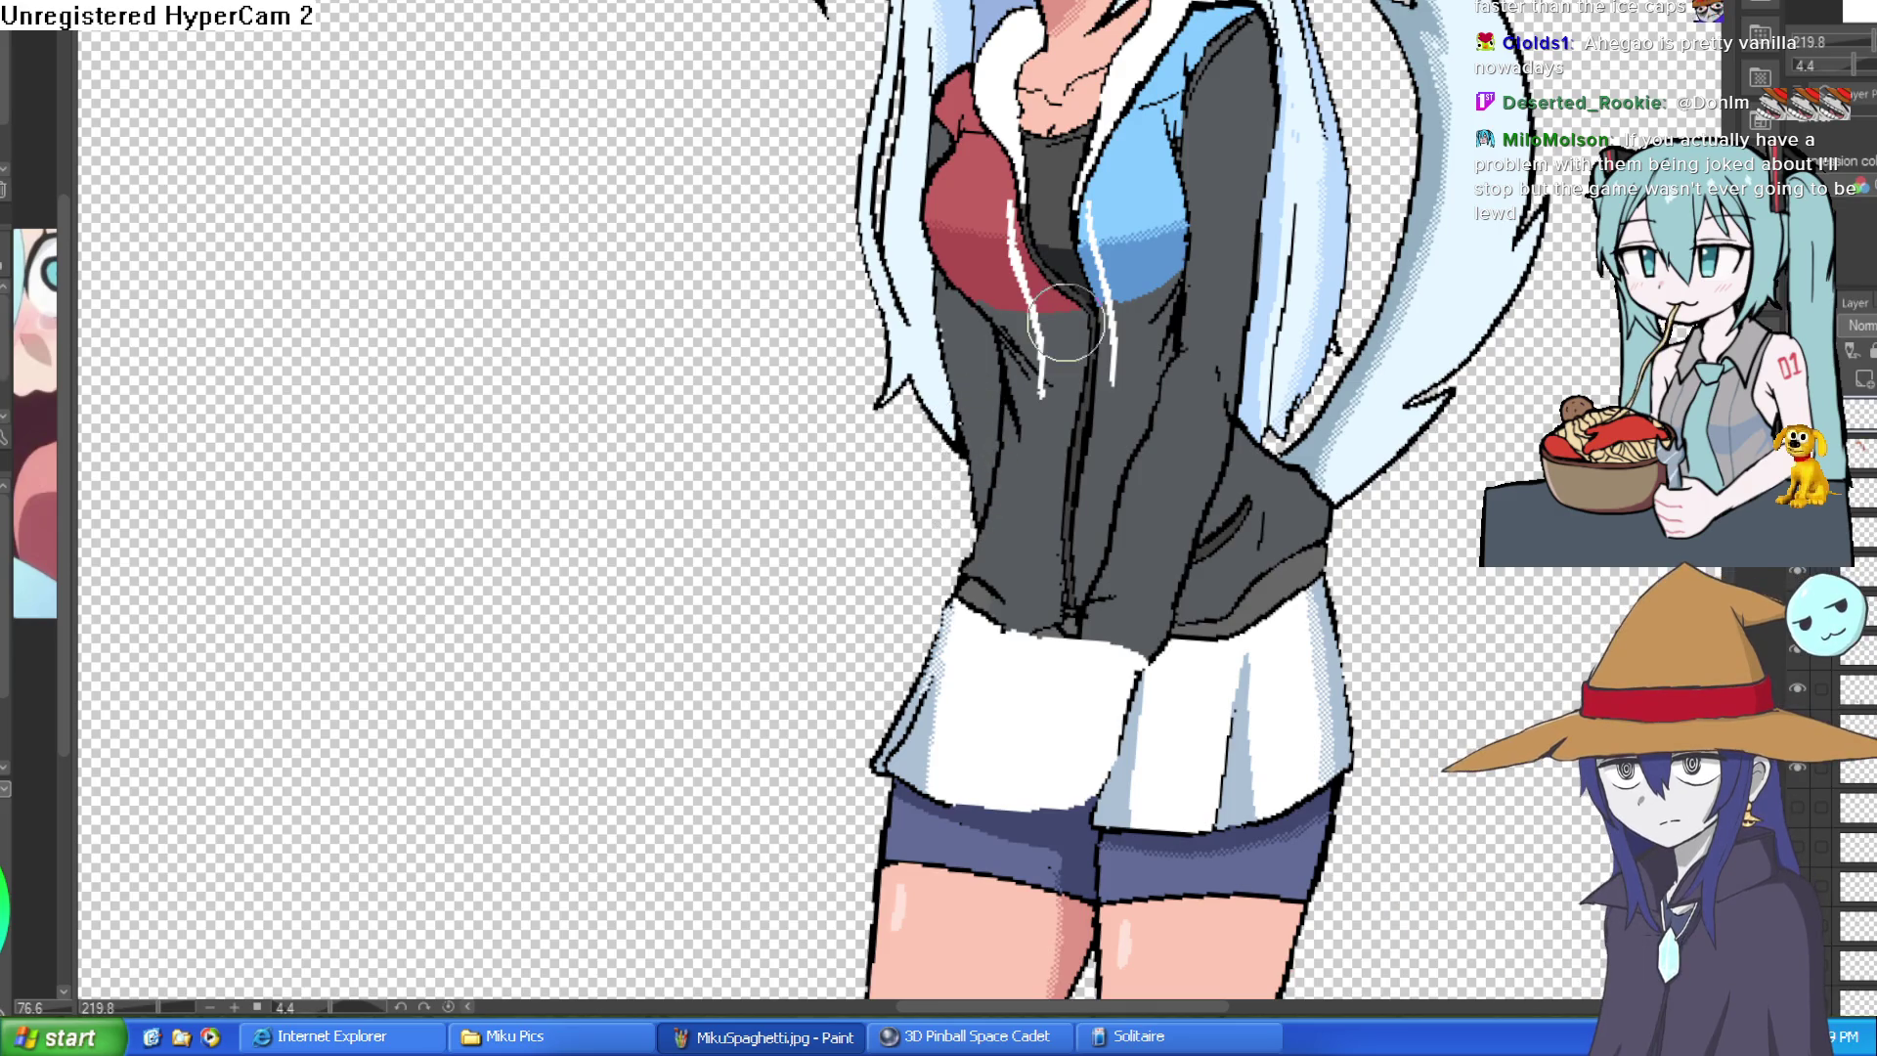
pyautogui.scroll(-5, 1485, 598)
pyautogui.scroll(2, 1485, 598)
pyautogui.scroll(1, 1486, 598)
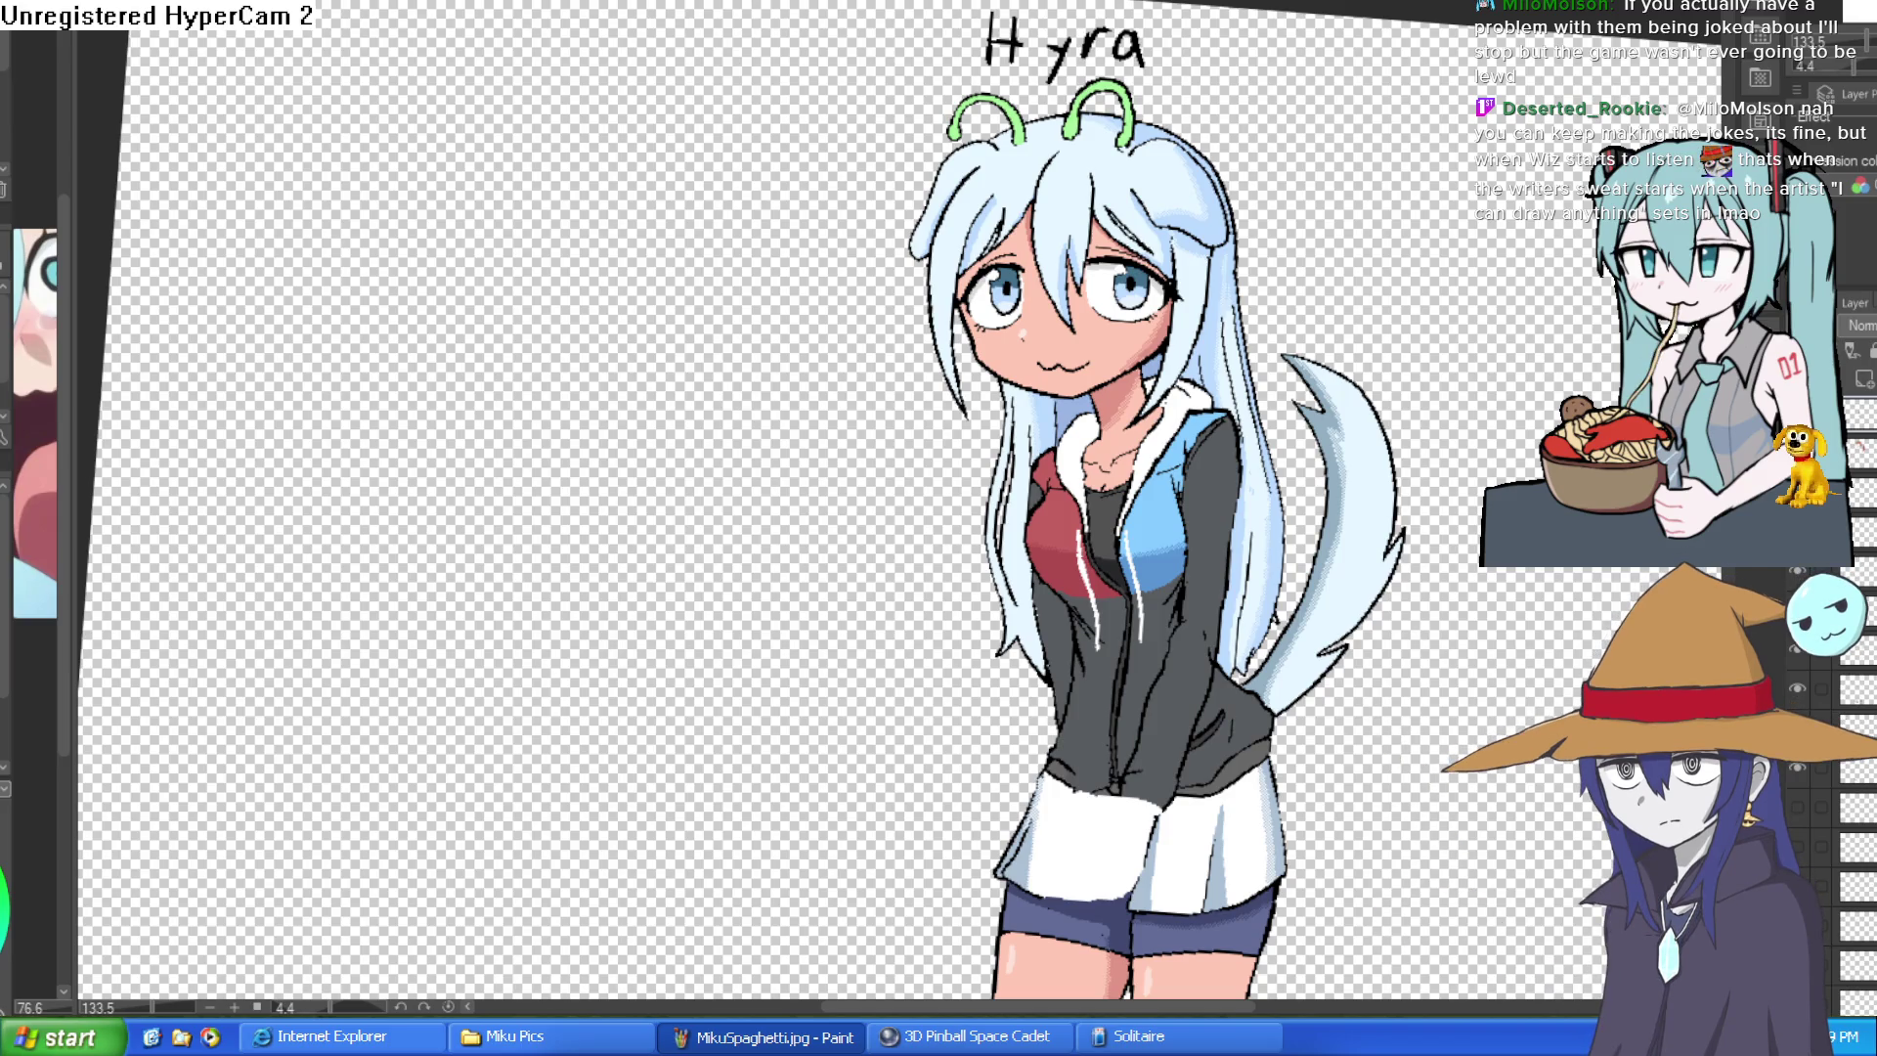
pyautogui.moveTo(1035, 416); pyautogui.dragTo(1194, 358)
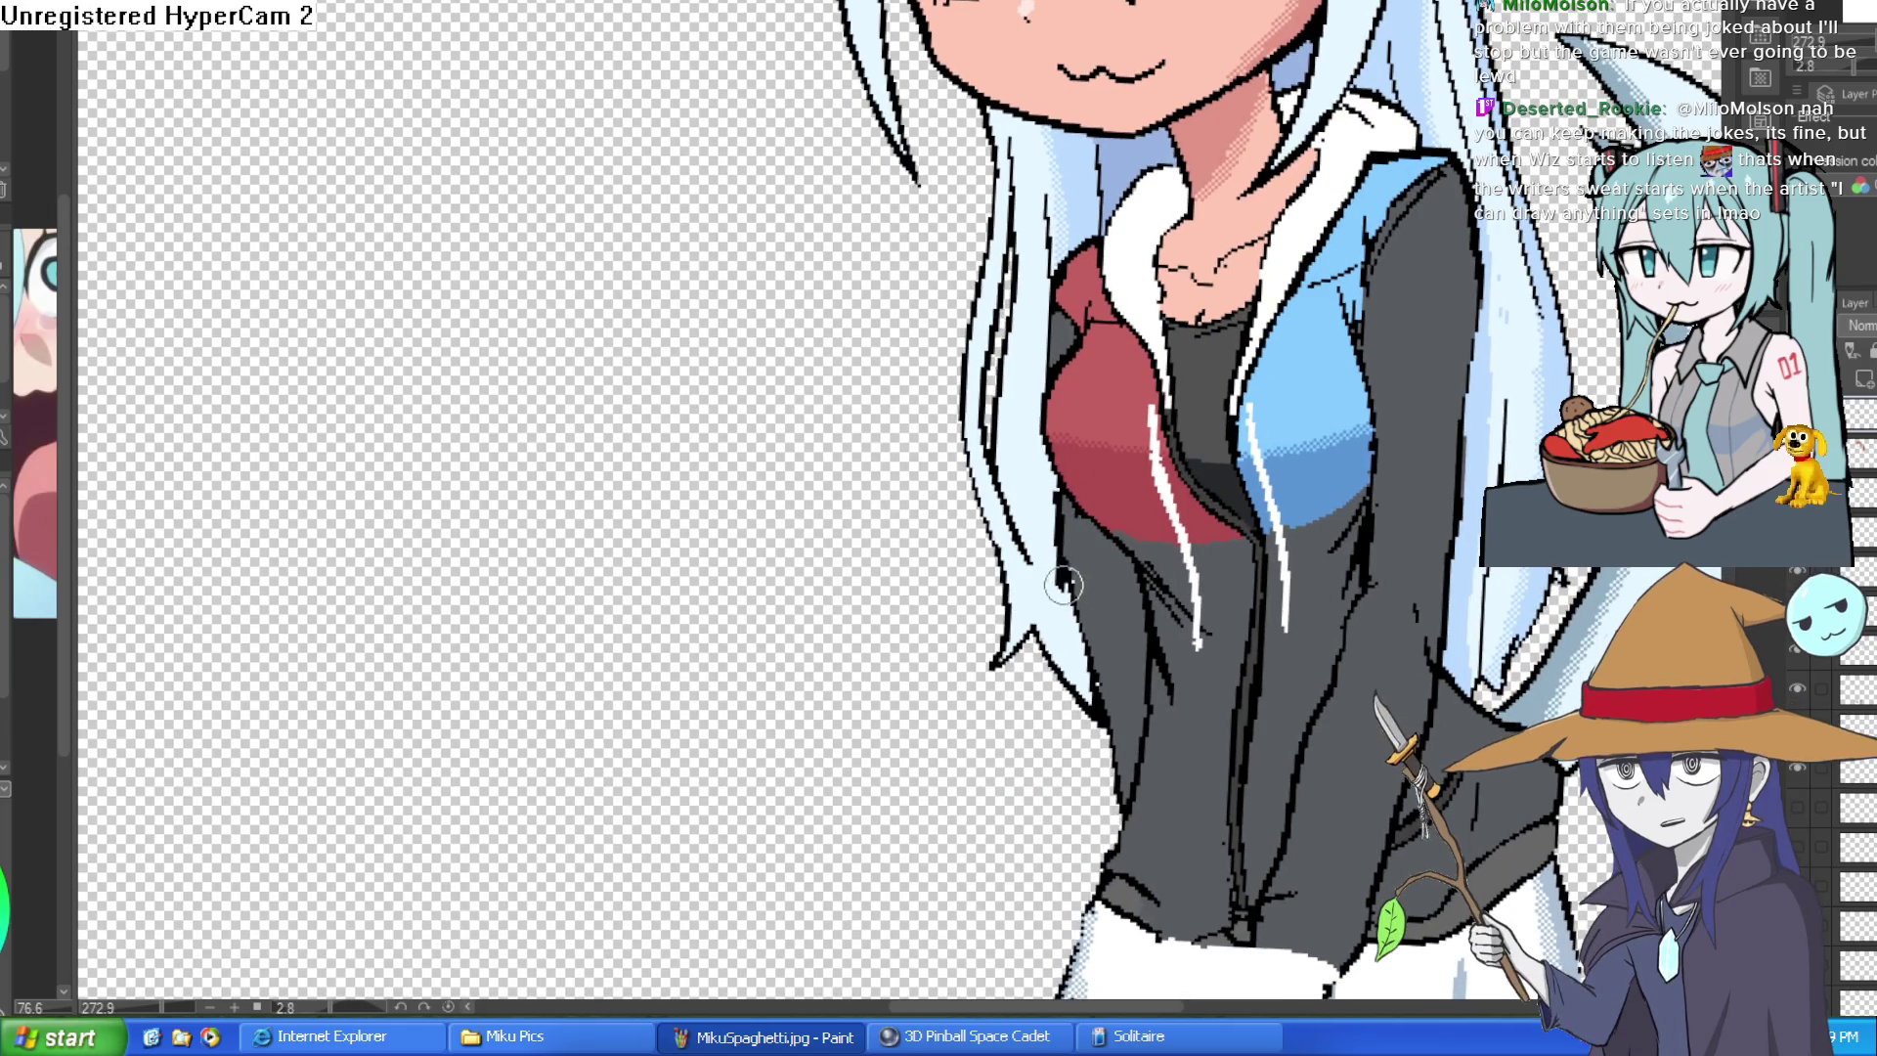
# - Sketch dark strokes along the hair's left edge, redoing a diagonal one, plus a zigzag further left
pyautogui.moveTo(1065, 585); pyautogui.dragTo(1076, 378)
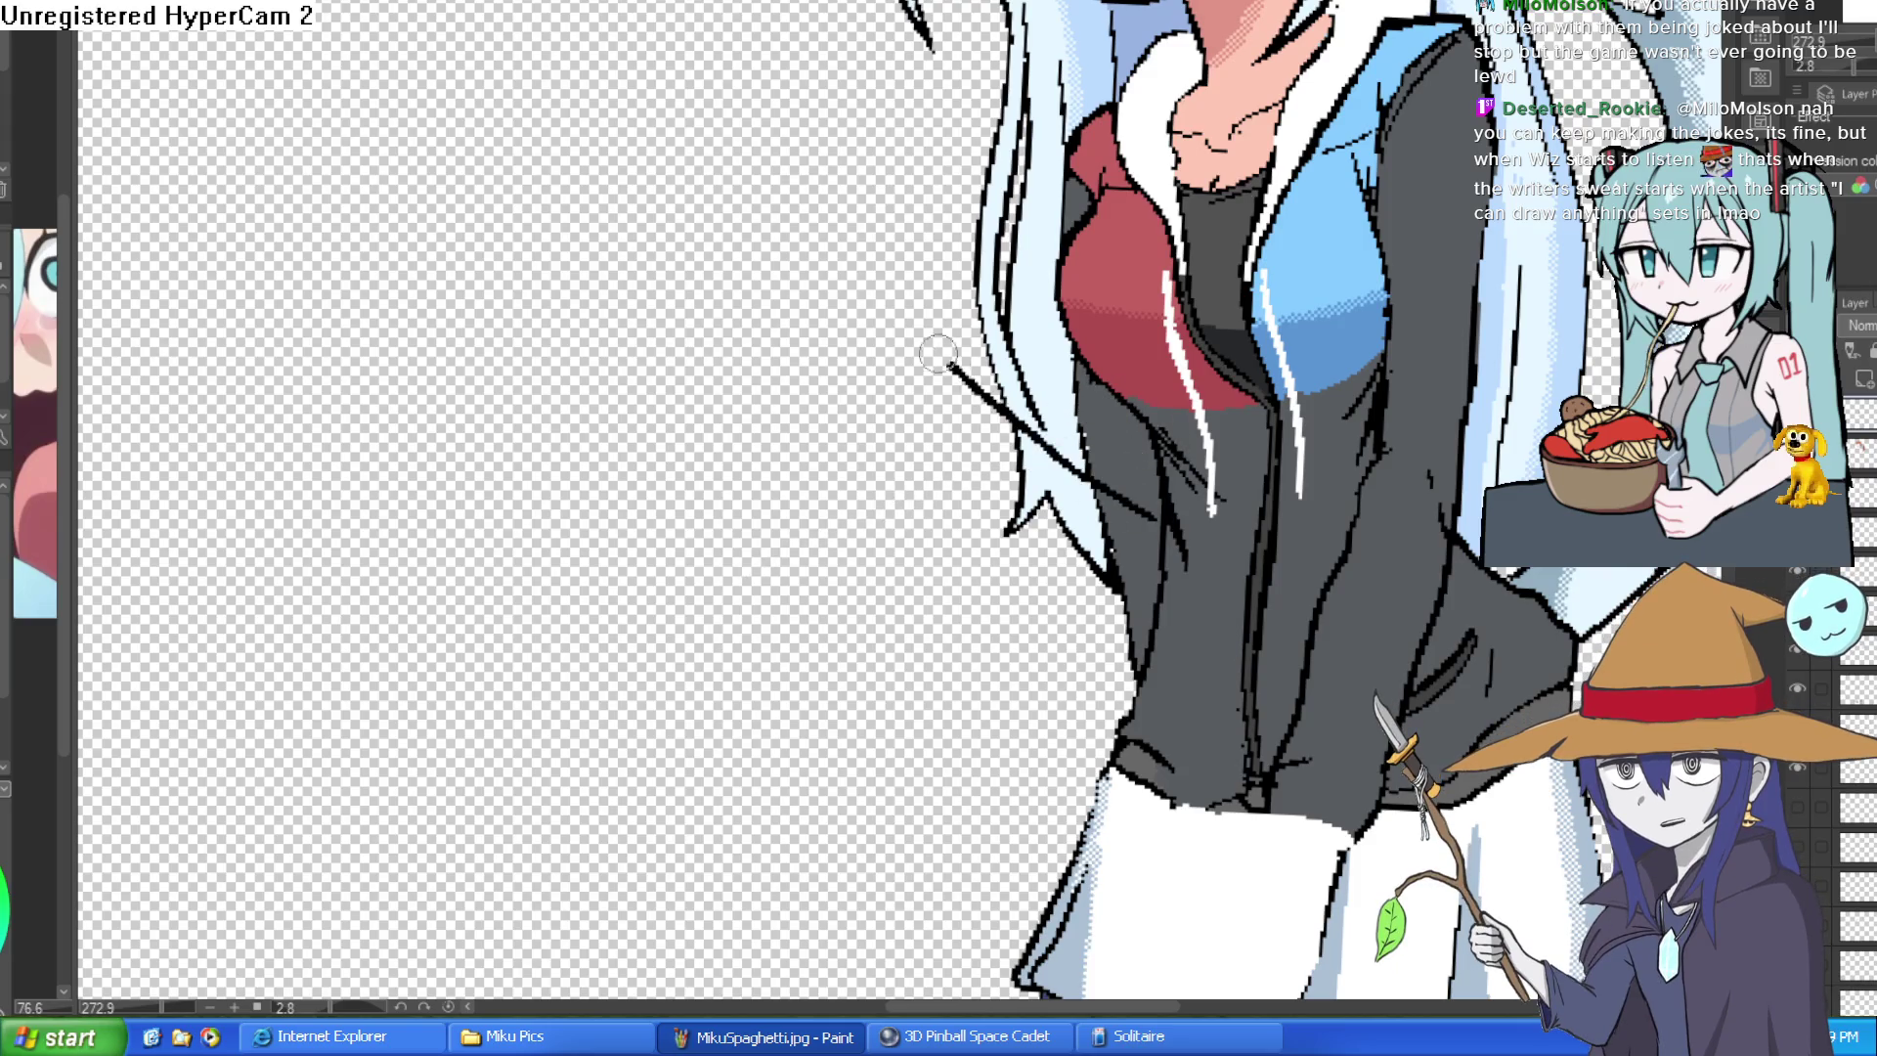
pyautogui.scroll(-3, 938, 354)
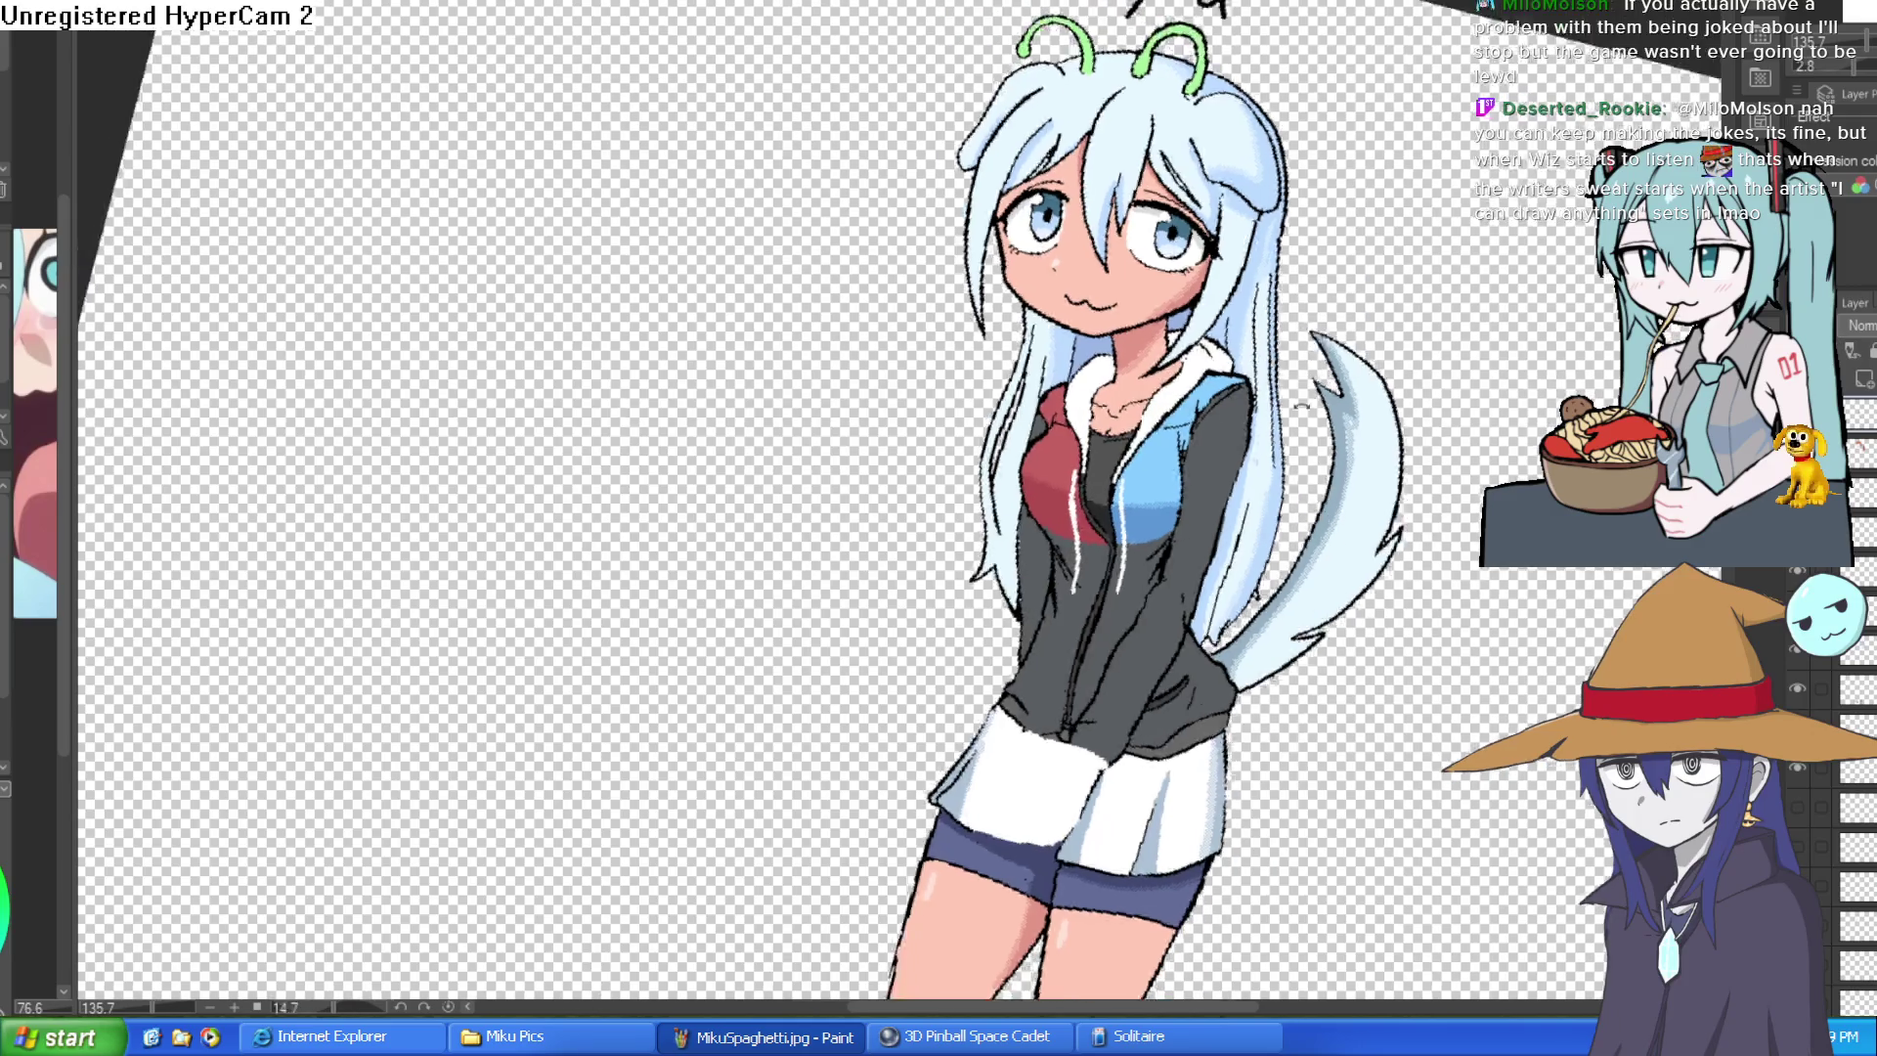
pyautogui.scroll(-1, 1003, 533)
pyautogui.scroll(5, 1004, 533)
pyautogui.scroll(-2, 1004, 532)
pyautogui.scroll(2, 1112, 408)
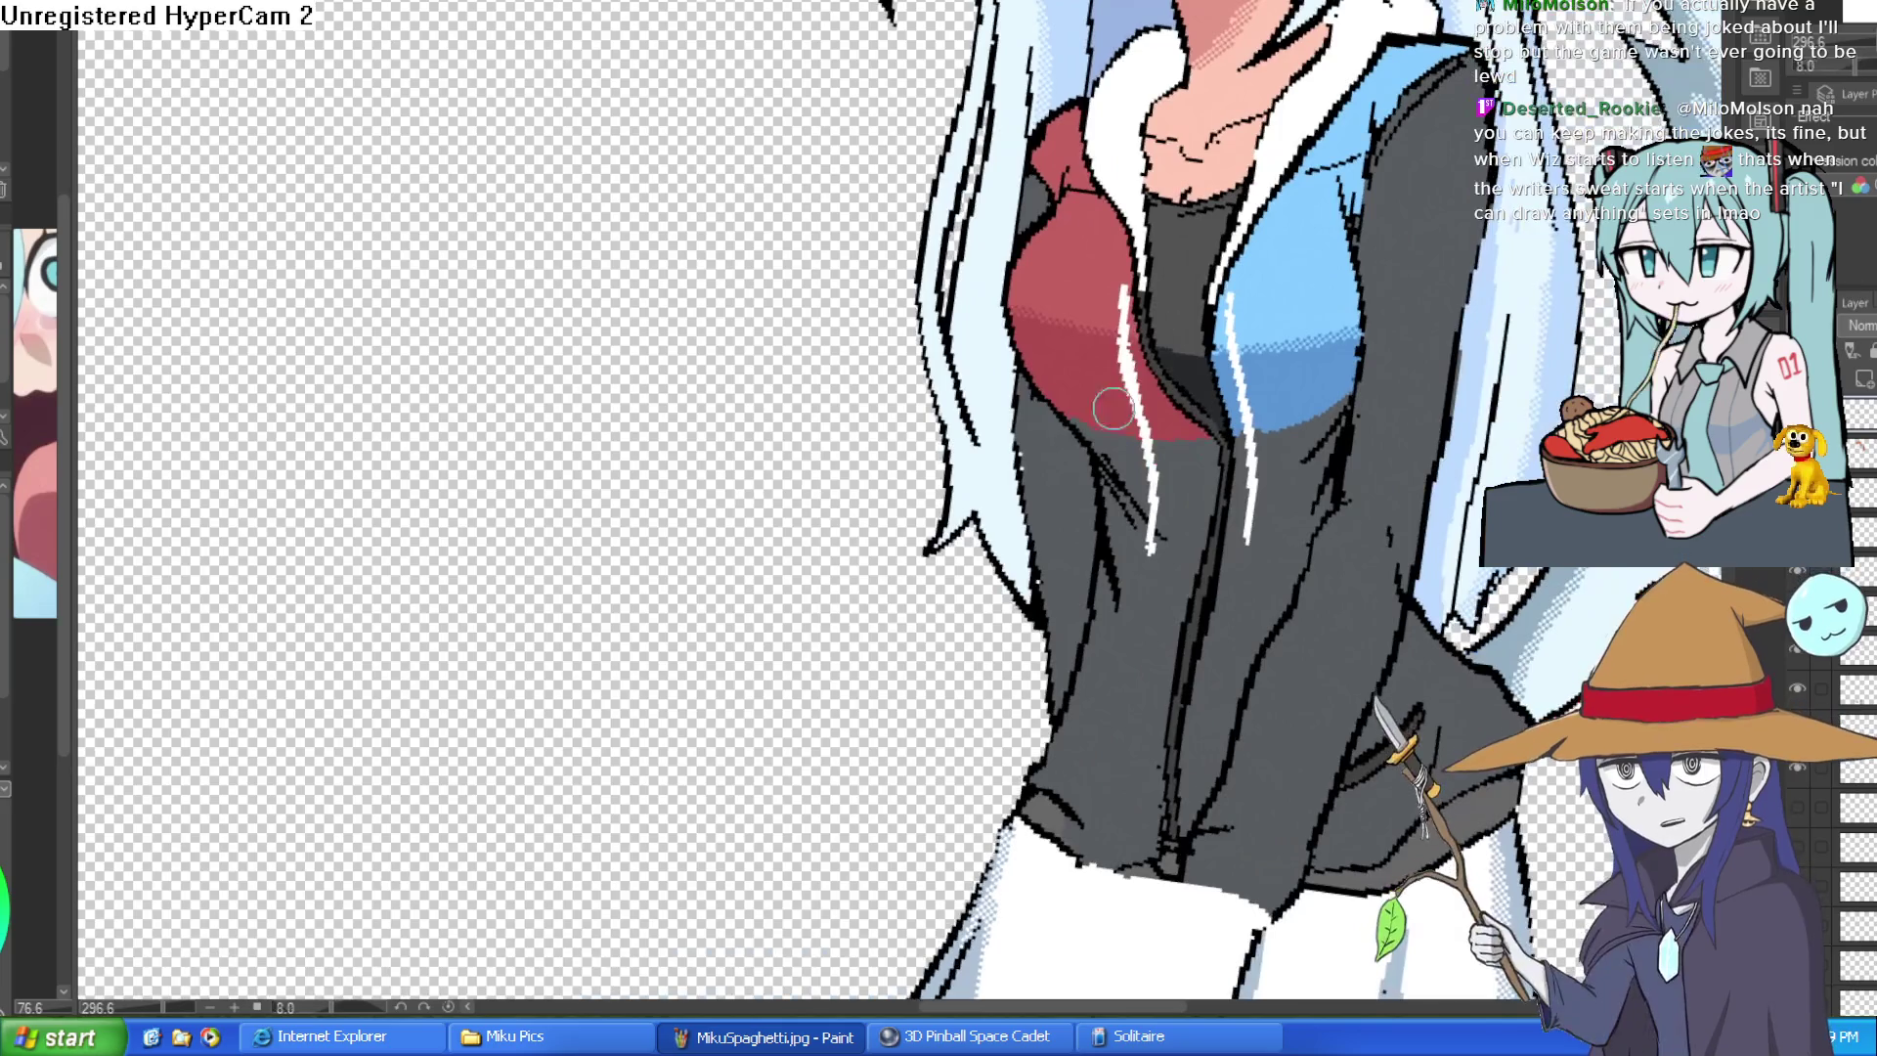
pyautogui.moveTo(1044, 168); pyautogui.dragTo(912, 492)
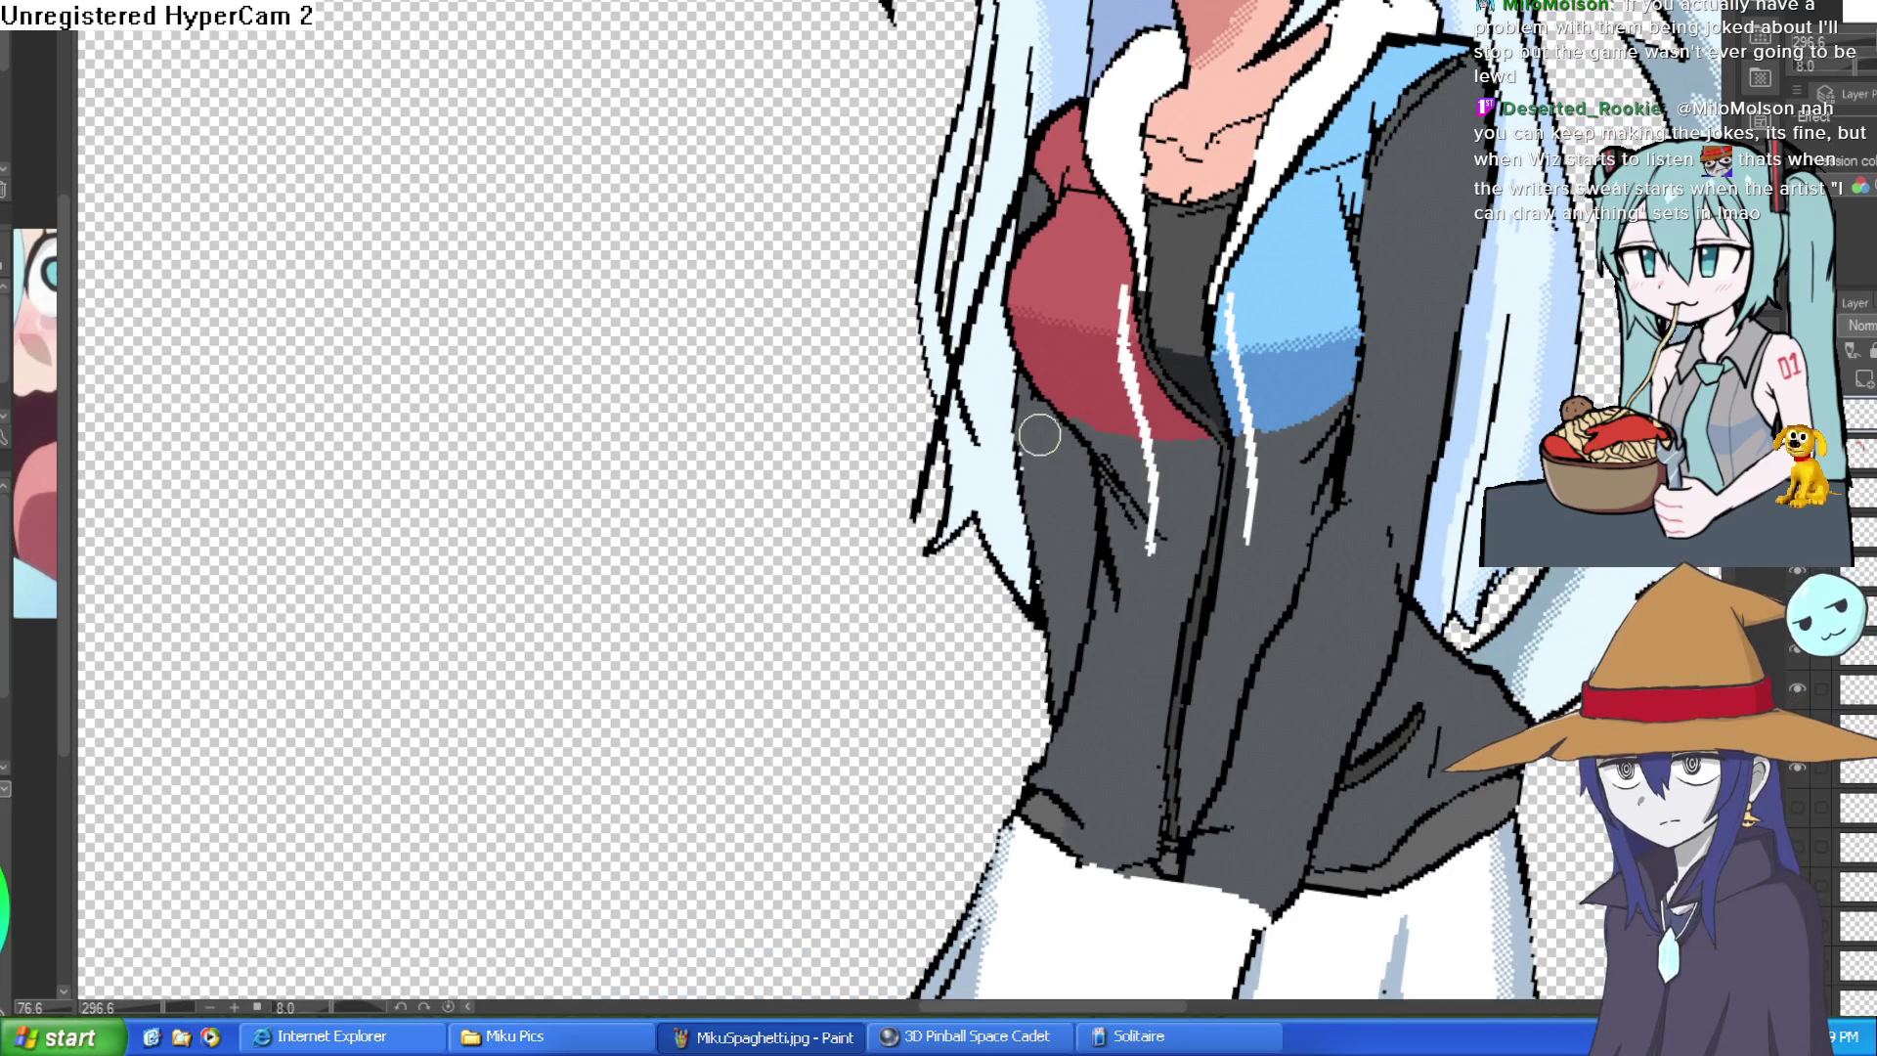
pyautogui.moveTo(1064, 426); pyautogui.dragTo(969, 581)
pyautogui.hotkey('ctrl', 'z')
pyautogui.moveTo(1066, 425); pyautogui.dragTo(970, 577)
pyautogui.hotkey('ctrl', 'z')
pyautogui.moveTo(1059, 423)
pyautogui.mouseDown()
pyautogui.moveTo(947, 621)
pyautogui.moveTo(816, 431)
pyautogui.moveTo(792, 282)
pyautogui.moveTo(956, 536)
pyautogui.mouseUp()
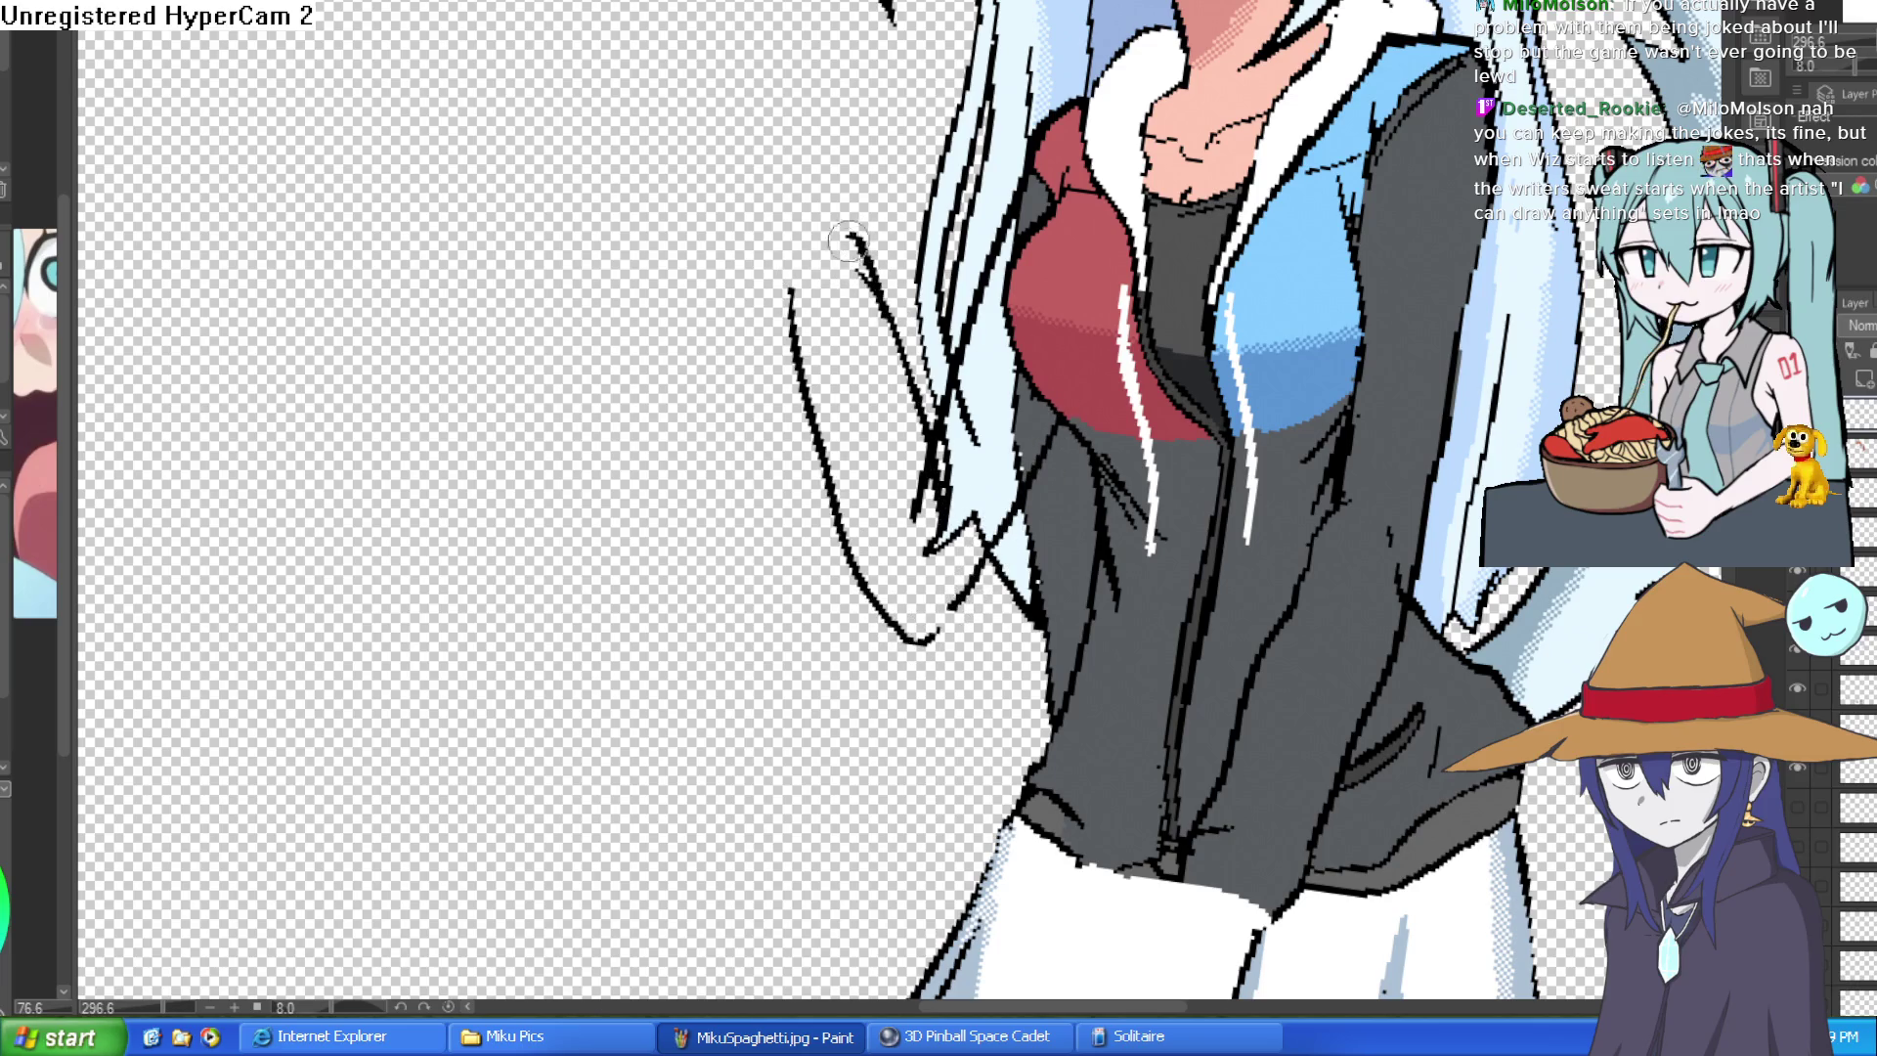
pyautogui.moveTo(865, 232); pyautogui.dragTo(768, 414)
pyautogui.scroll(-3, 1213, 296)
pyautogui.scroll(-1, 1213, 296)
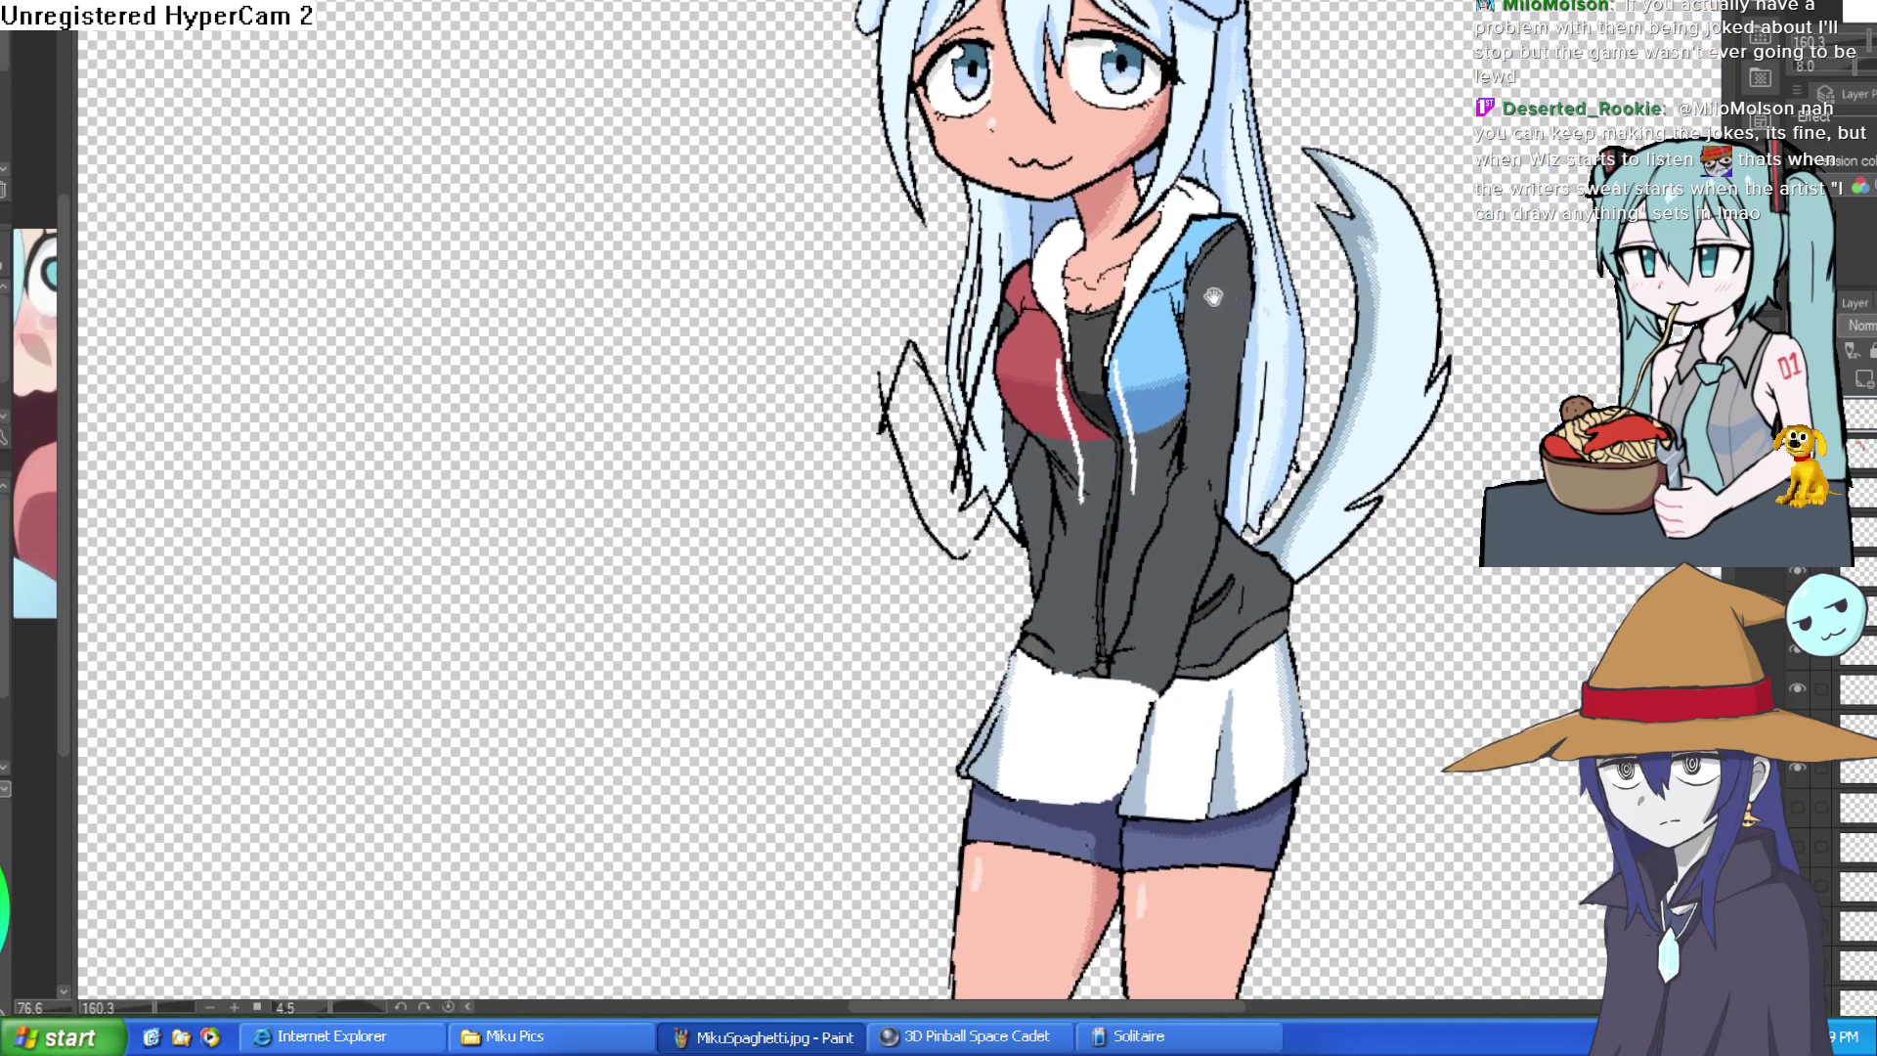
# - Cover black lines on the hoodie with its sampled grey and extend light-blue hair colour over it
pyautogui.moveTo(1340, 295); pyautogui.dragTo(1306, 279)
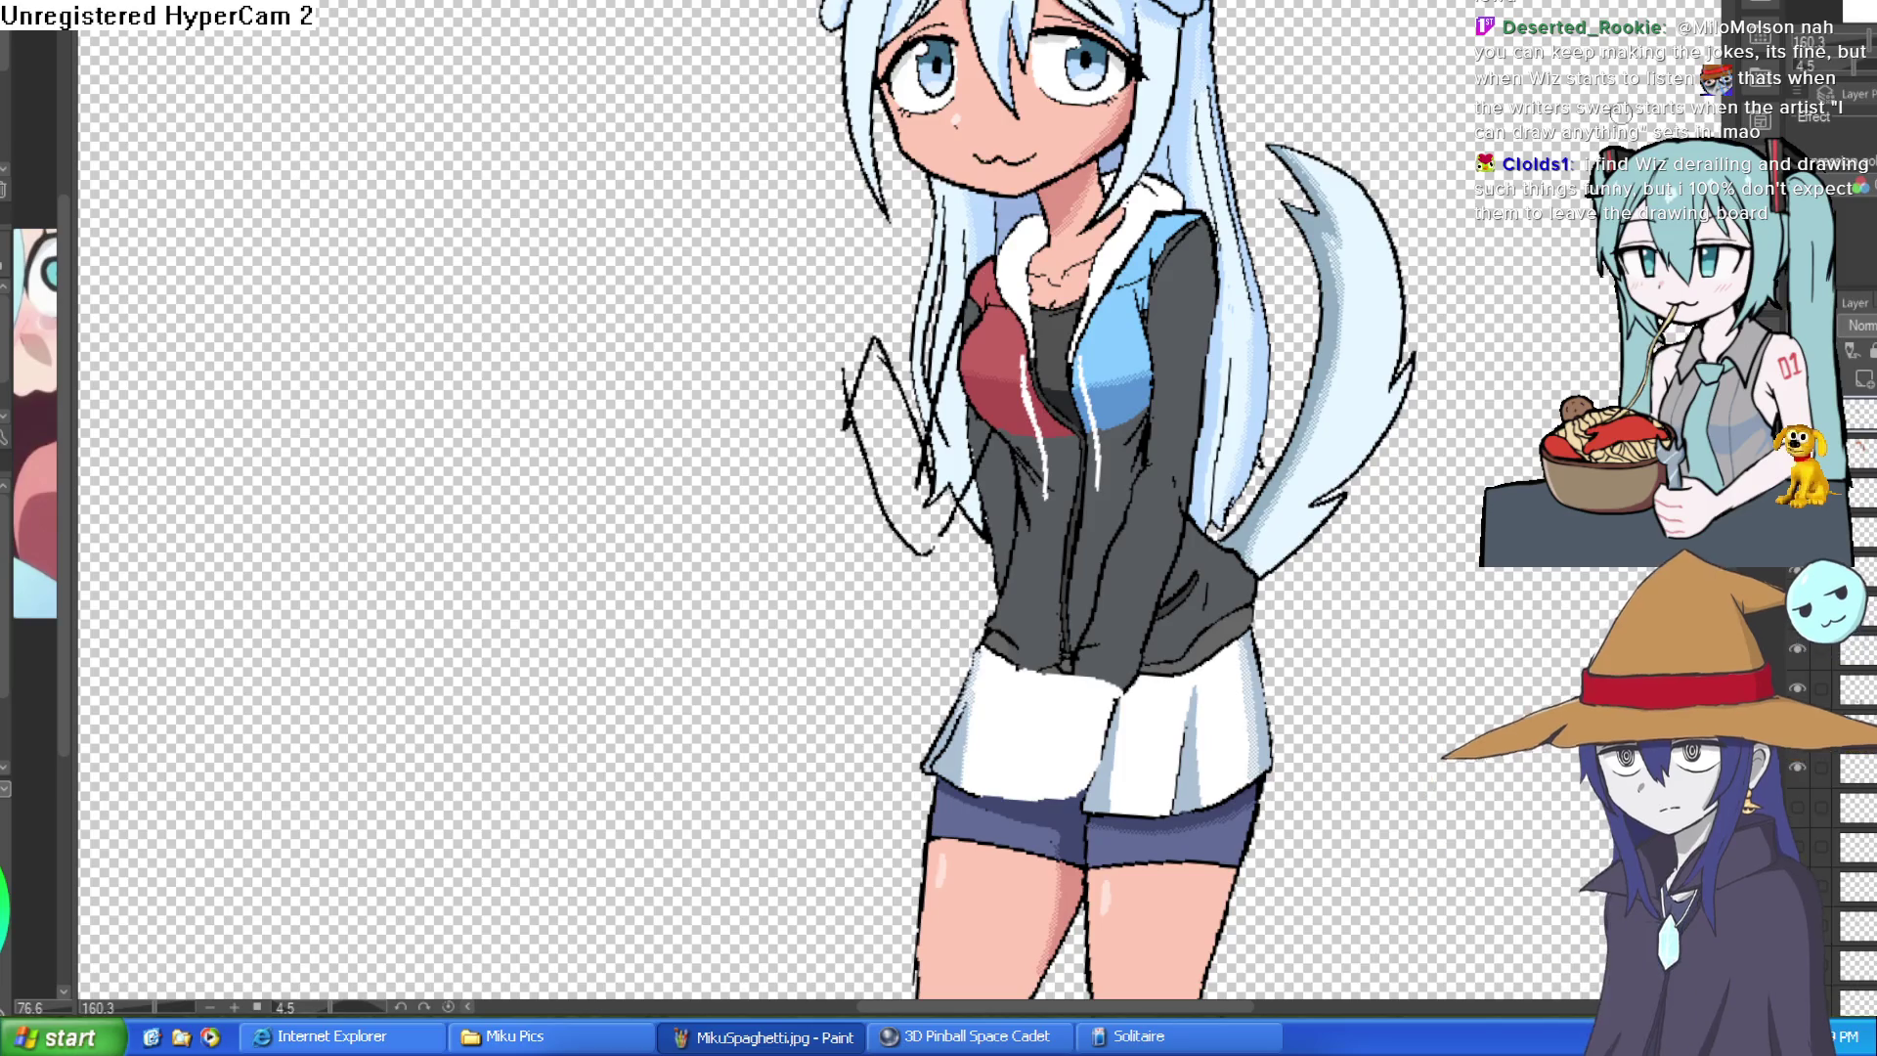
pyautogui.click(1007, 333)
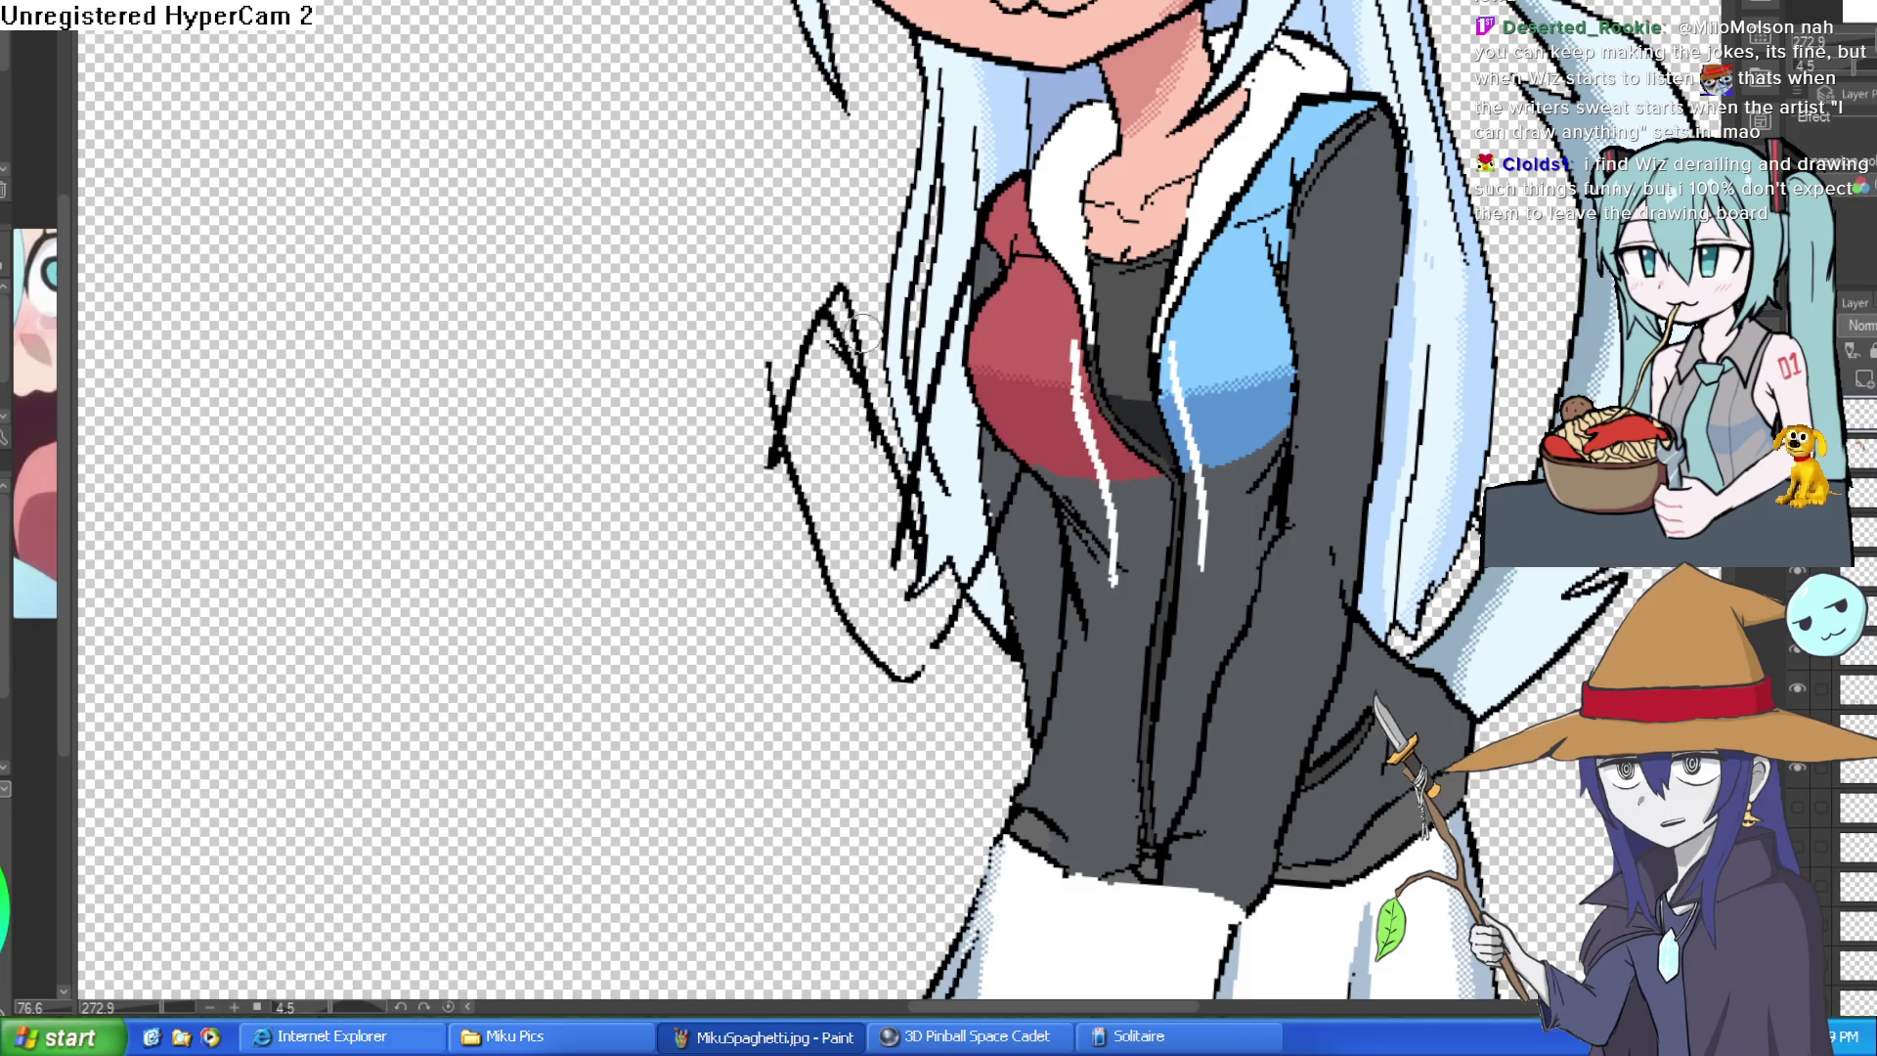
pyautogui.moveTo(1115, 447)
pyautogui.mouseDown()
pyautogui.moveTo(1174, 345)
pyautogui.moveTo(1144, 390)
pyautogui.moveTo(1165, 464)
pyautogui.mouseUp()
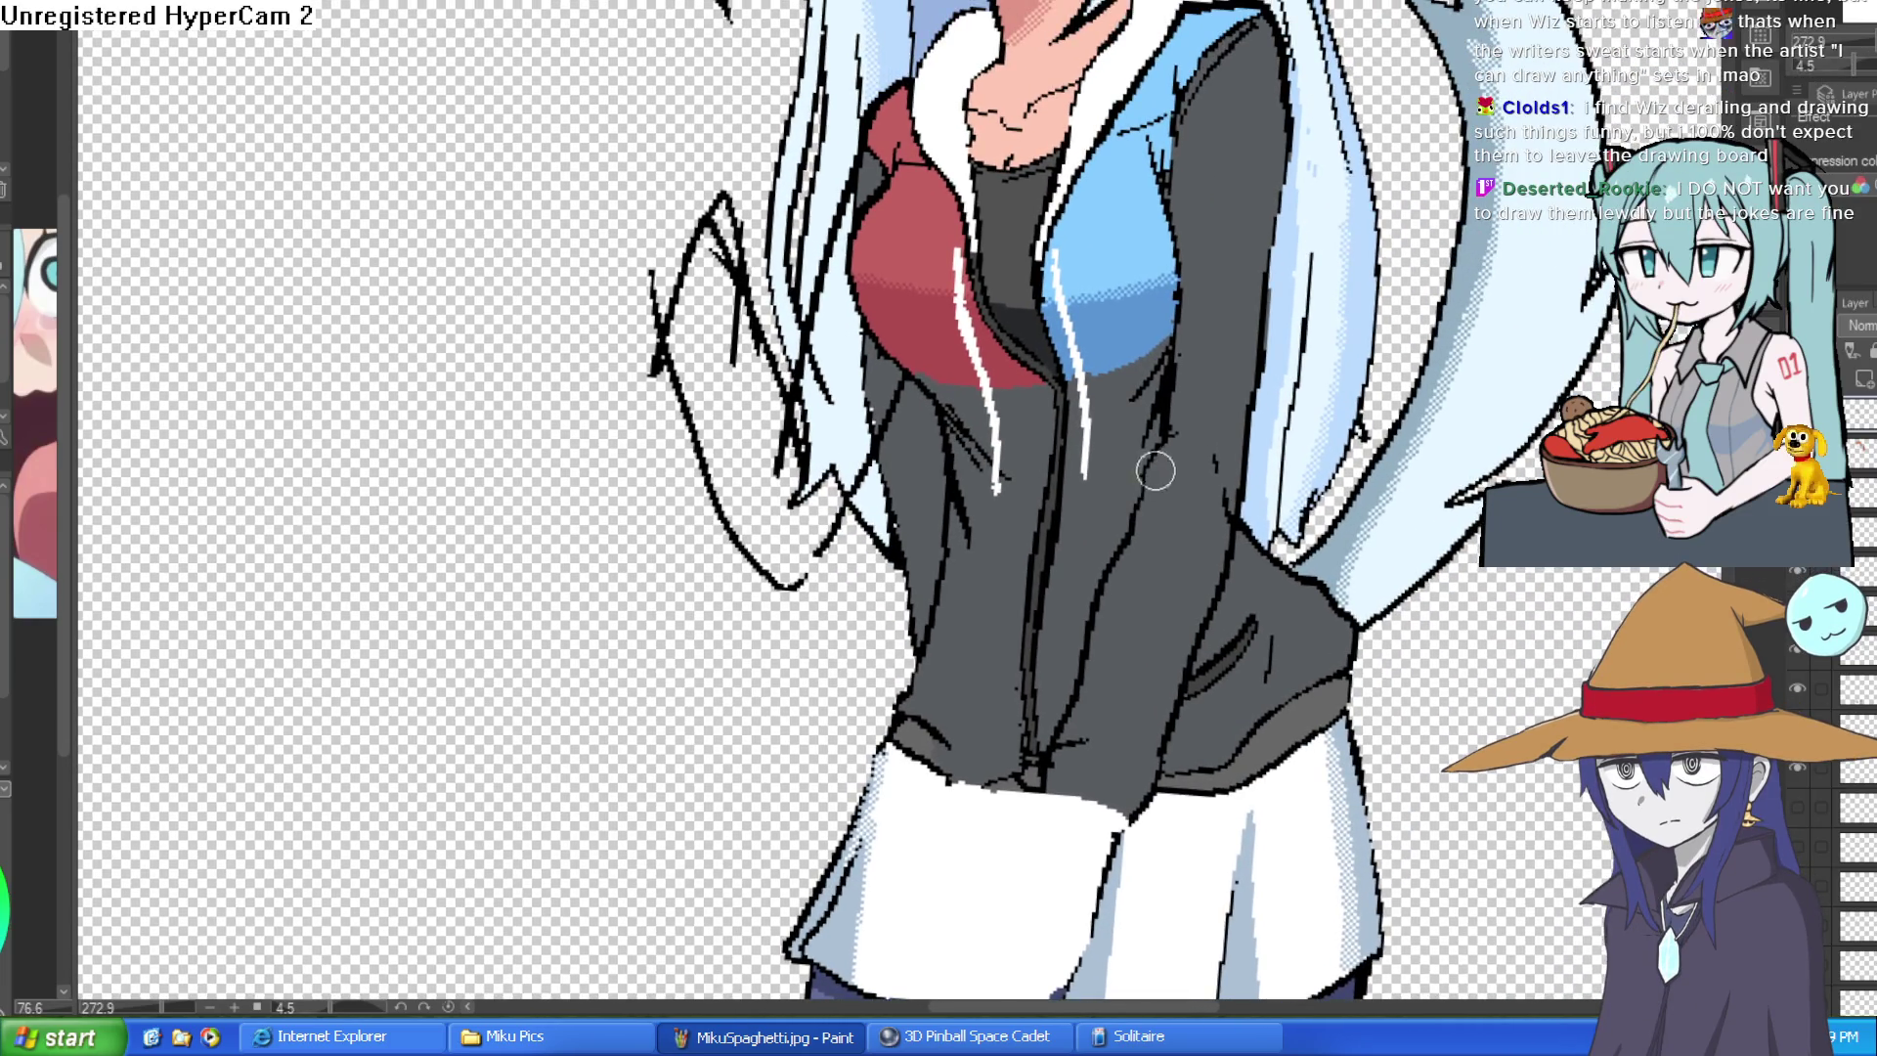
pyautogui.keyDown('alt'); pyautogui.click(880, 488); pyautogui.keyUp('alt')
pyautogui.moveTo(895, 556); pyautogui.dragTo(926, 539)
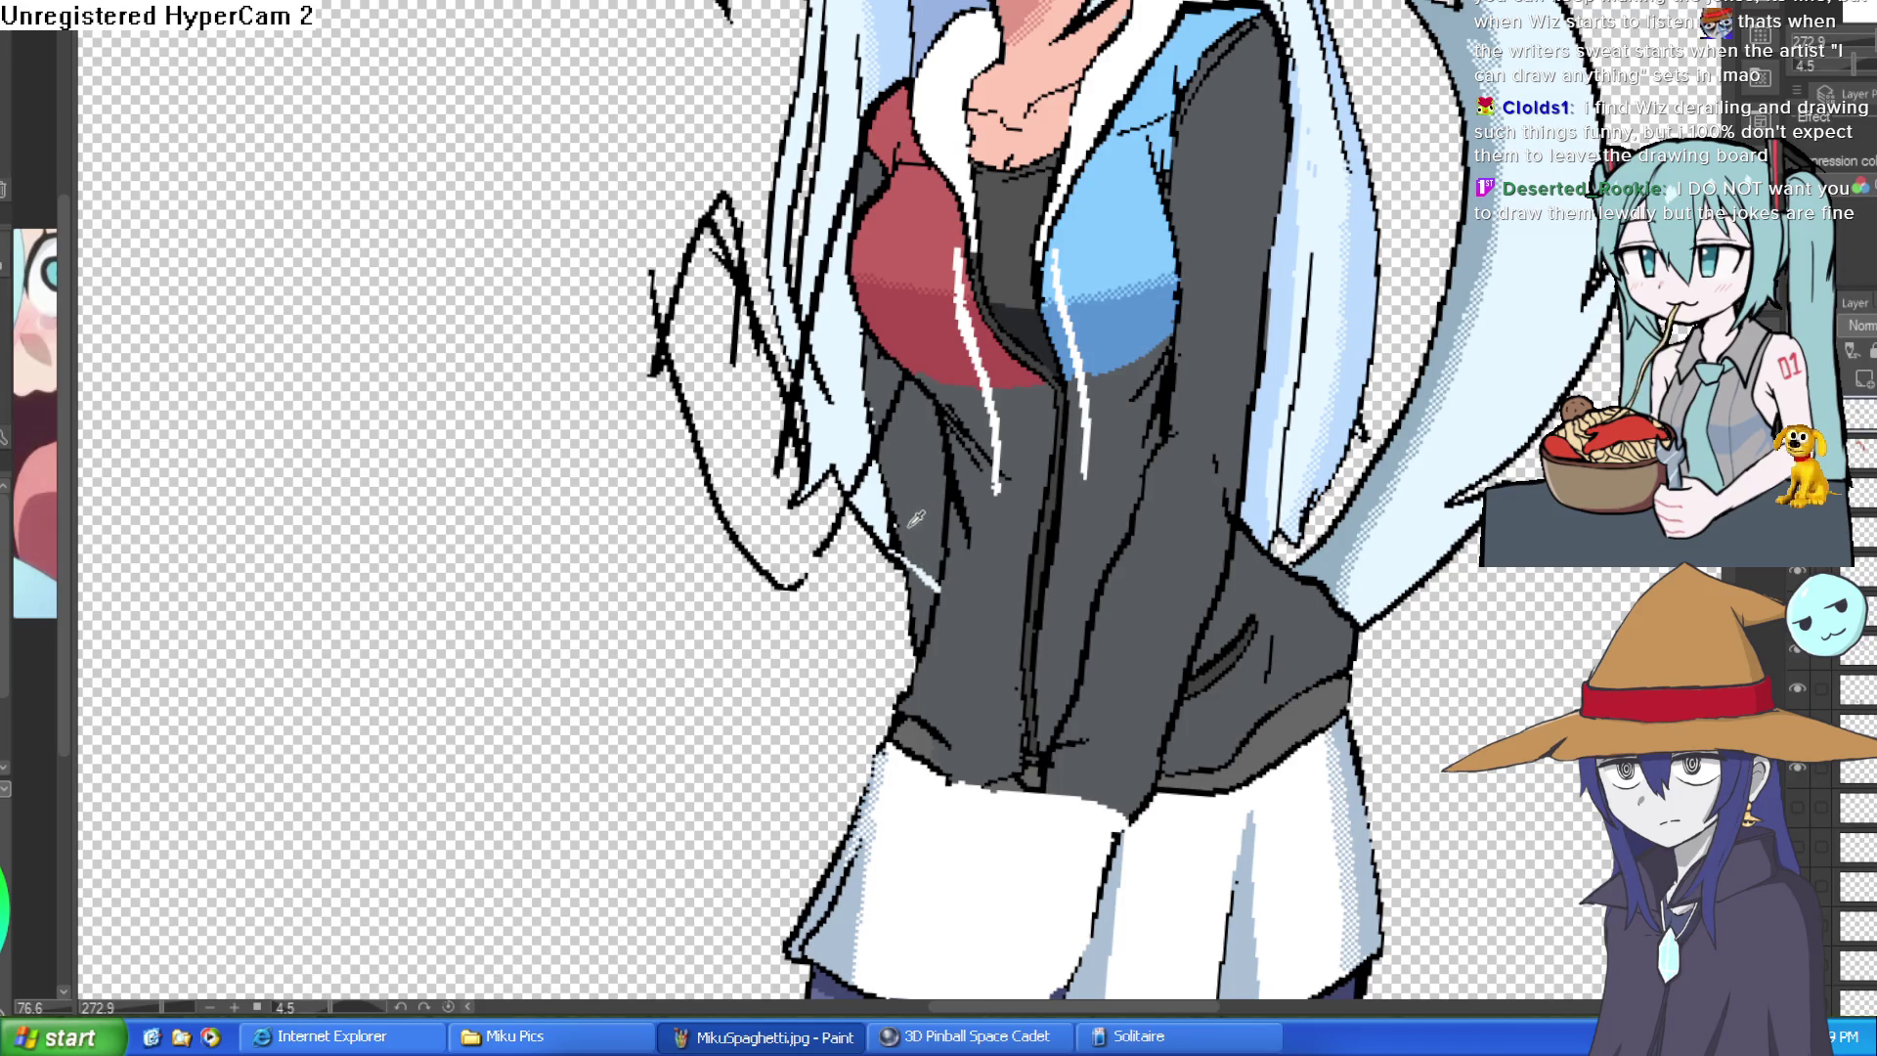
pyautogui.moveTo(914, 519); pyautogui.dragTo(912, 491)
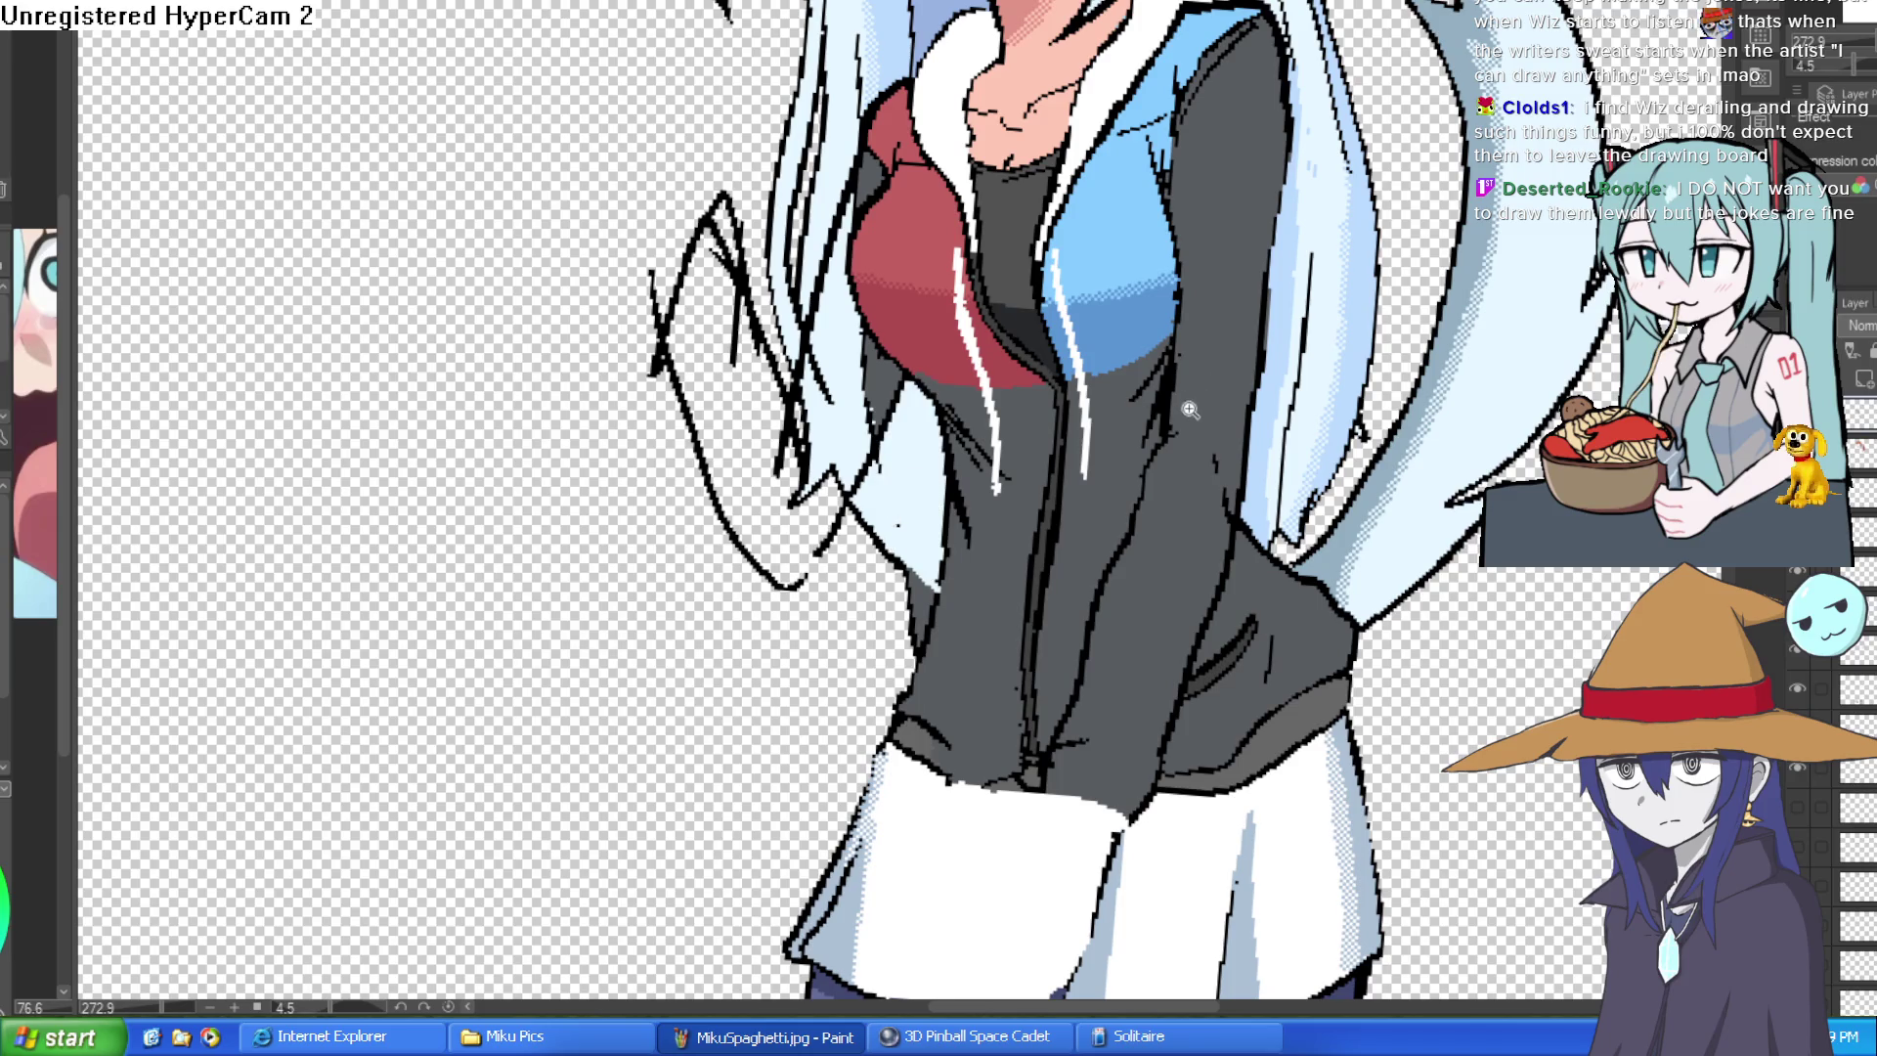
pyautogui.scroll(-2, 1190, 411)
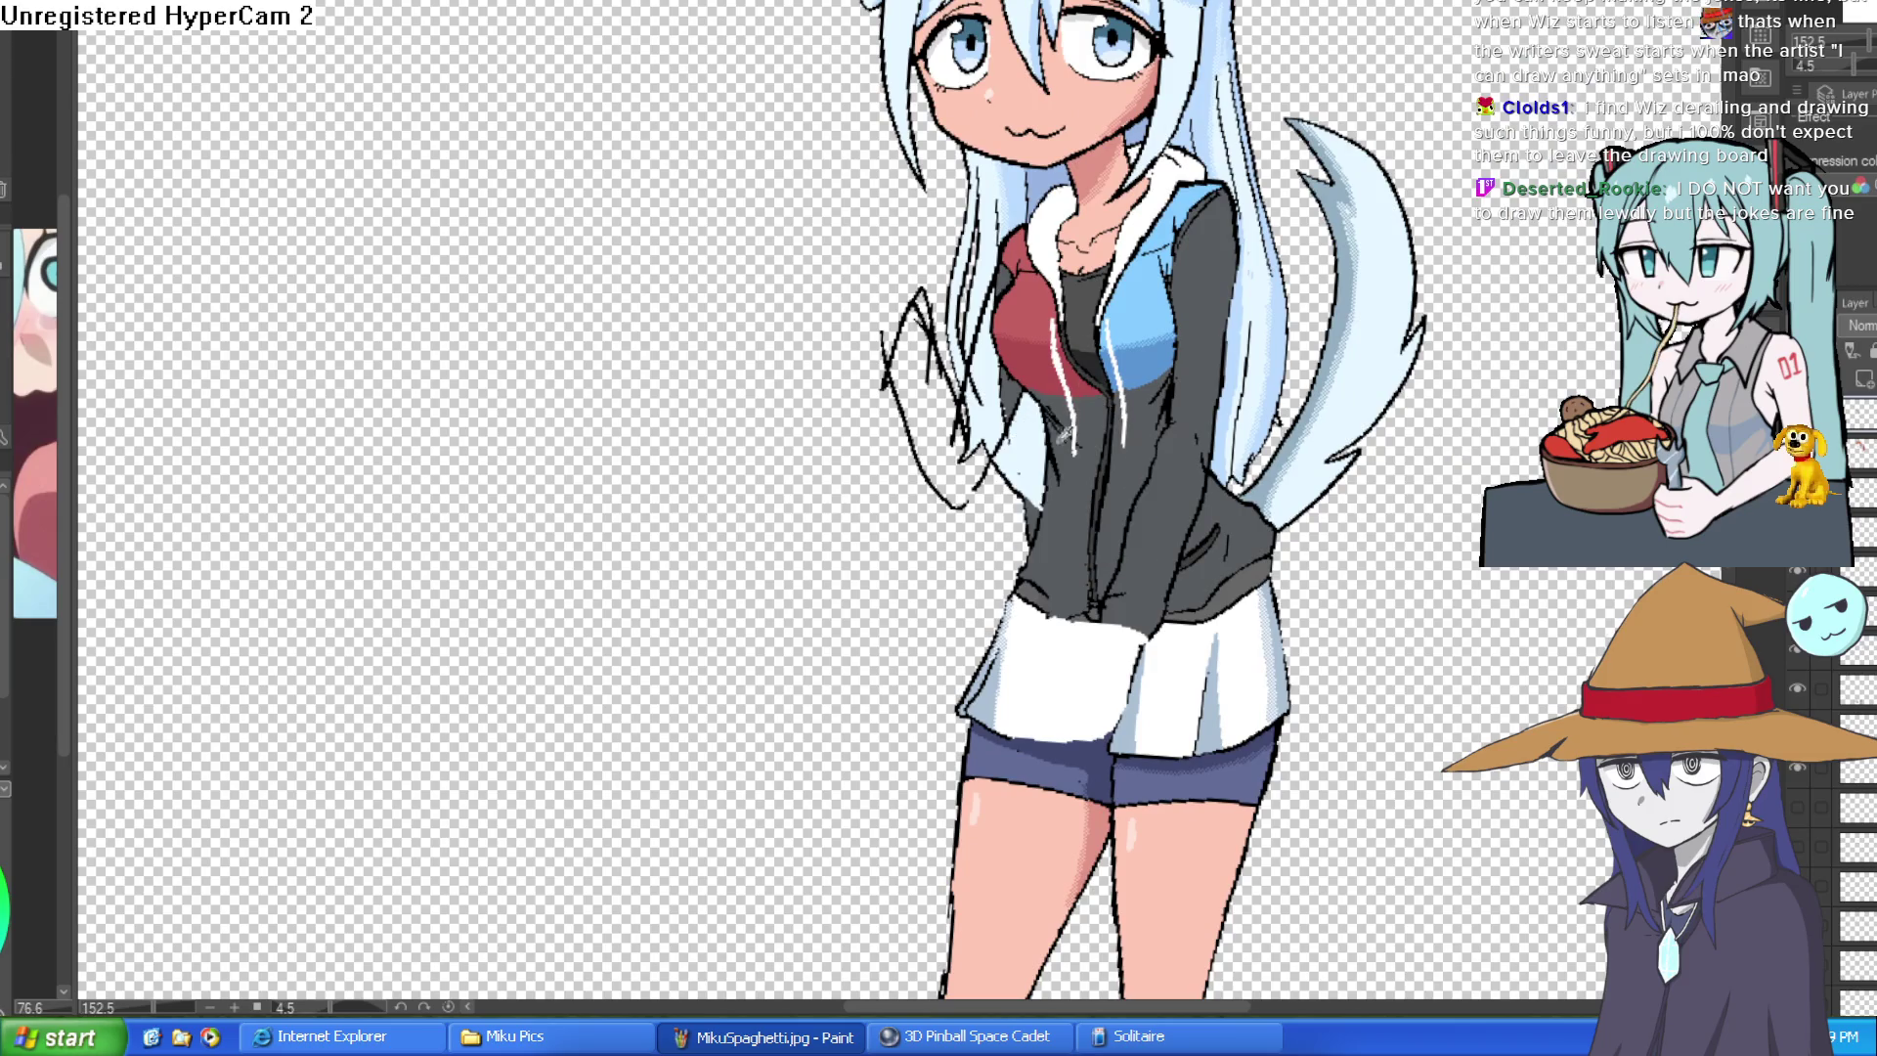
pyautogui.scroll(4, 1014, 317)
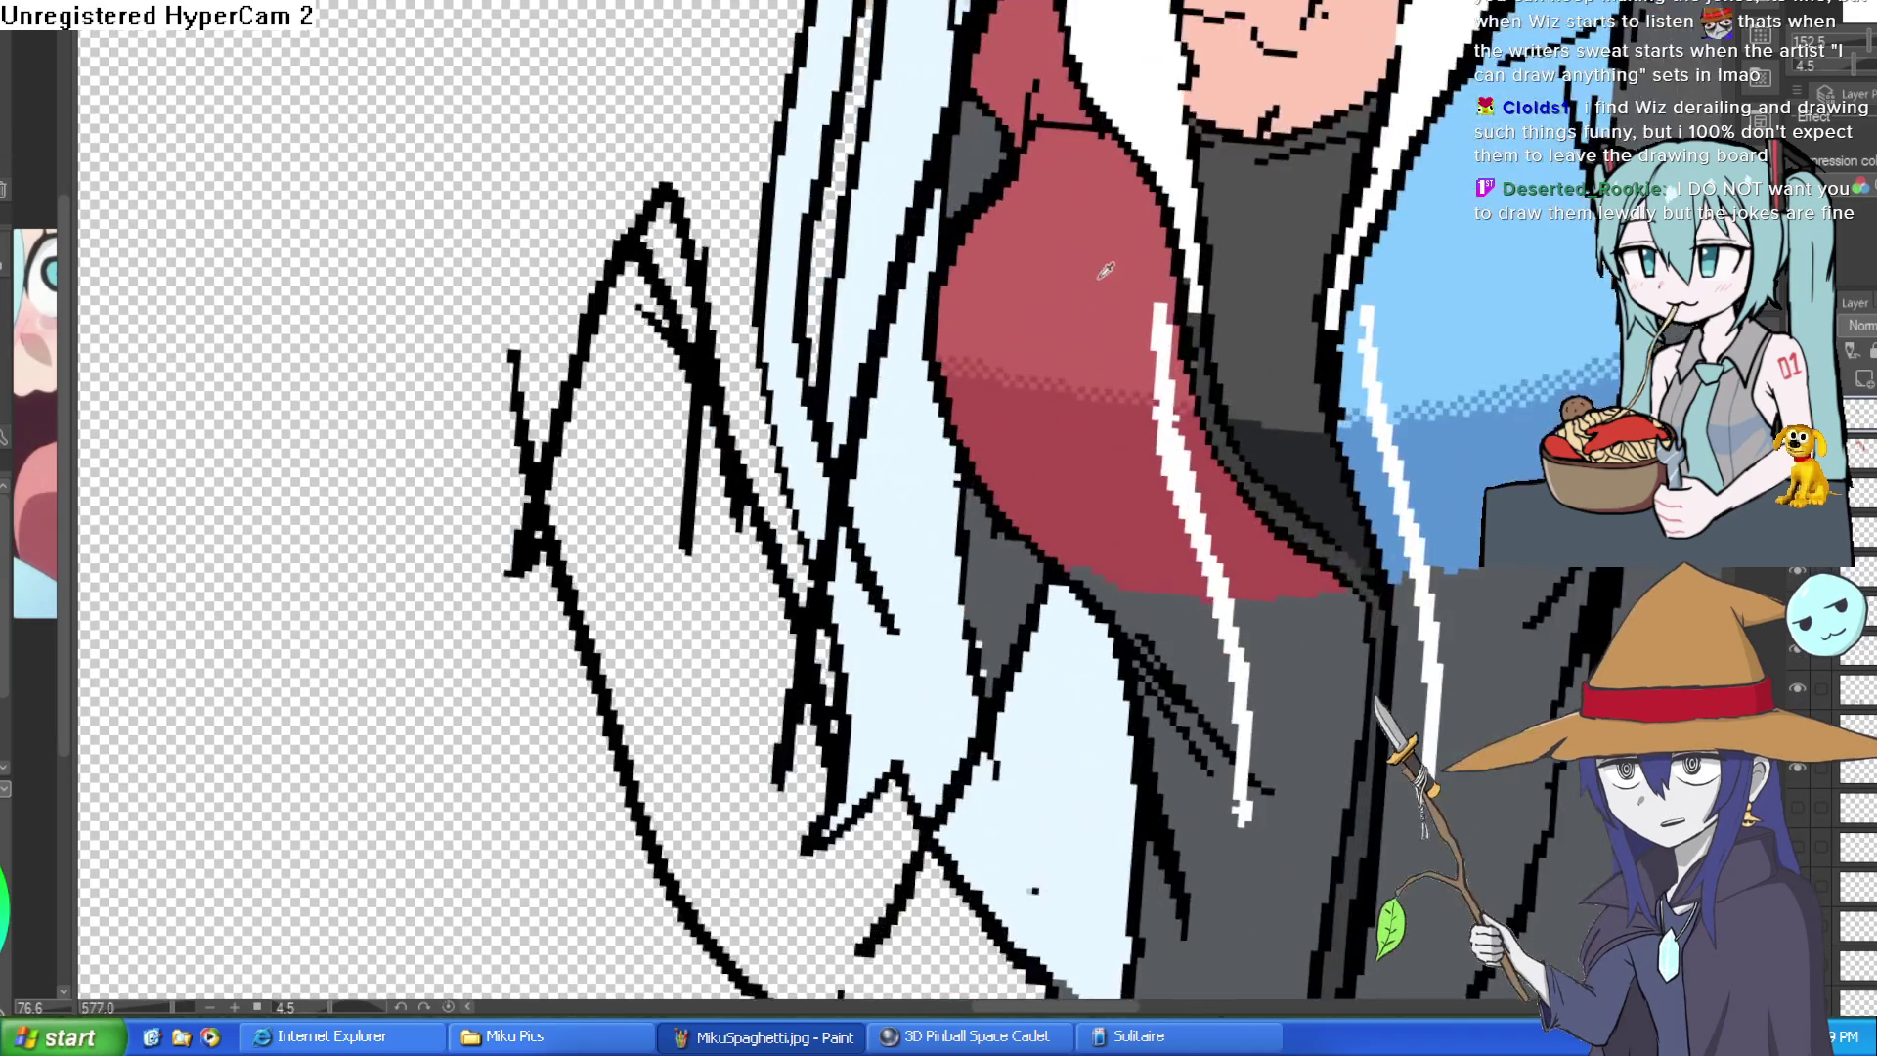
# - Bucket-fill both light-blue arm strips dark grey and brush grey over the stray black line
pyautogui.click(938, 575)
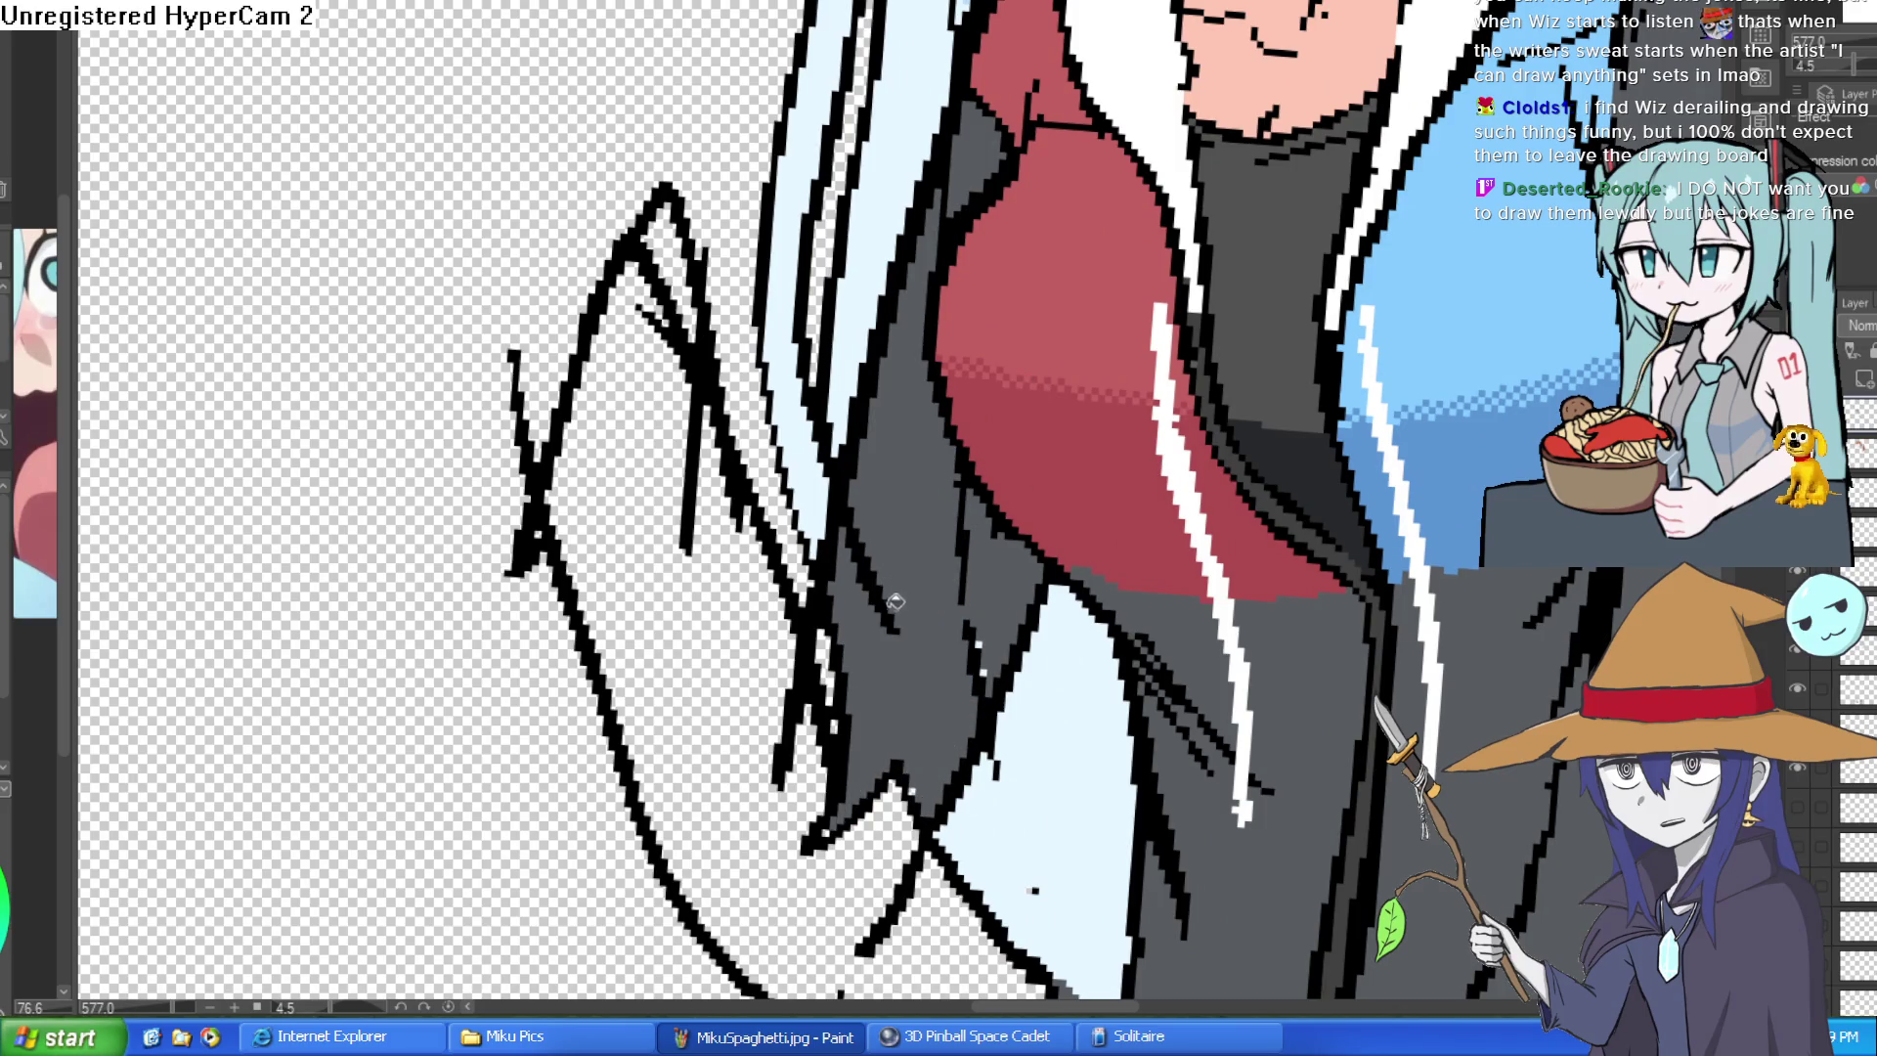
pyautogui.moveTo(895, 601); pyautogui.dragTo(968, 309)
pyautogui.click(936, 520)
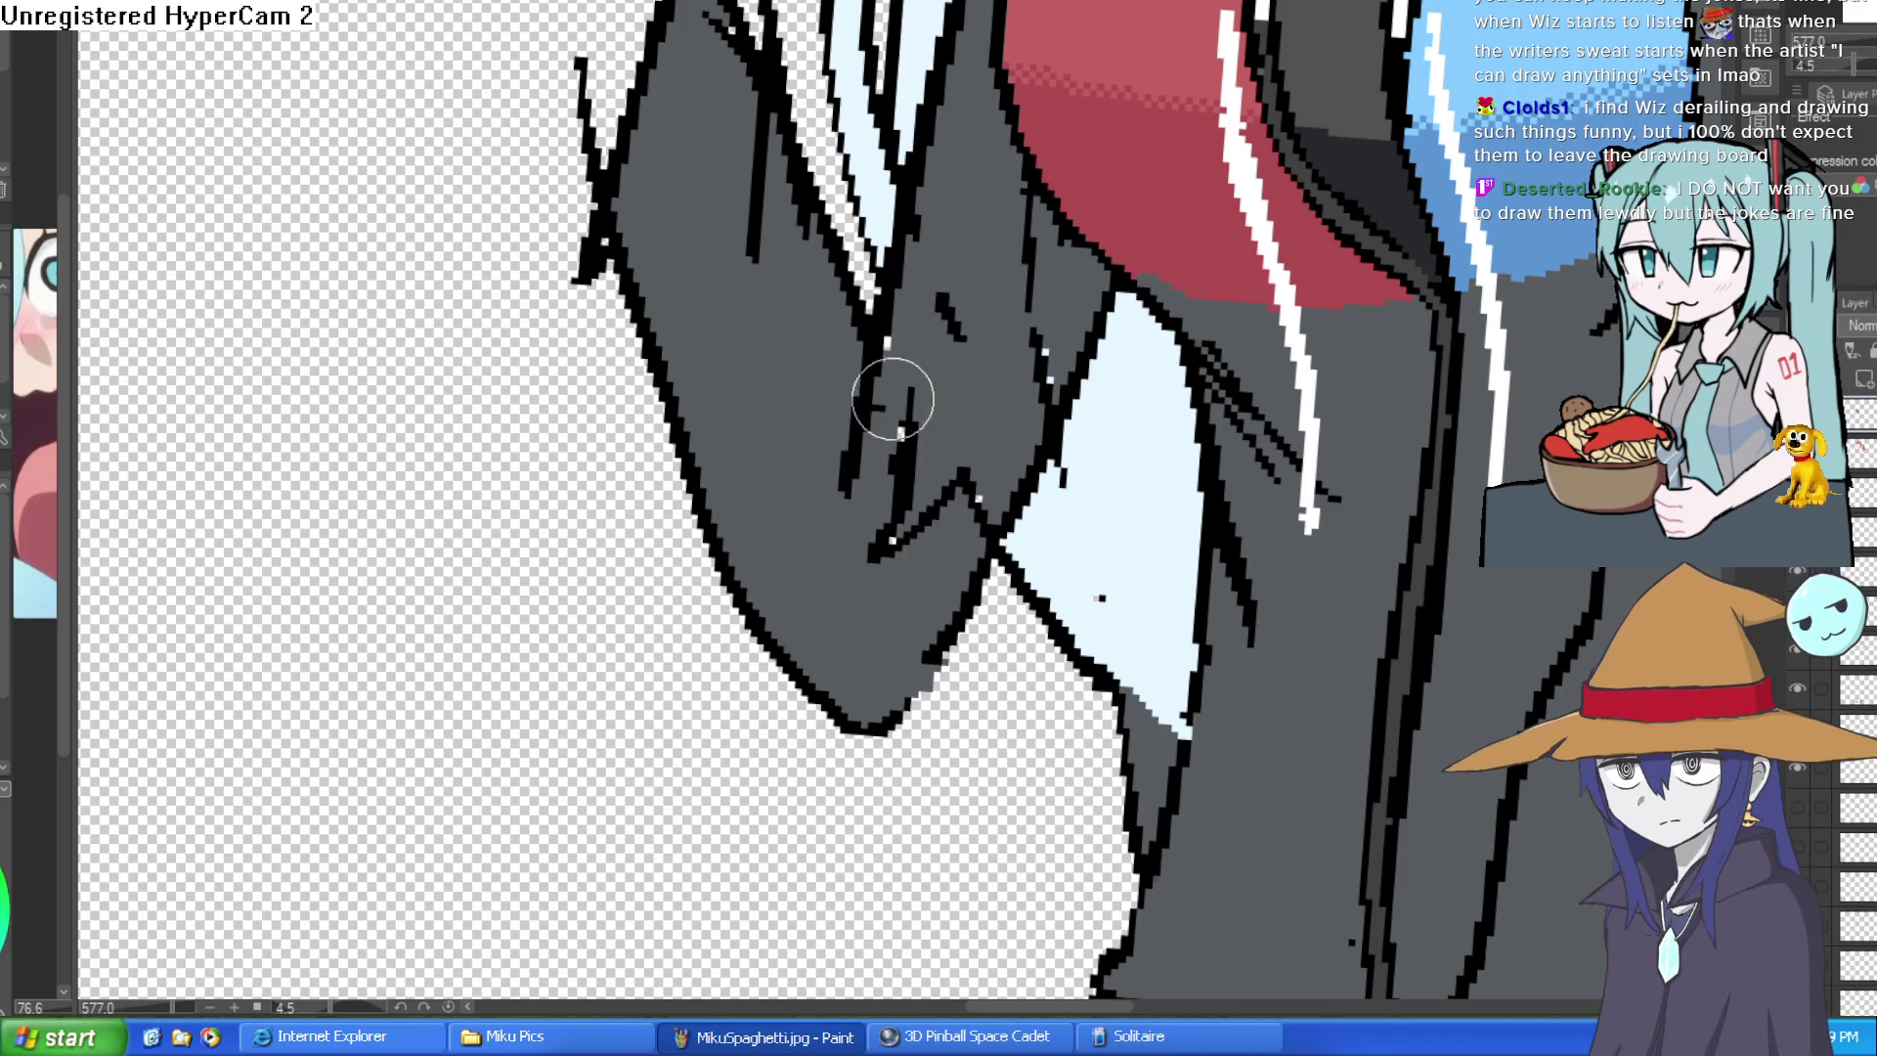
pyautogui.moveTo(901, 572); pyautogui.dragTo(972, 481)
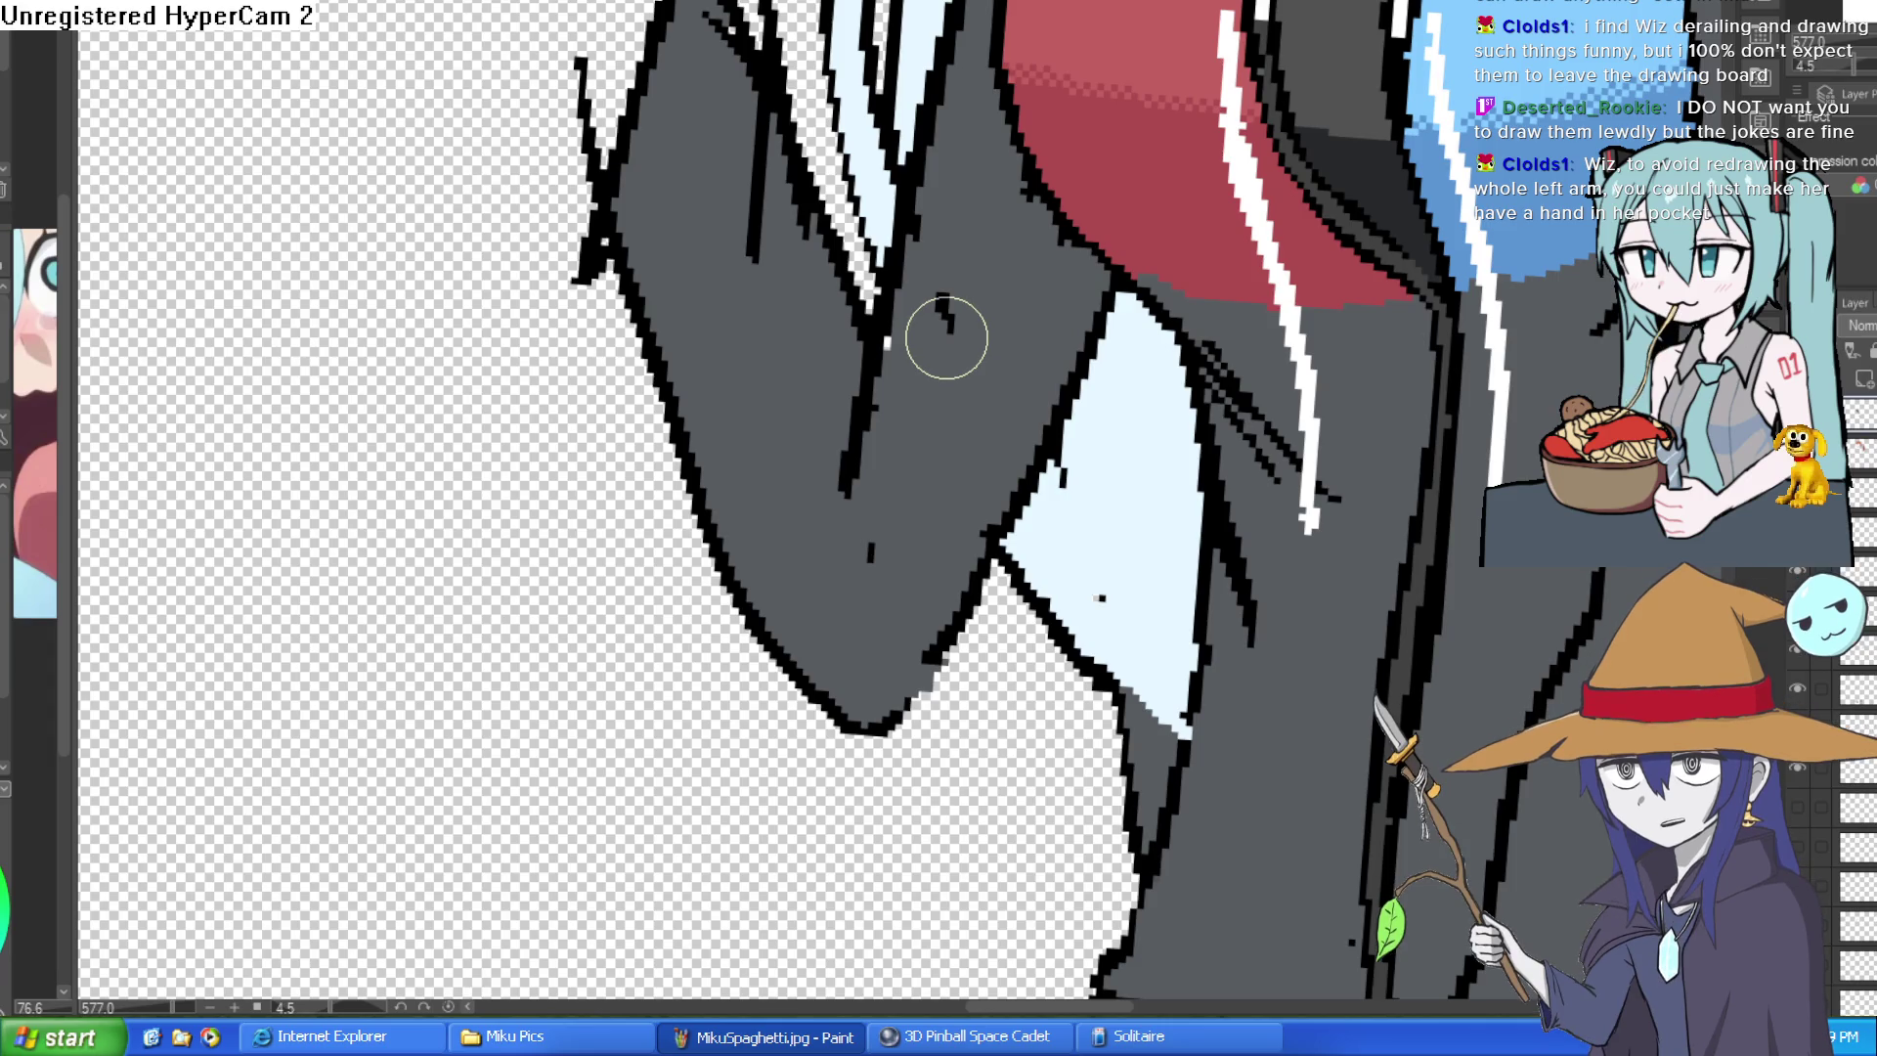
pyautogui.scroll(-3, 1140, 503)
pyautogui.scroll(-1, 1287, 482)
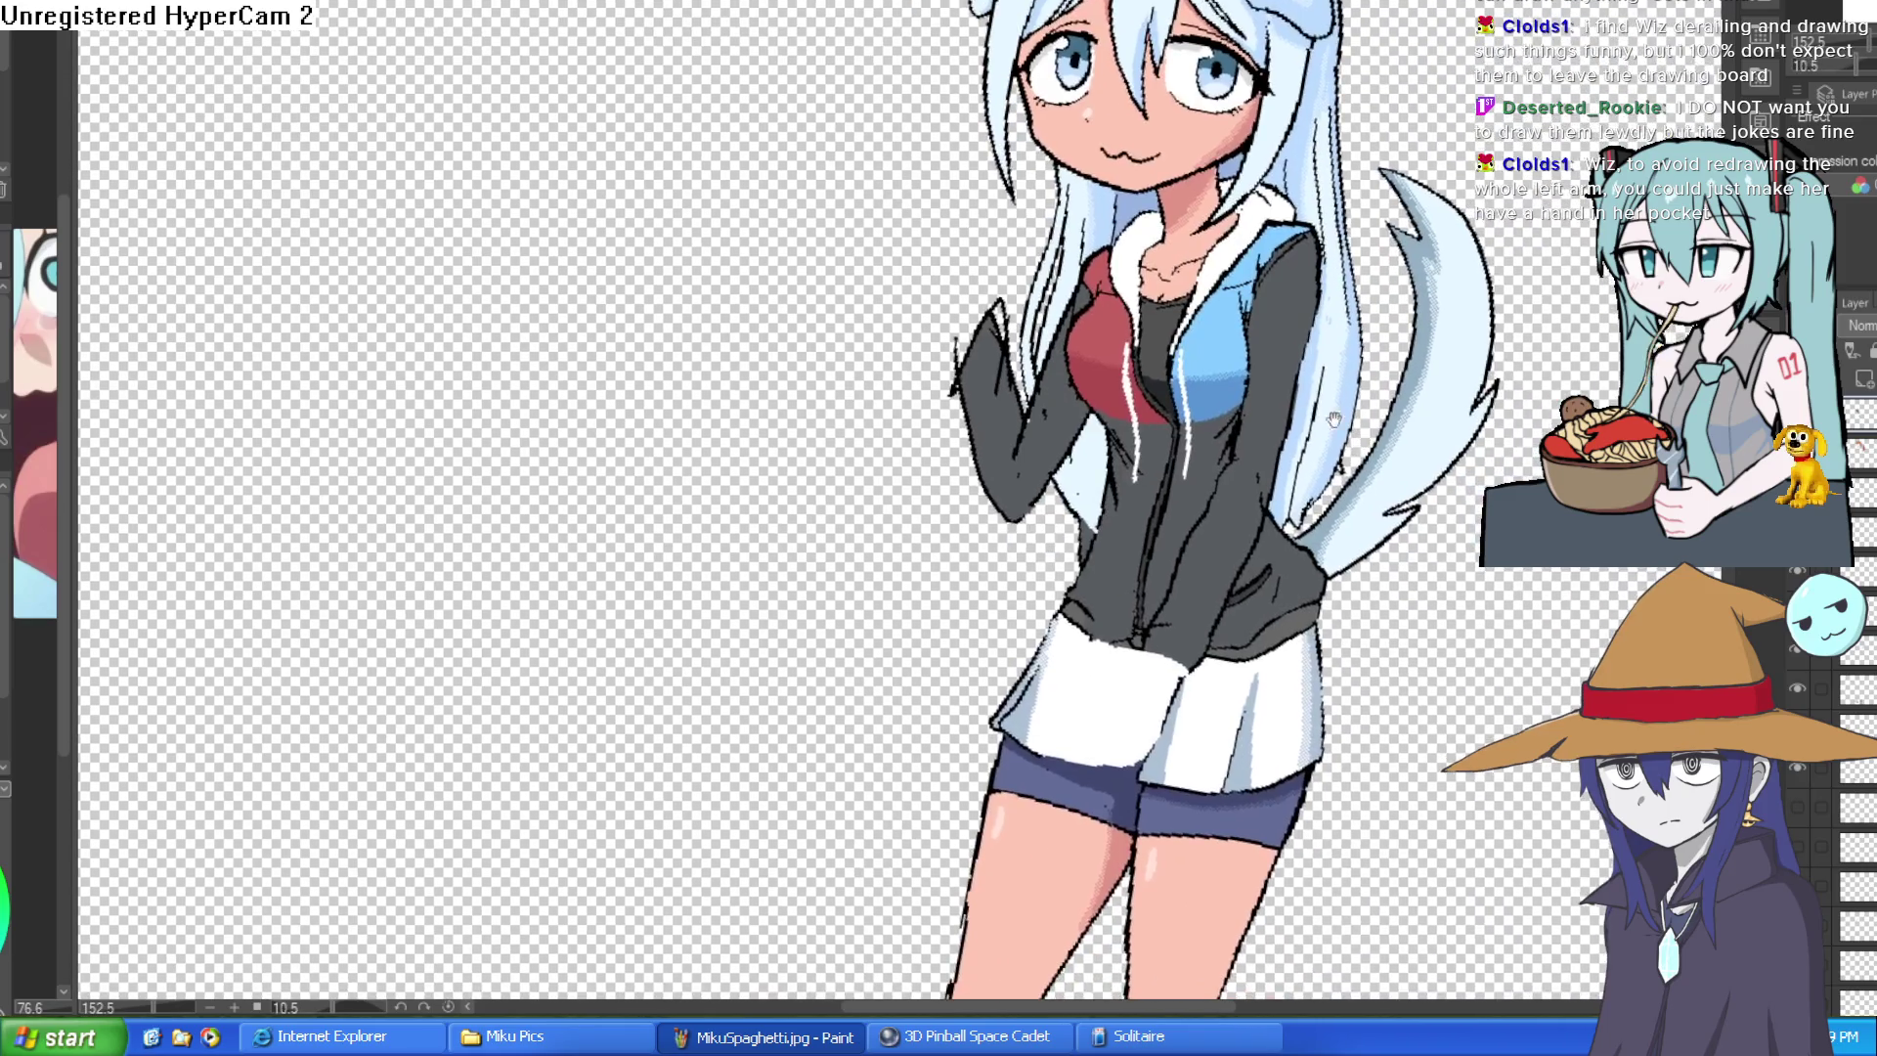
pyautogui.scroll(2, 1255, 304)
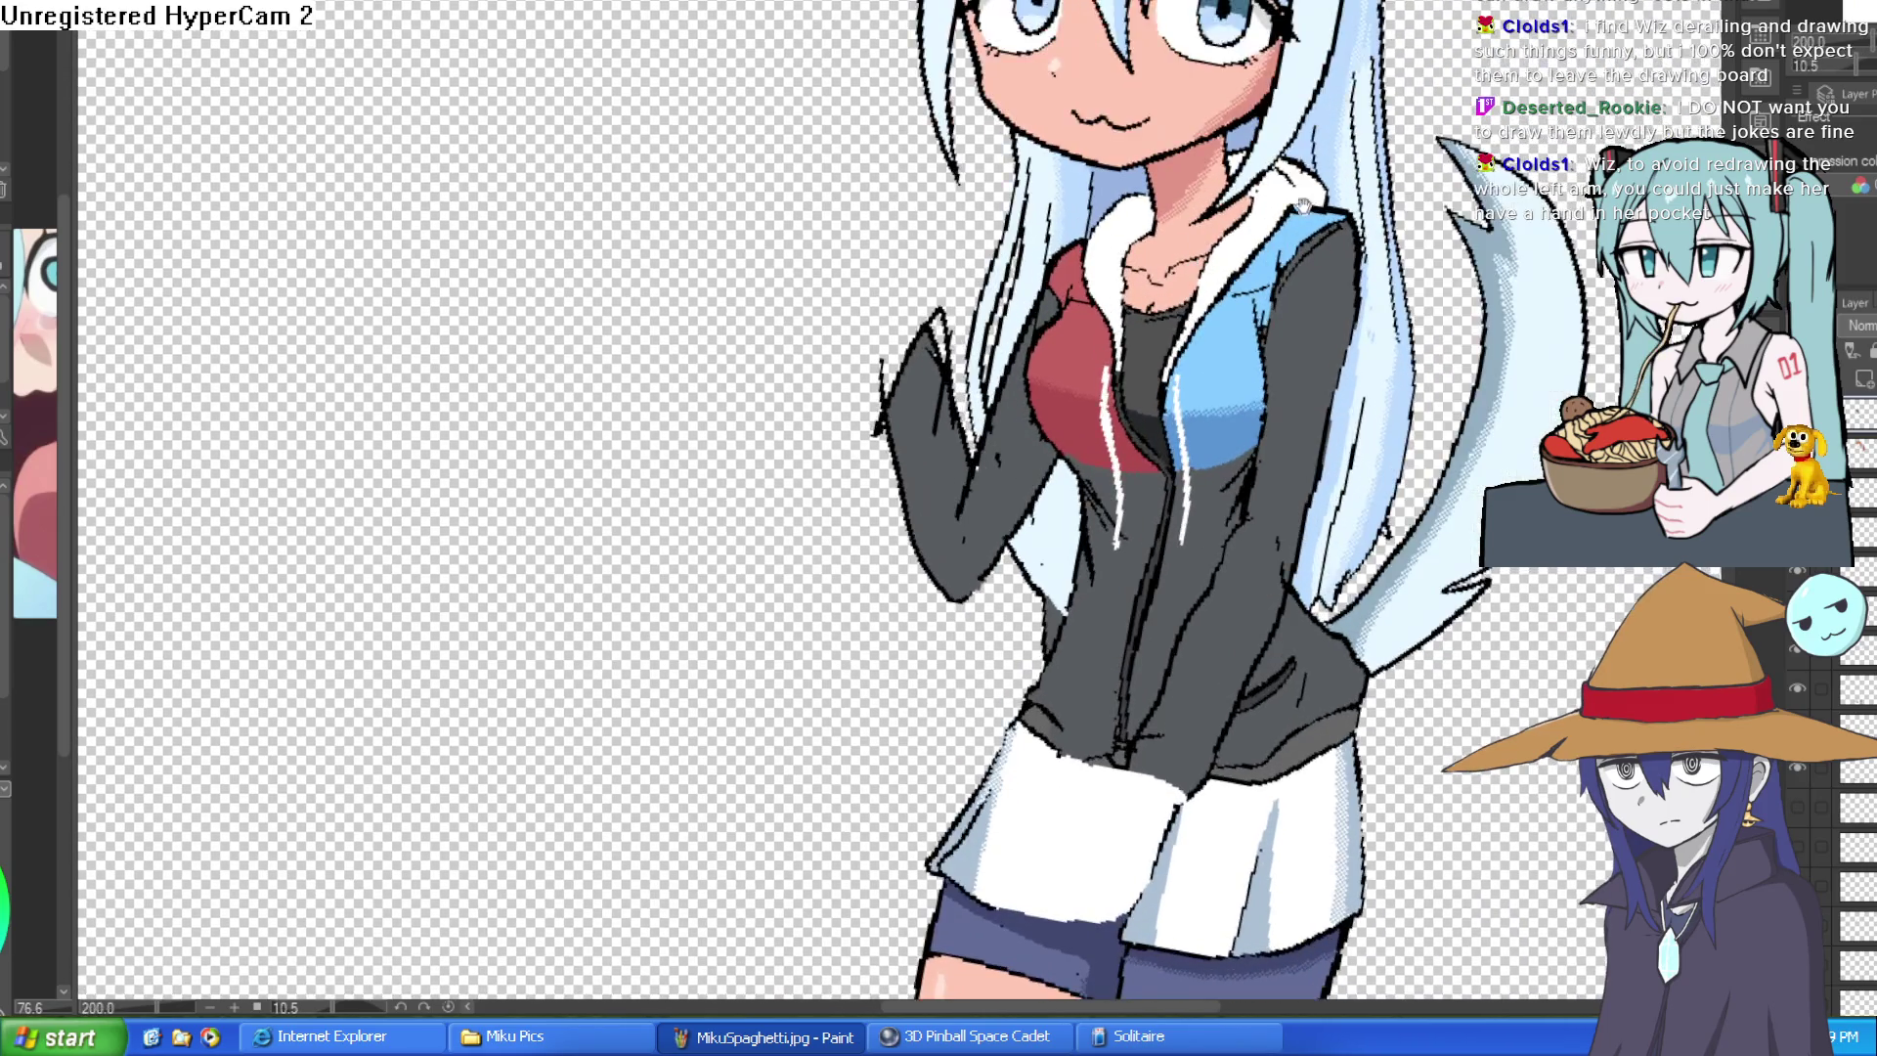
pyautogui.scroll(3, 1078, 101)
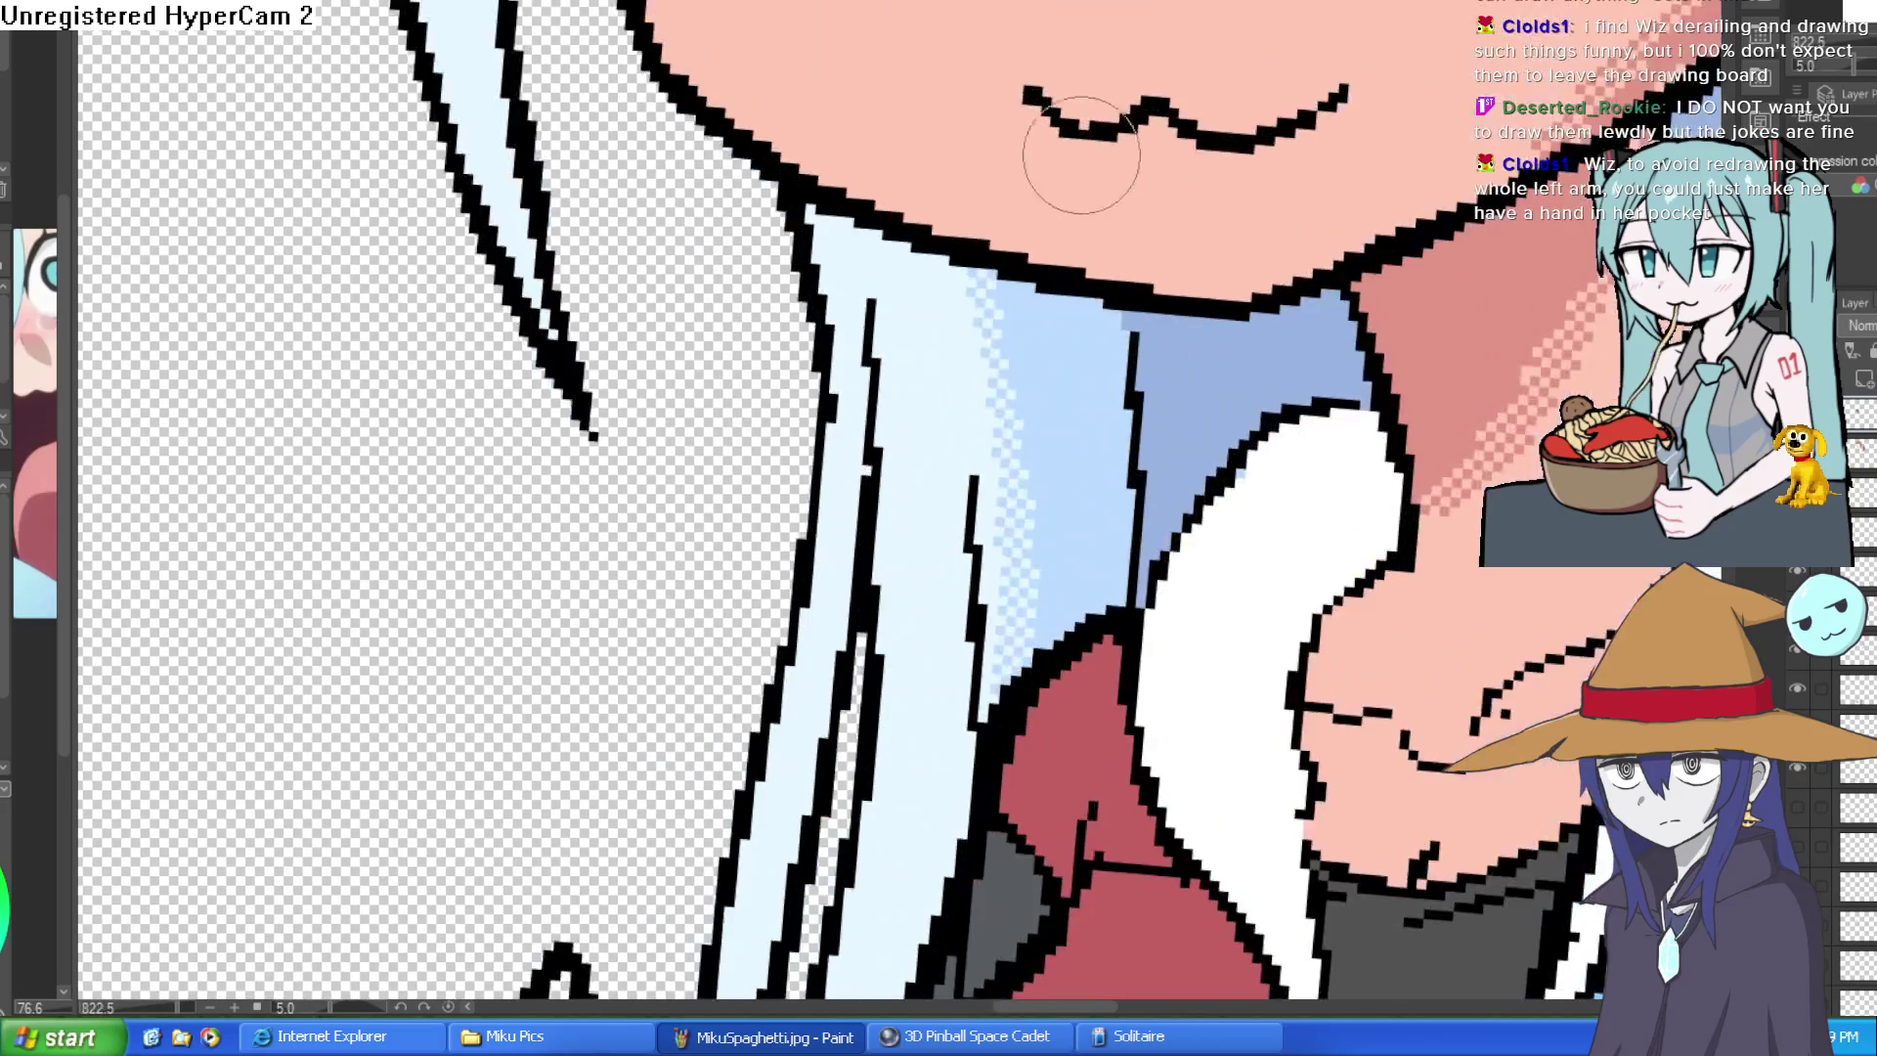
pyautogui.scroll(-2, 1305, 177)
pyautogui.scroll(1, 1334, 223)
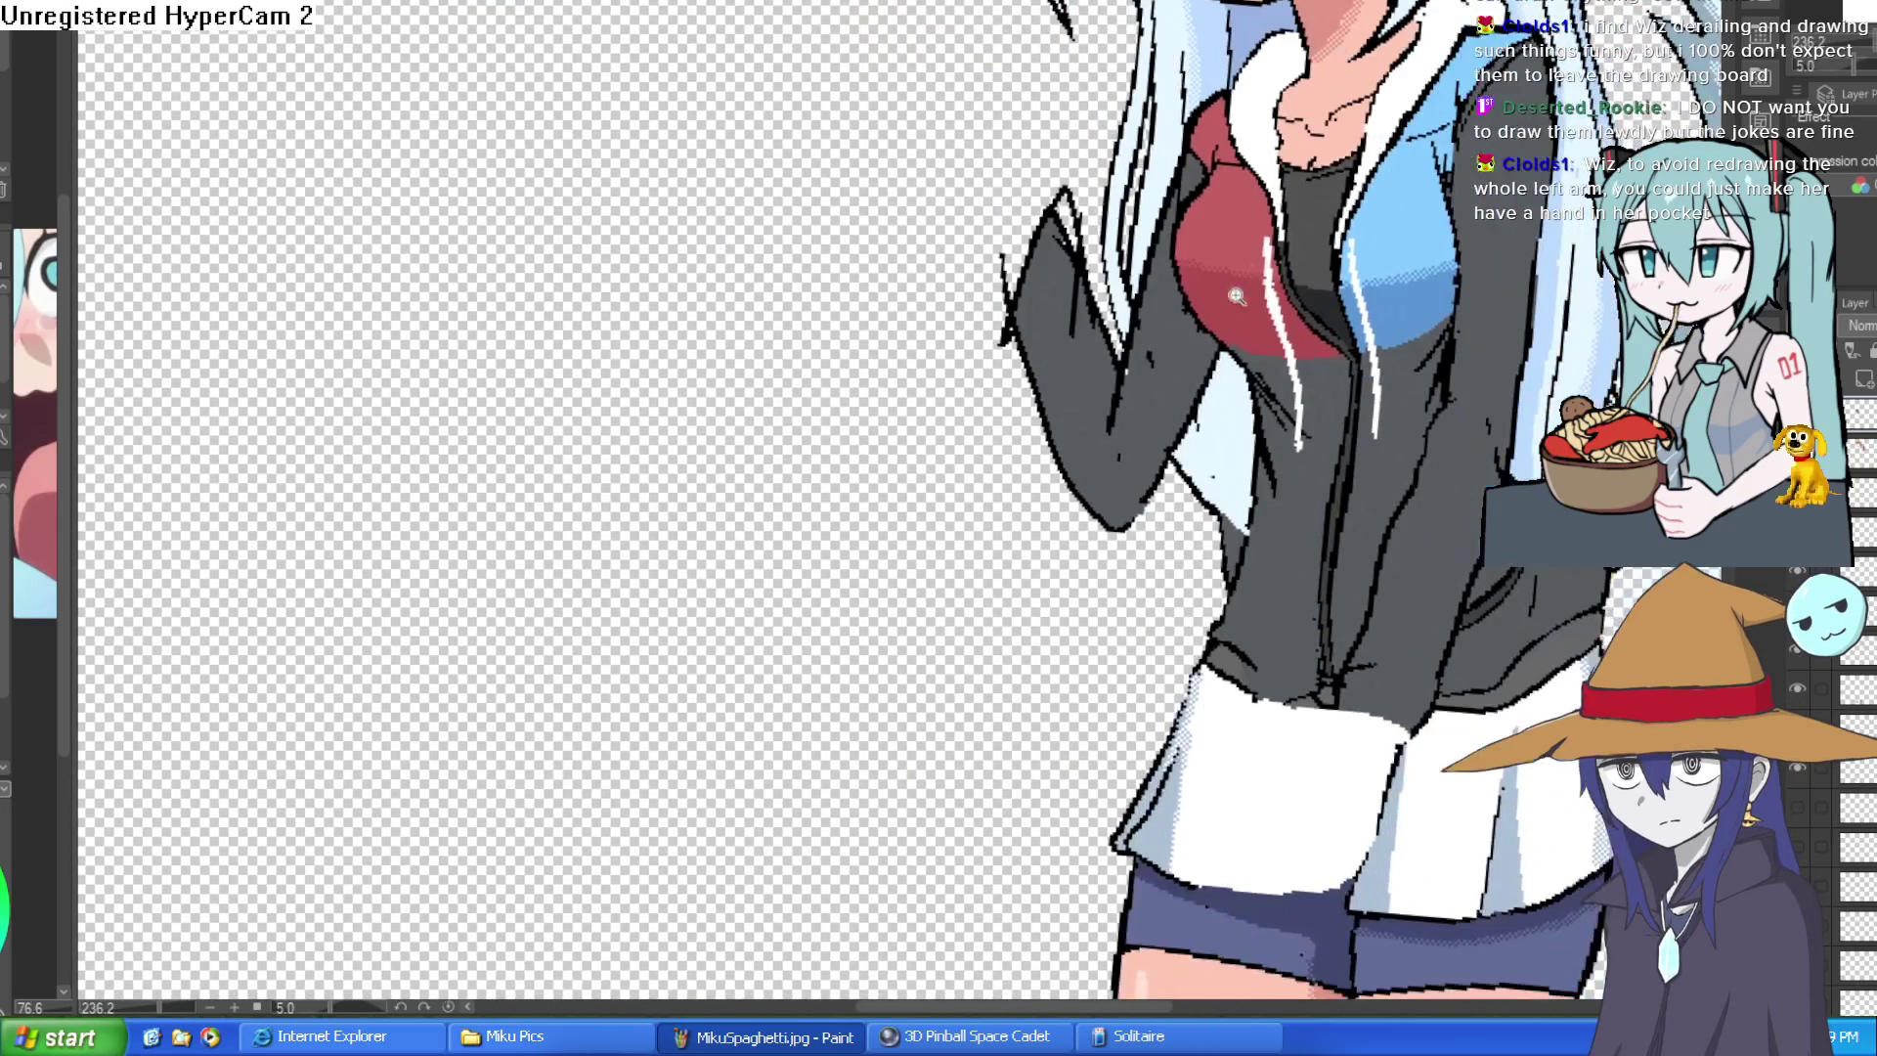
pyautogui.scroll(1, 1236, 431)
pyautogui.scroll(-3, 1271, 469)
pyautogui.scroll(-1, 1271, 470)
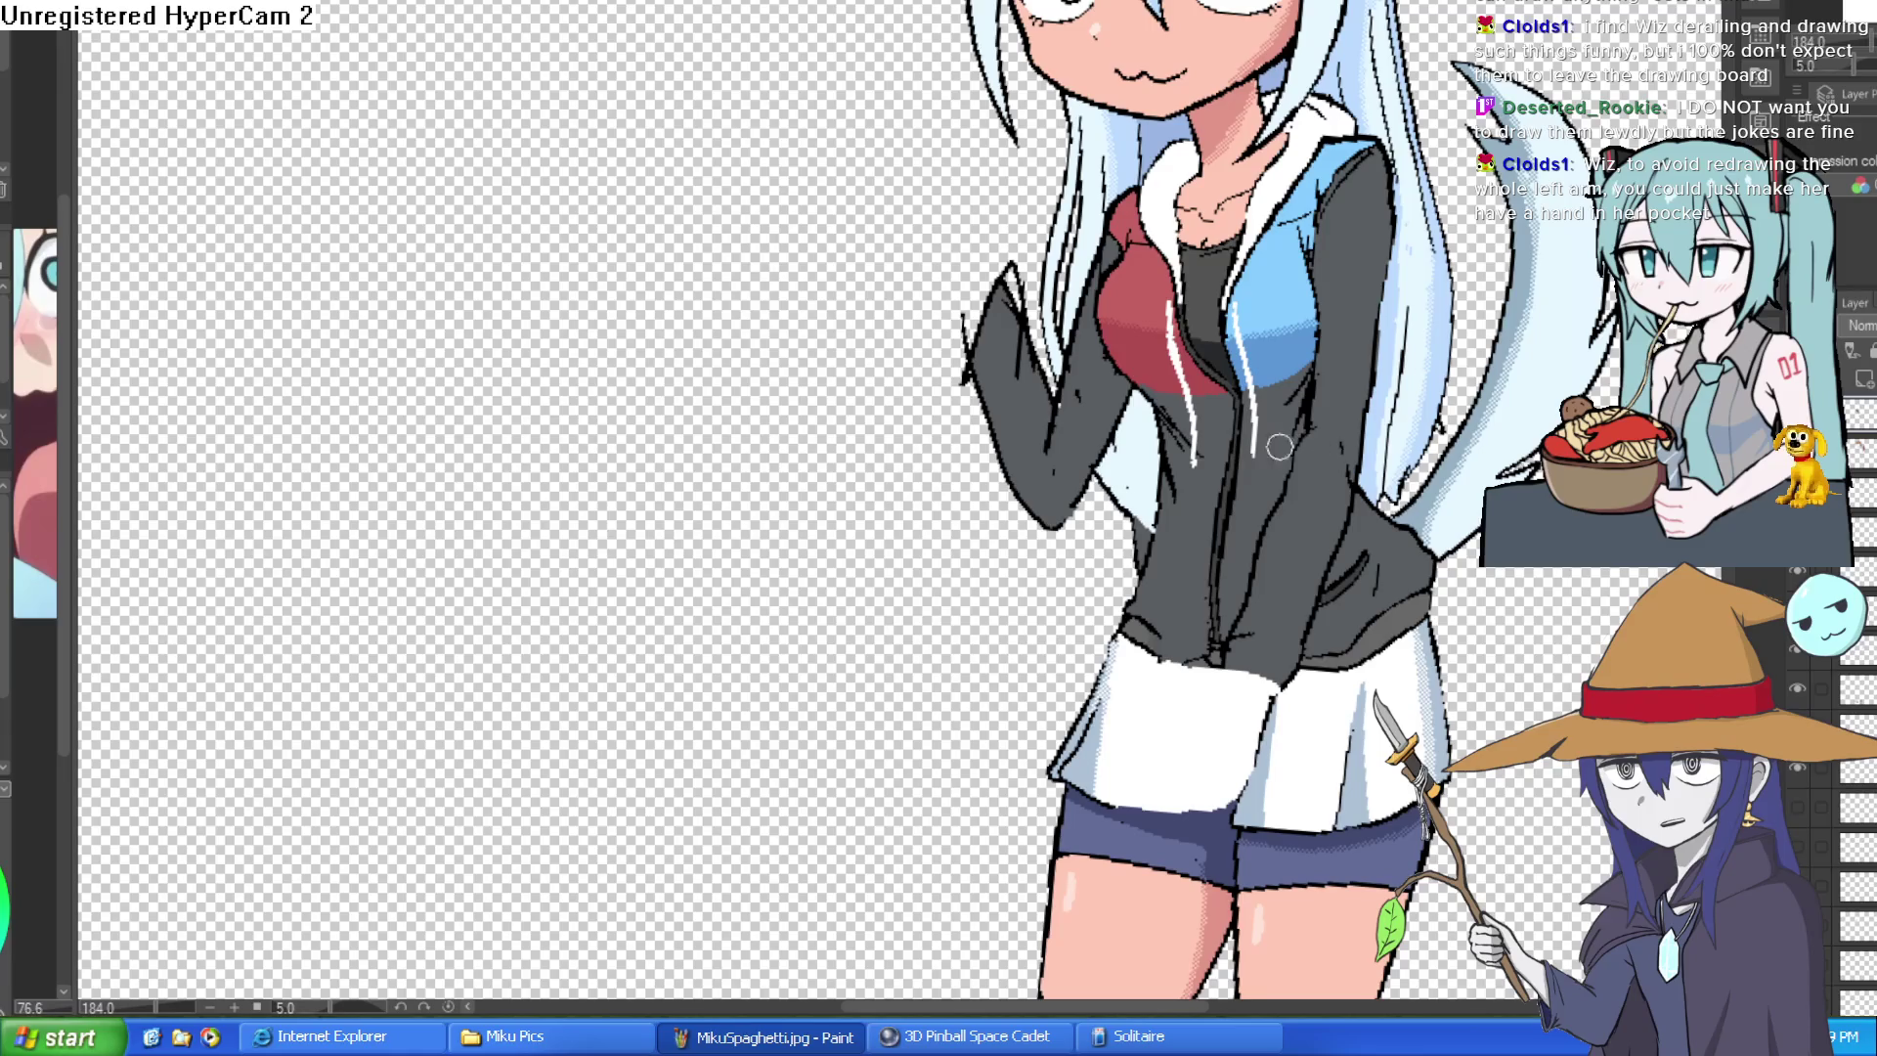
pyautogui.scroll(1, 1176, 466)
pyautogui.scroll(1, 1196, 543)
pyautogui.scroll(1, 1220, 627)
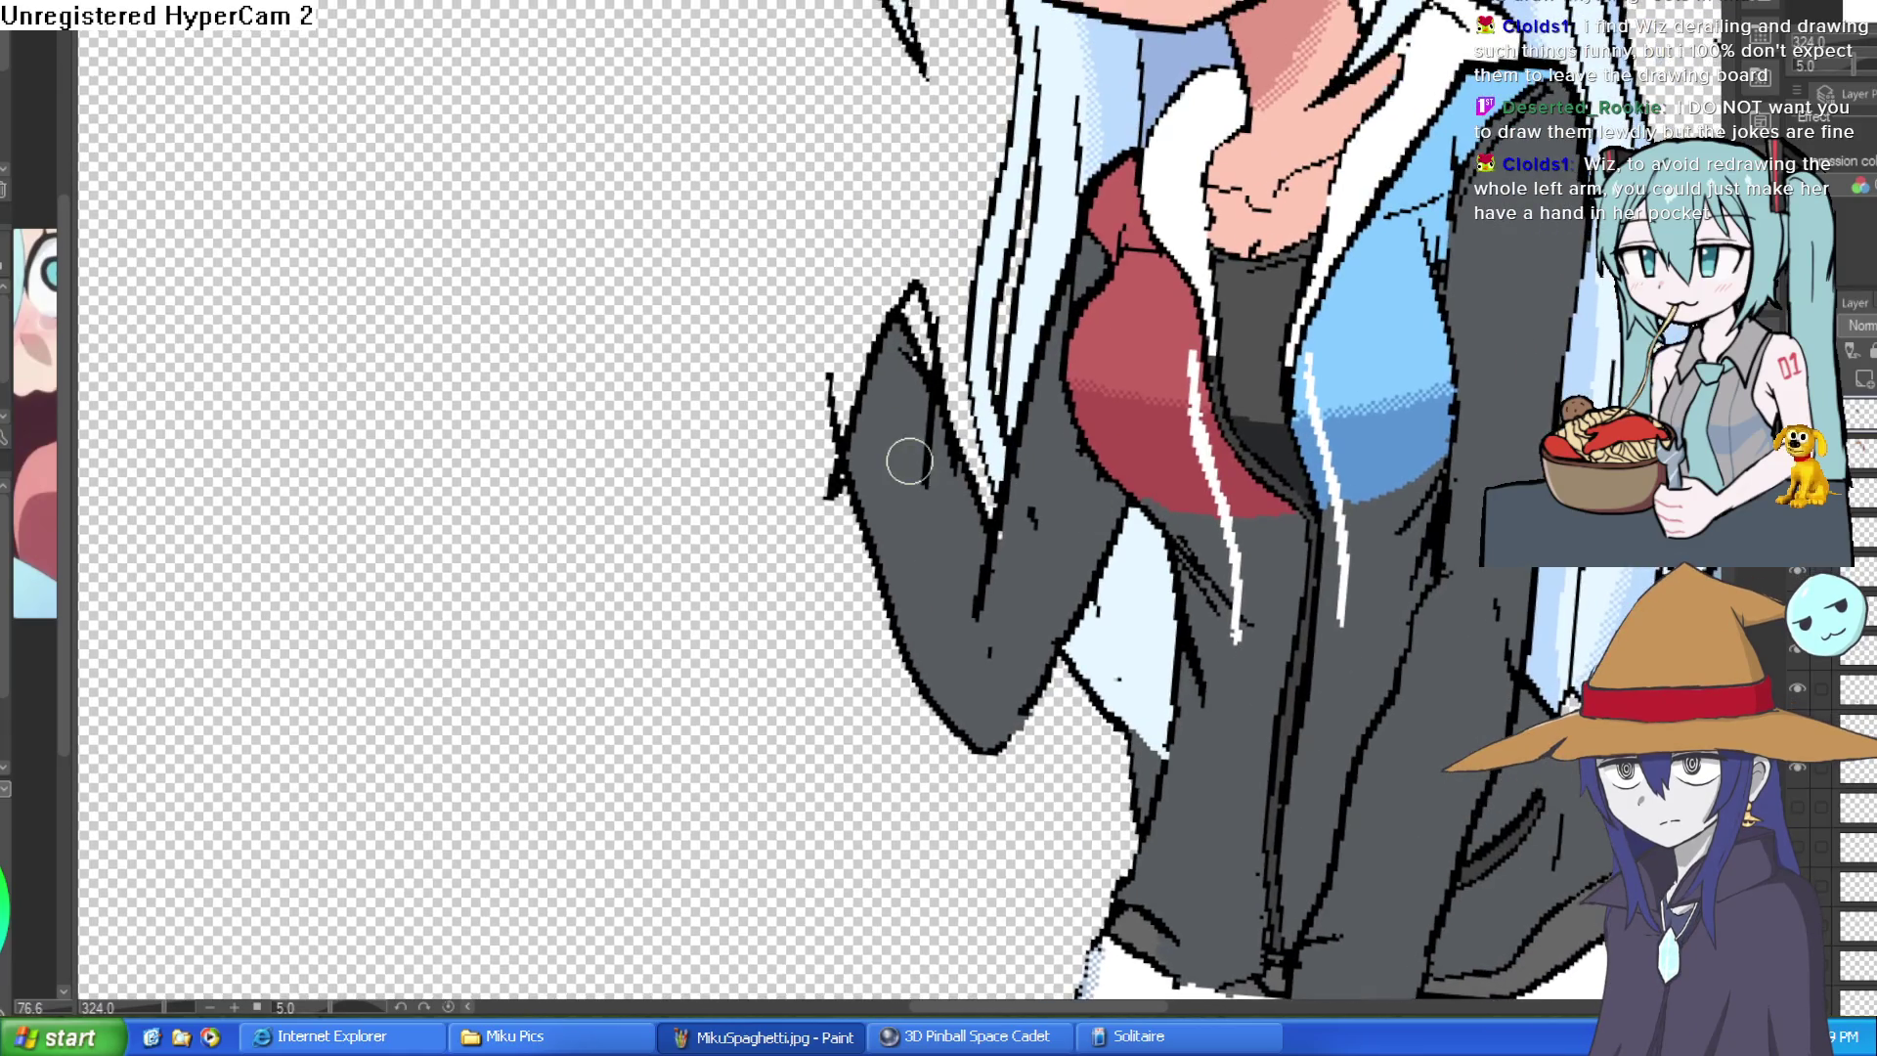
# - Paint dark grey over the white gaps at the top of the raised sleeve
pyautogui.moveTo(916, 374)
pyautogui.mouseDown()
pyautogui.moveTo(921, 352)
pyautogui.moveTo(921, 384)
pyautogui.mouseUp()
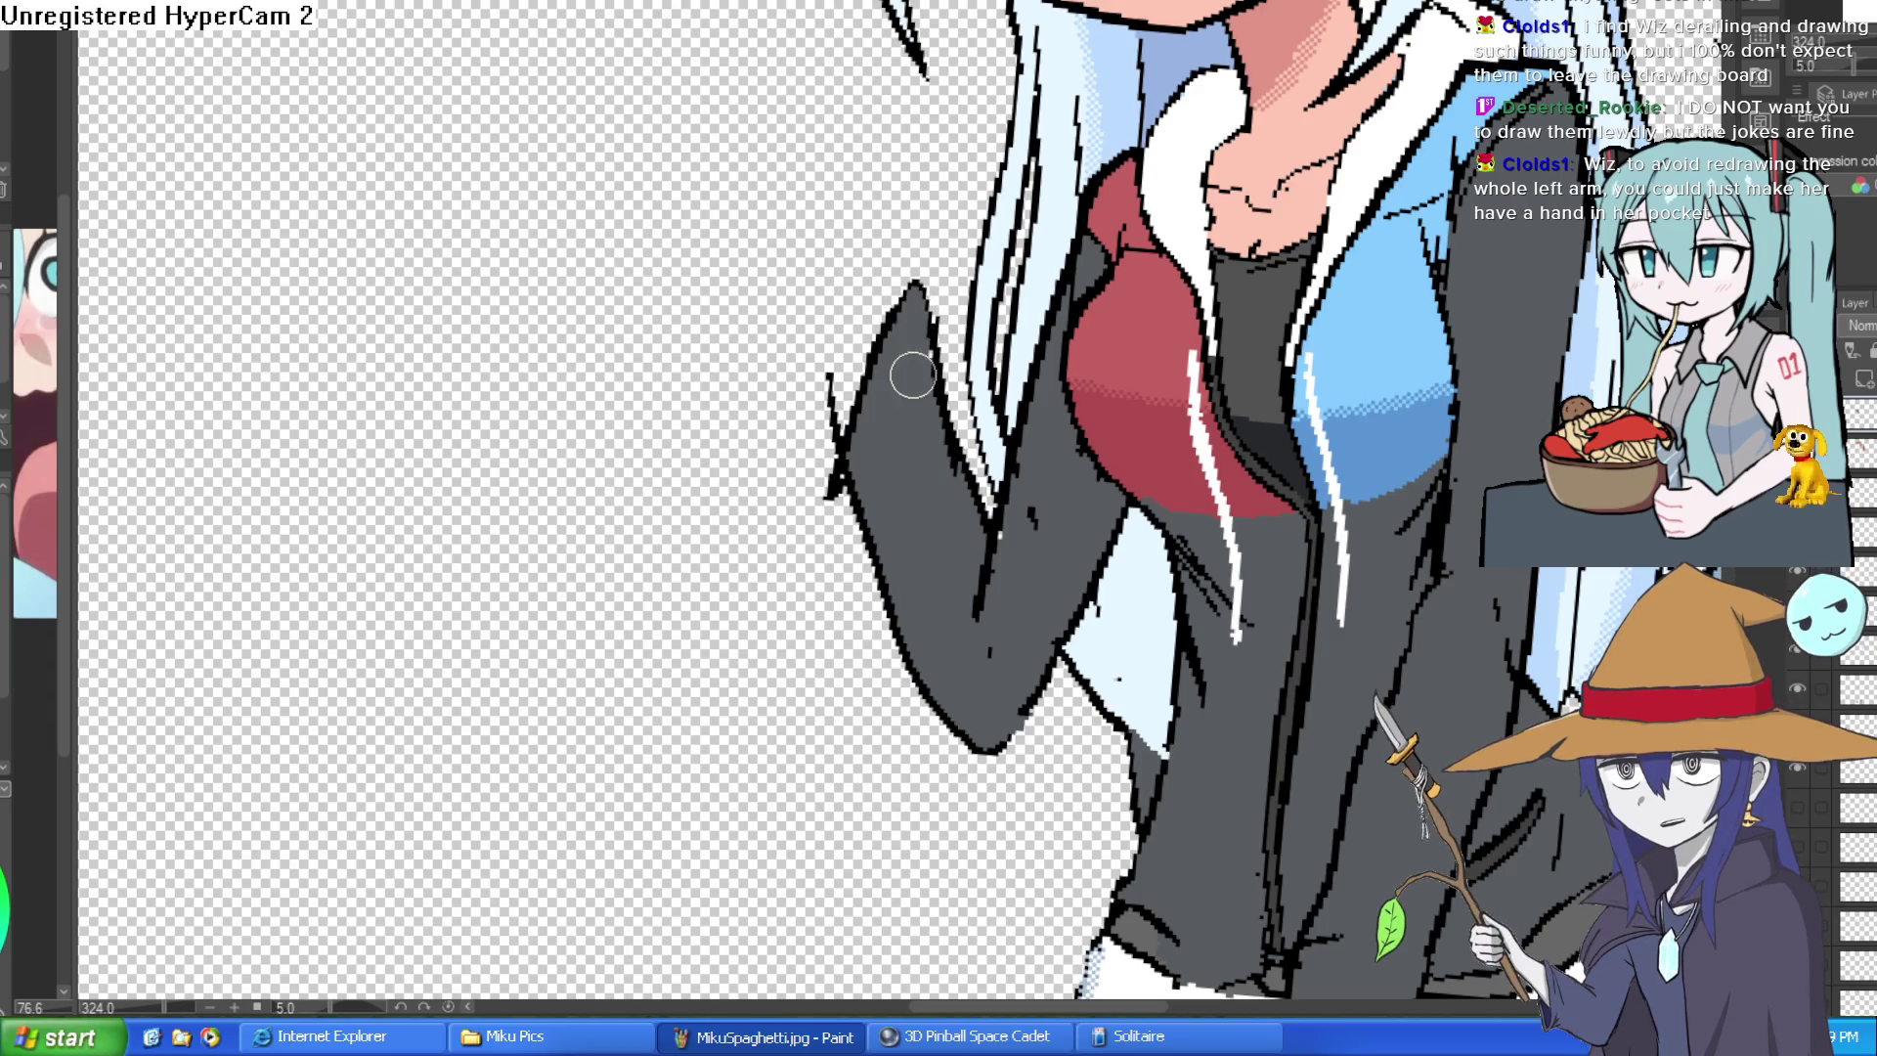
pyautogui.scroll(-2, 1159, 456)
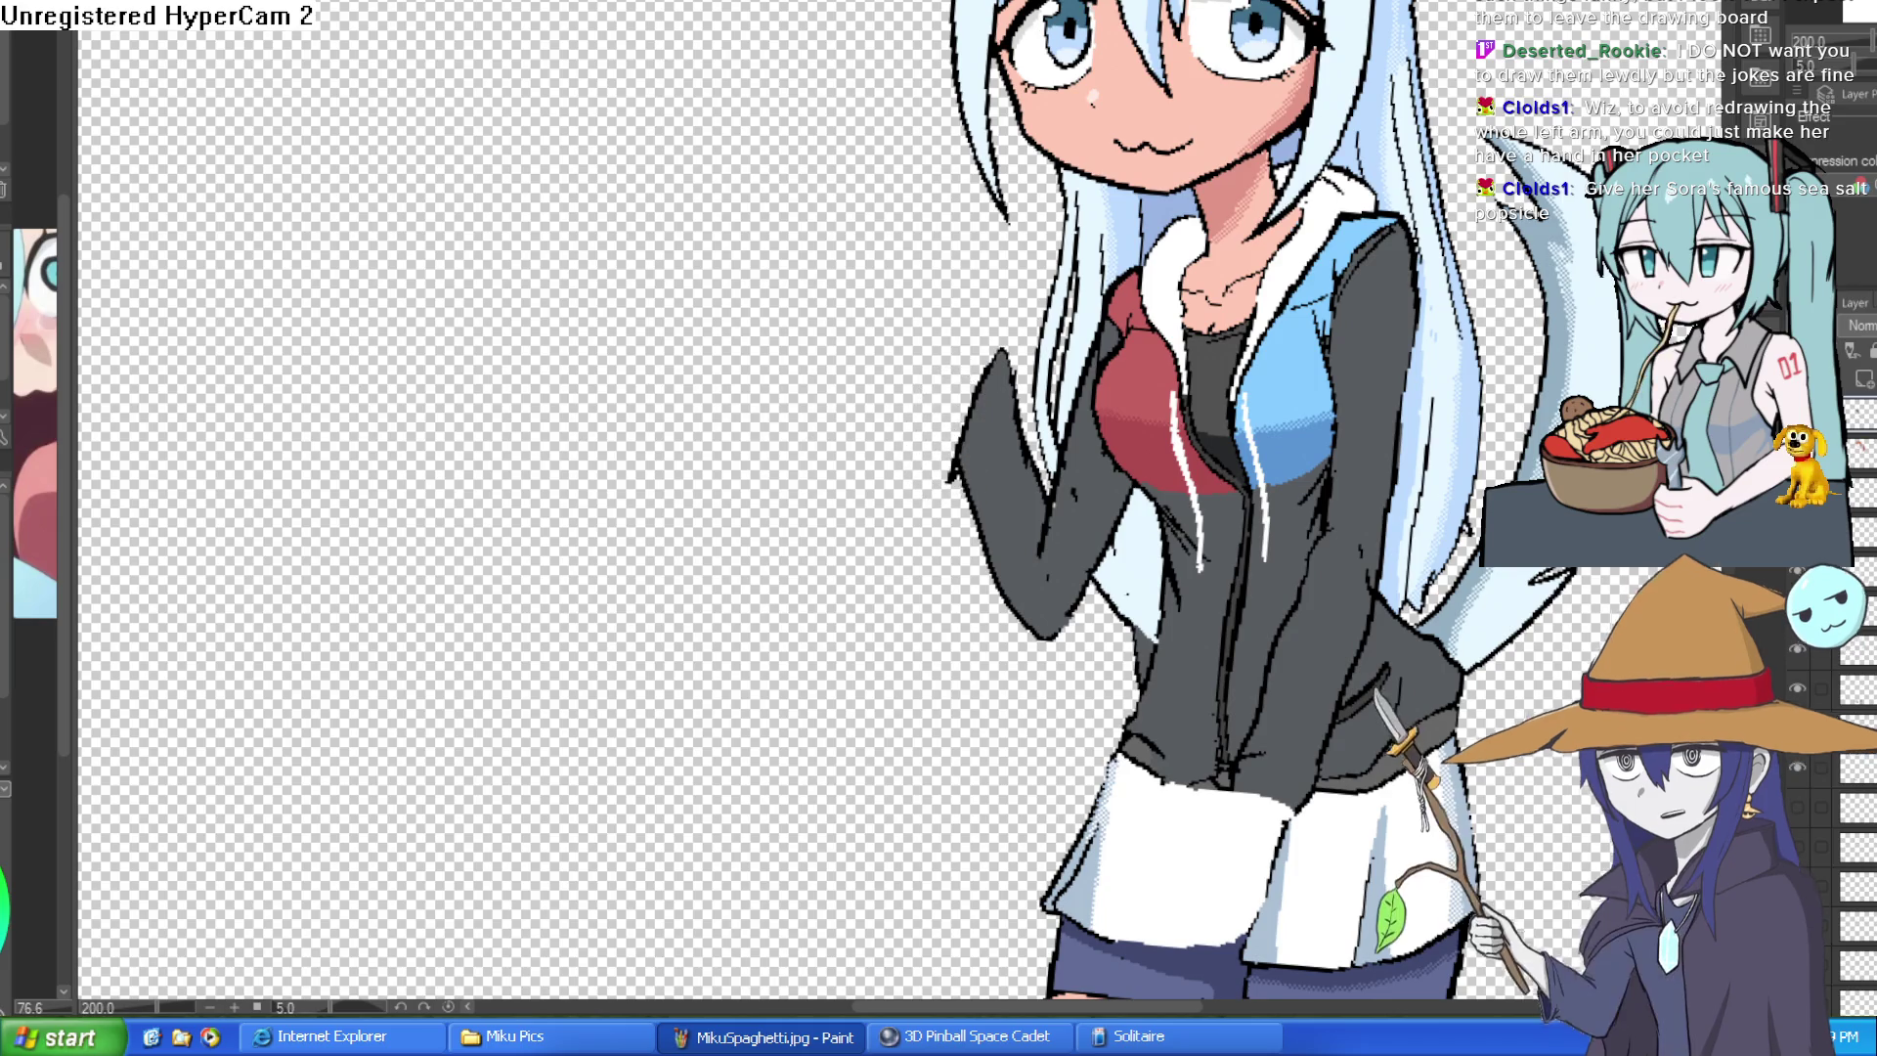
pyautogui.scroll(-2, 1107, 300)
pyautogui.scroll(-2, 1106, 299)
pyautogui.scroll(3, 969, 337)
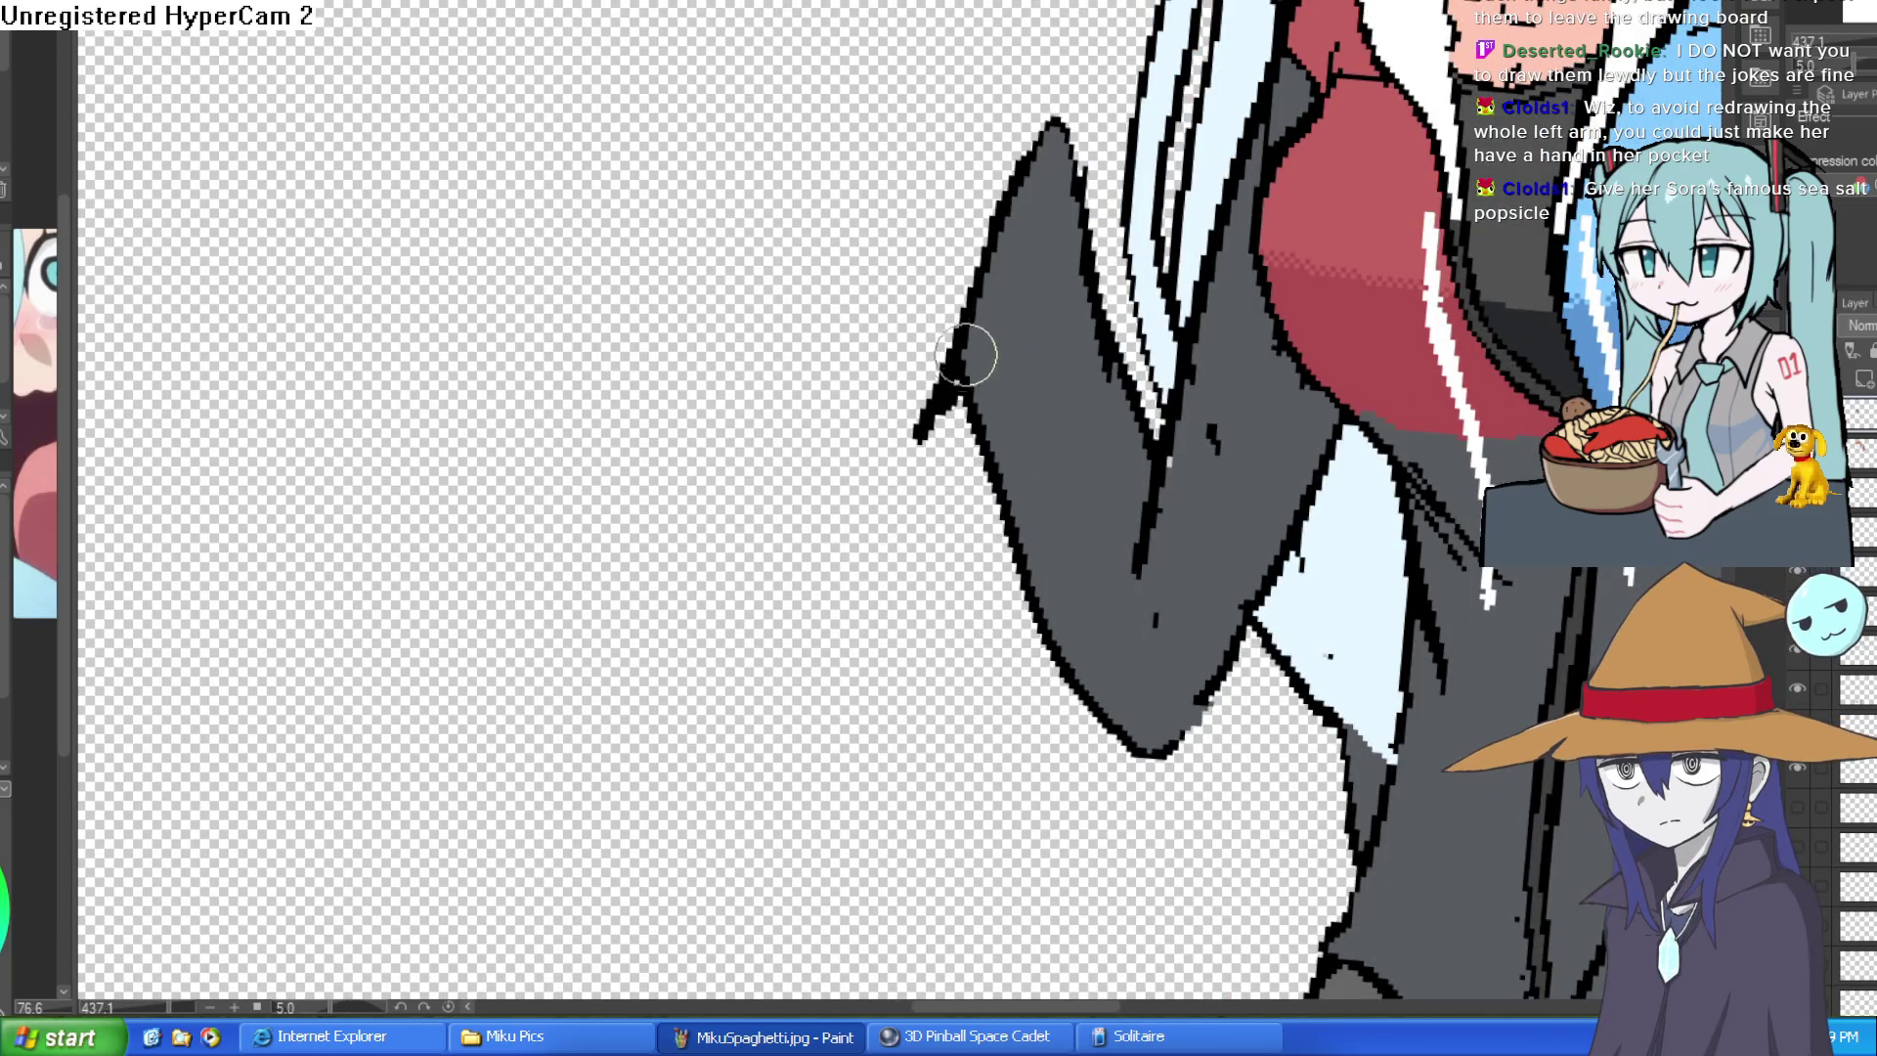
# - Retrace the raised sleeve's outline thicker and fill its pointed tip and inner edge dark grey
pyautogui.moveTo(984, 366)
pyautogui.mouseDown()
pyautogui.moveTo(932, 433)
pyautogui.moveTo(993, 407)
pyautogui.moveTo(989, 424)
pyautogui.moveTo(928, 427)
pyautogui.mouseUp()
pyautogui.moveTo(997, 314)
pyautogui.mouseDown()
pyautogui.moveTo(951, 430)
pyautogui.moveTo(998, 385)
pyautogui.moveTo(968, 440)
pyautogui.moveTo(950, 415)
pyautogui.mouseUp()
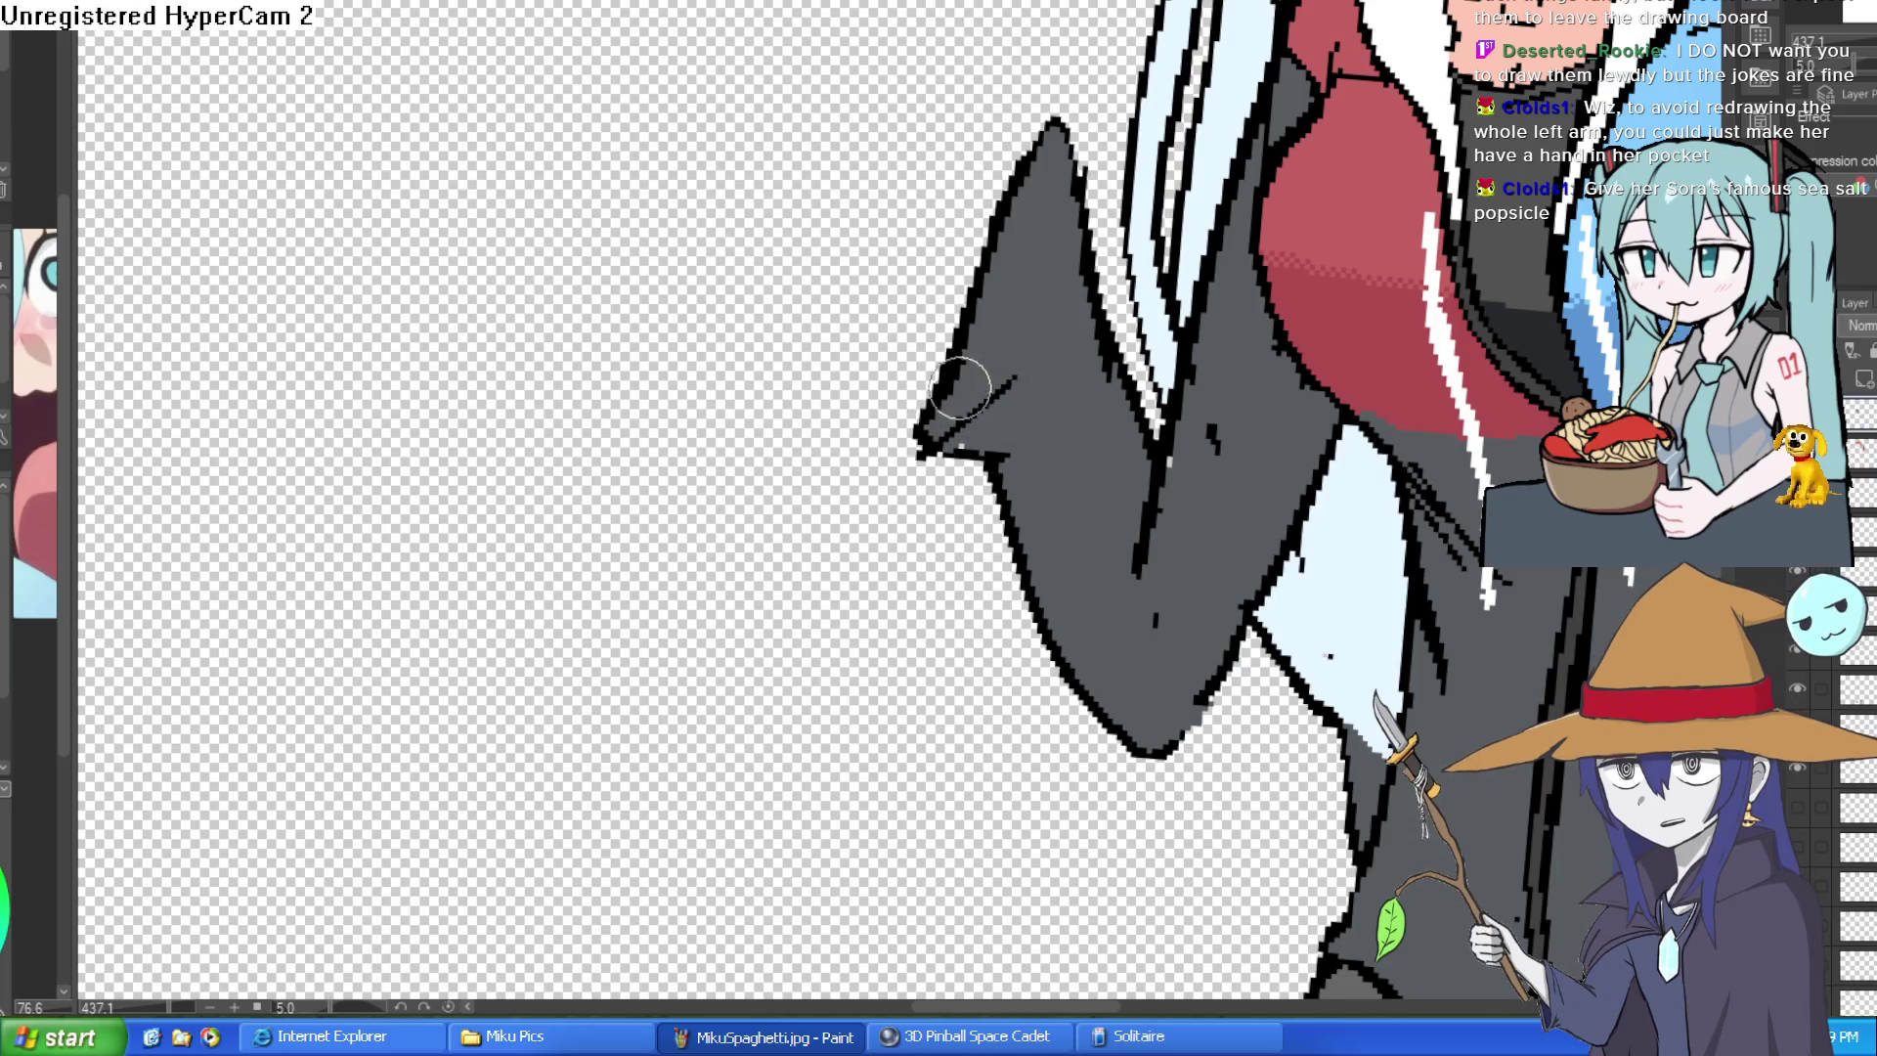
pyautogui.scroll(-3, 955, 398)
pyautogui.scroll(1, 1027, 352)
pyautogui.scroll(2, 1122, 309)
pyautogui.moveTo(1121, 308)
pyautogui.mouseDown()
pyautogui.moveTo(1061, 277)
pyautogui.moveTo(1095, 445)
pyautogui.mouseUp()
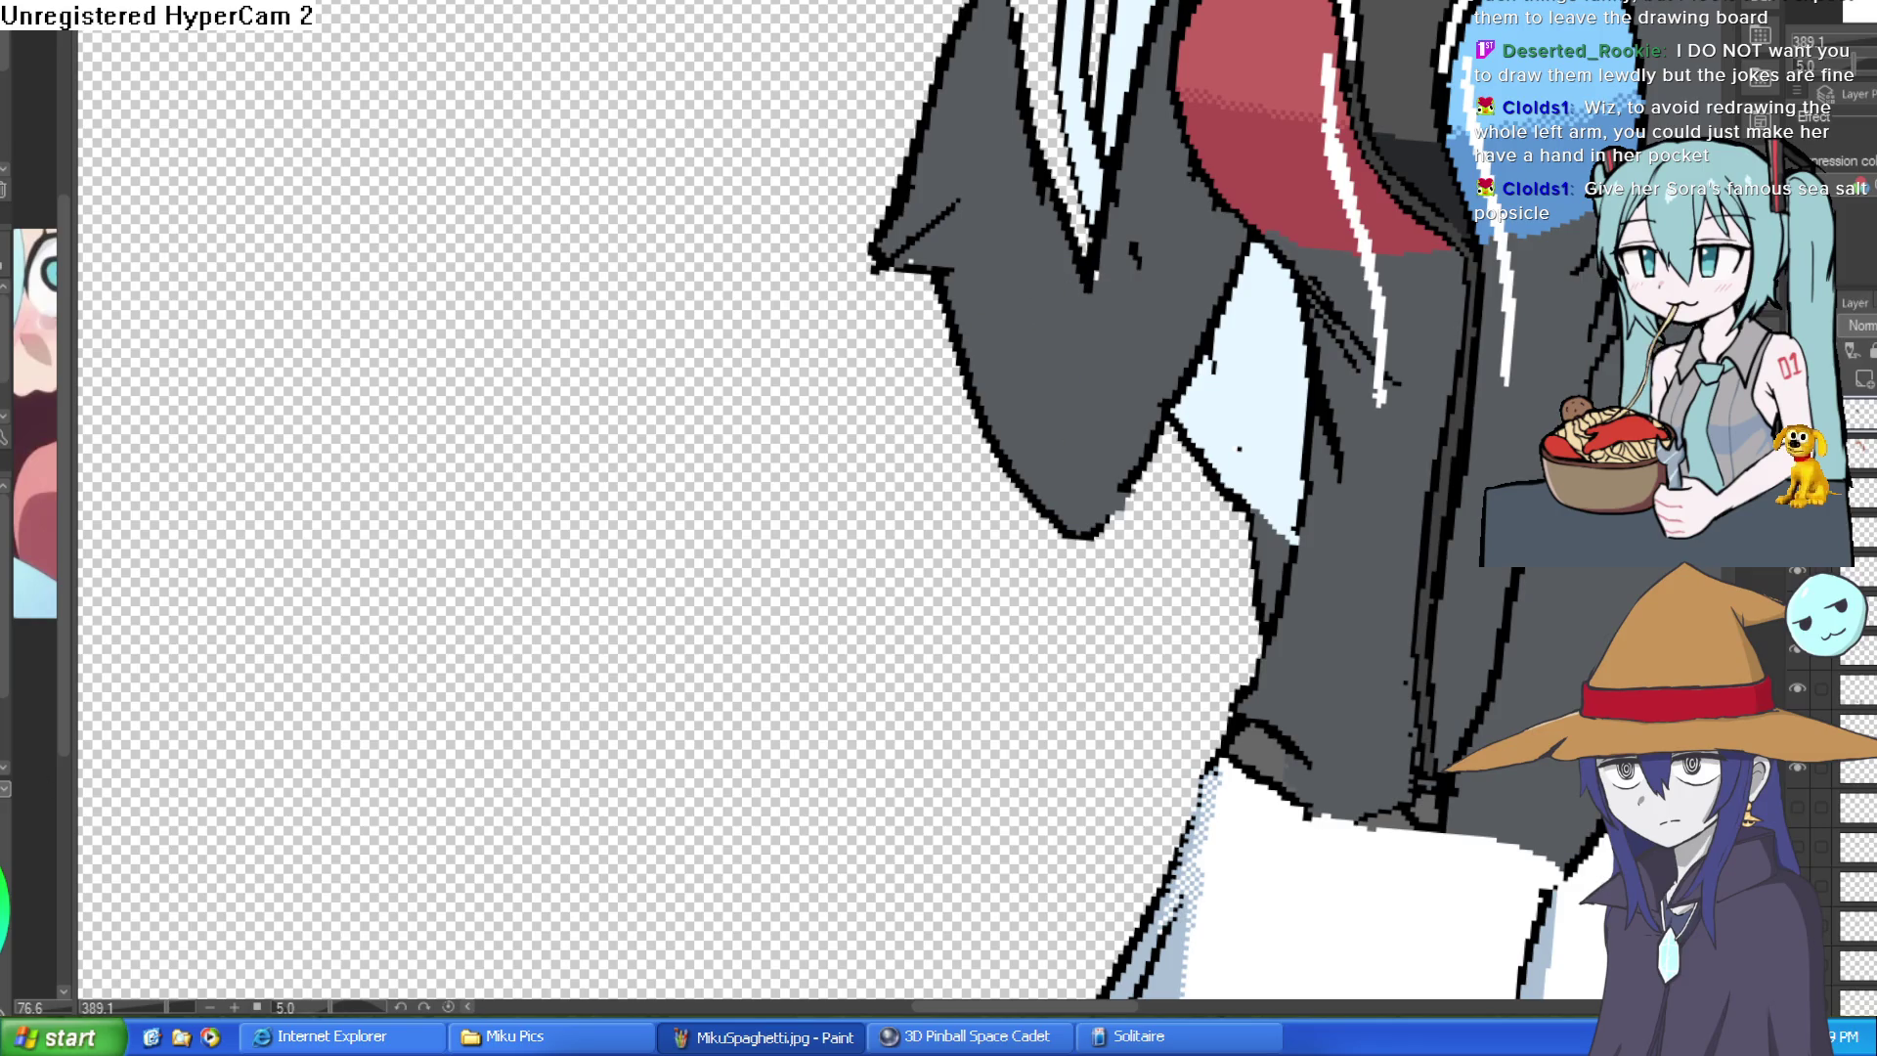
pyautogui.scroll(2, 1031, 309)
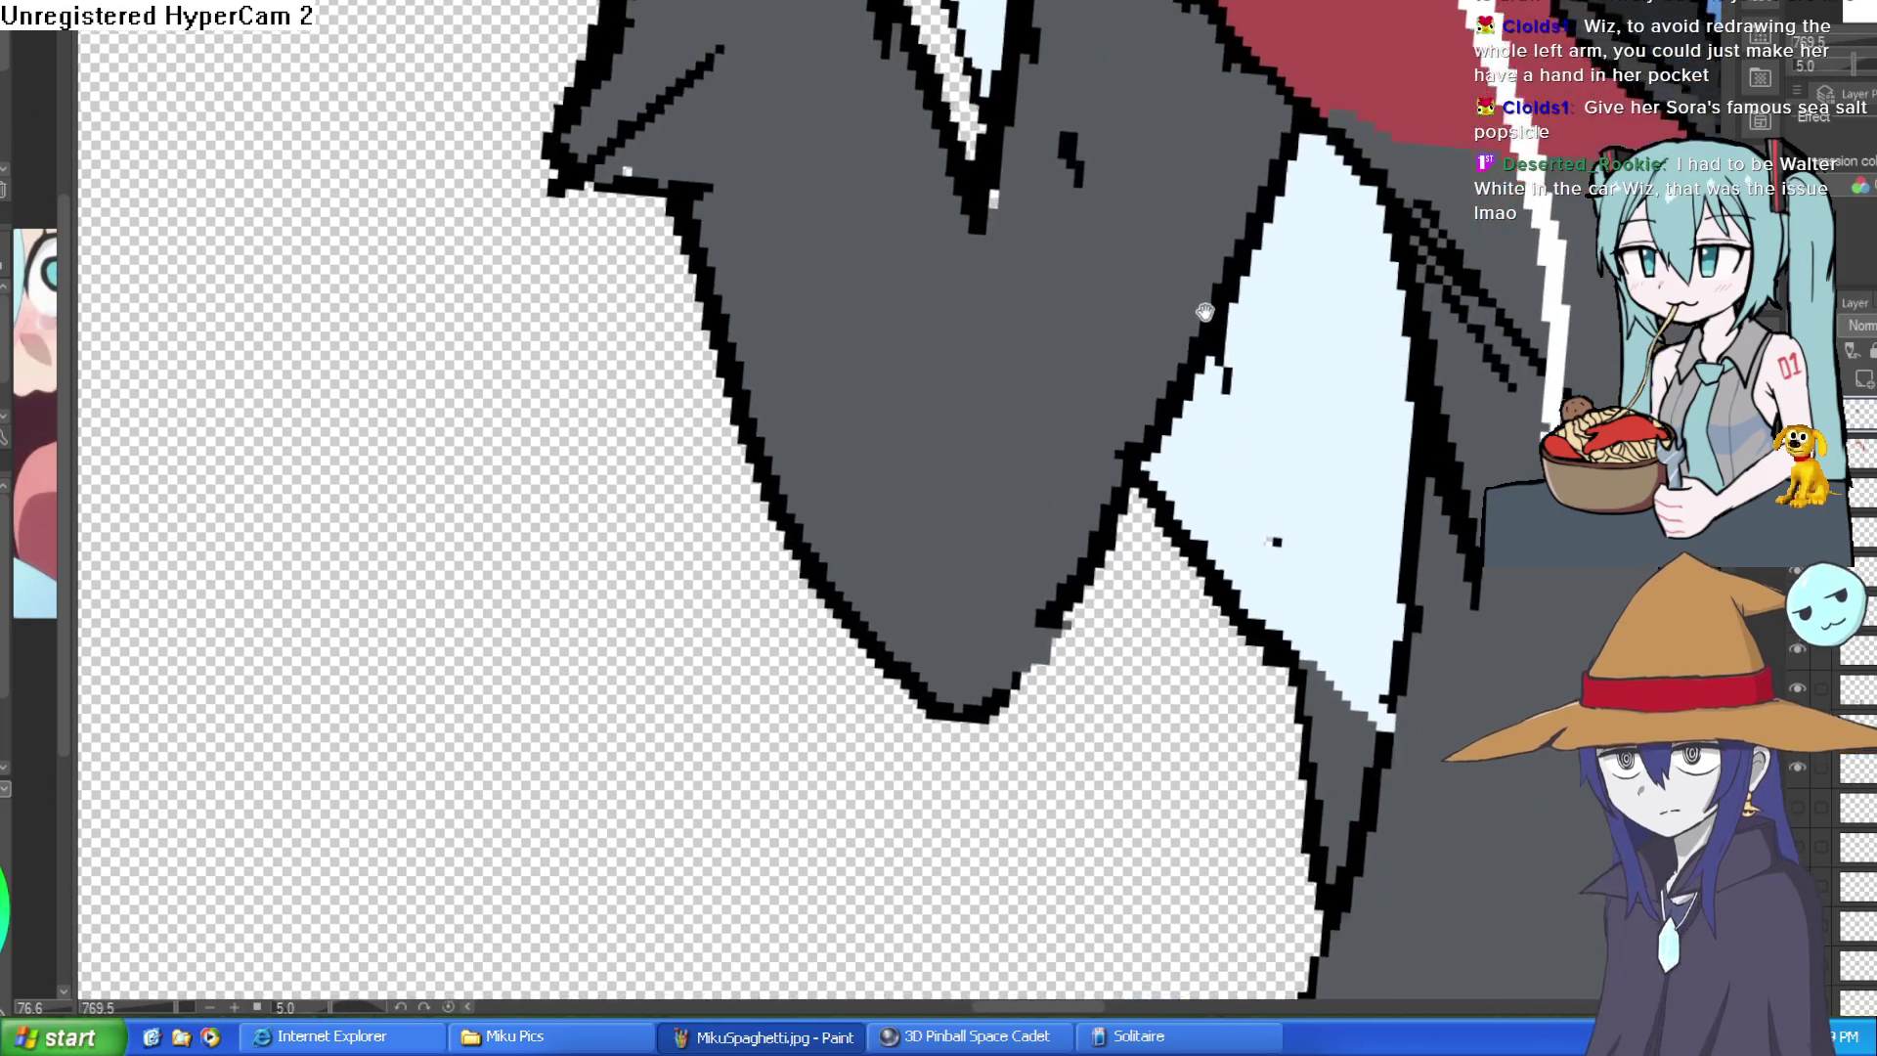
pyautogui.scroll(-2, 1118, 335)
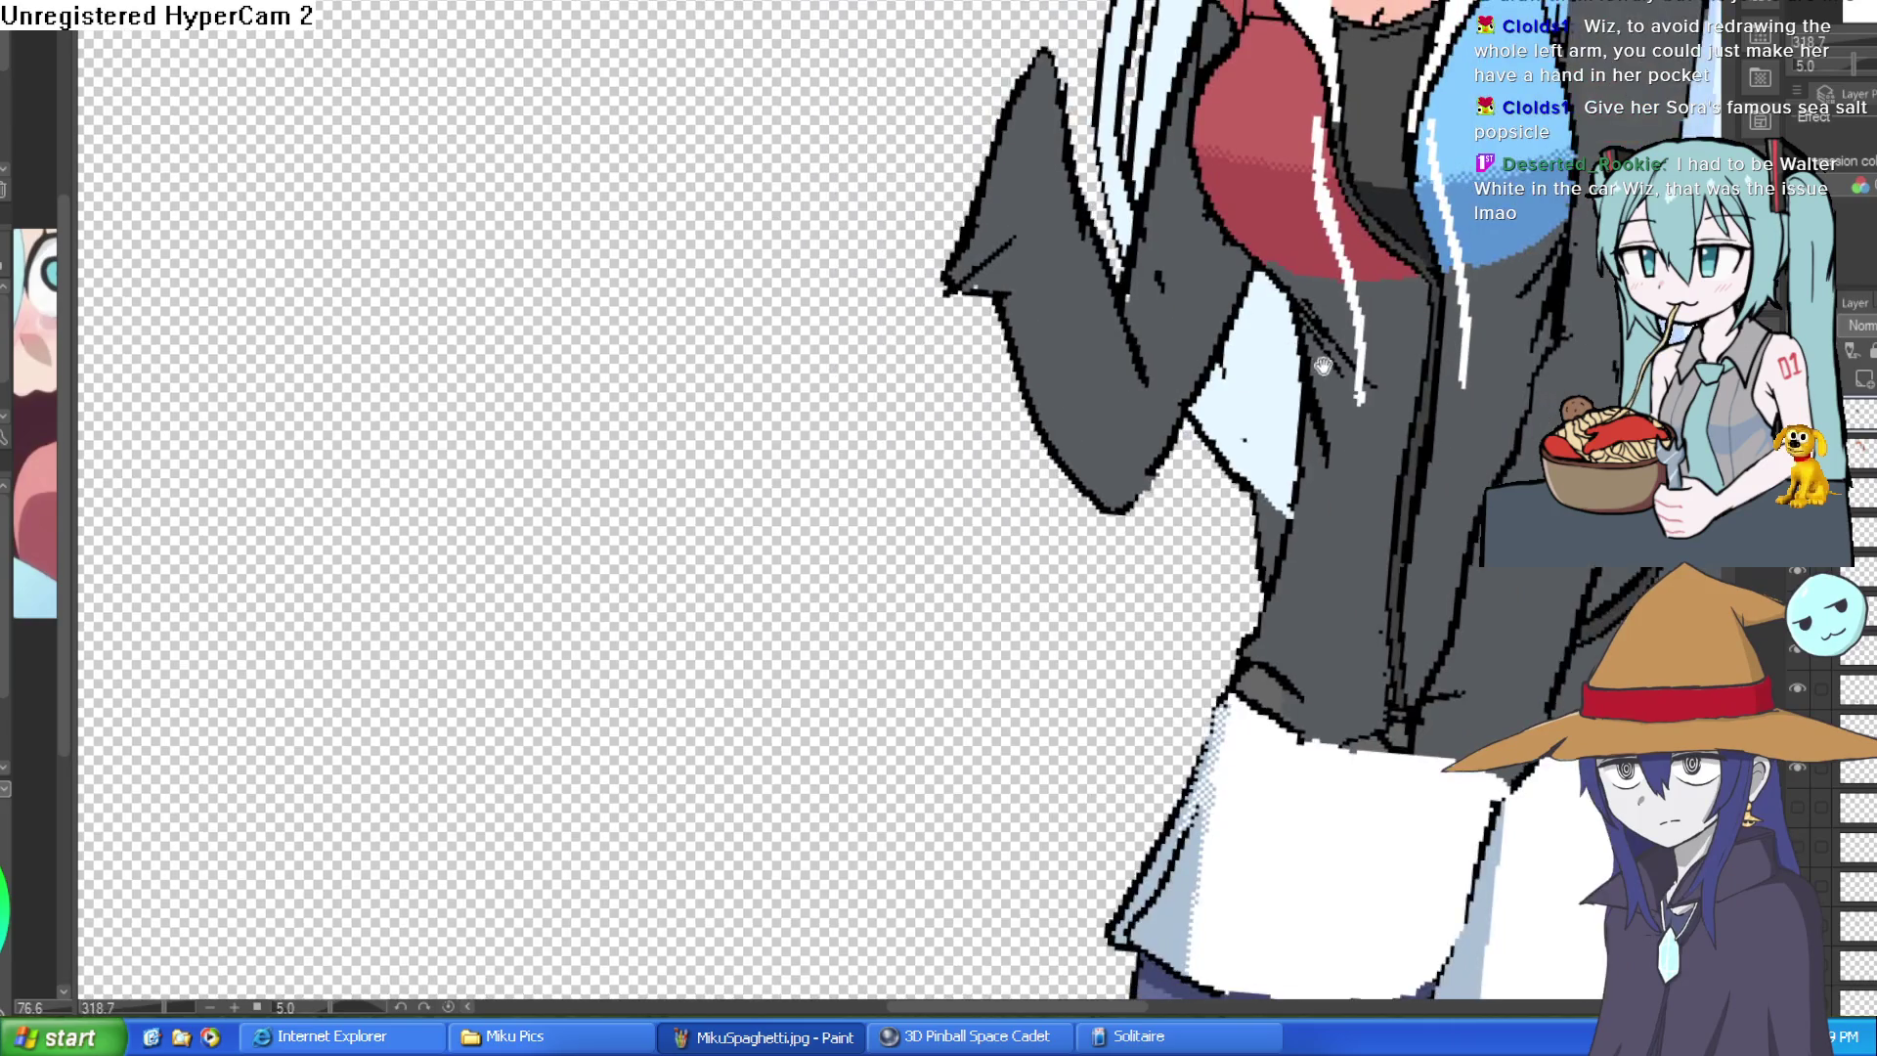
pyautogui.scroll(-1, 1119, 335)
pyautogui.scroll(-2, 1270, 319)
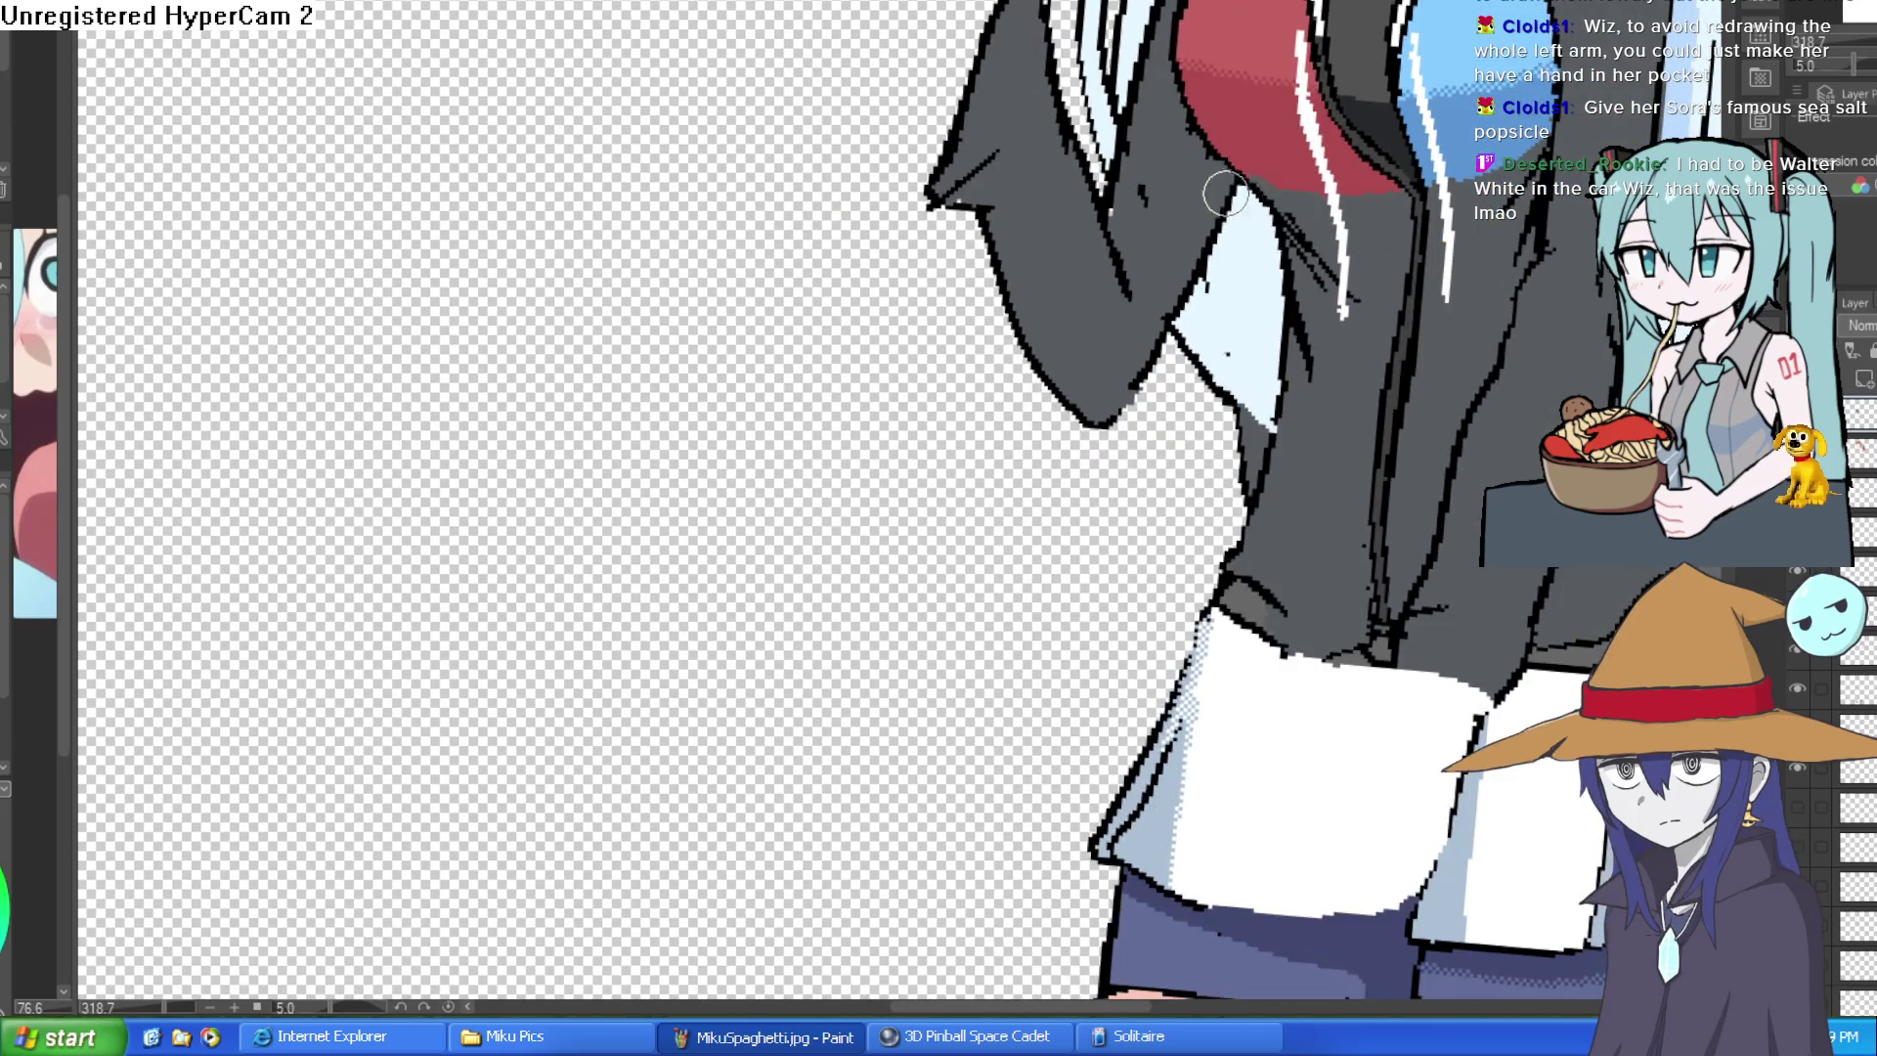
pyautogui.moveTo(1239, 179)
pyautogui.mouseDown()
pyautogui.moveTo(1152, 397)
pyautogui.moveTo(1034, 440)
pyautogui.moveTo(981, 212)
pyautogui.mouseUp()
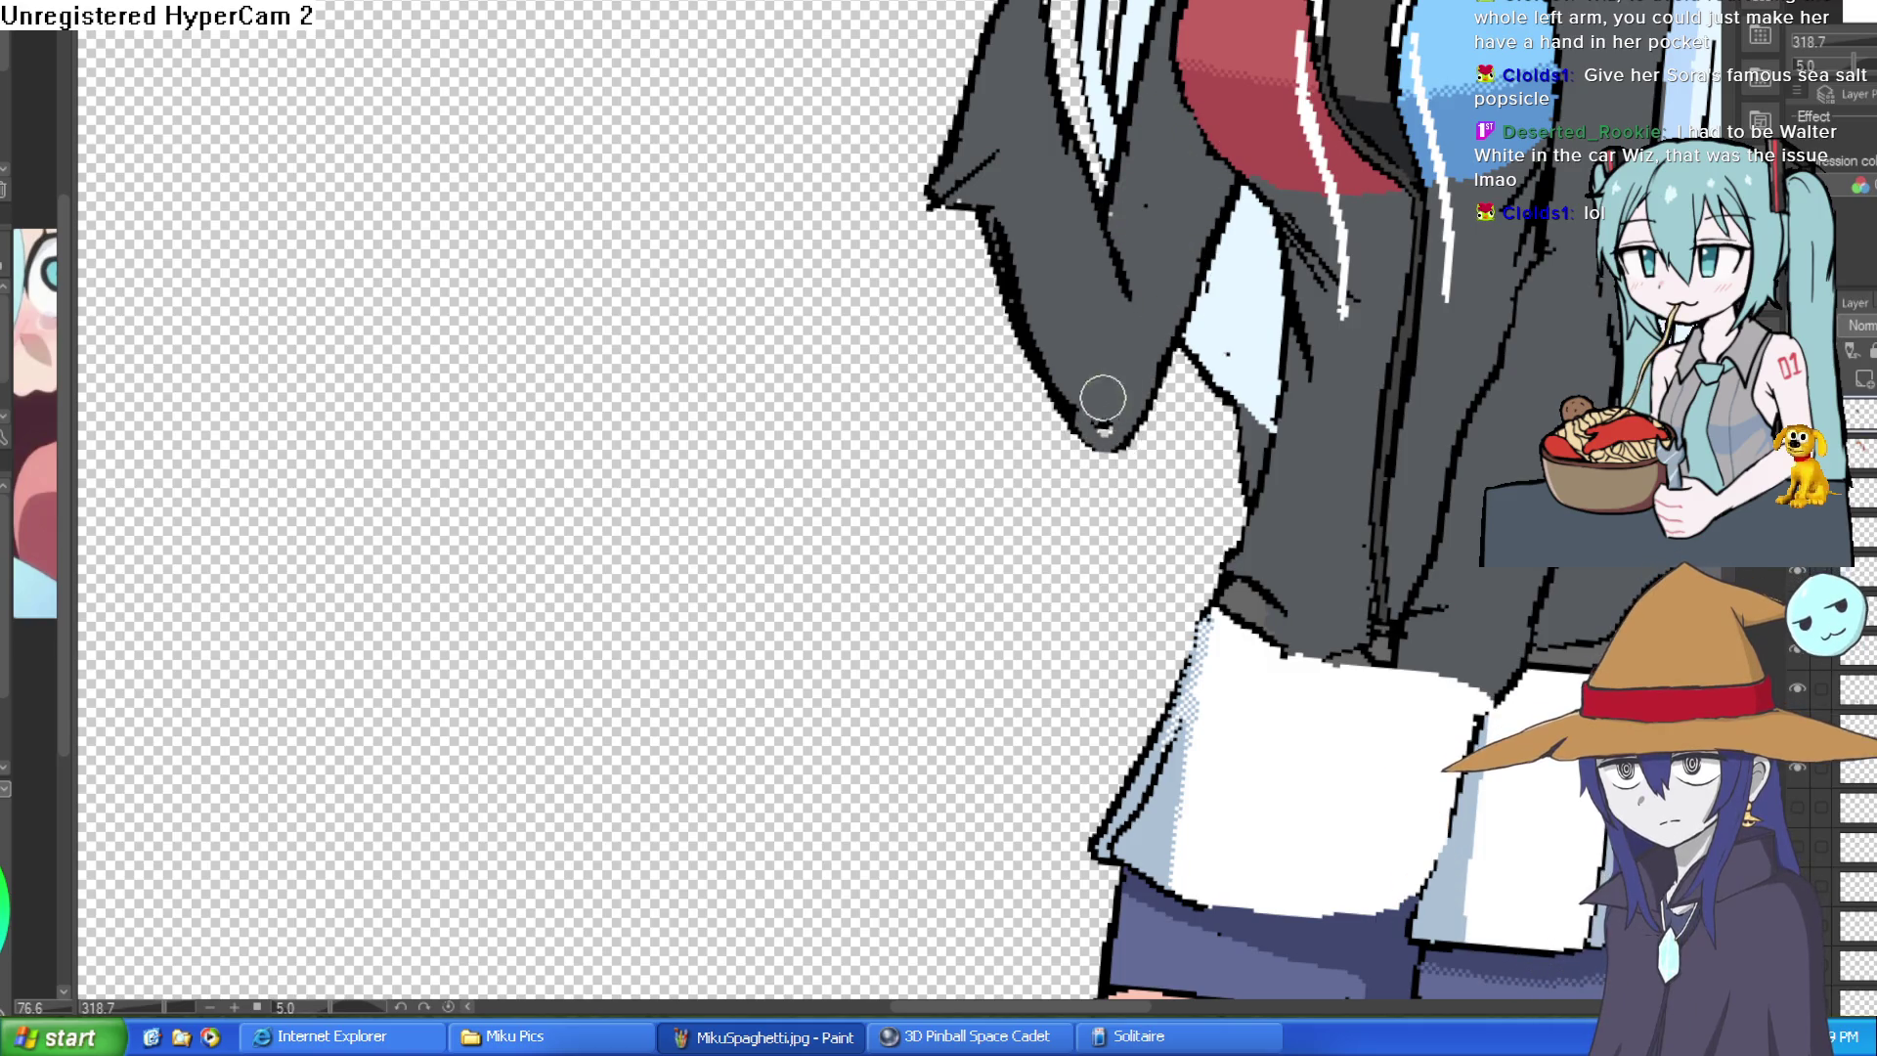
pyautogui.scroll(-2, 1110, 403)
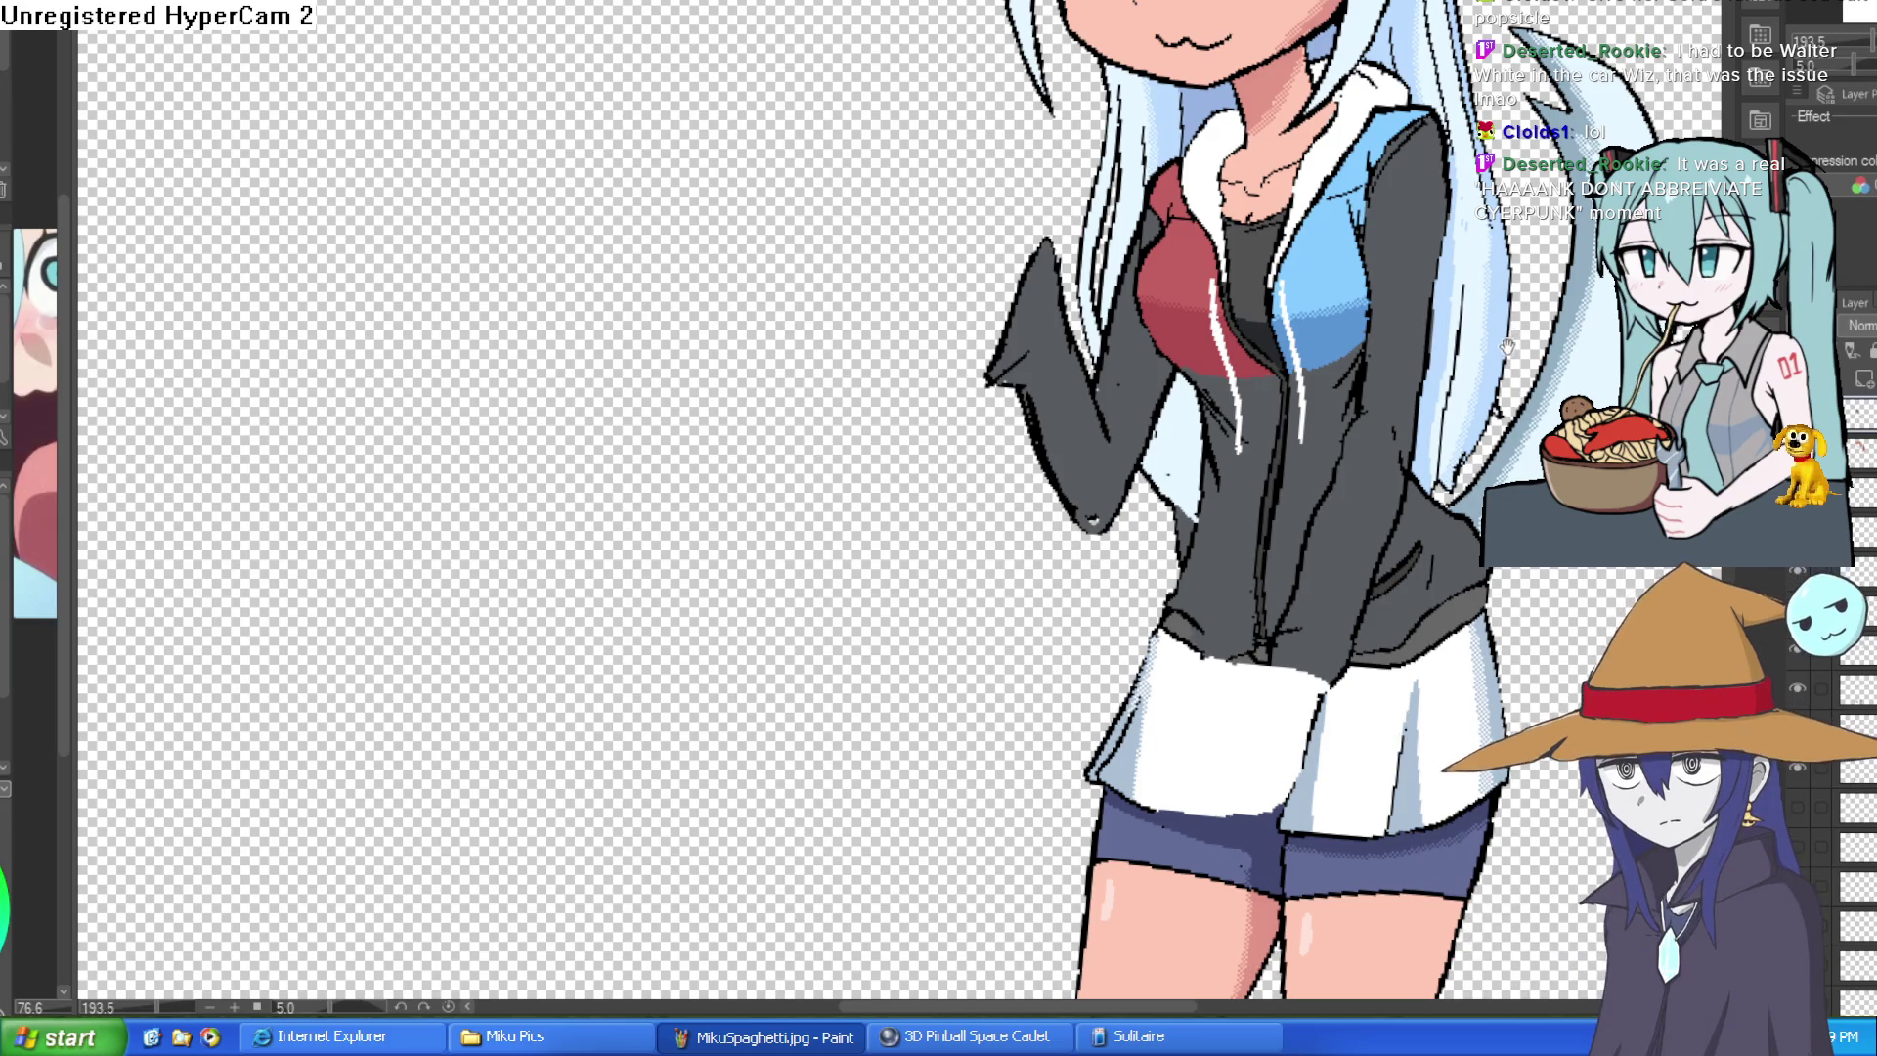
pyautogui.scroll(3, 1265, 386)
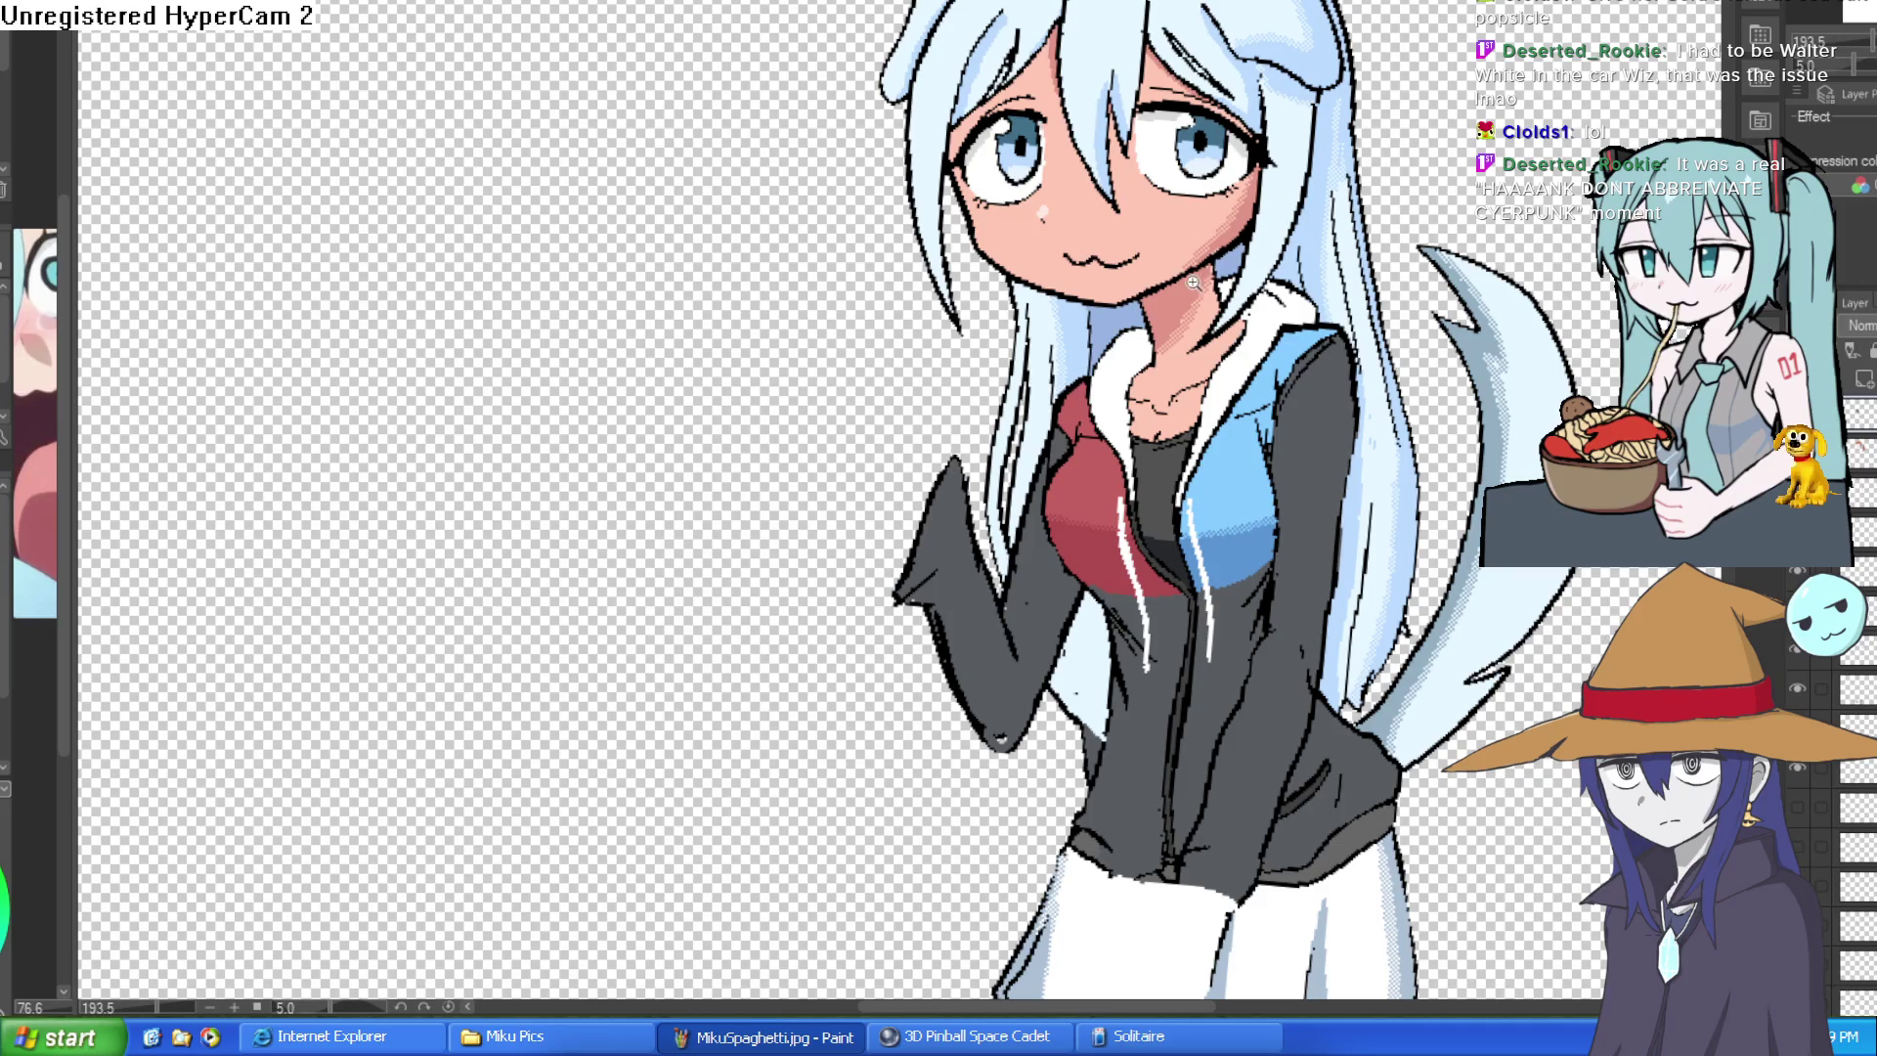
pyautogui.scroll(2, 1194, 283)
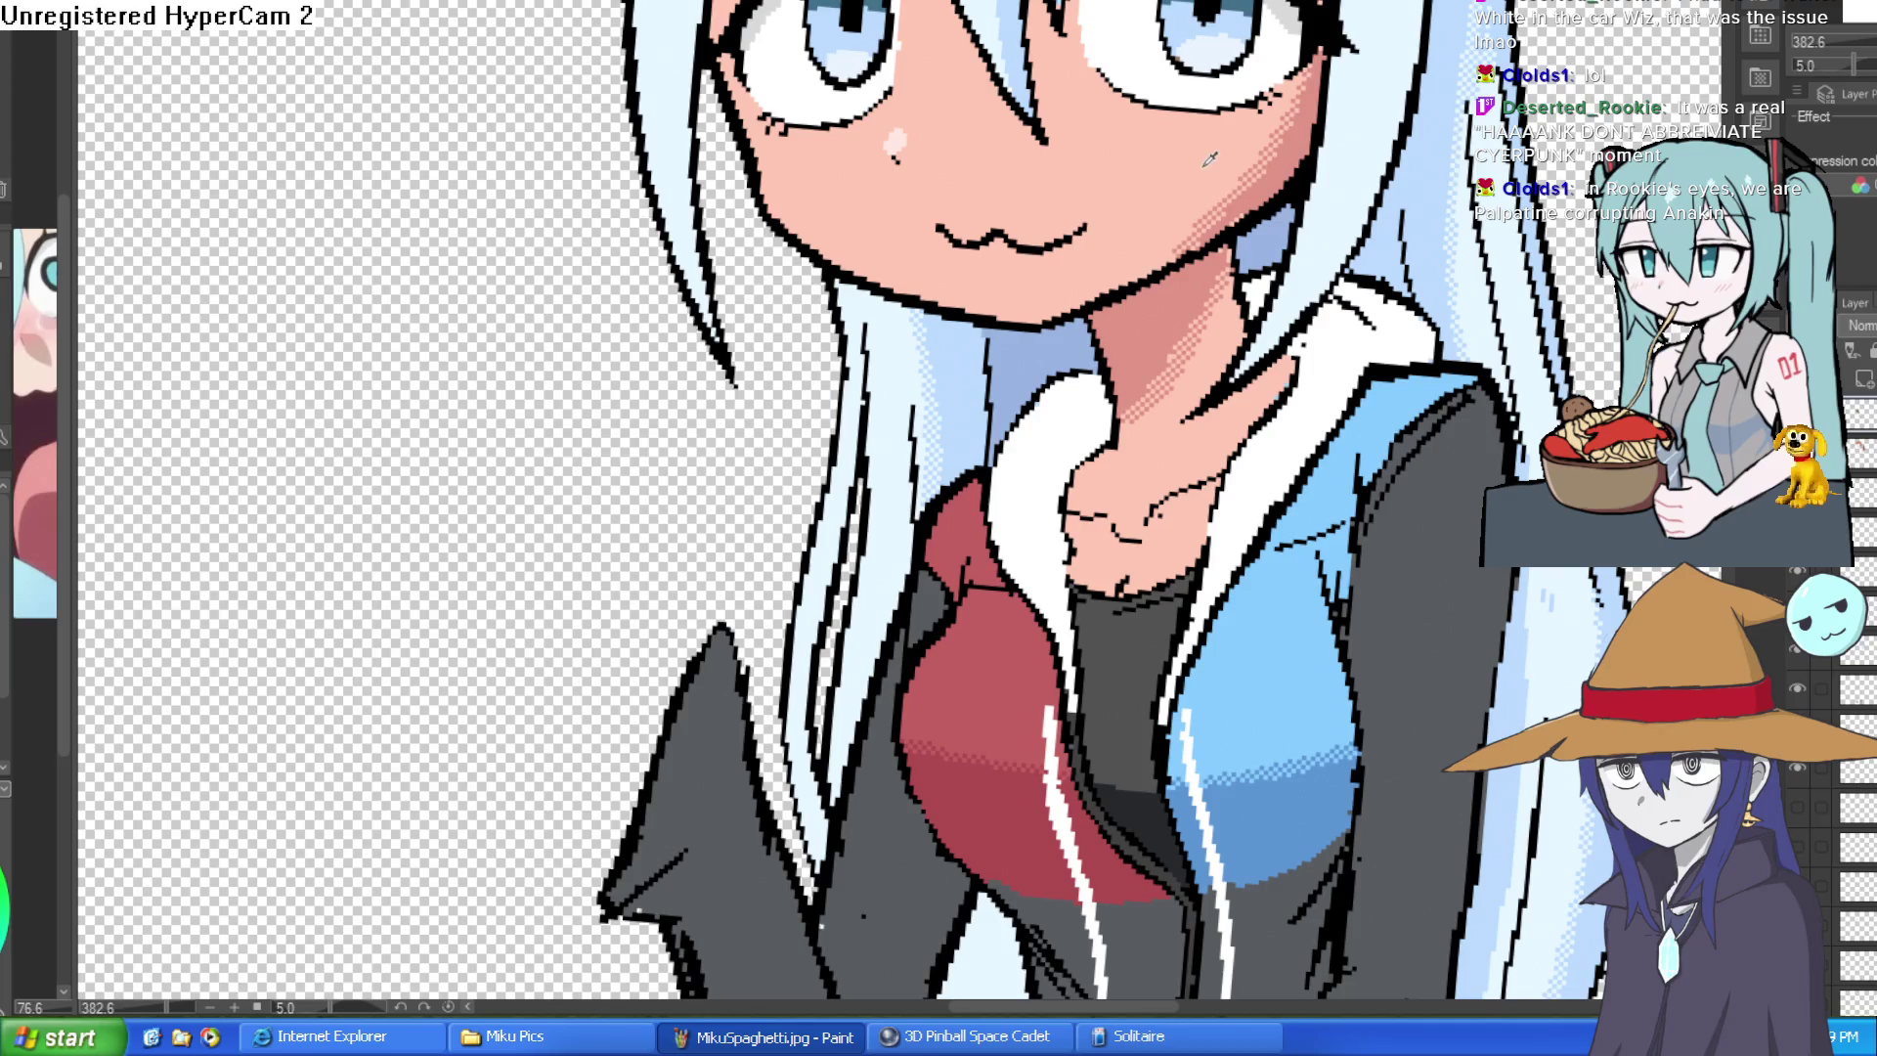
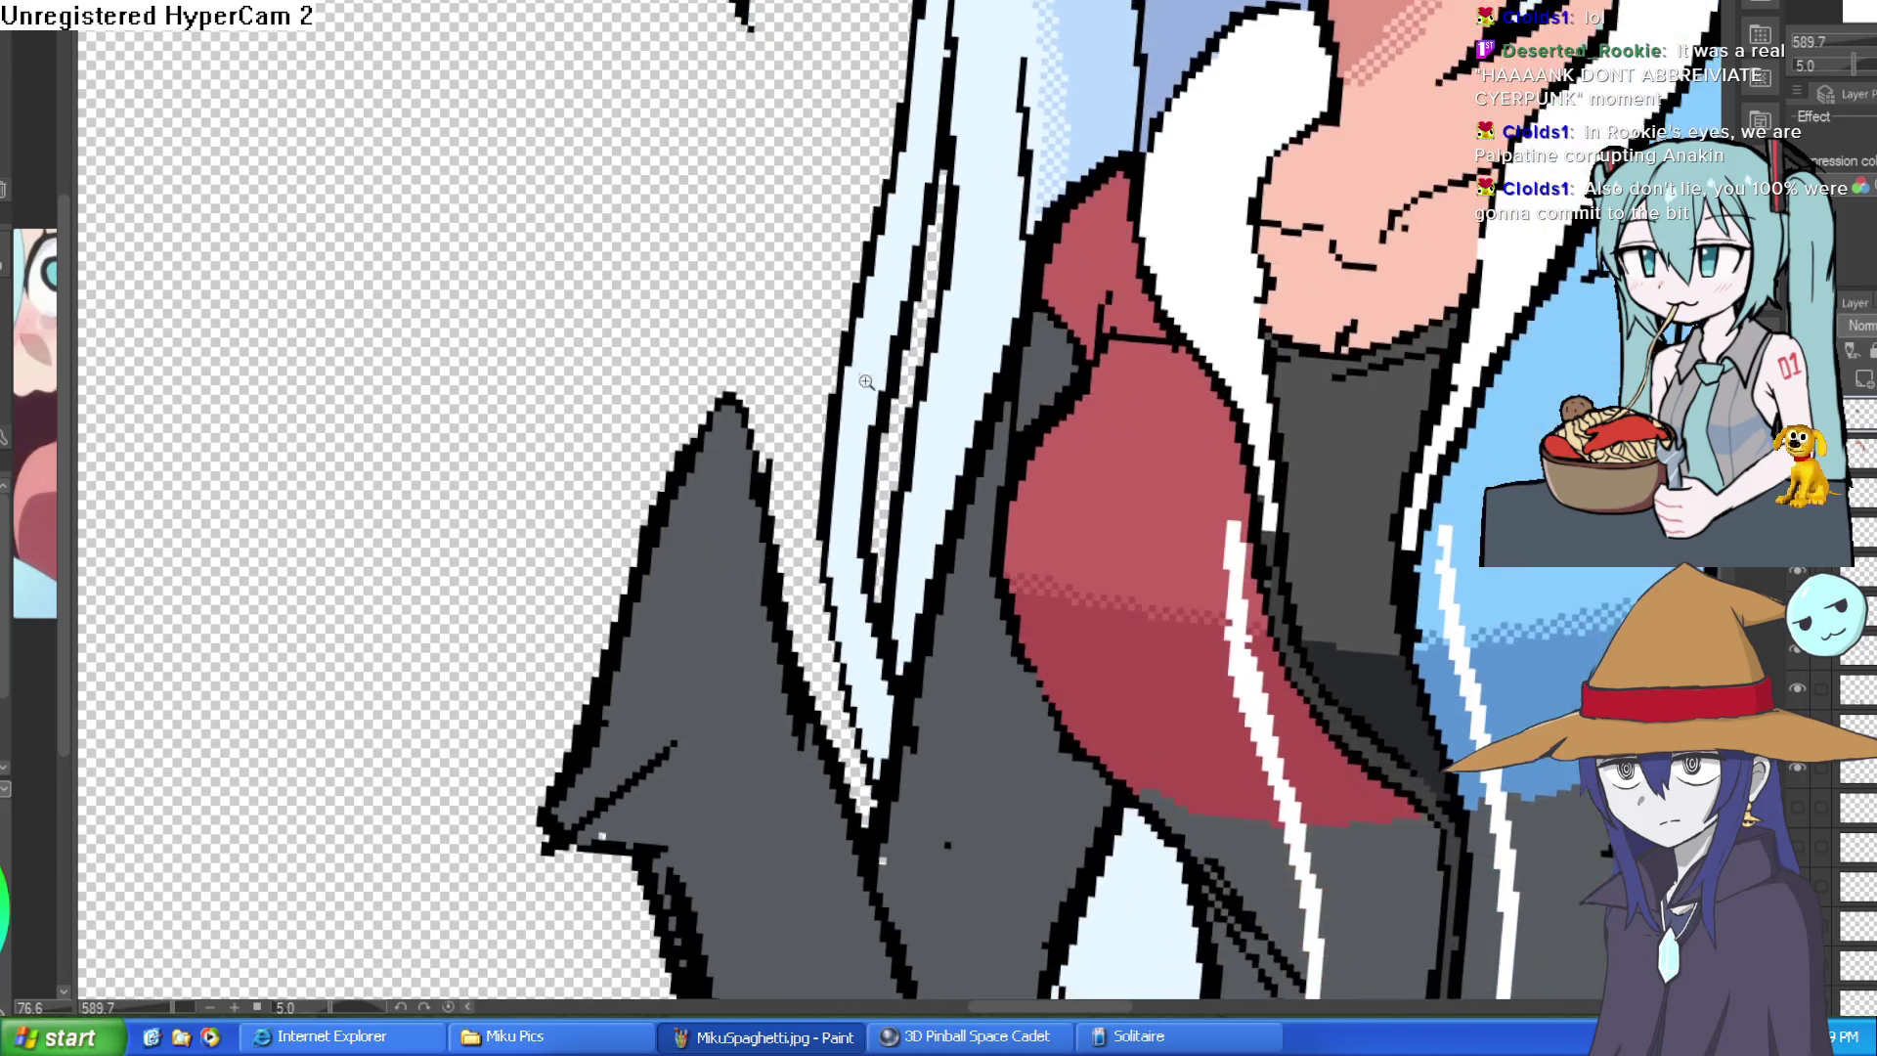
pyautogui.scroll(-2, 789, 384)
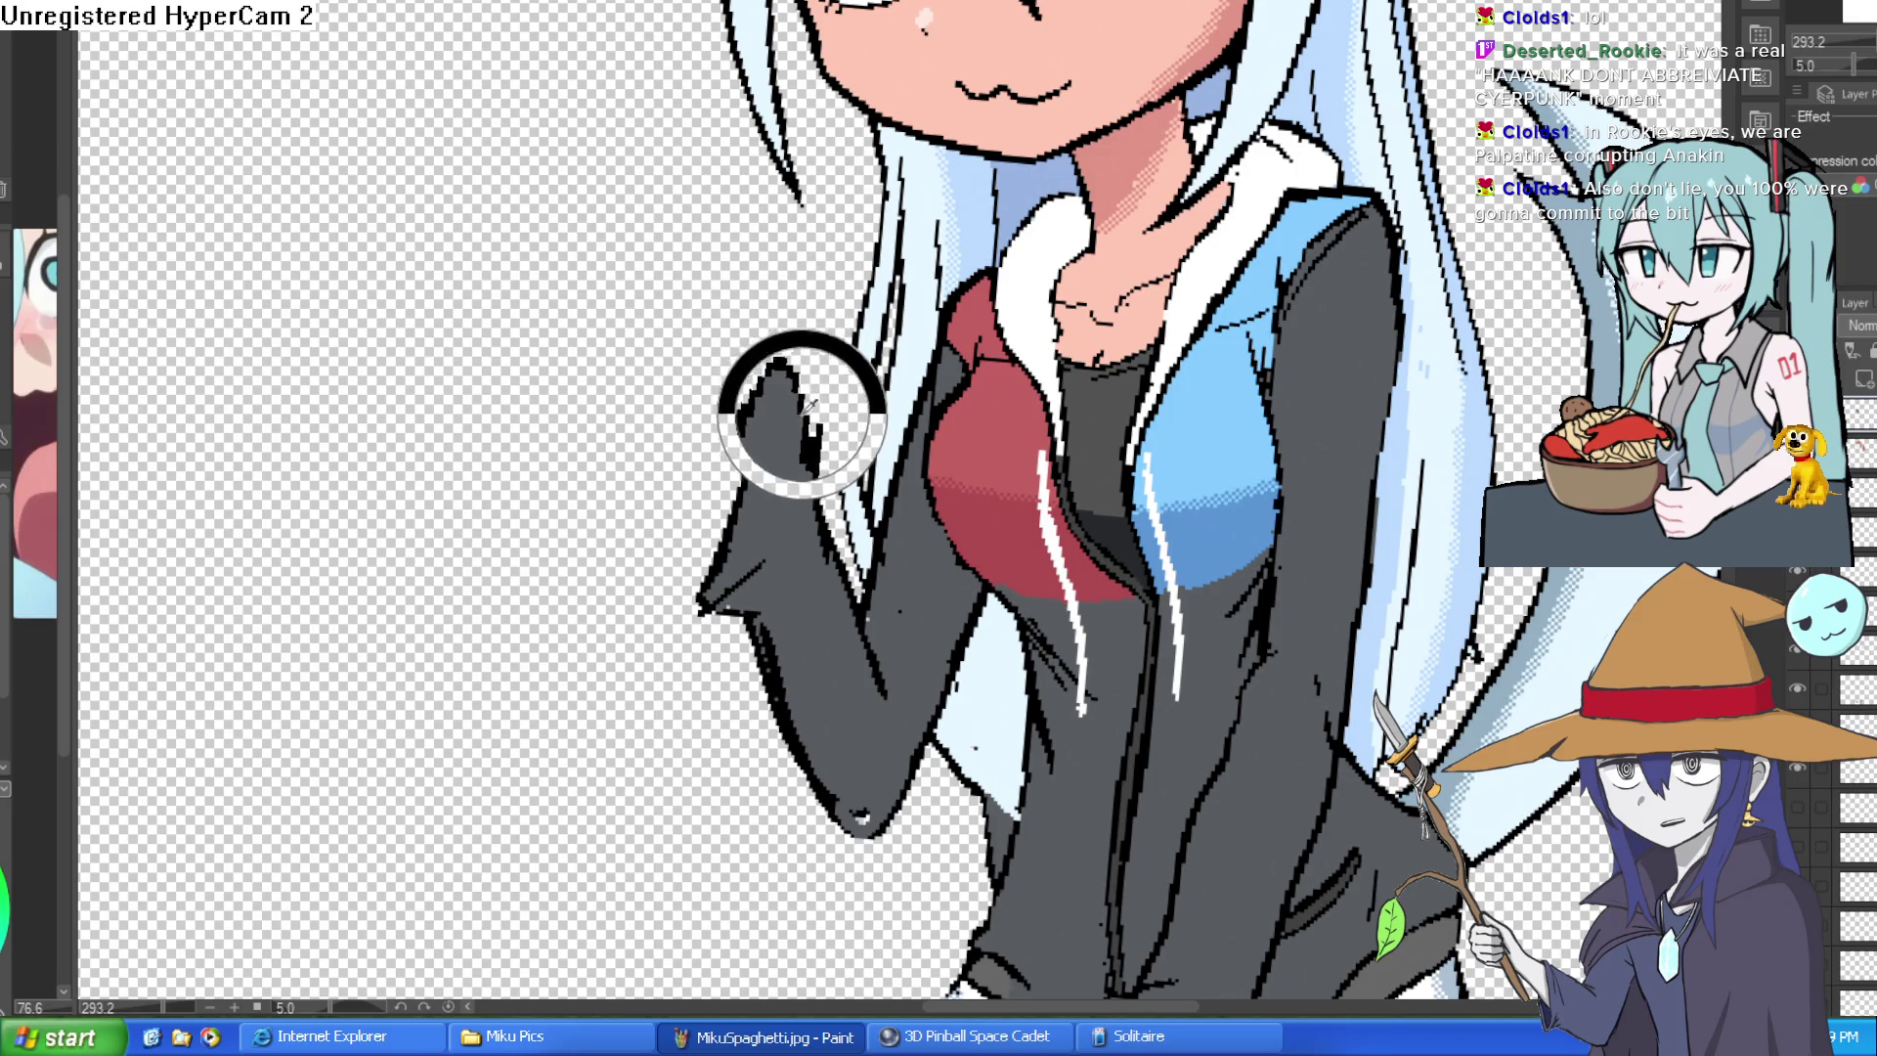
# - Redraw the thumb outline on the raised sleeve and fill it grey
pyautogui.moveTo(797, 413); pyautogui.dragTo(810, 437)
pyautogui.keyDown('alt'); pyautogui.click(818, 430); pyautogui.keyUp('alt')
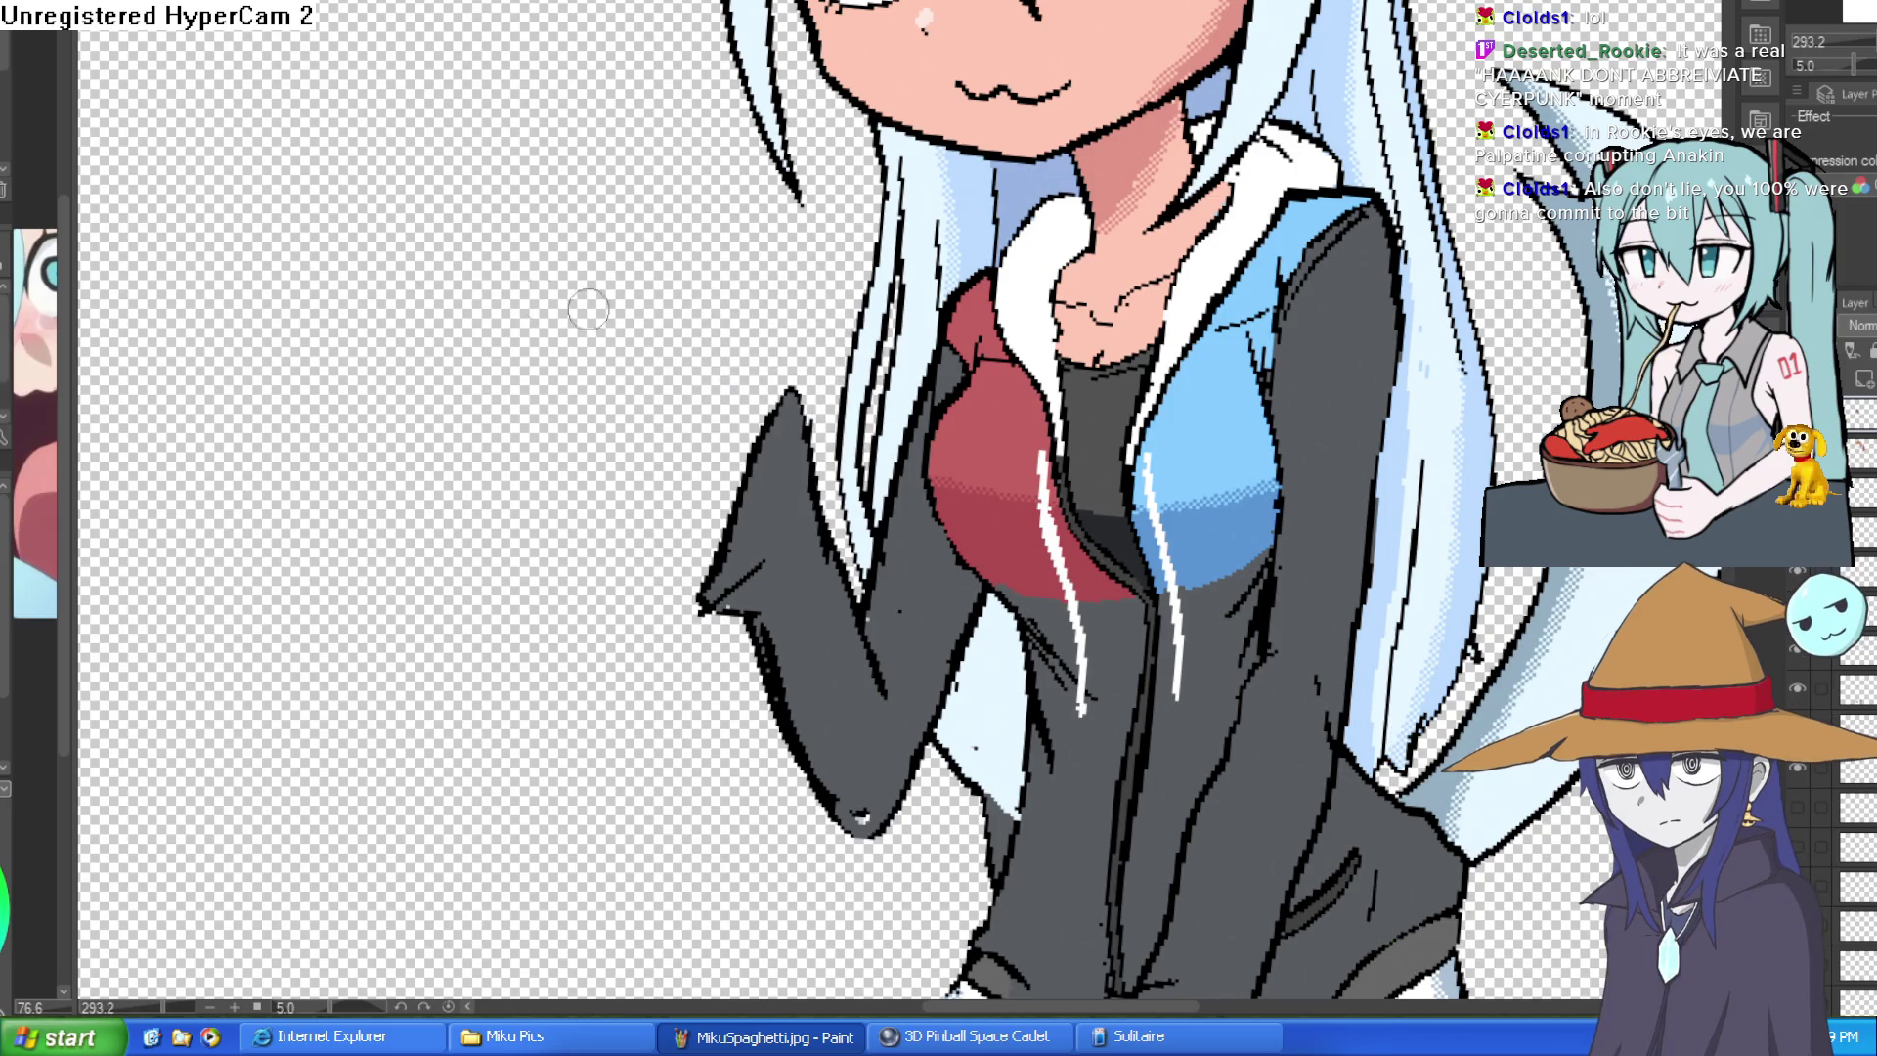
pyautogui.moveTo(875, 382); pyautogui.dragTo(888, 310)
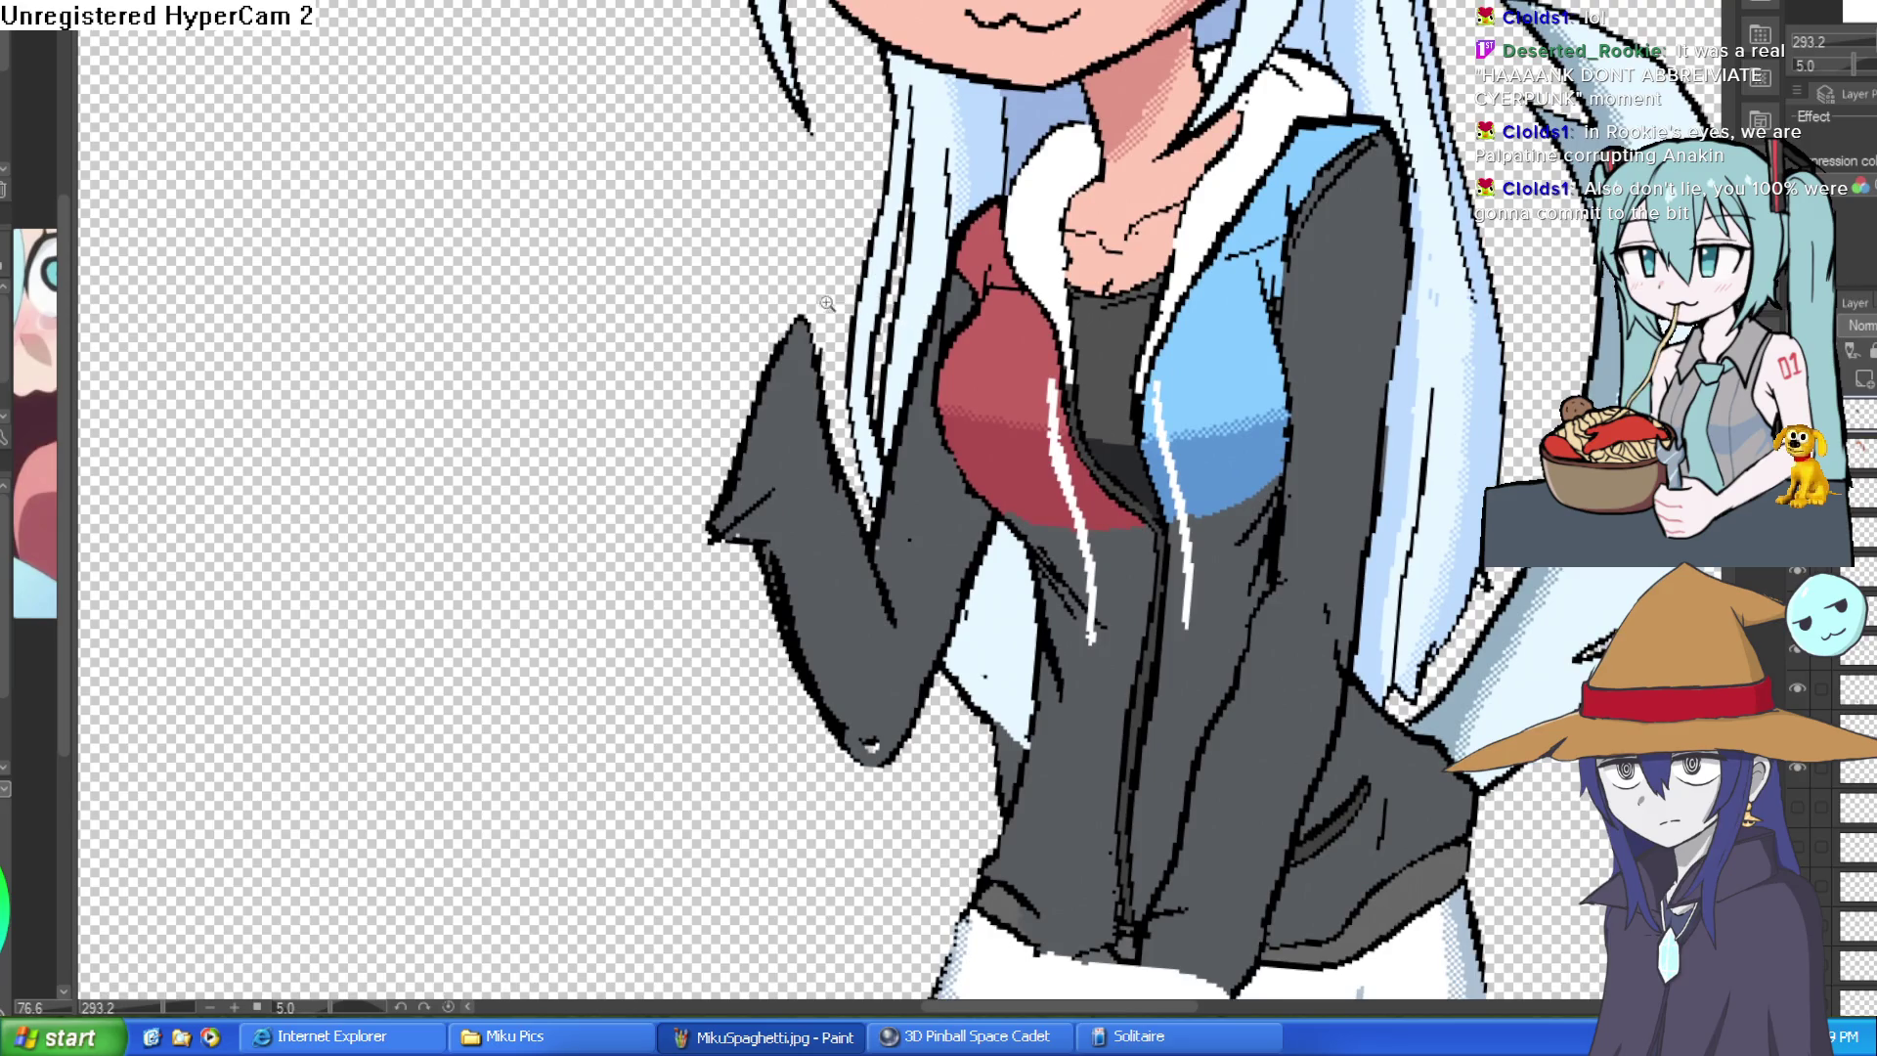
pyautogui.click(825, 302)
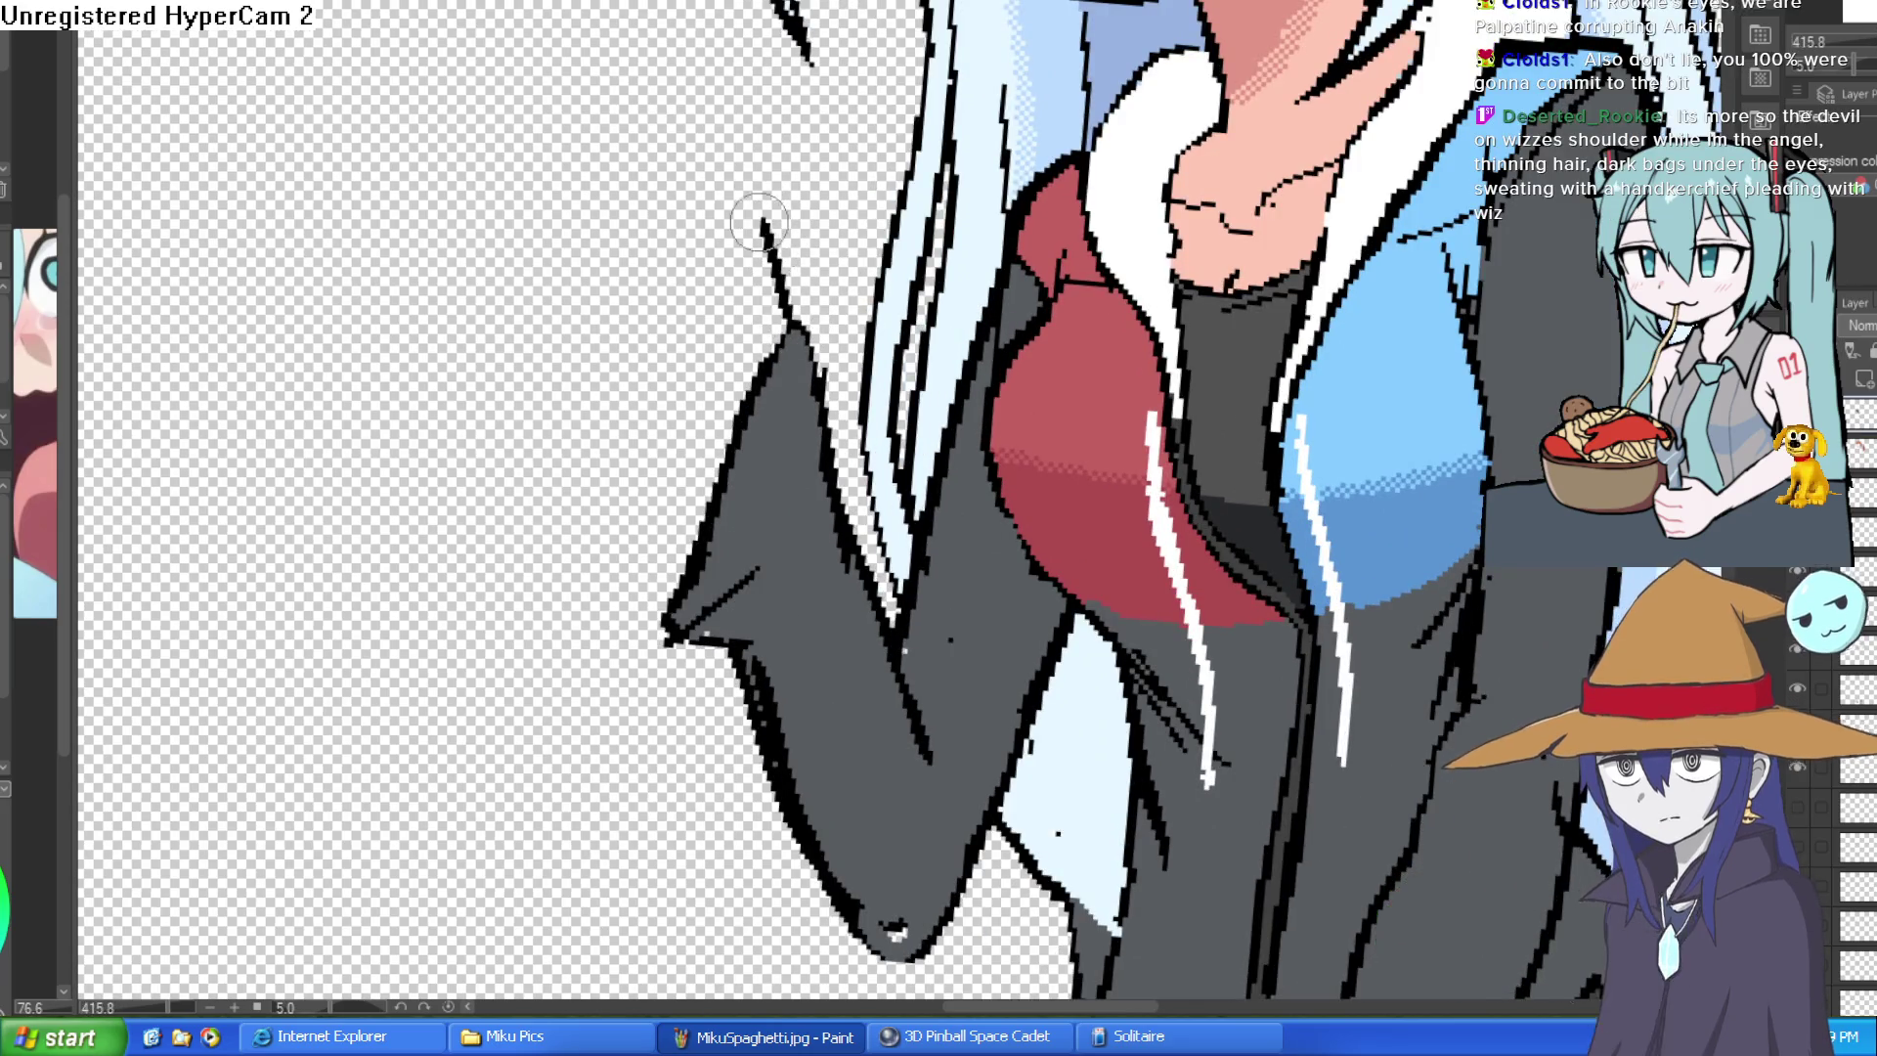
# - Ink a thin black line along the sleeve's left edge
pyautogui.moveTo(721, 469); pyautogui.dragTo(702, 286)
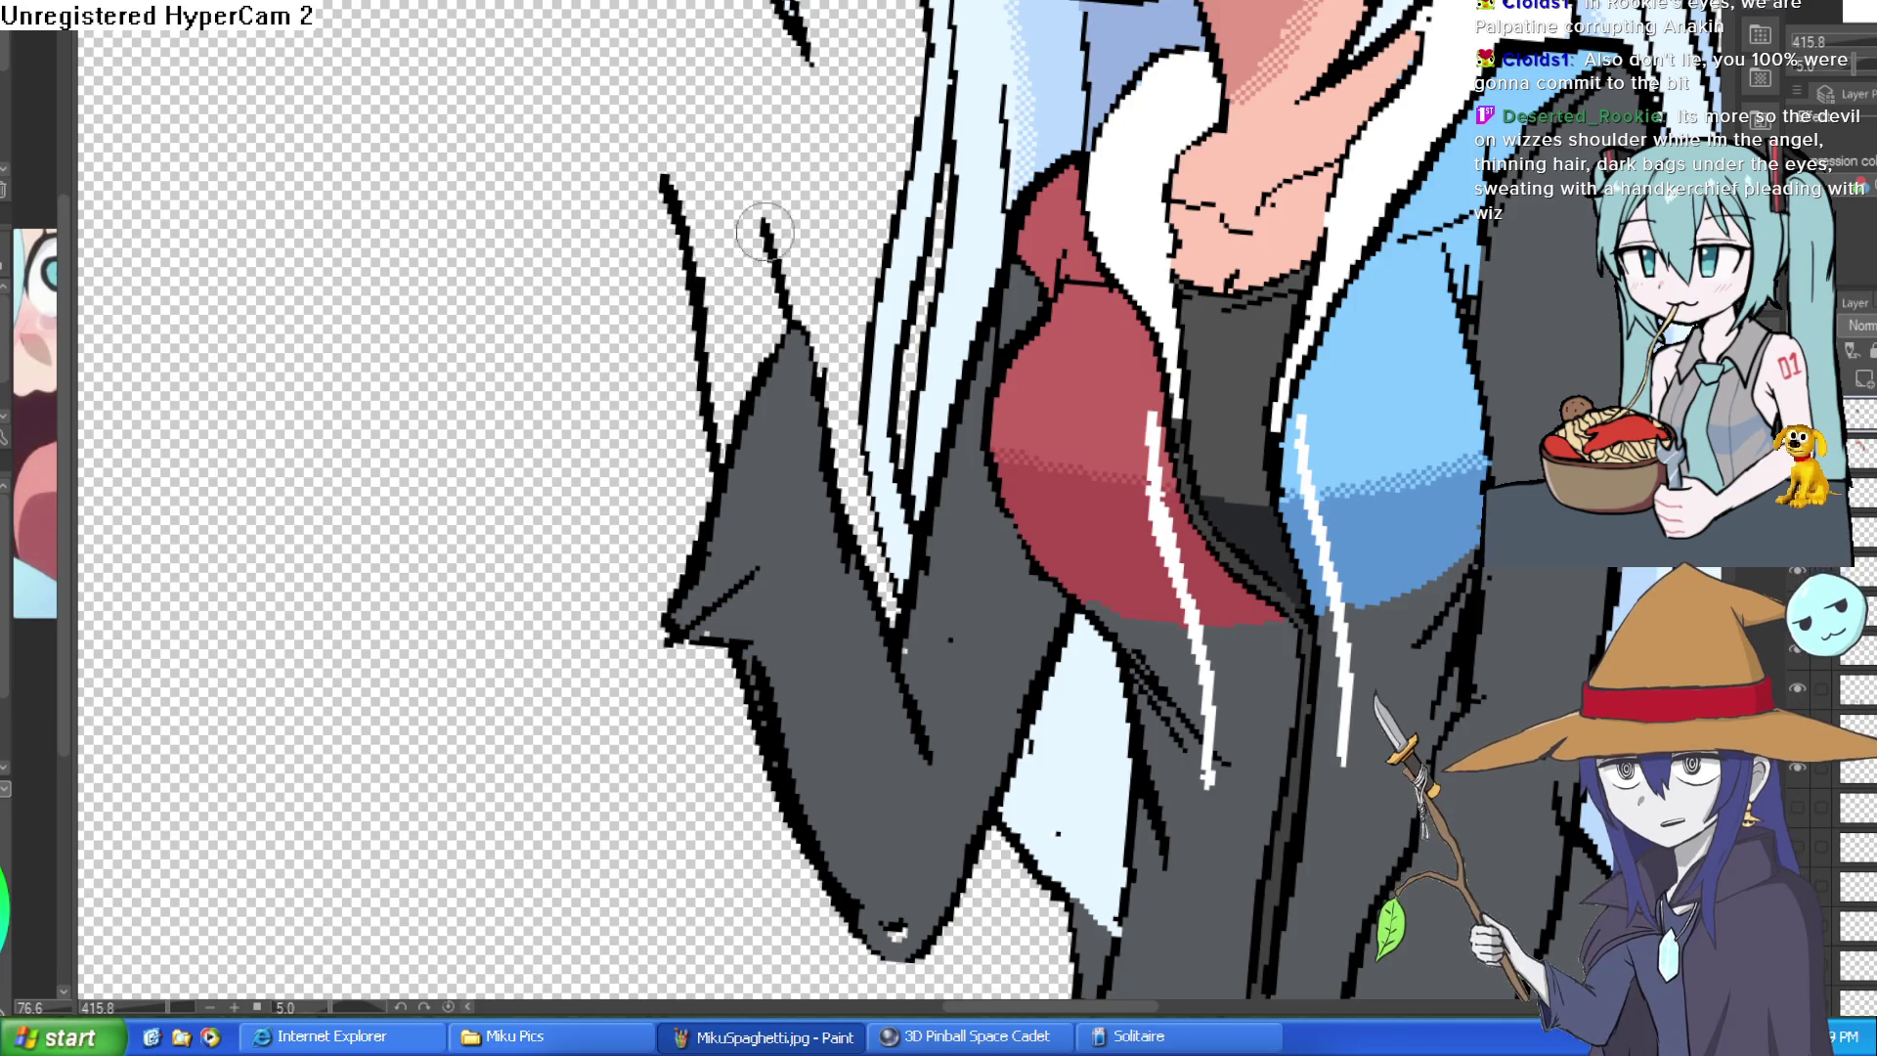
pyautogui.moveTo(777, 132); pyautogui.dragTo(831, 221)
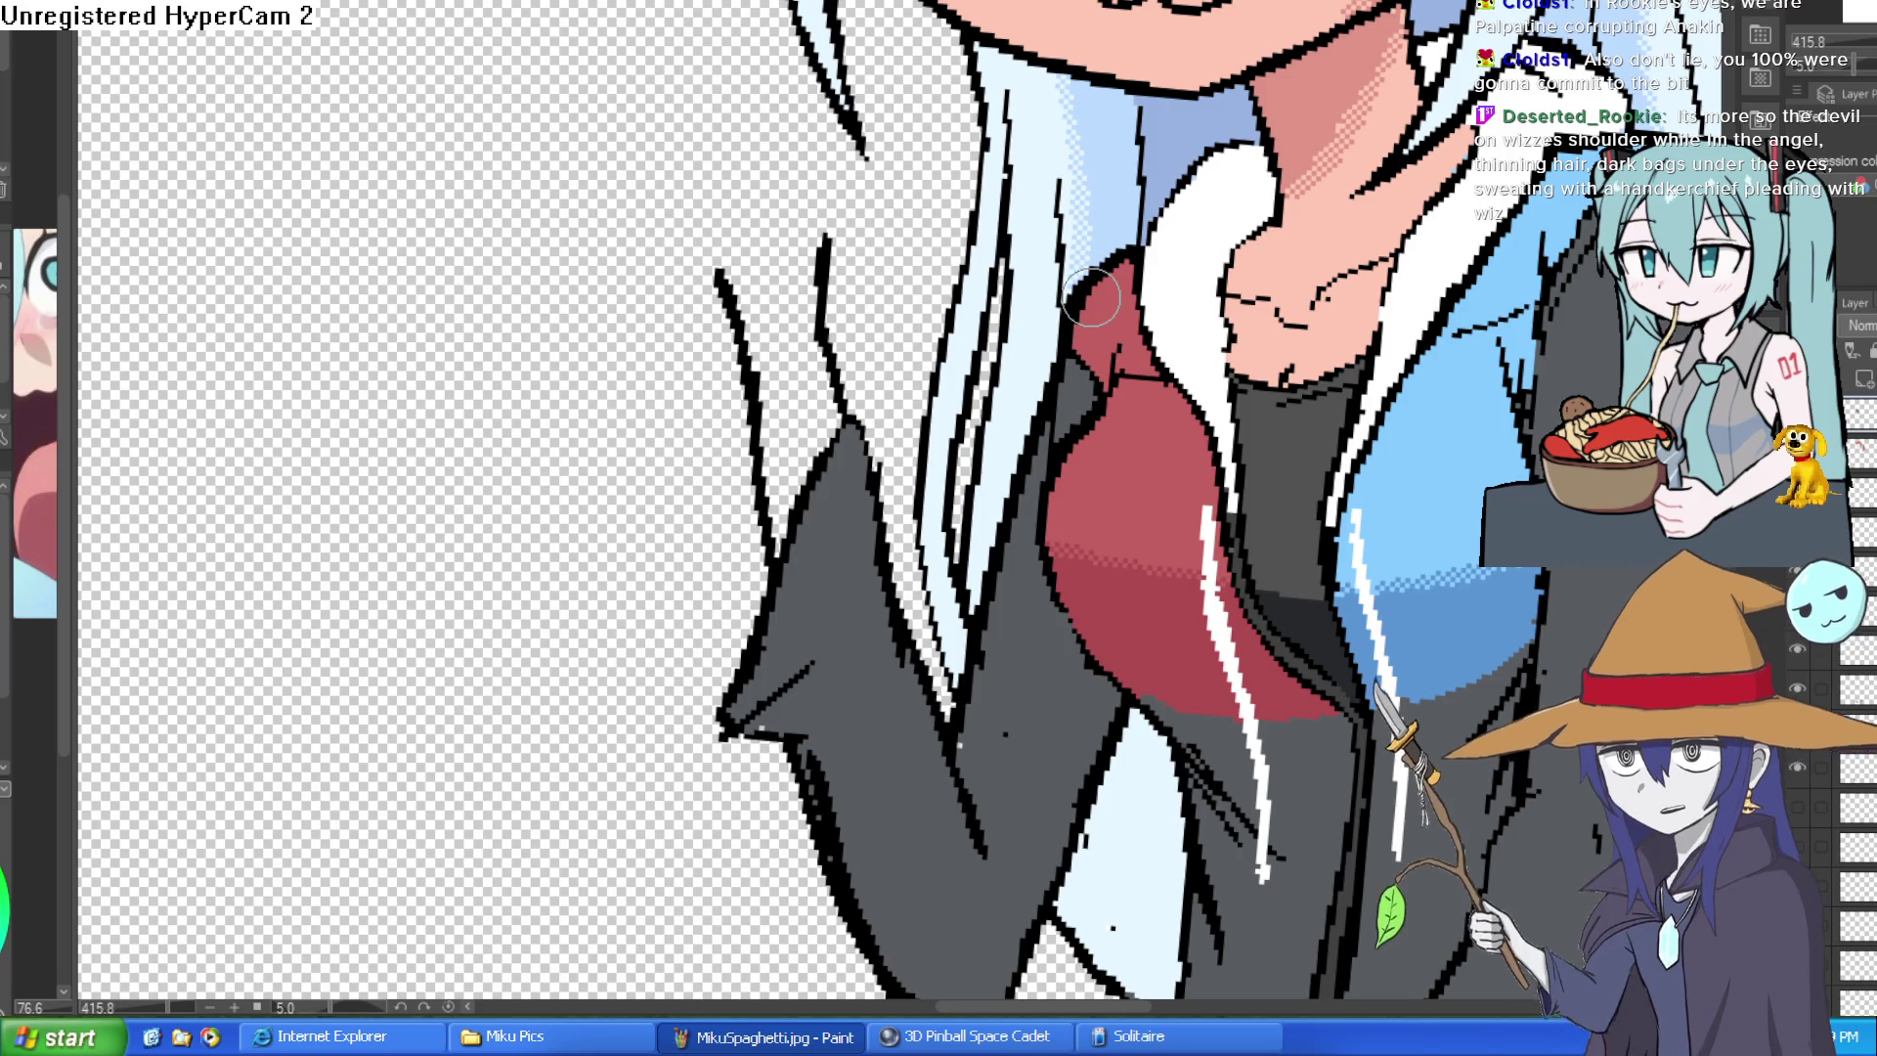
pyautogui.scroll(-2, 1526, 613)
pyautogui.scroll(-2, 1466, 557)
pyautogui.scroll(-2, 1408, 470)
pyautogui.scroll(-2, 1346, 364)
# - Hide the clasped-hands arm layer and ink a short line beside the sleeve outline
pyautogui.moveTo(1346, 360); pyautogui.dragTo(1294, 306)
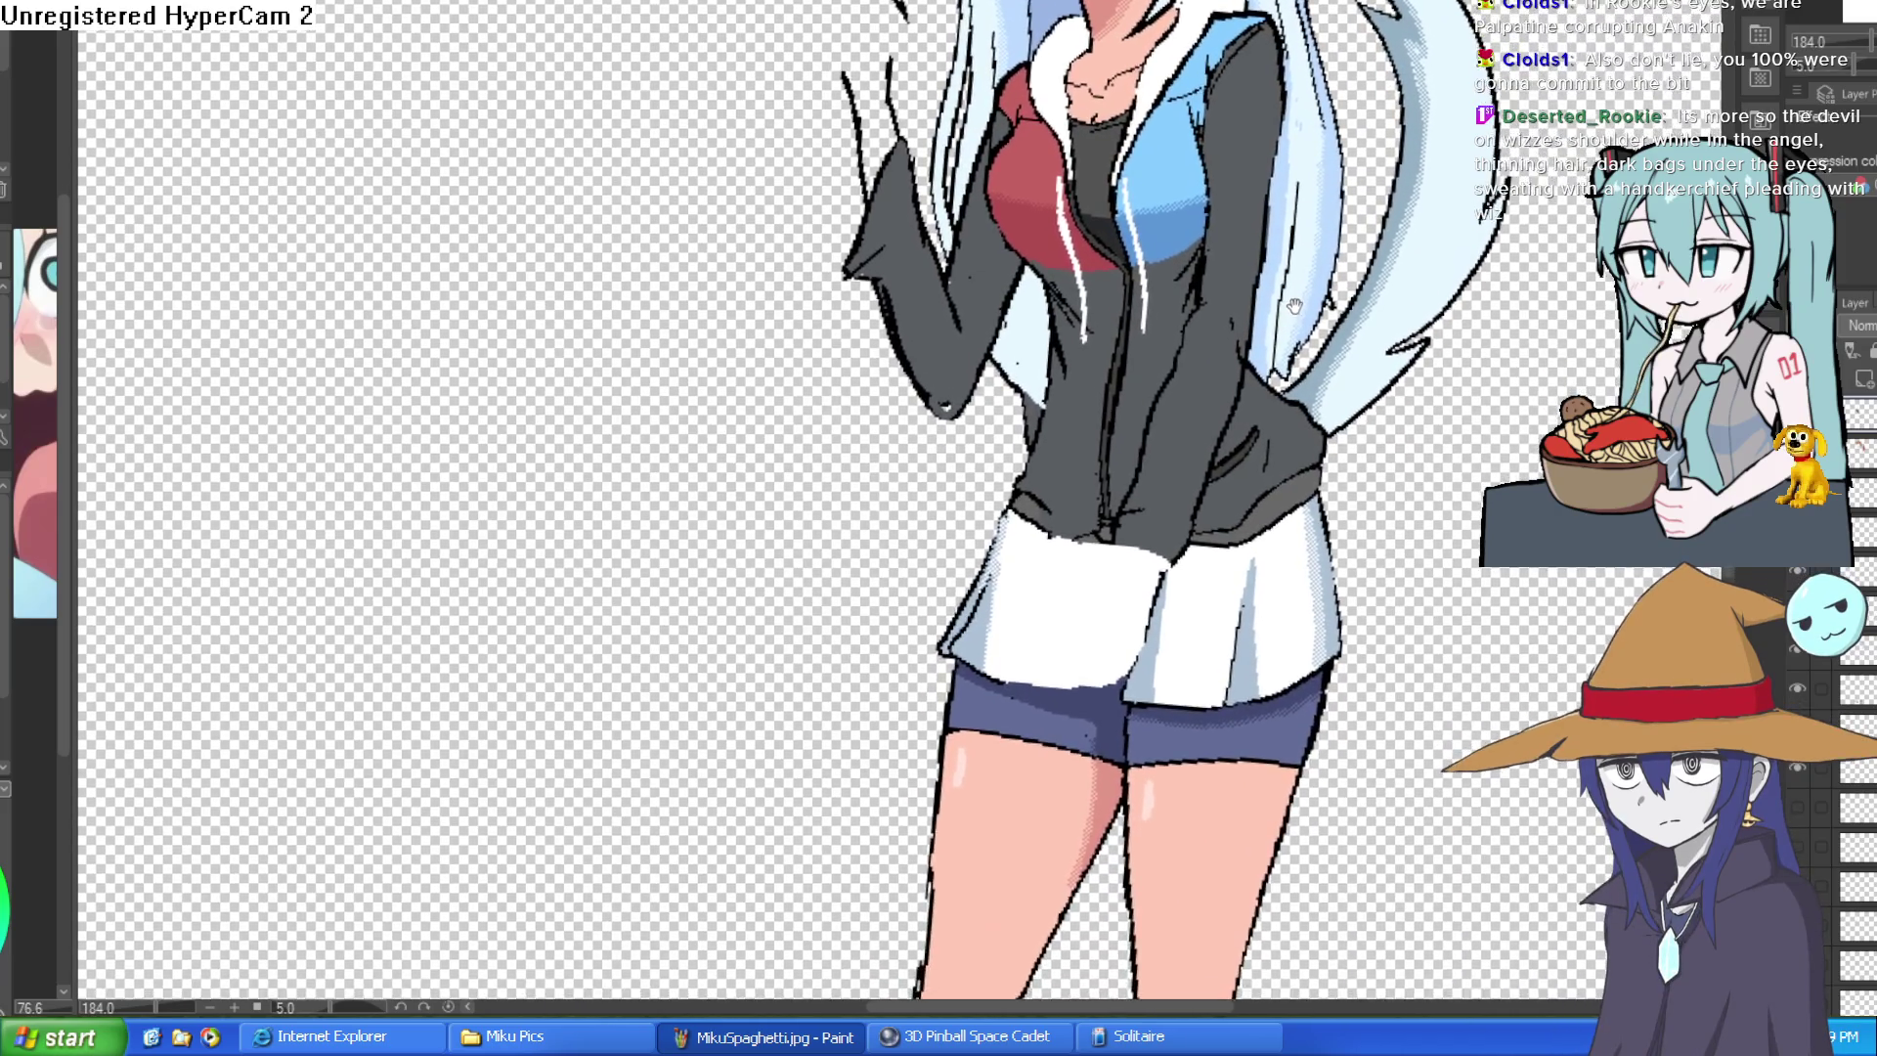
pyautogui.moveTo(1294, 305); pyautogui.dragTo(1193, 322)
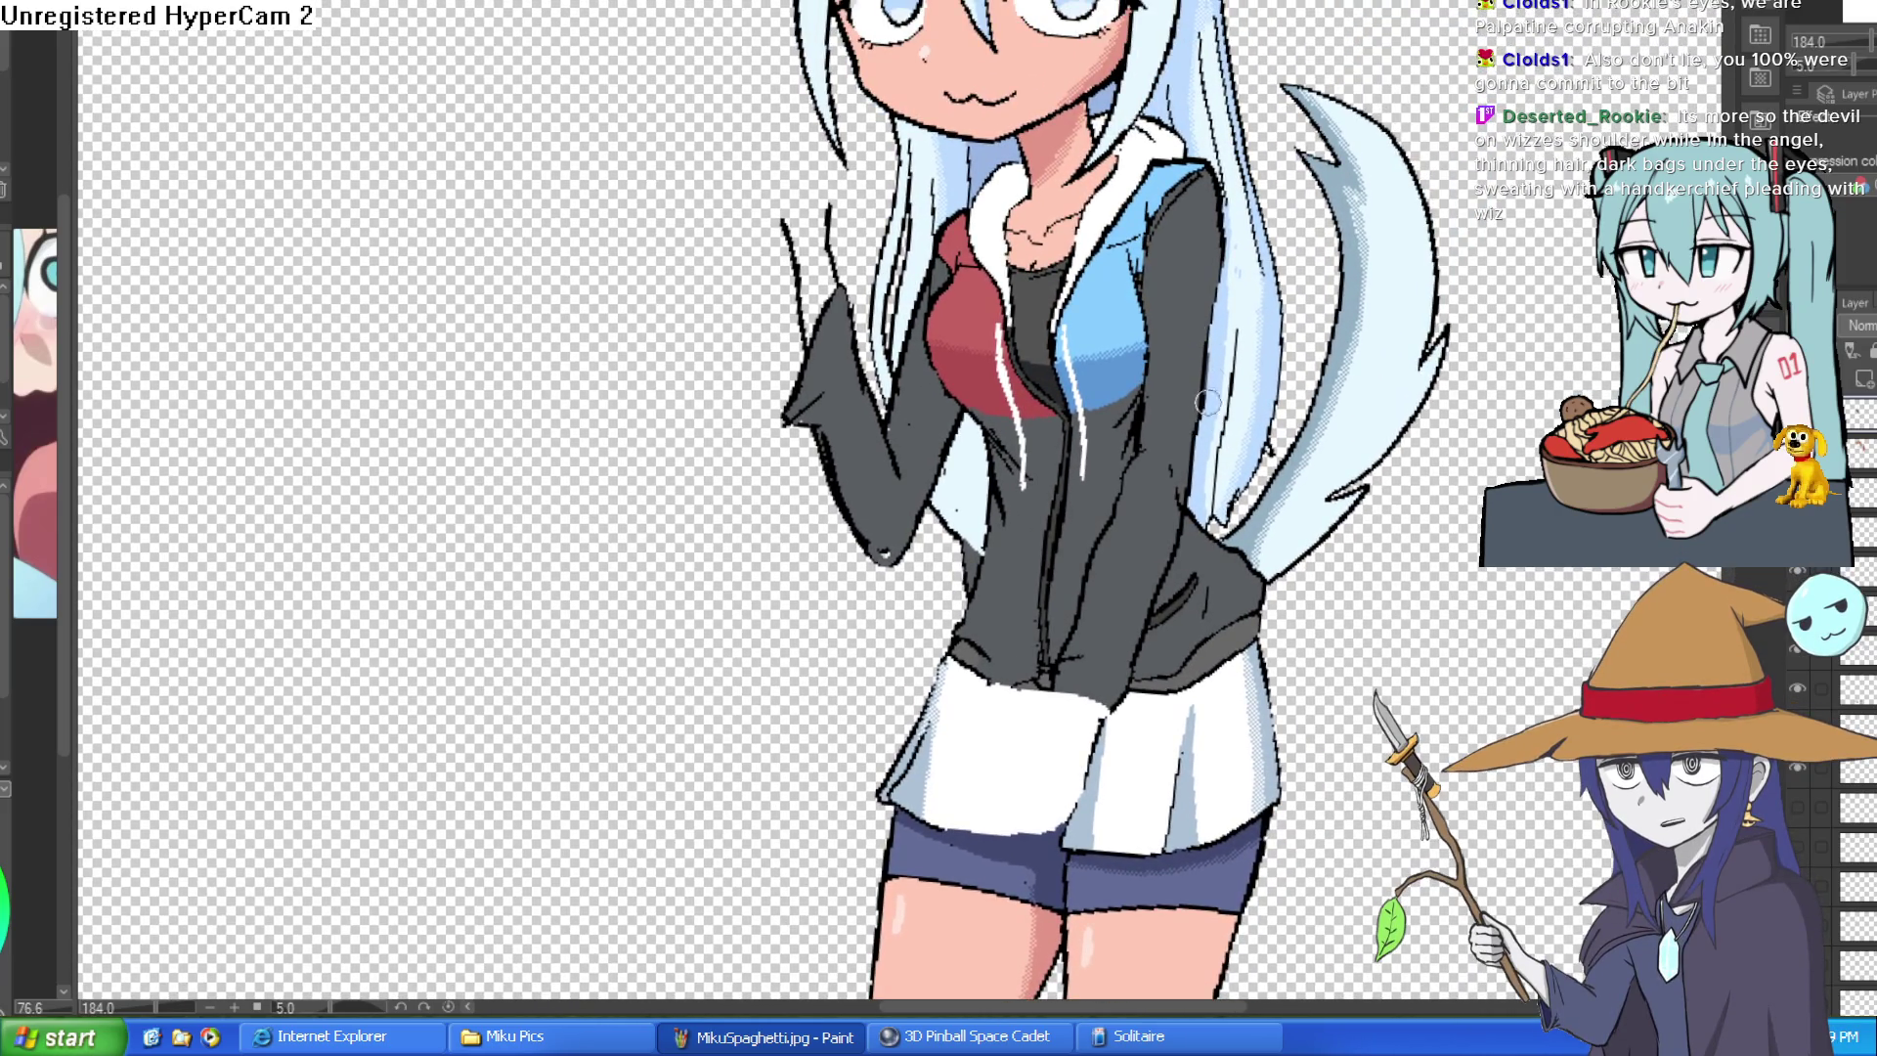
pyautogui.moveTo(1208, 434); pyautogui.dragTo(1230, 284)
pyautogui.scroll(-3, 1170, 378)
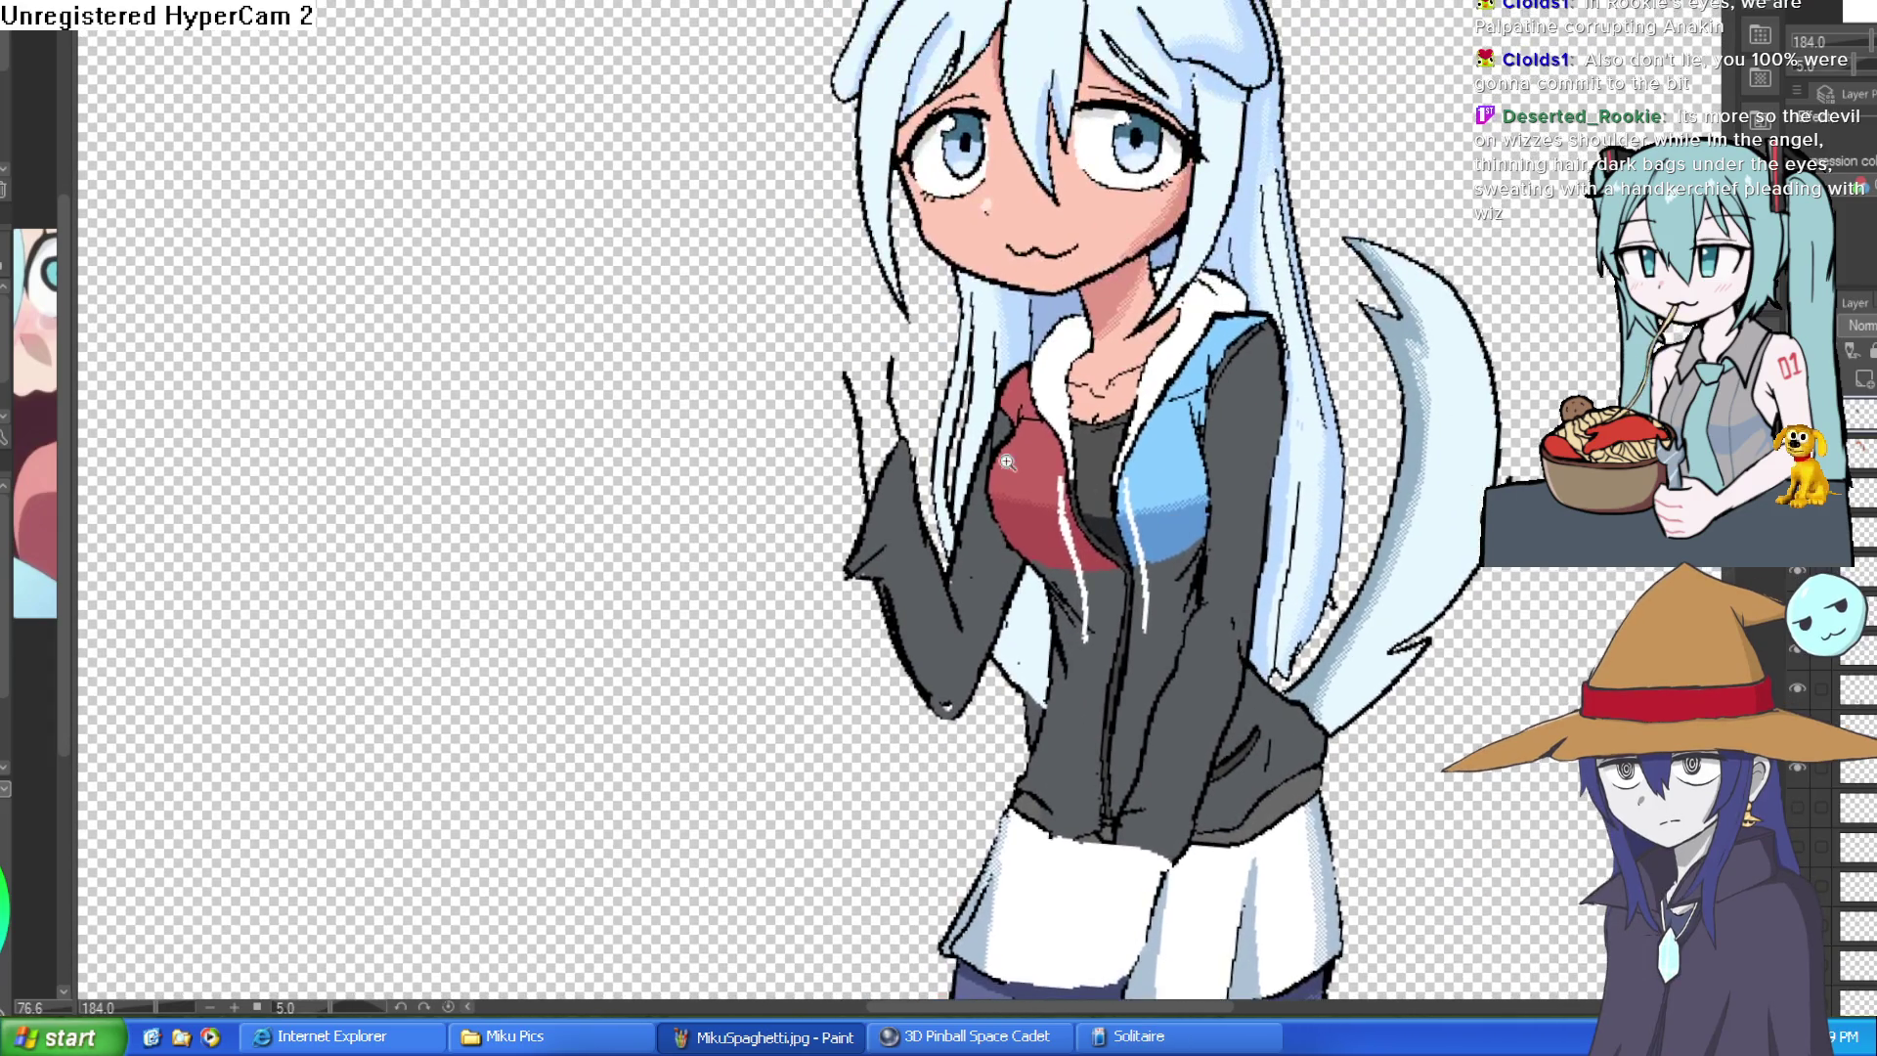
pyautogui.scroll(3, 1008, 463)
pyautogui.scroll(-4, 1215, 411)
pyautogui.scroll(2, 1236, 421)
pyautogui.scroll(4, 1236, 421)
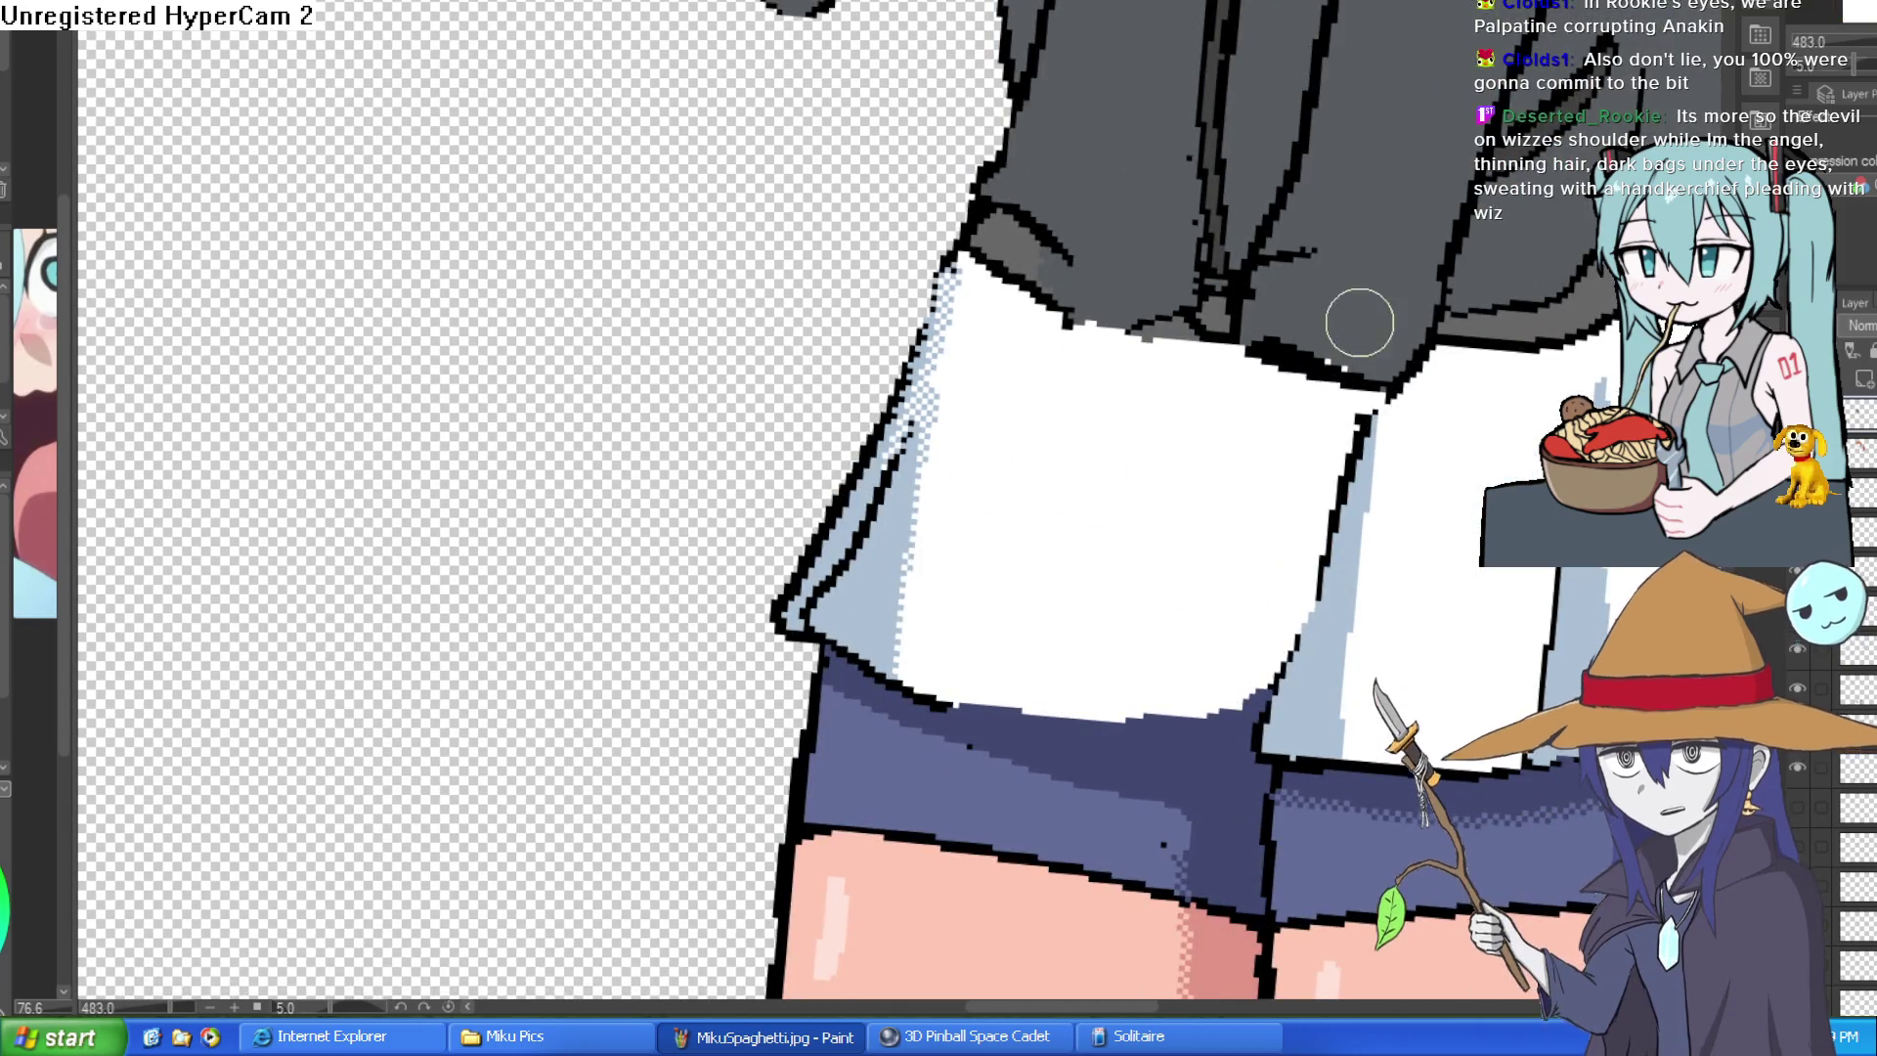
pyautogui.scroll(-3, 1408, 374)
pyautogui.scroll(3, 1426, 390)
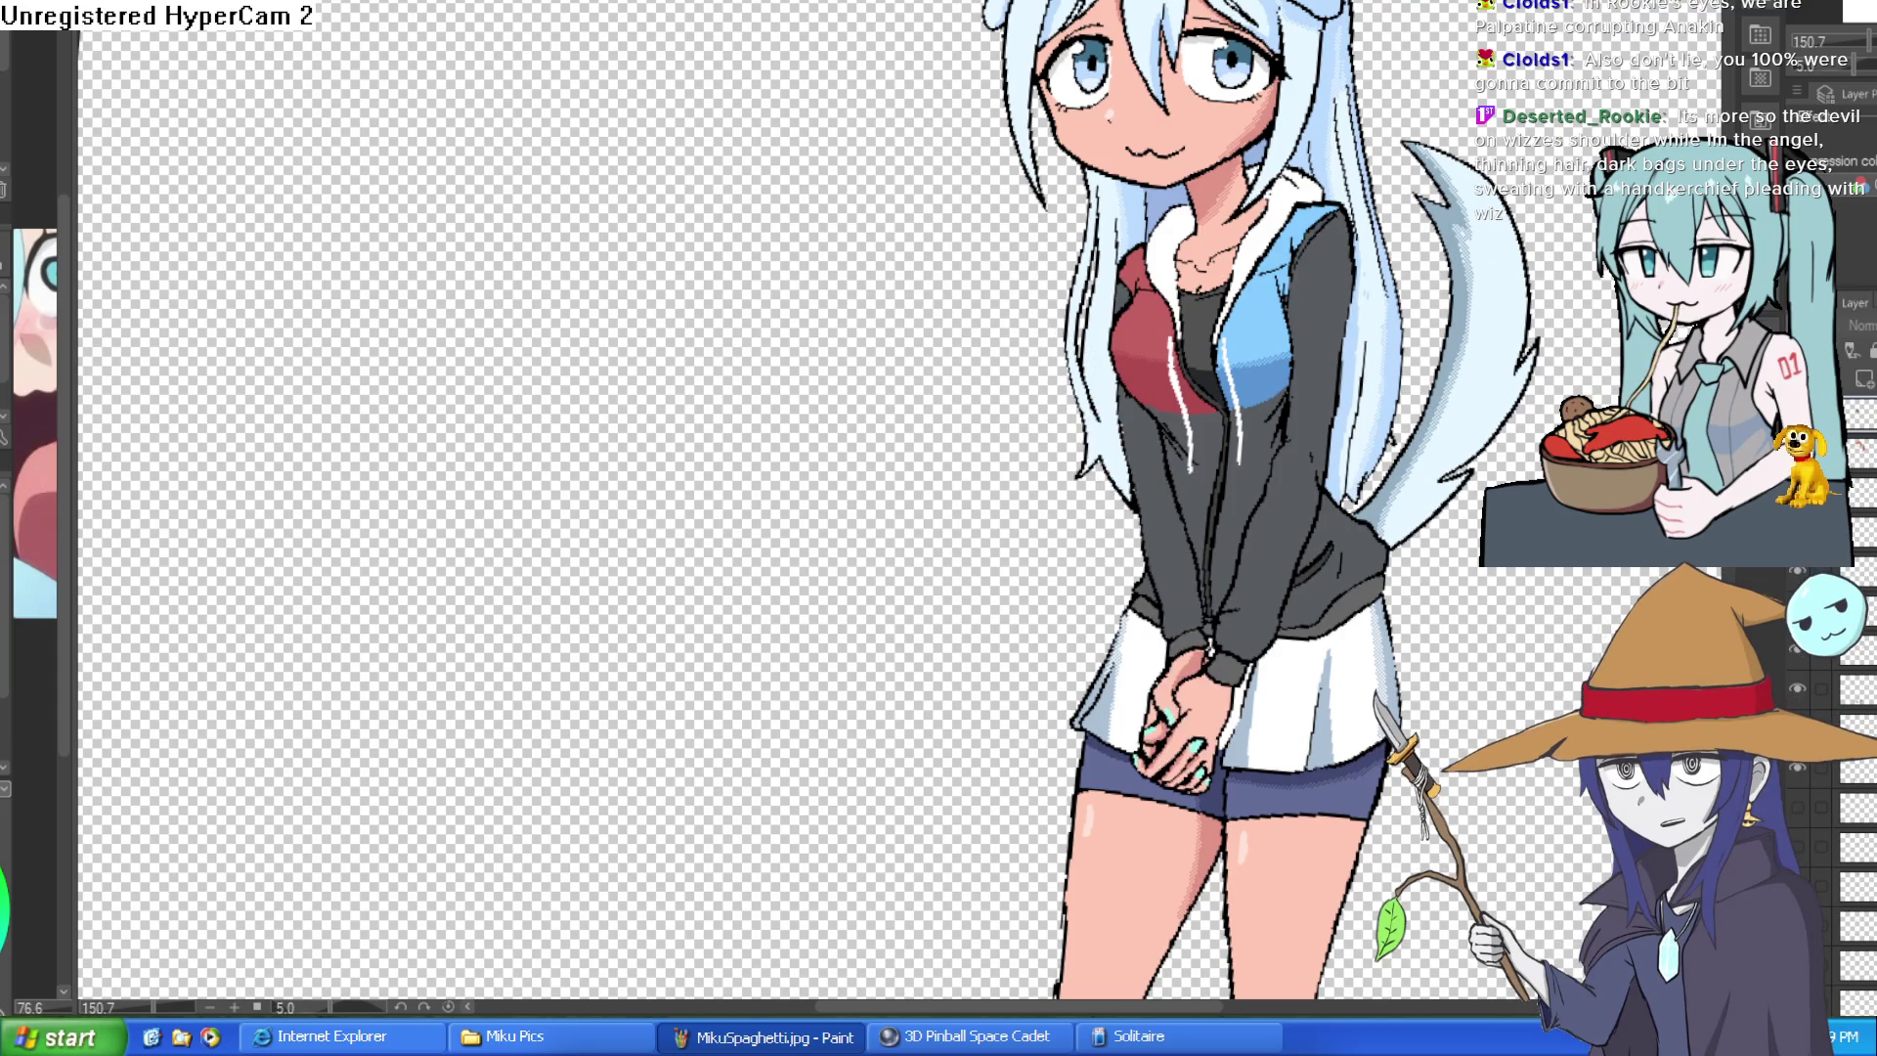
pyautogui.scroll(3, 1246, 388)
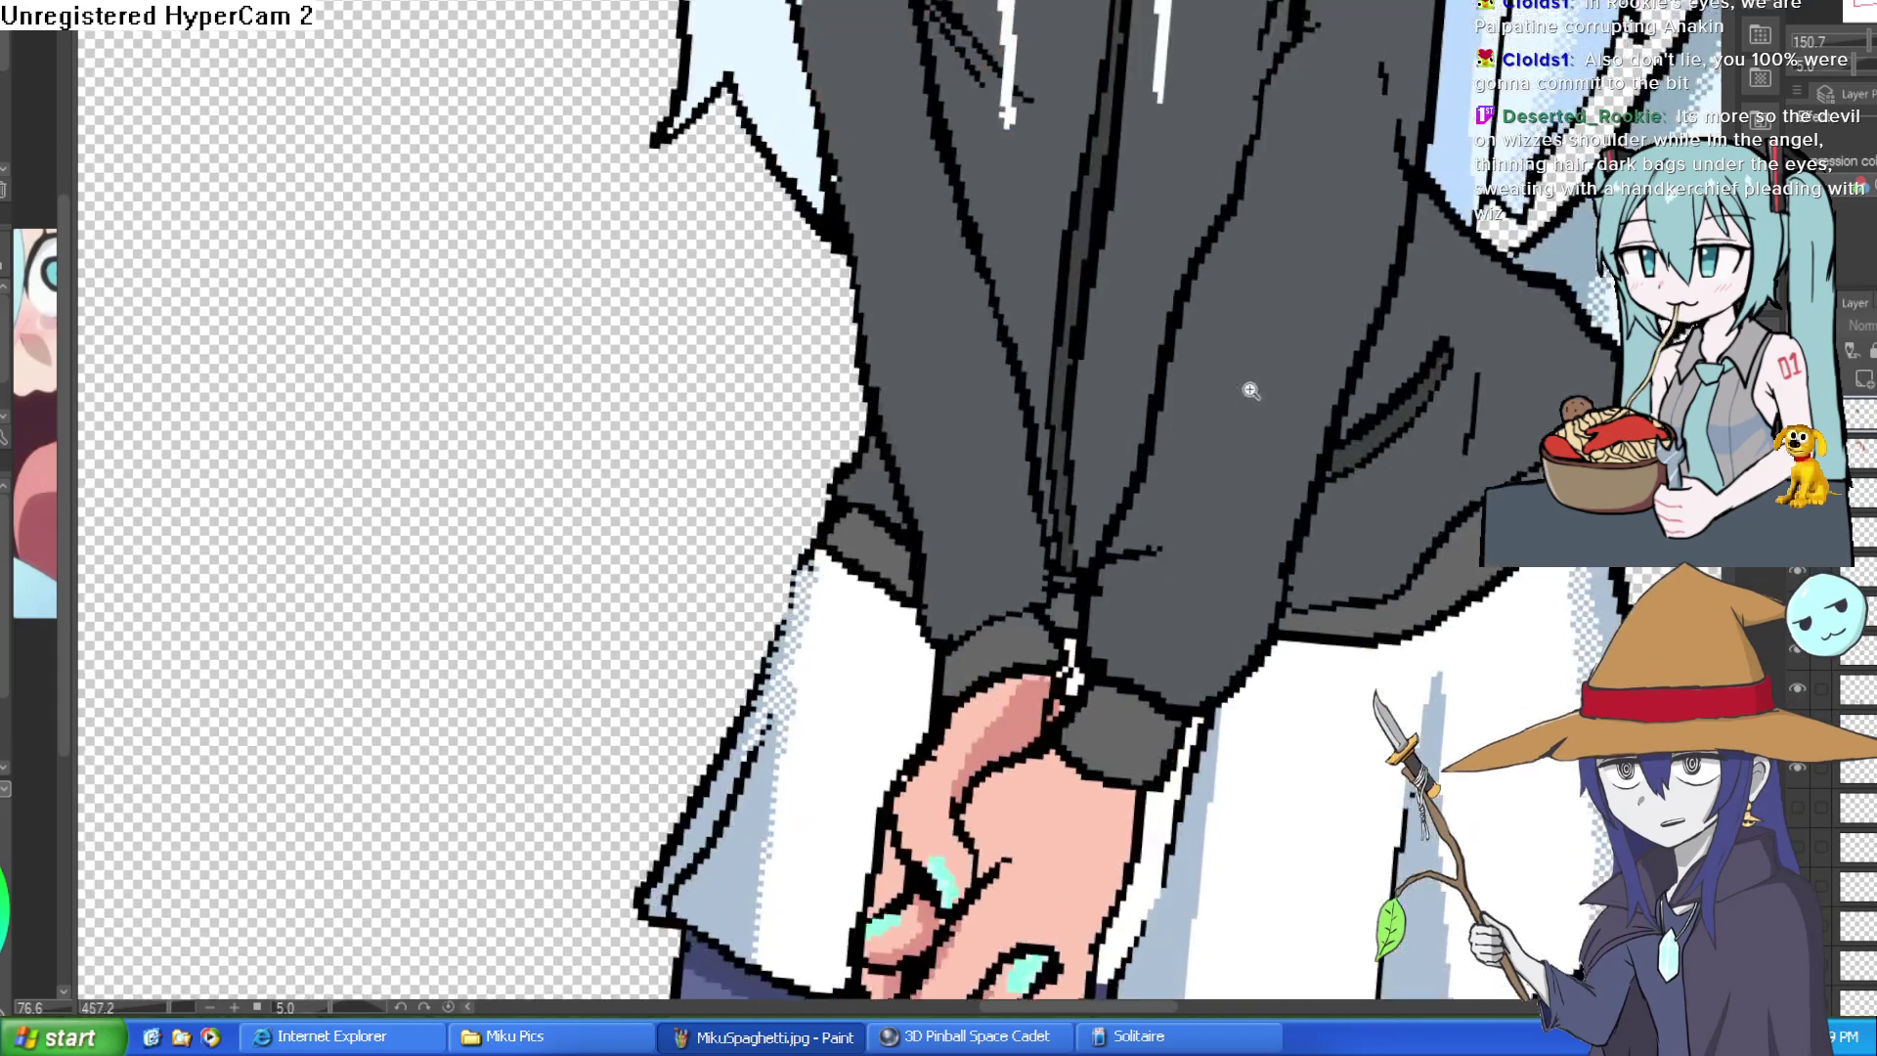
pyautogui.scroll(-1, 1299, 428)
pyautogui.scroll(-1, 1342, 232)
pyautogui.press('Delete')
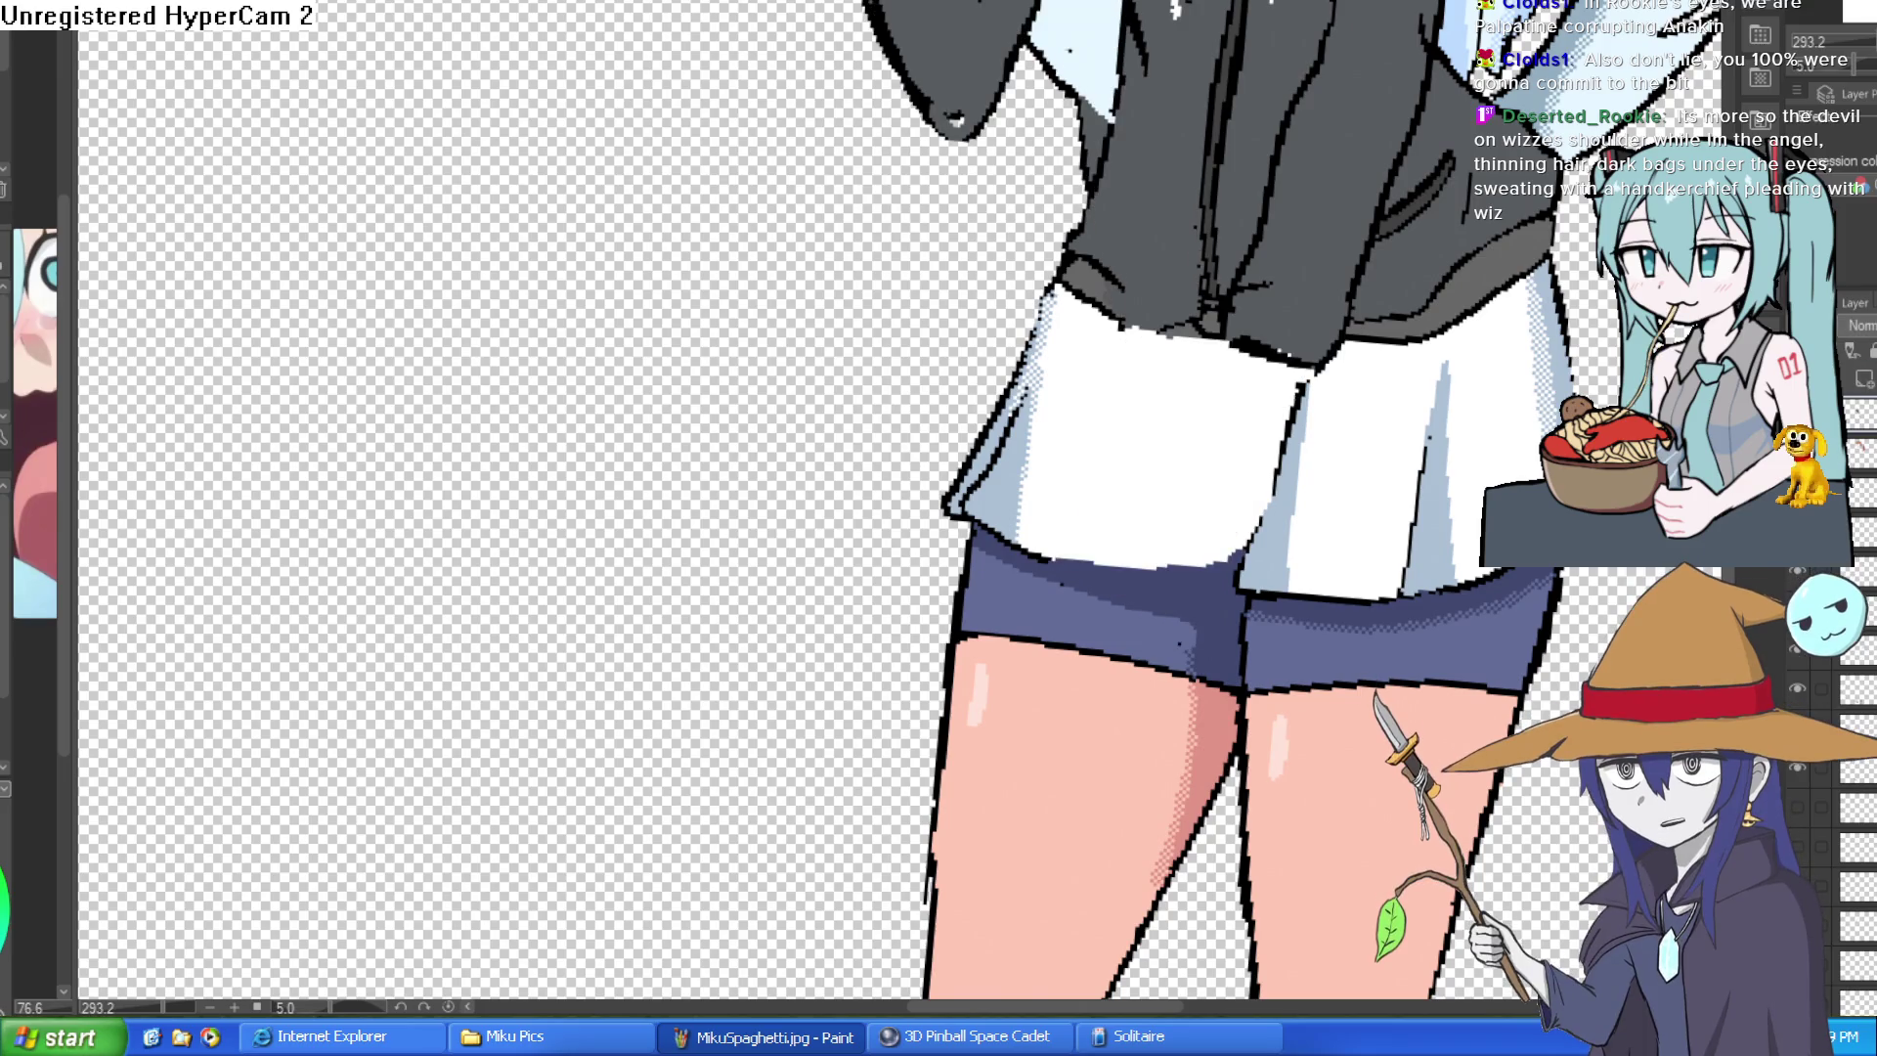
pyautogui.scroll(2, 1400, 385)
pyautogui.scroll(2, 1321, 374)
pyautogui.scroll(2, 1174, 363)
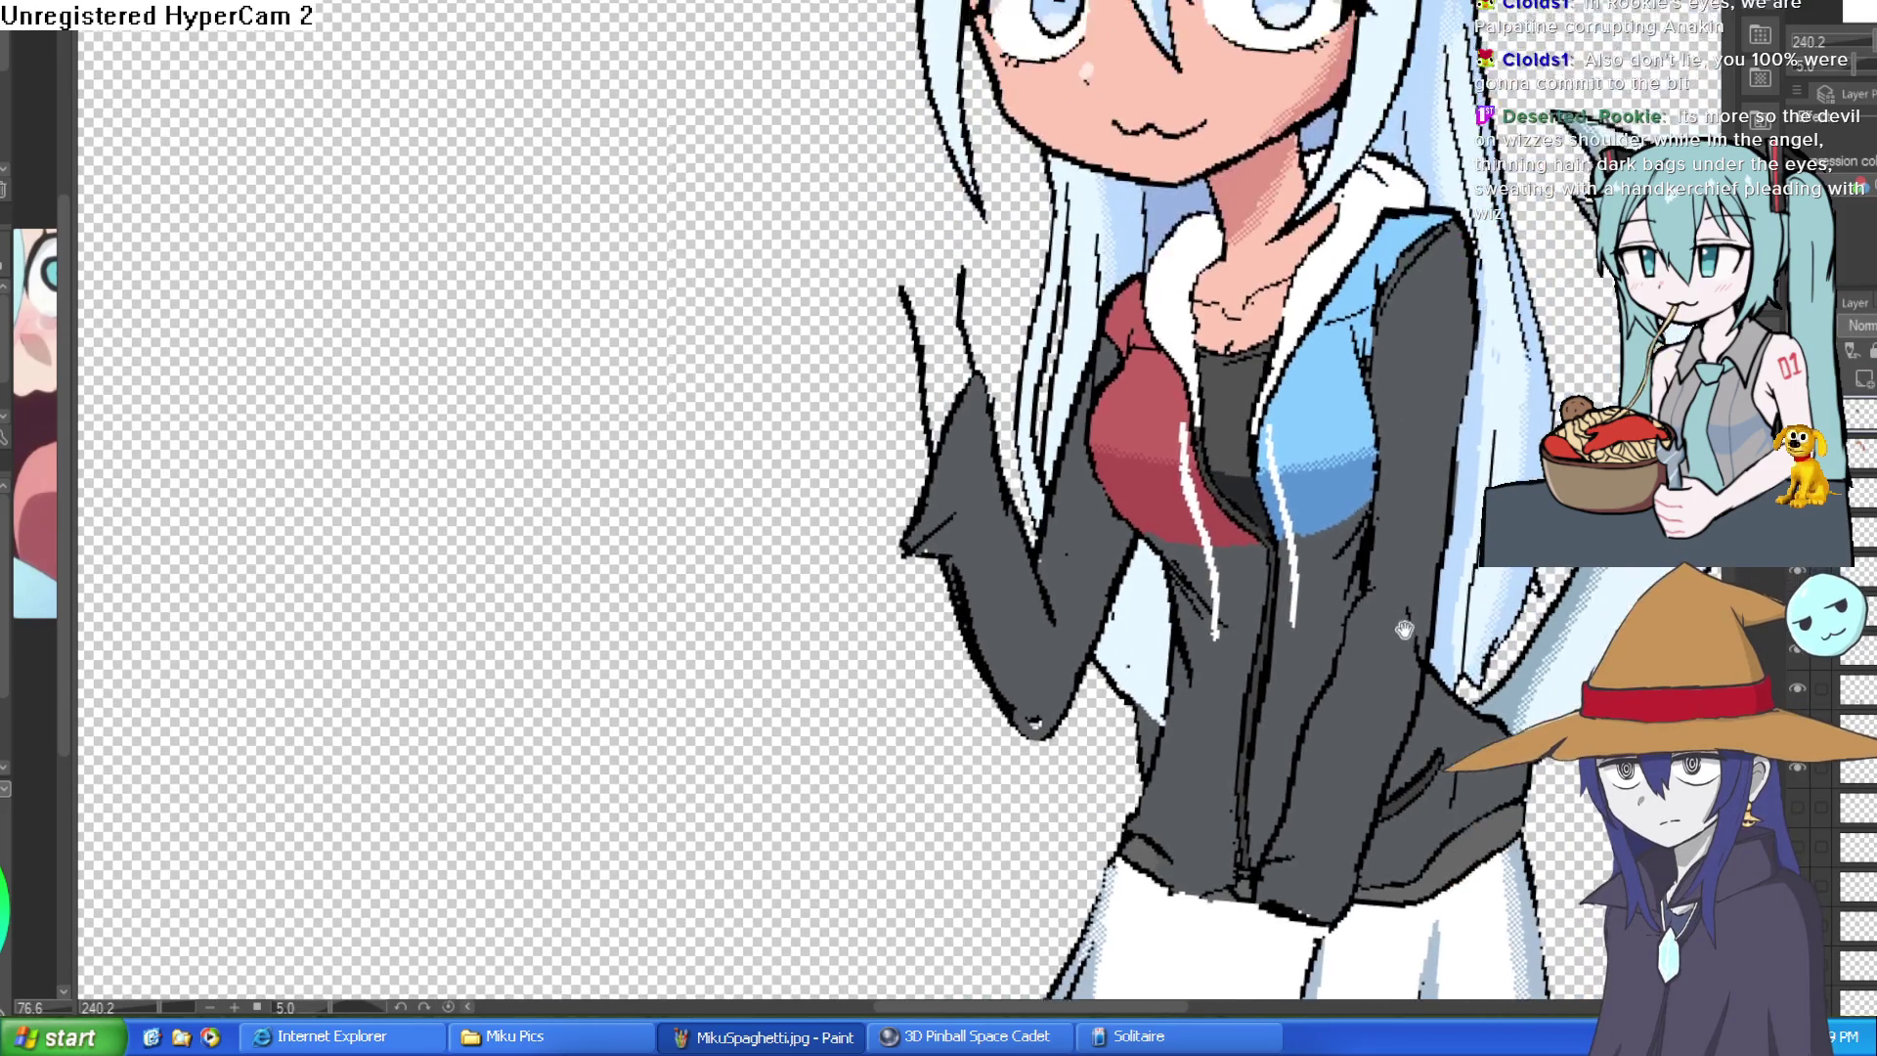
pyautogui.scroll(1, 1025, 355)
pyautogui.scroll(1, 1258, 232)
pyautogui.scroll(1, 927, 477)
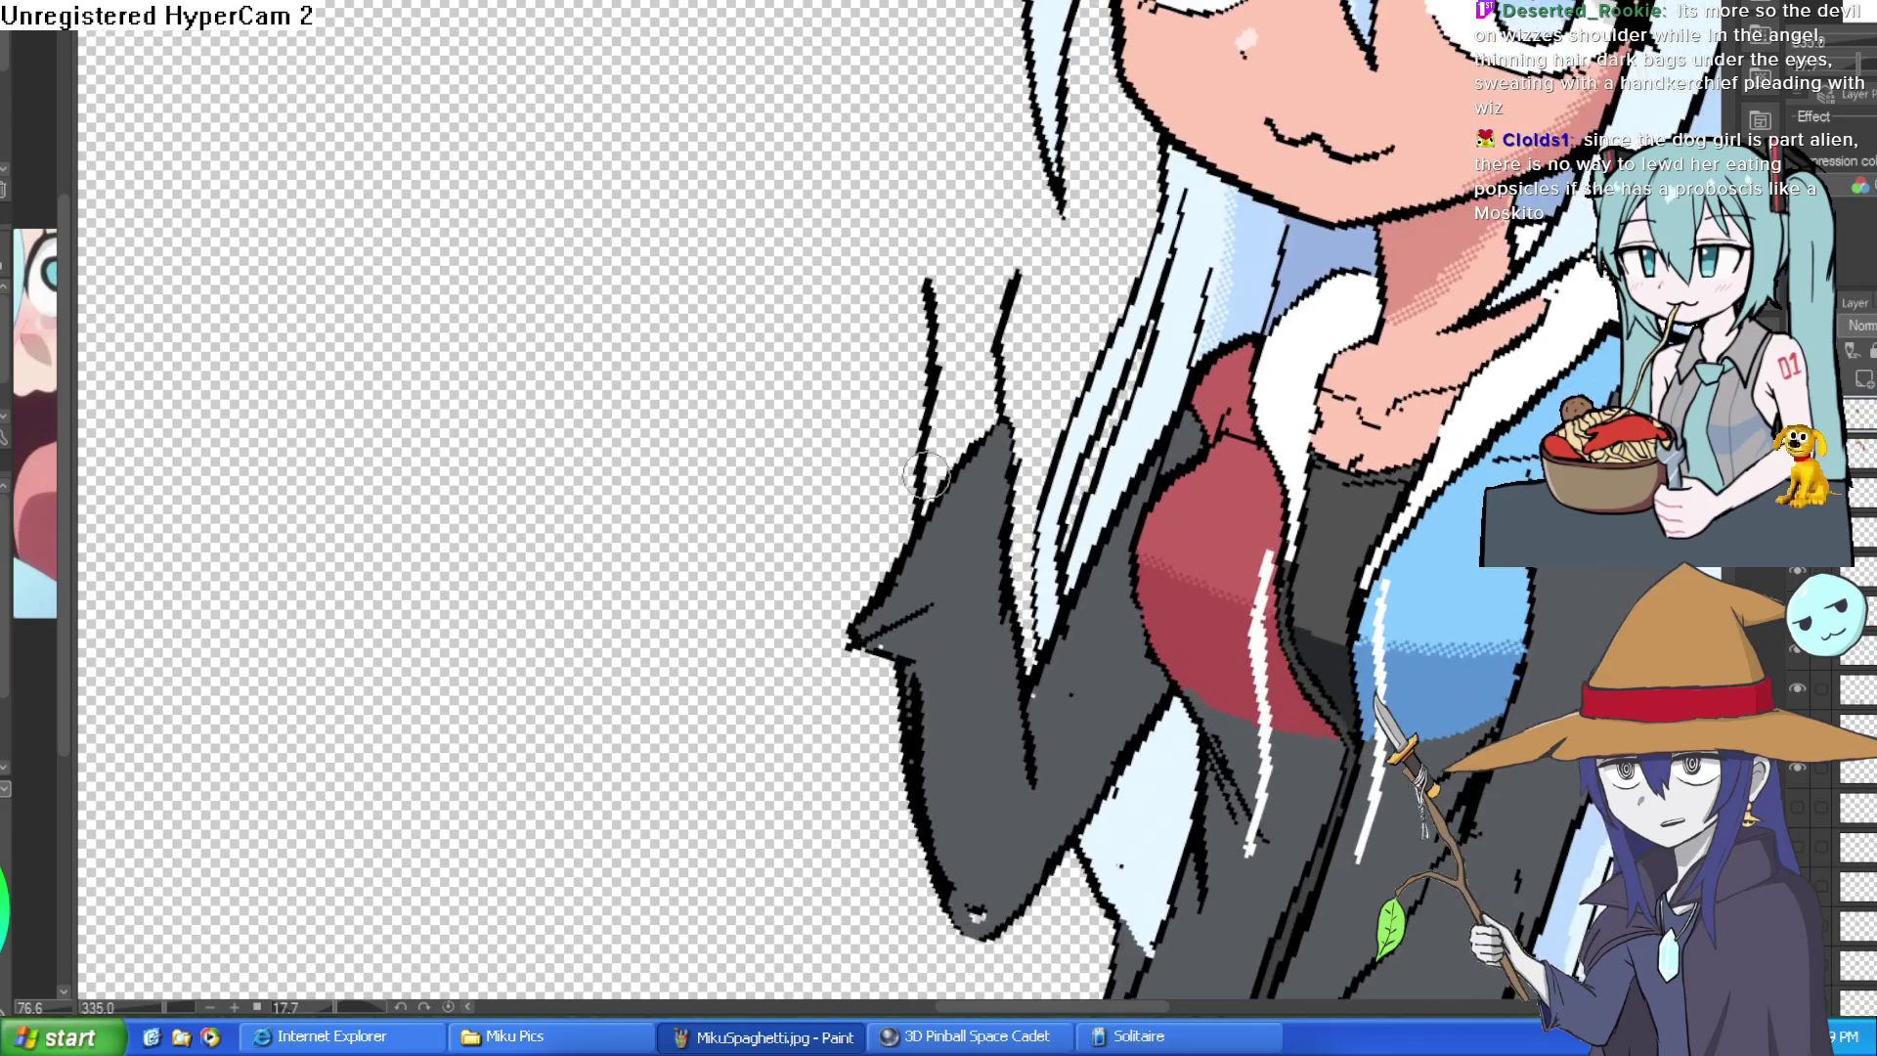
pyautogui.moveTo(920, 418); pyautogui.dragTo(903, 344)
# - Close the top of the sleeve outline, undoing and redrawing it once
pyautogui.moveTo(887, 261); pyautogui.dragTo(1012, 287)
pyautogui.scroll(-3, 937, 404)
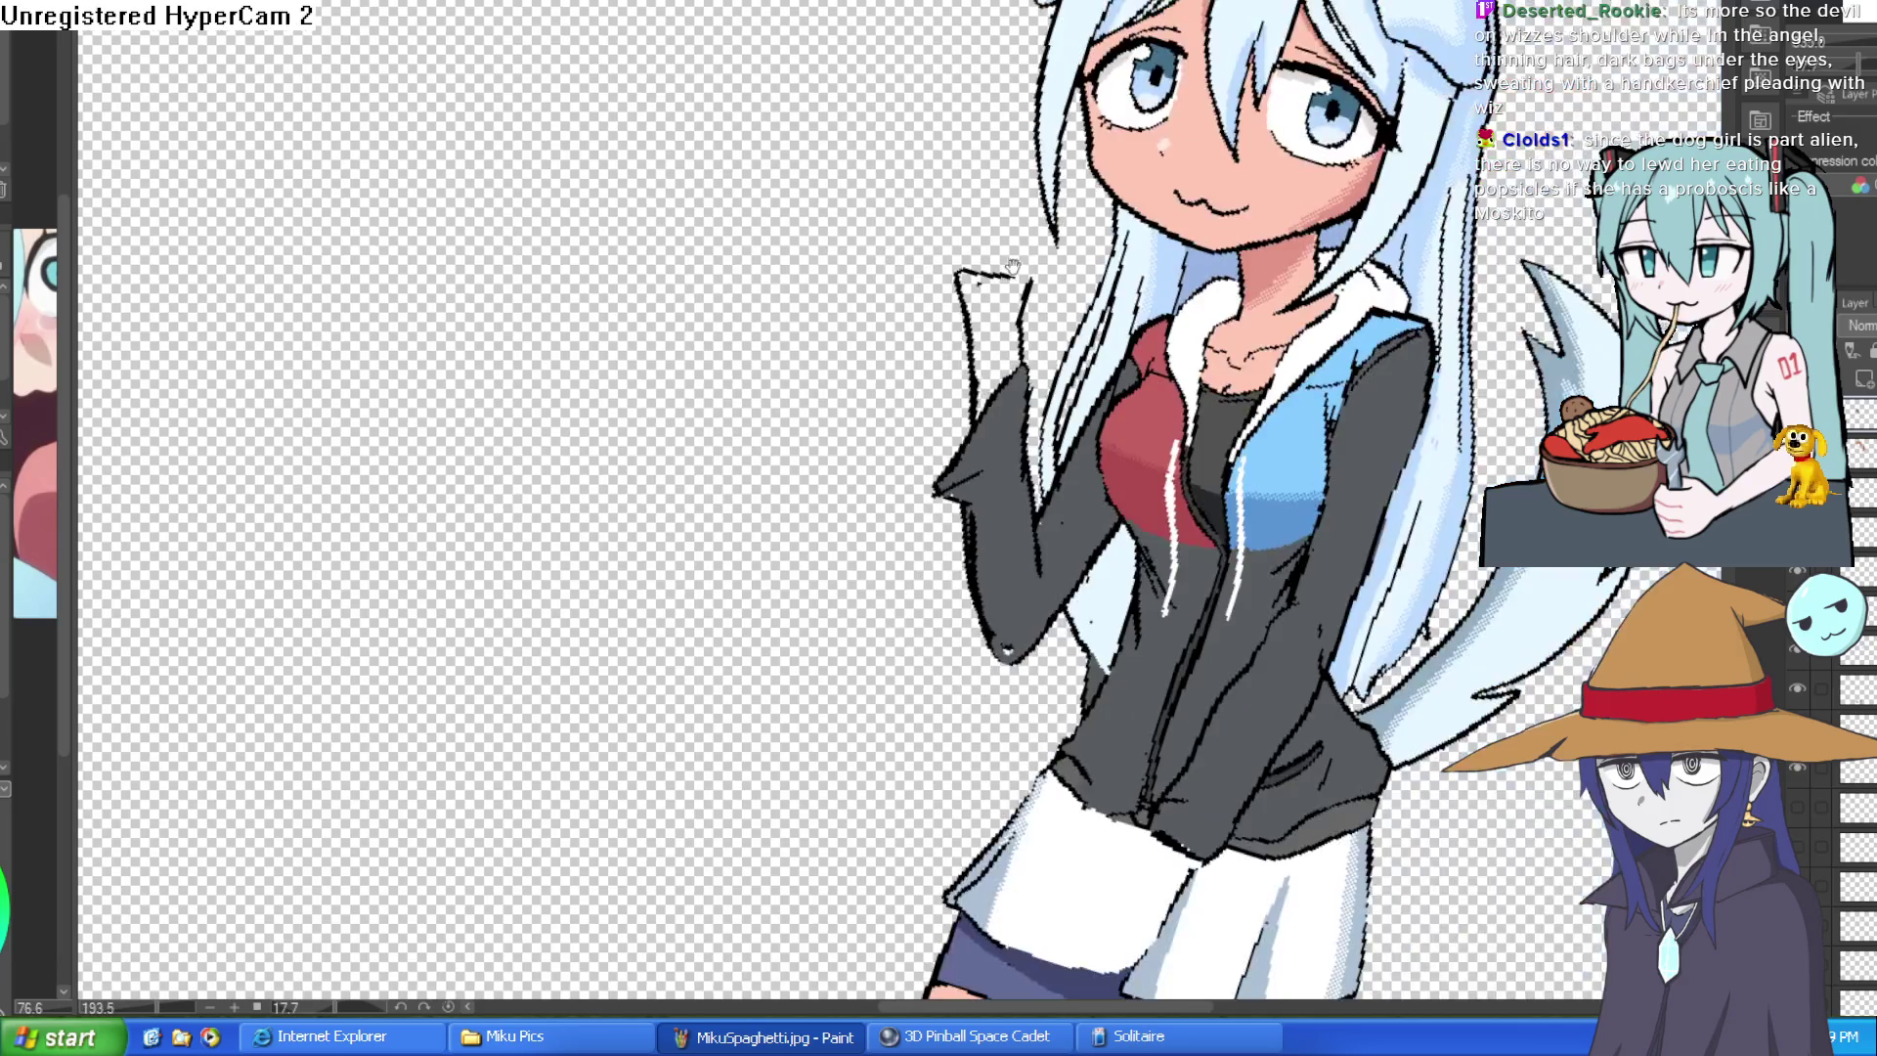
pyautogui.scroll(1, 1173, 324)
pyautogui.scroll(1, 1319, 279)
pyautogui.scroll(1, 1441, 237)
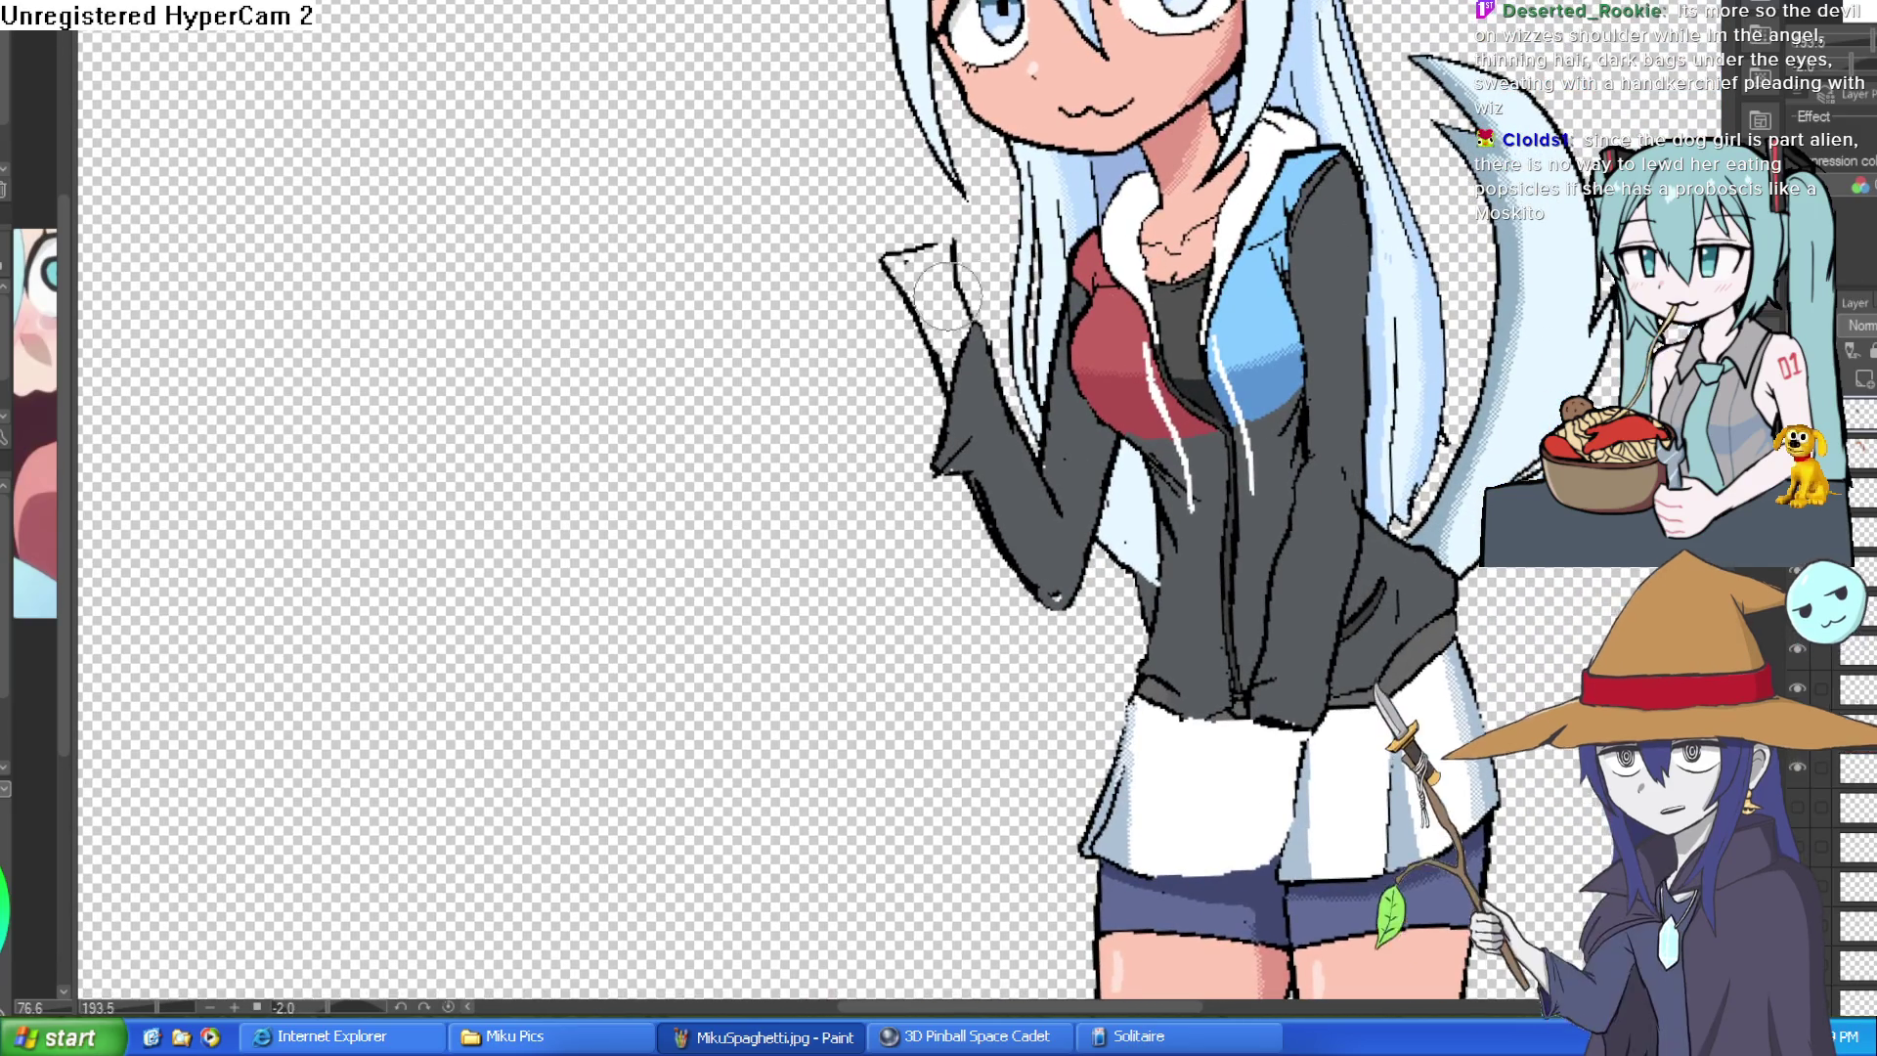
pyautogui.hotkey('ctrl', 'z')
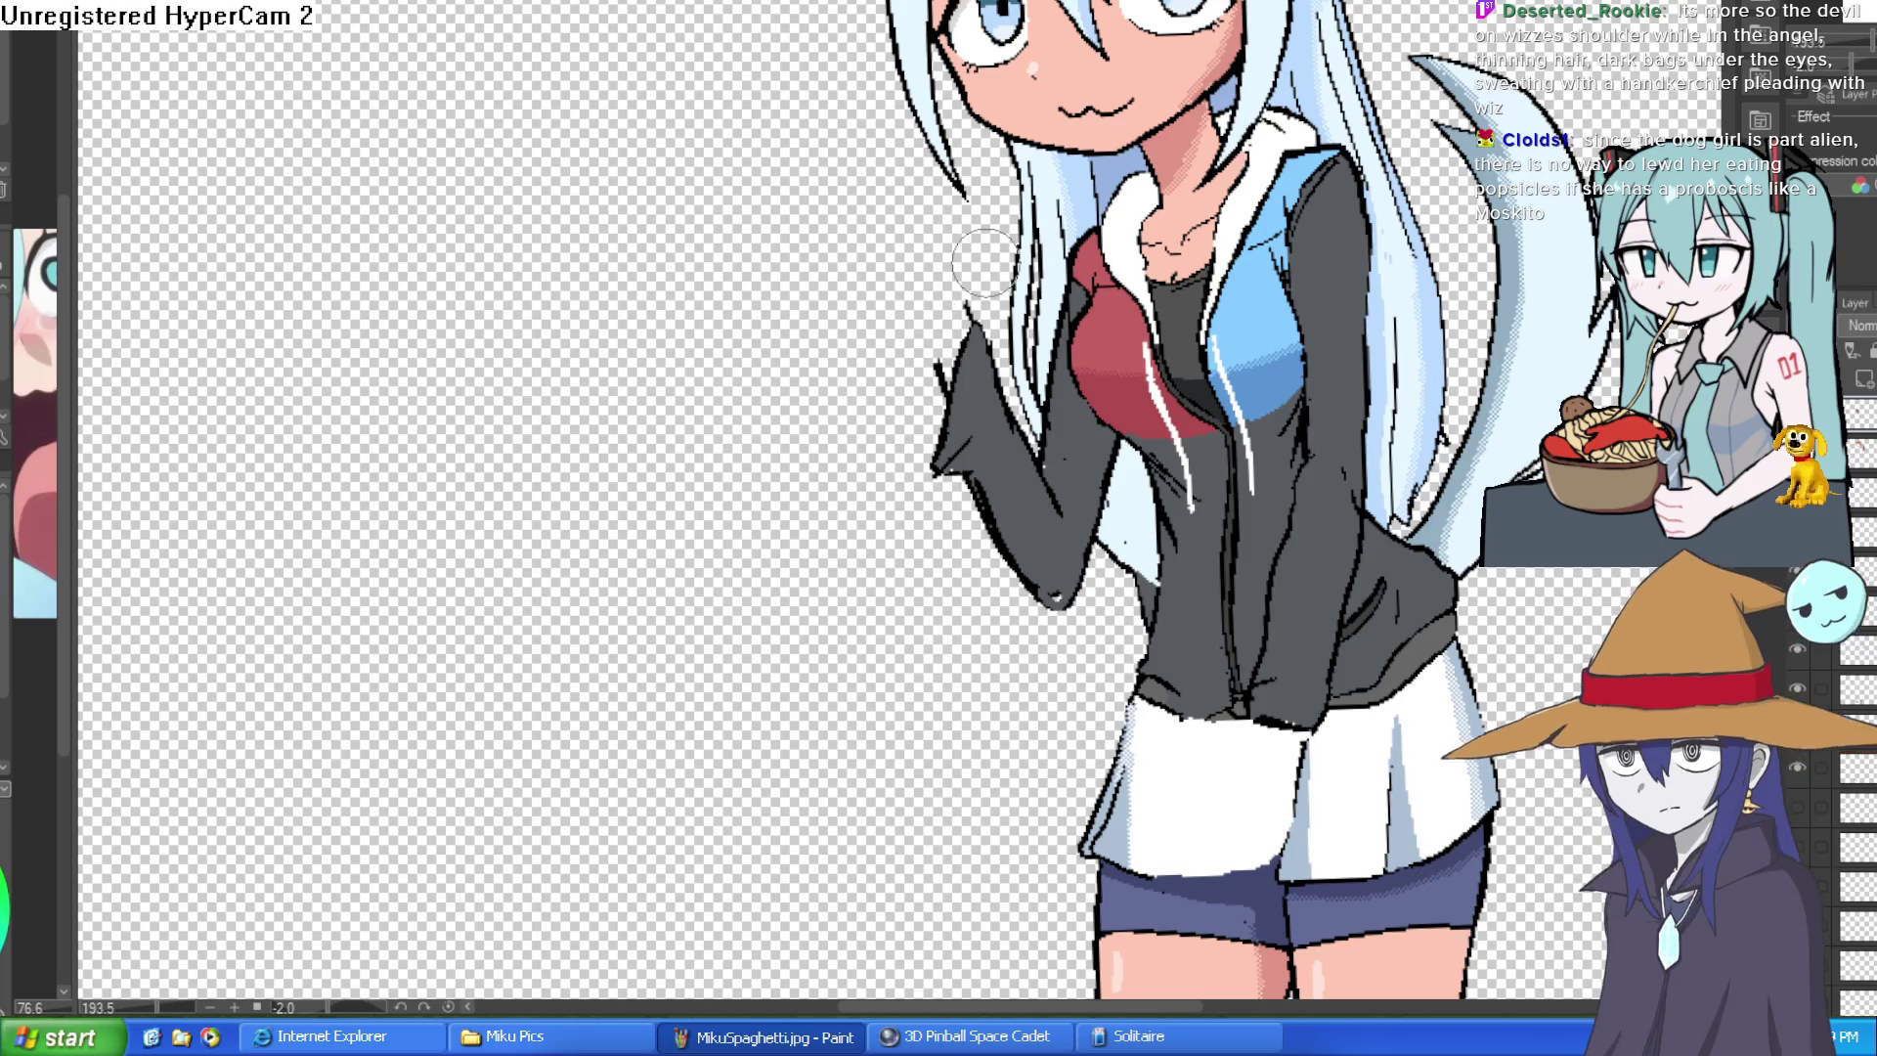
pyautogui.scroll(2, 954, 309)
pyautogui.scroll(1, 953, 308)
pyautogui.moveTo(1027, 367); pyautogui.dragTo(935, 454)
pyautogui.scroll(-1, 993, 386)
pyautogui.scroll(-1, 993, 386)
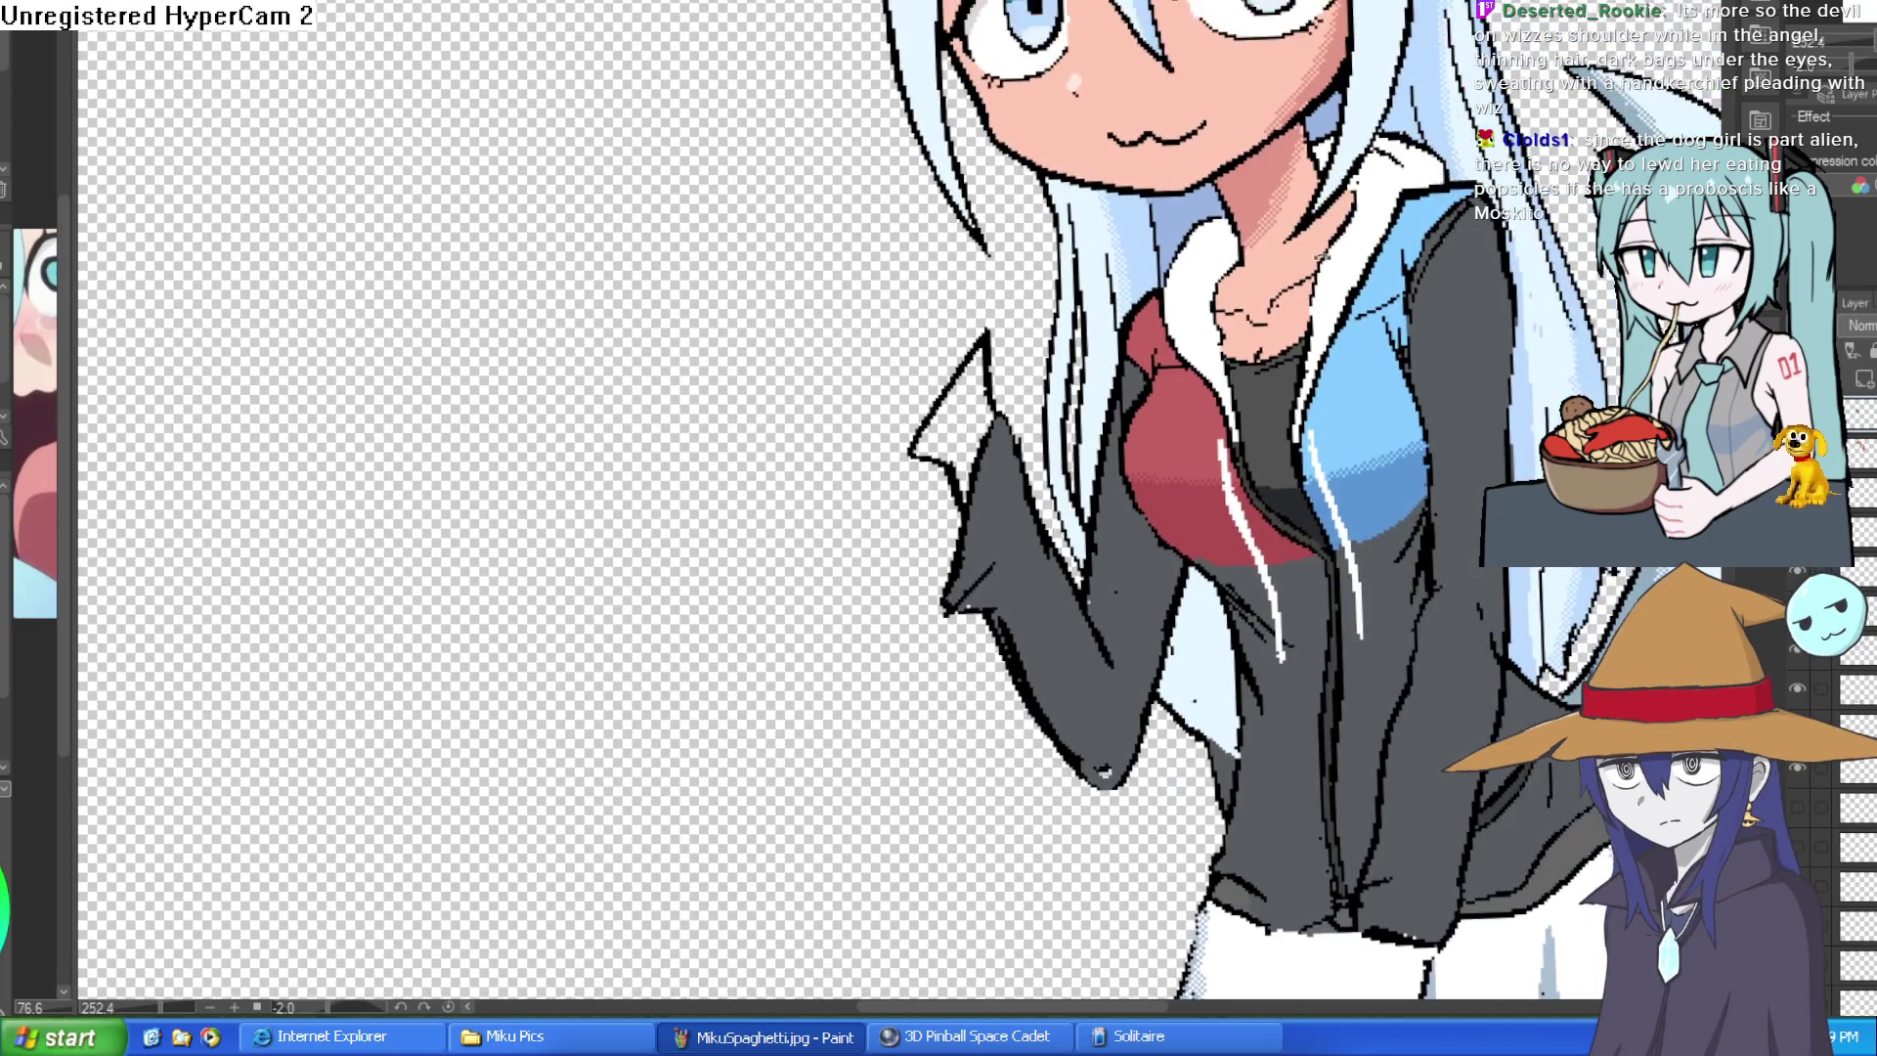
pyautogui.scroll(-1, 994, 385)
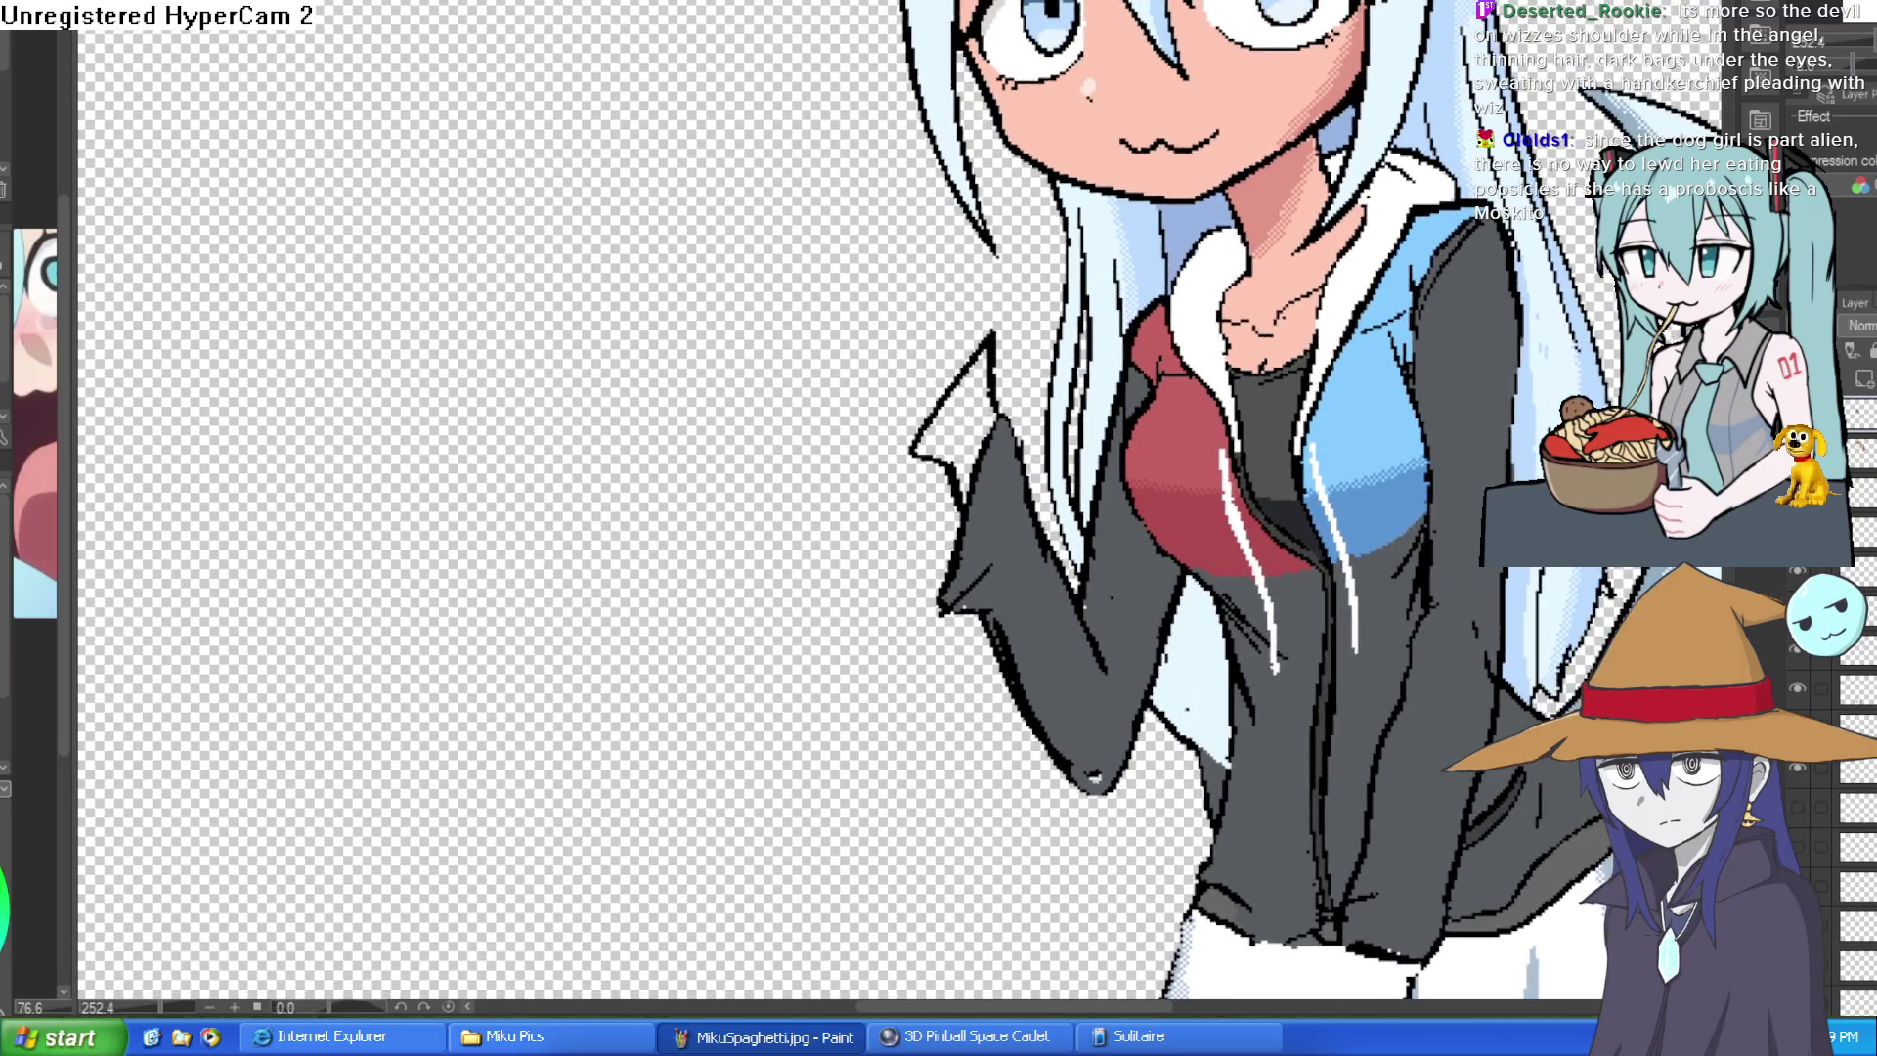
pyautogui.moveTo(1752, 155); pyautogui.dragTo(1228, 259)
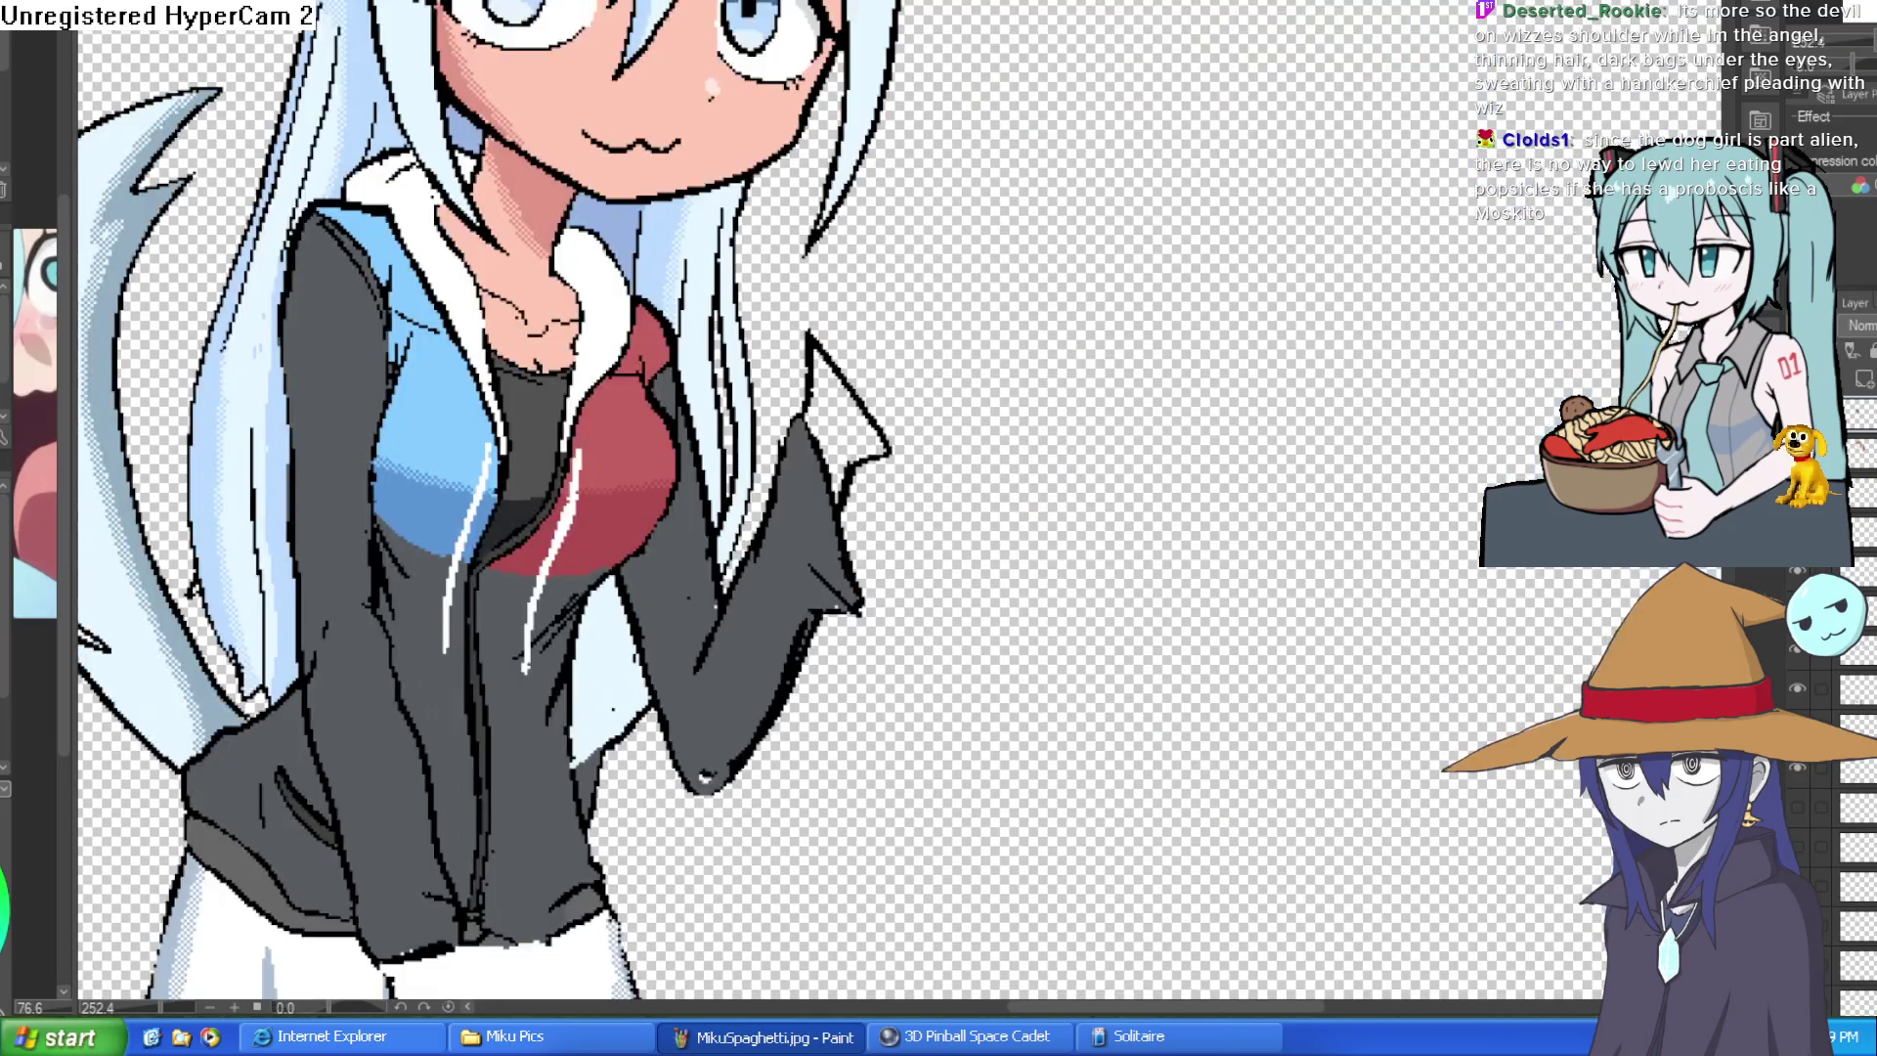
pyautogui.scroll(1, 975, 300)
pyautogui.moveTo(975, 301); pyautogui.dragTo(1037, 290)
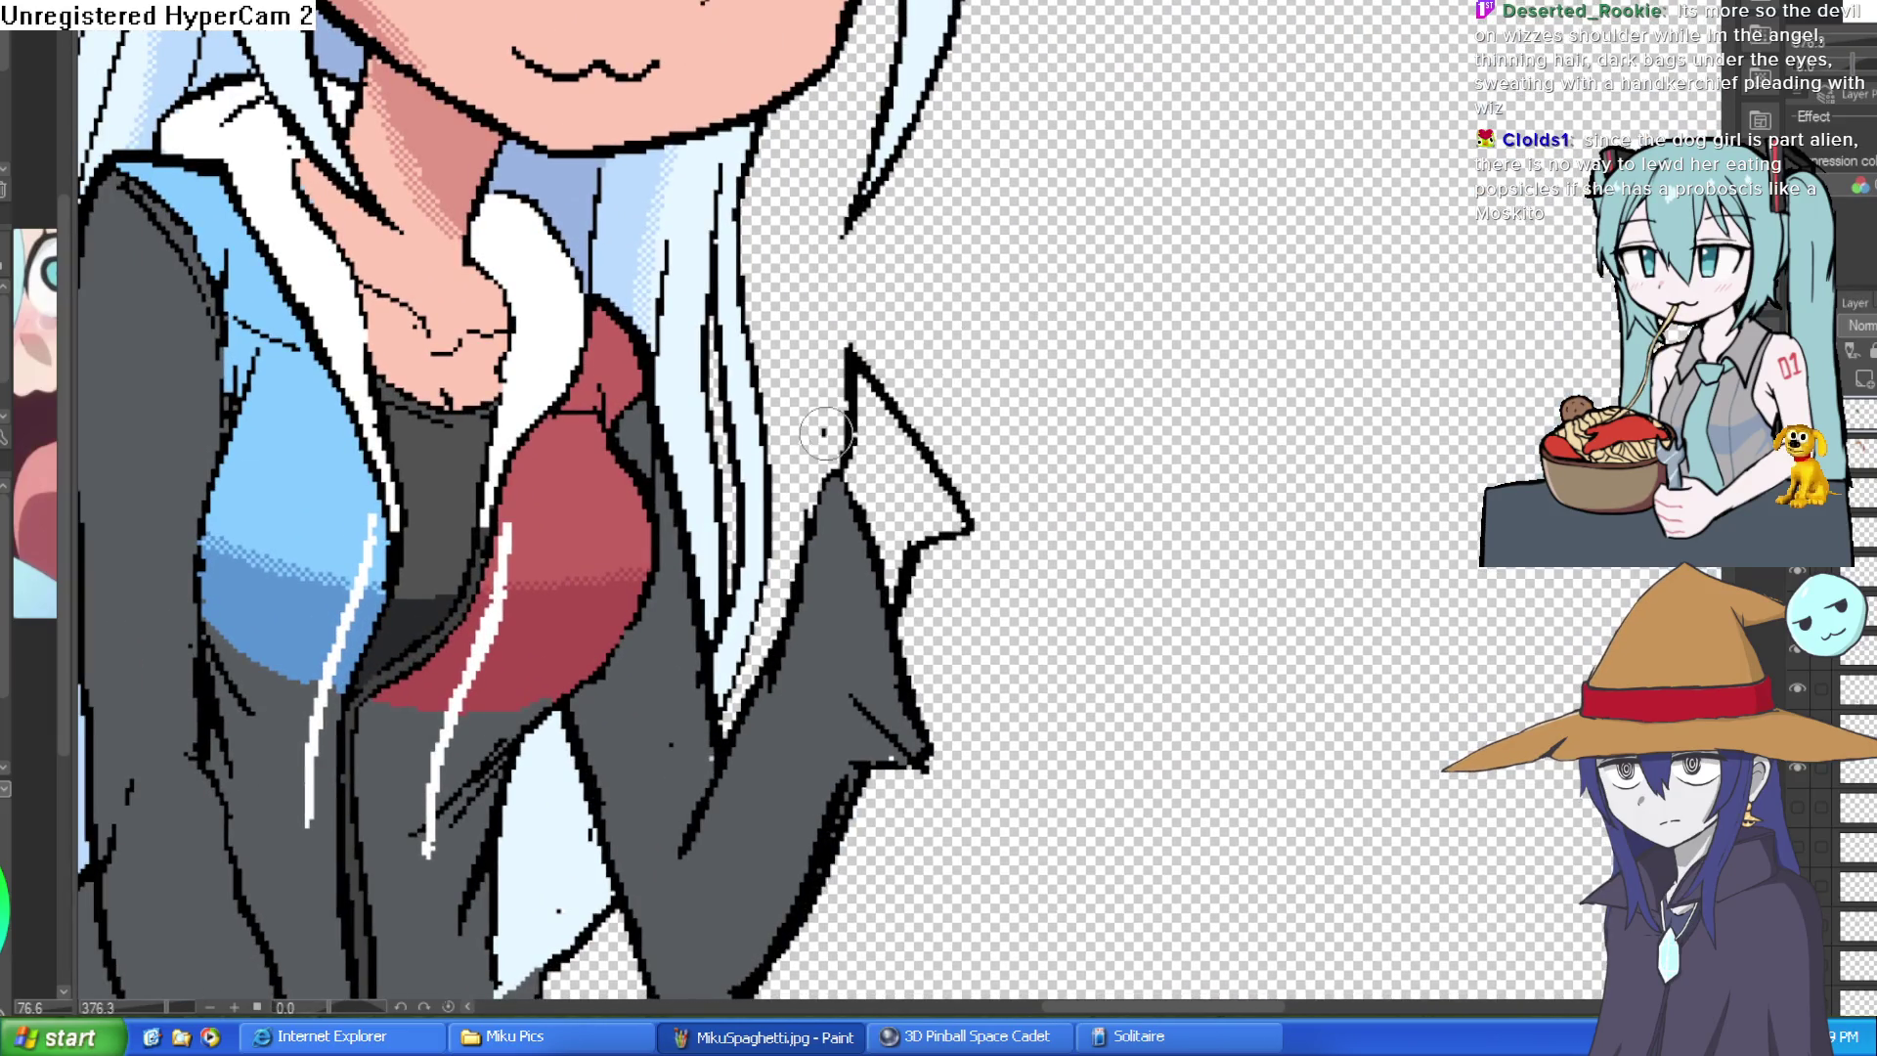
# - Sketch rough diagonal finger strokes rising from the sleeve tip and erase the strays
pyautogui.moveTo(826, 430); pyautogui.dragTo(1027, 266)
pyautogui.moveTo(829, 448); pyautogui.dragTo(1044, 310)
pyautogui.hotkey('ctrl', 'z')
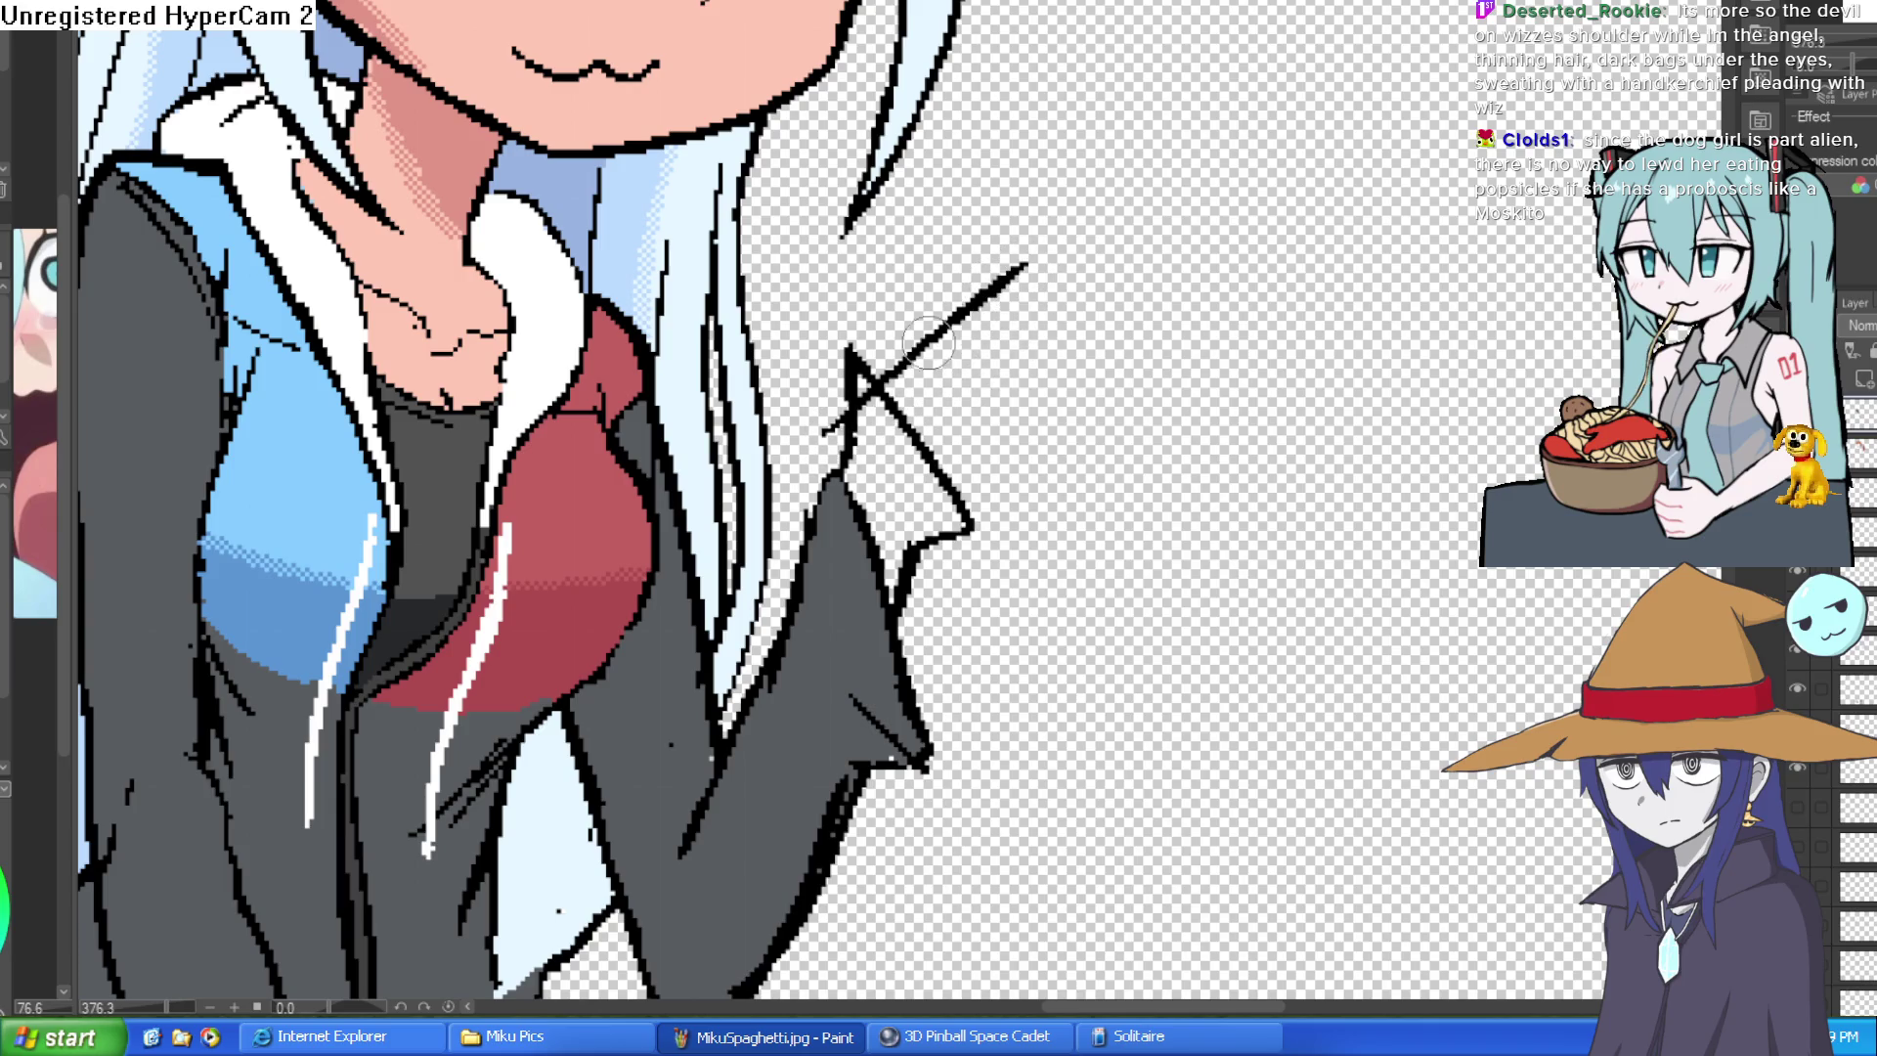
pyautogui.moveTo(819, 435); pyautogui.dragTo(1012, 314)
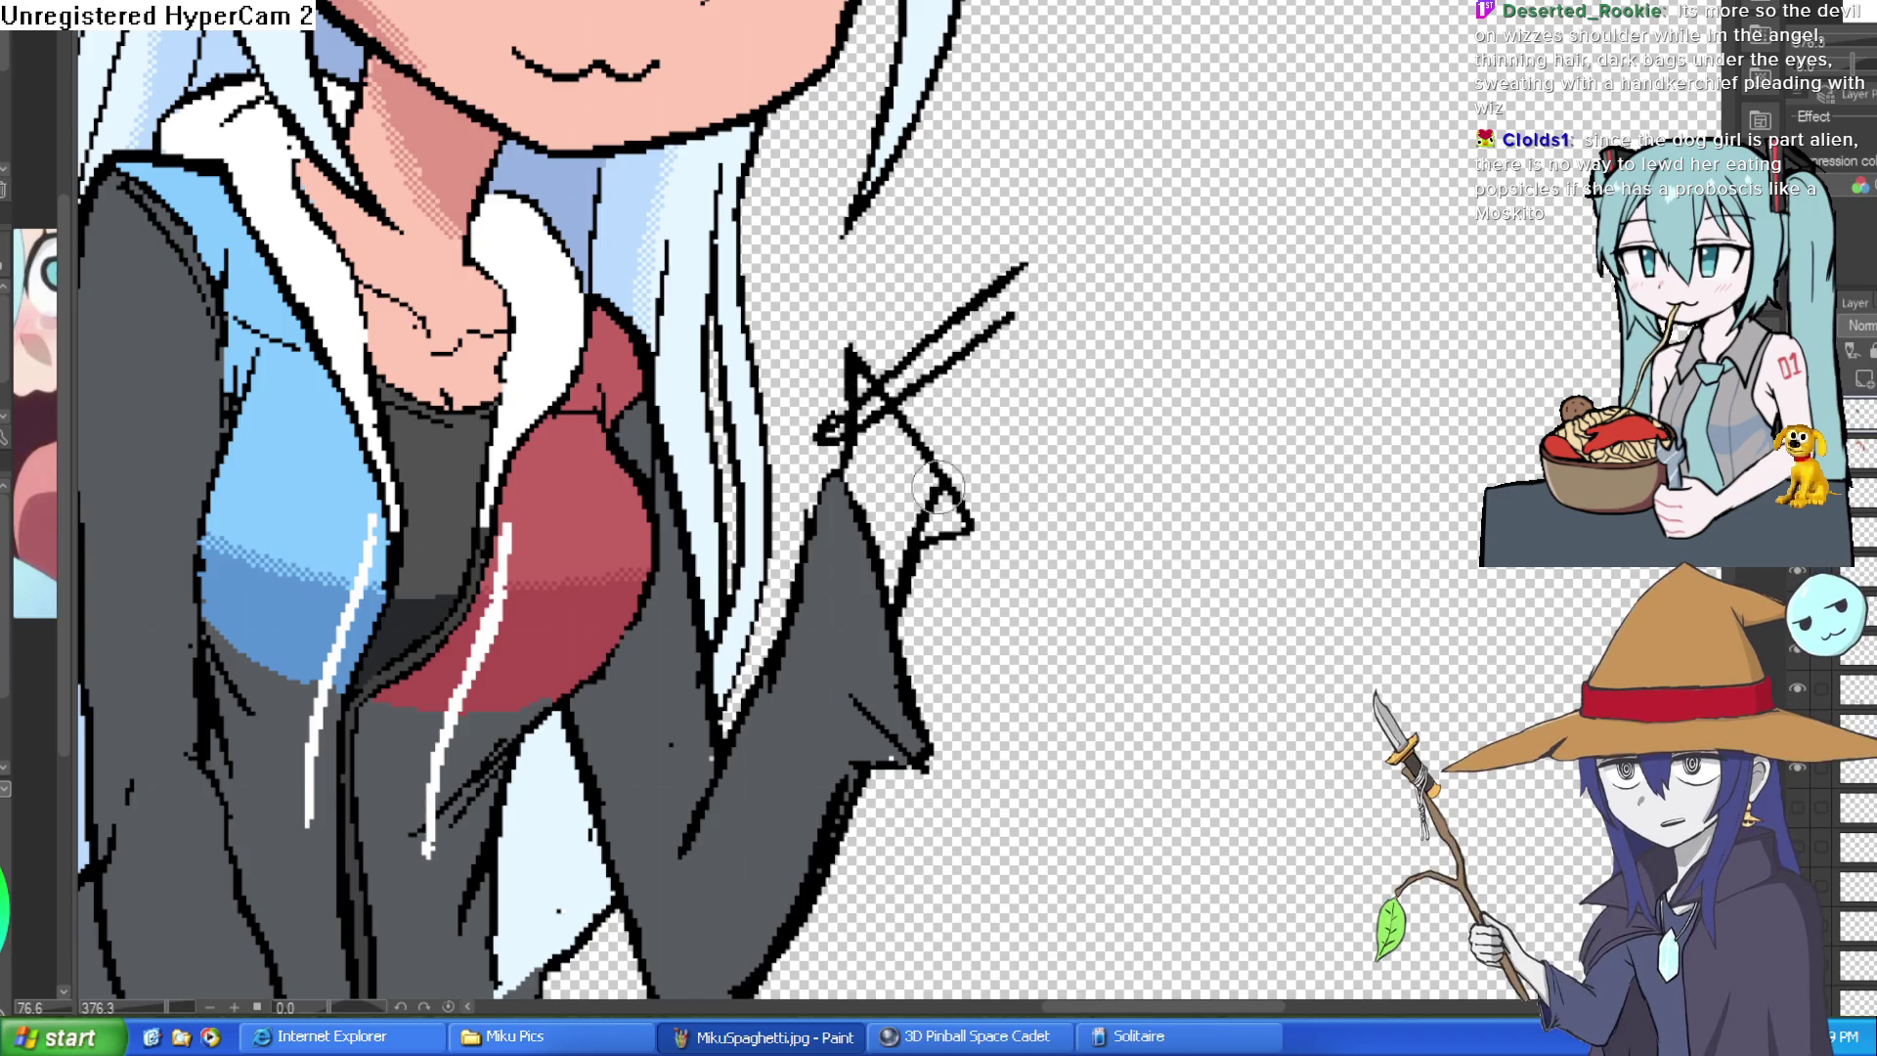
pyautogui.moveTo(909, 551); pyautogui.dragTo(992, 449)
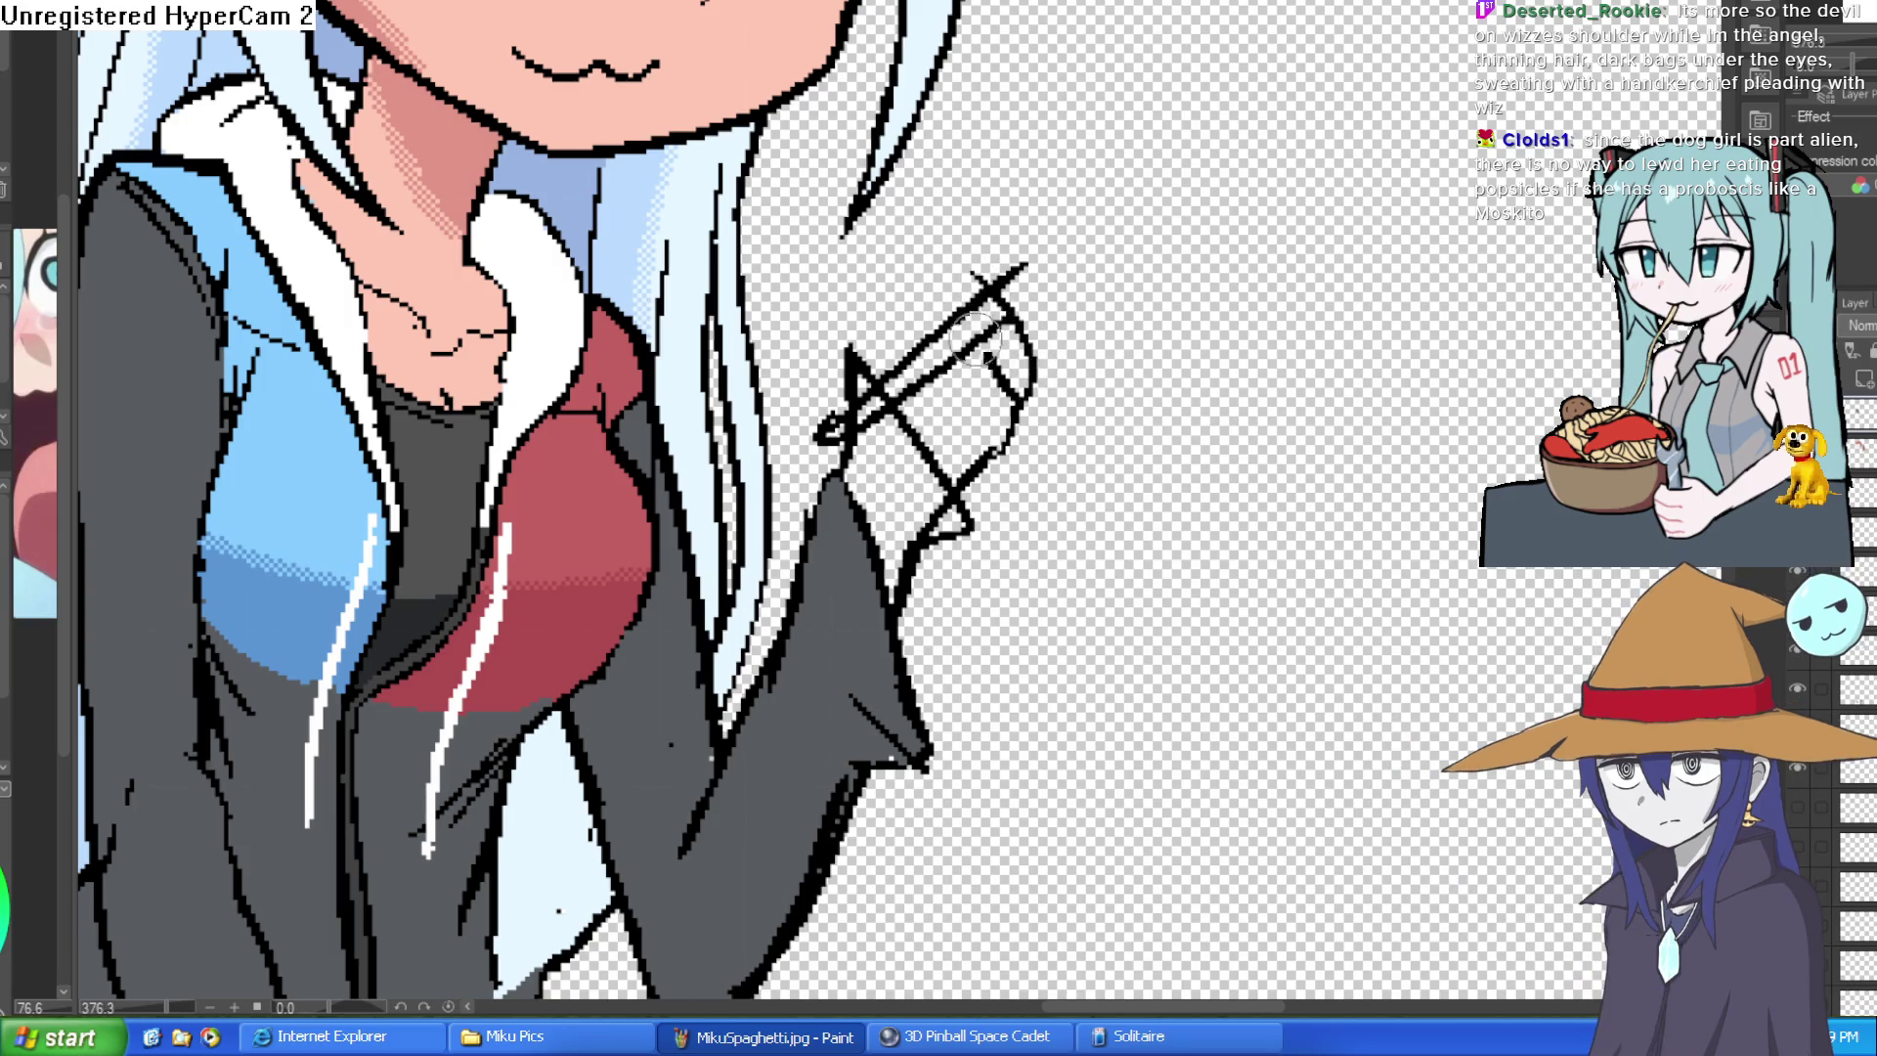
pyautogui.moveTo(856, 376)
pyautogui.mouseDown()
pyautogui.moveTo(890, 288)
pyautogui.moveTo(1022, 268)
pyautogui.mouseUp()
pyautogui.press('e')
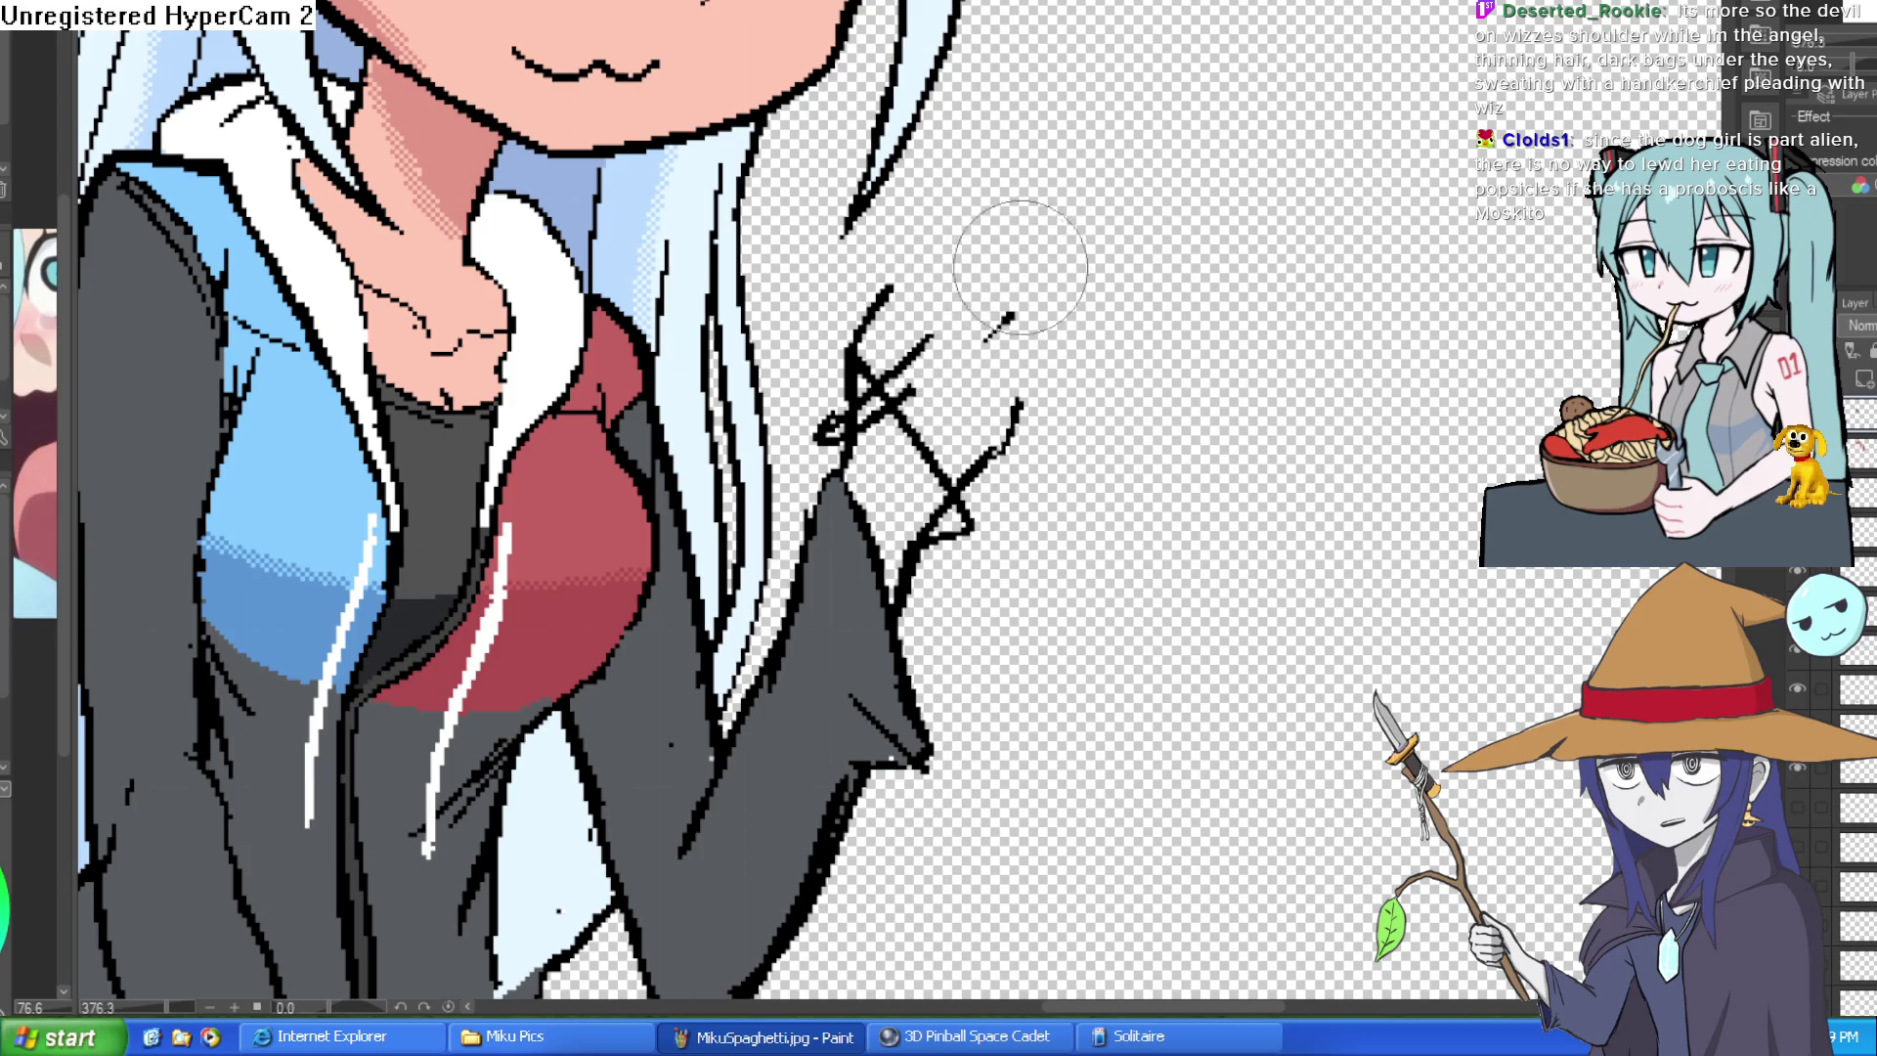
pyautogui.moveTo(865, 374); pyautogui.dragTo(836, 425)
pyautogui.scroll(-2, 979, 339)
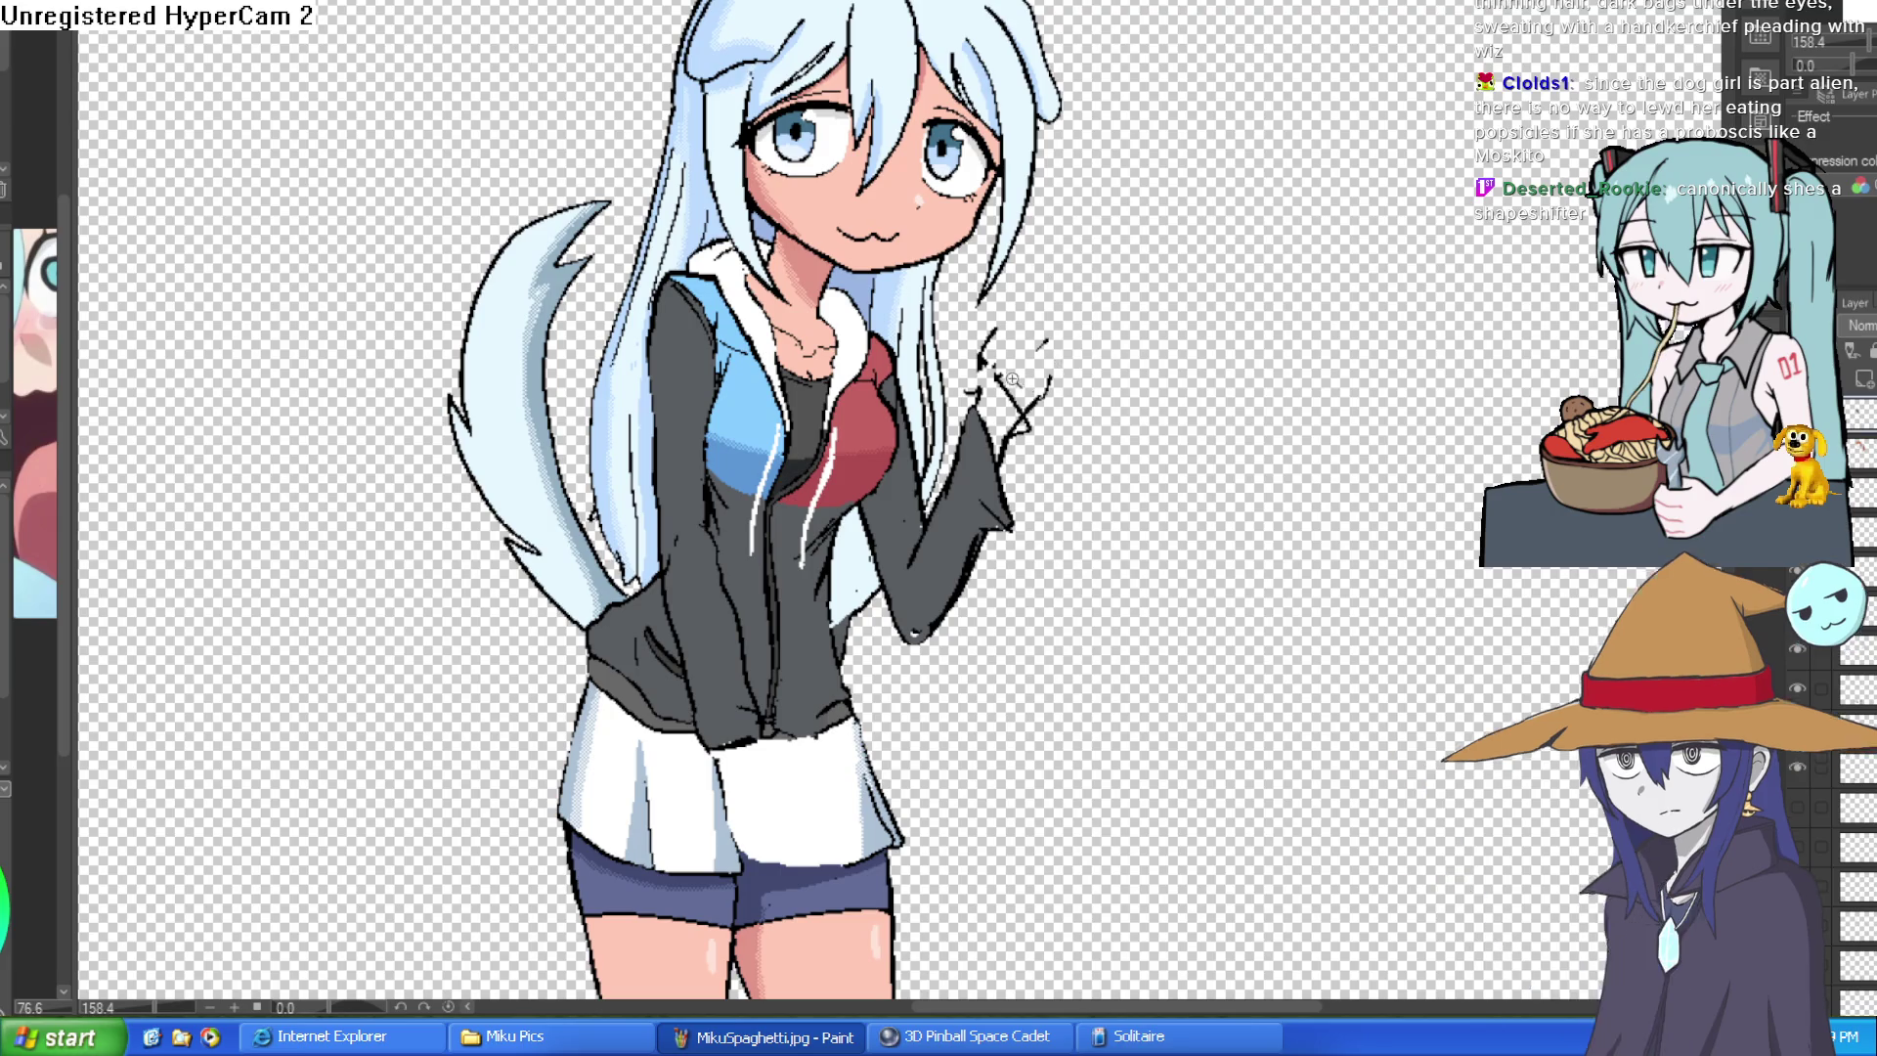
pyautogui.scroll(1, 1037, 384)
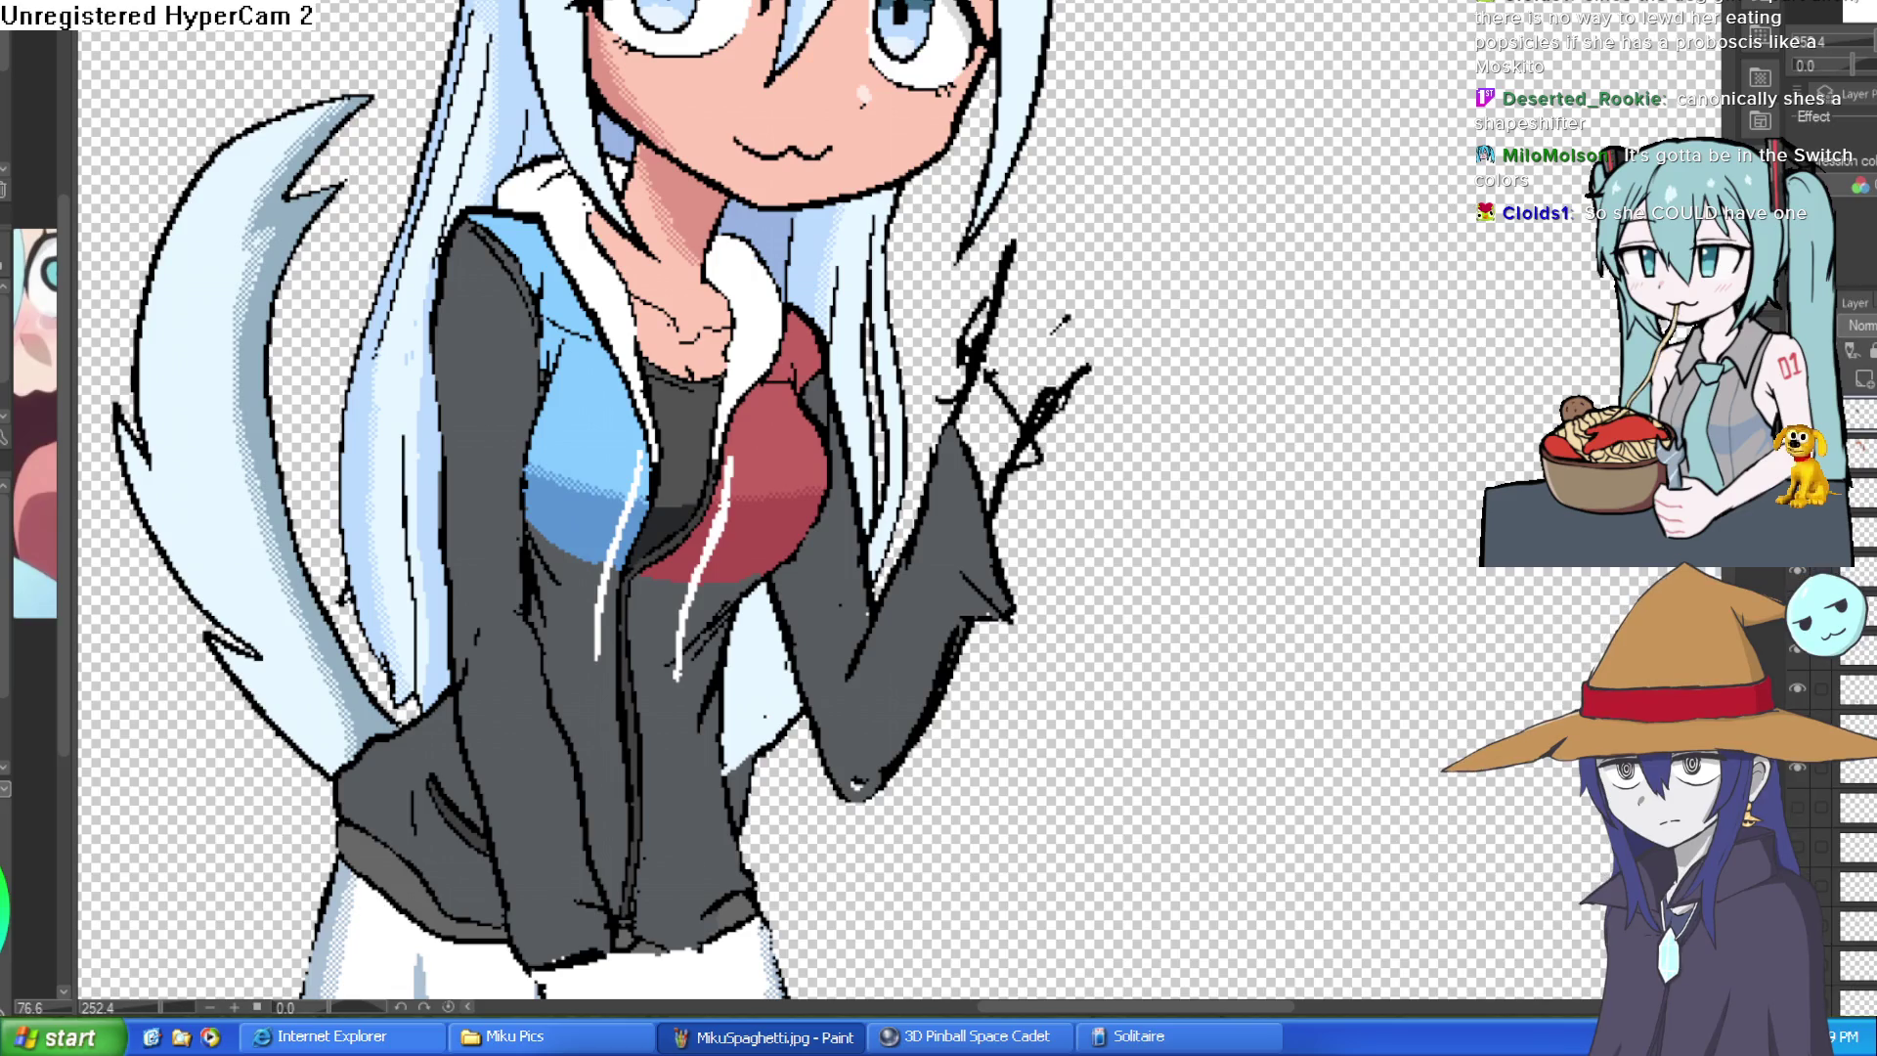
# - Check the hand mirrored, undo the finger sketch and redraw the box shape beside the hand
pyautogui.press('h')
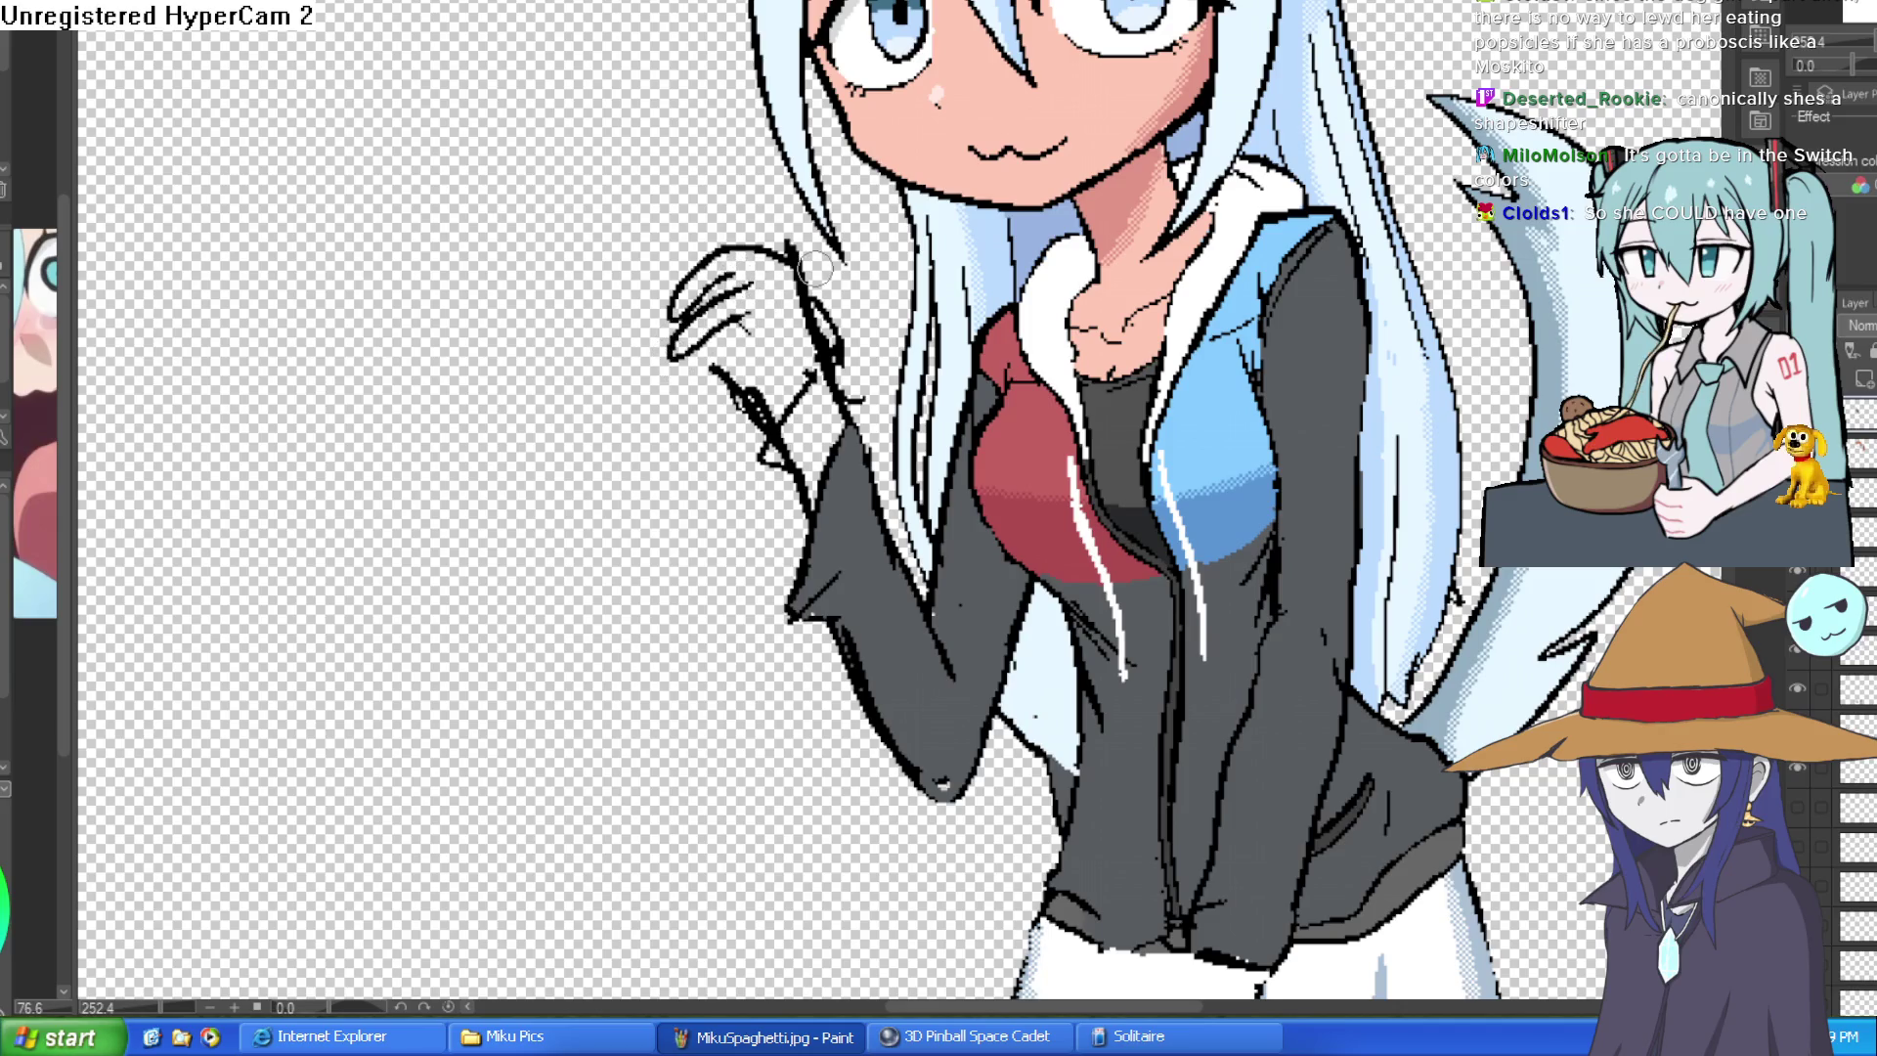
pyautogui.hotkey('ctrl', 'z')
pyautogui.hotkey('ctrl', 'z')
pyautogui.hotkey('ctrl', 'z')
pyautogui.moveTo(792, 252); pyautogui.dragTo(707, 378)
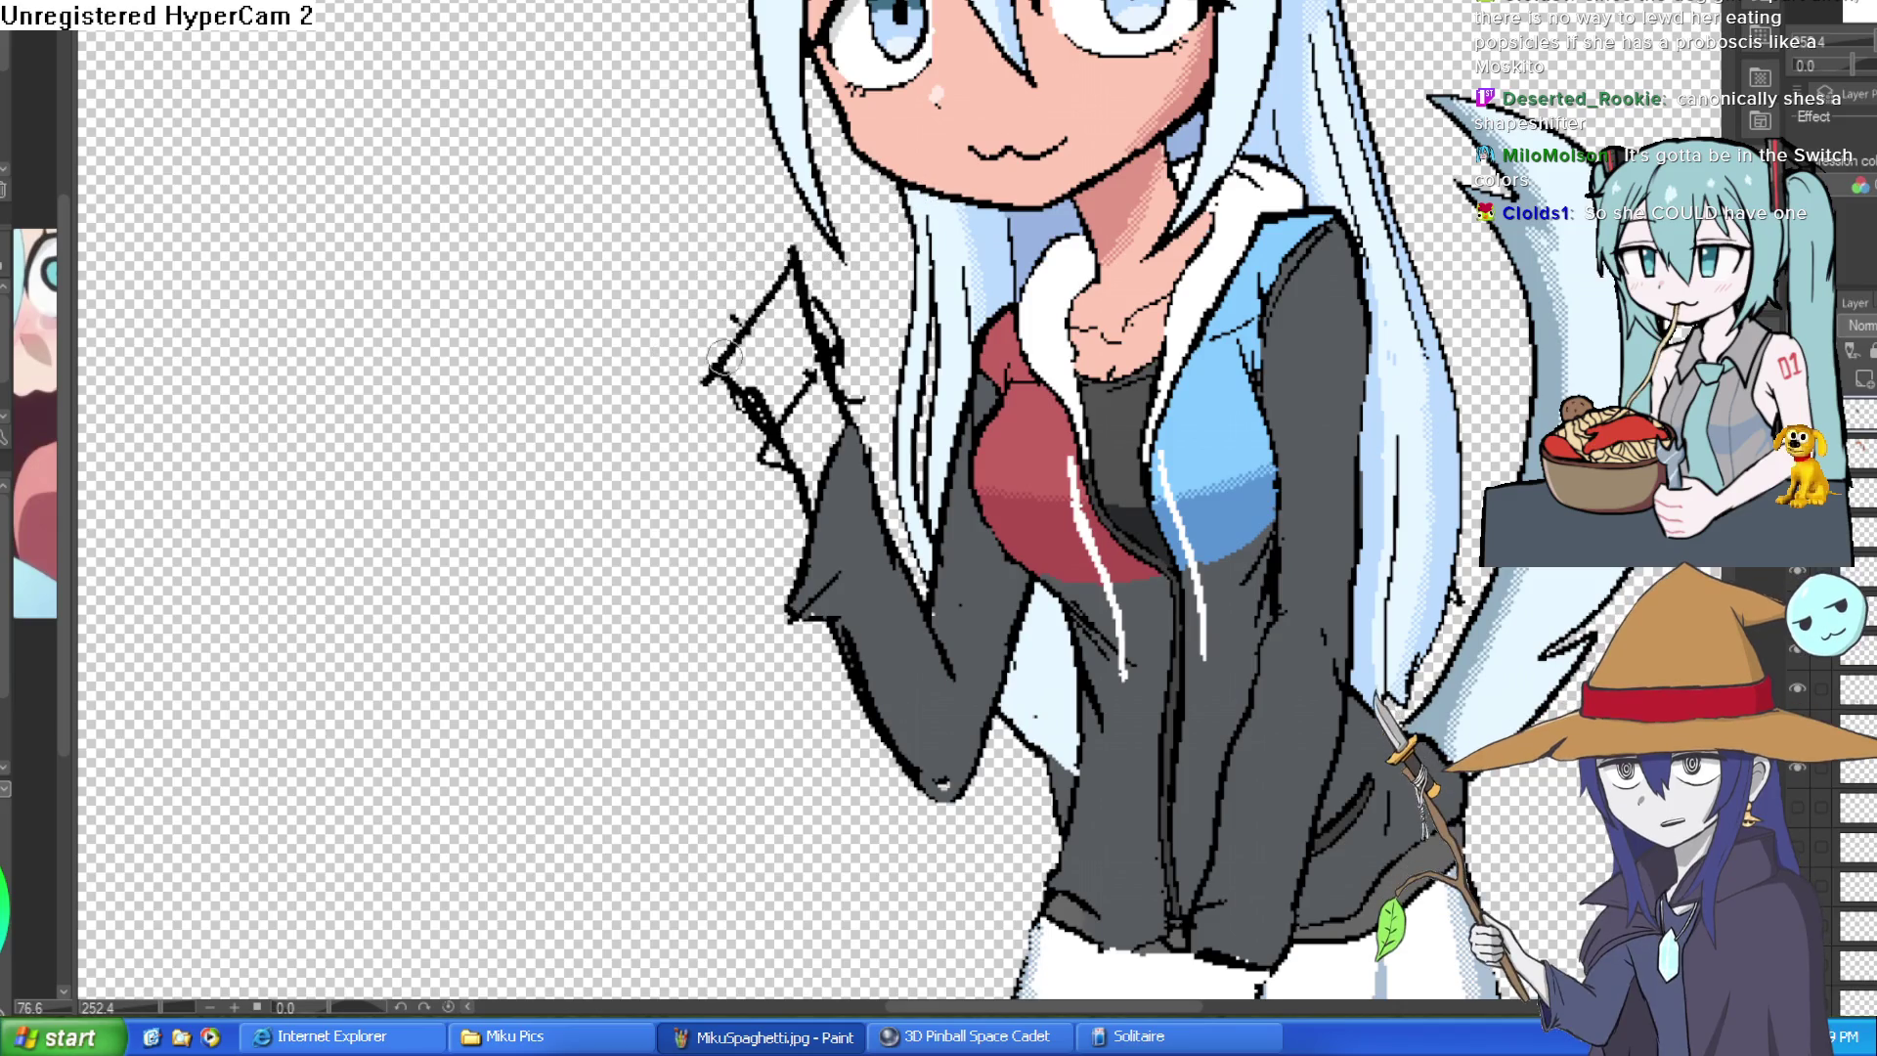
pyautogui.moveTo(836, 387); pyautogui.dragTo(794, 280)
pyautogui.moveTo(774, 193)
pyautogui.mouseDown()
pyautogui.moveTo(669, 276)
pyautogui.moveTo(780, 373)
pyautogui.mouseUp()
pyautogui.hotkey('ctrl', 'z')
pyautogui.hotkey('ctrl', 'z')
pyautogui.moveTo(663, 331); pyautogui.dragTo(780, 200)
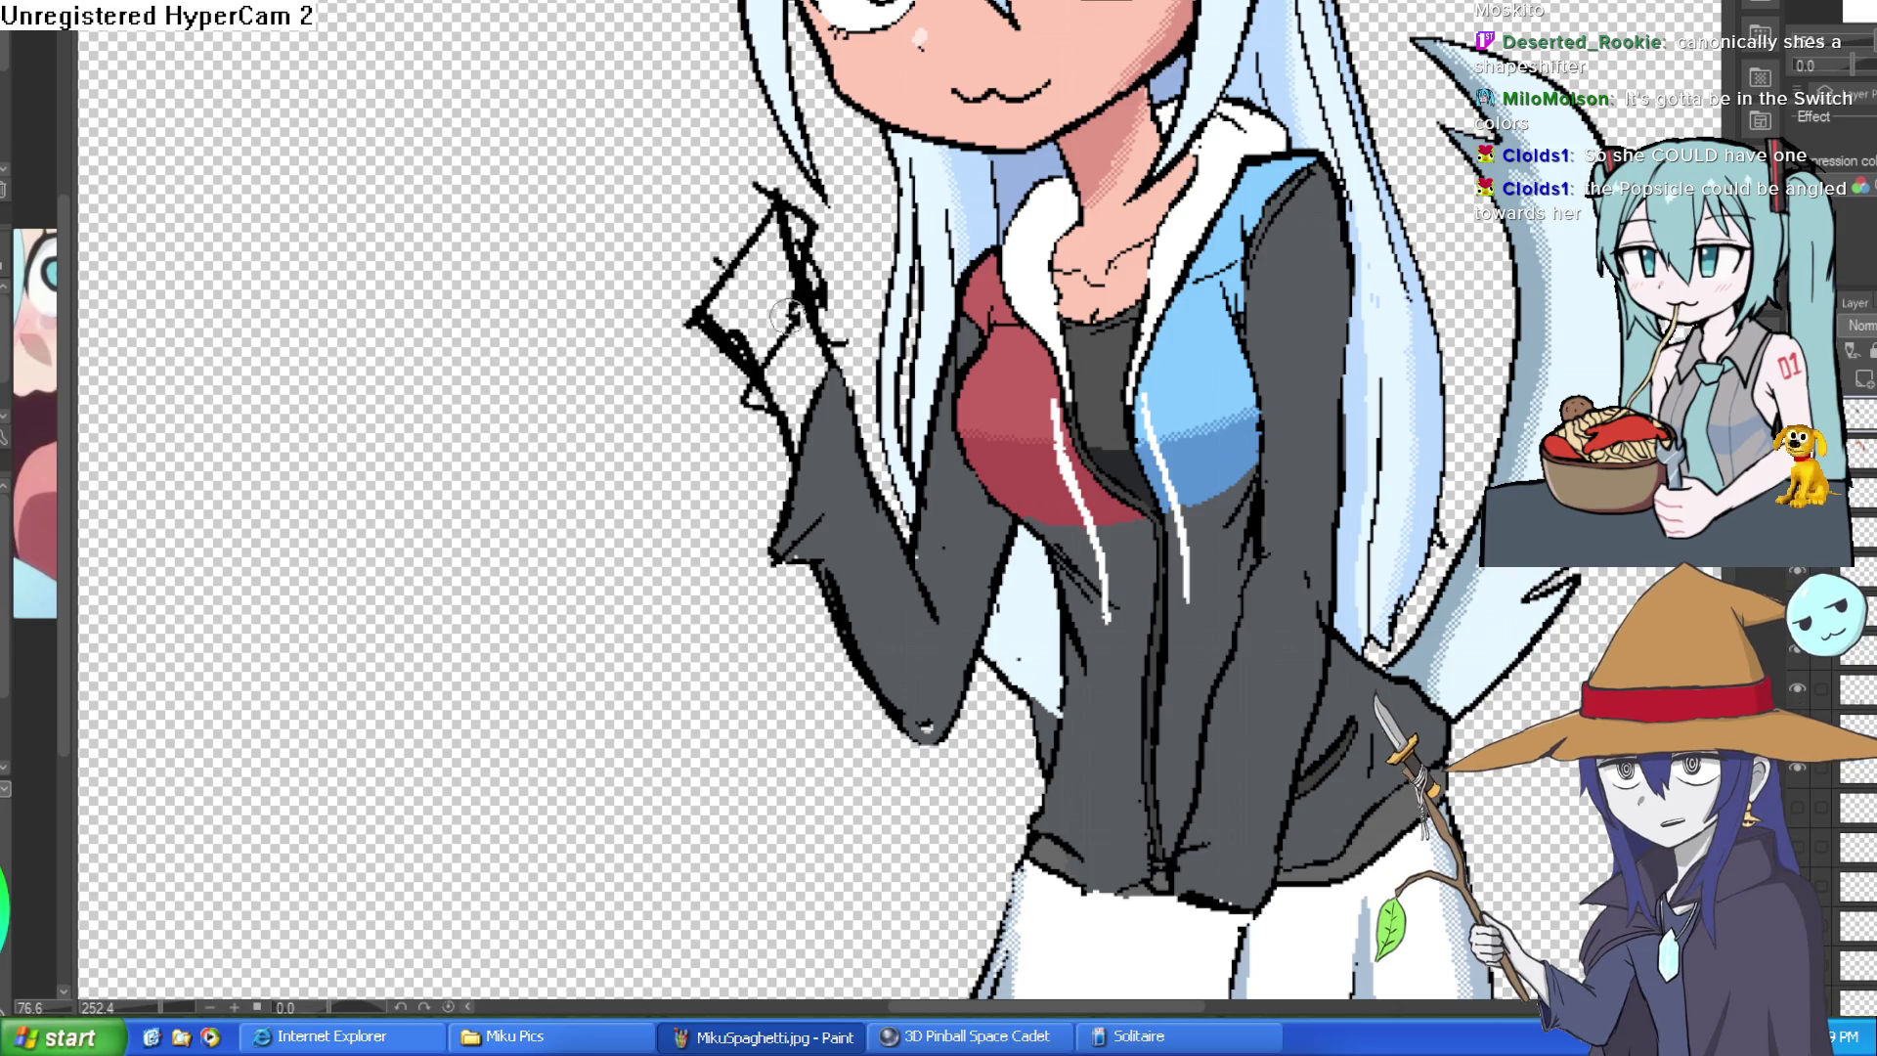
pyautogui.moveTo(671, 342); pyautogui.dragTo(777, 179)
pyautogui.moveTo(698, 290)
pyautogui.mouseDown()
pyautogui.moveTo(746, 338)
pyautogui.moveTo(734, 367)
pyautogui.moveTo(763, 205)
pyautogui.moveTo(806, 279)
pyautogui.mouseUp()
# - Rework the box's top and right edges and draw curved finger strokes across the hand
pyautogui.hotkey('ctrl', 'z')
pyautogui.moveTo(764, 191)
pyautogui.mouseDown()
pyautogui.moveTo(866, 294)
pyautogui.moveTo(833, 290)
pyautogui.mouseUp()
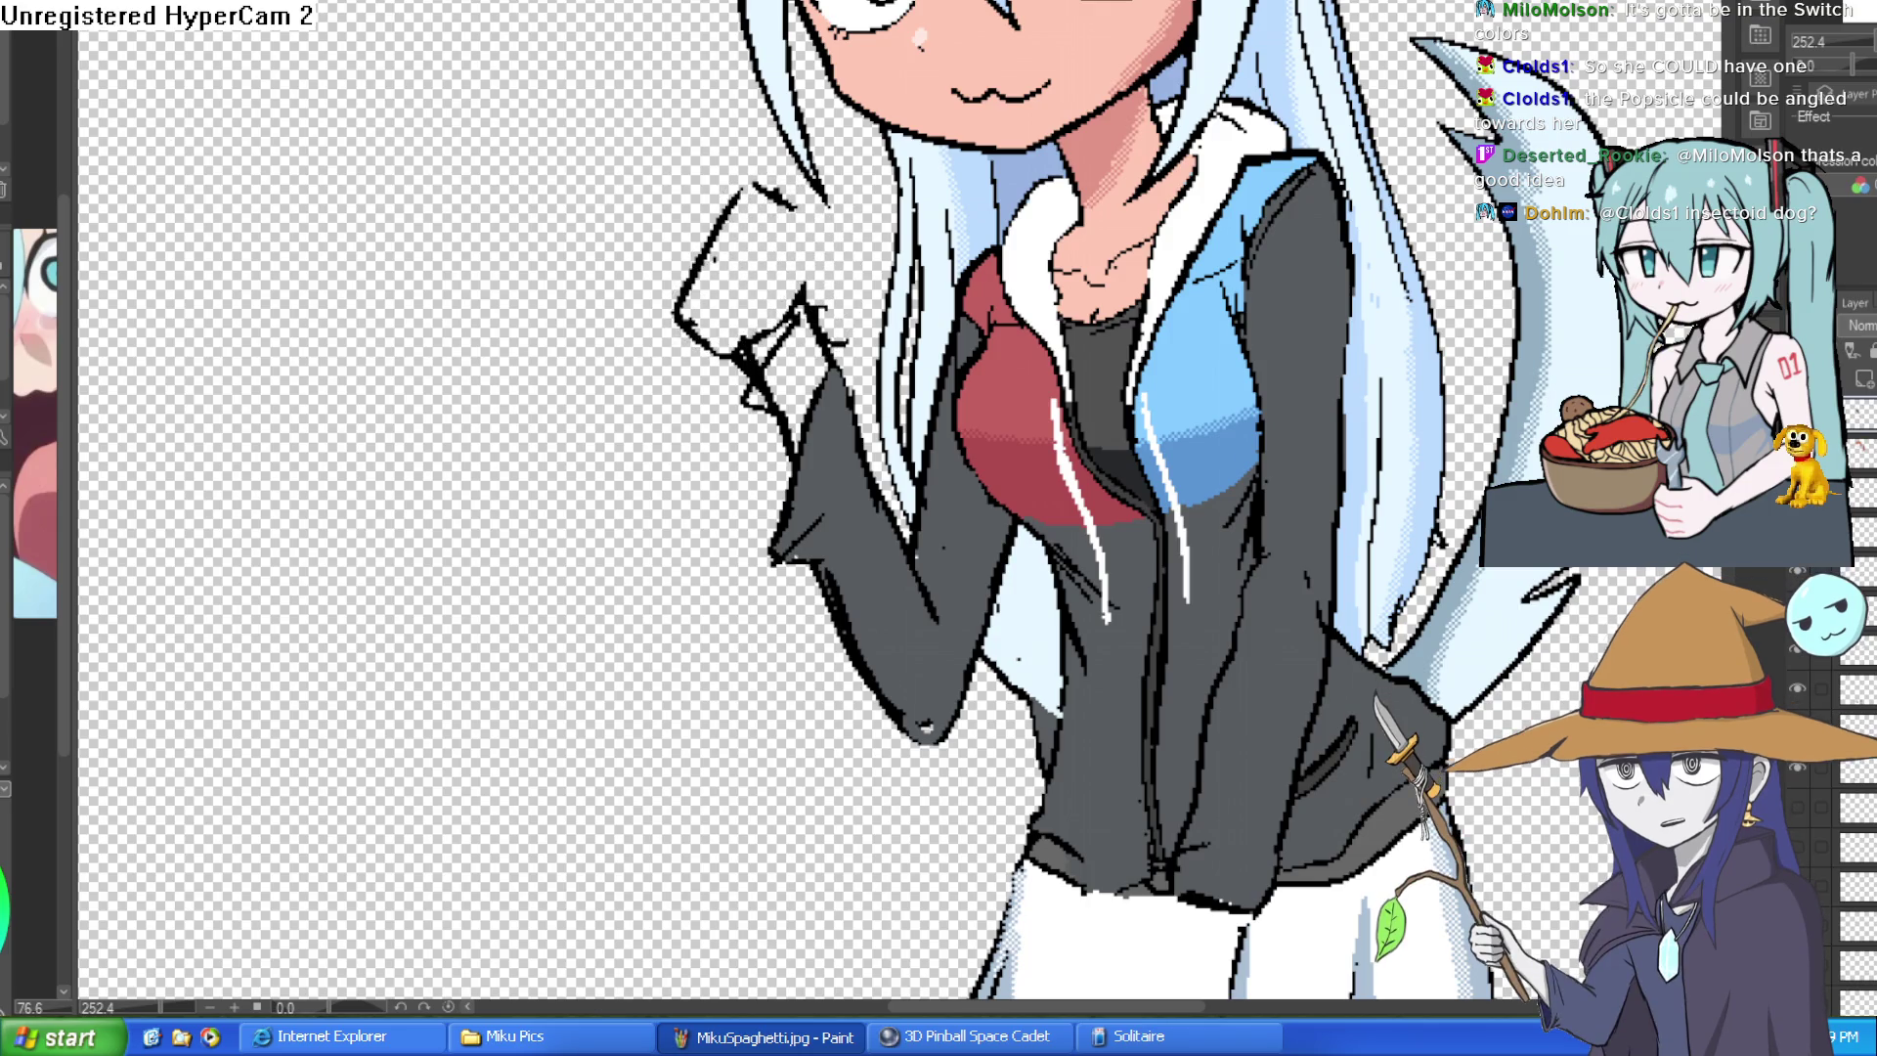
pyautogui.scroll(2, 820, 284)
pyautogui.moveTo(708, 119); pyautogui.dragTo(853, 232)
pyautogui.moveTo(762, 161); pyautogui.dragTo(859, 271)
pyautogui.moveTo(690, 176)
pyautogui.mouseDown()
pyautogui.moveTo(792, 198)
pyautogui.moveTo(842, 281)
pyautogui.mouseUp()
pyautogui.moveTo(662, 218); pyautogui.dragTo(844, 272)
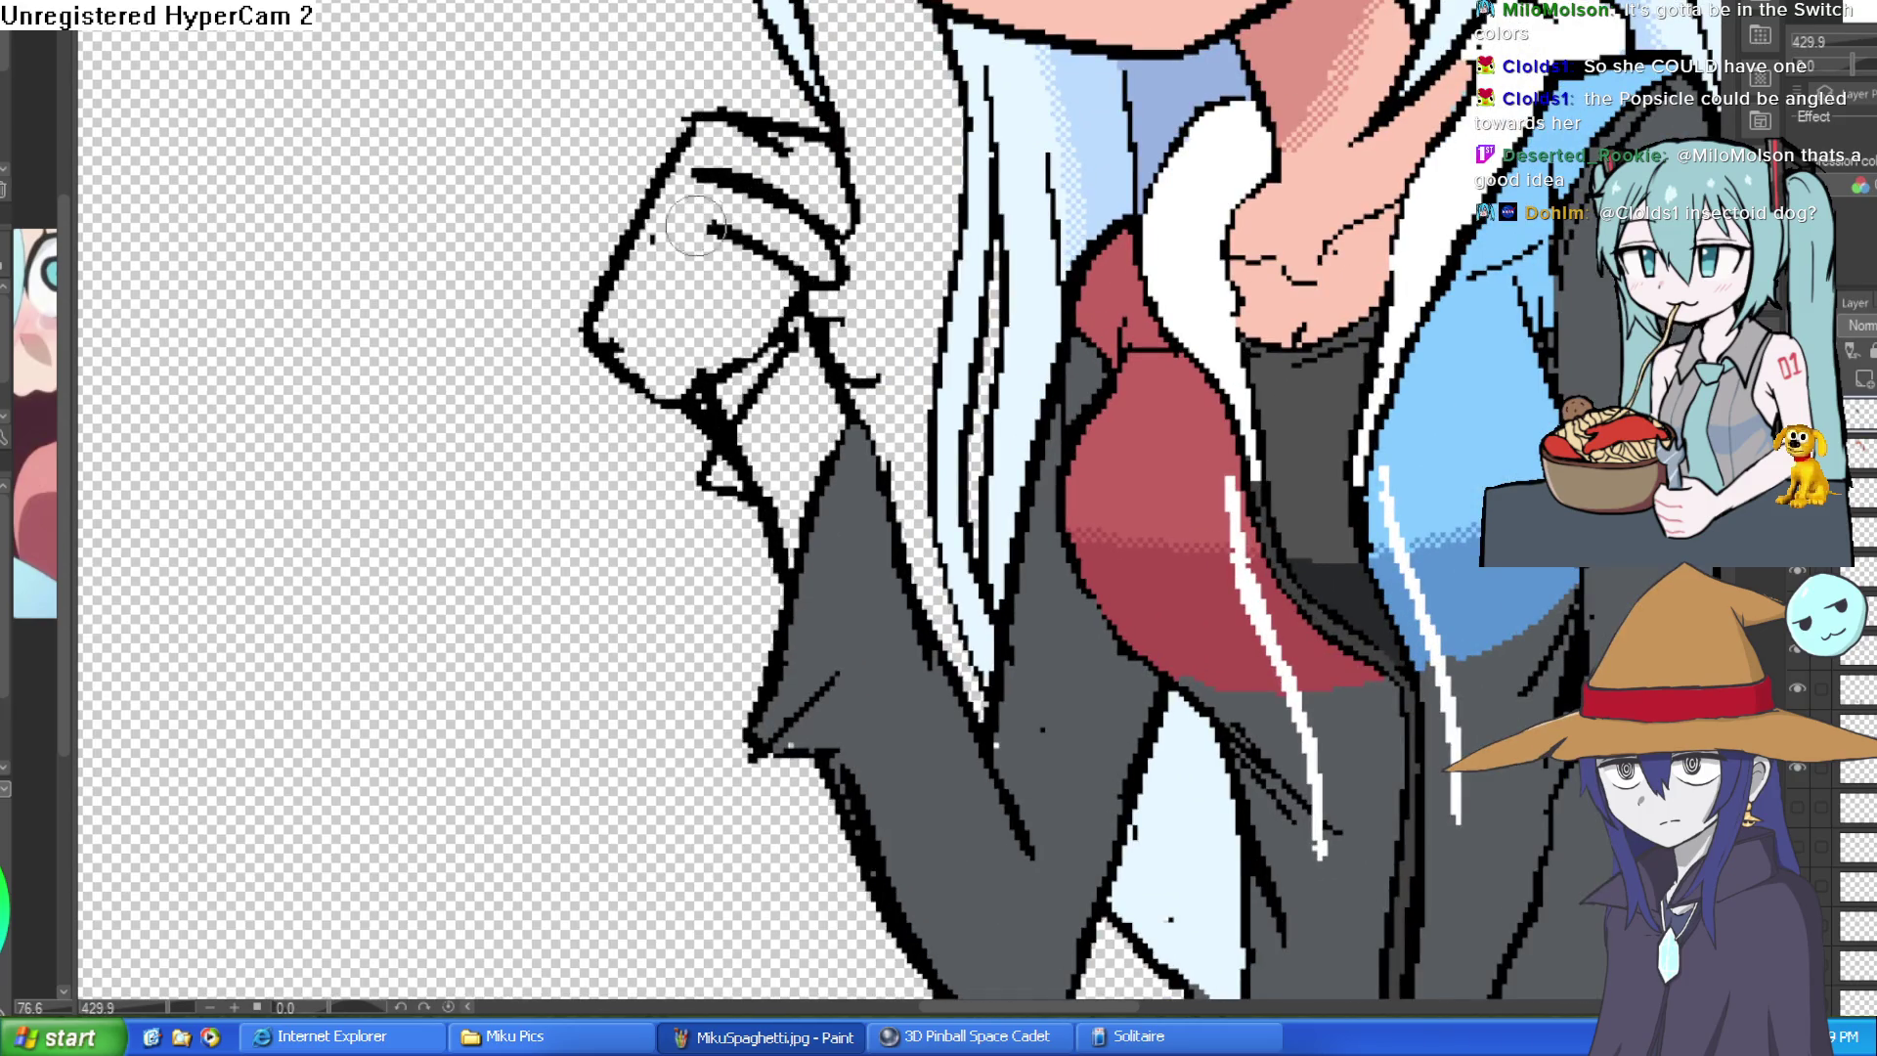
pyautogui.moveTo(652, 279)
pyautogui.mouseDown()
pyautogui.moveTo(815, 315)
pyautogui.moveTo(689, 410)
pyautogui.moveTo(609, 398)
pyautogui.moveTo(602, 330)
pyautogui.mouseUp()
pyautogui.moveTo(825, 305)
pyautogui.mouseDown()
pyautogui.moveTo(788, 408)
pyautogui.moveTo(636, 533)
pyautogui.moveTo(691, 503)
pyautogui.mouseUp()
pyautogui.scroll(-4, 829, 359)
pyautogui.scroll(2, 309, 166)
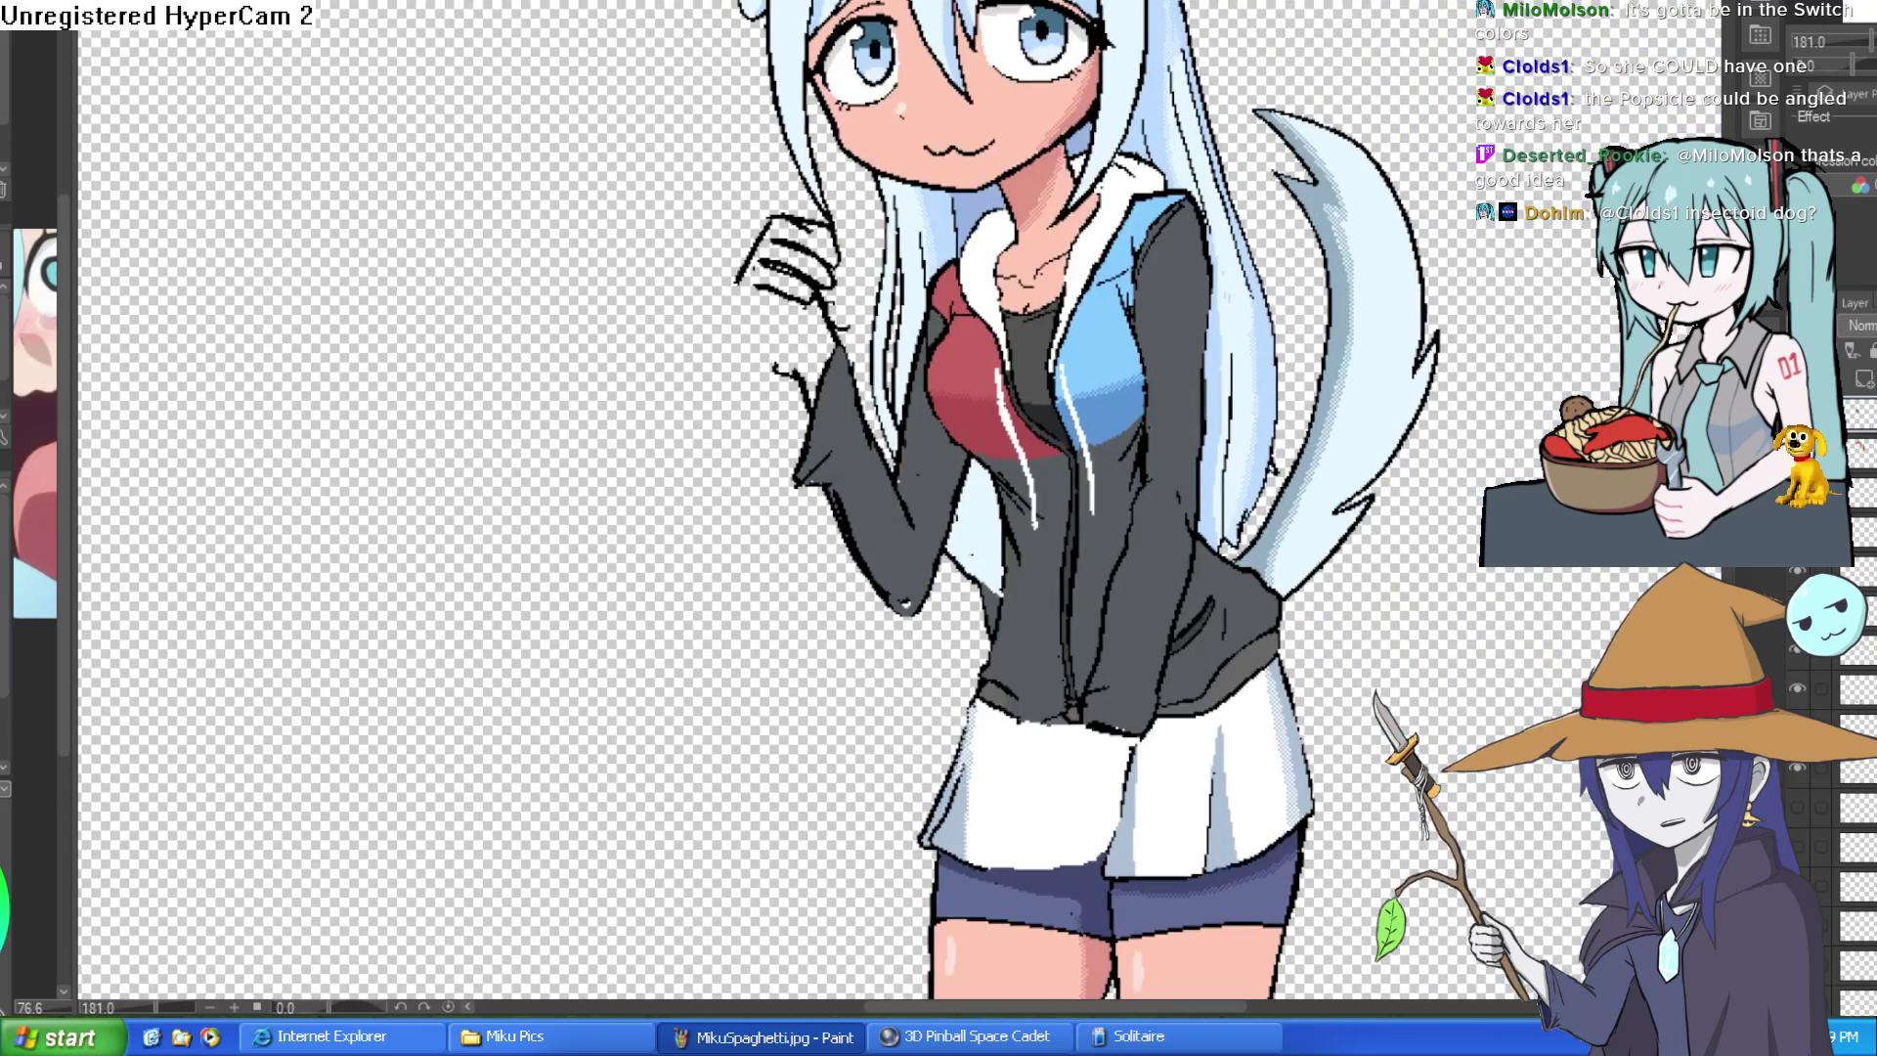
pyautogui.scroll(2, 851, 258)
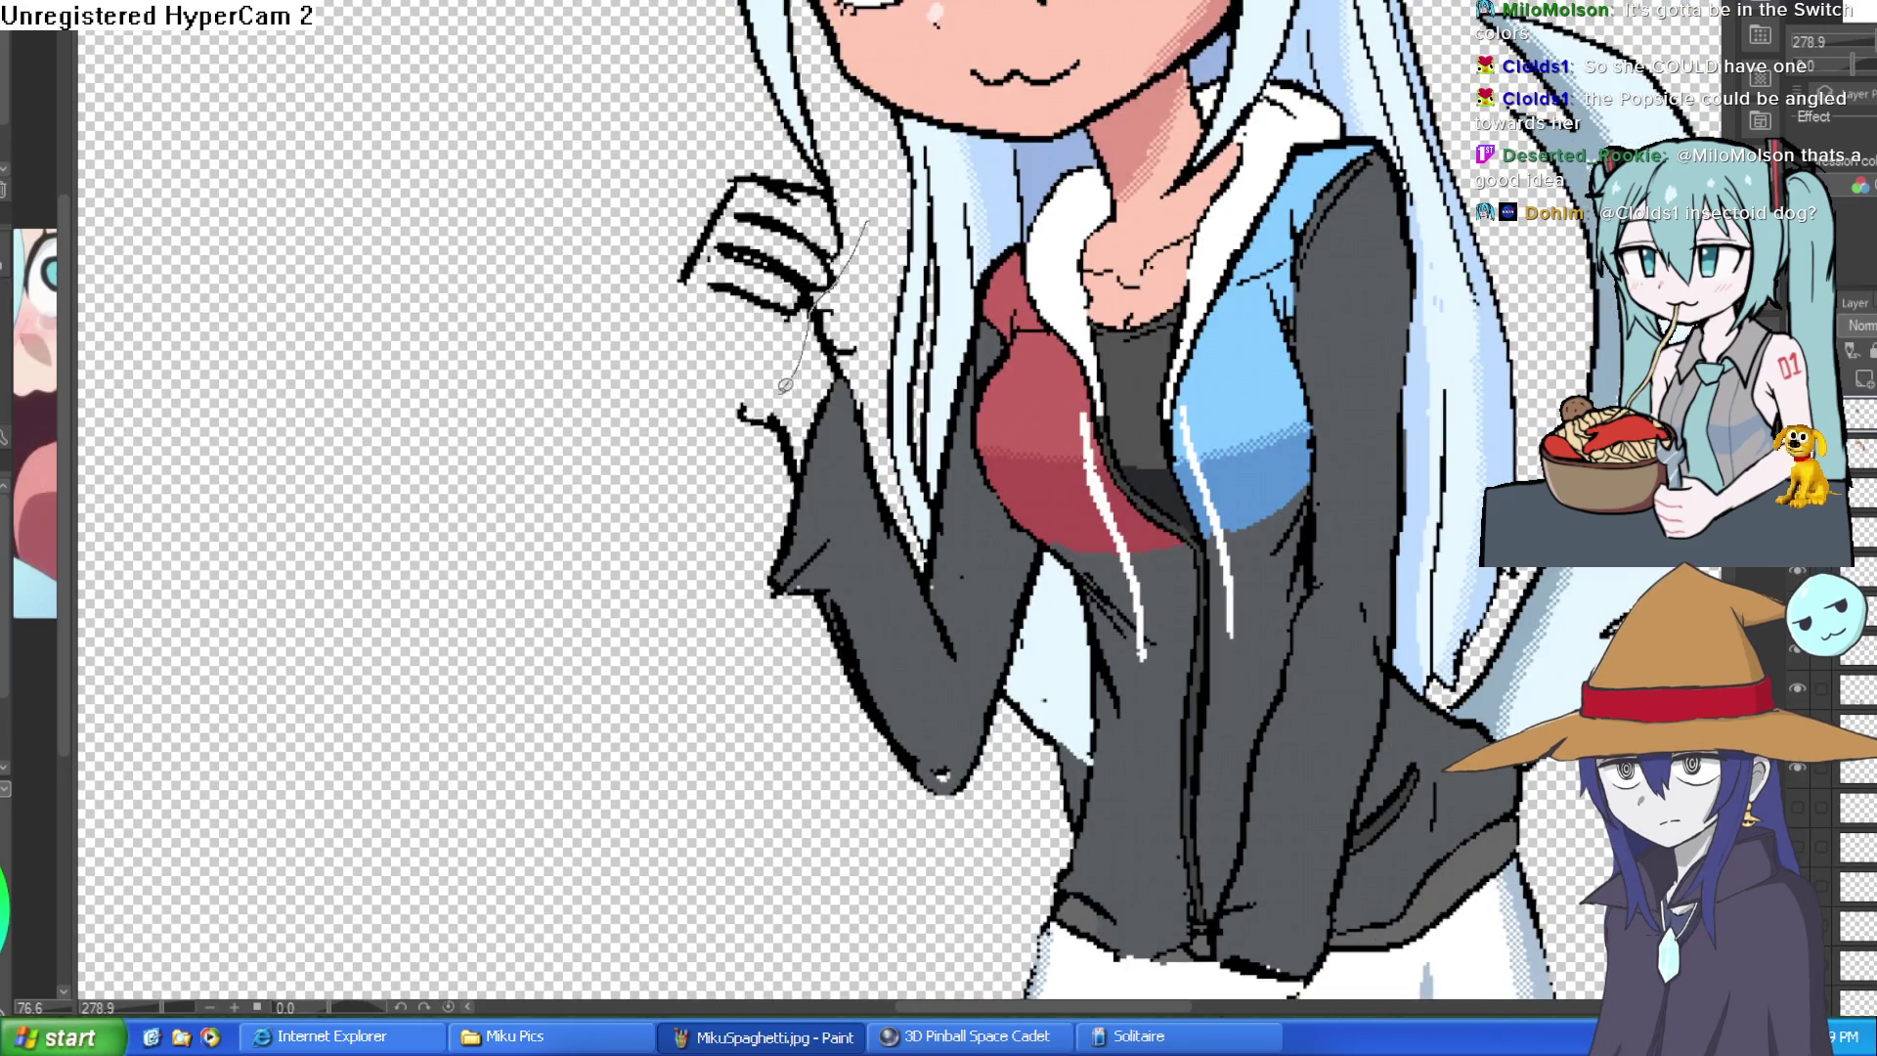
# - Lasso the raised hand, rotate and shift it with Ctrl+T, then deselect
pyautogui.moveTo(654, 191)
pyautogui.mouseDown()
pyautogui.moveTo(869, 191)
pyautogui.moveTo(794, 322)
pyautogui.mouseUp()
pyautogui.hotkey('ctrl', 't')
pyautogui.click(645, 514)
pyautogui.hotkey('ctrl', 'd')
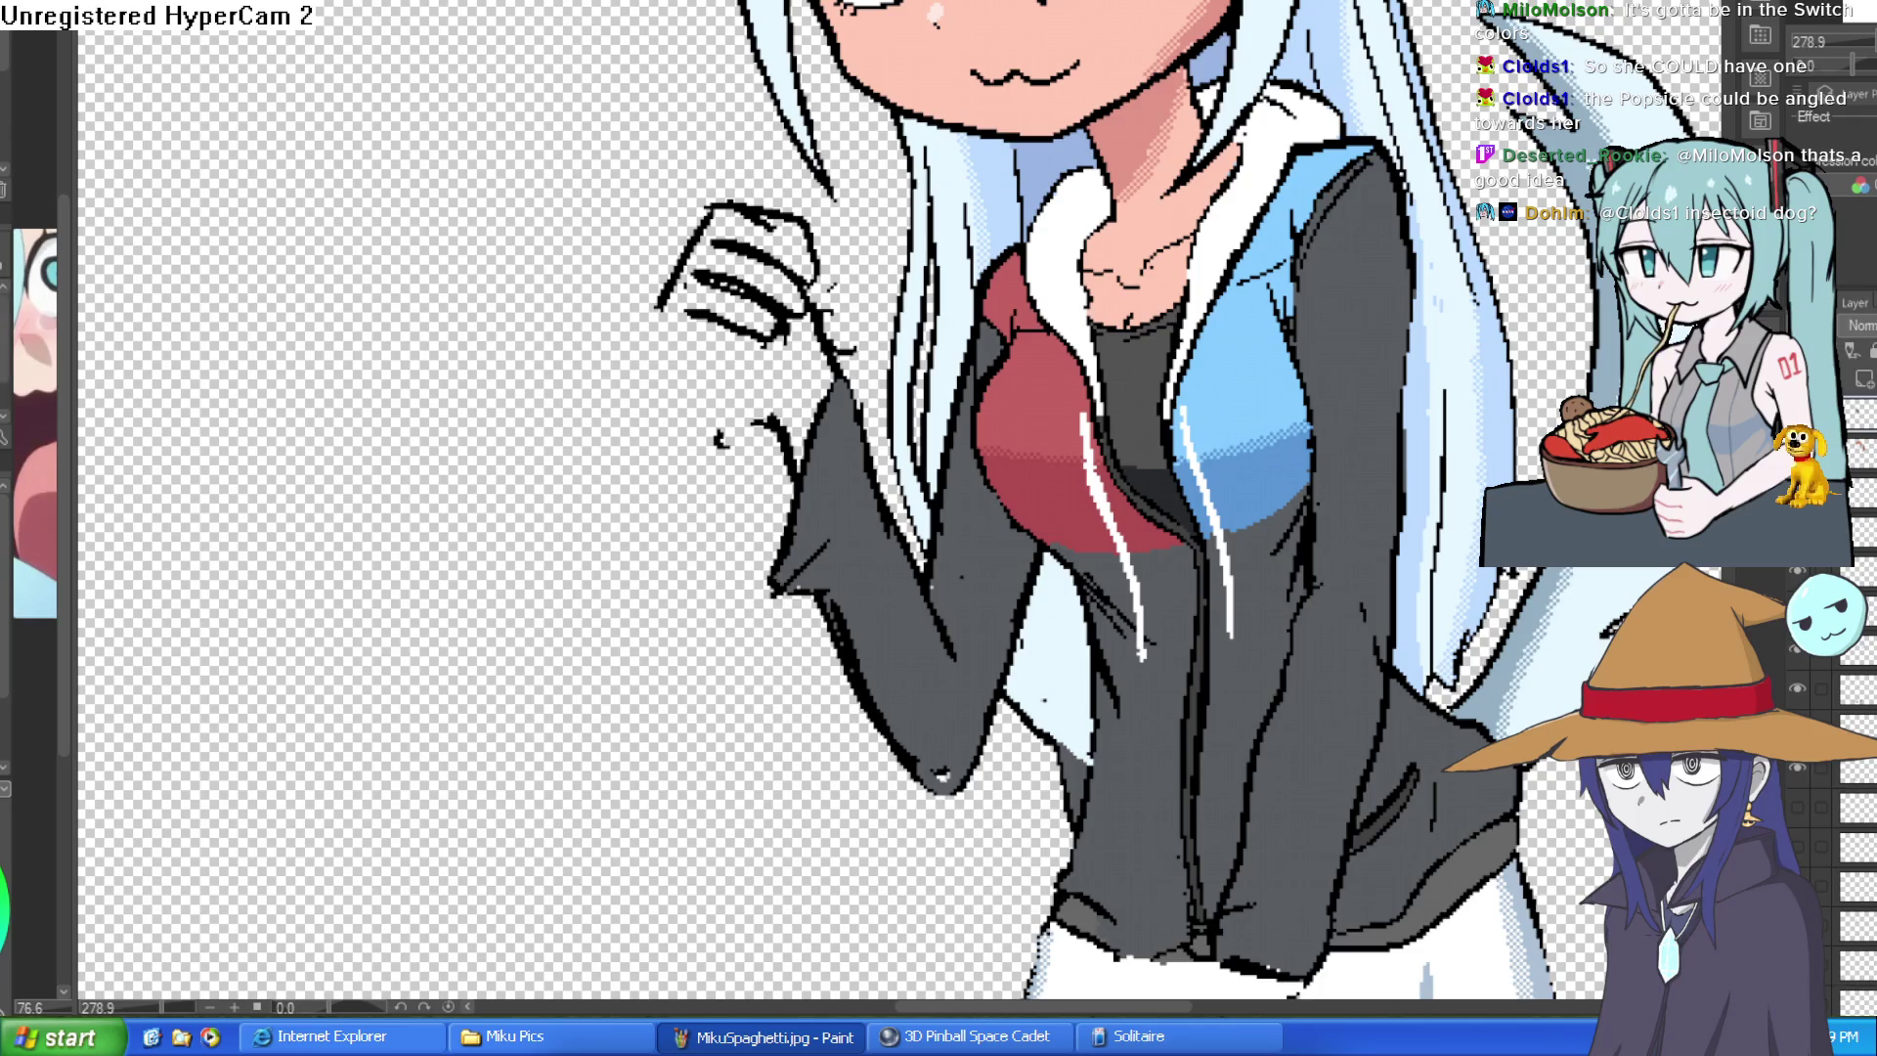
pyautogui.scroll(-1, 961, 659)
pyautogui.scroll(-2, 961, 660)
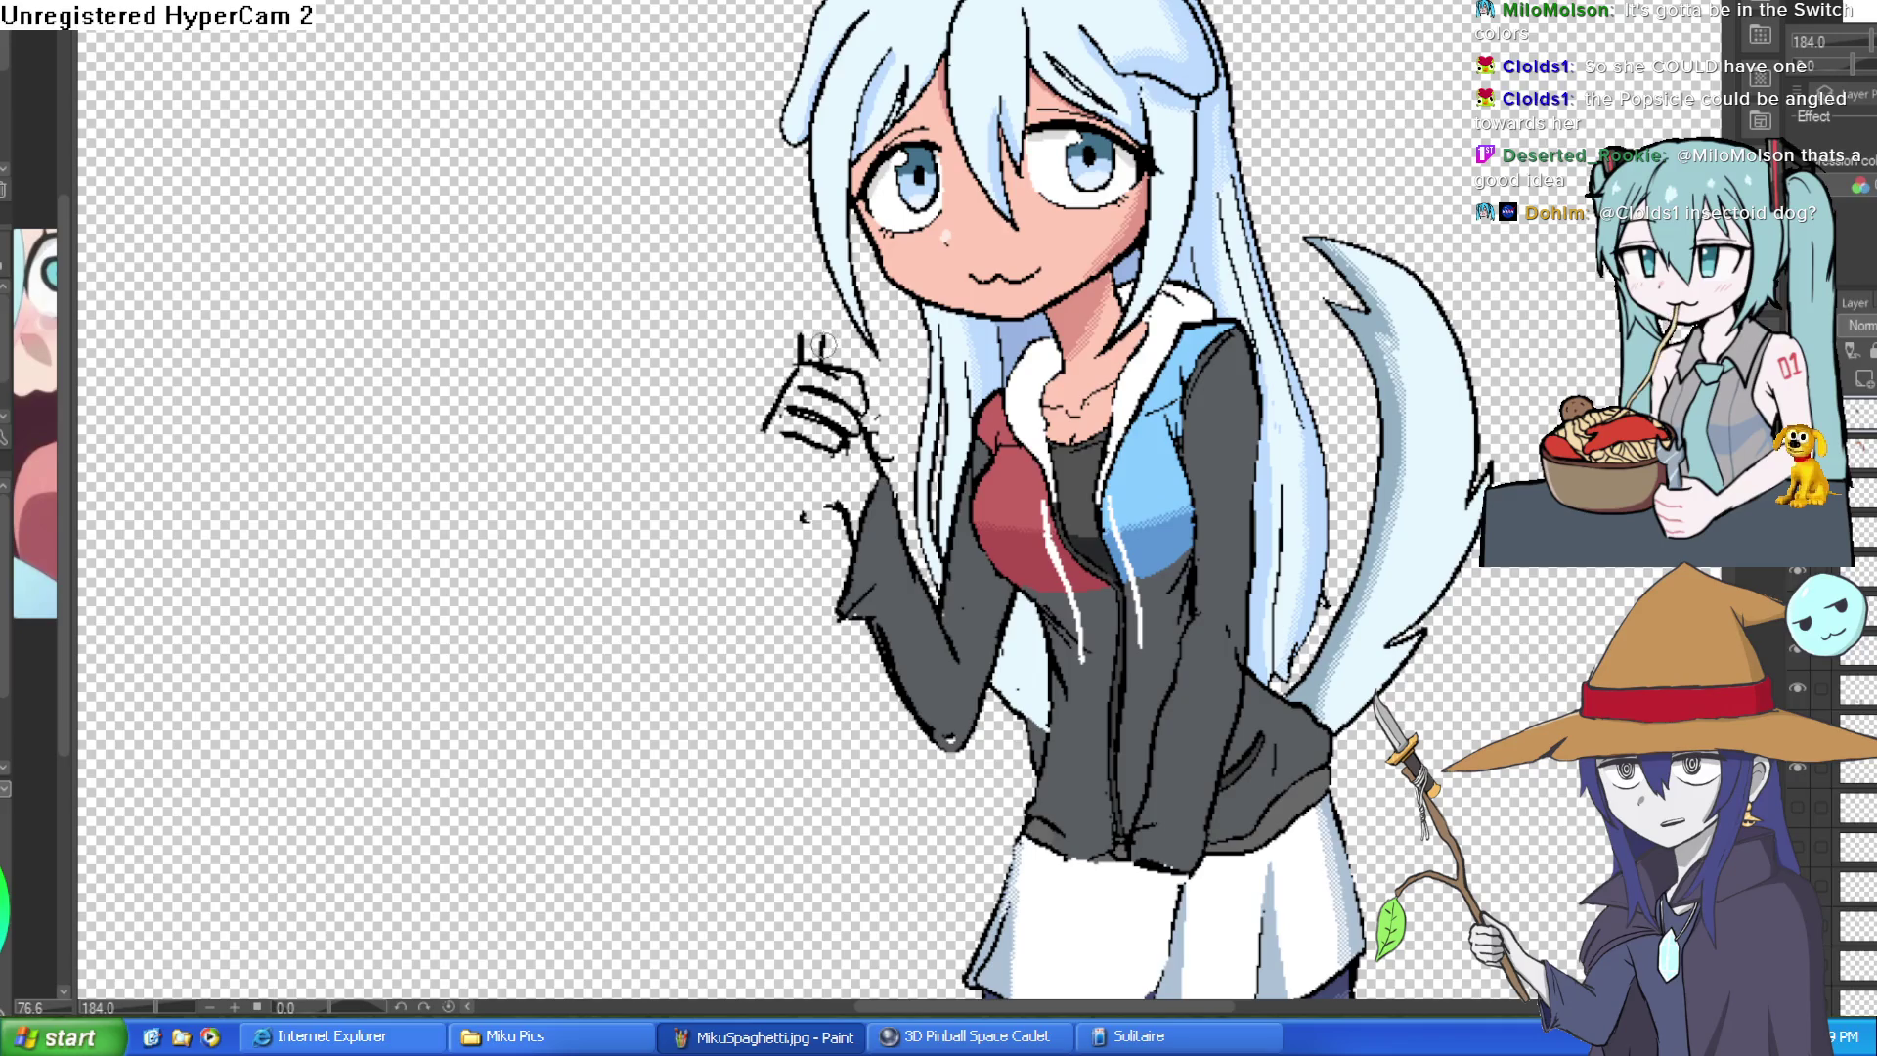
# - Outline the popsicle held in the hand, with a bolder left edge
pyautogui.moveTo(817, 340); pyautogui.dragTo(818, 367)
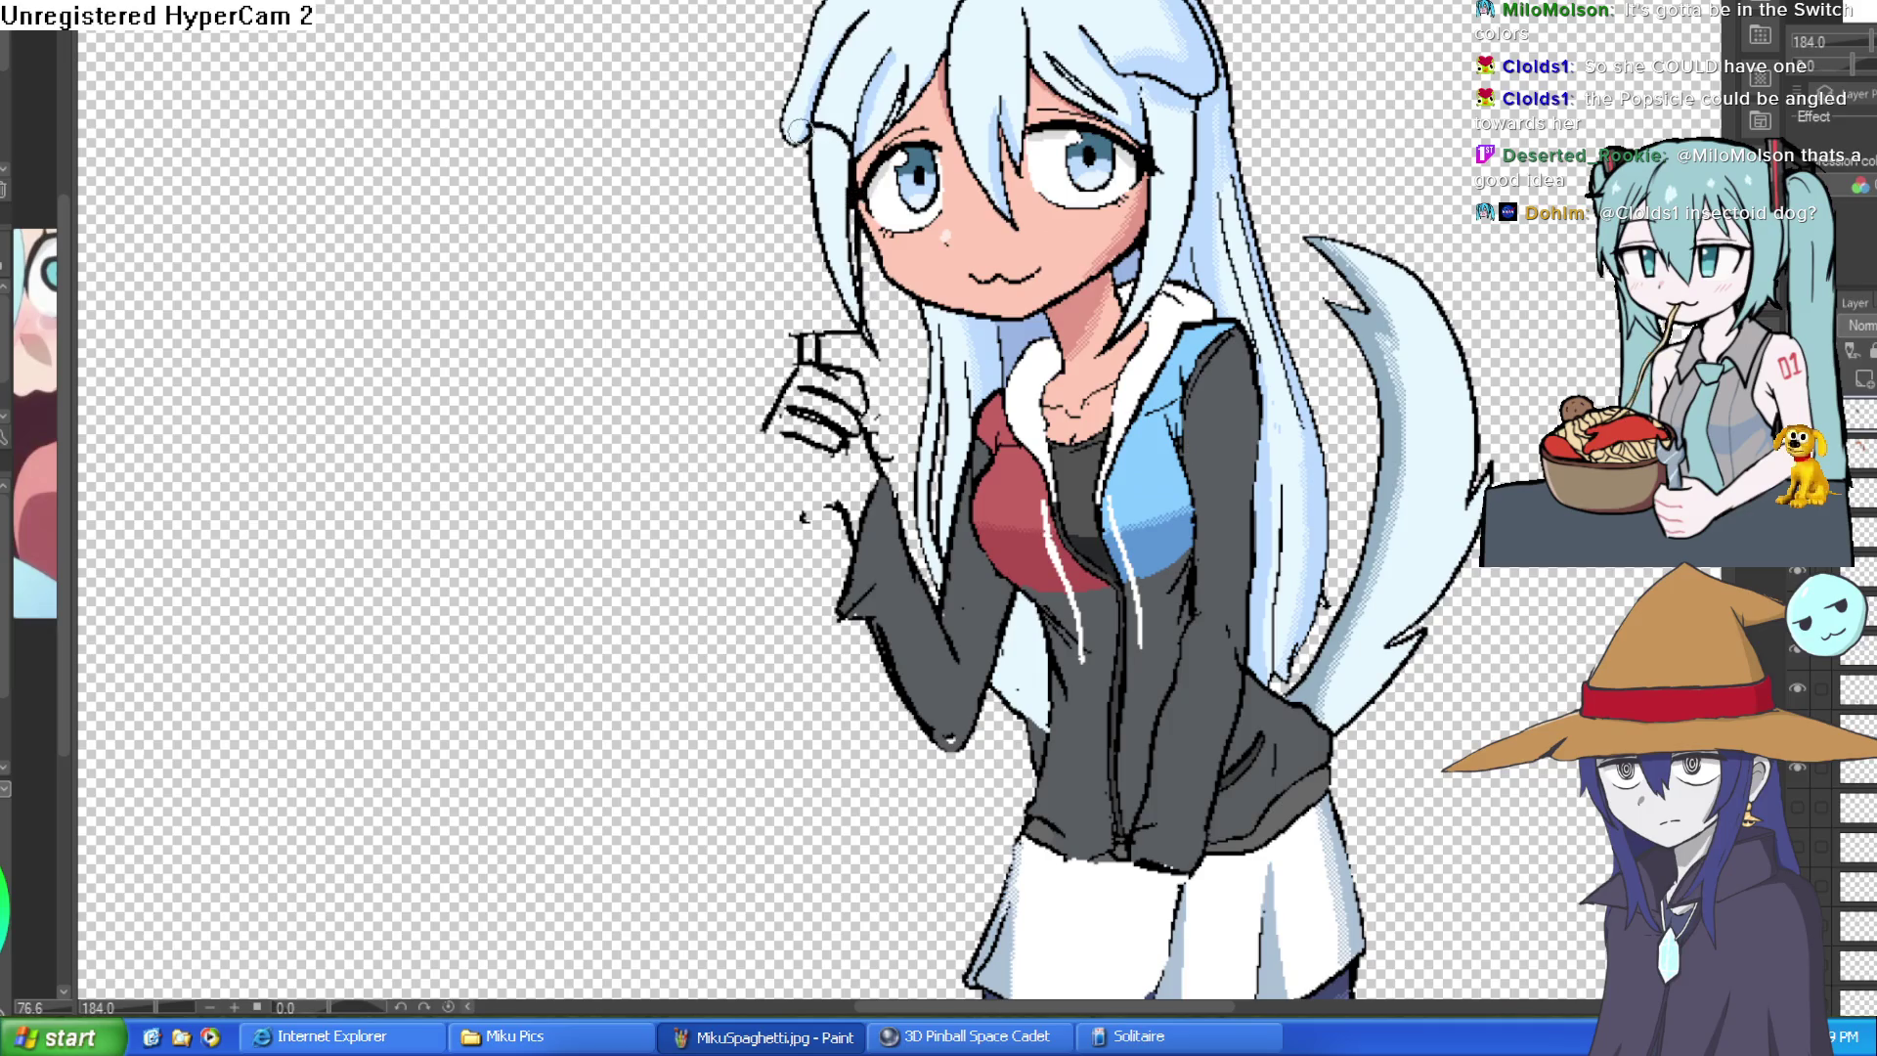
pyautogui.moveTo(773, 327); pyautogui.dragTo(804, 338)
pyautogui.moveTo(778, 132); pyautogui.dragTo(763, 230)
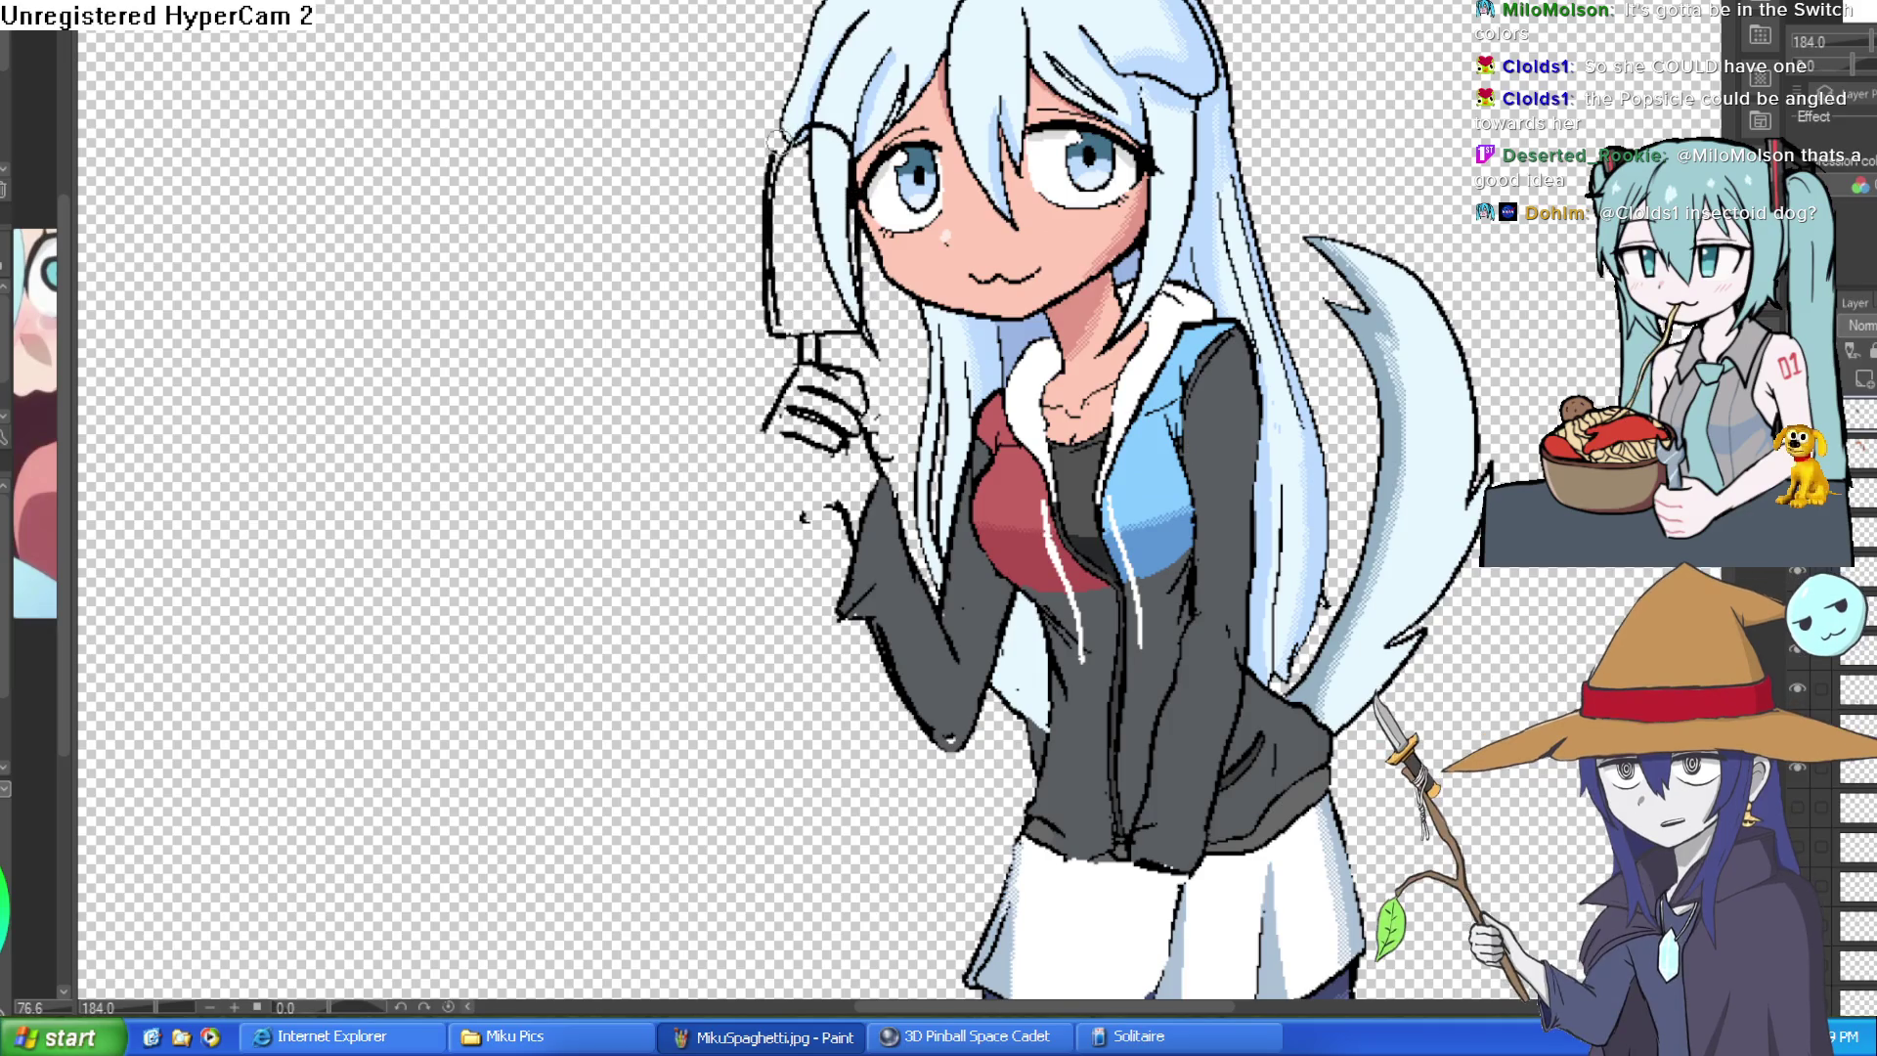
pyautogui.scroll(2, 845, 274)
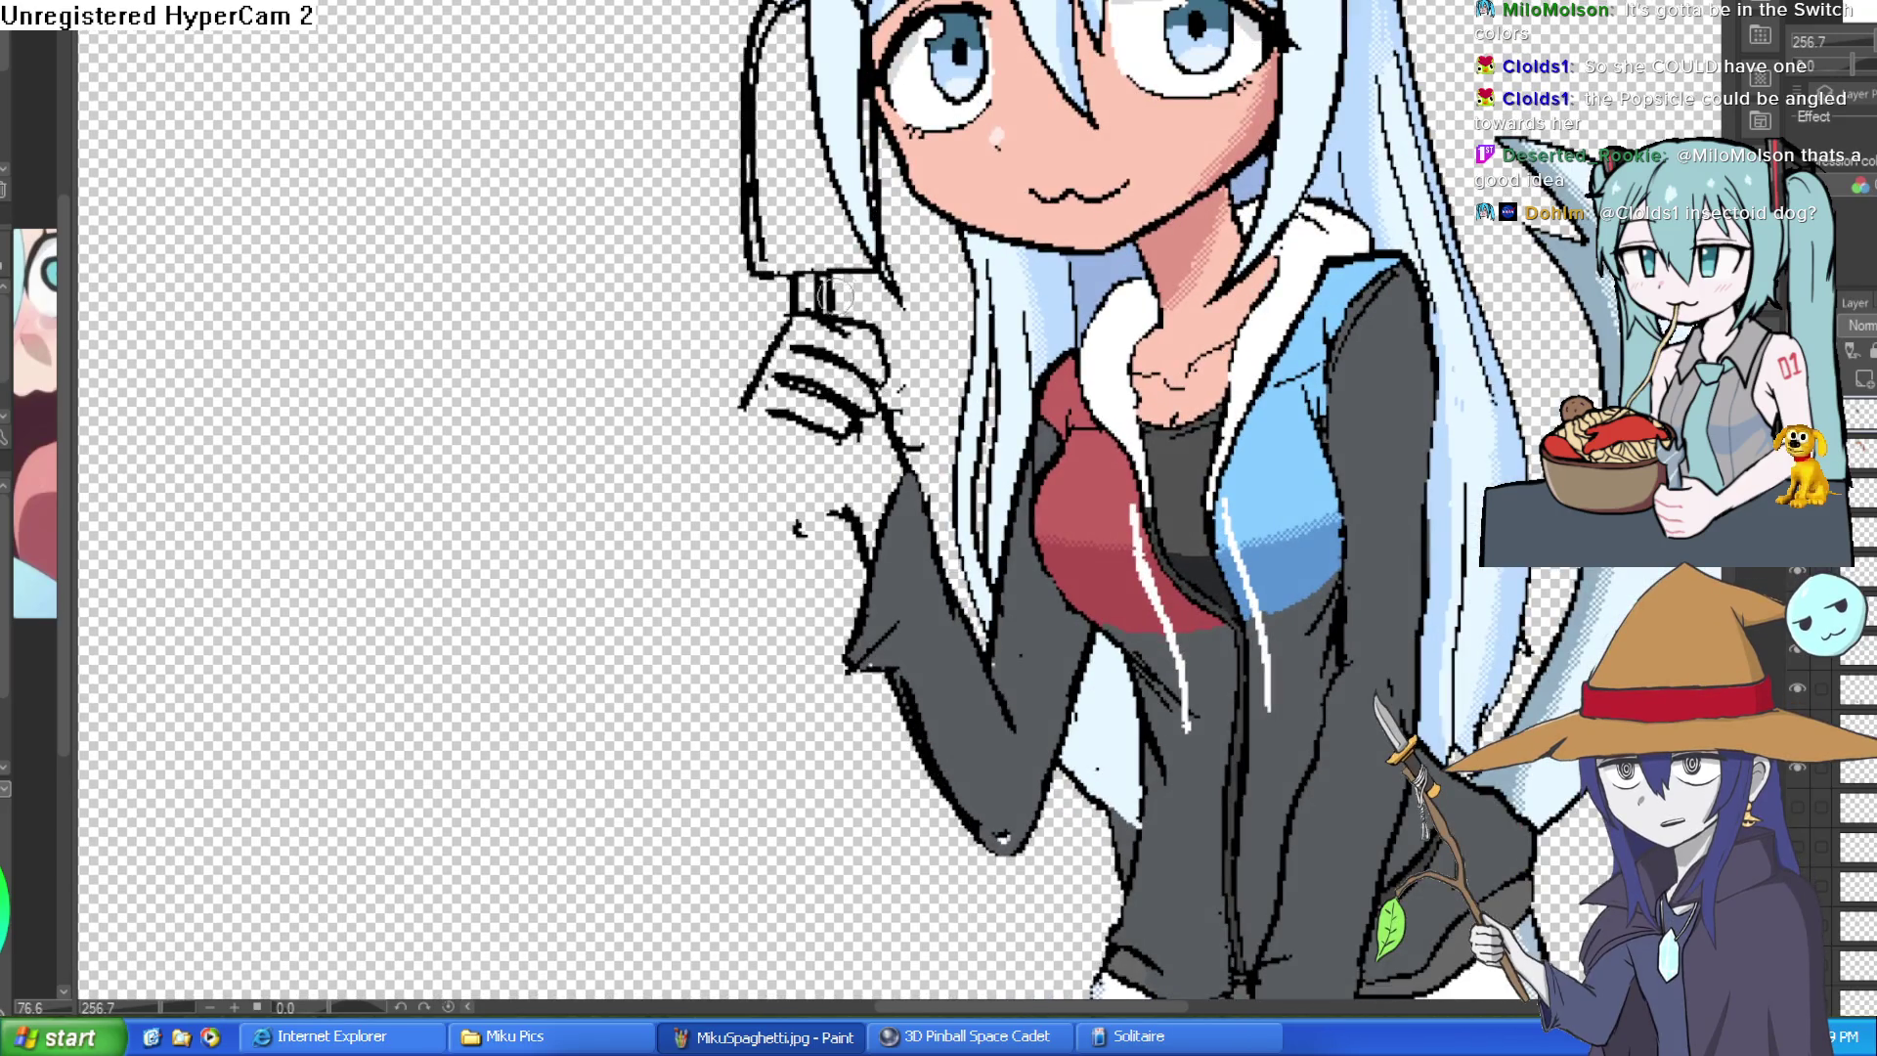
pyautogui.scroll(1, 880, 352)
pyautogui.scroll(2, 881, 352)
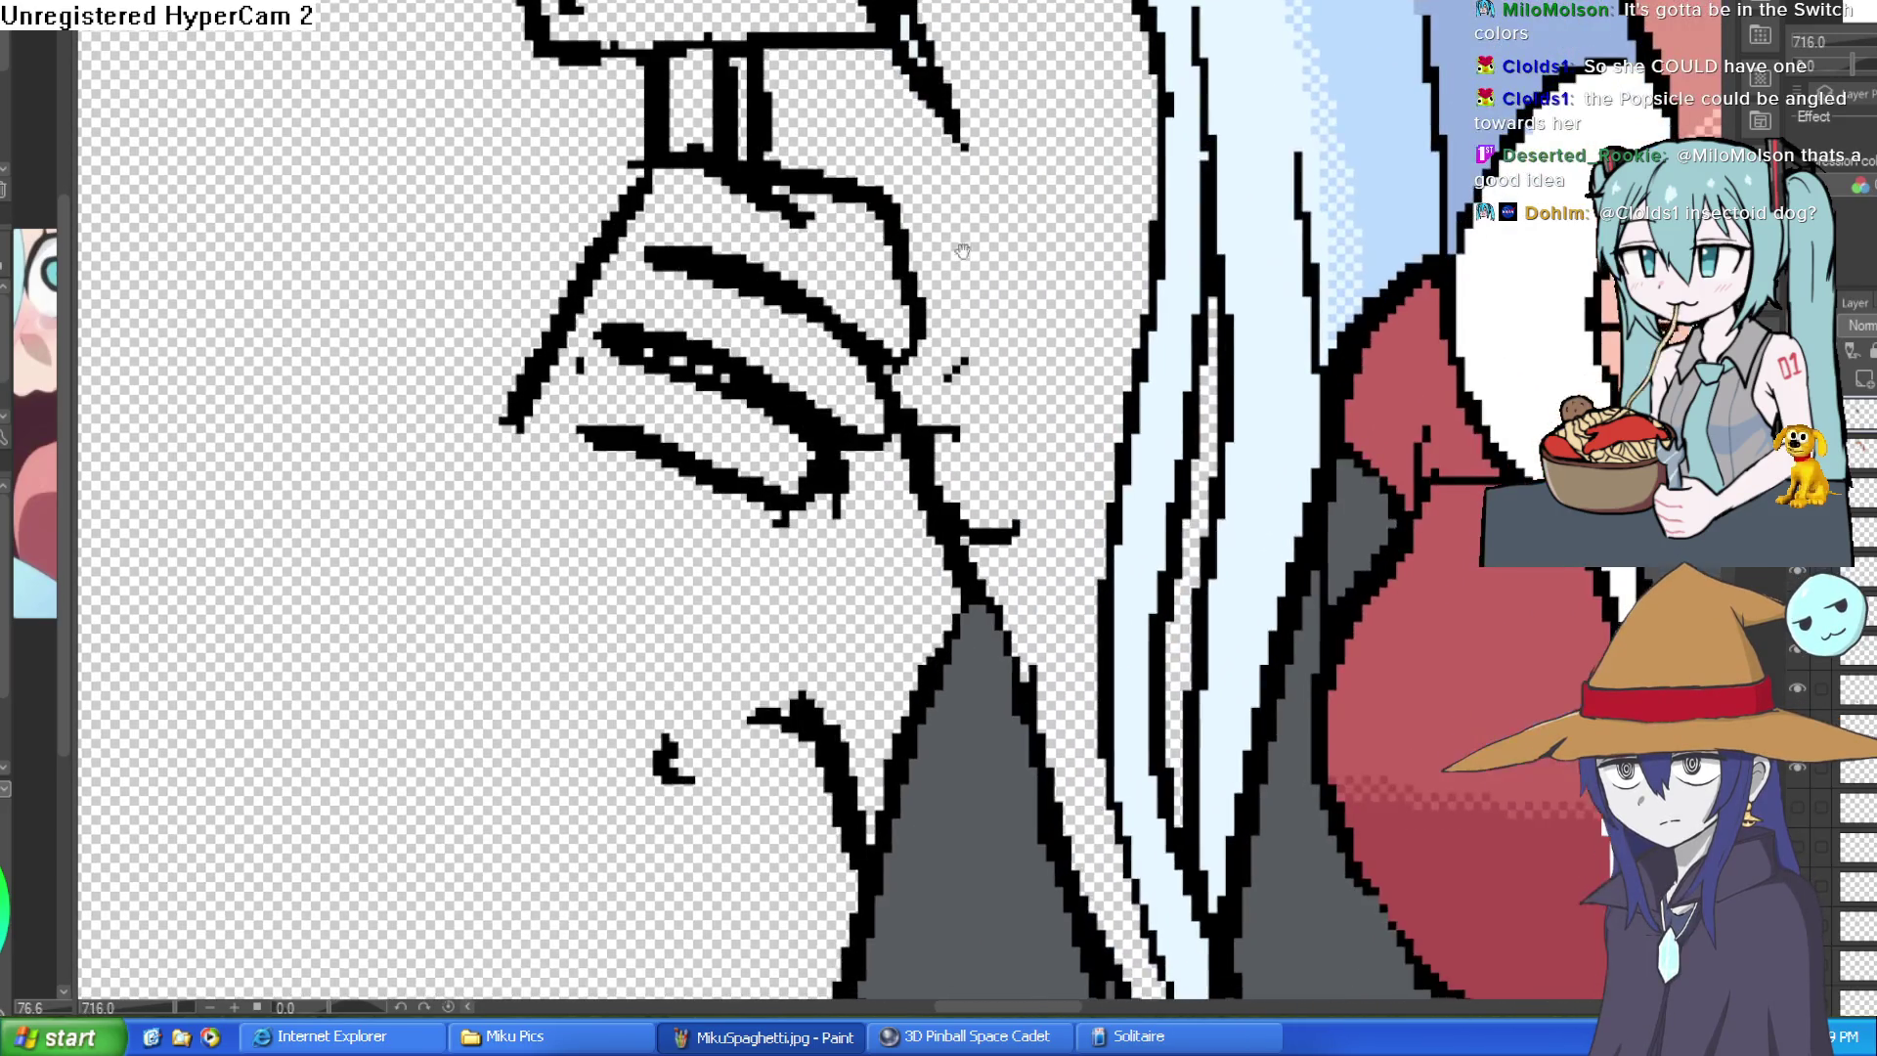
# - Thicken and redraw the gripping fingers' outlines in bold black
pyautogui.moveTo(631, 177)
pyautogui.mouseDown()
pyautogui.moveTo(594, 287)
pyautogui.moveTo(690, 106)
pyautogui.mouseUp()
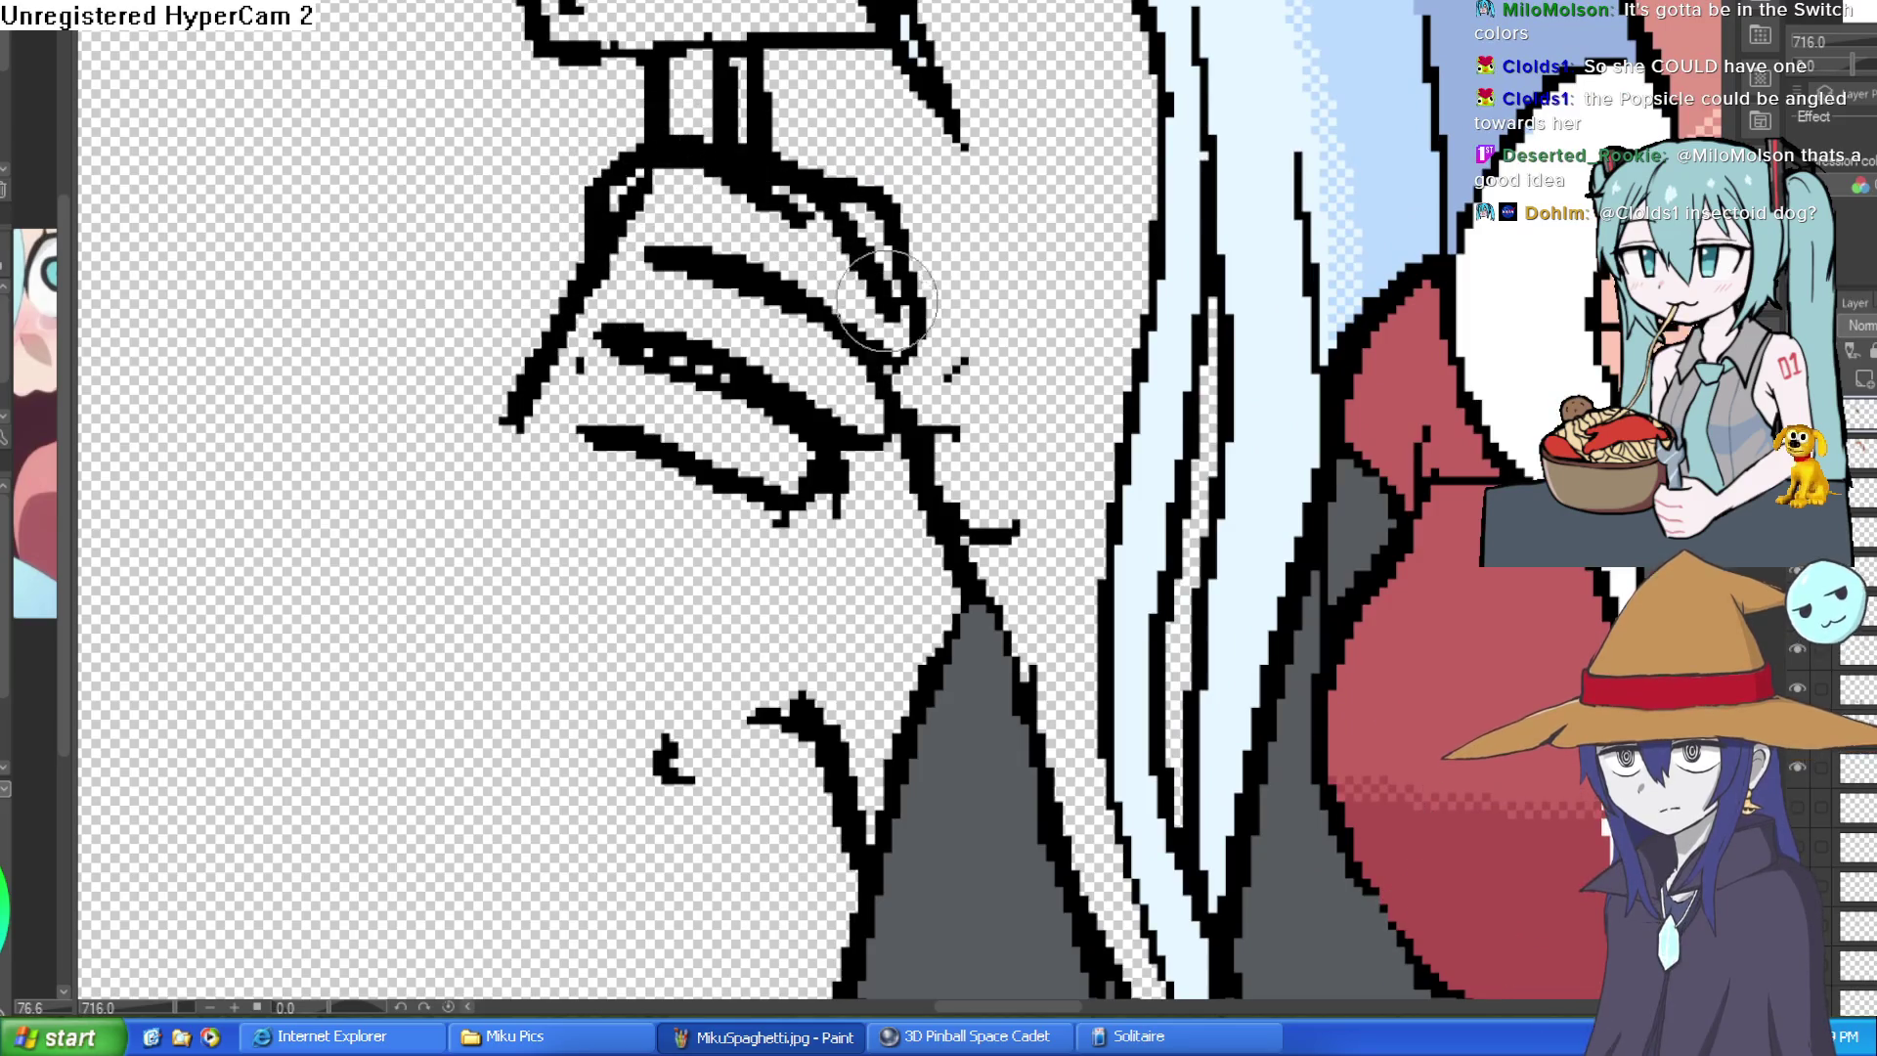
pyautogui.moveTo(657, 217)
pyautogui.mouseDown()
pyautogui.moveTo(844, 326)
pyautogui.moveTo(895, 469)
pyautogui.mouseUp()
pyautogui.moveTo(646, 315); pyautogui.dragTo(880, 448)
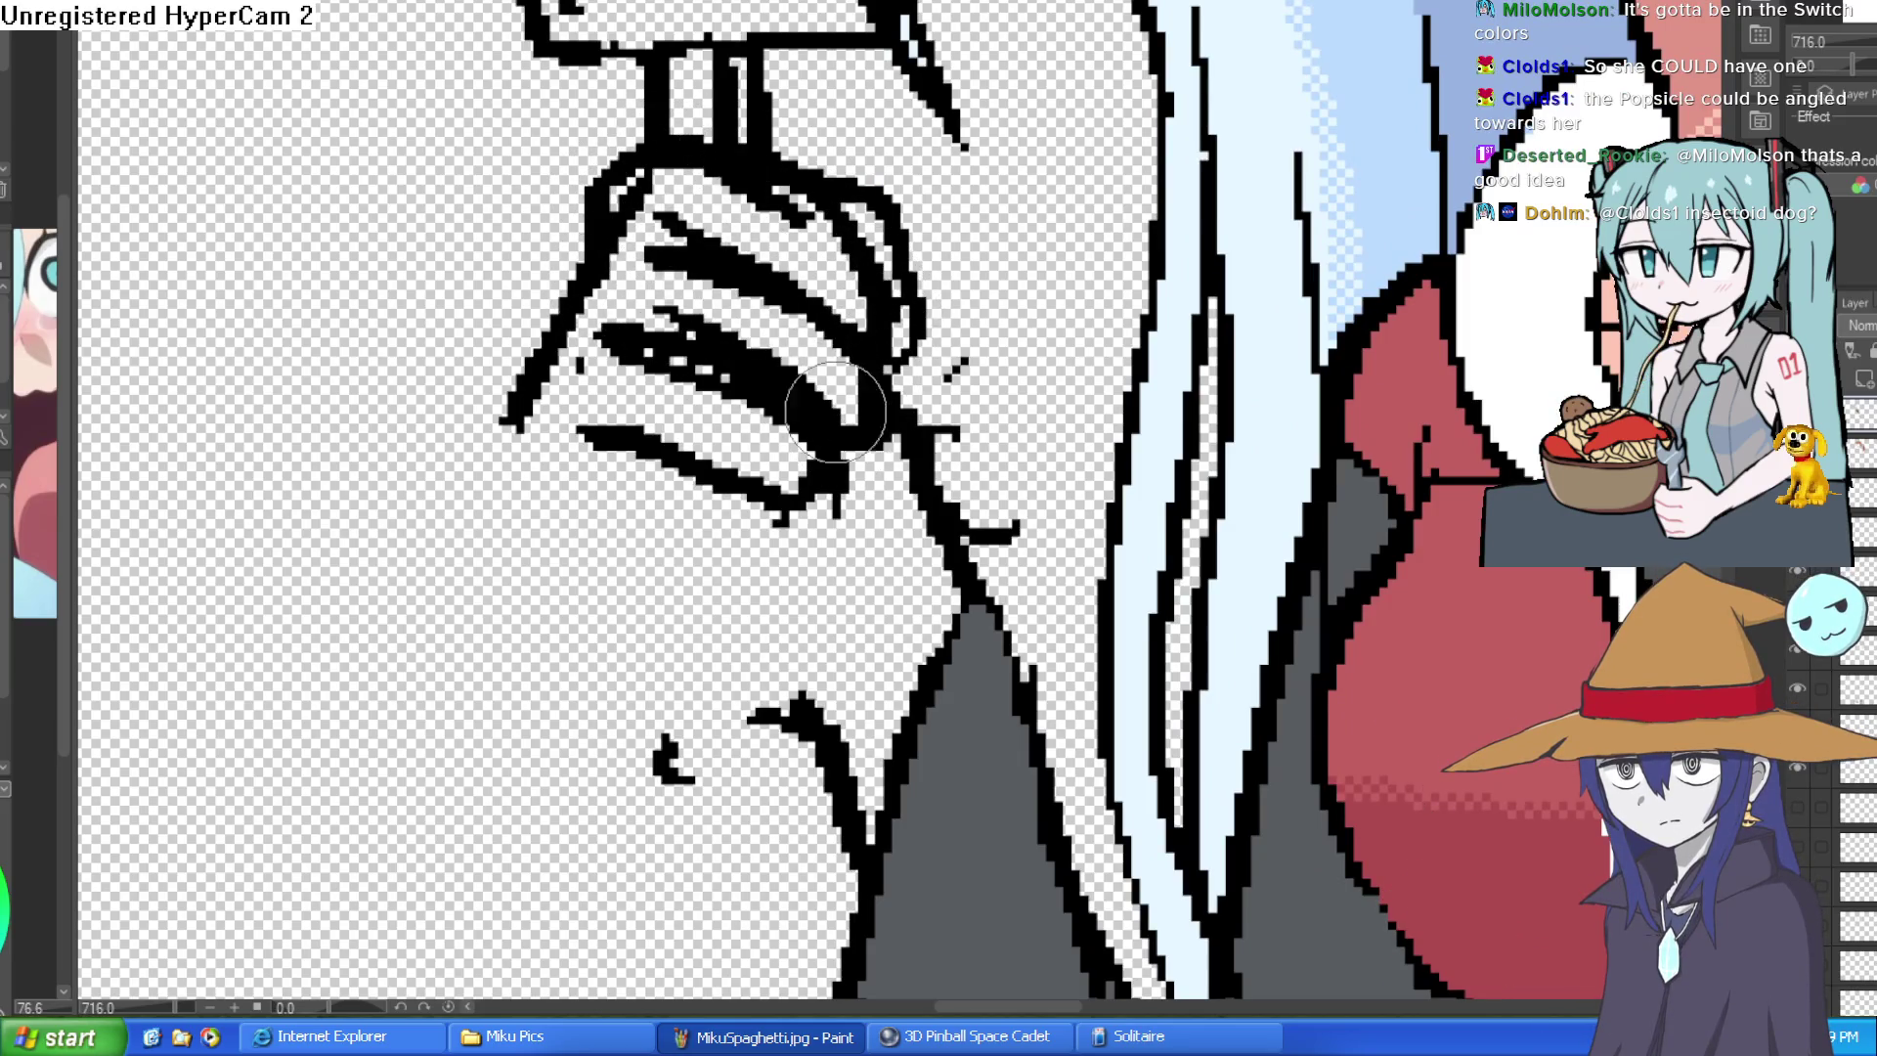
pyautogui.moveTo(756, 82); pyautogui.dragTo(902, 198)
pyautogui.moveTo(690, 58); pyautogui.dragTo(602, 183)
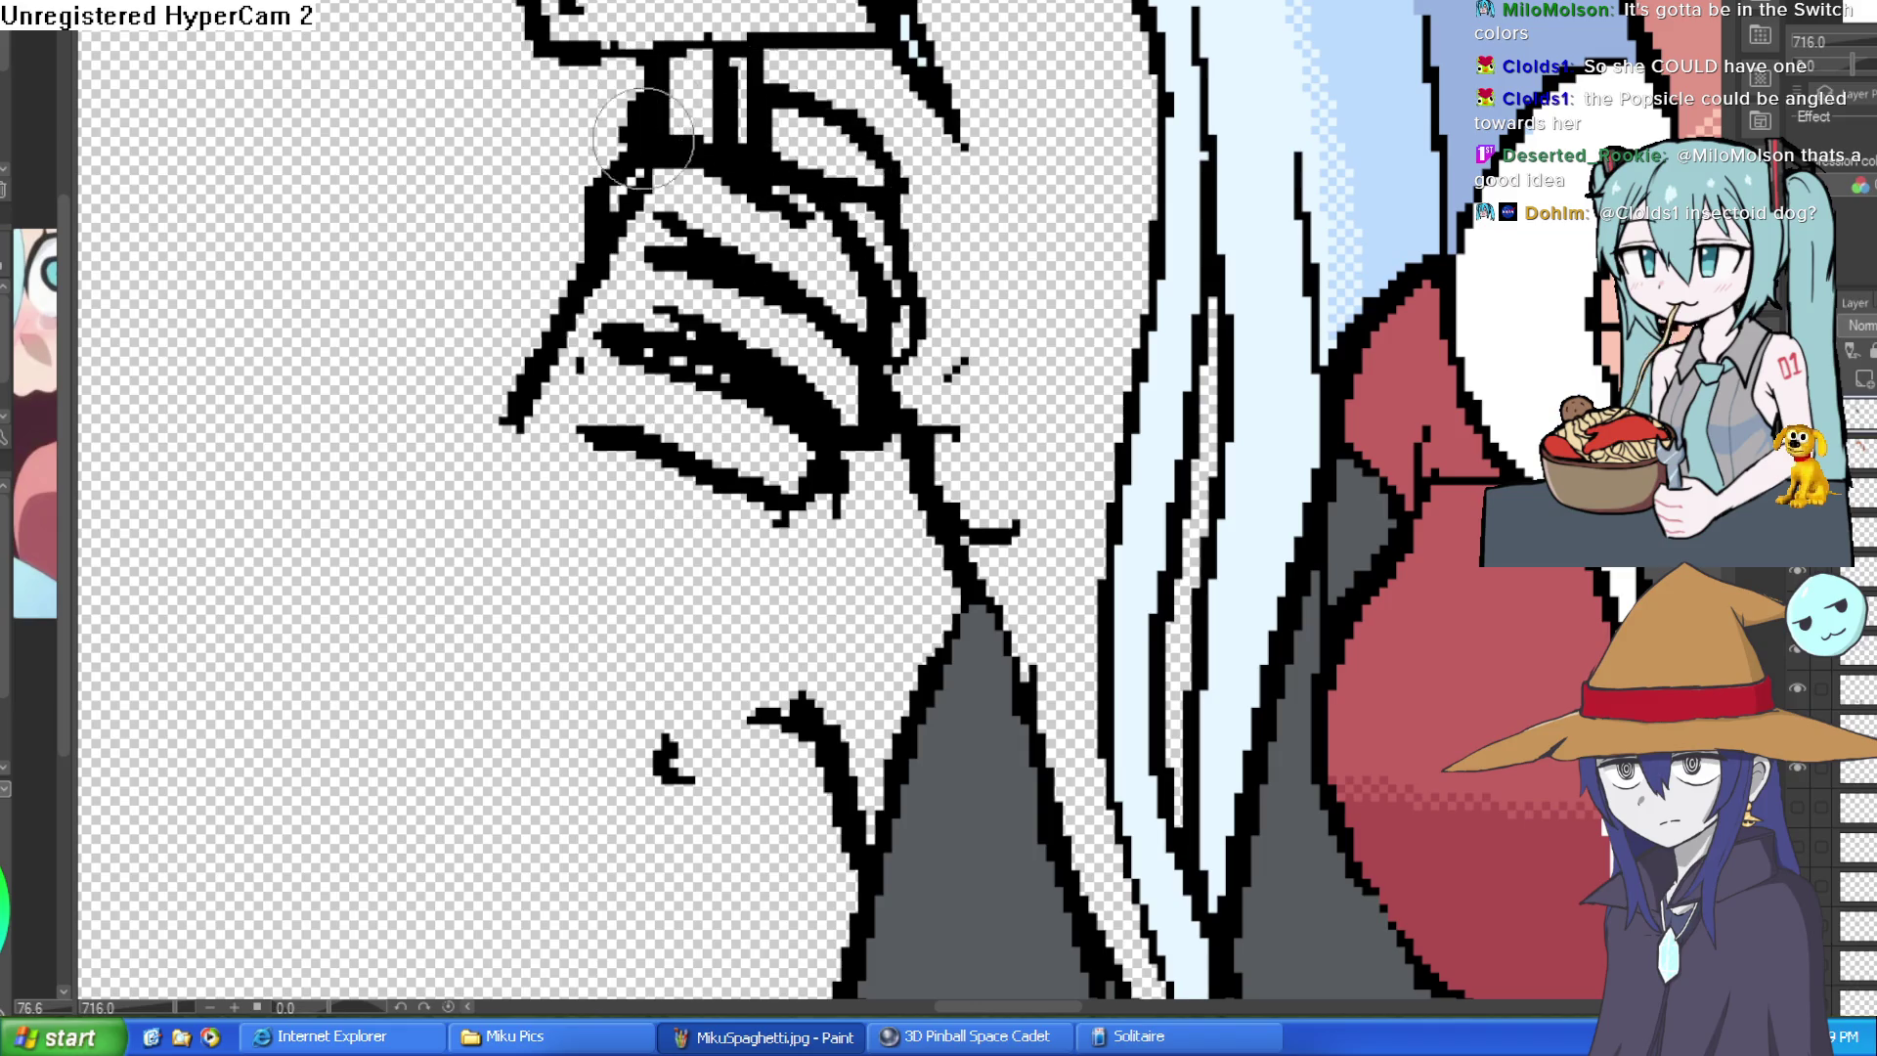
pyautogui.moveTo(507, 396)
pyautogui.mouseDown()
pyautogui.moveTo(494, 493)
pyautogui.moveTo(642, 613)
pyautogui.mouseUp()
pyautogui.scroll(-3, 652, 616)
pyautogui.scroll(-3, 1027, 514)
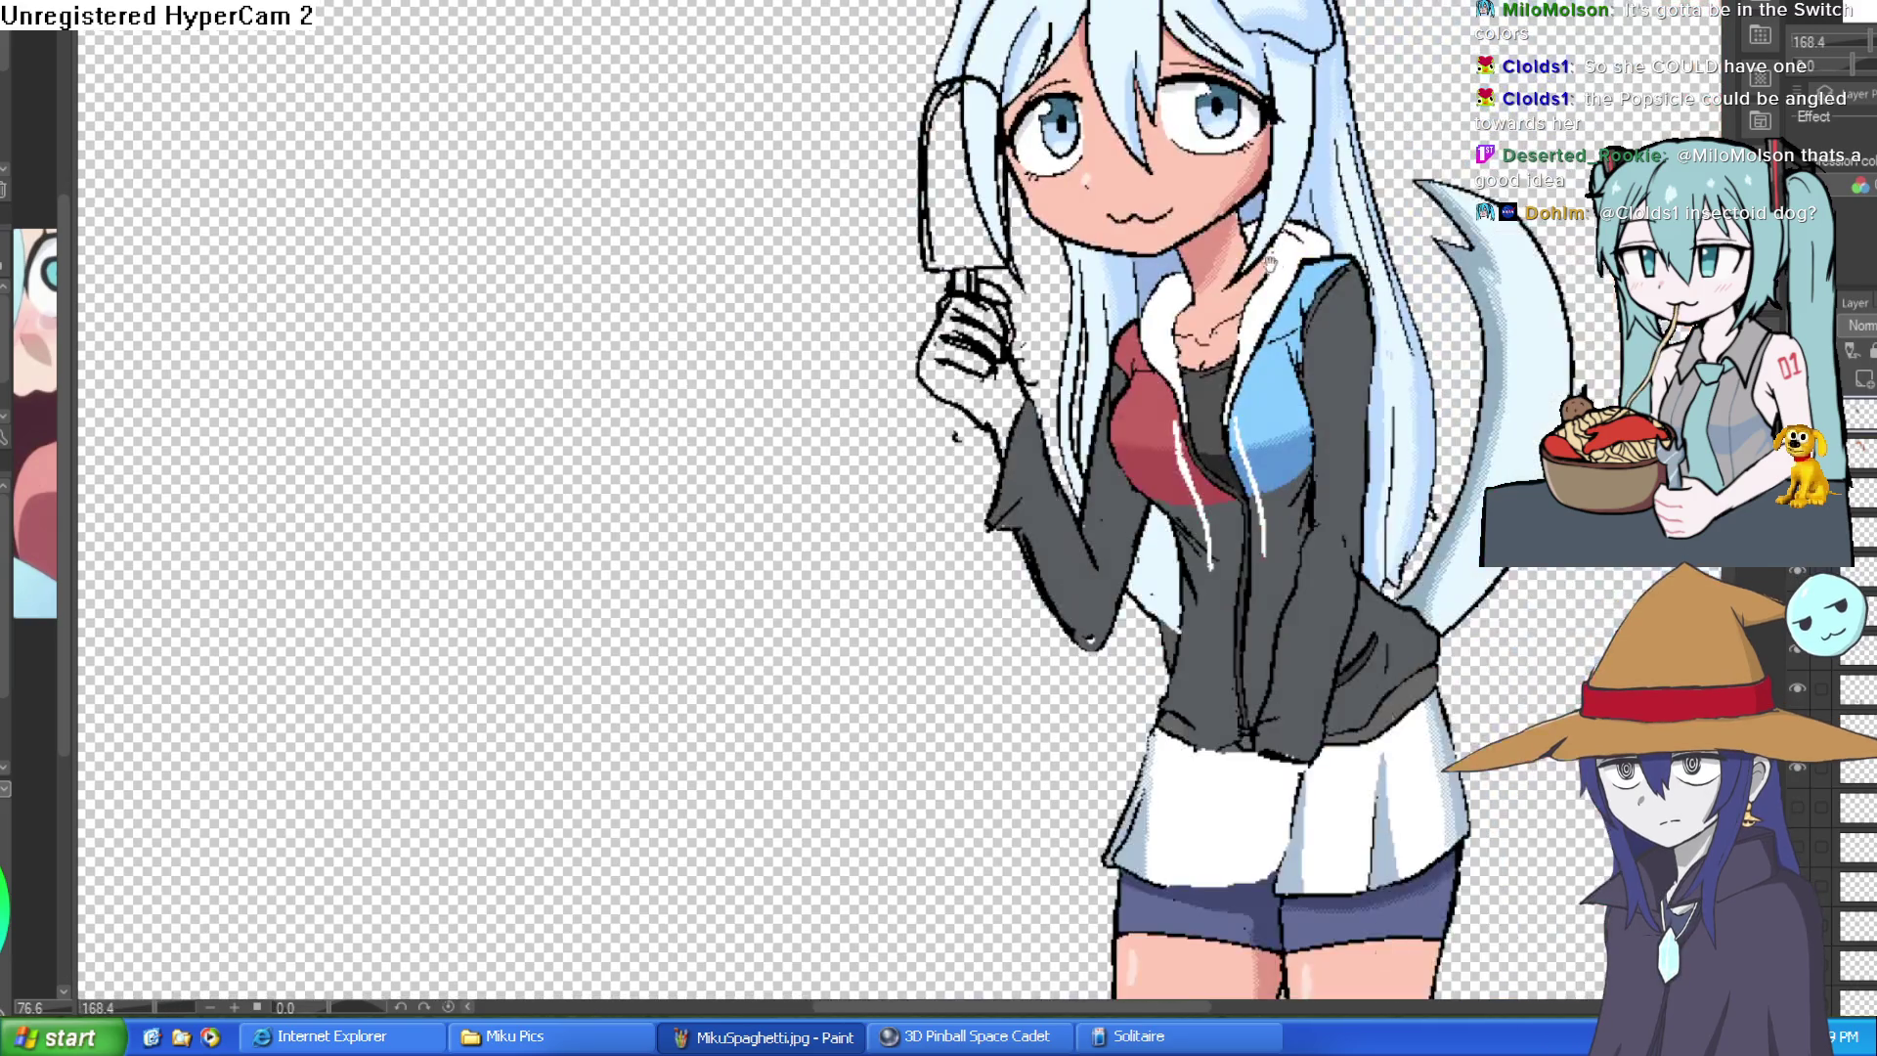
pyautogui.scroll(1, 1237, 349)
pyautogui.scroll(2, 1237, 349)
pyautogui.scroll(2, 1158, 345)
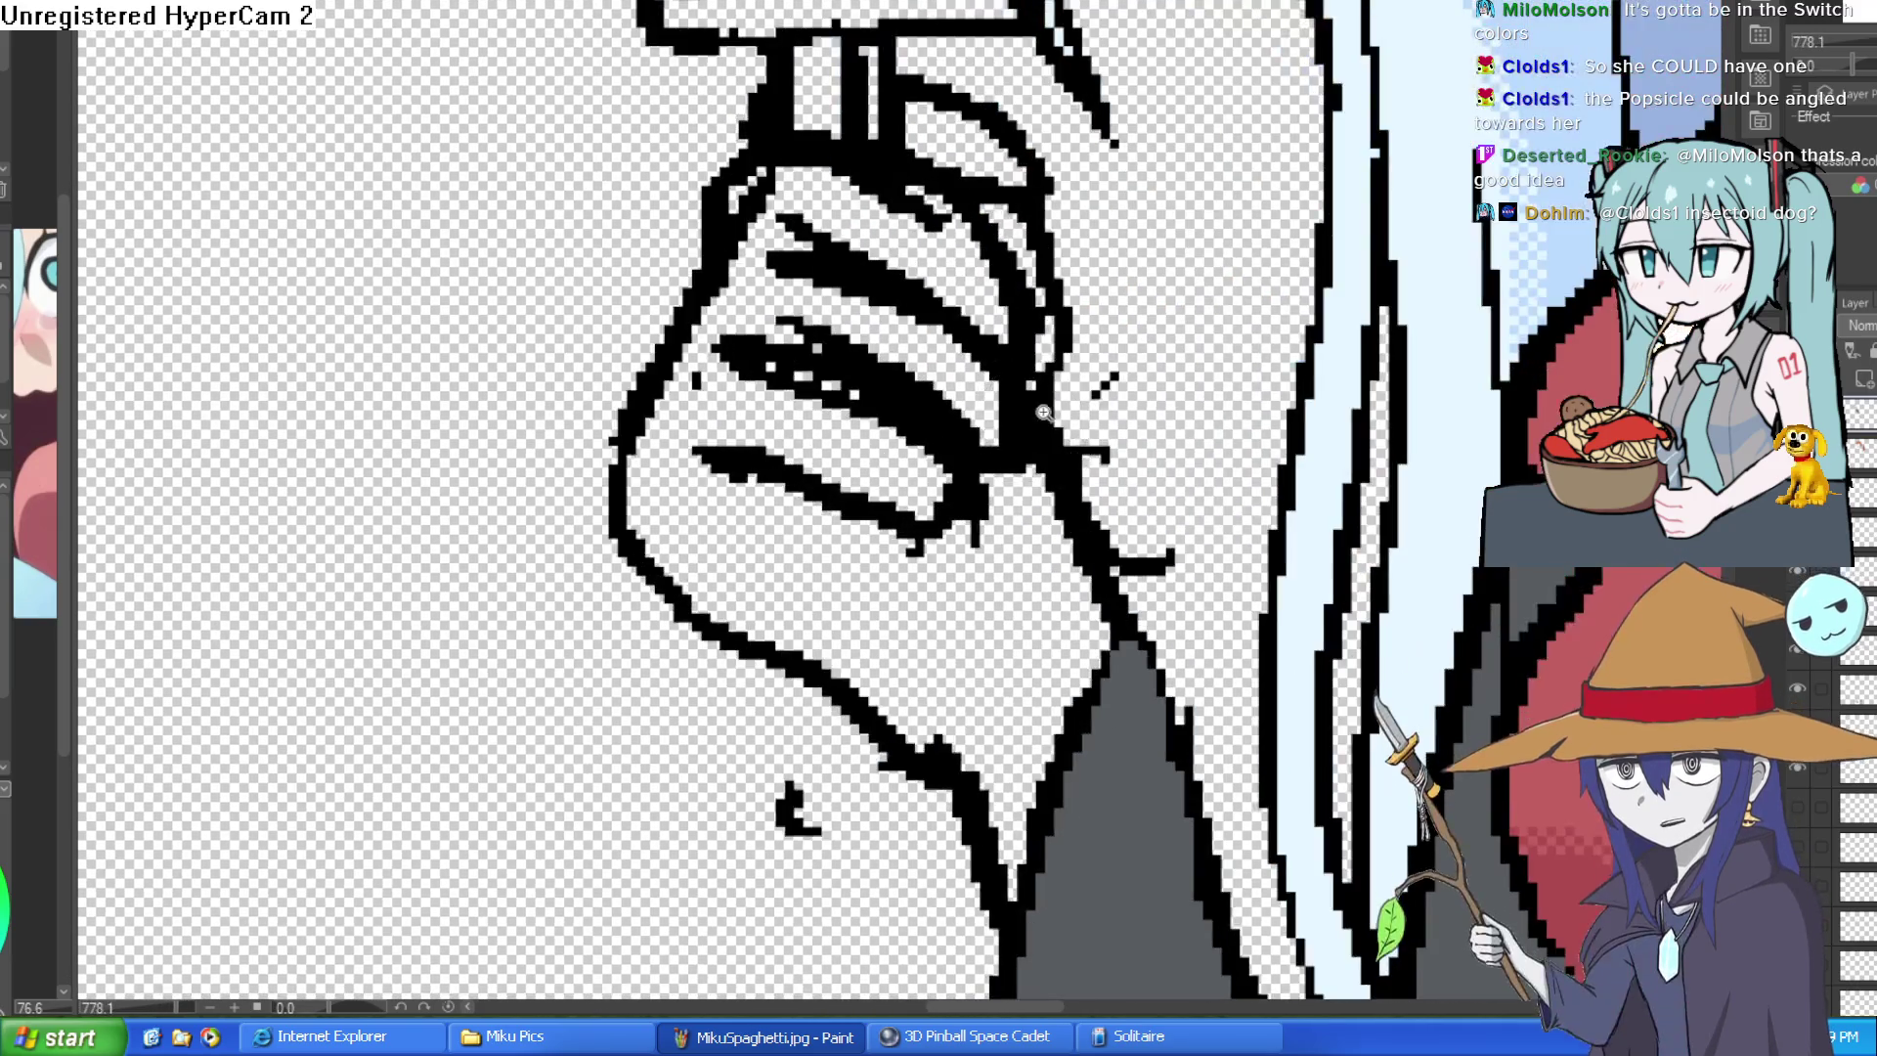
pyautogui.scroll(-2, 1087, 334)
# - Touch up the hair and chin lines and erase doubled lines on the hand's lower outline
pyautogui.moveTo(1028, 315); pyautogui.dragTo(894, 301)
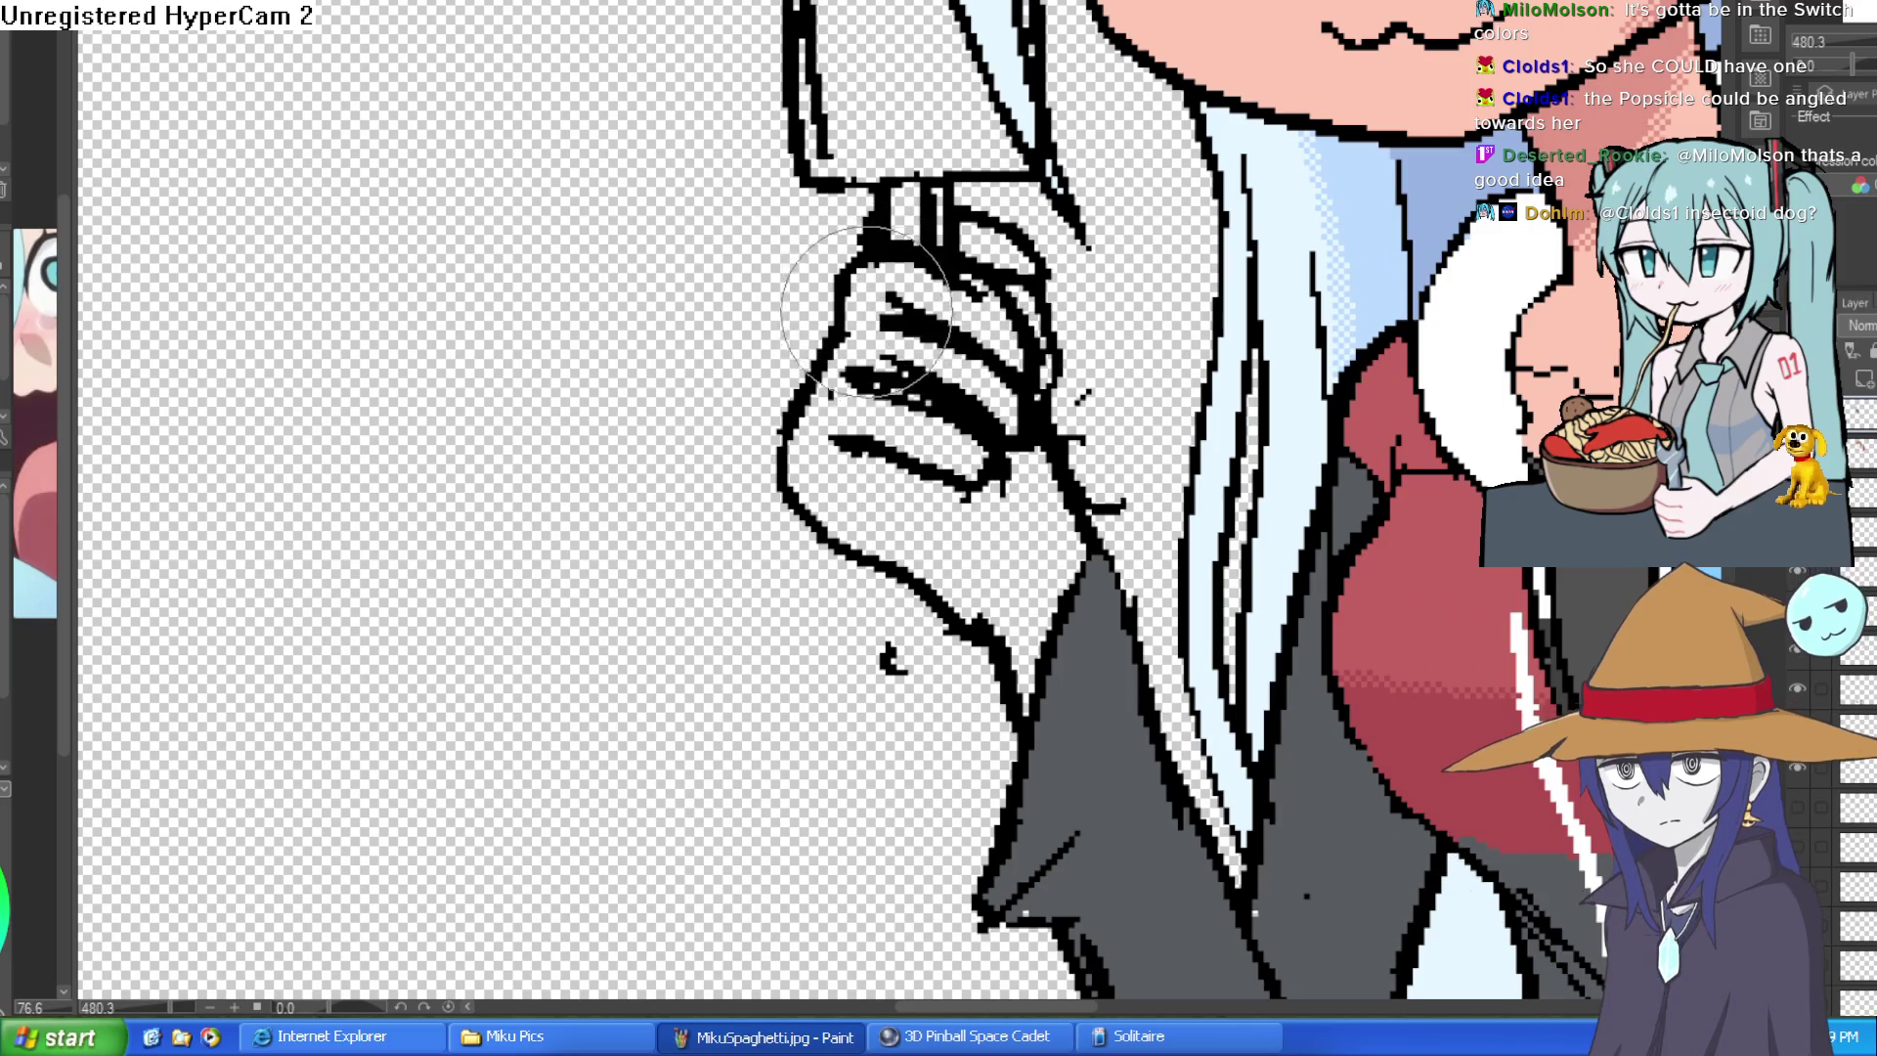
pyautogui.scroll(-4, 971, 312)
pyautogui.scroll(1, 965, 287)
pyautogui.scroll(1, 959, 257)
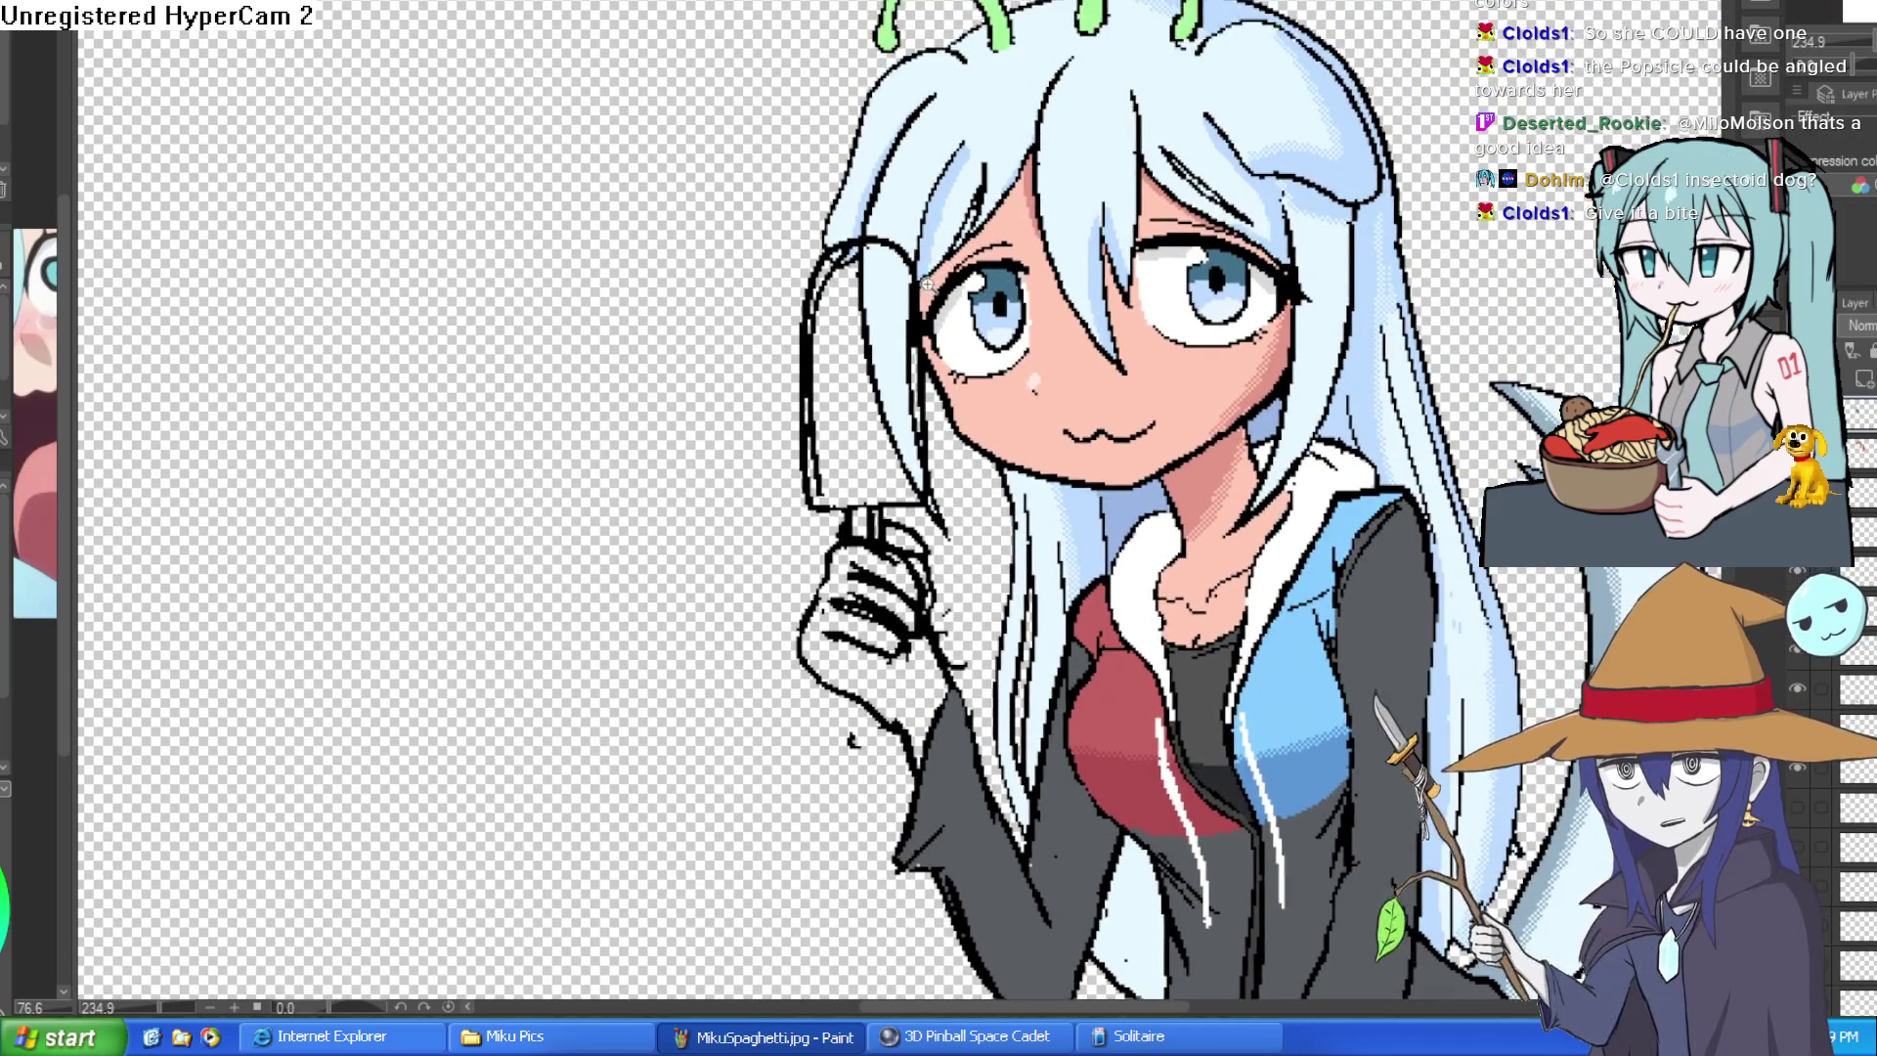
pyautogui.scroll(2, 950, 223)
pyautogui.moveTo(950, 224)
pyautogui.mouseDown()
pyautogui.moveTo(893, 160)
pyautogui.moveTo(954, 522)
pyautogui.mouseUp()
pyautogui.scroll(1, 993, 186)
pyautogui.scroll(1, 992, 186)
pyautogui.scroll(-1, 969, 485)
pyautogui.scroll(-2, 998, 368)
pyautogui.scroll(1, 1013, 279)
pyautogui.scroll(1, 1012, 264)
pyautogui.scroll(-1, 1012, 264)
pyautogui.scroll(-1, 1013, 367)
pyautogui.scroll(1, 984, 586)
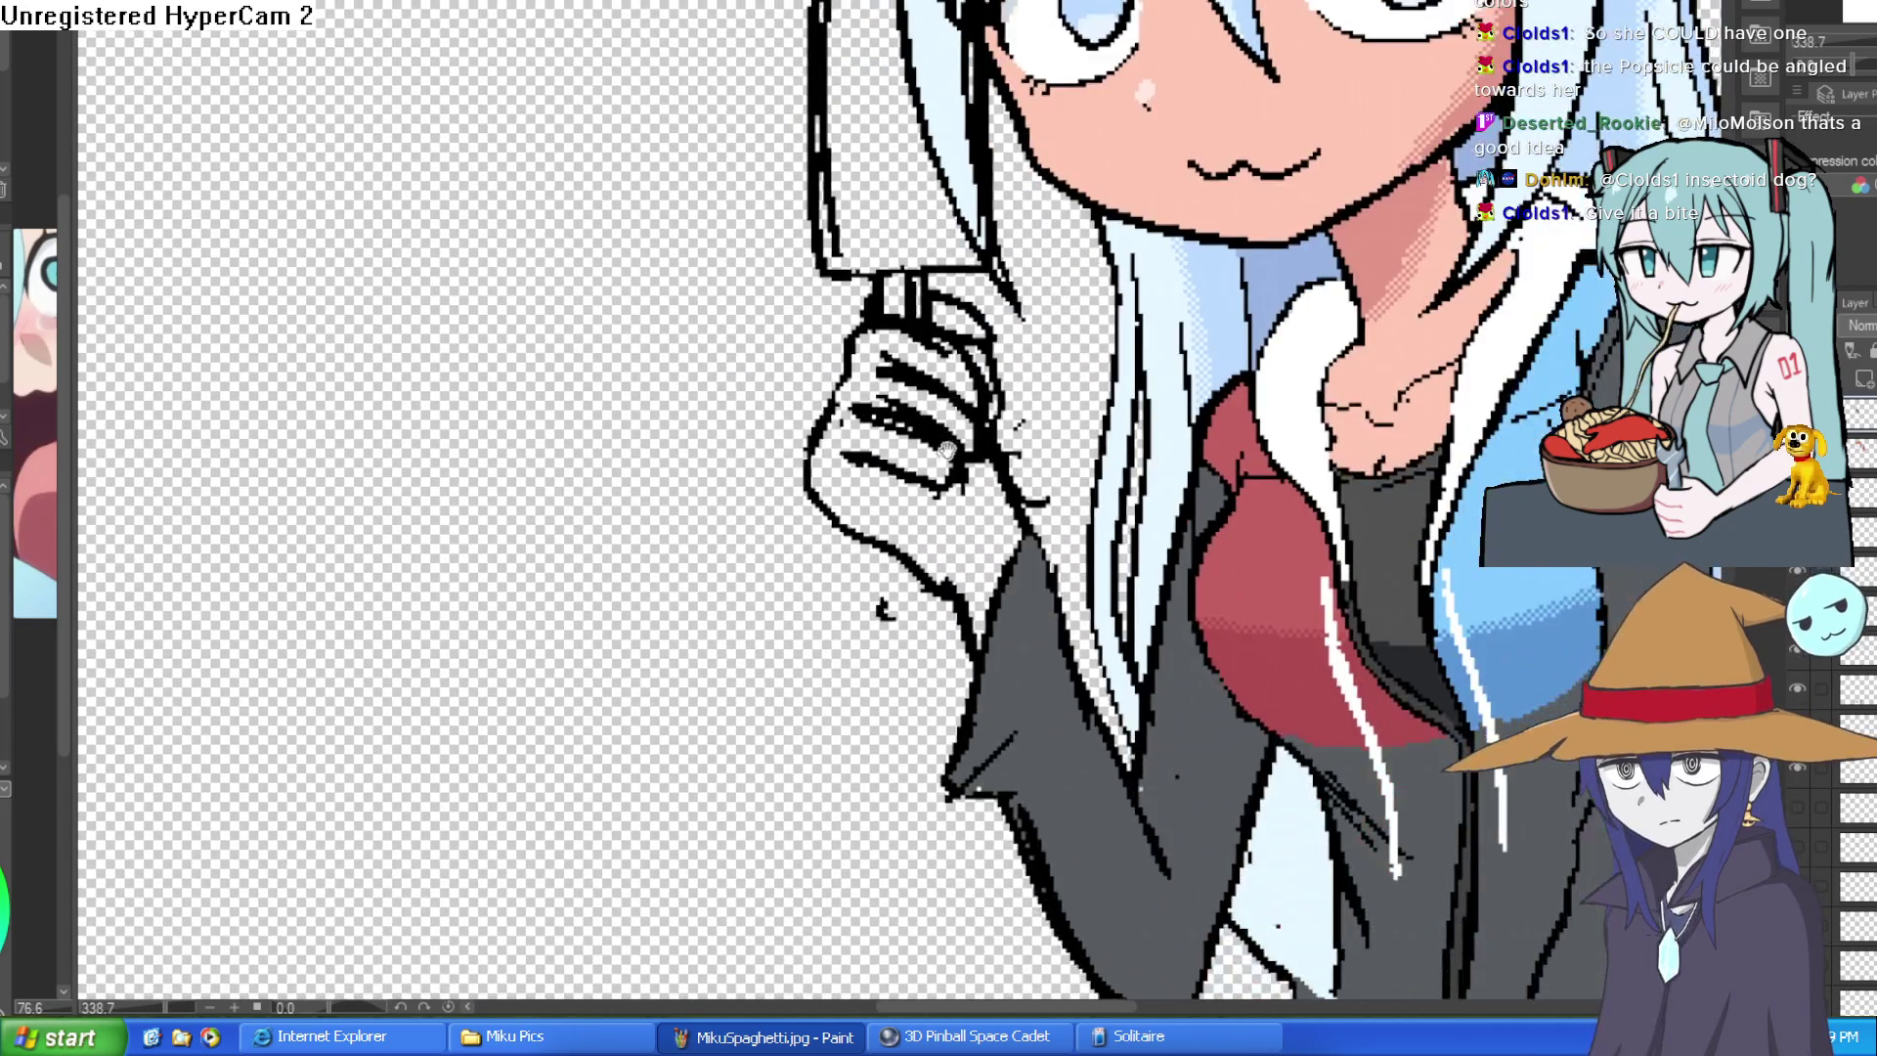
pyautogui.scroll(1, 980, 653)
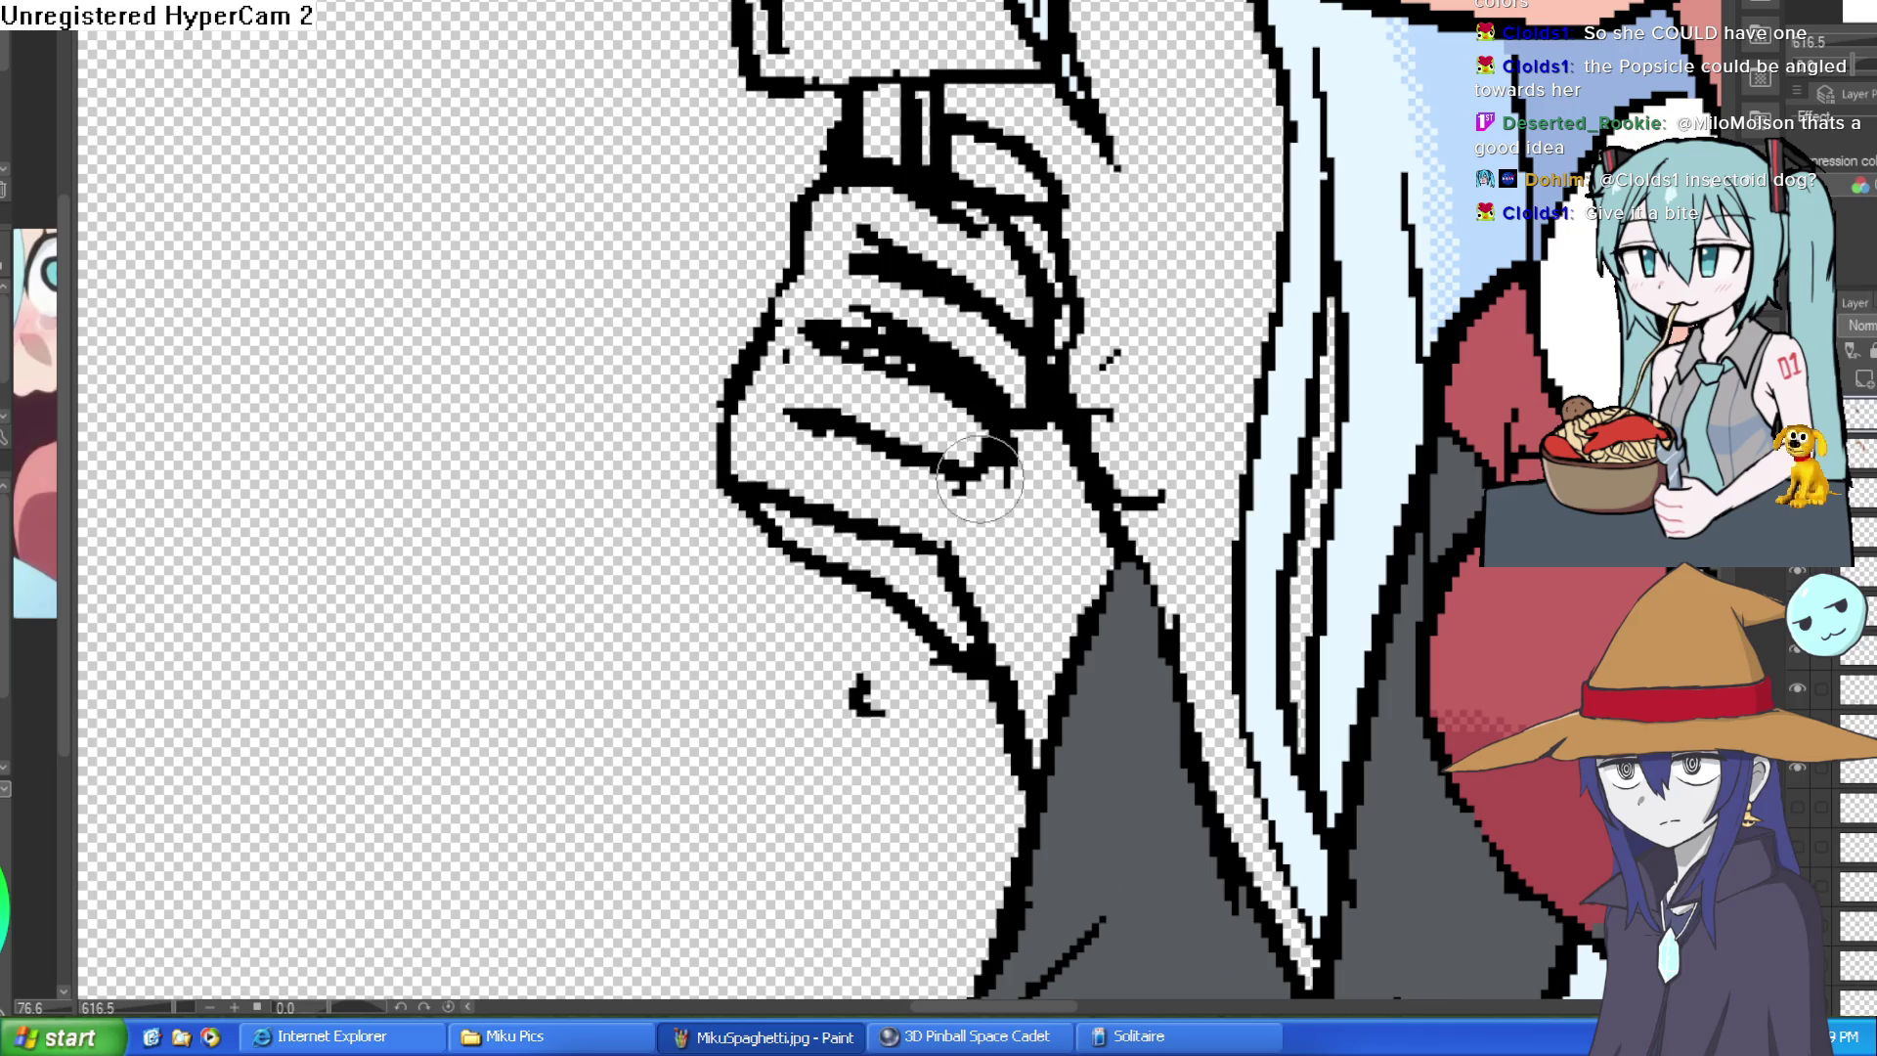
pyautogui.moveTo(946, 545); pyautogui.dragTo(981, 646)
pyautogui.moveTo(762, 506)
pyautogui.mouseDown()
pyautogui.moveTo(756, 345)
pyautogui.moveTo(799, 281)
pyautogui.mouseUp()
pyautogui.moveTo(734, 536)
pyautogui.mouseDown()
pyautogui.moveTo(858, 667)
pyautogui.moveTo(1012, 579)
pyautogui.mouseUp()
pyautogui.moveTo(1043, 316); pyautogui.dragTo(1027, 278)
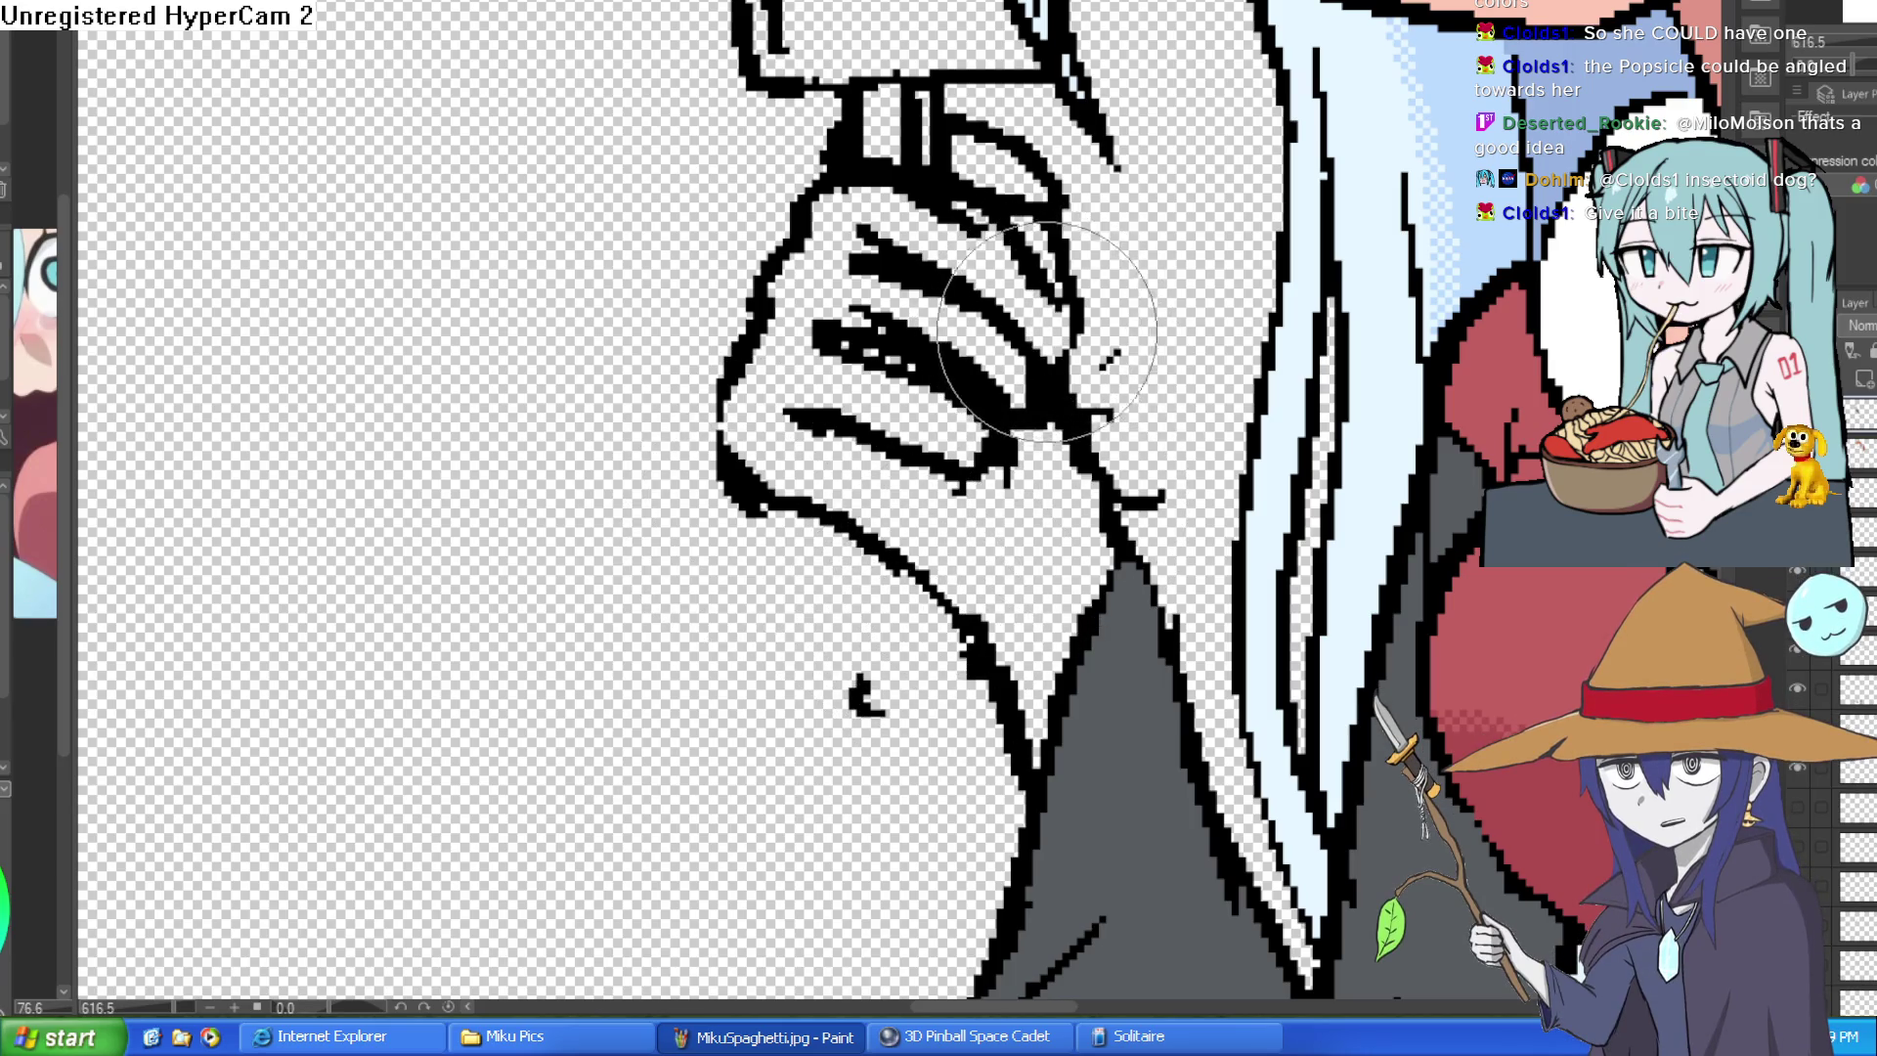
pyautogui.scroll(-3, 1012, 234)
pyautogui.scroll(3, 1027, 234)
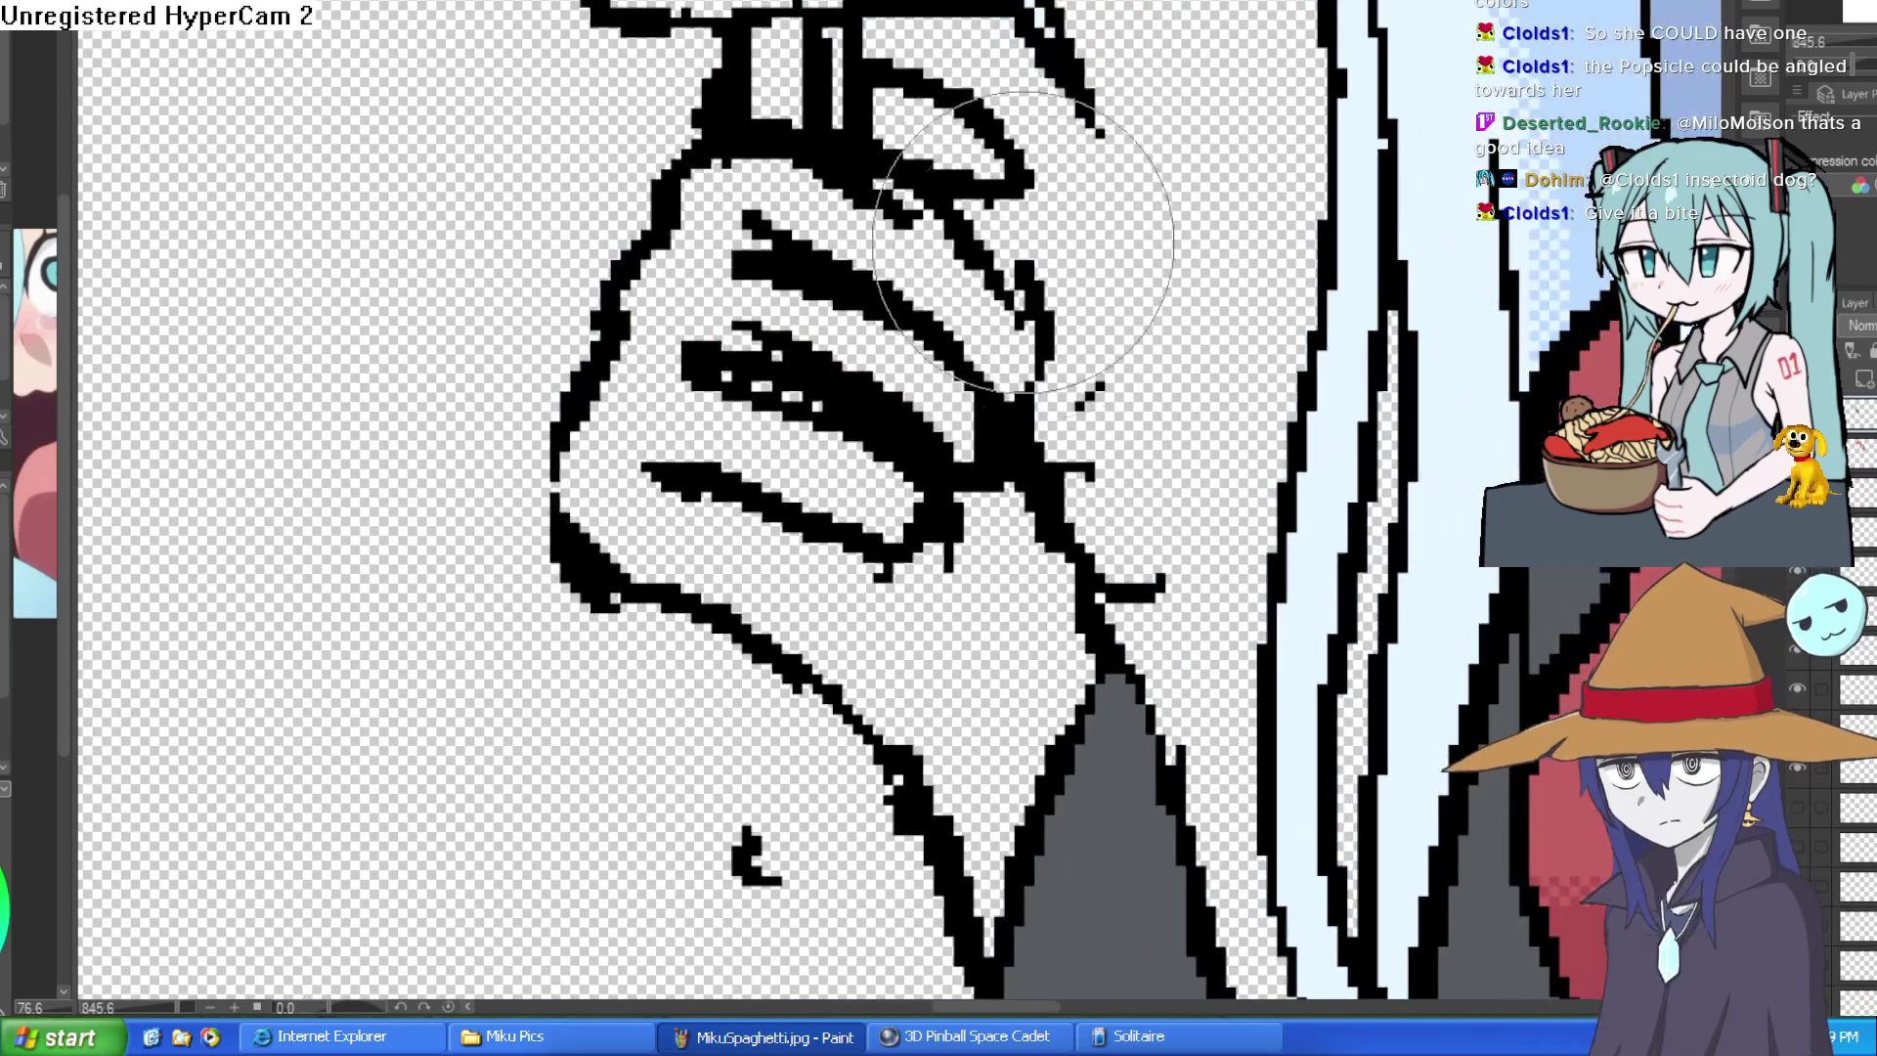
pyautogui.scroll(1, 634, 32)
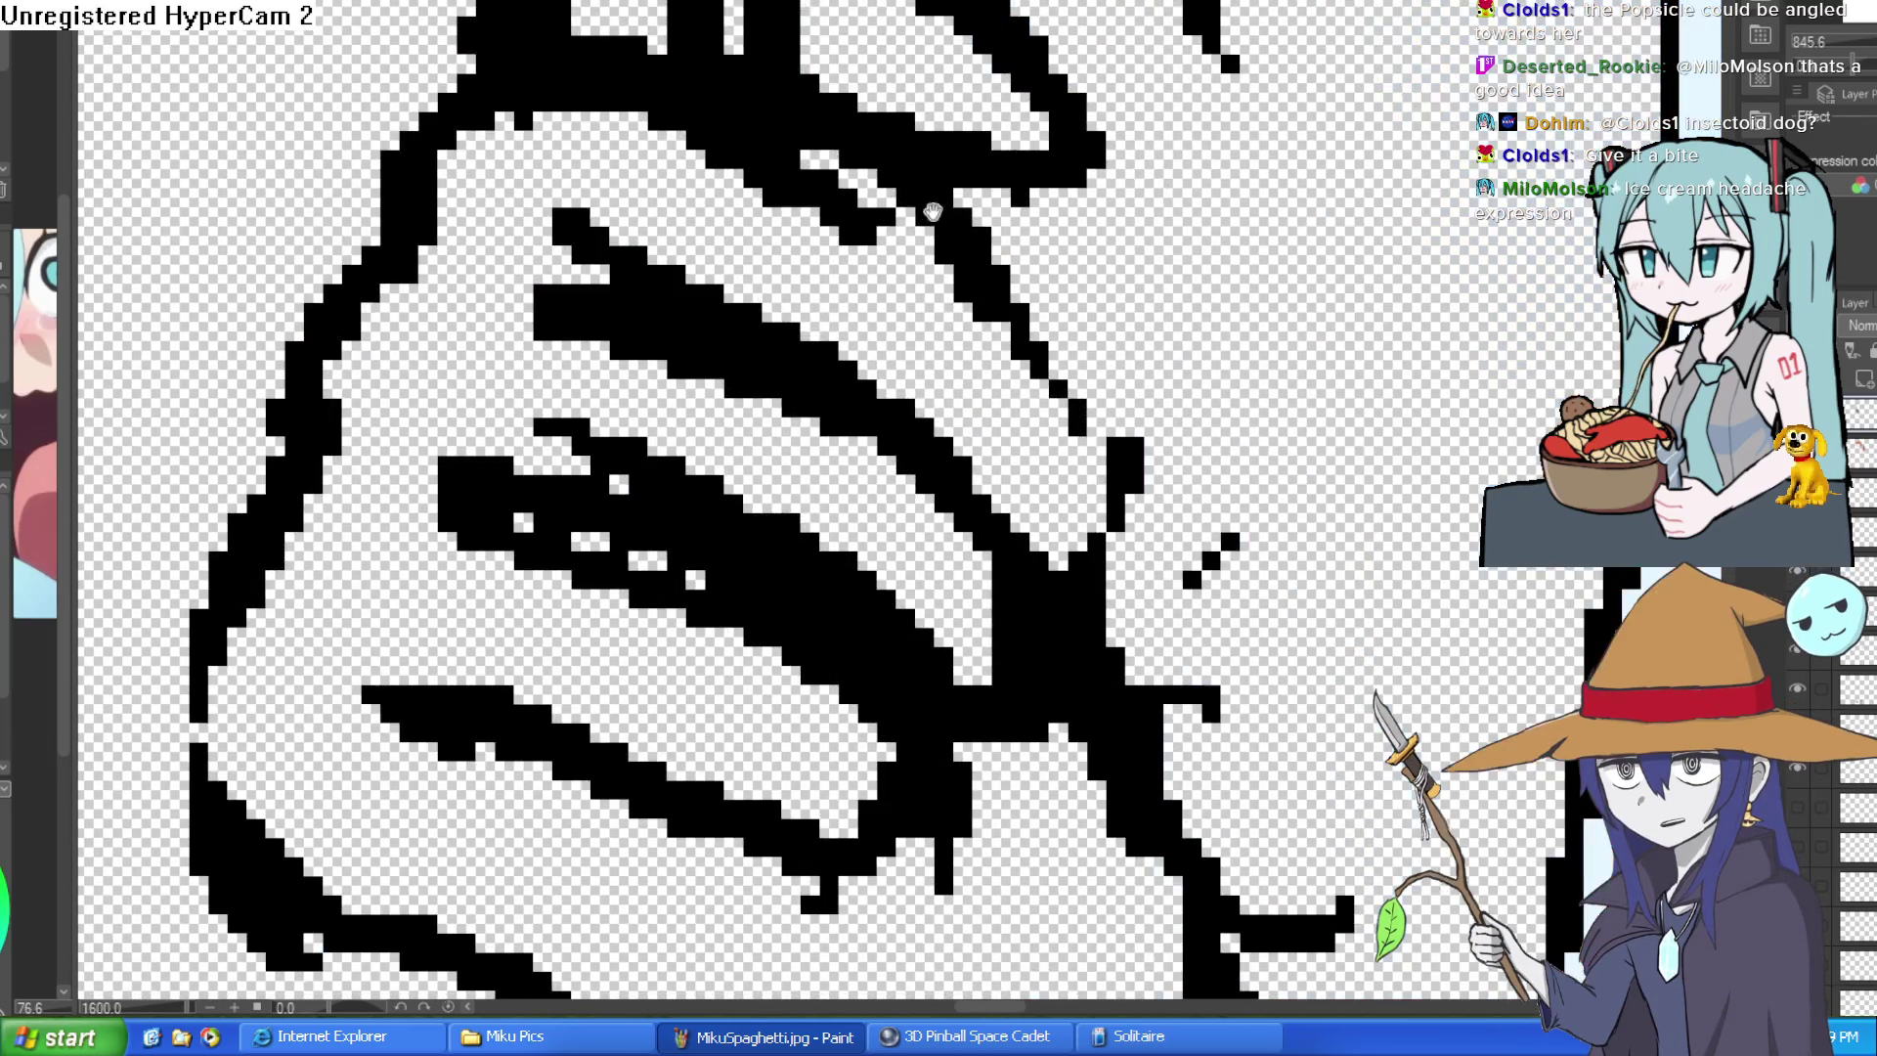
pyautogui.scroll(-2, 1215, 414)
pyautogui.scroll(-2, 1216, 412)
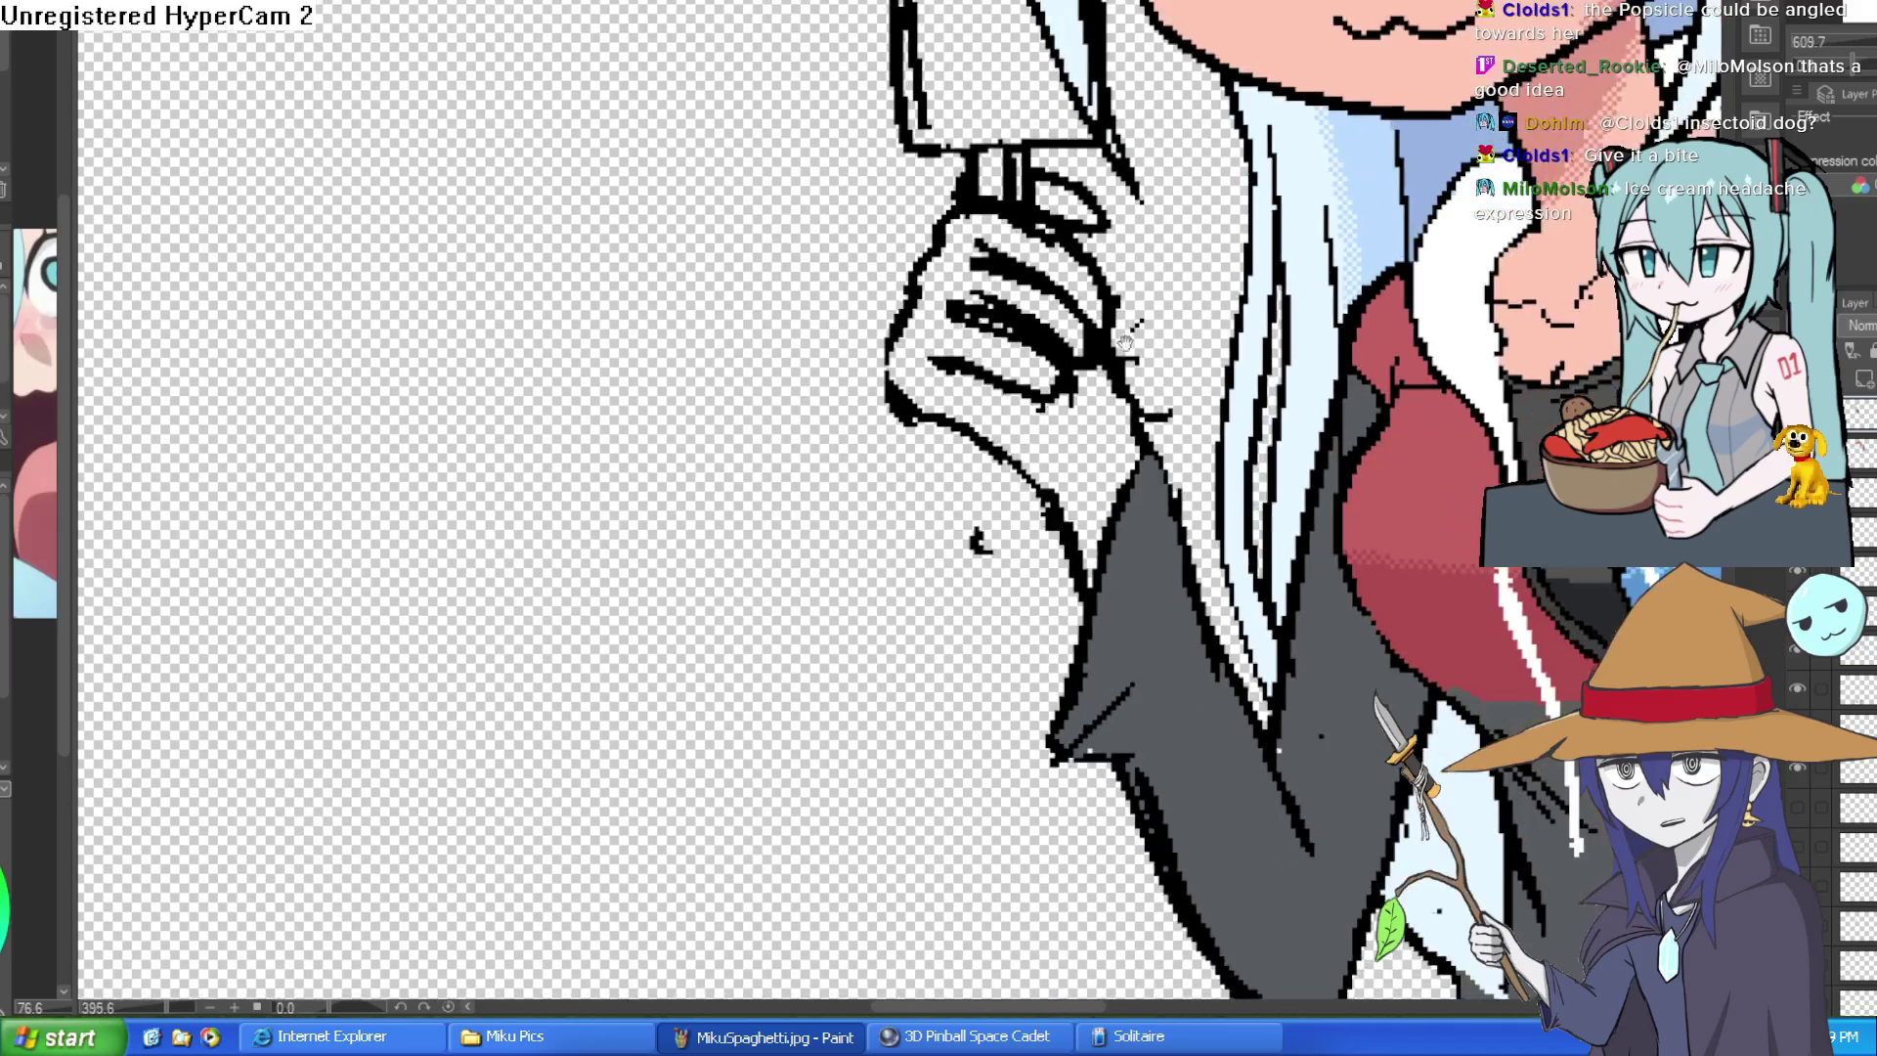
pyautogui.scroll(3, 927, 351)
# - Thicken the hand's left contour, enlarge the brush and erase stray finger lines
pyautogui.moveTo(929, 339); pyautogui.dragTo(1115, 384)
pyautogui.moveTo(1079, 499)
pyautogui.mouseDown()
pyautogui.moveTo(866, 426)
pyautogui.moveTo(733, 294)
pyautogui.moveTo(810, 486)
pyautogui.mouseUp()
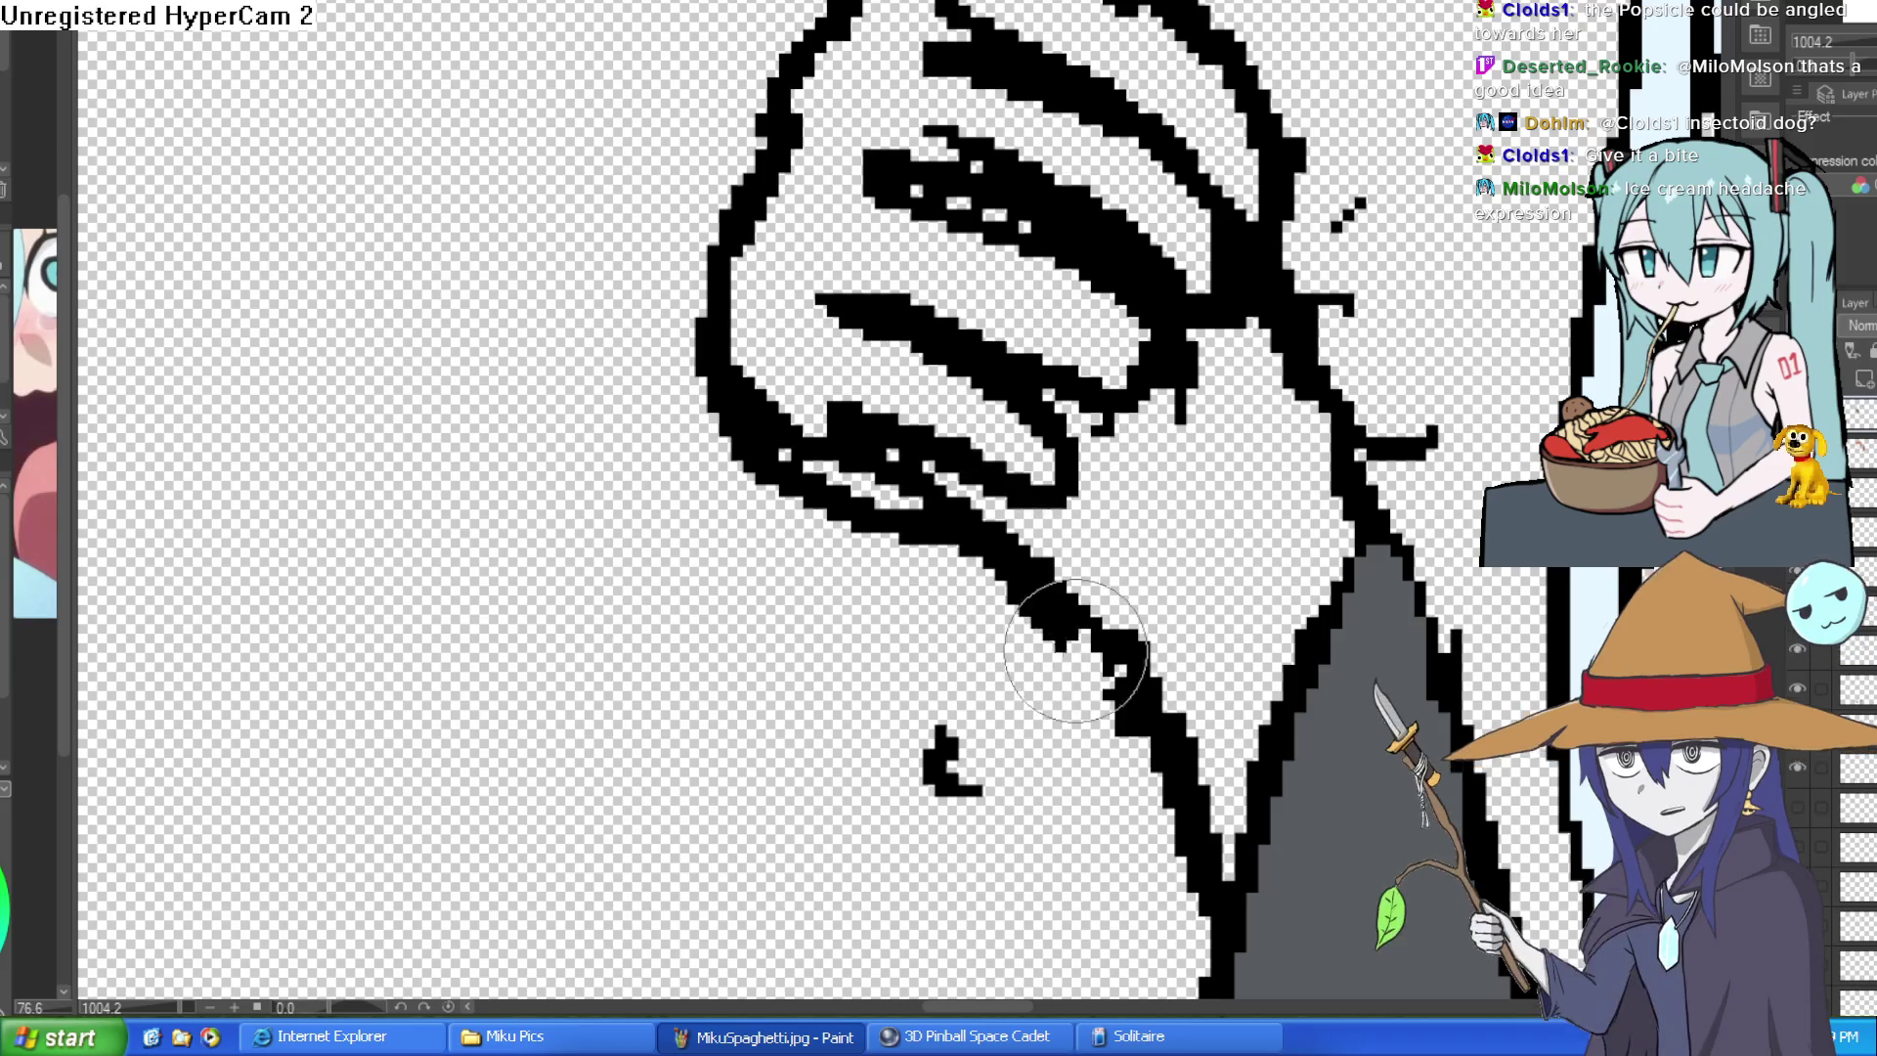
pyautogui.scroll(-4, 734, 460)
pyautogui.scroll(2, 1246, 454)
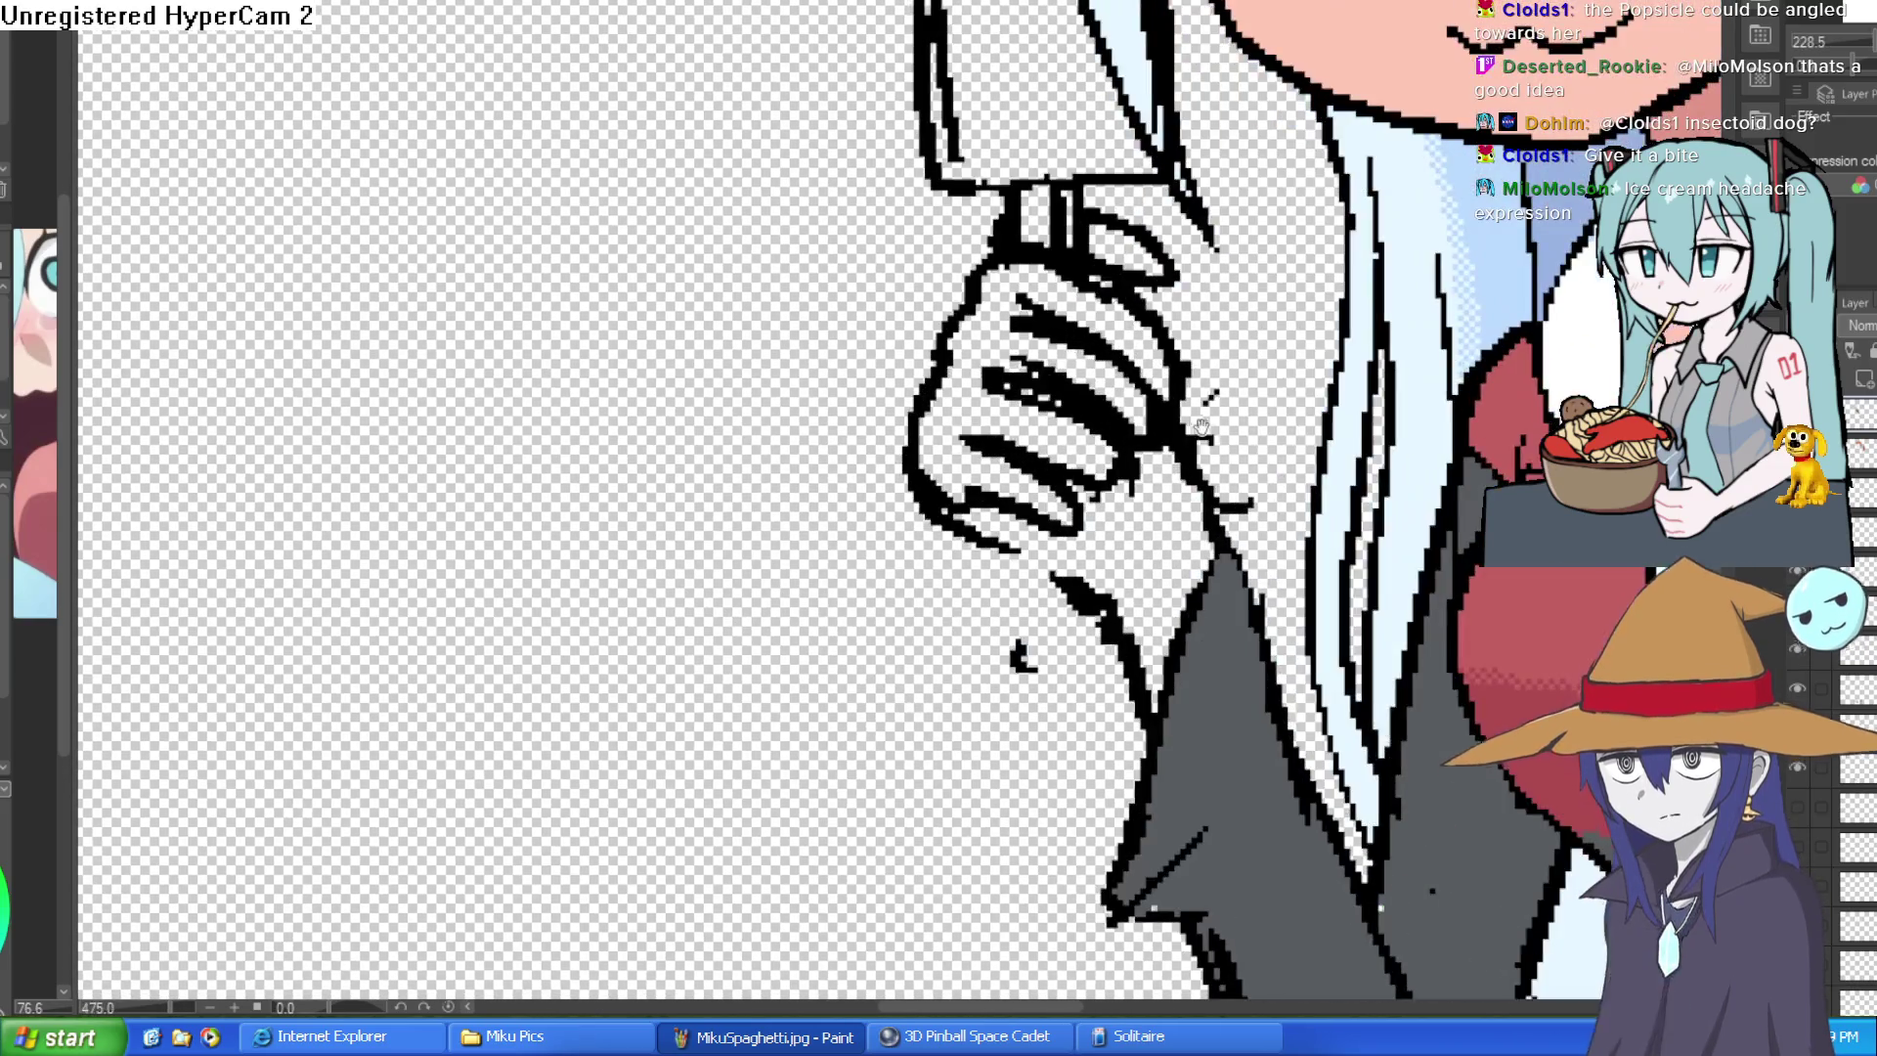
pyautogui.scroll(3, 1141, 344)
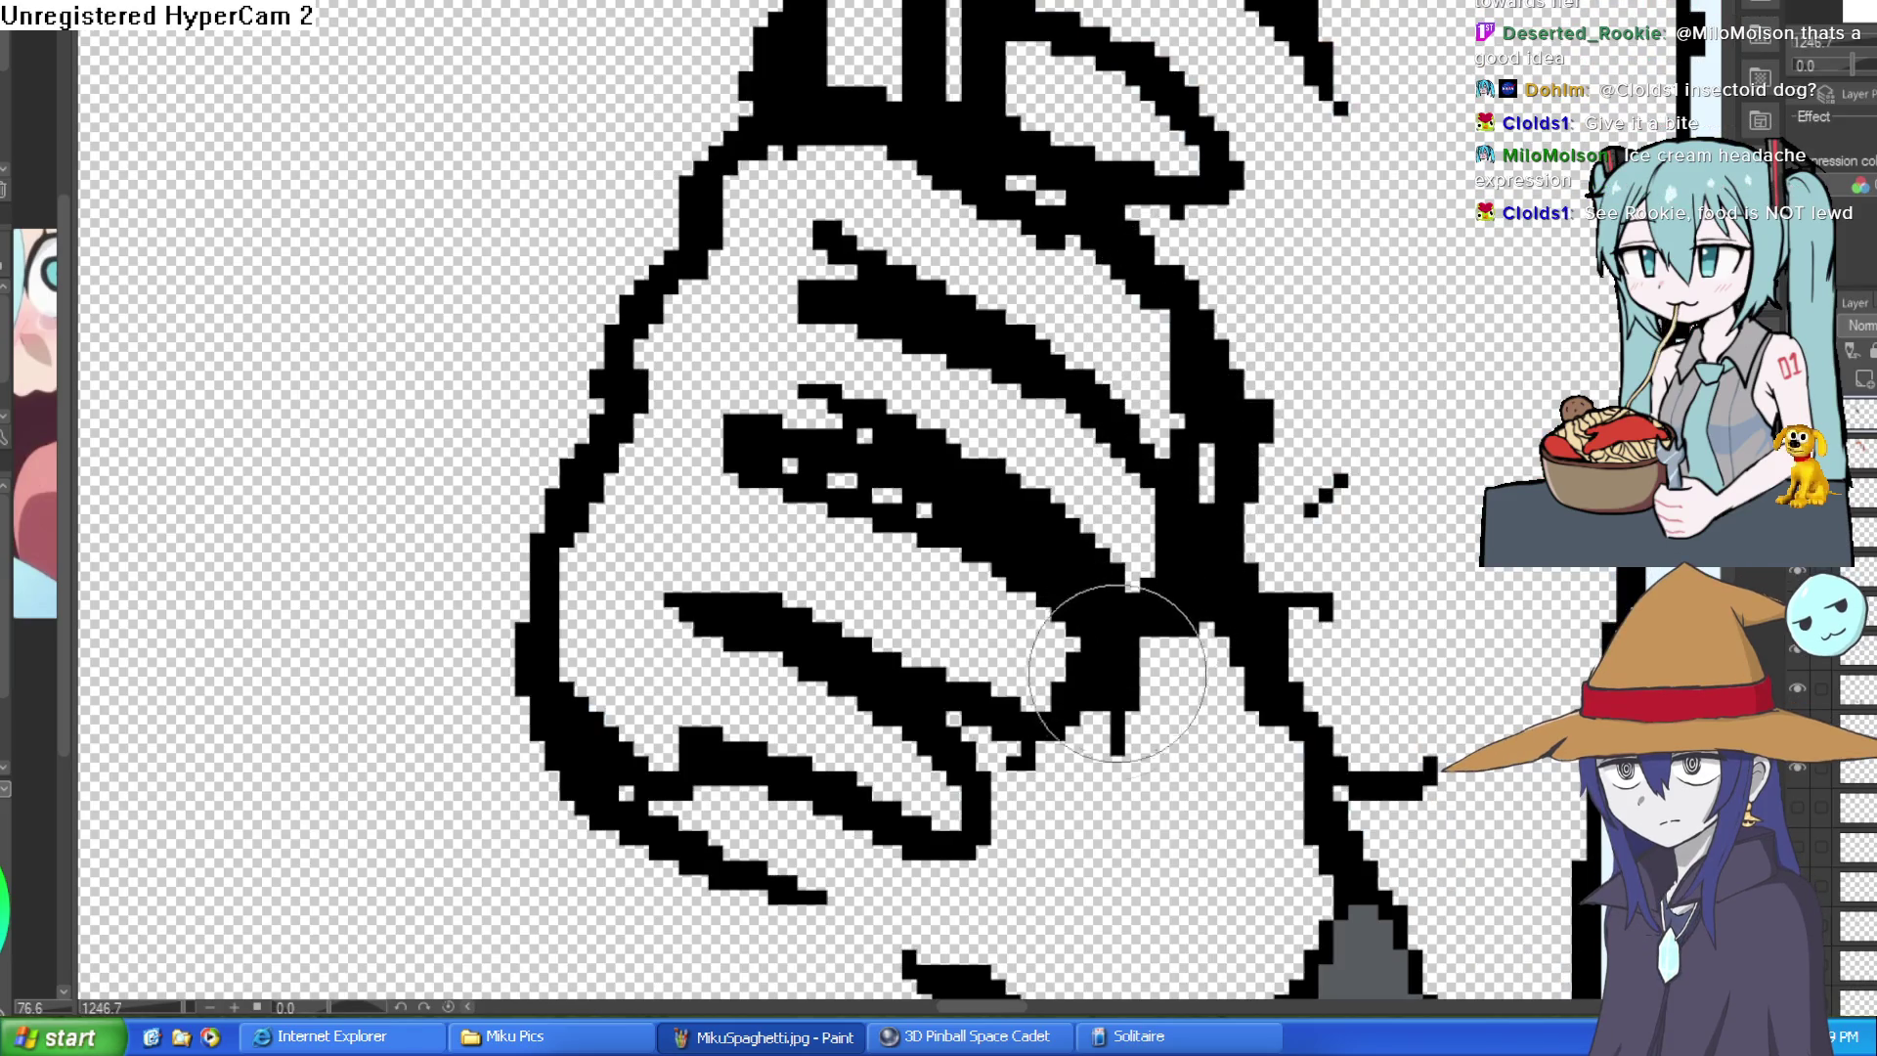
pyautogui.moveTo(1081, 797)
pyautogui.mouseDown()
pyautogui.moveTo(1005, 531)
pyautogui.moveTo(946, 653)
pyautogui.mouseUp()
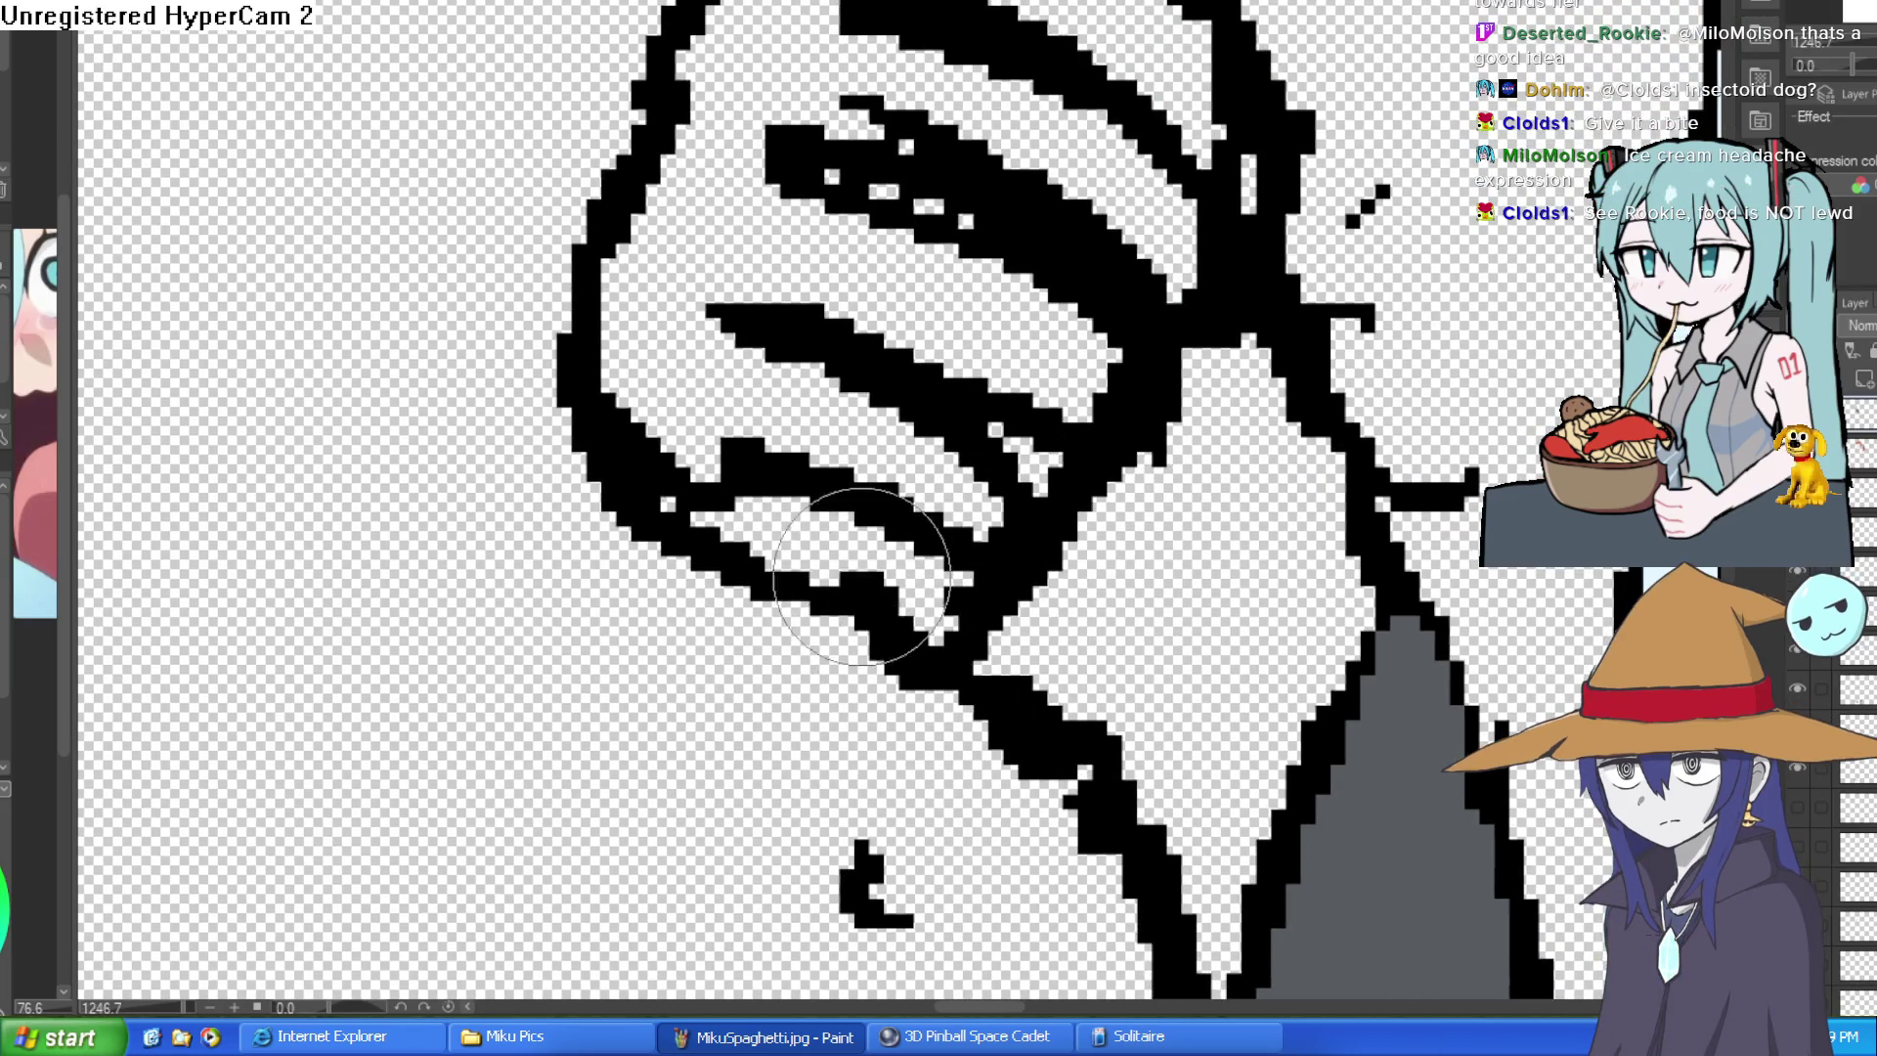
pyautogui.moveTo(792, 469); pyautogui.dragTo(880, 419)
pyautogui.press(']')
pyautogui.press(']')
pyautogui.press(']')
pyautogui.press(']')
pyautogui.moveTo(1072, 403); pyautogui.dragTo(1236, 209)
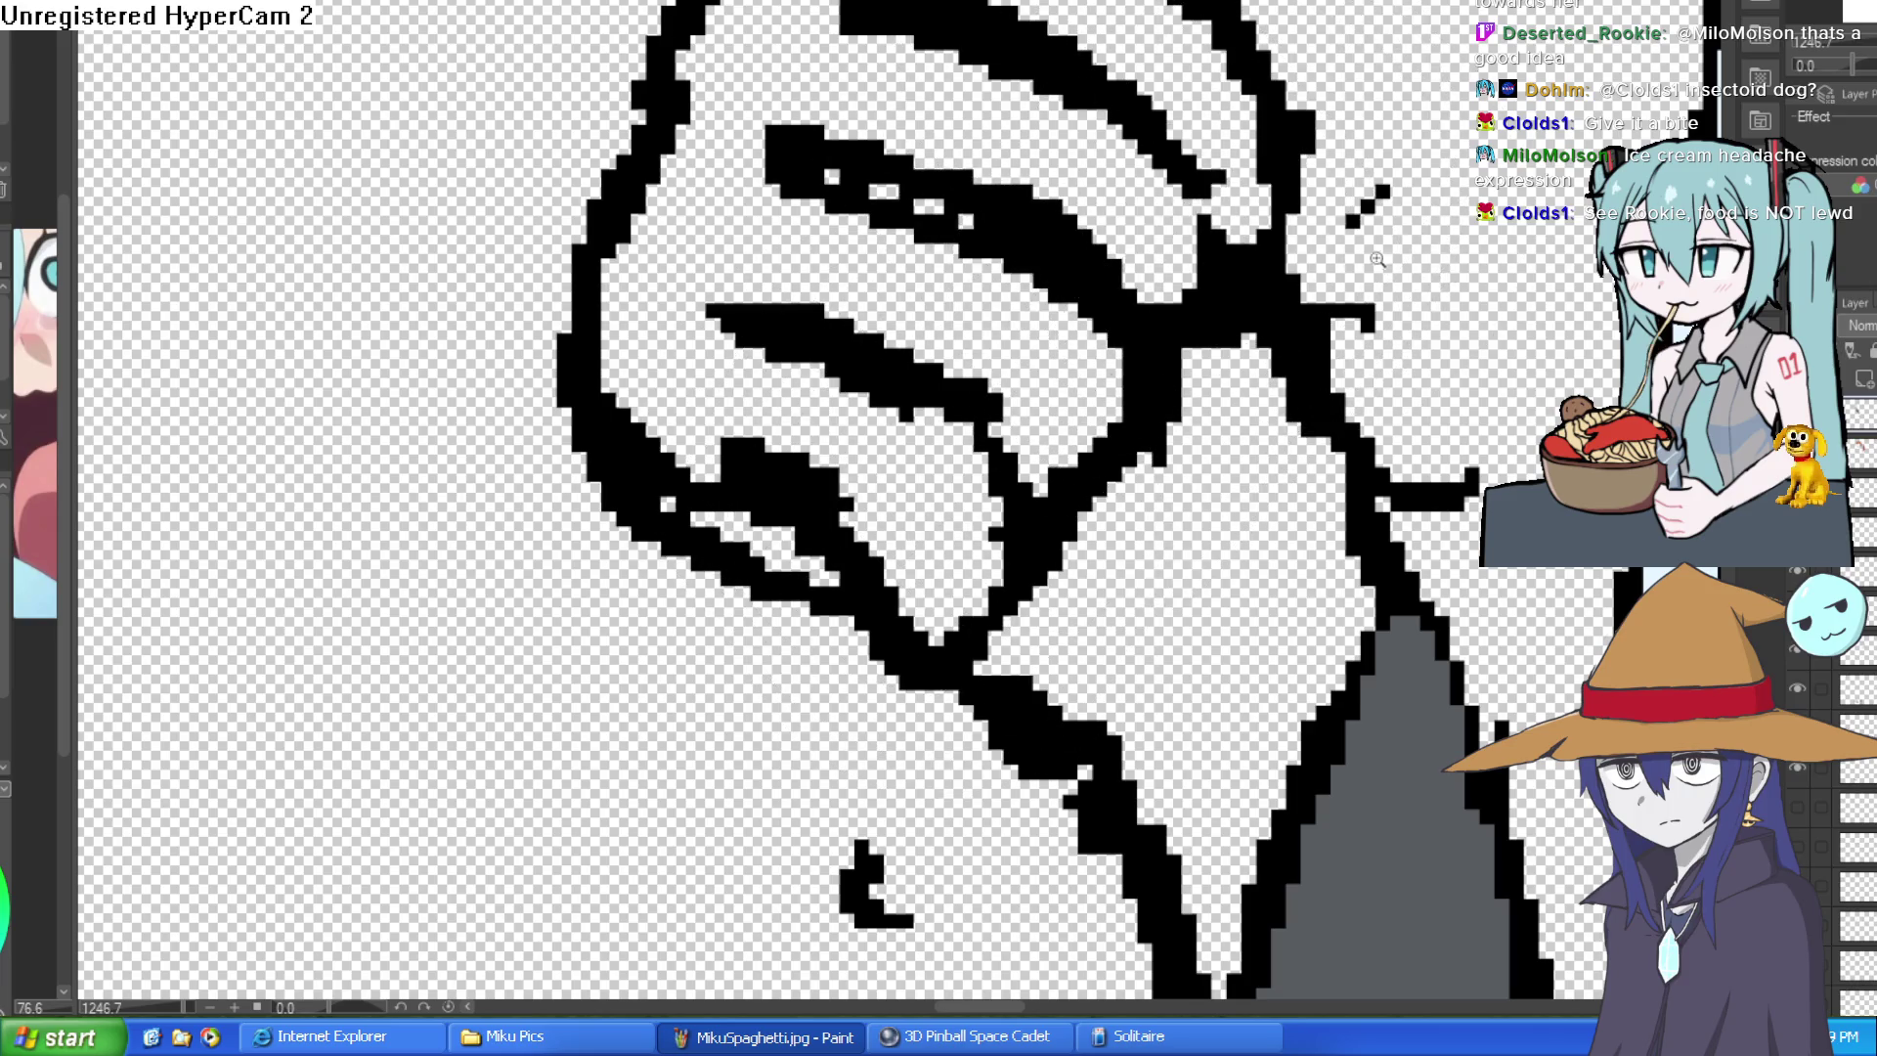
pyautogui.scroll(-3, 1247, 295)
pyautogui.scroll(-2, 1261, 393)
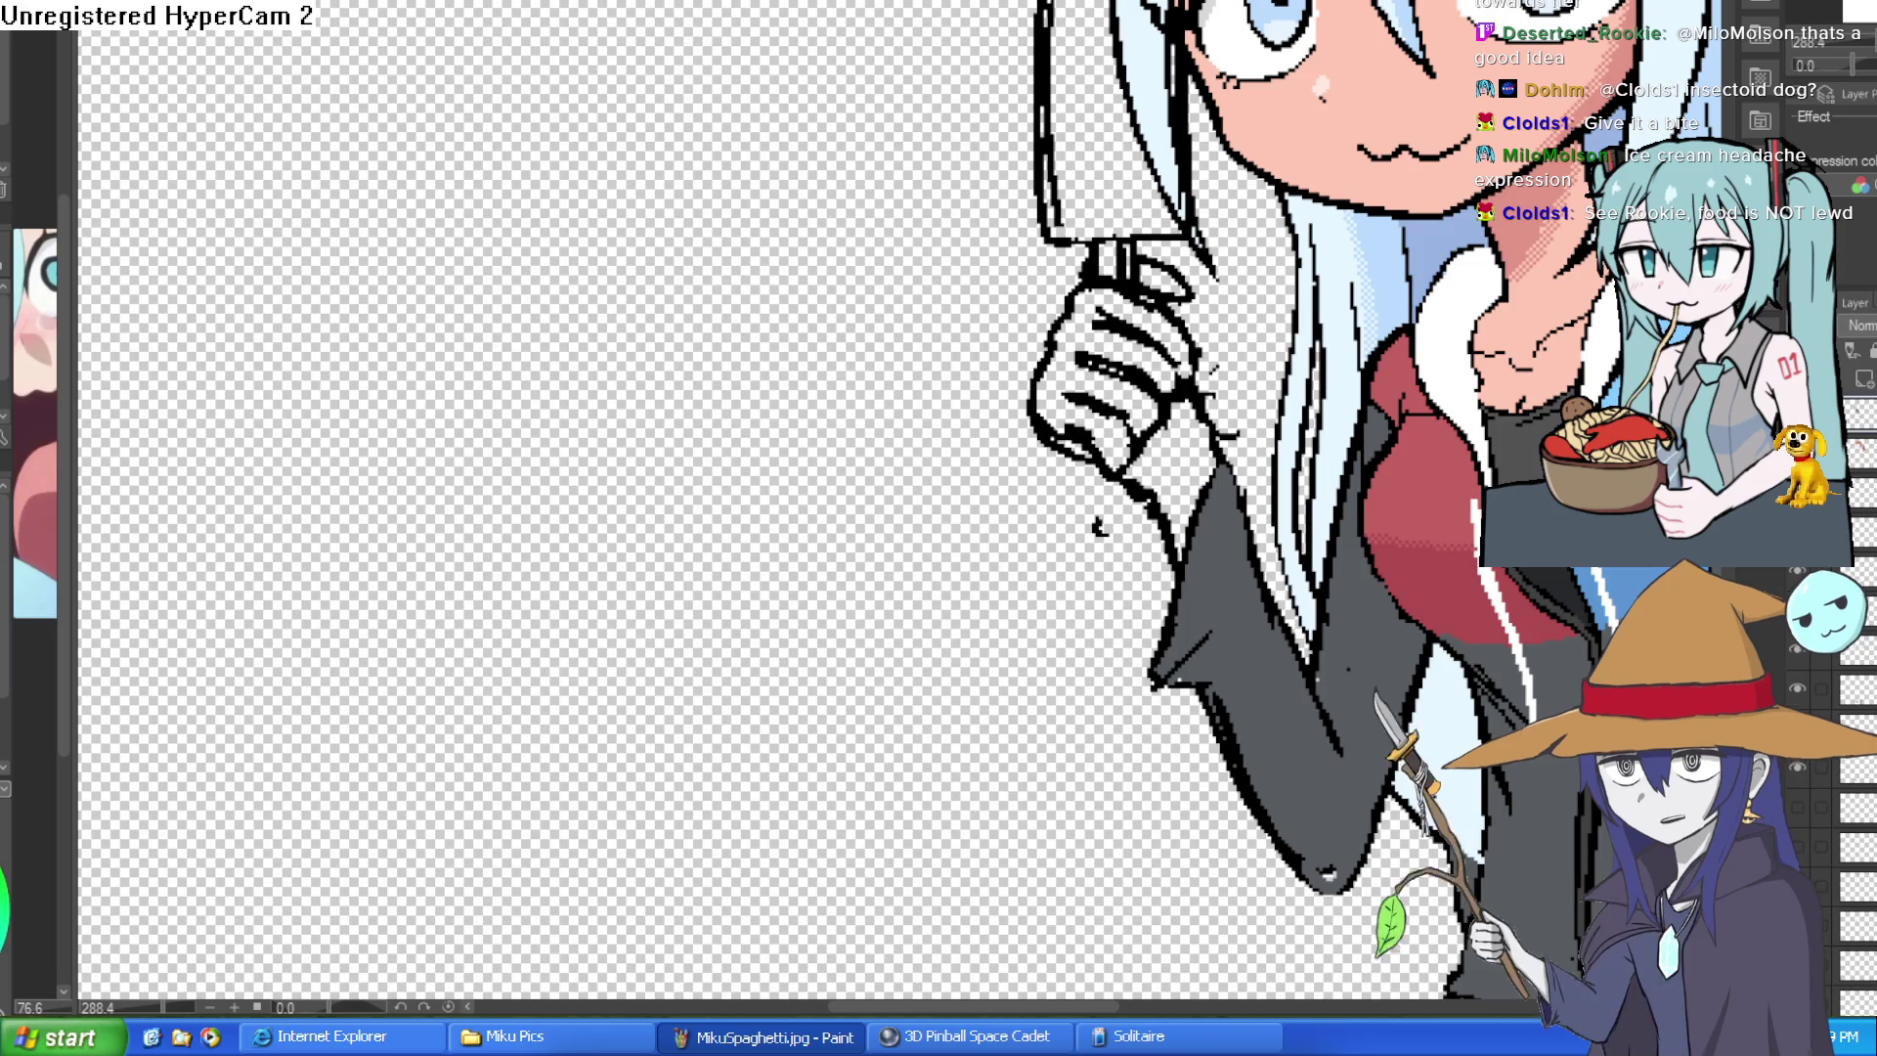
pyautogui.moveTo(1188, 314)
pyautogui.mouseDown()
pyautogui.moveTo(1202, 389)
pyautogui.moveTo(1122, 425)
pyautogui.mouseUp()
pyautogui.moveTo(1064, 338)
pyautogui.mouseDown()
pyautogui.moveTo(1130, 315)
pyautogui.moveTo(1188, 382)
pyautogui.moveTo(1130, 469)
pyautogui.moveTo(1085, 412)
pyautogui.moveTo(1257, 382)
pyautogui.moveTo(1337, 301)
pyautogui.mouseUp()
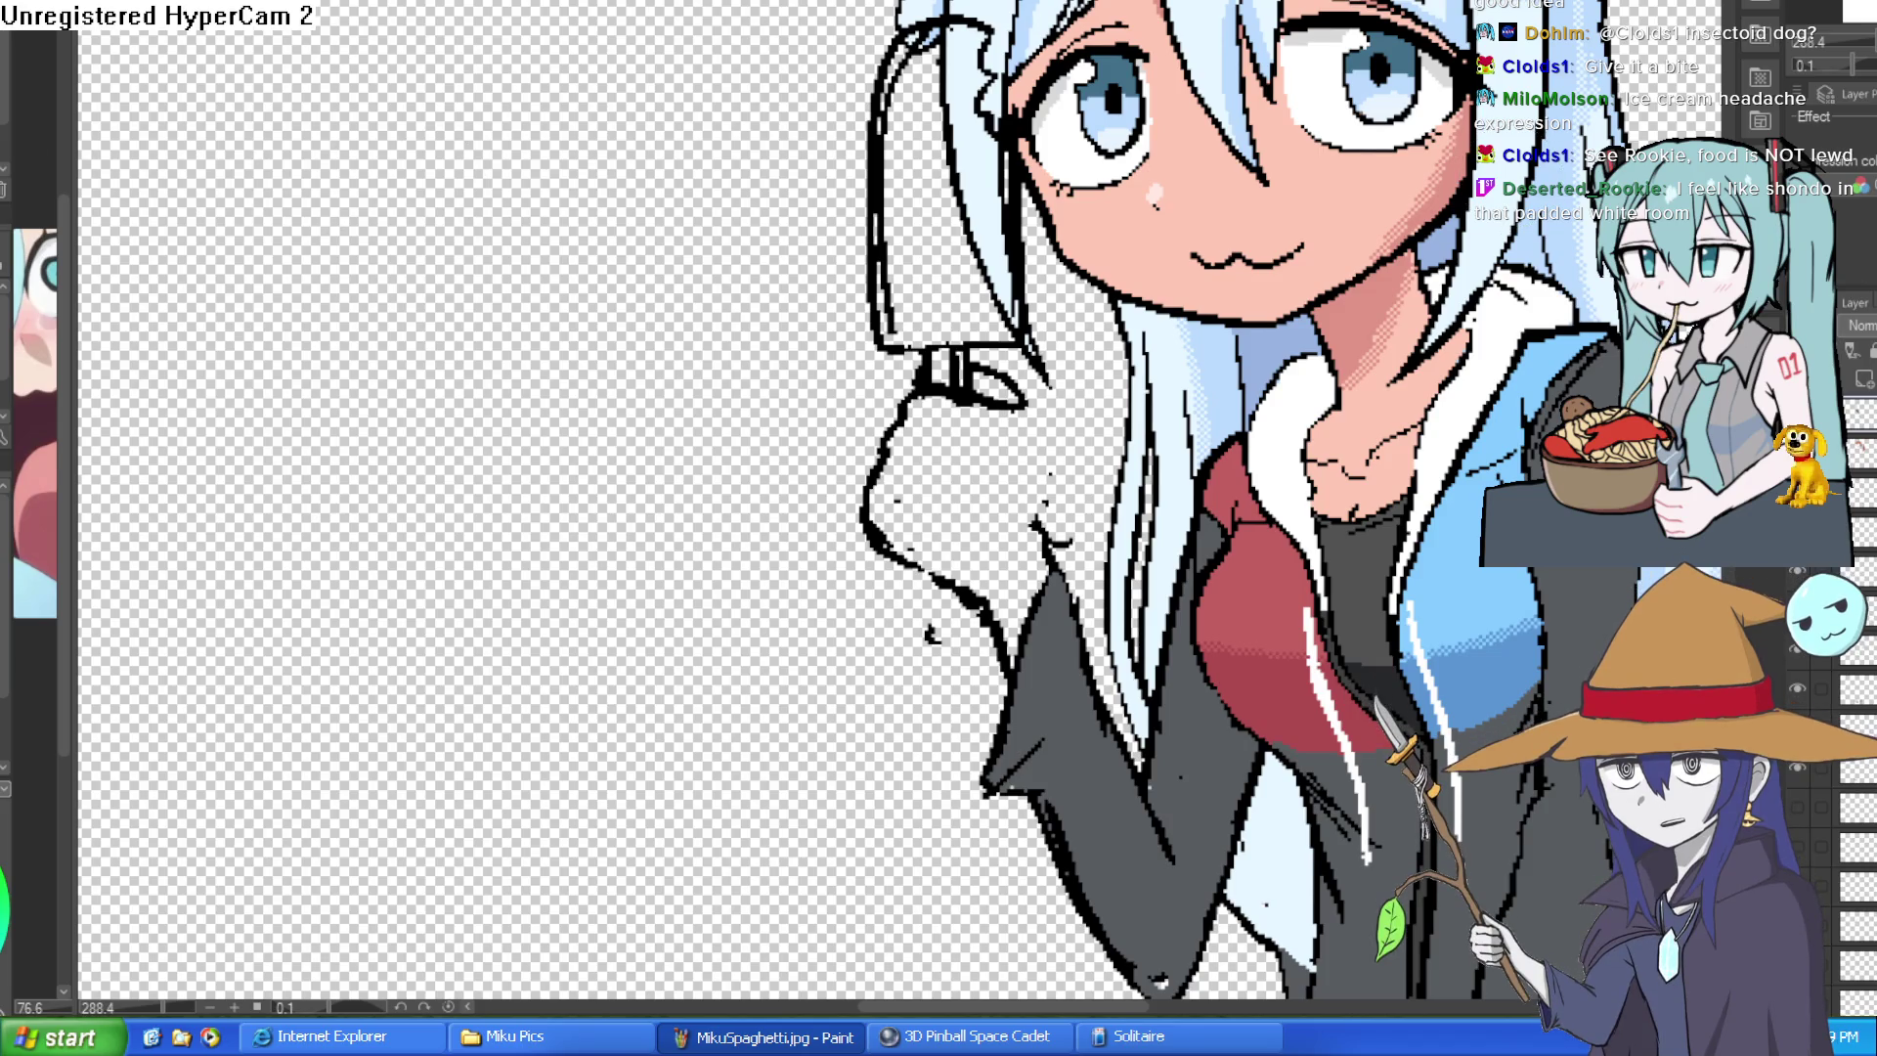
pyautogui.scroll(2, 1002, 499)
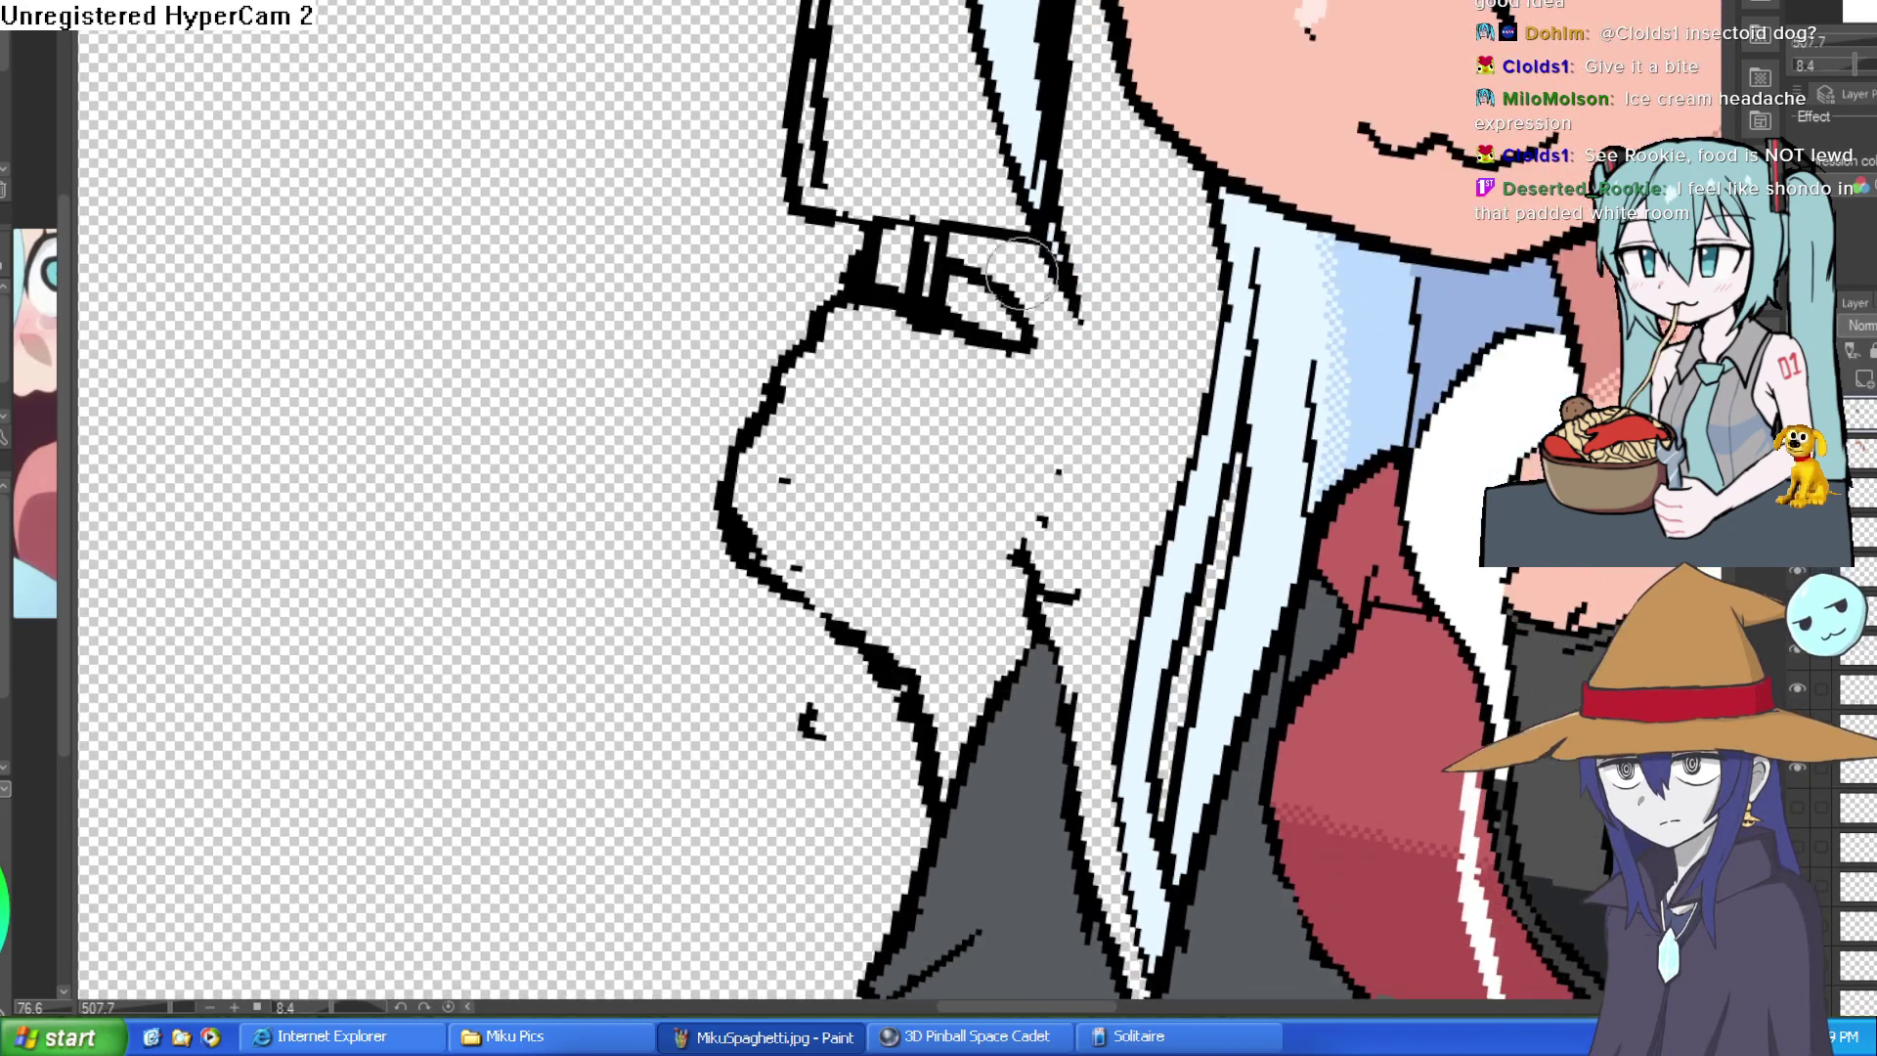
# - Tilt the canvas and draw curved individual finger outlines on the gripping hand
pyautogui.press('End')
pyautogui.moveTo(913, 379); pyautogui.dragTo(854, 352)
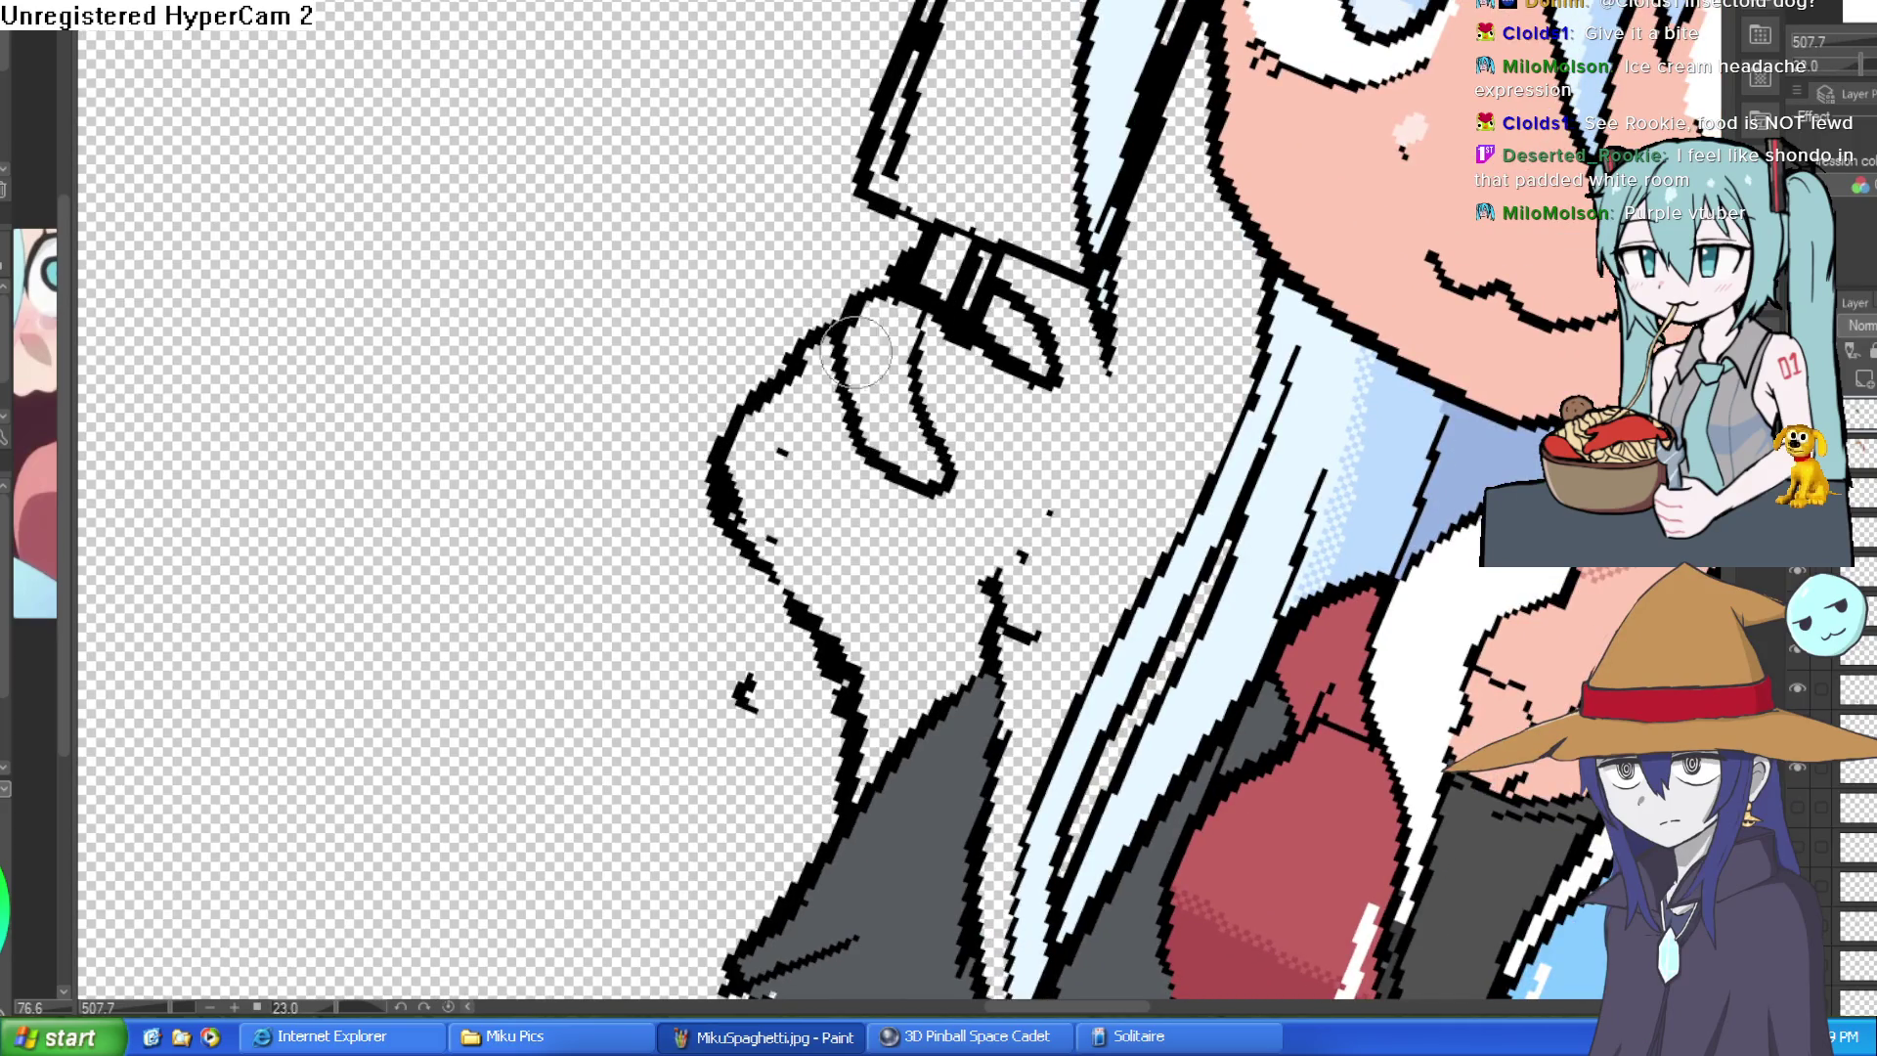
pyautogui.moveTo(907, 510)
pyautogui.mouseDown()
pyautogui.moveTo(771, 408)
pyautogui.moveTo(810, 339)
pyautogui.mouseUp()
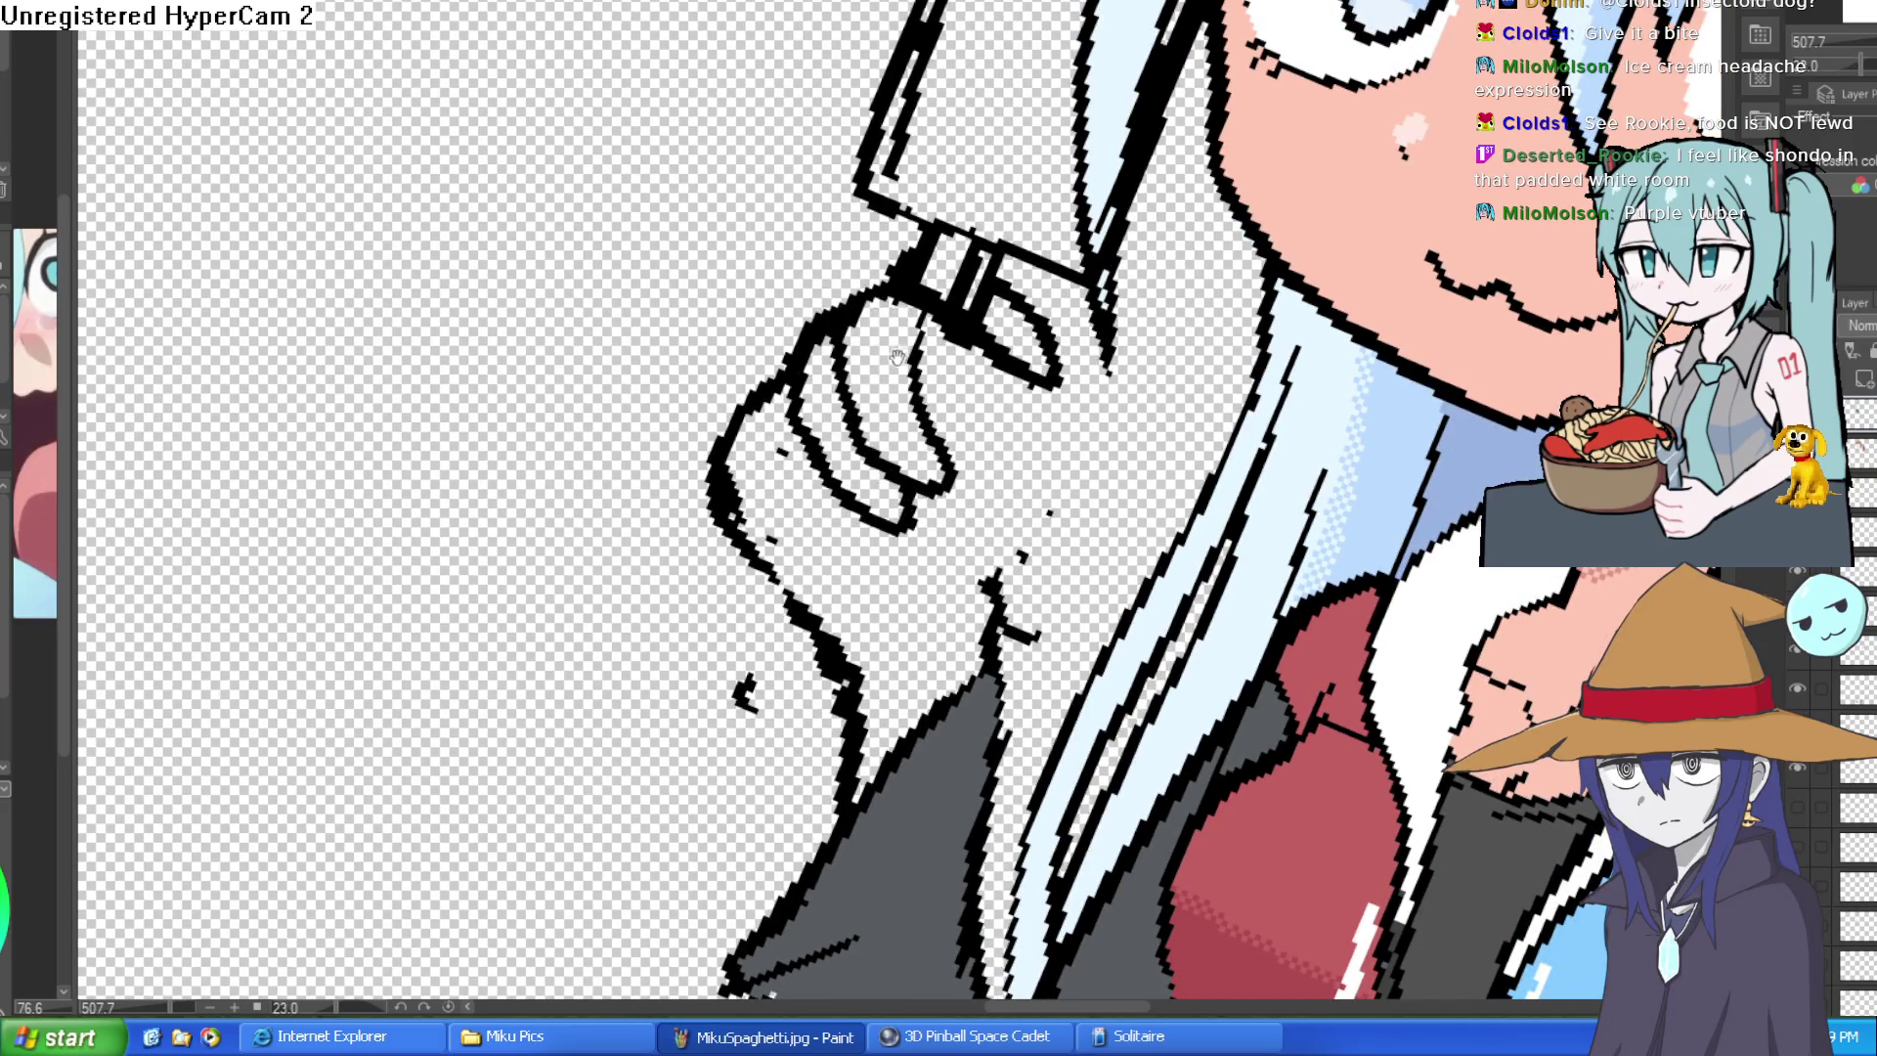
pyautogui.press('Delete')
pyautogui.press('Delete')
pyautogui.moveTo(859, 456); pyautogui.dragTo(719, 327)
pyautogui.moveTo(741, 242); pyautogui.dragTo(805, 319)
pyautogui.press('Delete')
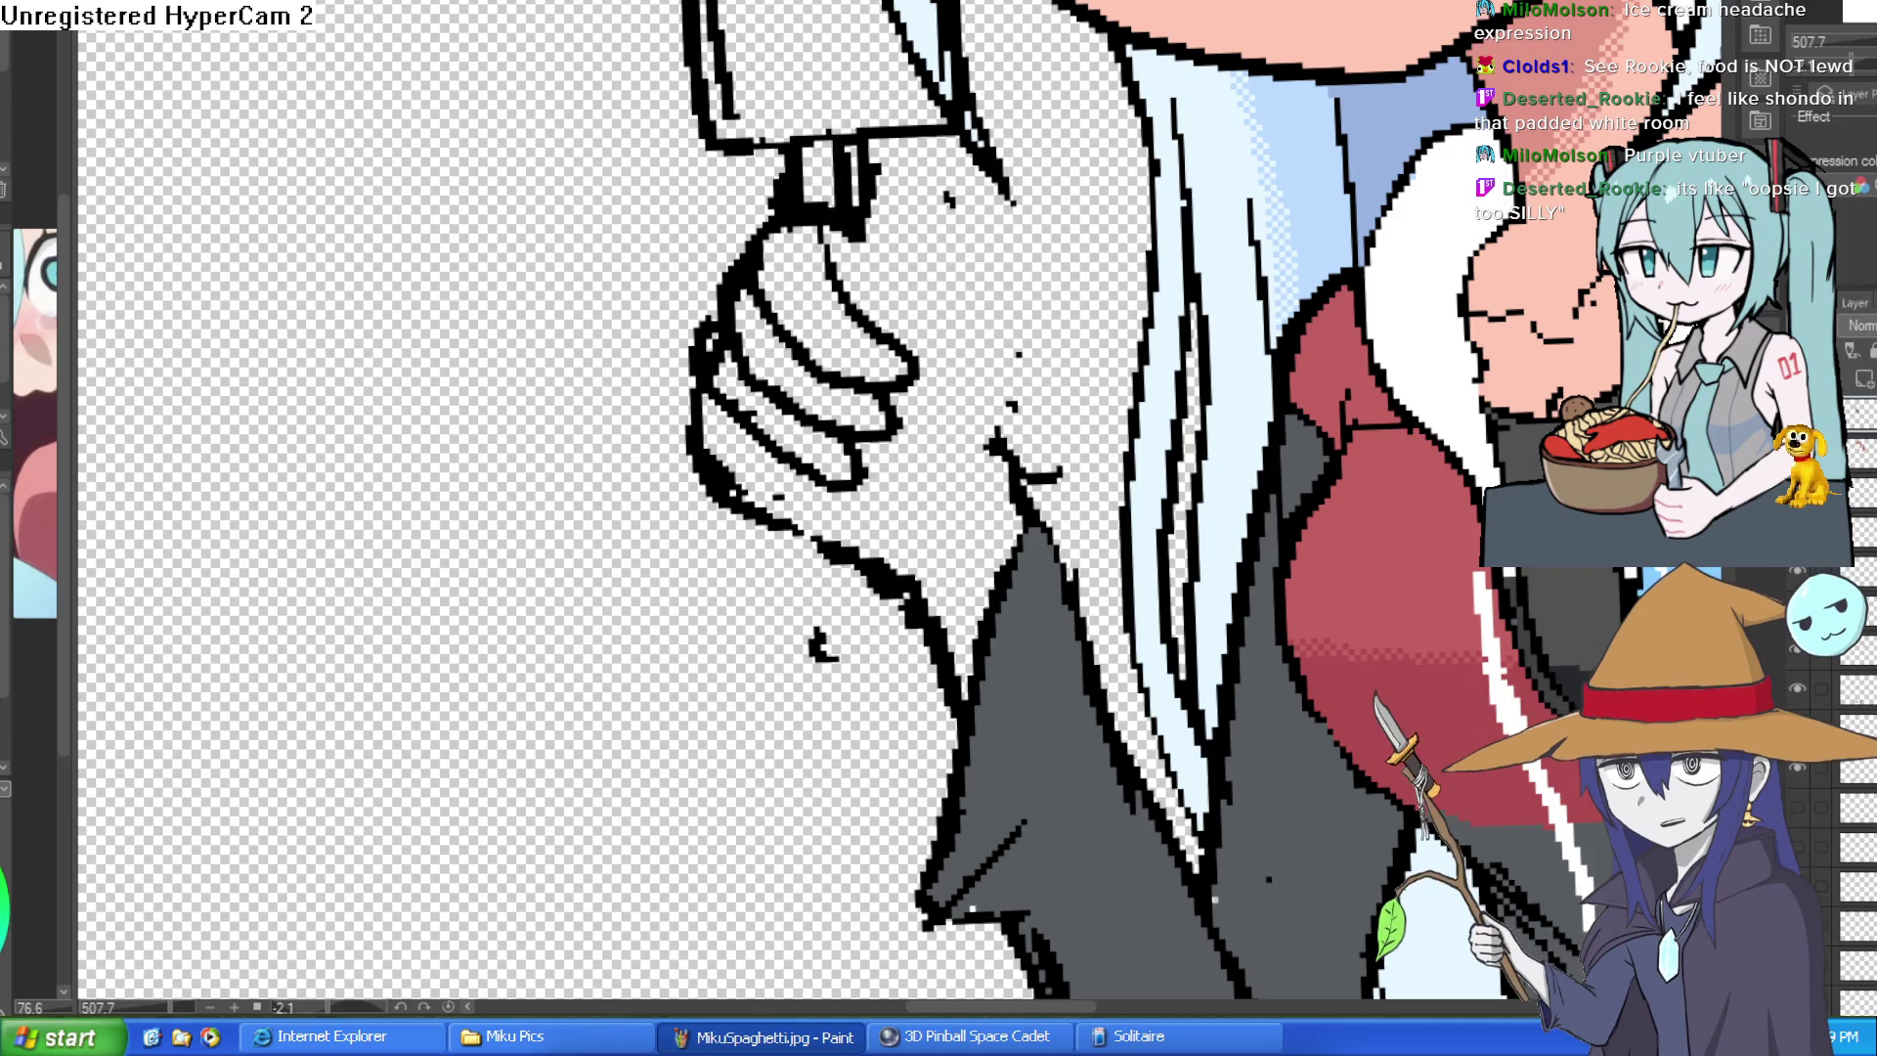
# - Redraw the finger lines near the stick, undoing a stray stroke, and return the canvas upright
pyautogui.moveTo(844, 191)
pyautogui.mouseDown()
pyautogui.moveTo(821, 308)
pyautogui.moveTo(844, 257)
pyautogui.mouseUp()
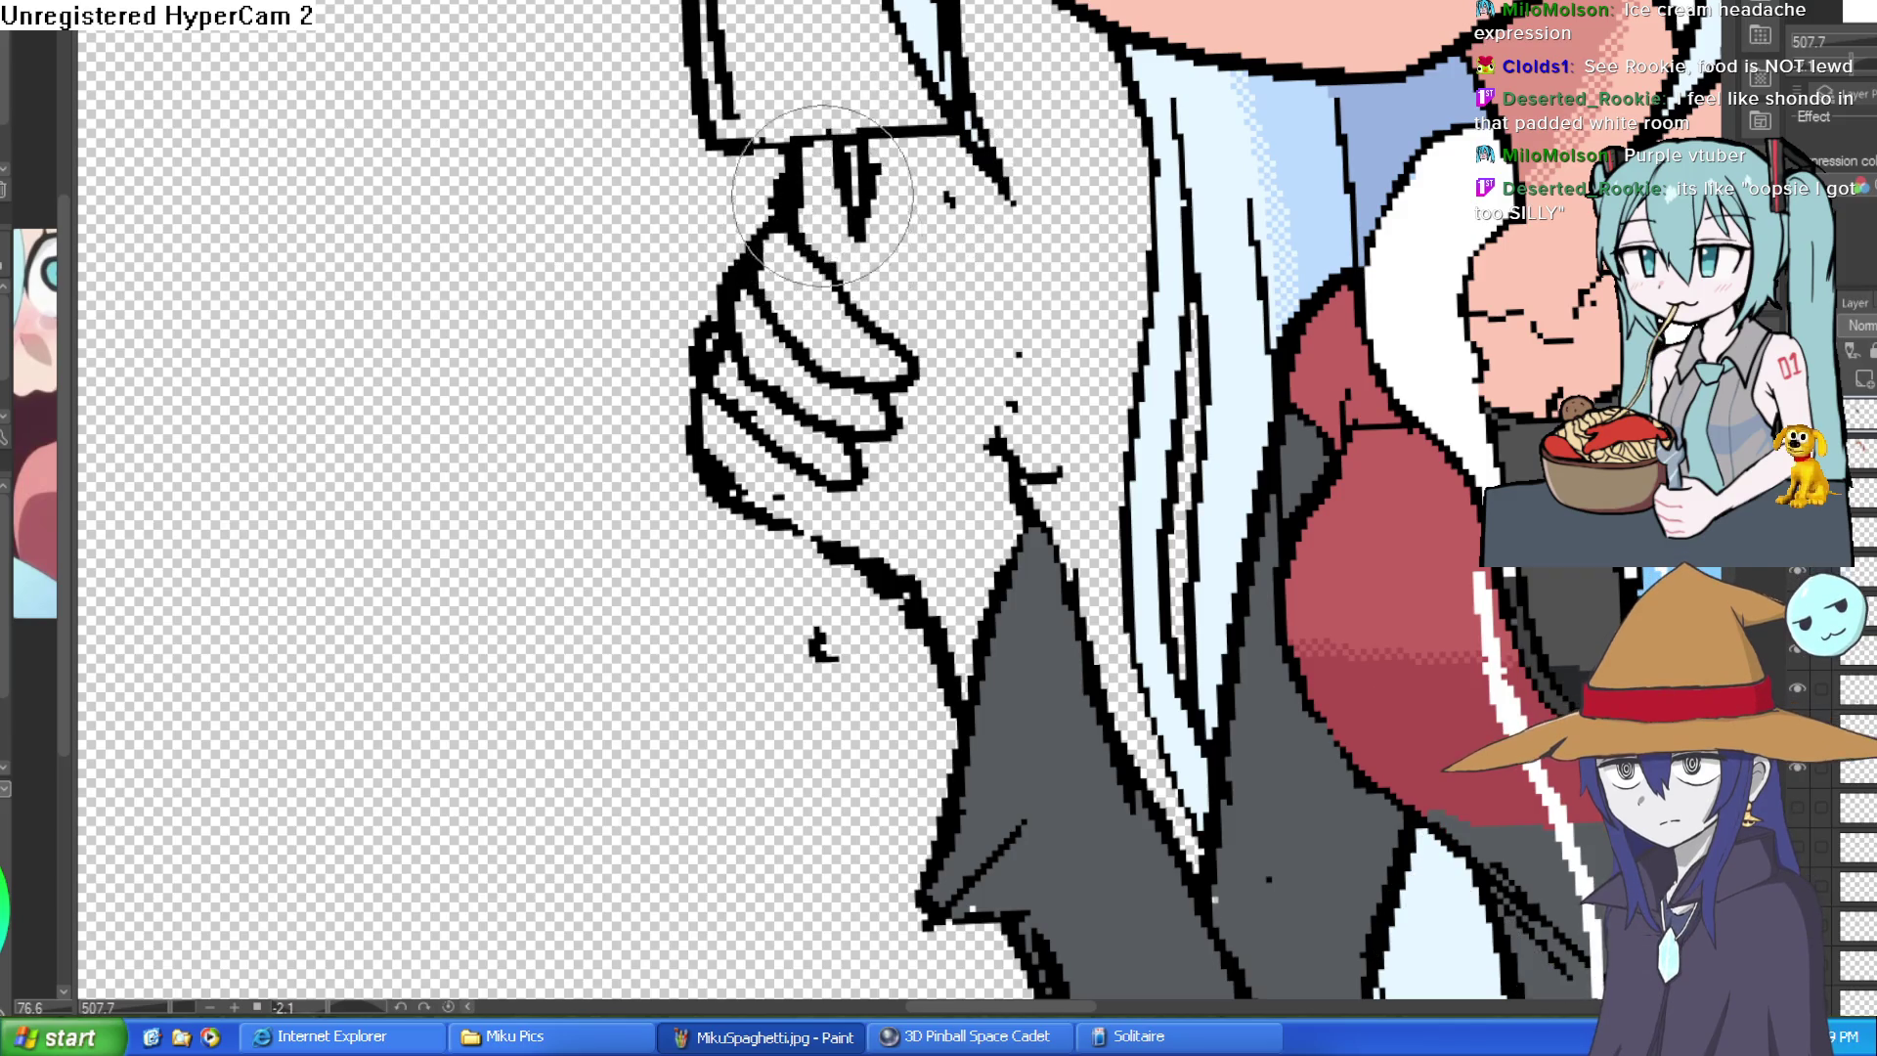
pyautogui.hotkey('ctrl', 'z')
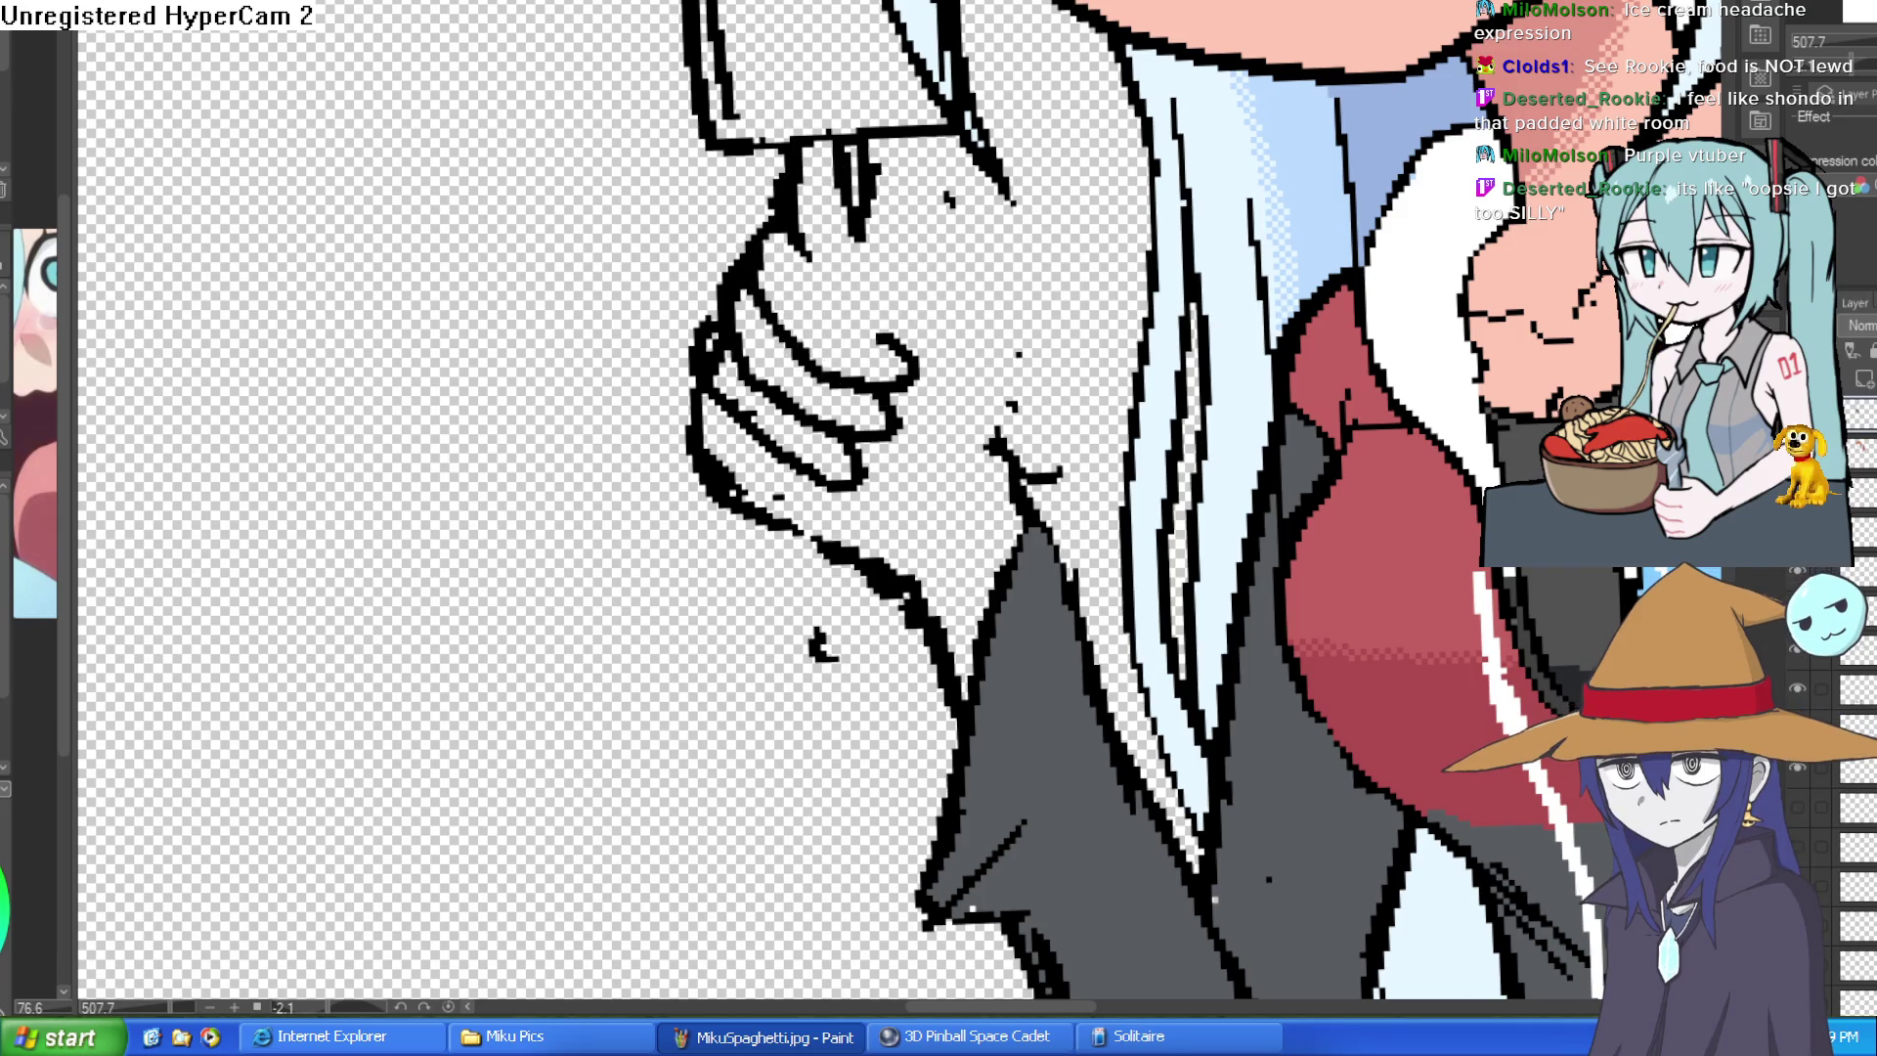
pyautogui.press('End')
pyautogui.press('End')
pyautogui.press('Home')
pyautogui.press('Home')
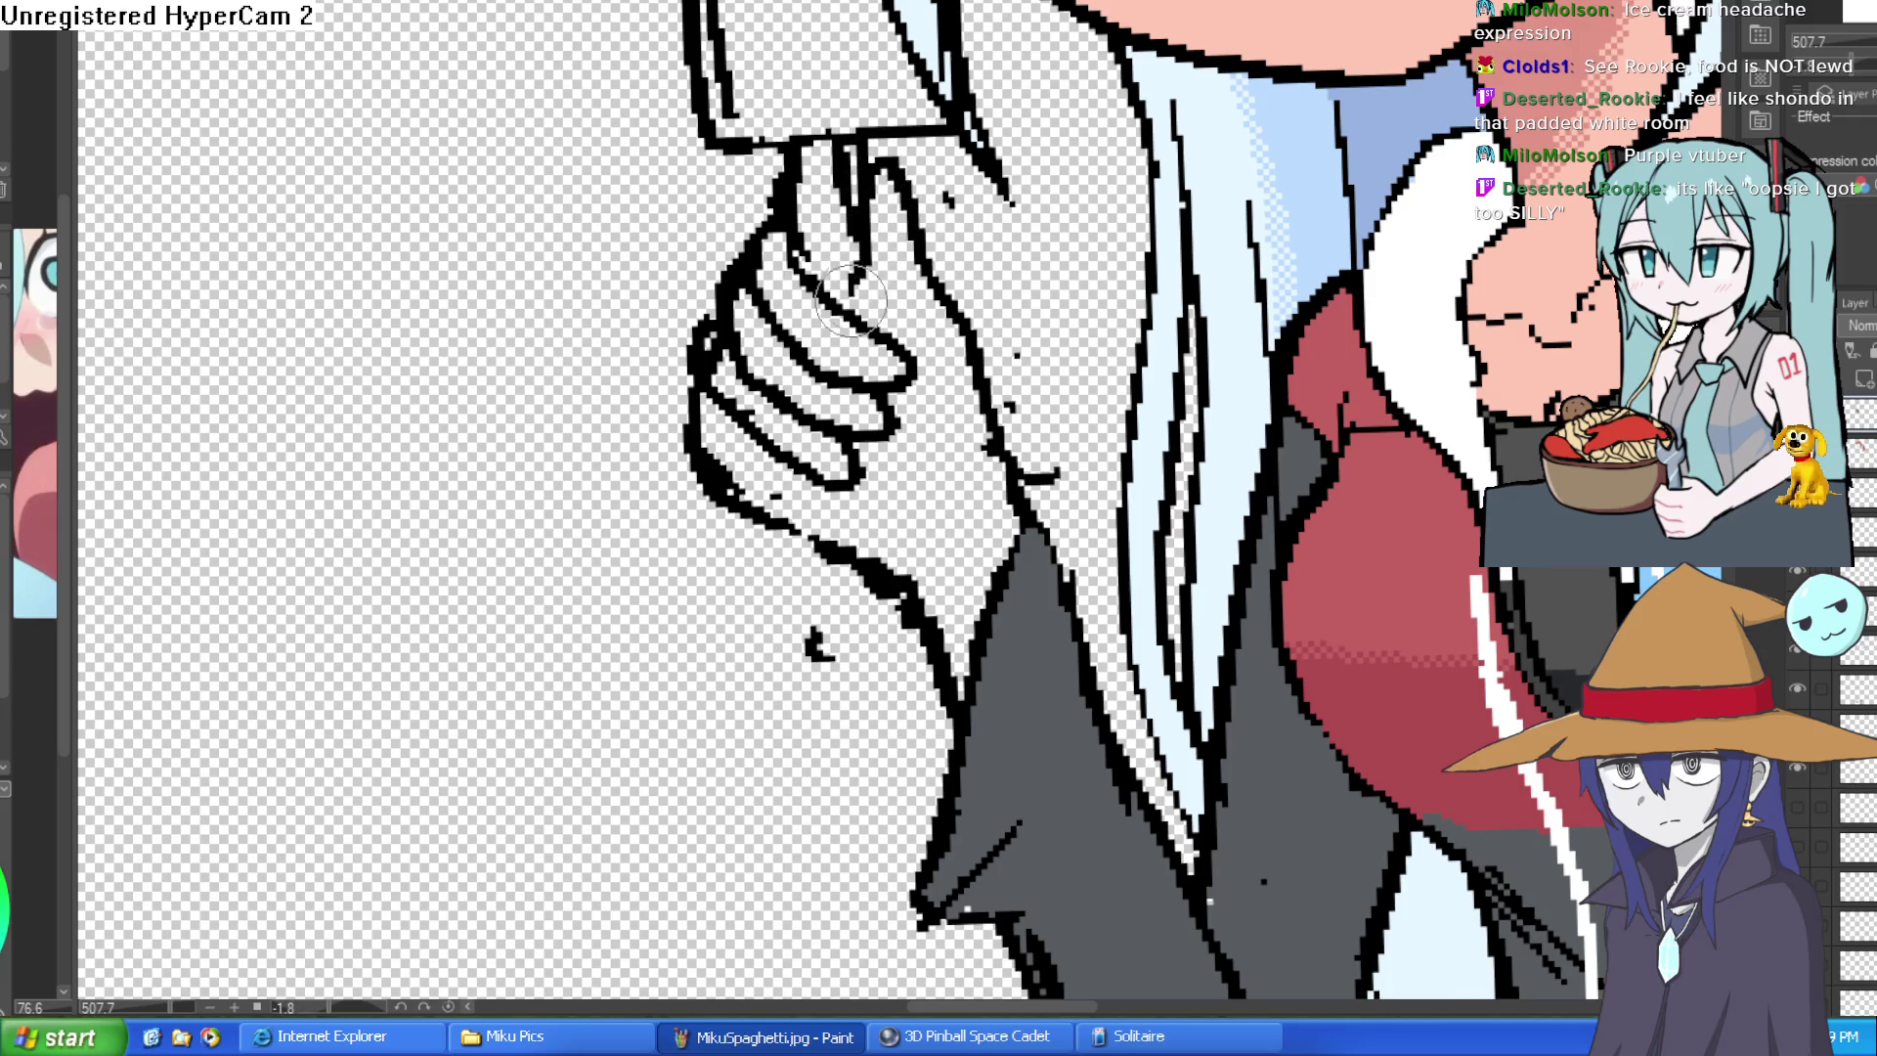
pyautogui.scroll(-2, 905, 290)
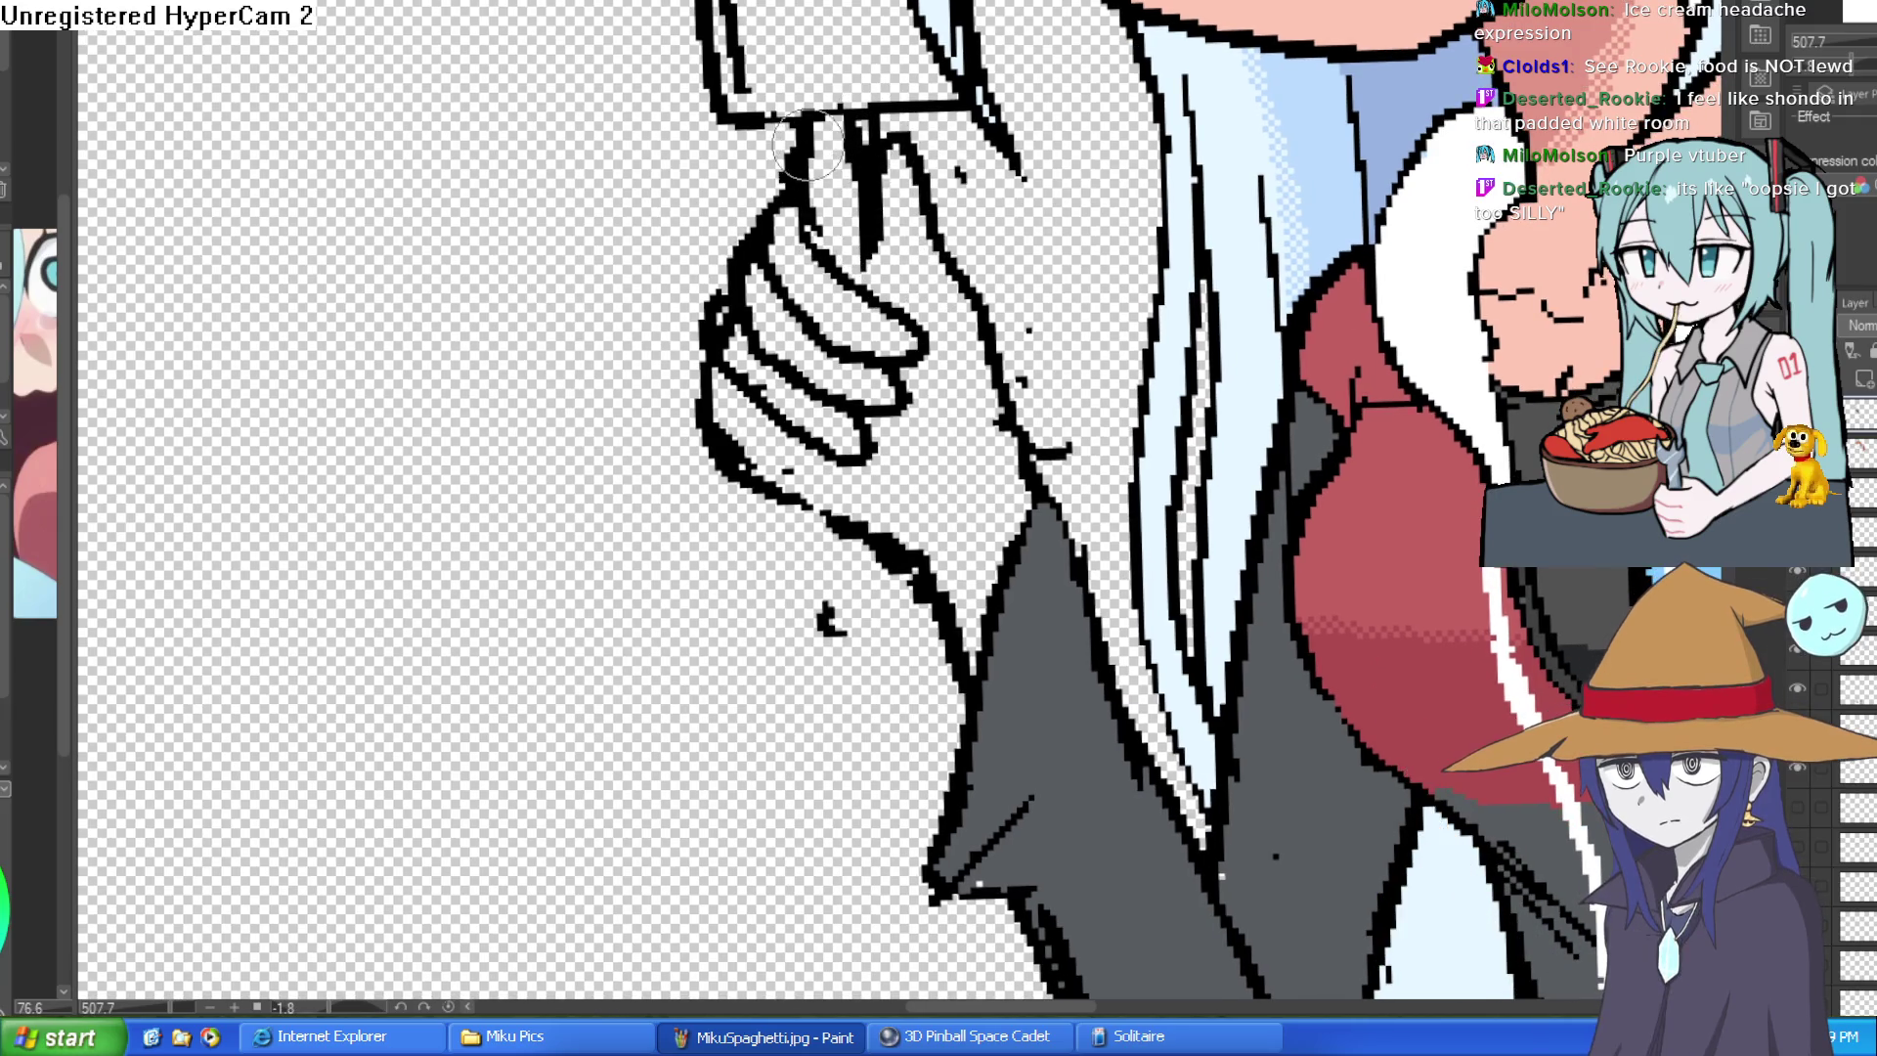
pyautogui.scroll(-3, 805, 147)
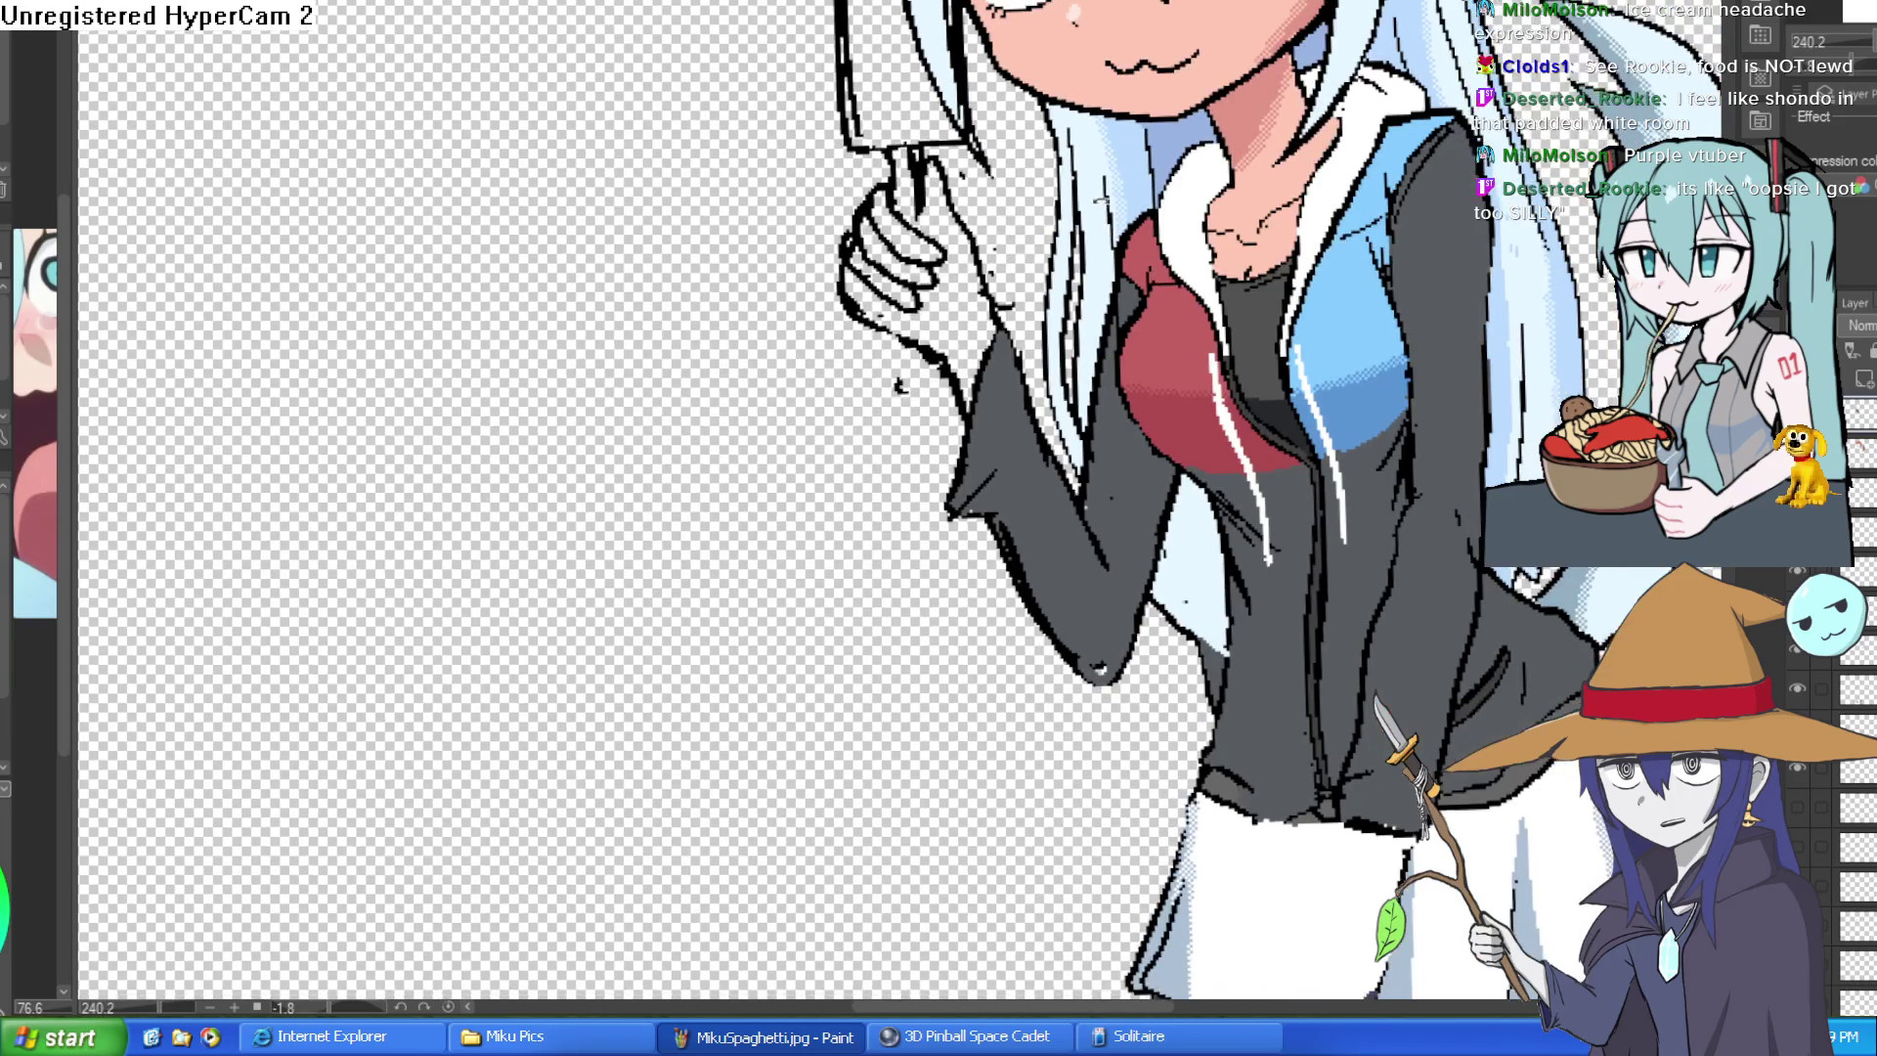
pyautogui.scroll(-2, 851, 376)
pyautogui.scroll(1, 852, 377)
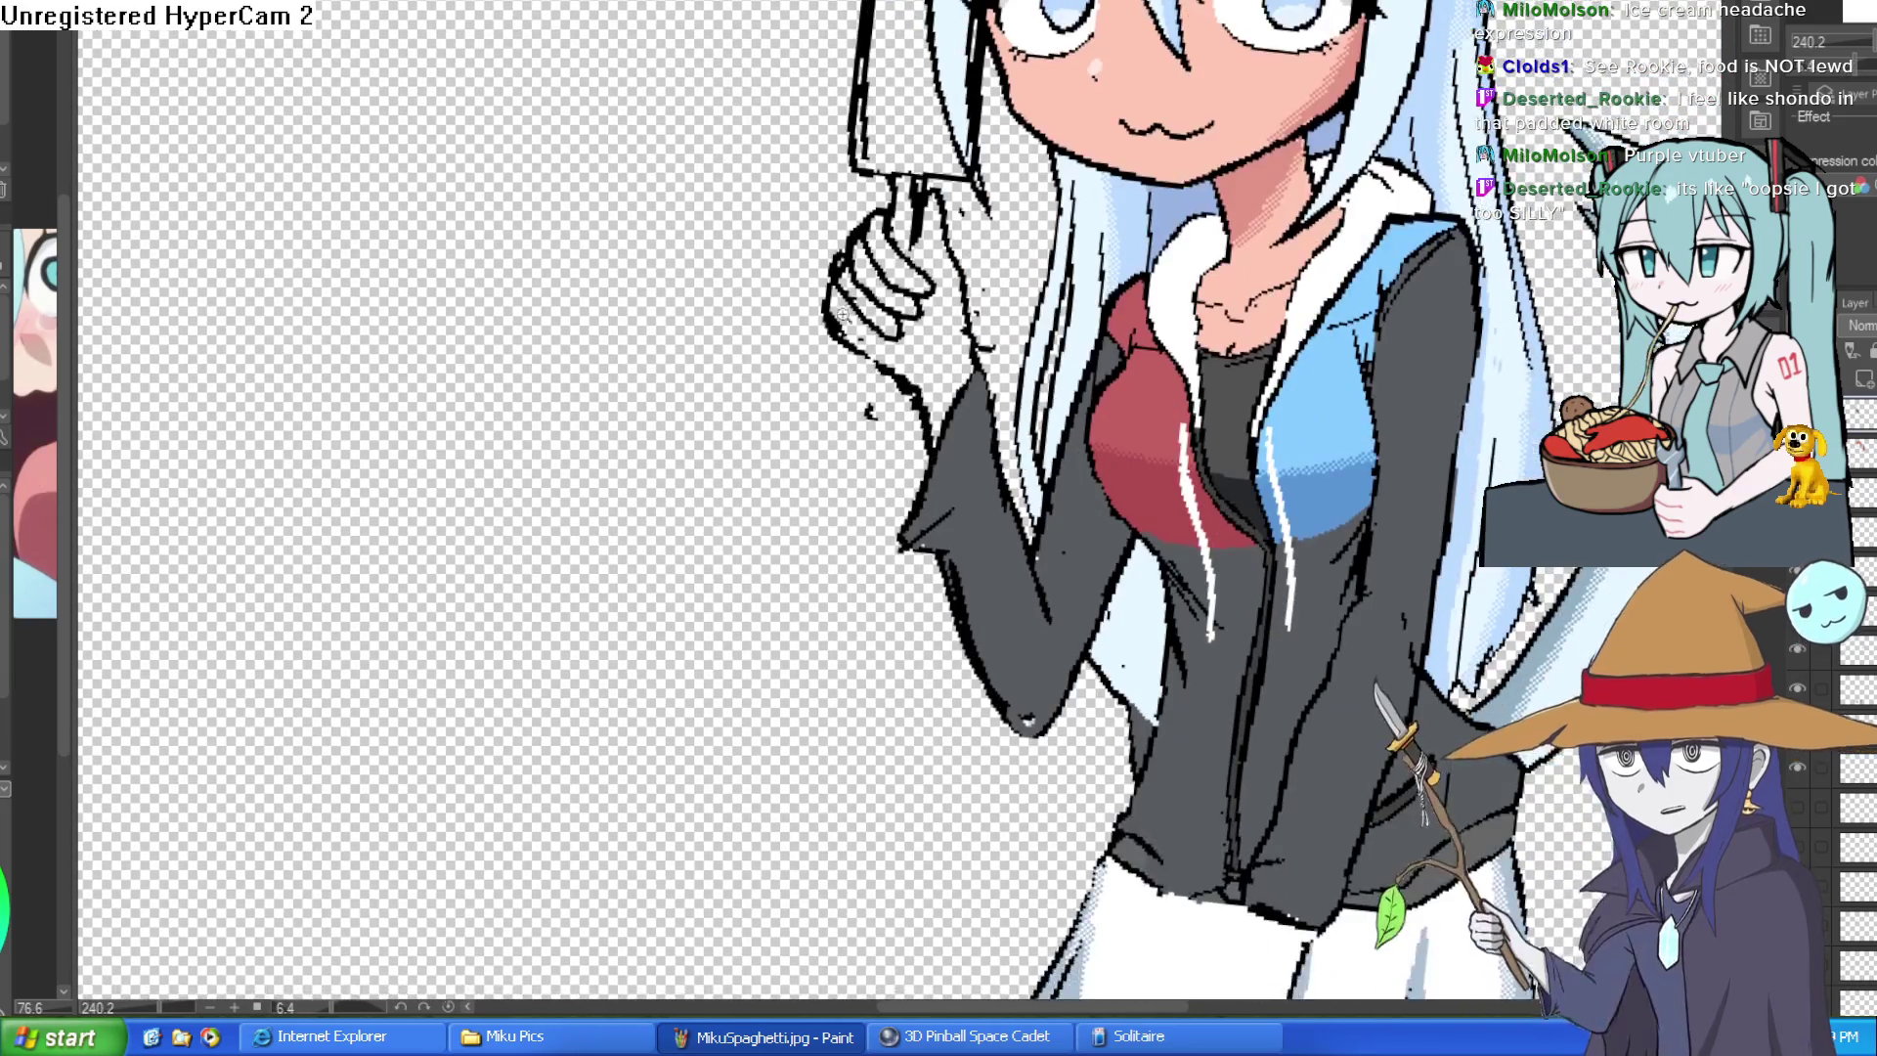
pyautogui.scroll(3, 851, 376)
# - Erase the hand's left outline and stray mark, then redraw the edge and upper finger outlines
pyautogui.moveTo(851, 377)
pyautogui.mouseDown()
pyautogui.moveTo(796, 313)
pyautogui.moveTo(890, 532)
pyautogui.mouseUp()
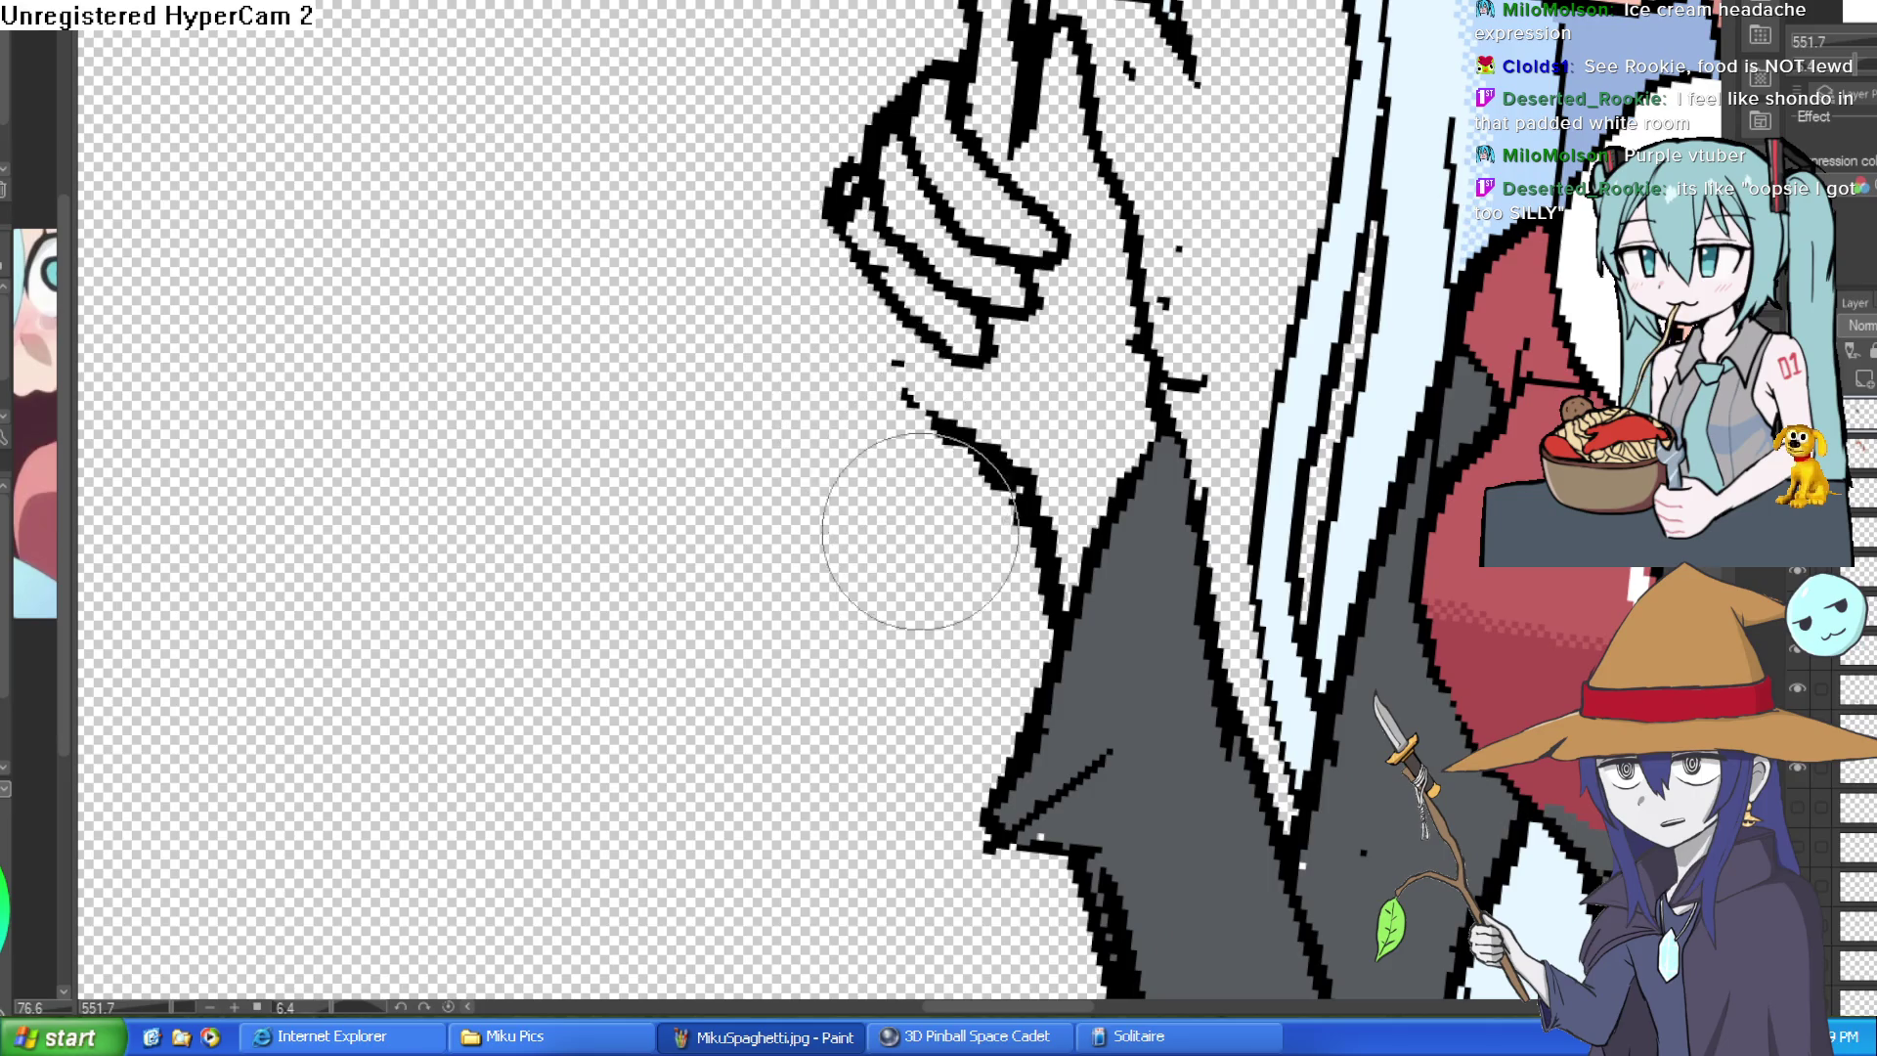
pyautogui.scroll(1, 793, 202)
pyautogui.scroll(1, 792, 202)
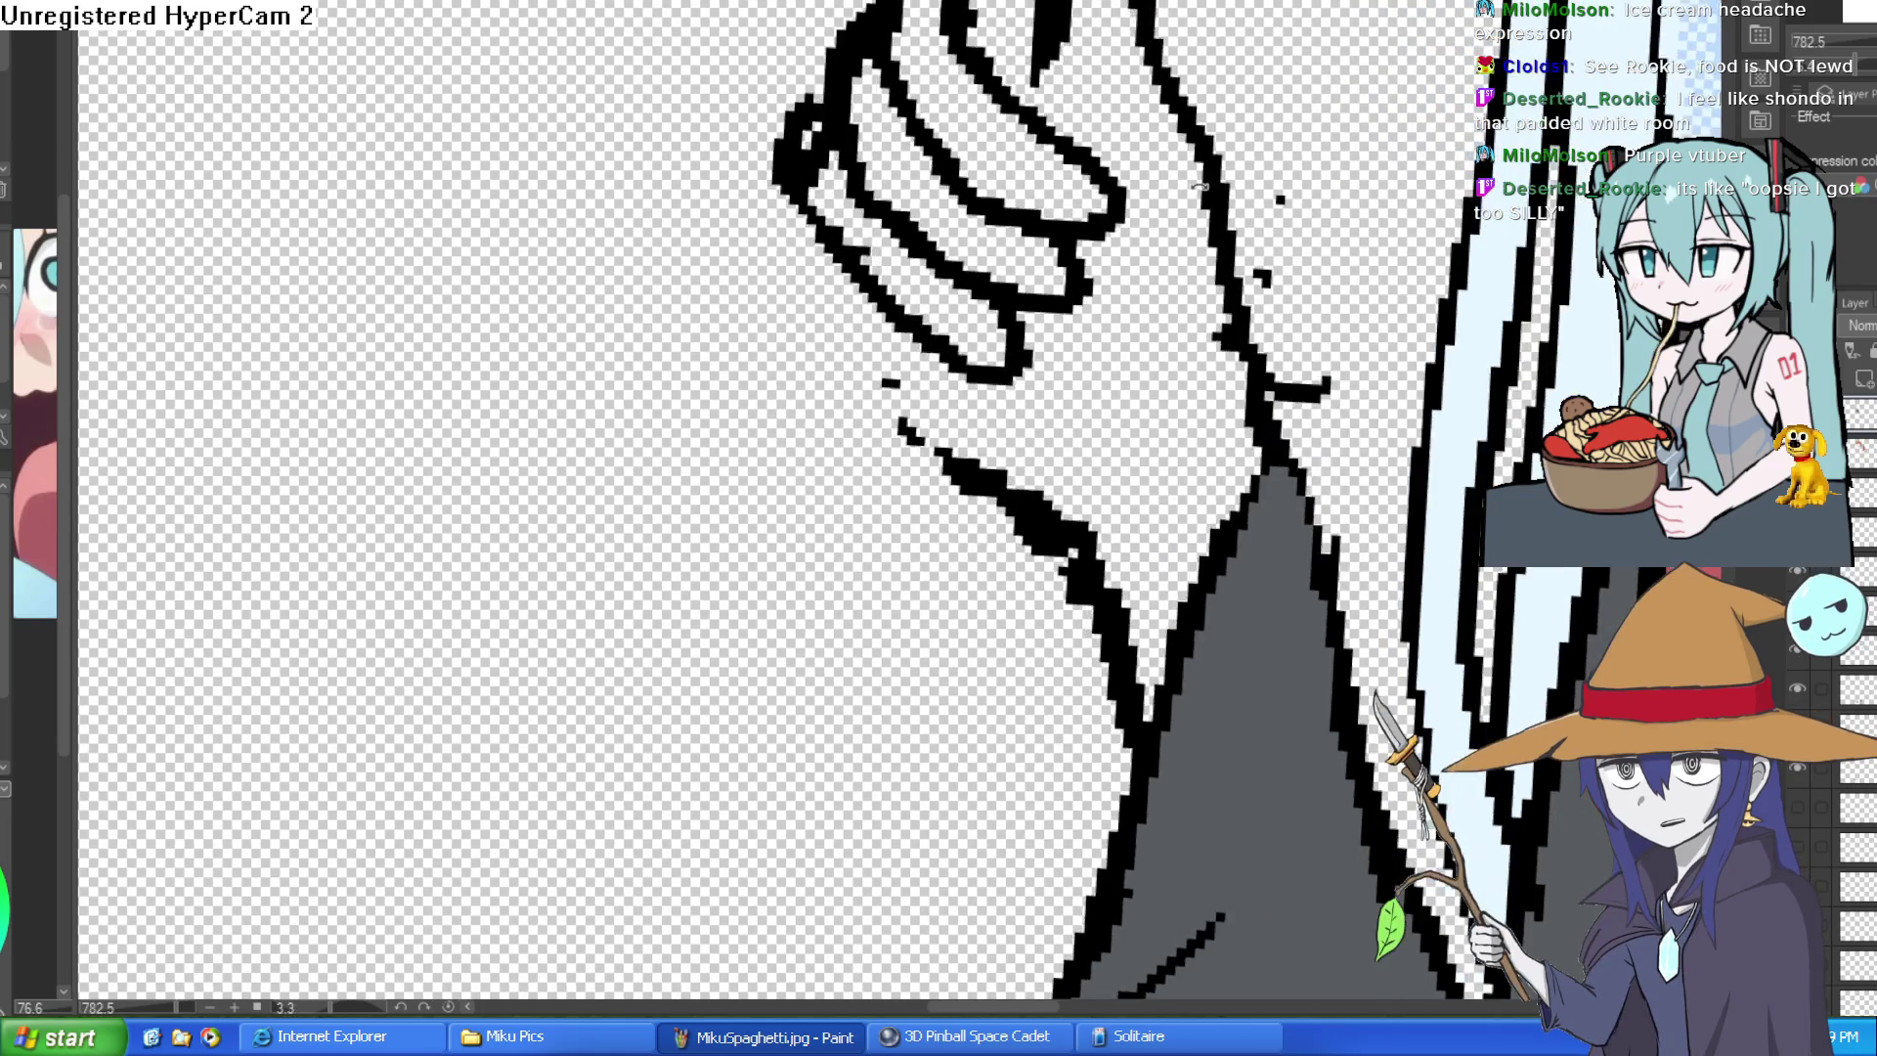
pyautogui.scroll(1, 792, 202)
pyautogui.moveTo(792, 203); pyautogui.dragTo(902, 499)
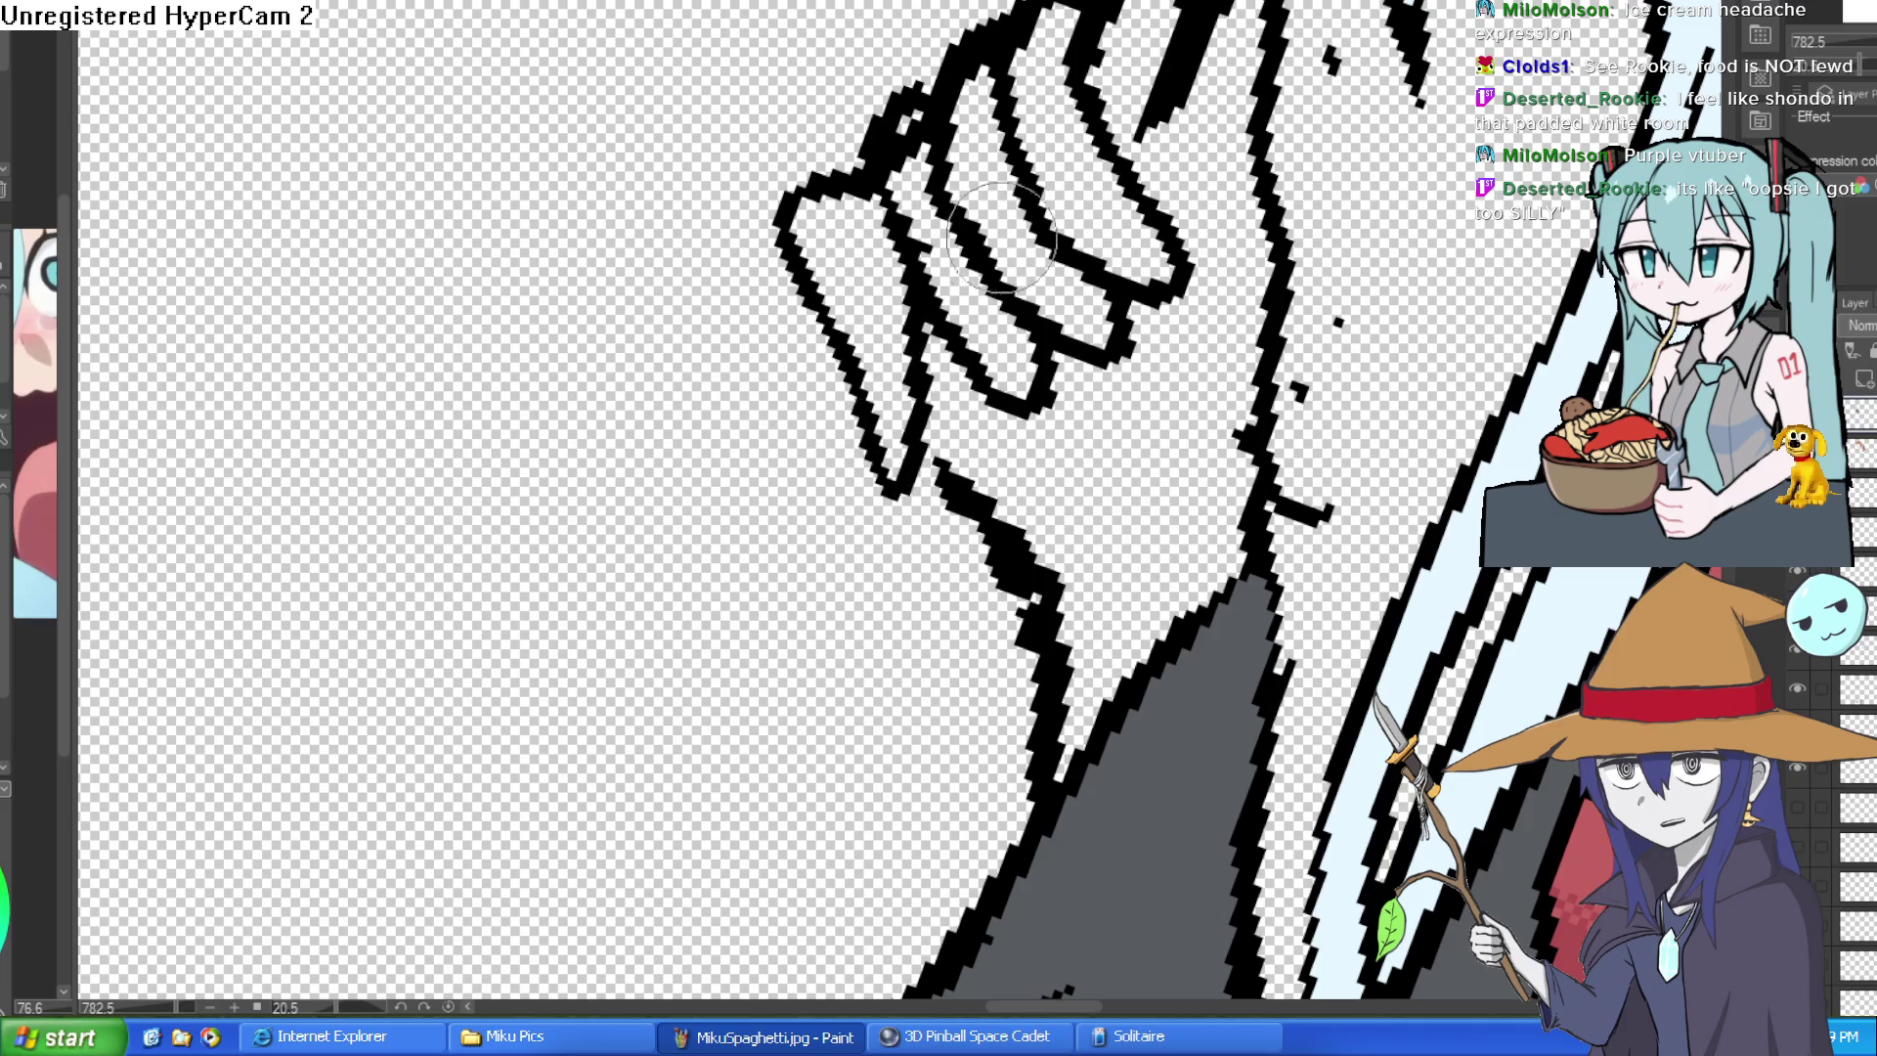
pyautogui.hotkey('ctrl', 'z')
pyautogui.moveTo(878, 135)
pyautogui.mouseDown()
pyautogui.moveTo(829, 314)
pyautogui.moveTo(917, 500)
pyautogui.mouseUp()
pyautogui.moveTo(983, 271)
pyautogui.mouseDown()
pyautogui.moveTo(940, 484)
pyautogui.moveTo(1027, 374)
pyautogui.mouseUp()
pyautogui.hotkey('ctrl', 'z')
pyautogui.moveTo(888, 111); pyautogui.dragTo(939, 176)
pyautogui.moveTo(939, 60); pyautogui.dragTo(1056, 308)
pyautogui.moveTo(1159, 0); pyautogui.dragTo(1182, 116)
pyautogui.scroll(-5, 900, 508)
pyautogui.scroll(-2, 899, 507)
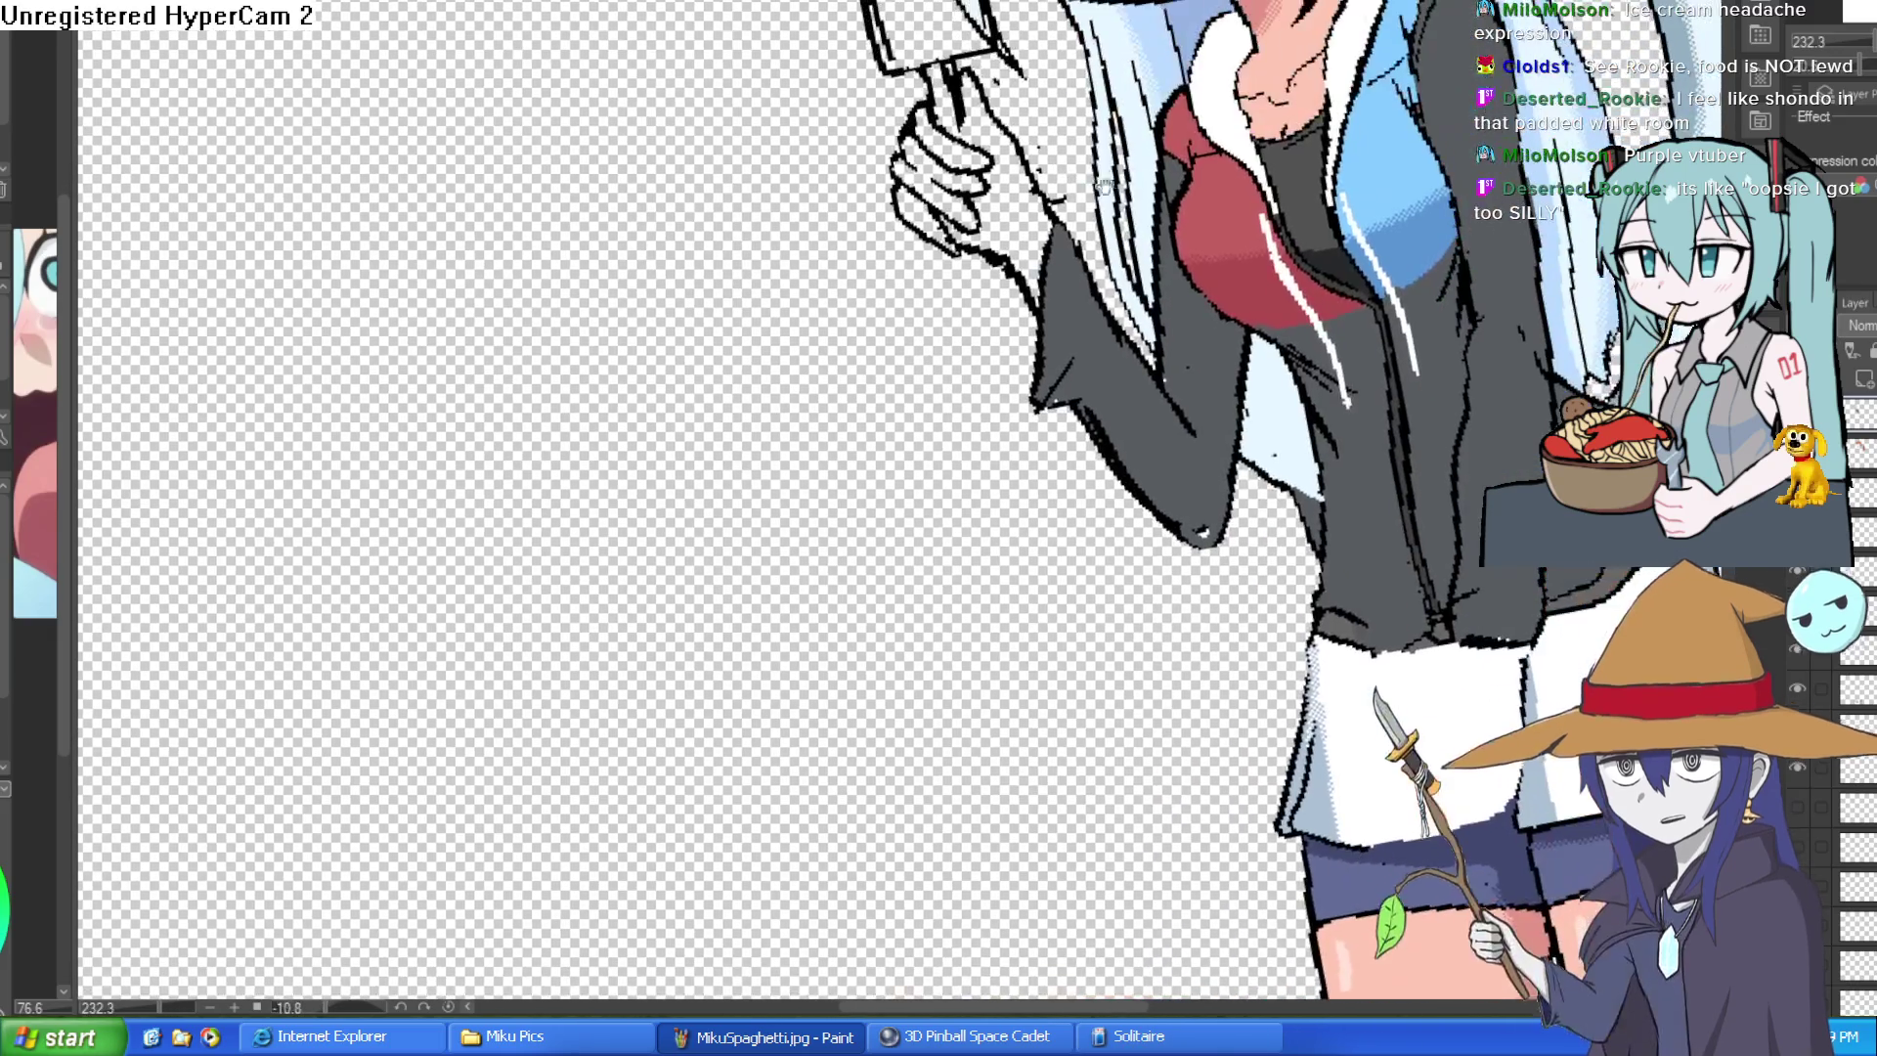
pyautogui.scroll(1, 899, 507)
# - Rotate the canvas and rework the finger outlines with fresh strokes, undoing the leftmost ones
pyautogui.moveTo(426, 494); pyautogui.dragTo(494, 249)
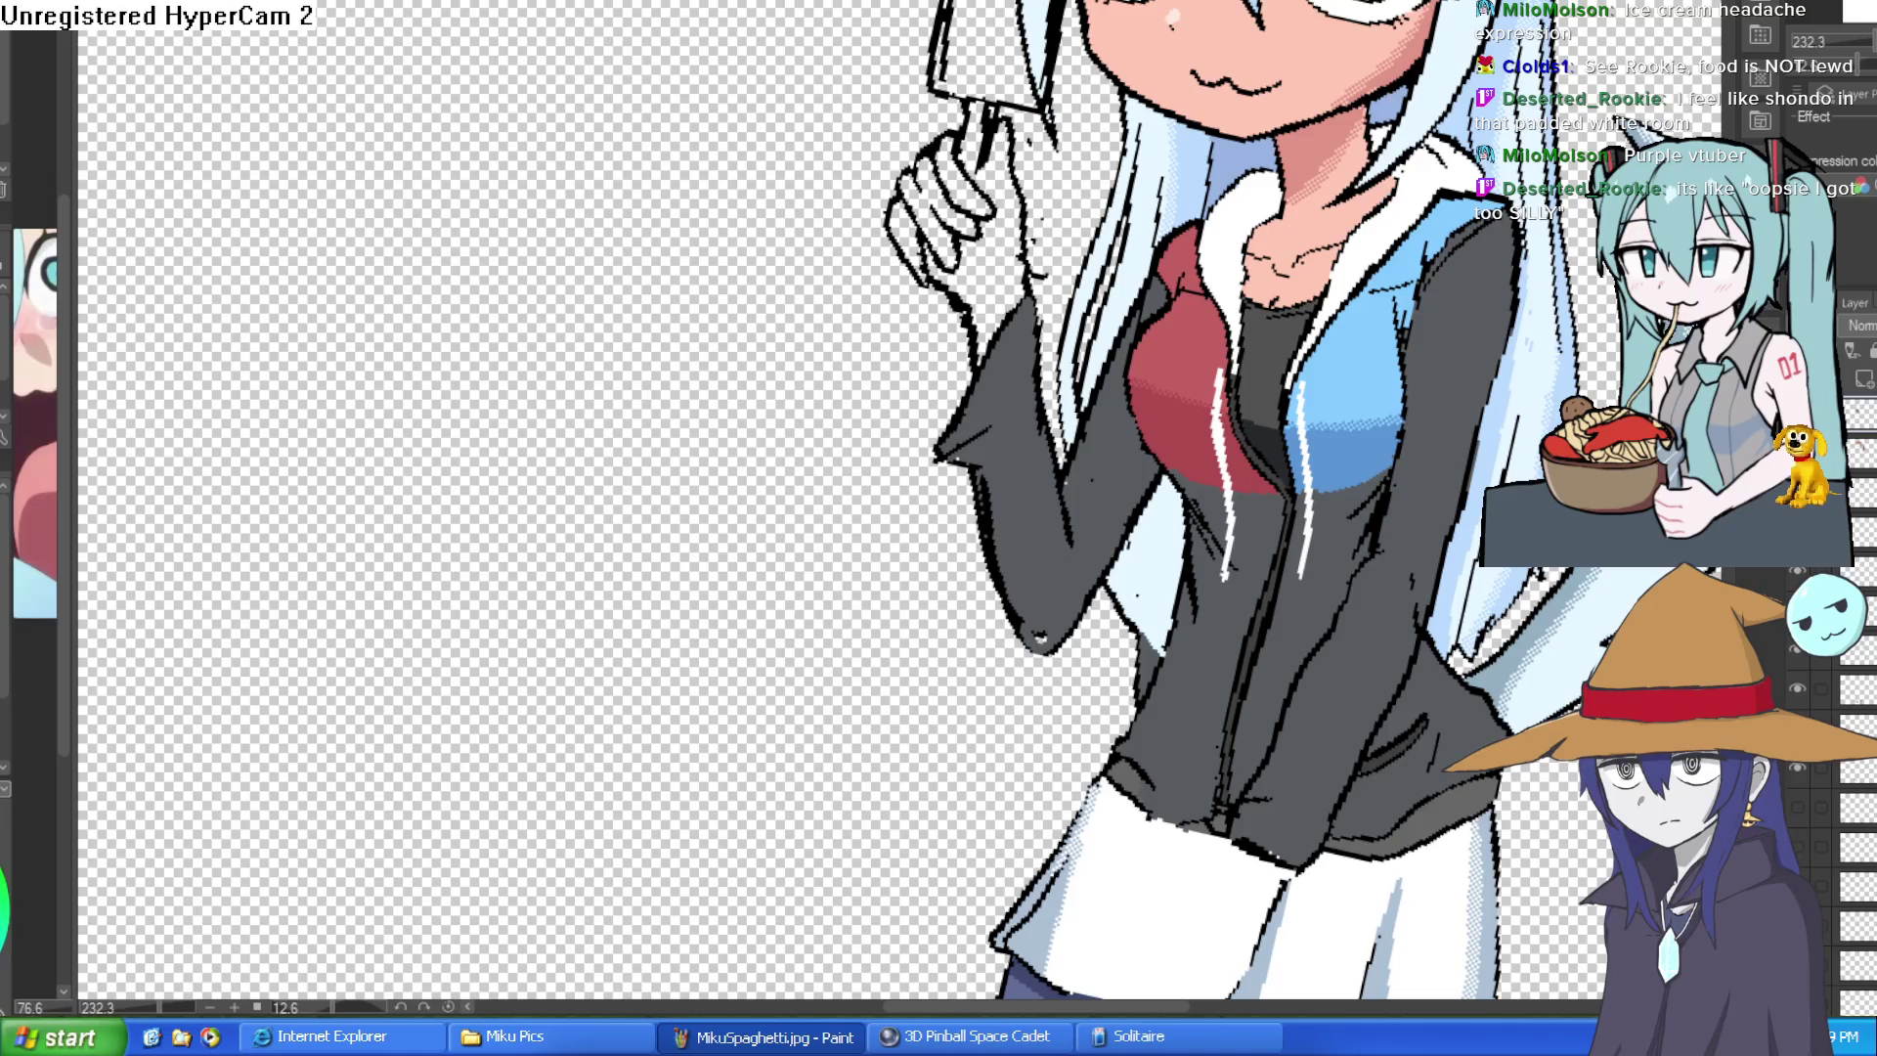
pyautogui.moveTo(1081, 147); pyautogui.dragTo(1200, 244)
pyautogui.scroll(3, 1159, 257)
pyautogui.moveTo(923, 220); pyautogui.dragTo(881, 360)
pyautogui.moveTo(851, 440); pyautogui.dragTo(990, 301)
pyautogui.moveTo(925, 198)
pyautogui.mouseDown()
pyautogui.moveTo(1013, 308)
pyautogui.moveTo(1007, 340)
pyautogui.moveTo(968, 249)
pyautogui.mouseUp()
pyautogui.moveTo(969, 177); pyautogui.dragTo(910, 367)
pyautogui.moveTo(954, 221); pyautogui.dragTo(881, 396)
pyautogui.moveTo(880, 294); pyautogui.dragTo(806, 335)
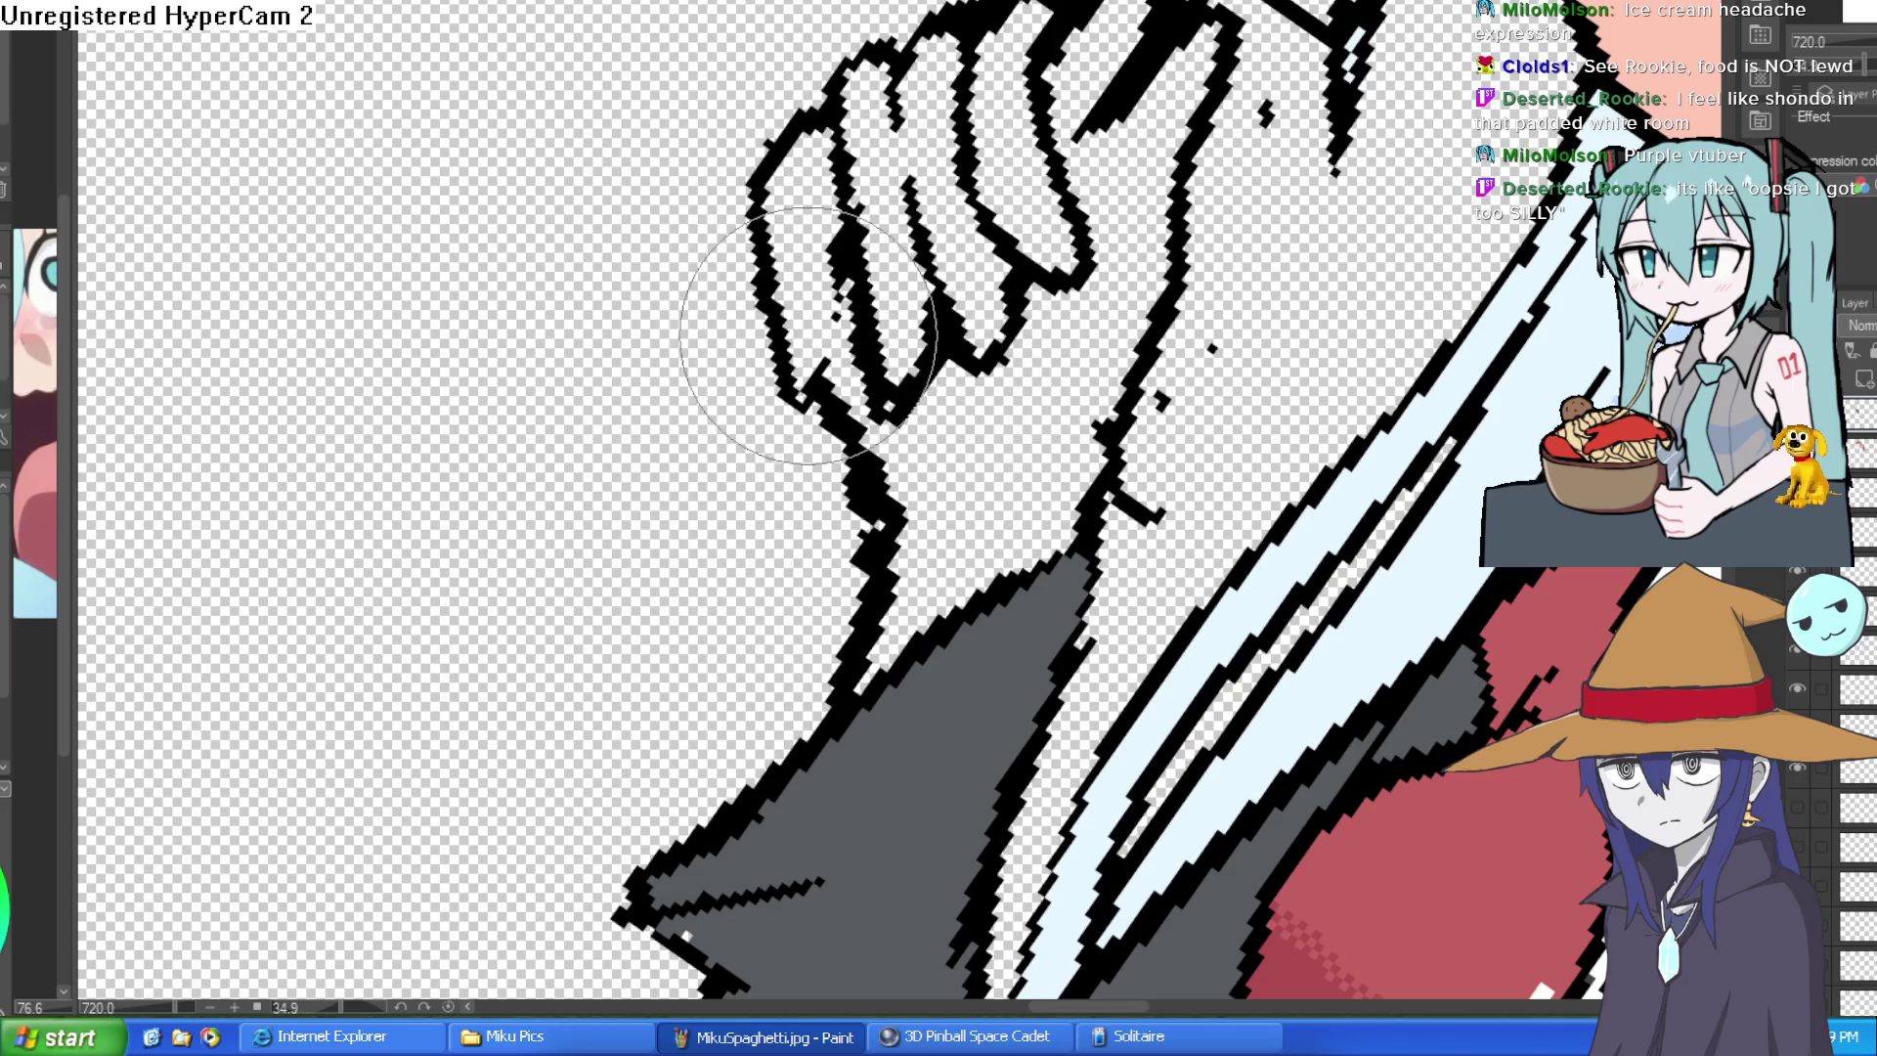
pyautogui.hotkey('ctrl', 'z')
pyautogui.hotkey('ctrl', 'z')
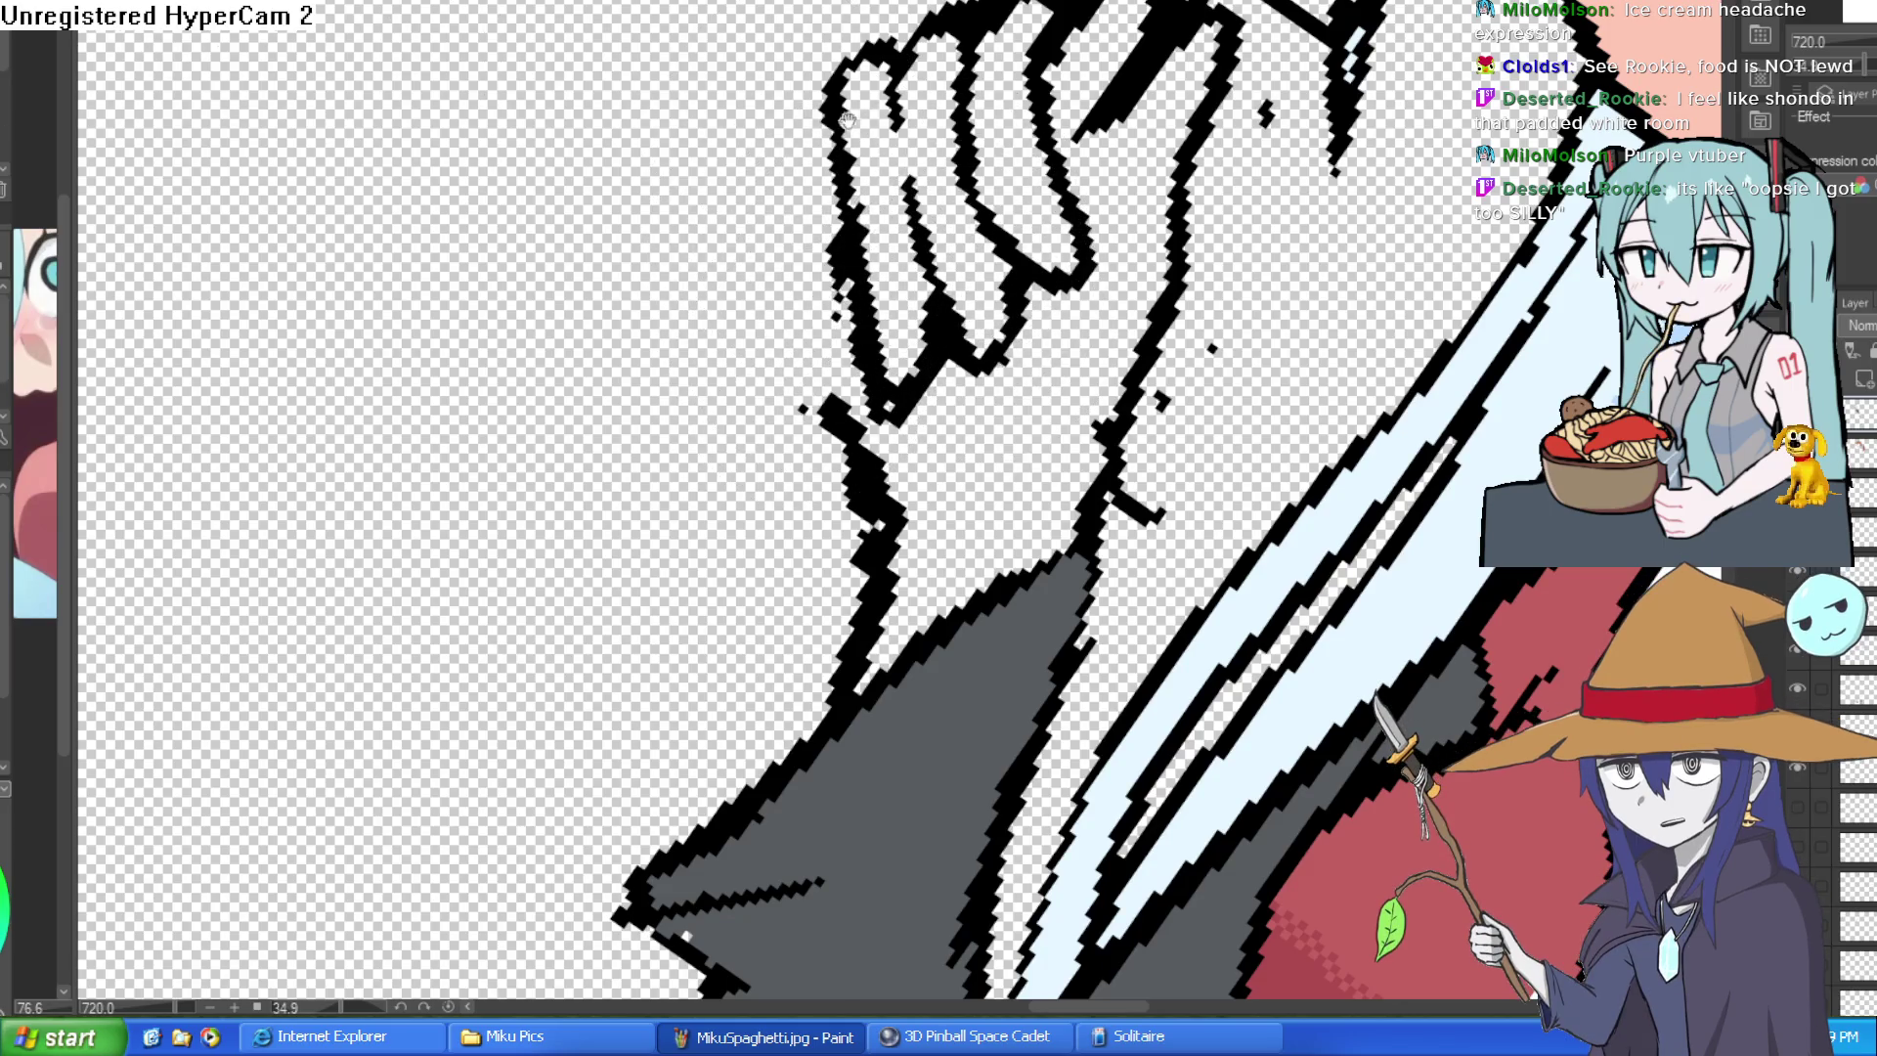
pyautogui.scroll(-1, 843, 118)
# - Outline the leftmost finger down to the knuckle with a thicker line and turn the canvas upright
pyautogui.moveTo(865, 37)
pyautogui.mouseDown()
pyautogui.moveTo(719, 161)
pyautogui.moveTo(836, 374)
pyautogui.mouseUp()
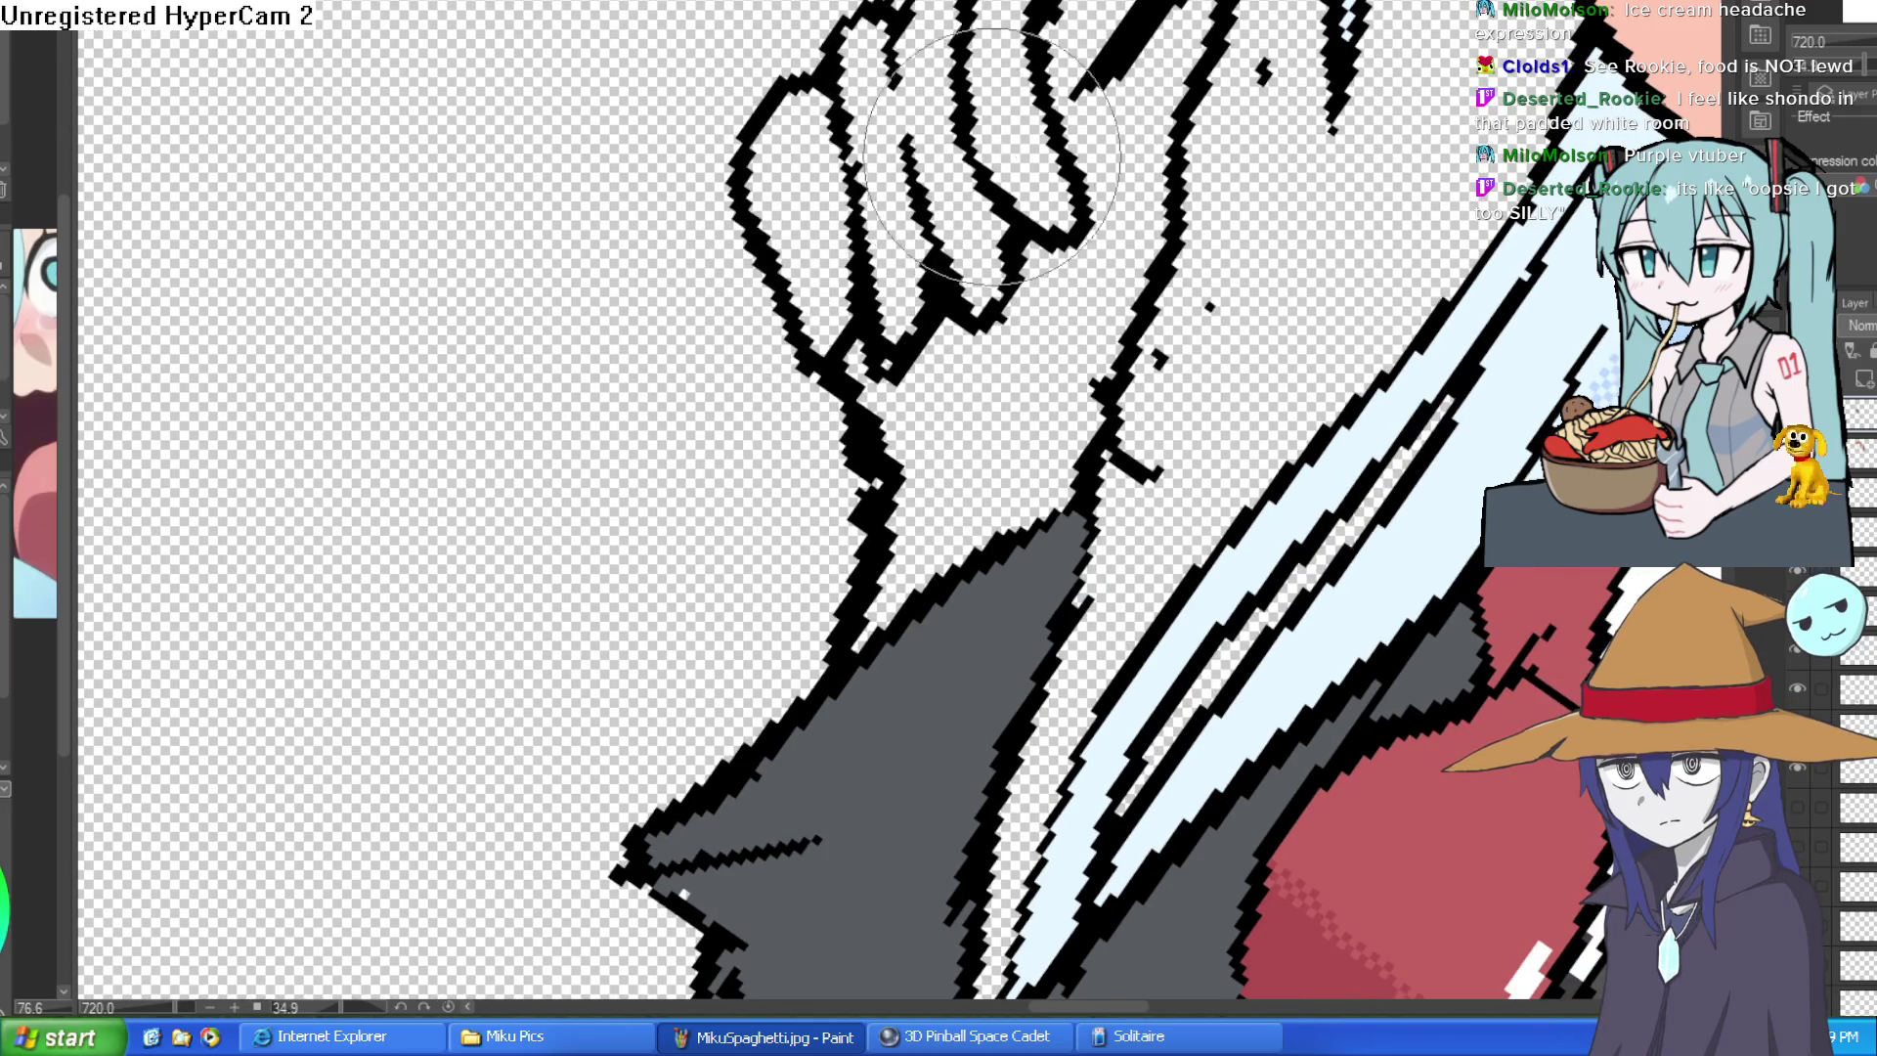
pyautogui.scroll(-4, 993, 155)
pyautogui.scroll(1, 981, 88)
pyautogui.moveTo(1026, 440)
pyautogui.mouseDown()
pyautogui.moveTo(1166, 191)
pyautogui.moveTo(1071, 367)
pyautogui.mouseUp()
pyautogui.scroll(2, 1166, 191)
pyautogui.scroll(2, 1166, 191)
pyautogui.hotkey('ctrl', 'z')
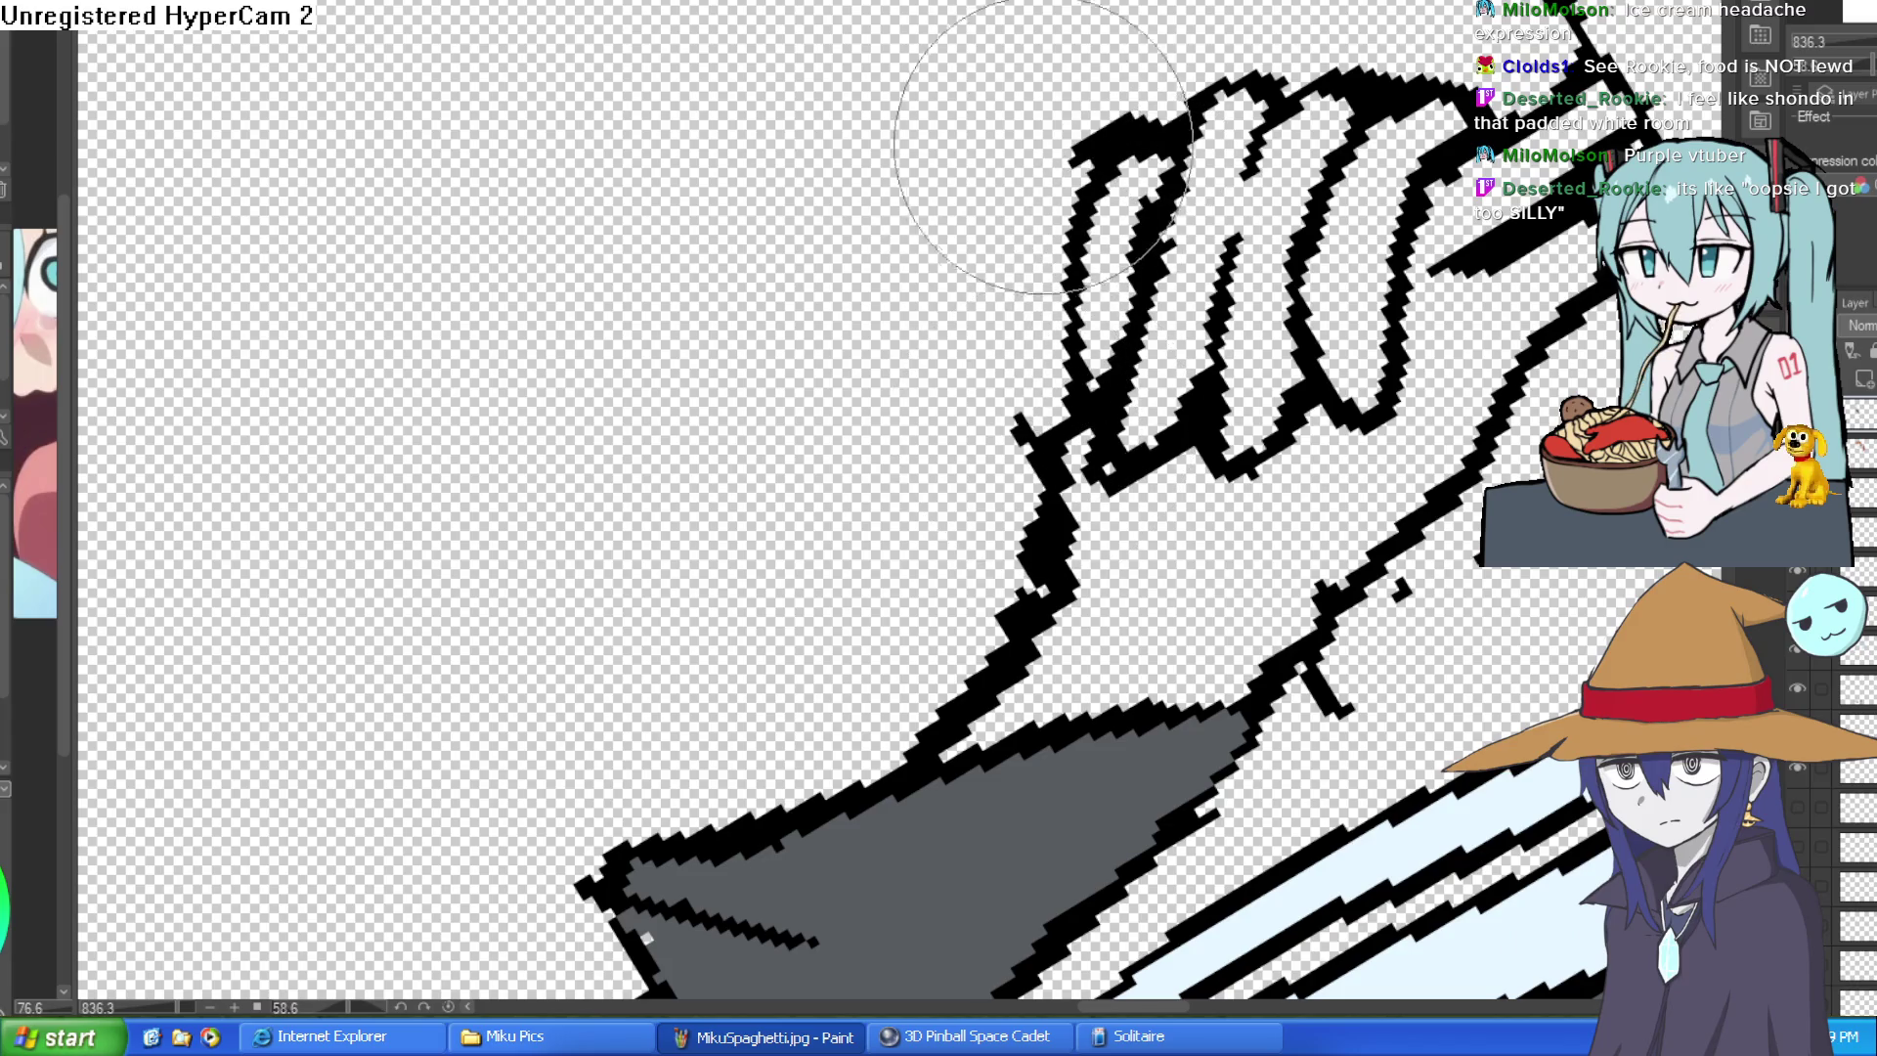
pyautogui.moveTo(964, 73); pyautogui.dragTo(992, 628)
pyautogui.scroll(-5, 1392, 246)
pyautogui.moveTo(1391, 246); pyautogui.dragTo(880, 294)
pyautogui.scroll(2, 880, 293)
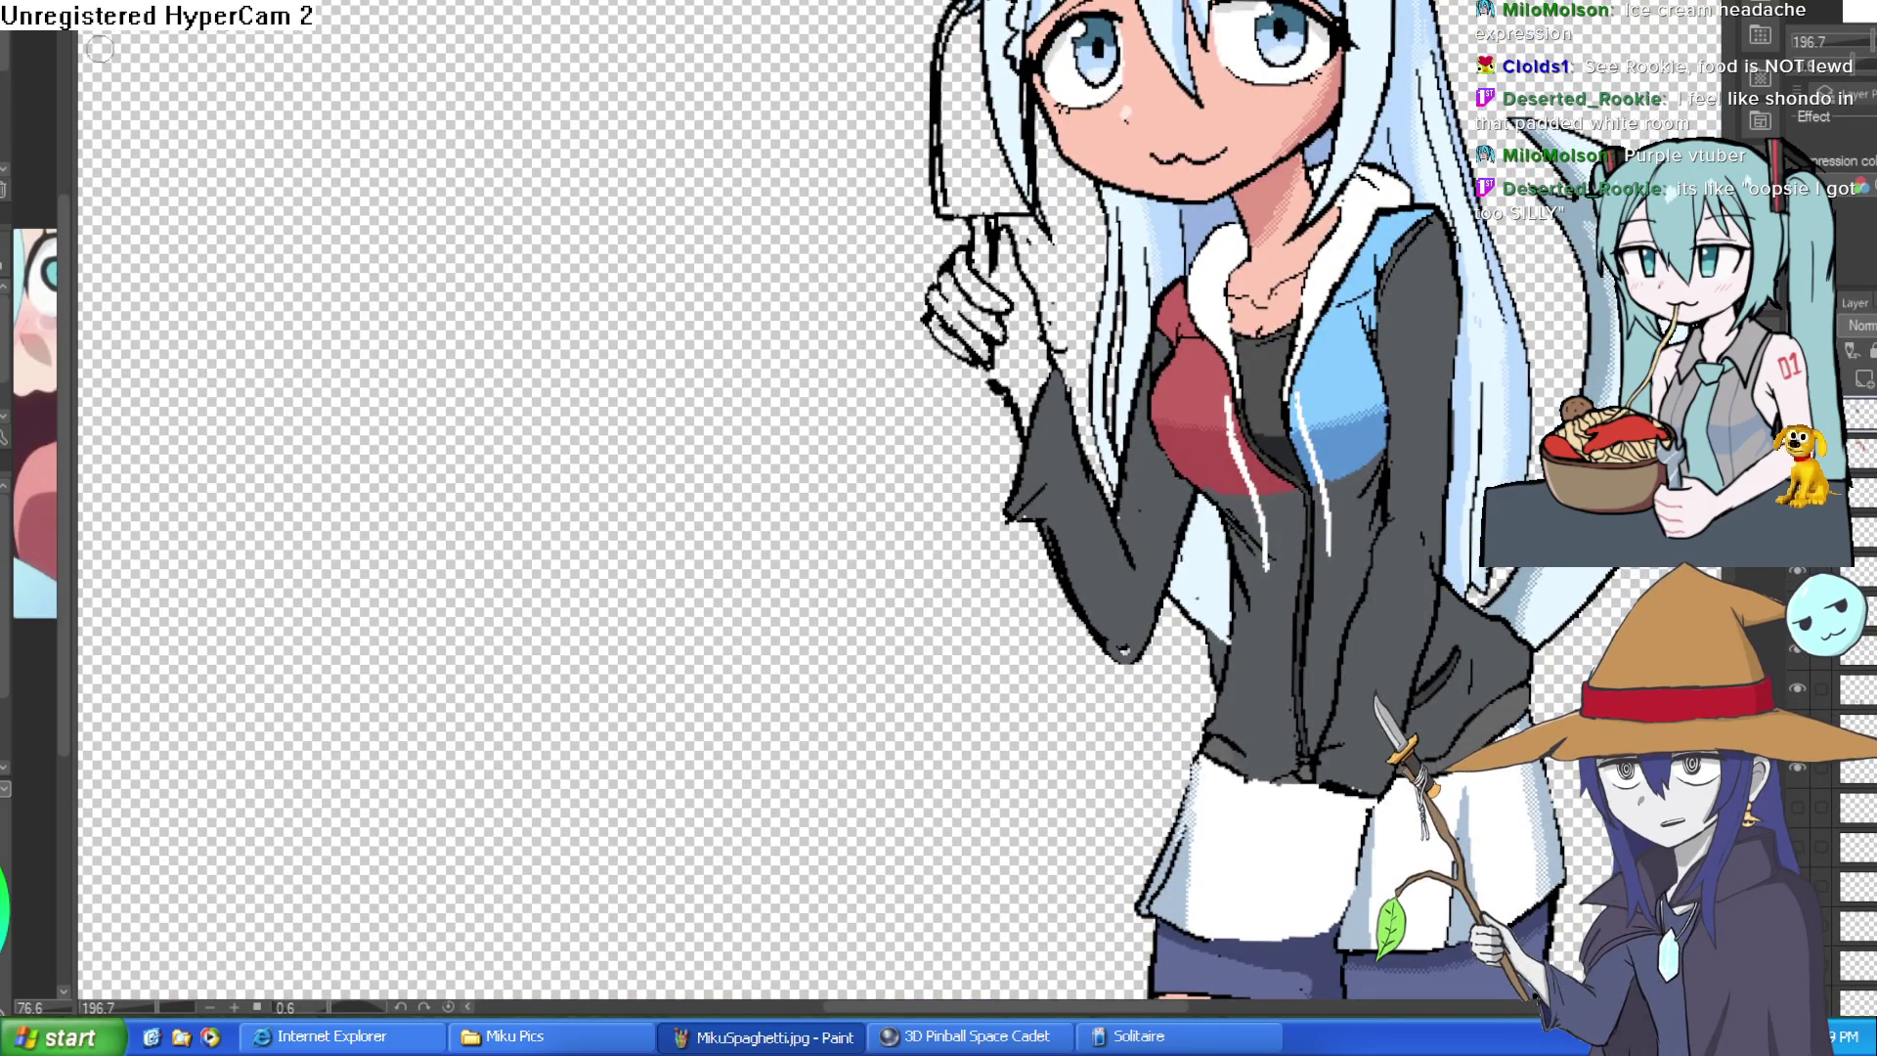
pyautogui.scroll(2, 1088, 230)
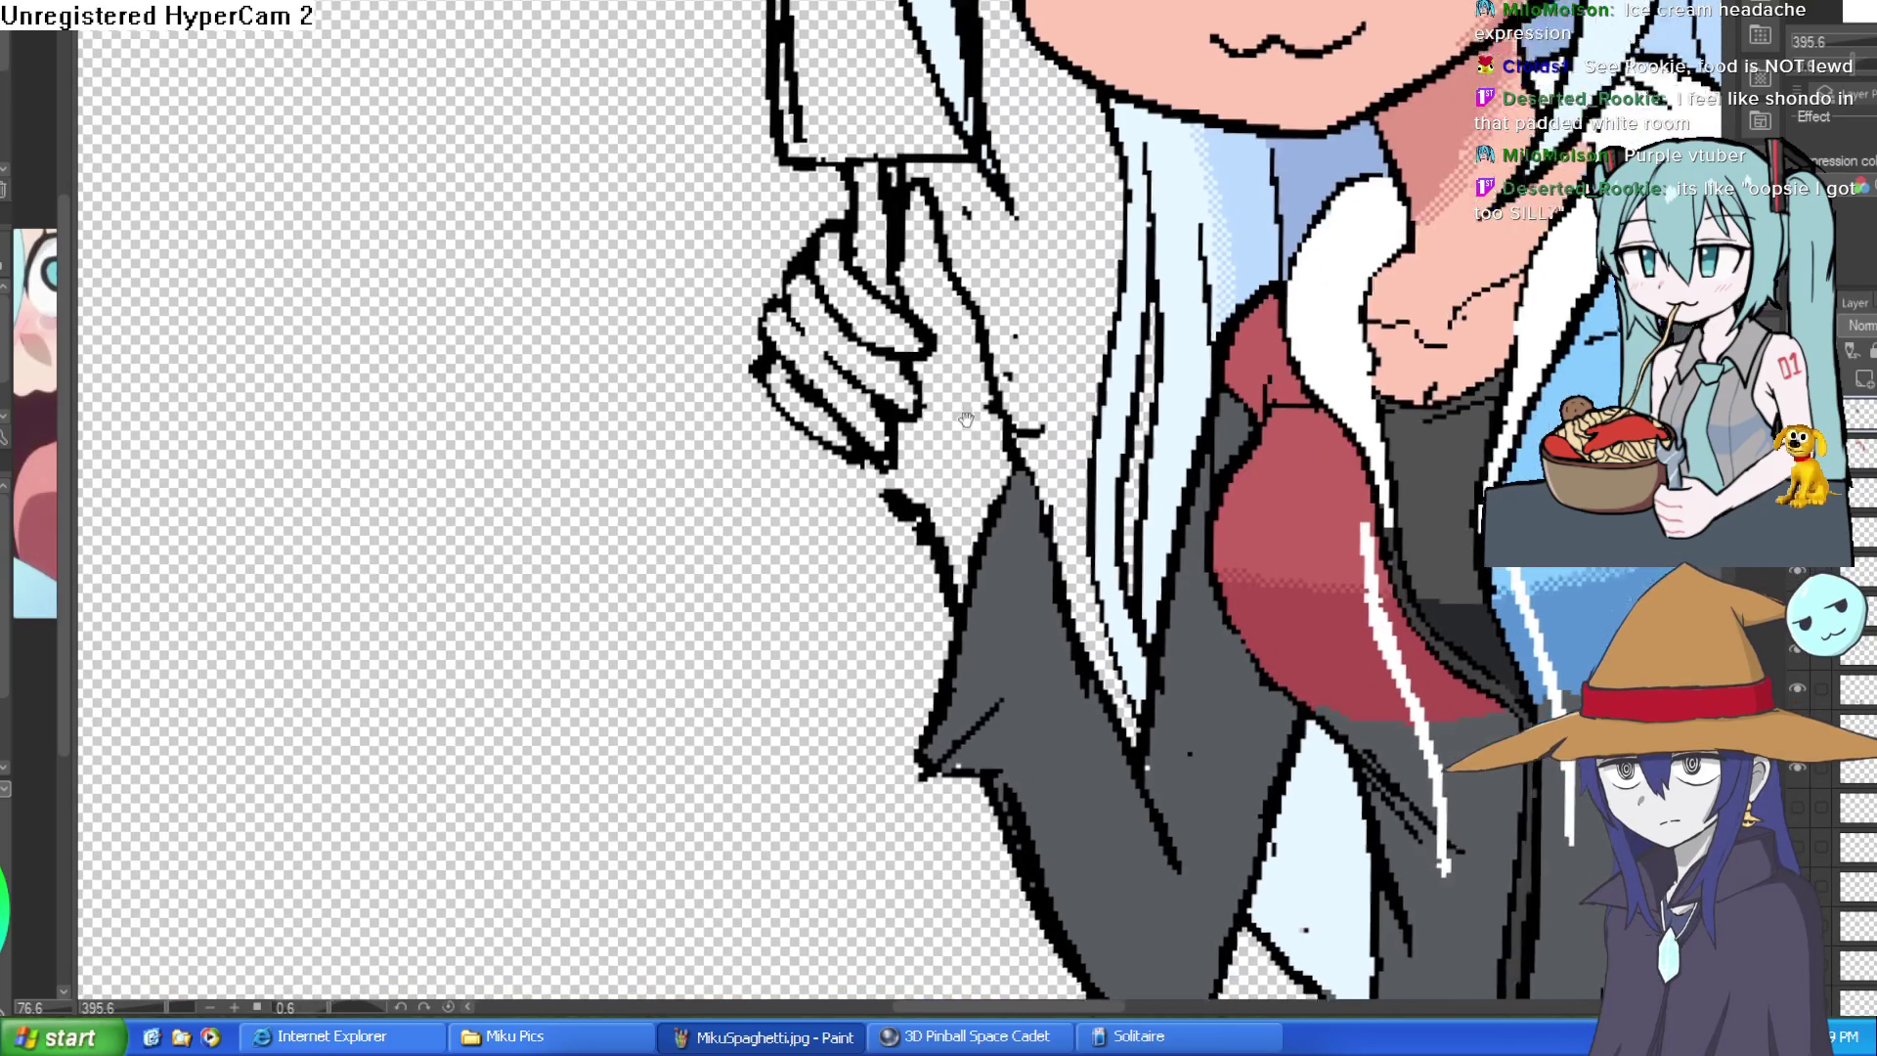
pyautogui.moveTo(926, 546); pyautogui.dragTo(904, 446)
pyautogui.scroll(-4, 982, 360)
pyautogui.scroll(1, 654, 501)
pyautogui.scroll(1, 653, 501)
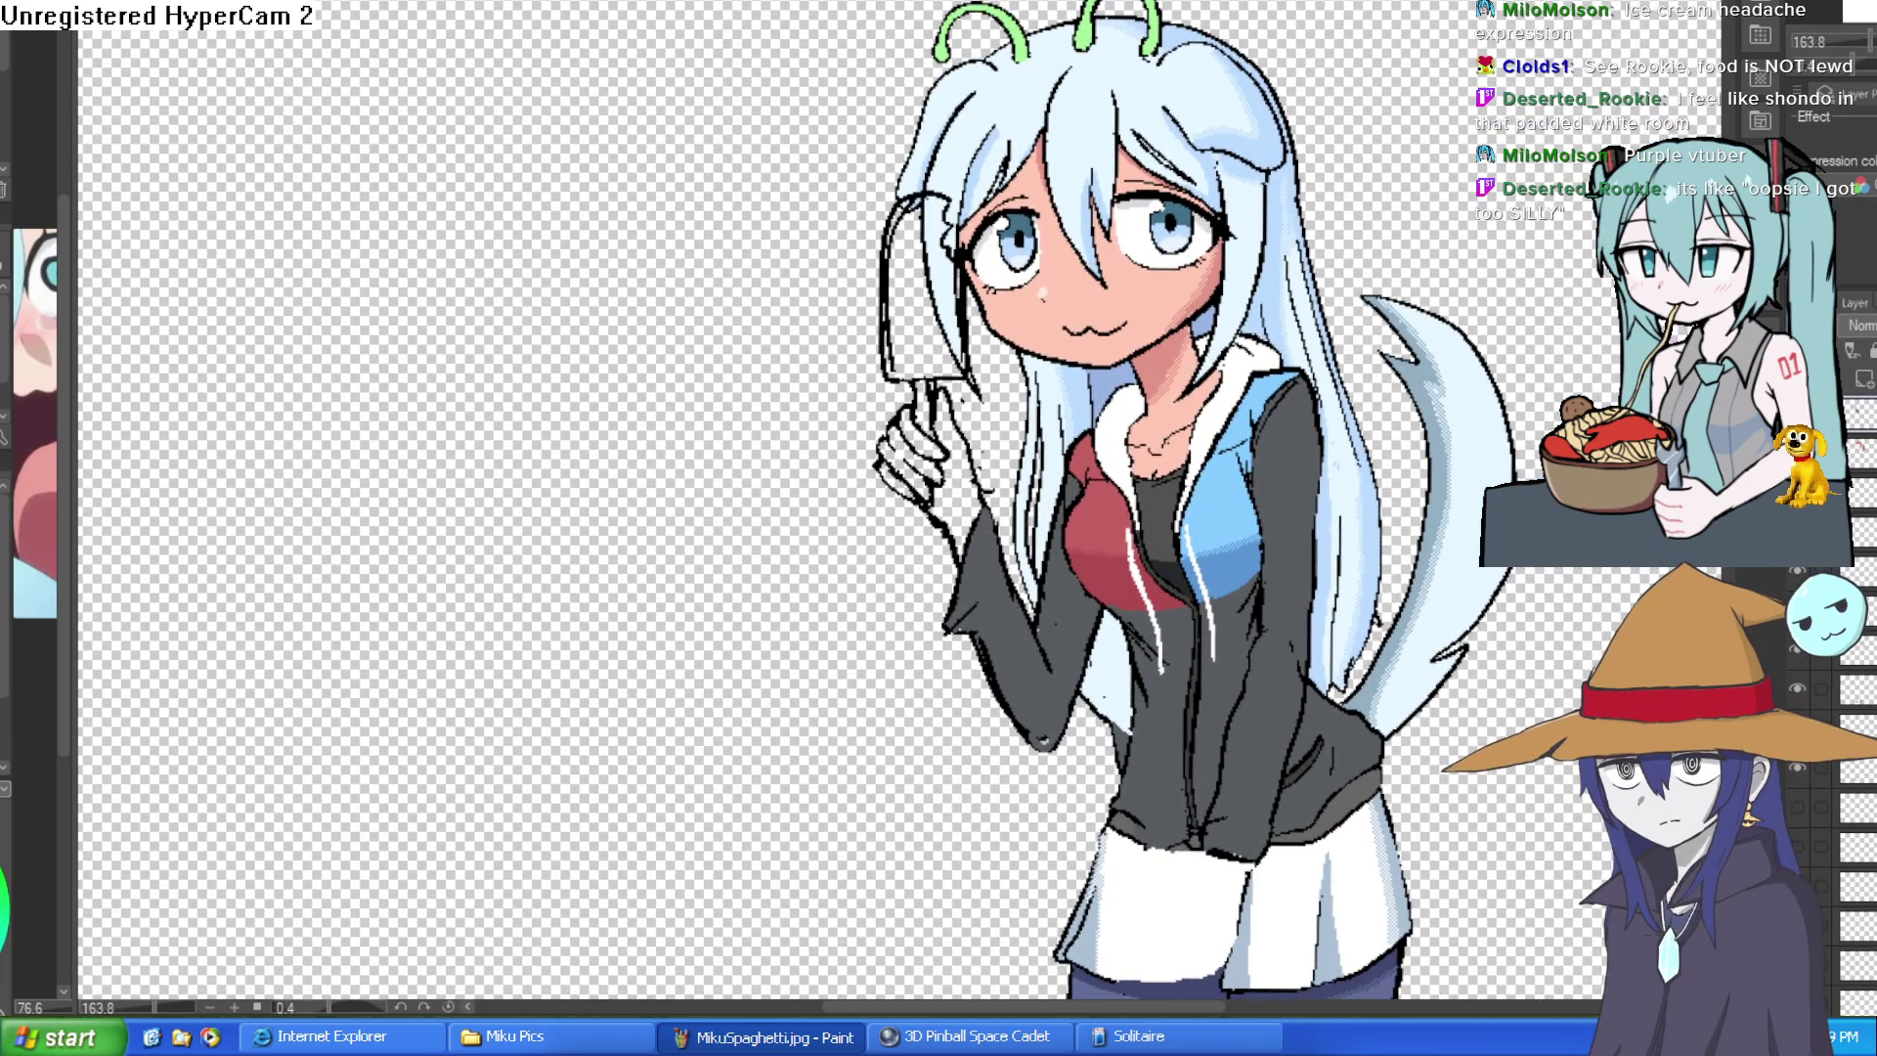
# - Try a fill on the ice-cream stick, undo it and nudge the view
pyautogui.click(939, 285)
pyautogui.hotkey('ctrl', 'z')
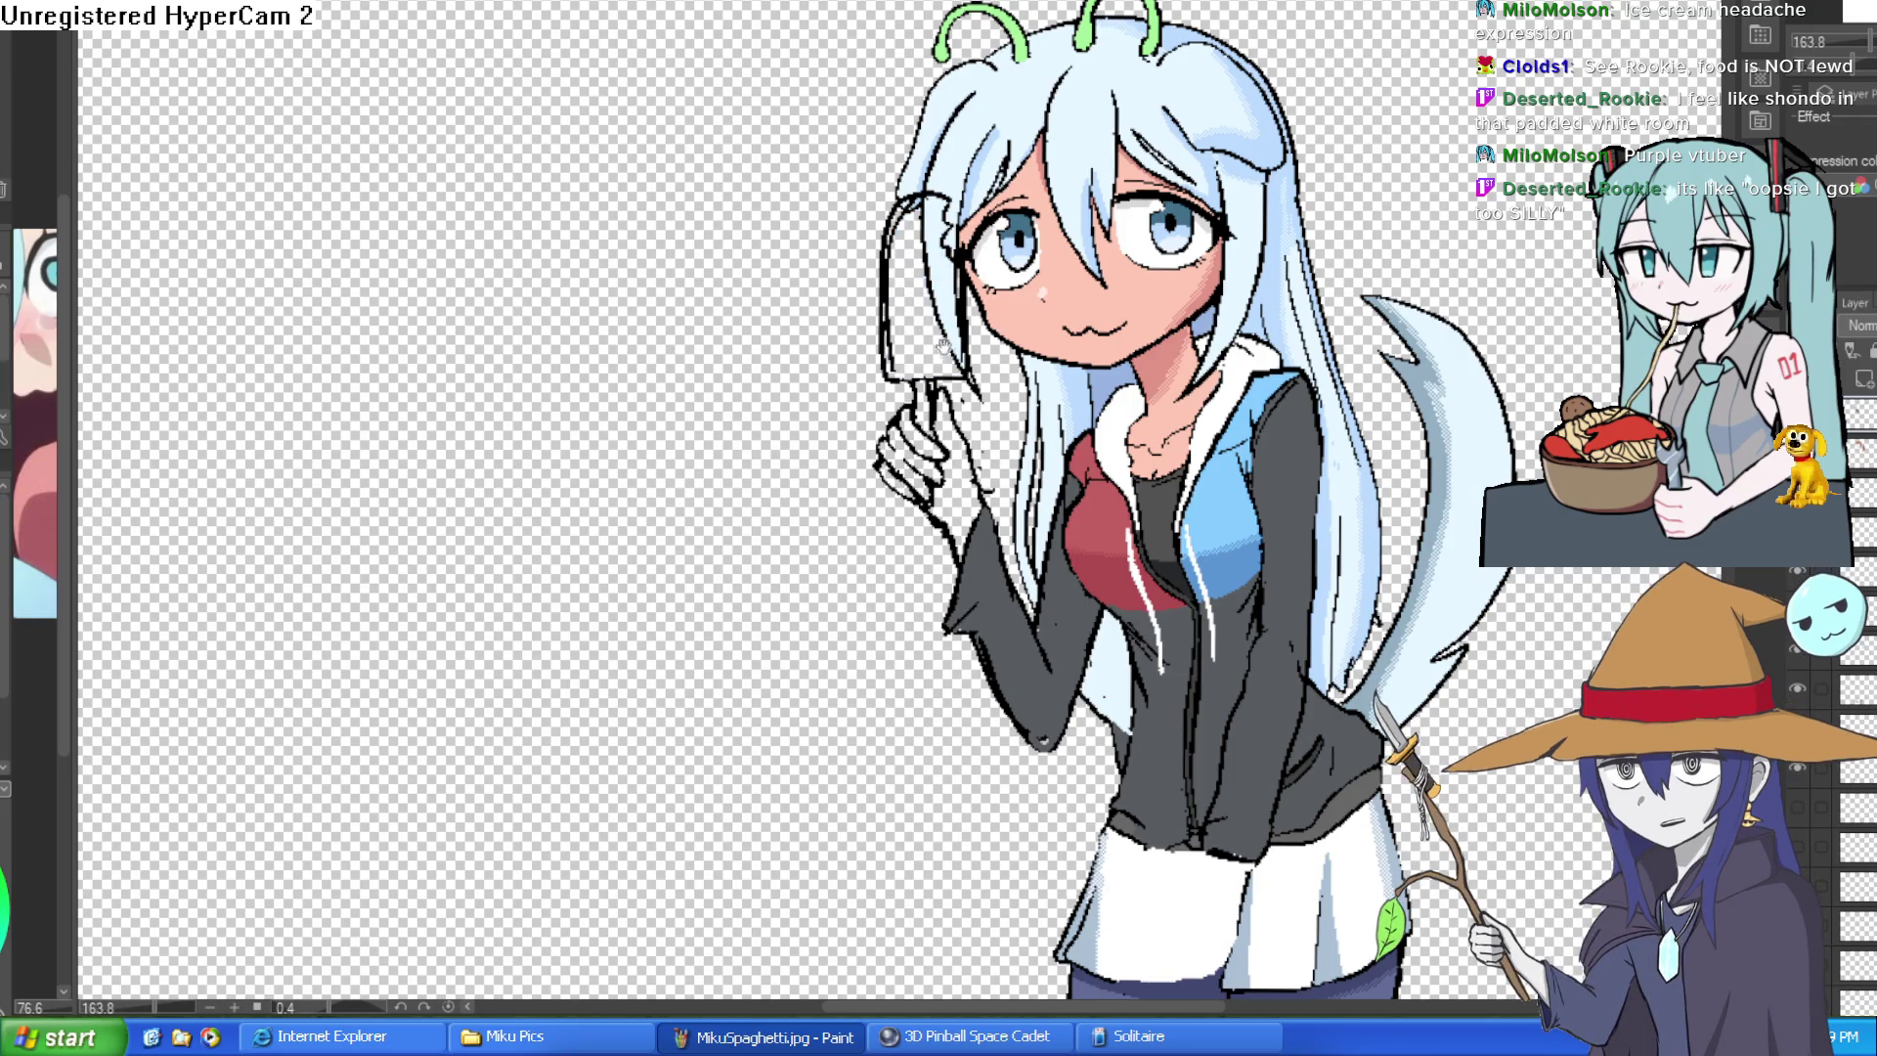
pyautogui.moveTo(944, 344); pyautogui.dragTo(909, 307)
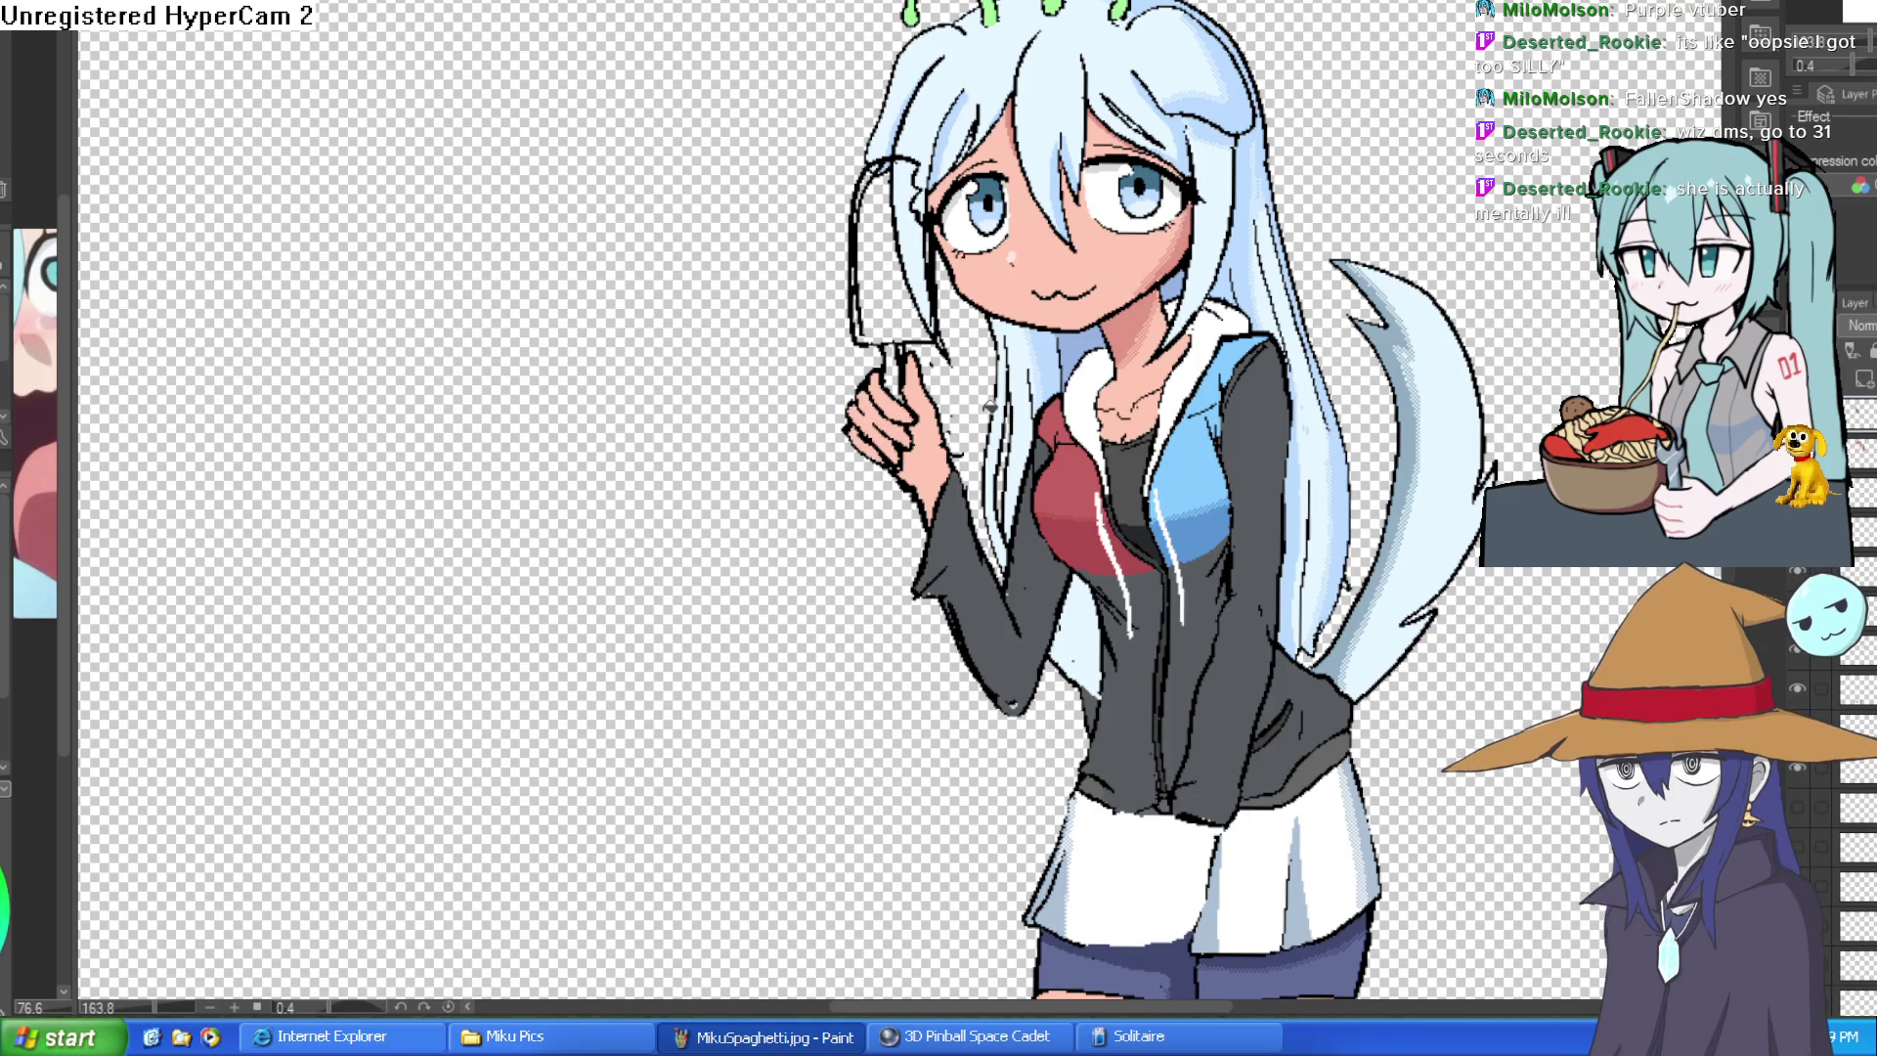
pyautogui.scroll(-5, 989, 405)
pyautogui.scroll(5, 1026, 413)
pyautogui.scroll(2, 1026, 414)
pyautogui.scroll(2, 1072, 422)
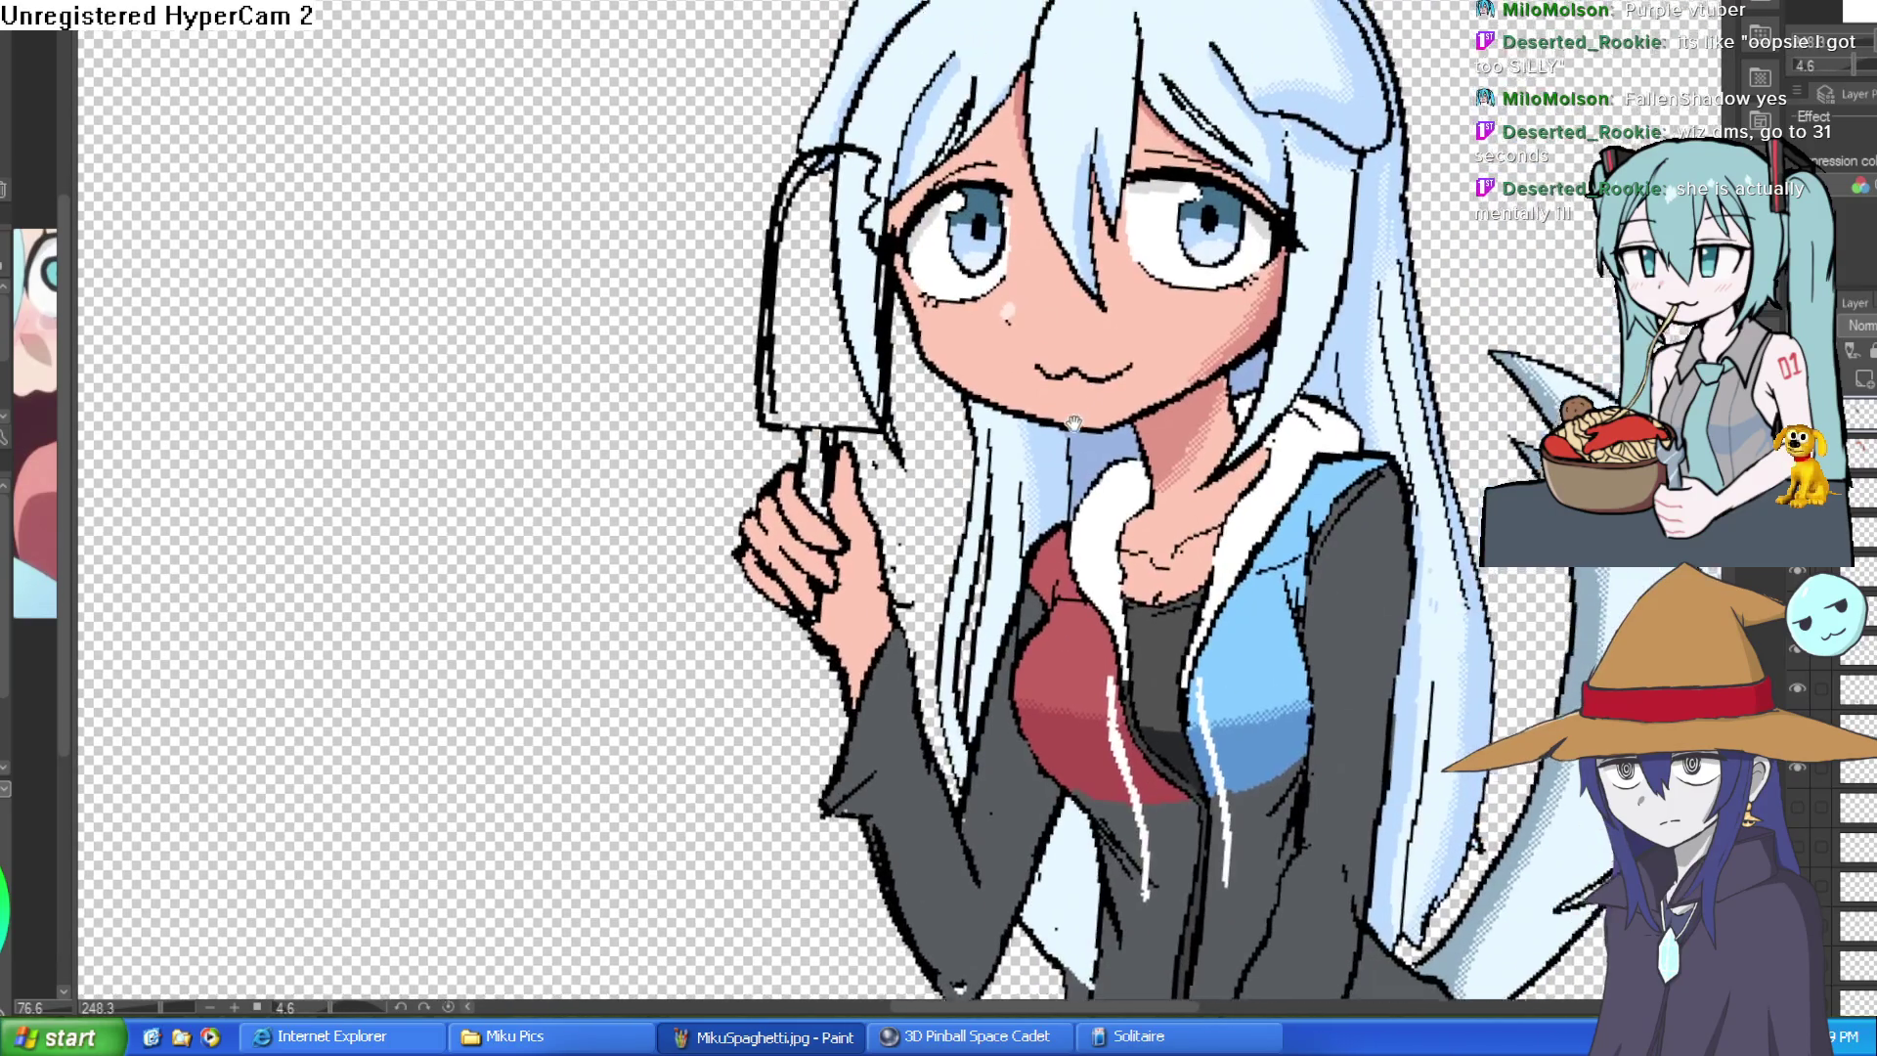
# - Fill the popsicle's right half light blue and its left half red
pyautogui.moveTo(1073, 423); pyautogui.dragTo(1229, 361)
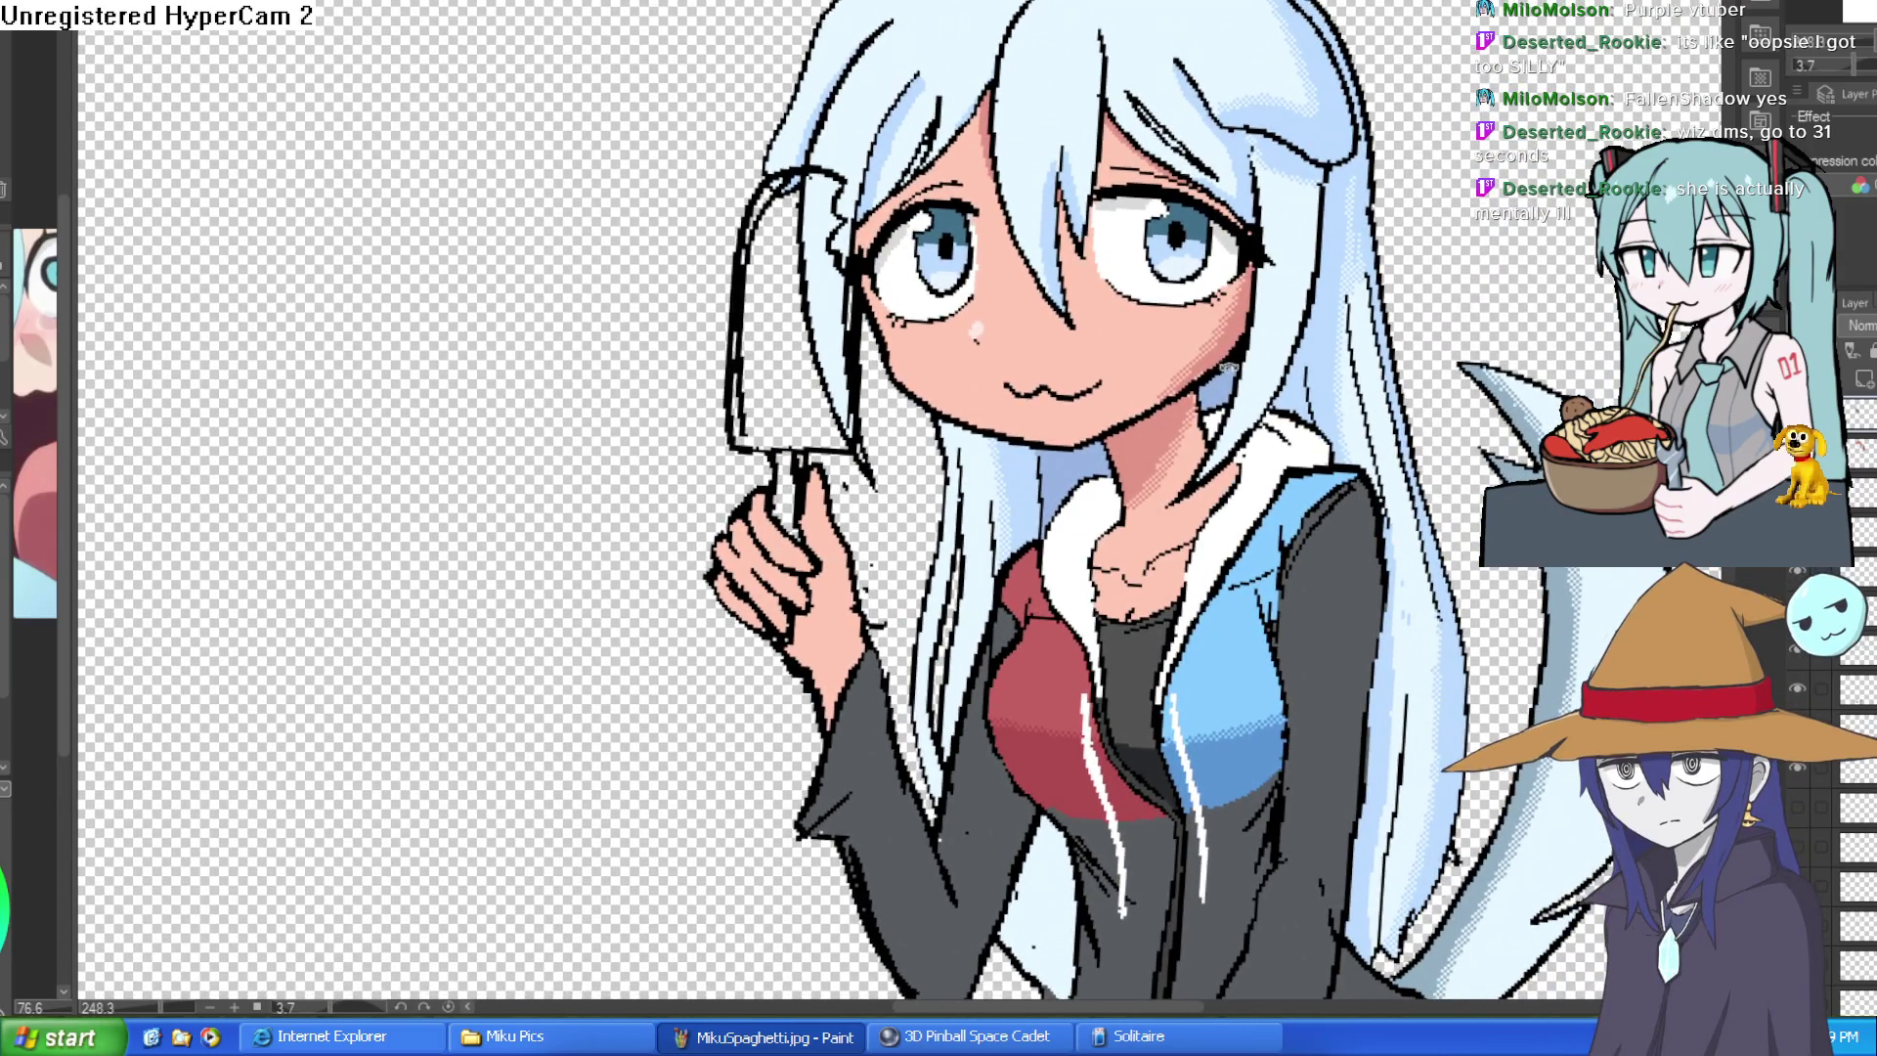
pyautogui.scroll(-2, 1227, 361)
pyautogui.scroll(2, 1227, 361)
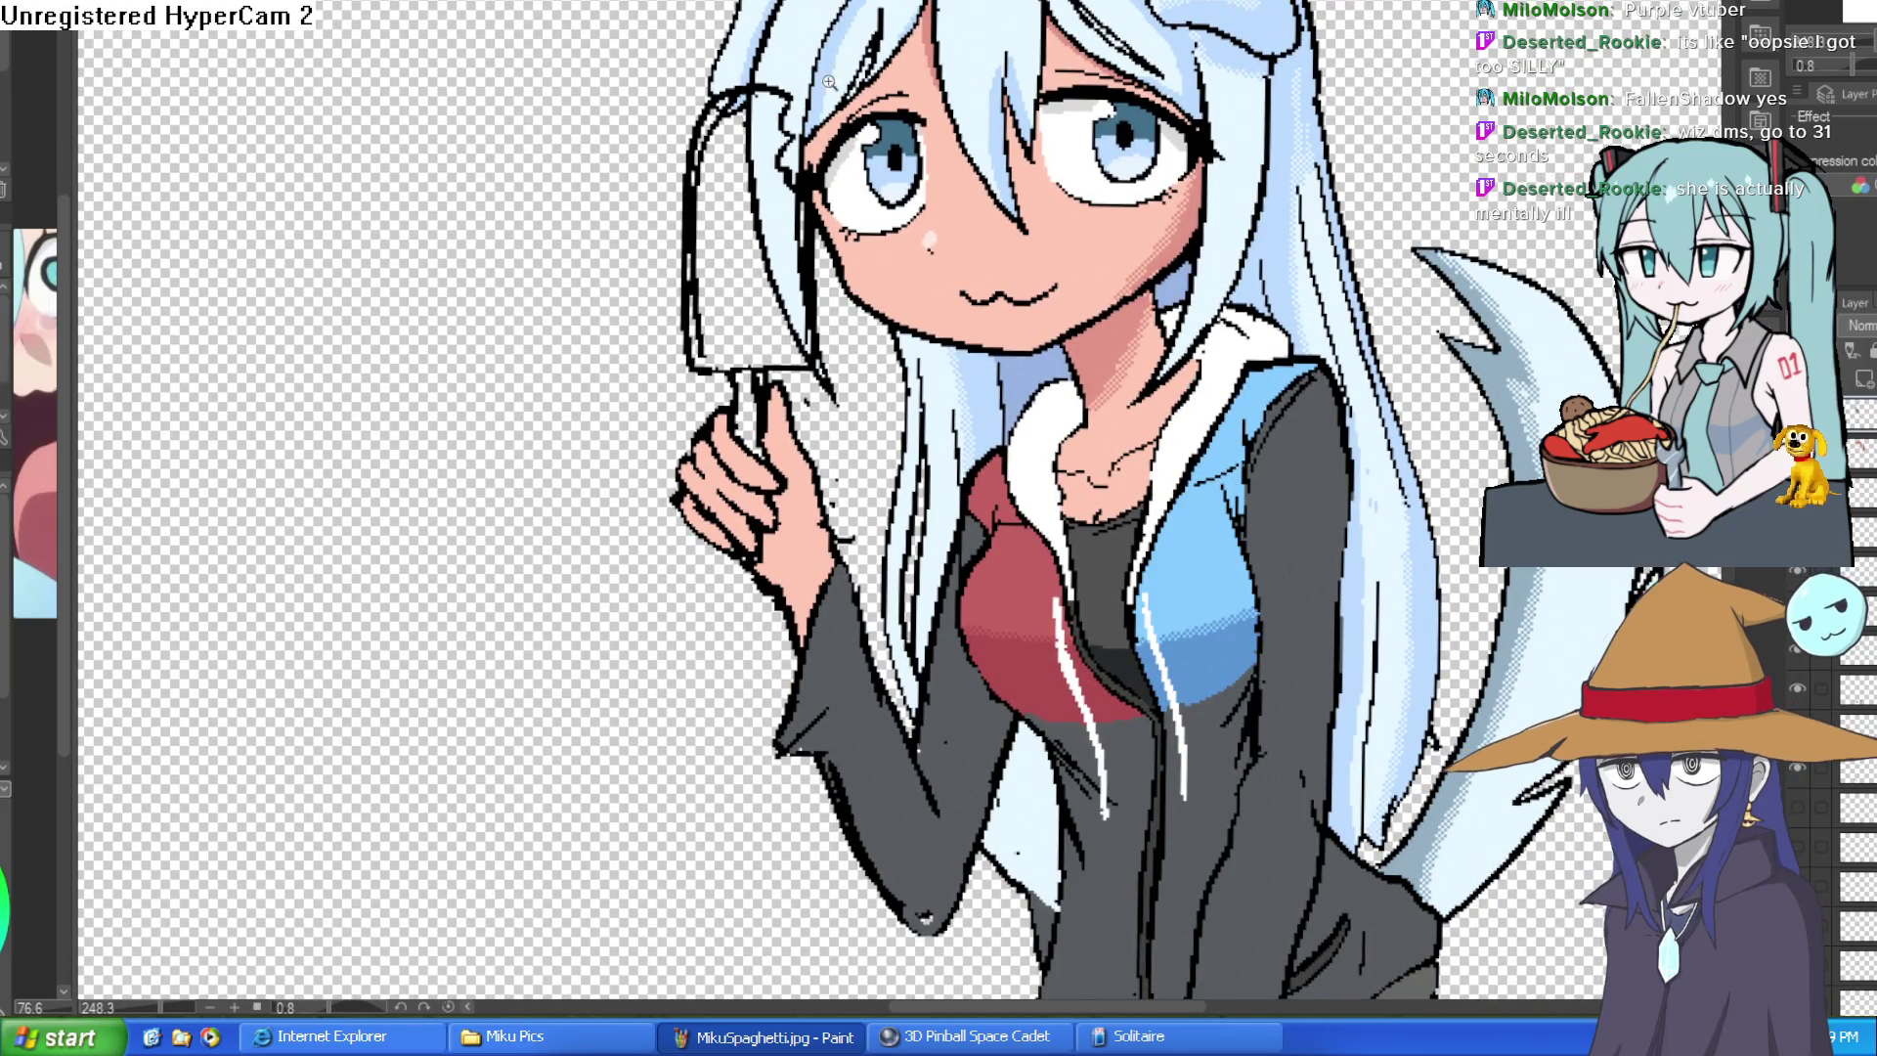
pyautogui.scroll(2, 828, 81)
pyautogui.moveTo(729, 99); pyautogui.dragTo(741, 492)
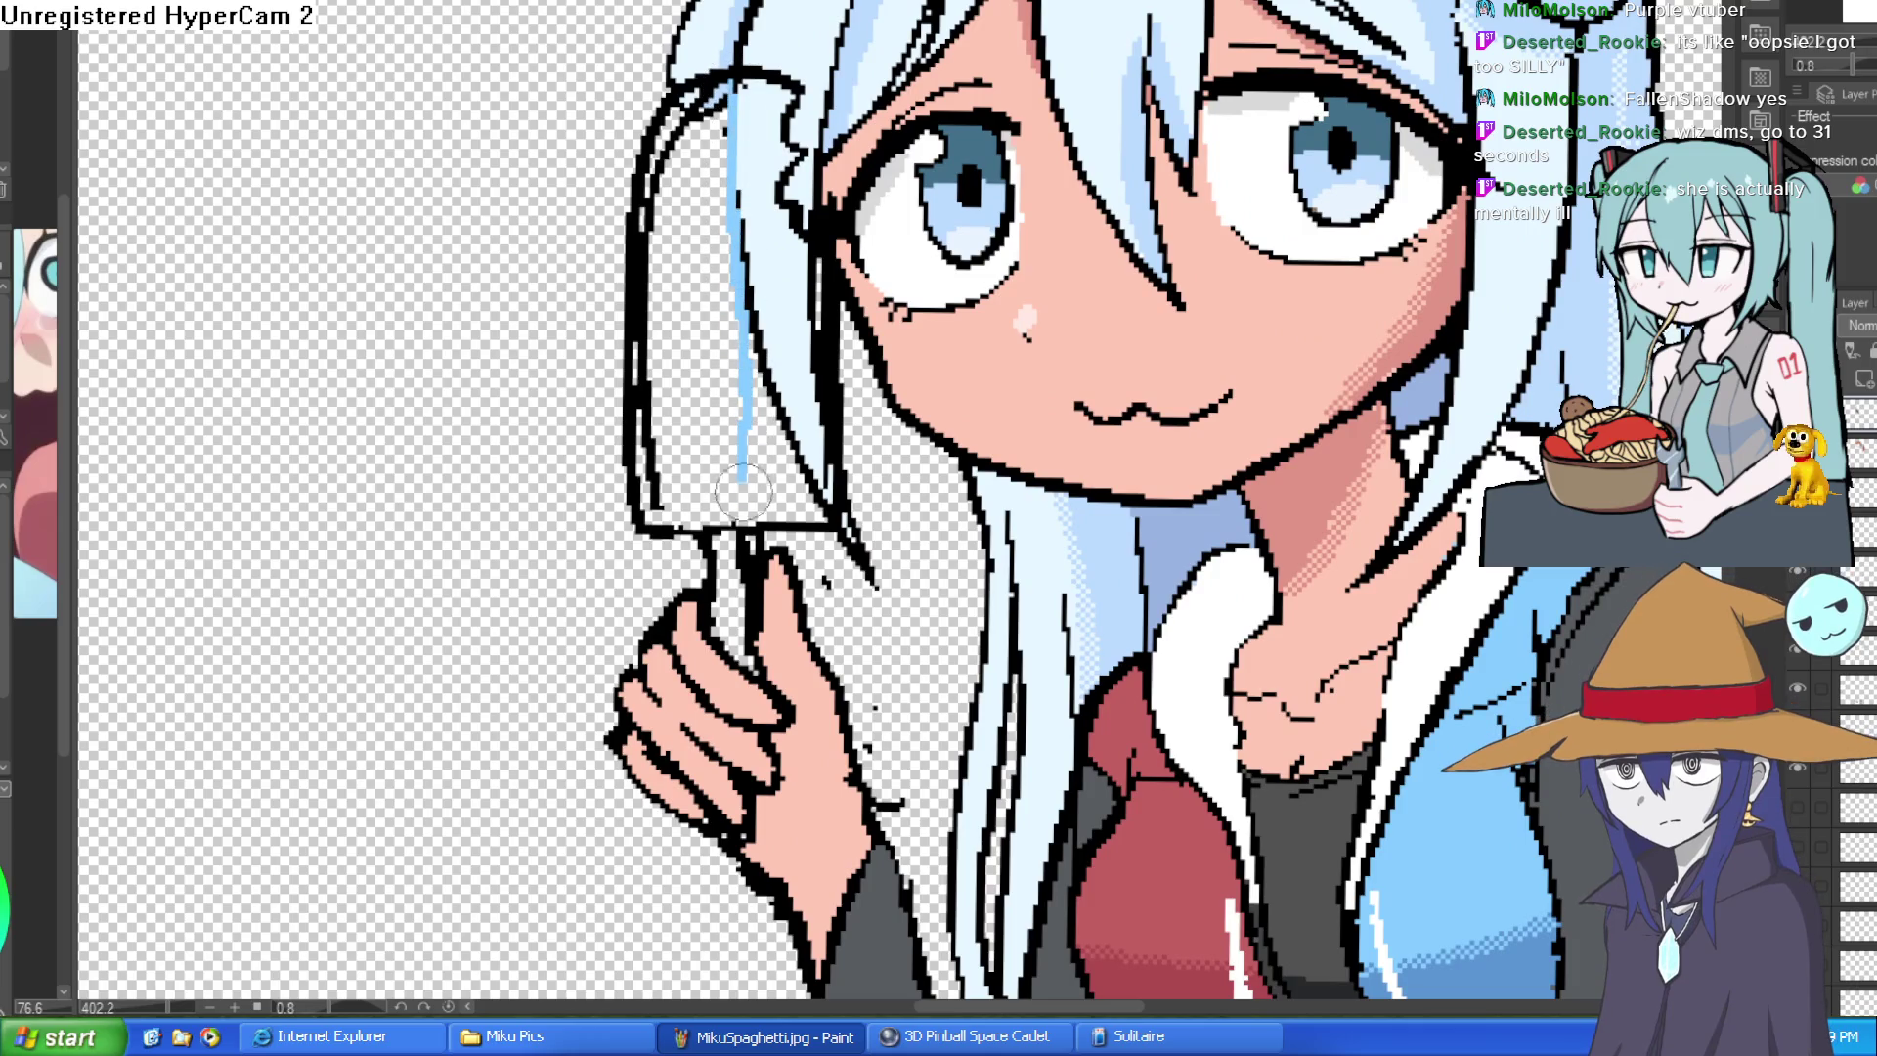
pyautogui.moveTo(1368, 572); pyautogui.dragTo(1346, 492)
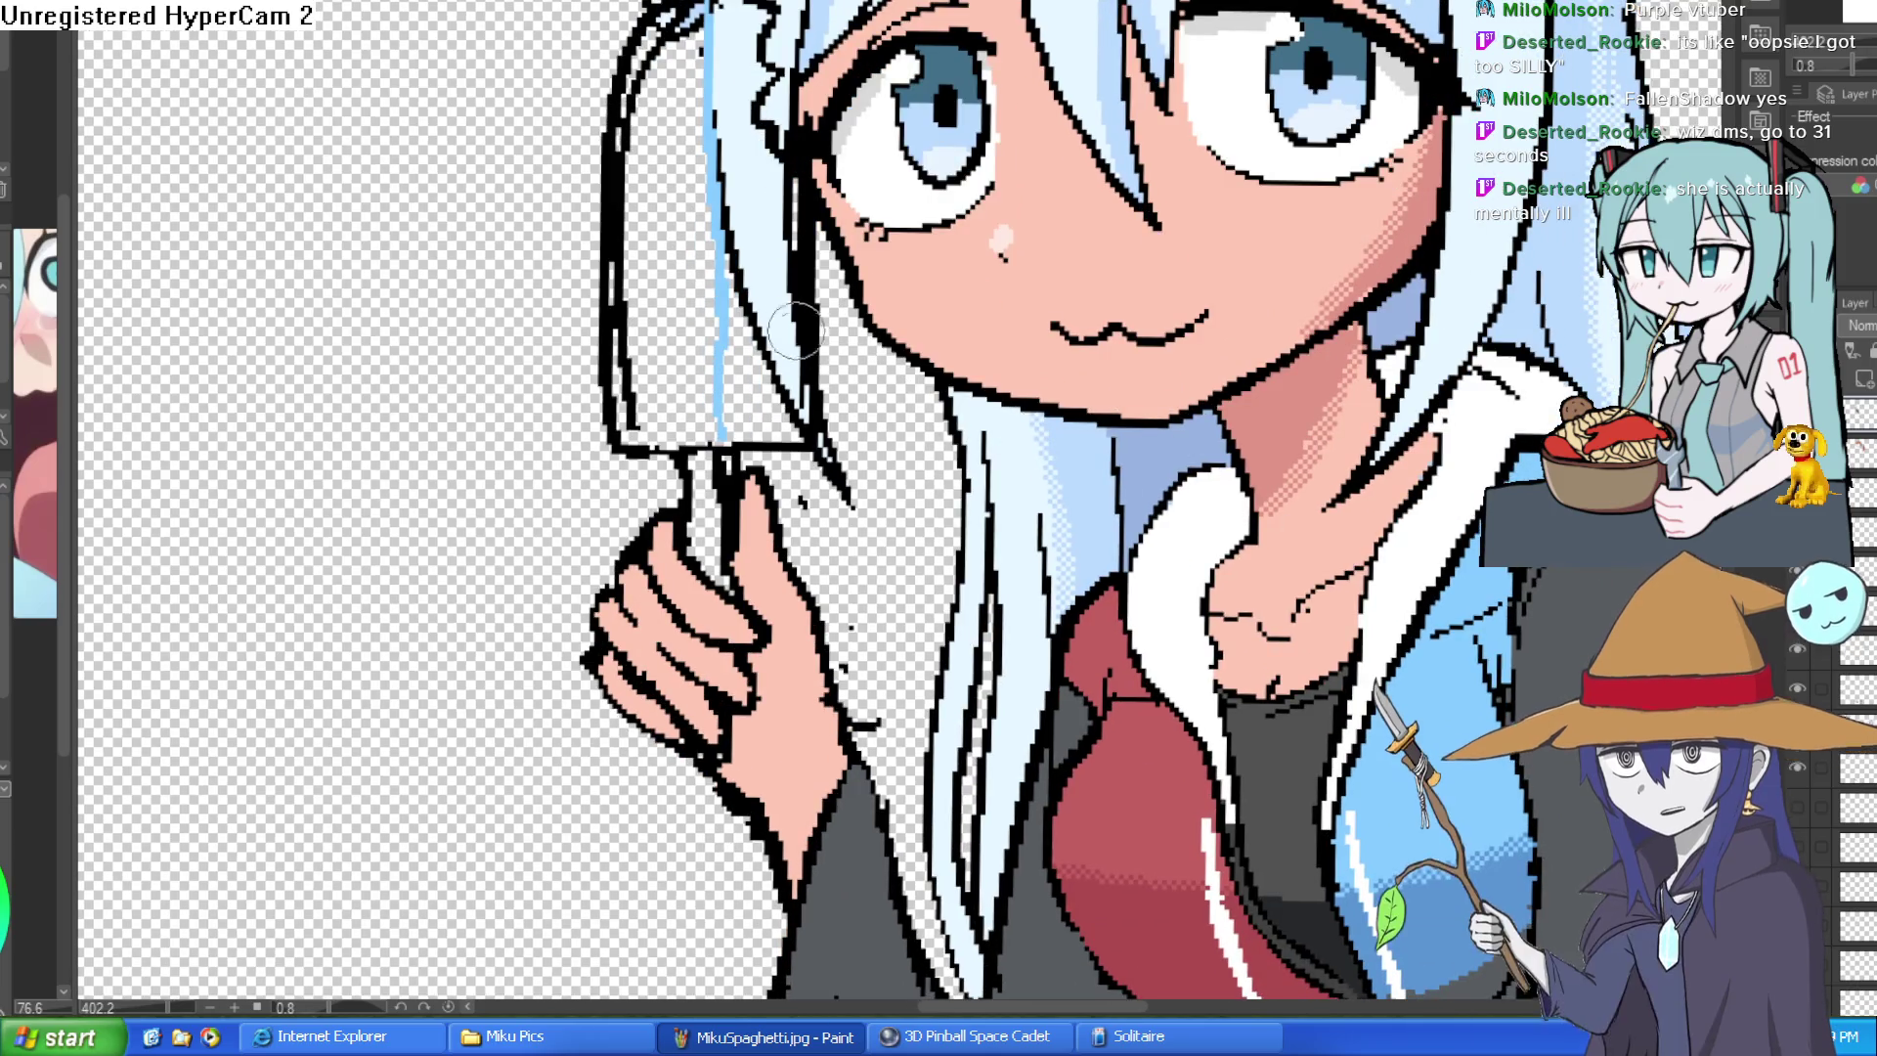
pyautogui.moveTo(793, 315); pyautogui.dragTo(755, 296)
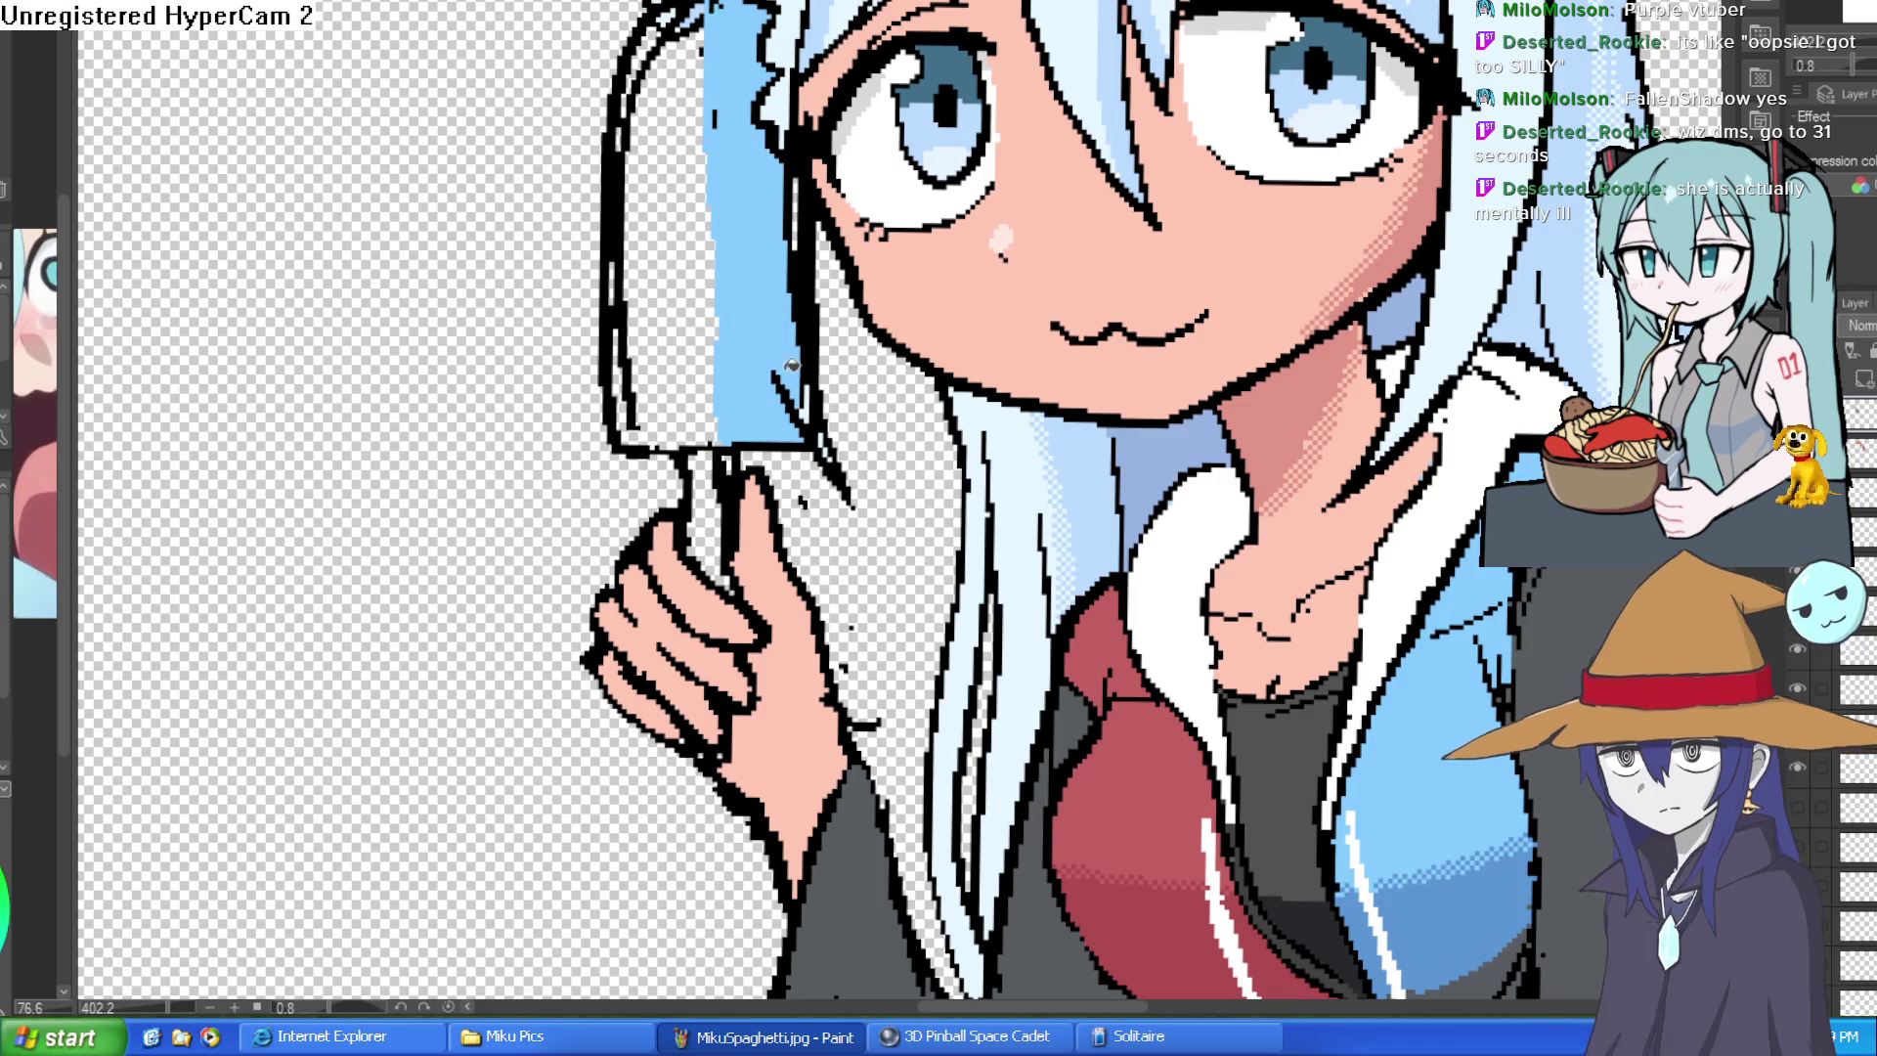
pyautogui.moveTo(1350, 567); pyautogui.dragTo(1333, 324)
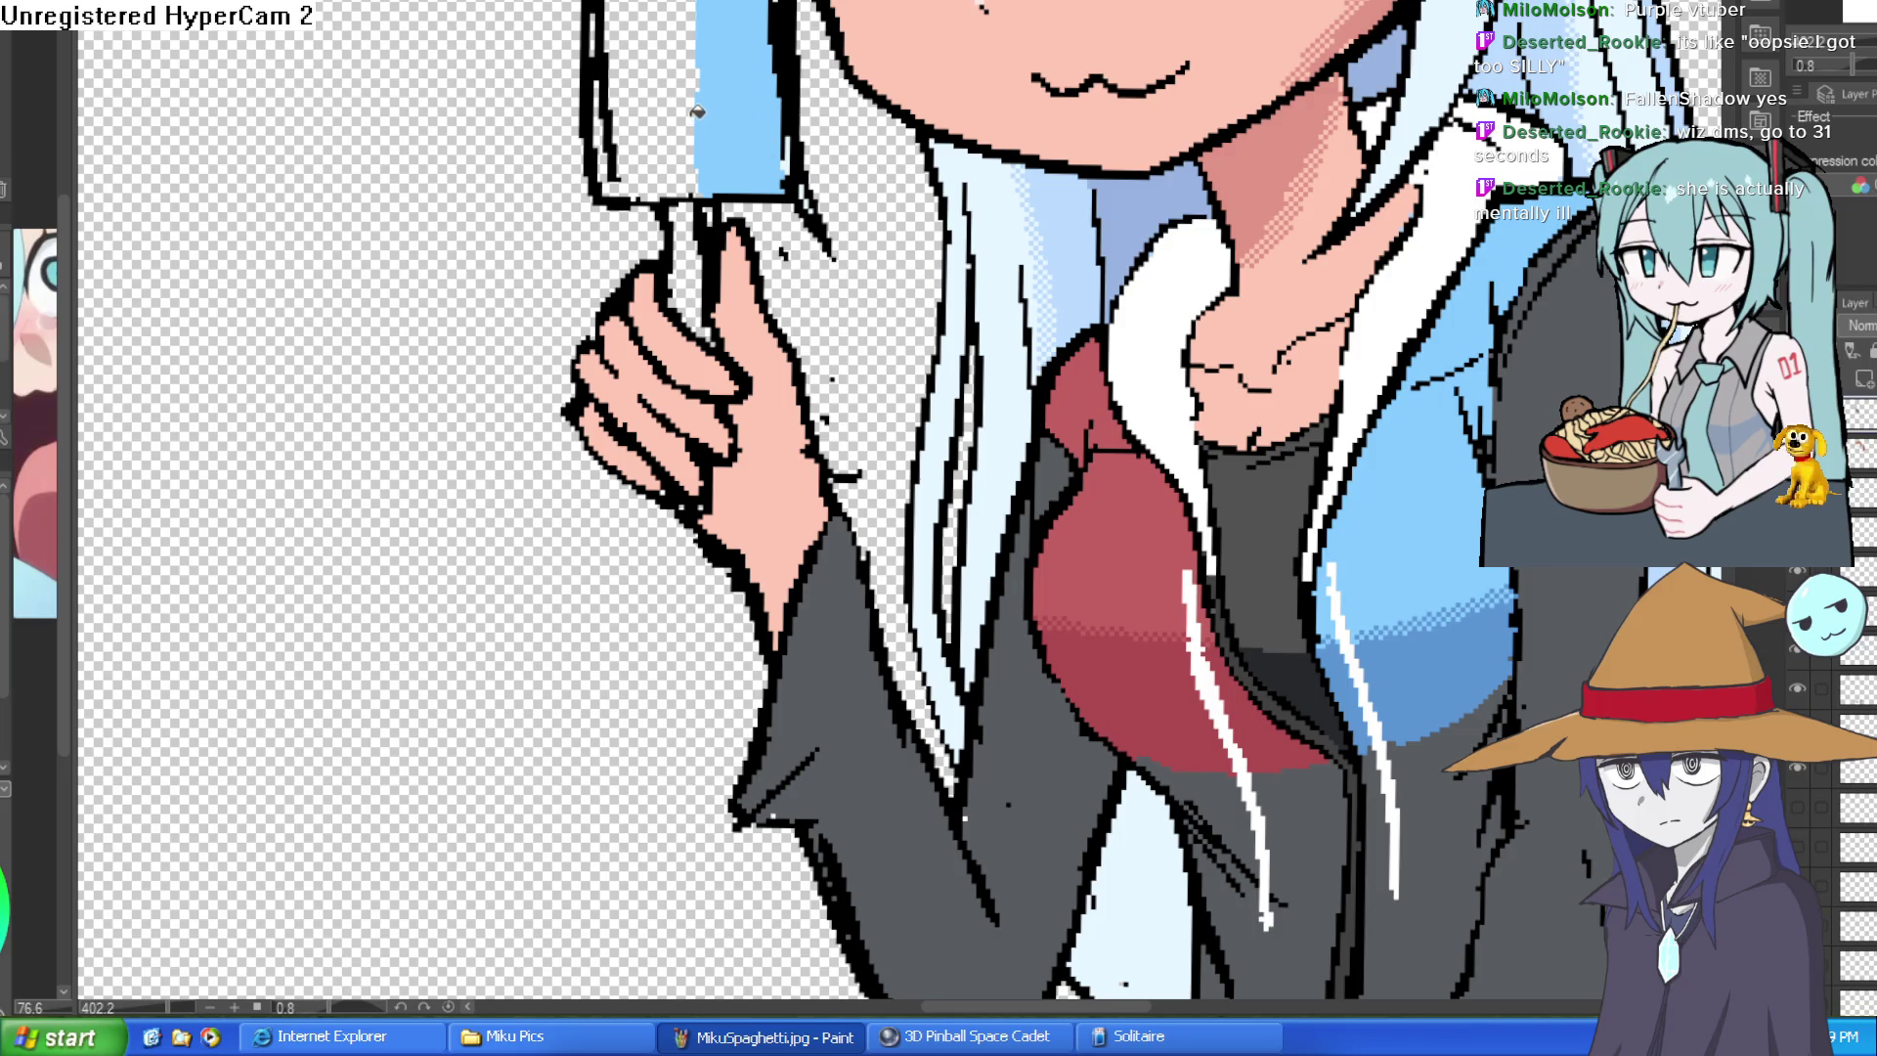
pyautogui.click(668, 114)
pyautogui.scroll(-3, 667, 114)
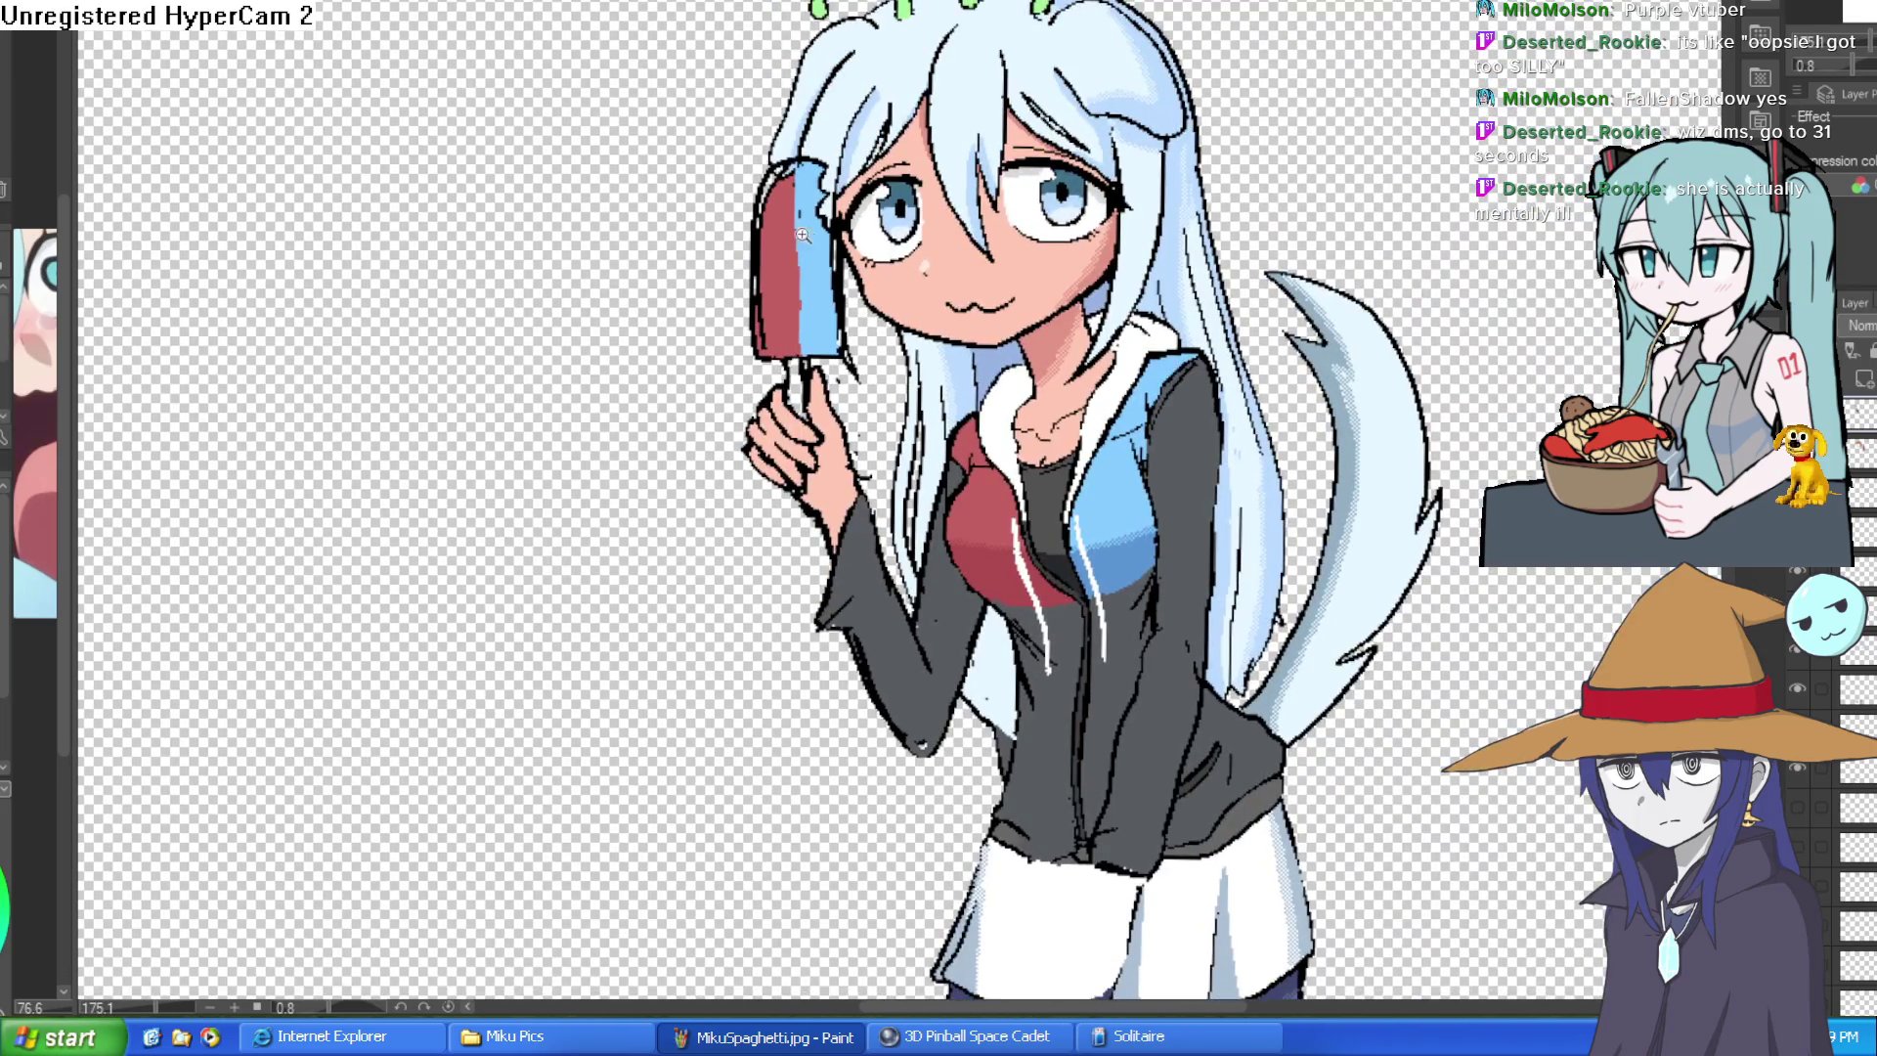
pyautogui.scroll(3, 770, 134)
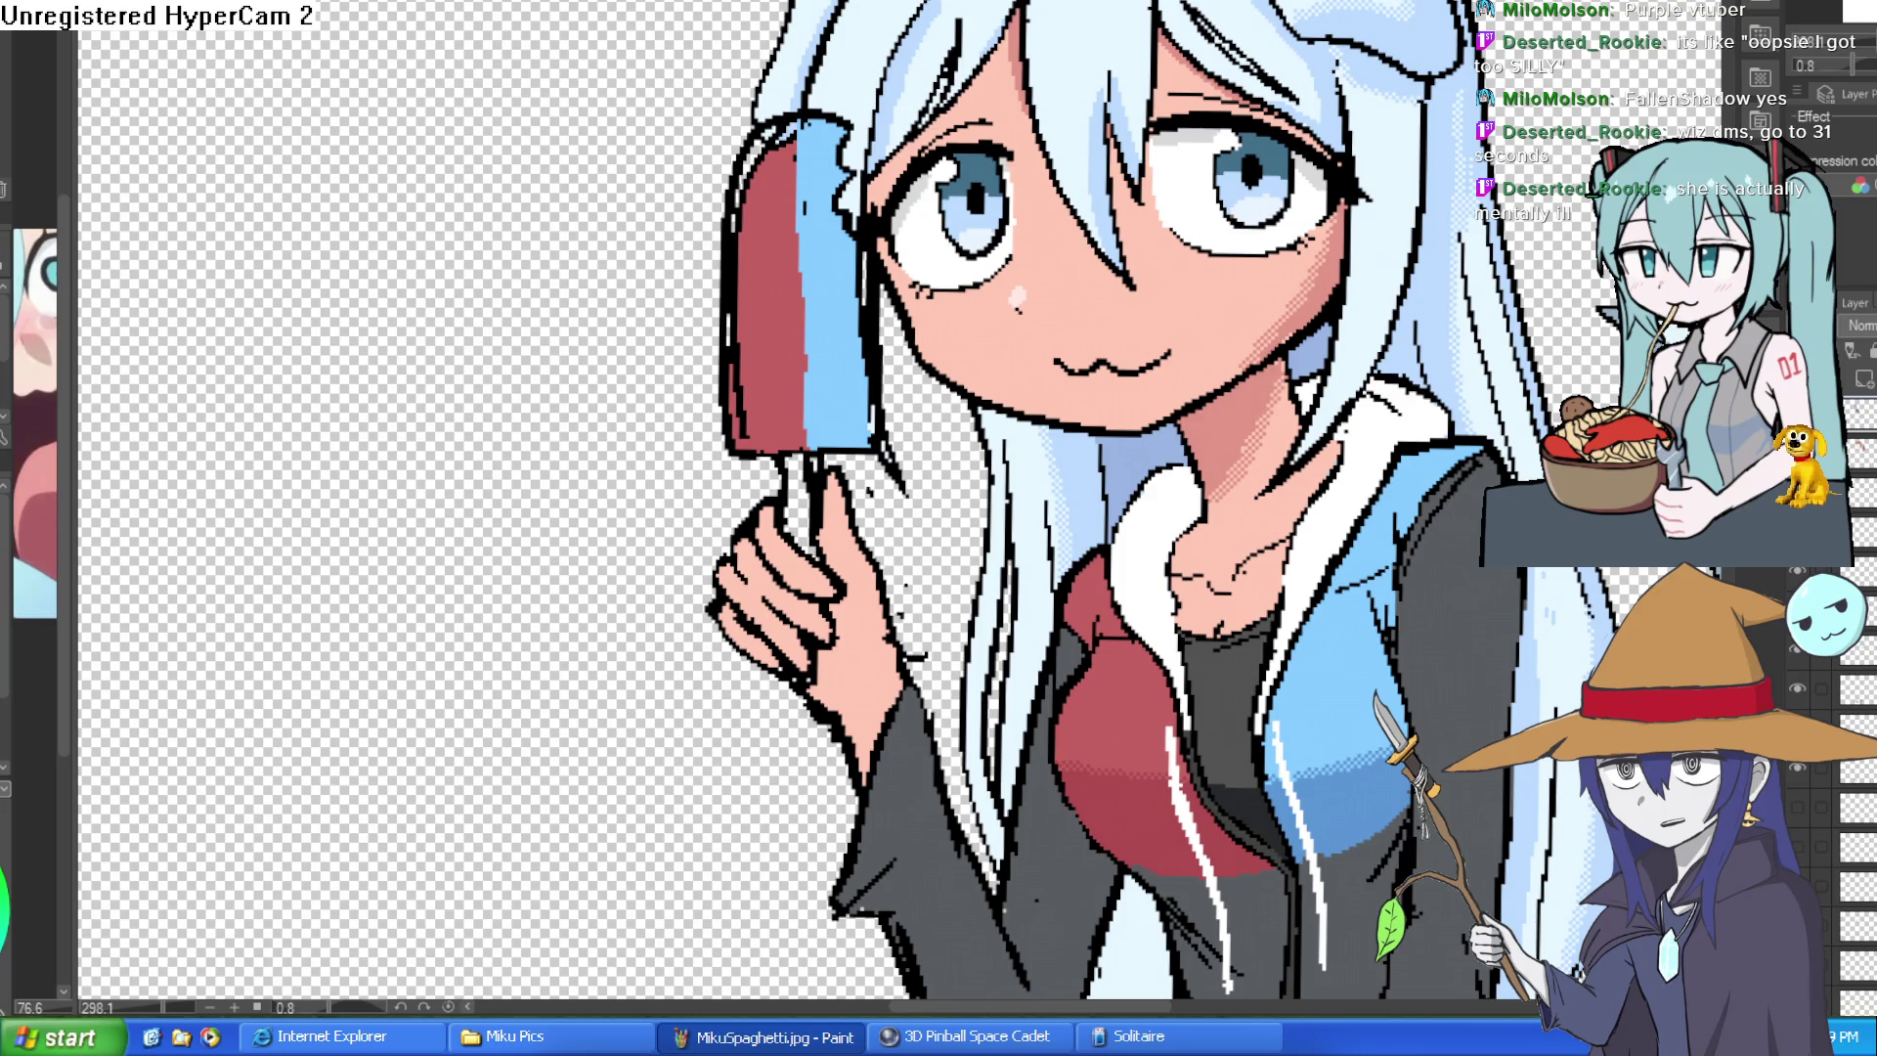
pyautogui.scroll(2, 774, 426)
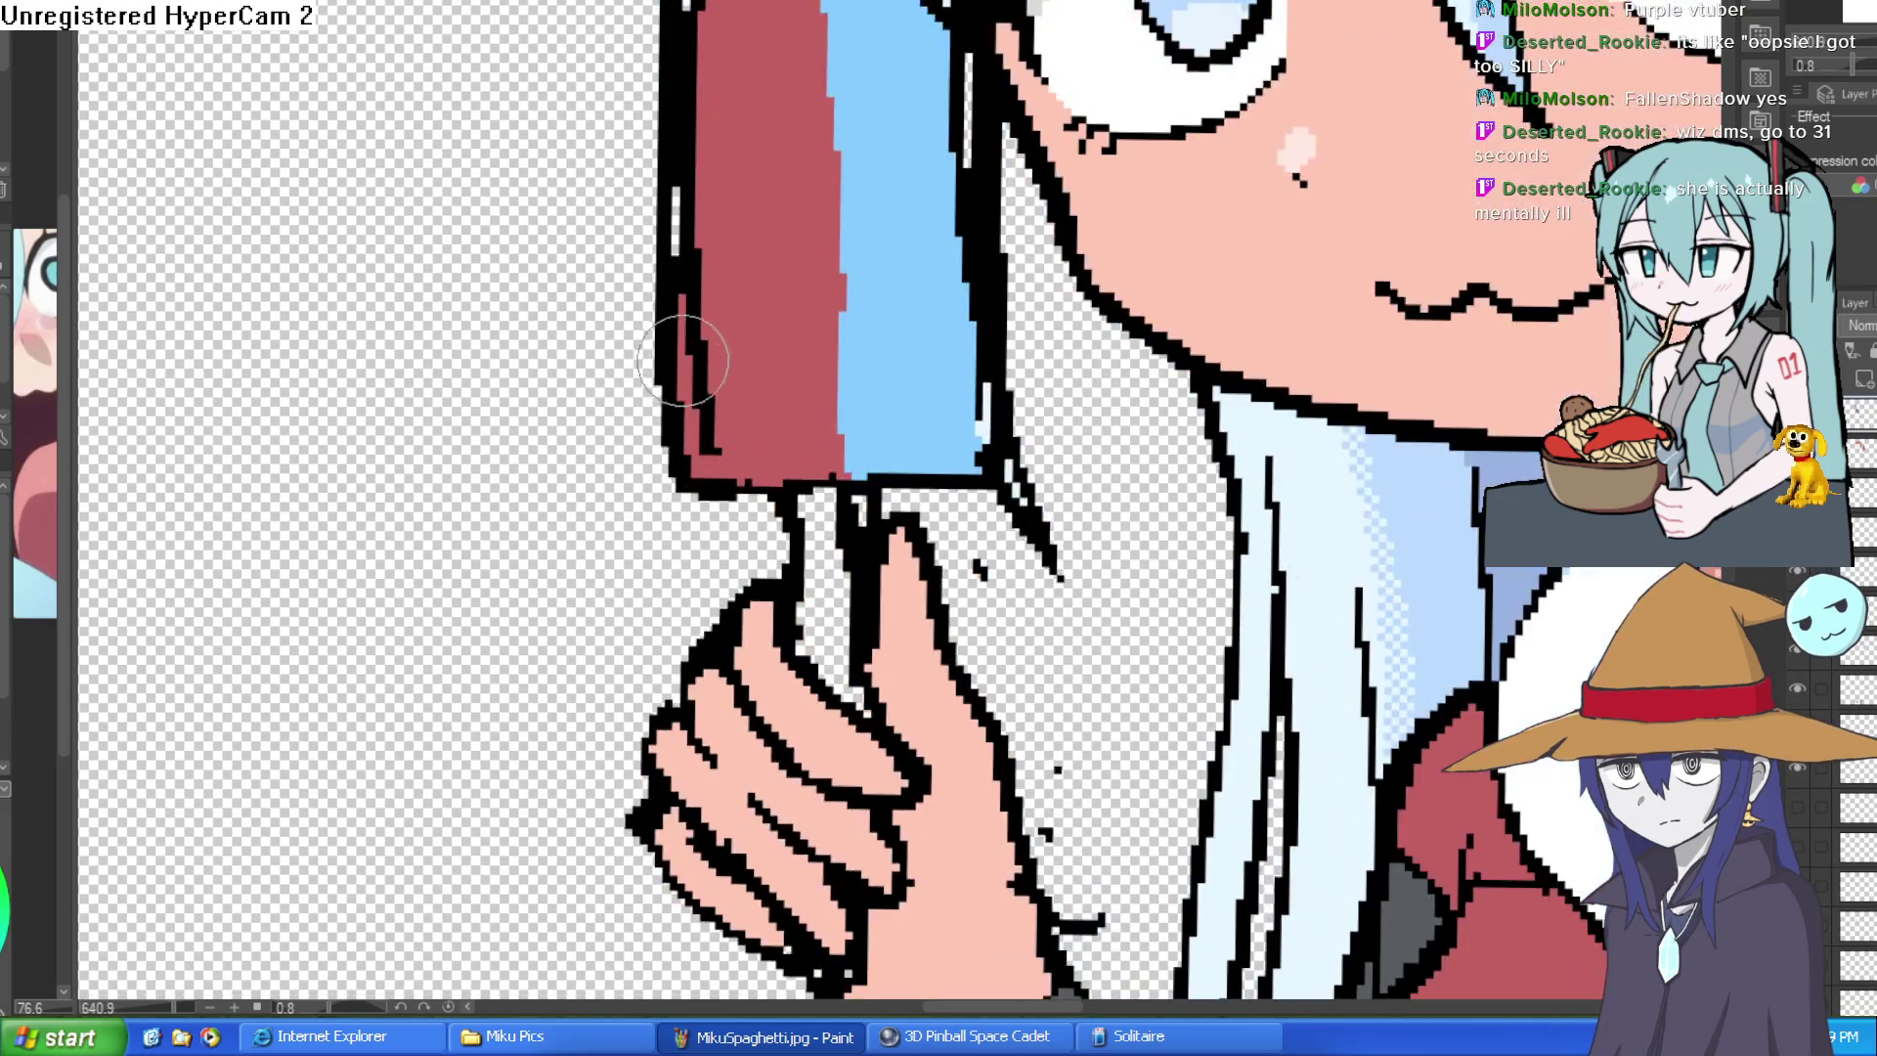
pyautogui.scroll(1, 975, 308)
# - Draw melting drips under the popsicle and small sleepy face marks on it
pyautogui.moveTo(980, 345); pyautogui.dragTo(1024, 549)
pyautogui.moveTo(939, 367); pyautogui.dragTo(961, 550)
pyautogui.moveTo(910, 337); pyautogui.dragTo(939, 498)
pyautogui.moveTo(882, 194)
pyautogui.mouseDown()
pyautogui.moveTo(933, 326)
pyautogui.moveTo(978, 311)
pyautogui.mouseUp()
pyautogui.moveTo(768, 81); pyautogui.dragTo(826, 115)
# - Clean the popsicle's jagged left edge in red and lengthen the blue drip and lower-left edge
pyautogui.keyDown('alt'); pyautogui.click(790, 292); pyautogui.keyUp('alt')
pyautogui.moveTo(775, 293)
pyautogui.mouseDown()
pyautogui.moveTo(754, 419)
pyautogui.moveTo(738, 154)
pyautogui.moveTo(753, 367)
pyautogui.moveTo(753, 210)
pyautogui.moveTo(792, 22)
pyautogui.mouseUp()
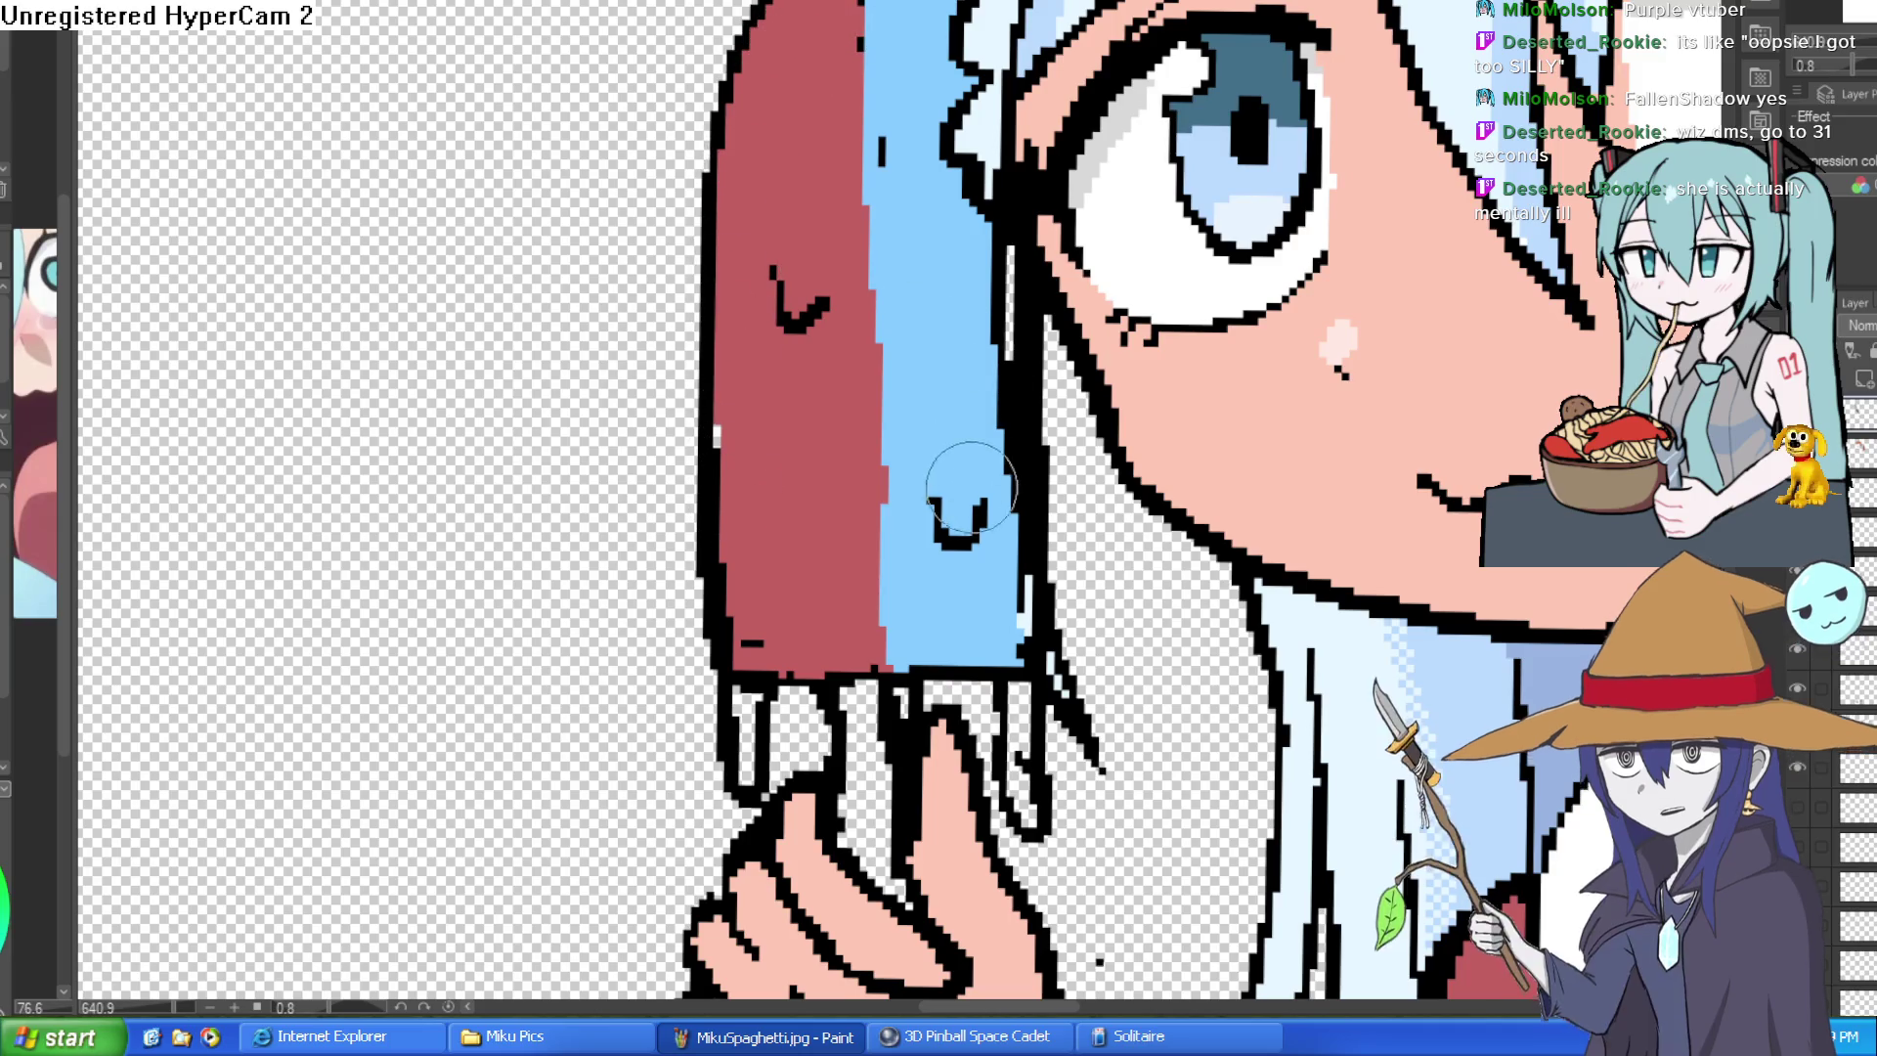
pyautogui.scroll(-5, 968, 491)
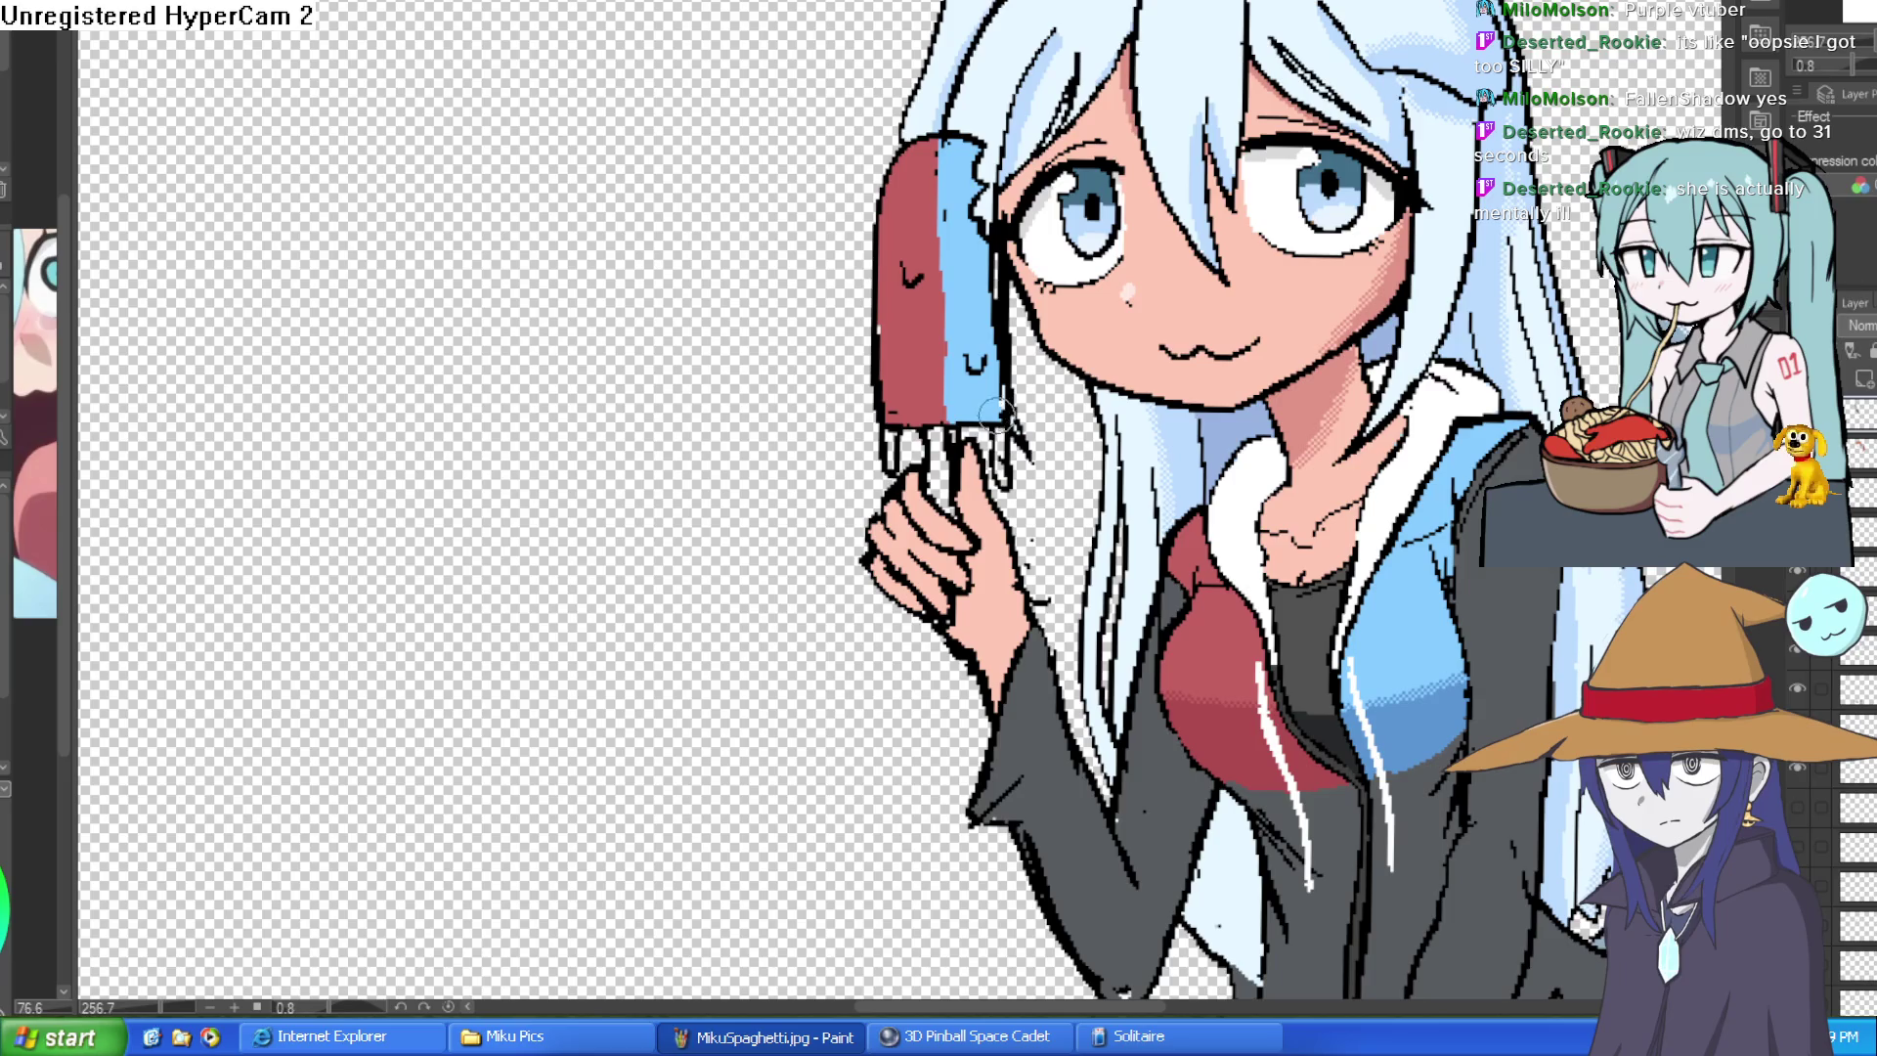
pyautogui.scroll(3, 994, 411)
pyautogui.moveTo(998, 385); pyautogui.dragTo(1005, 542)
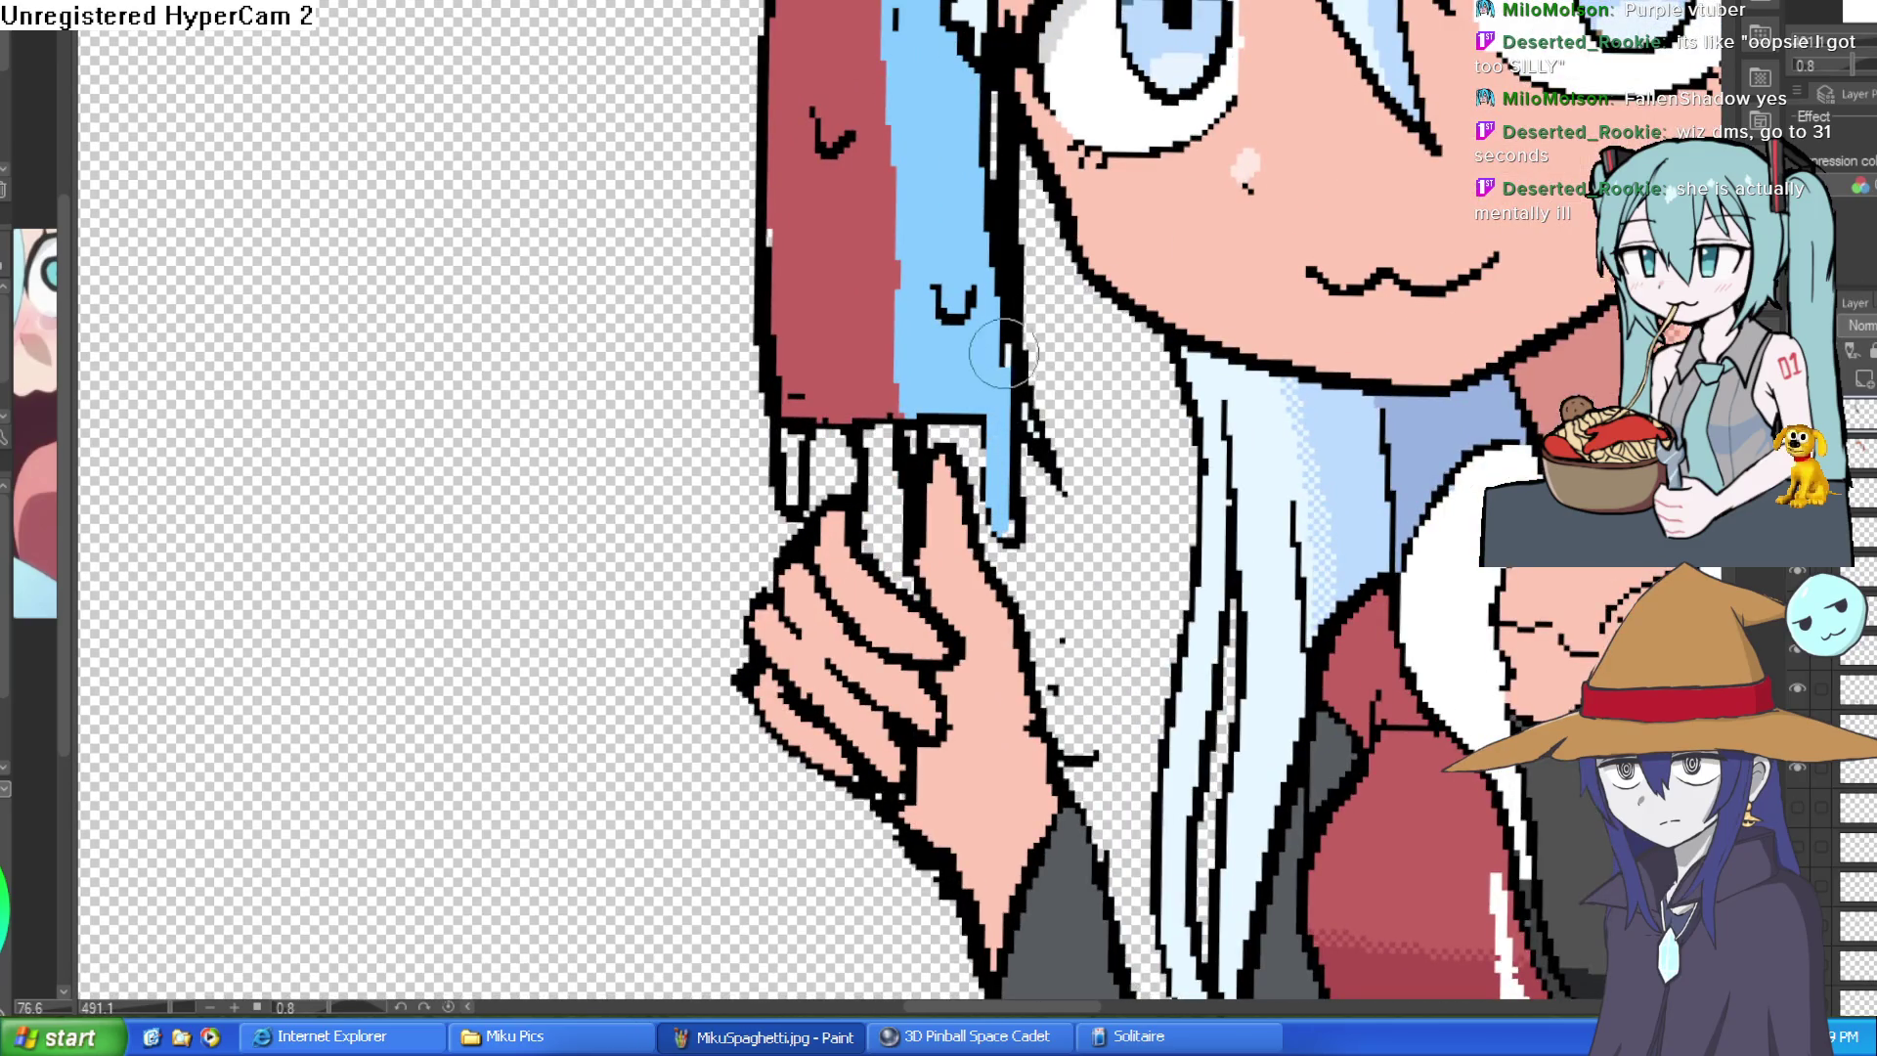
pyautogui.keyDown('alt'); pyautogui.click(832, 363); pyautogui.keyUp('alt')
pyautogui.moveTo(821, 396); pyautogui.dragTo(792, 499)
pyautogui.moveTo(792, 425); pyautogui.dragTo(800, 506)
pyautogui.scroll(-1, 1036, 305)
pyautogui.scroll(-2, 1037, 306)
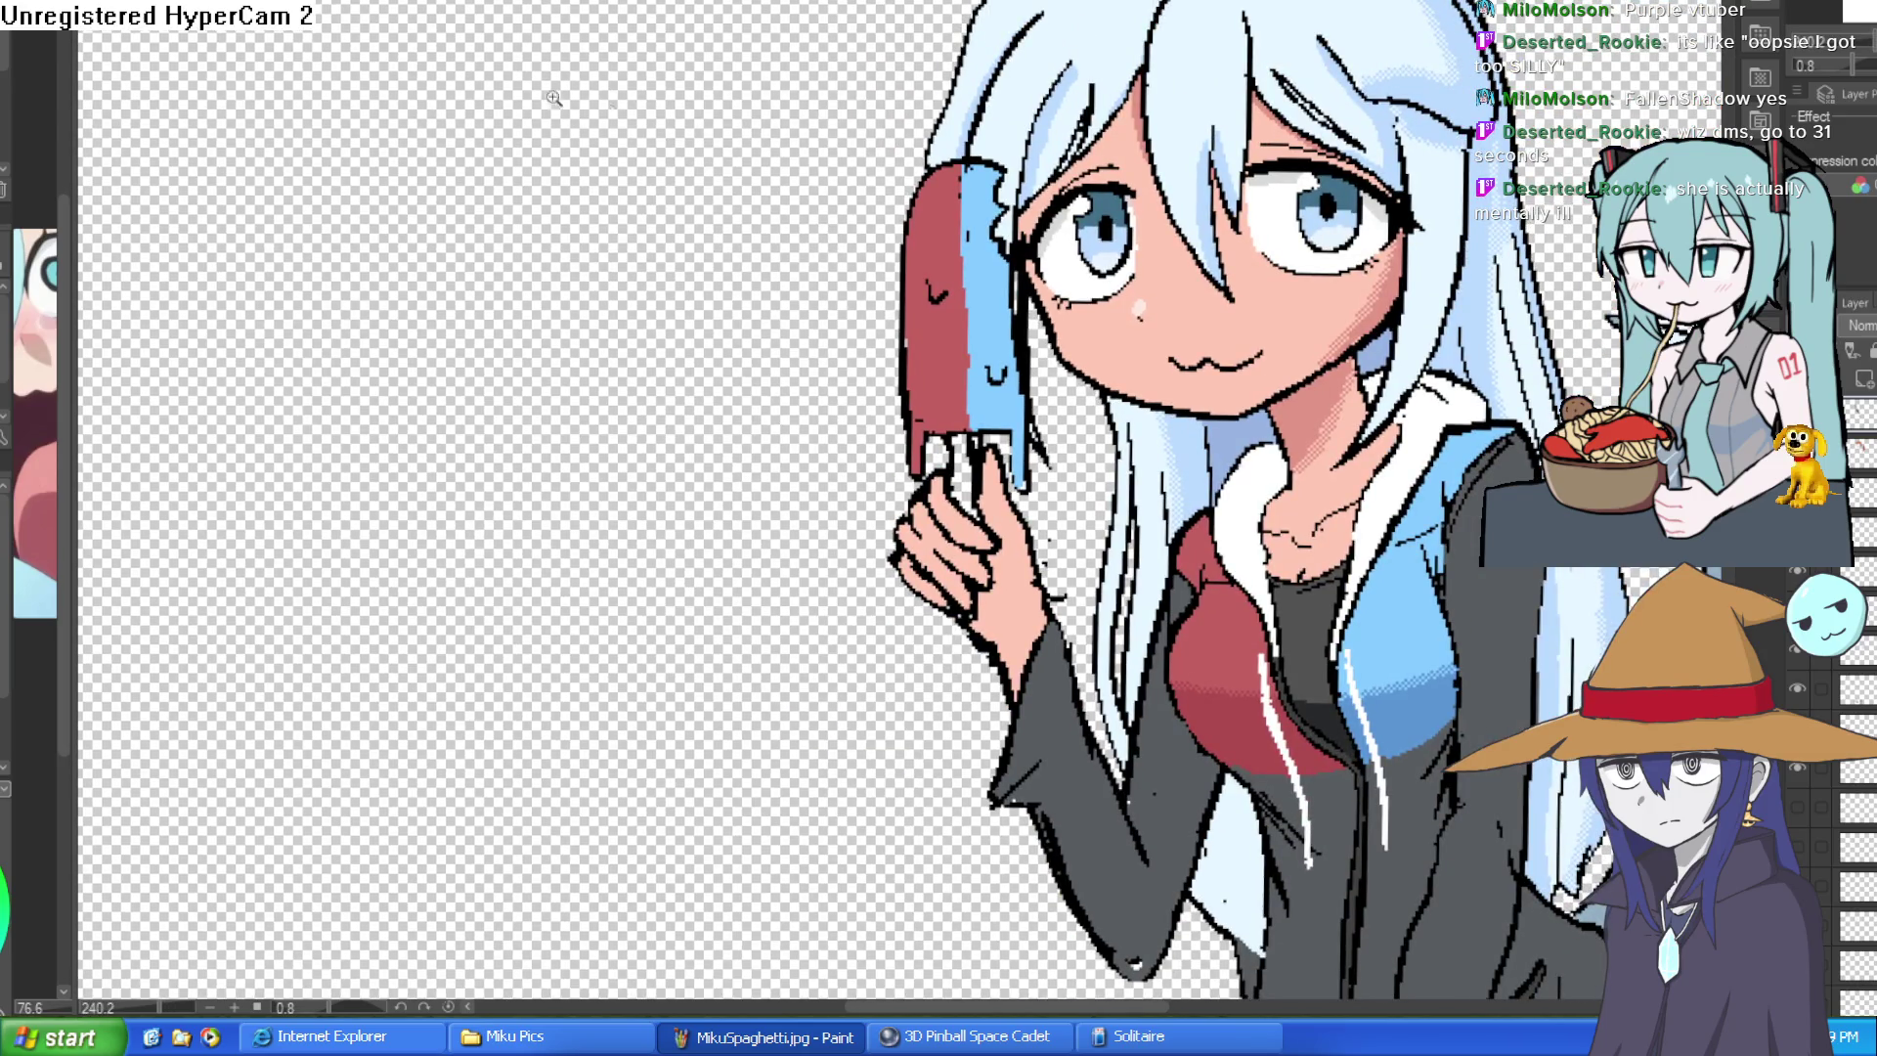
pyautogui.scroll(2, 975, 217)
# - Outline a melted bulge on the left side of the popsicle's red half
pyautogui.moveTo(902, 384); pyautogui.dragTo(911, 296)
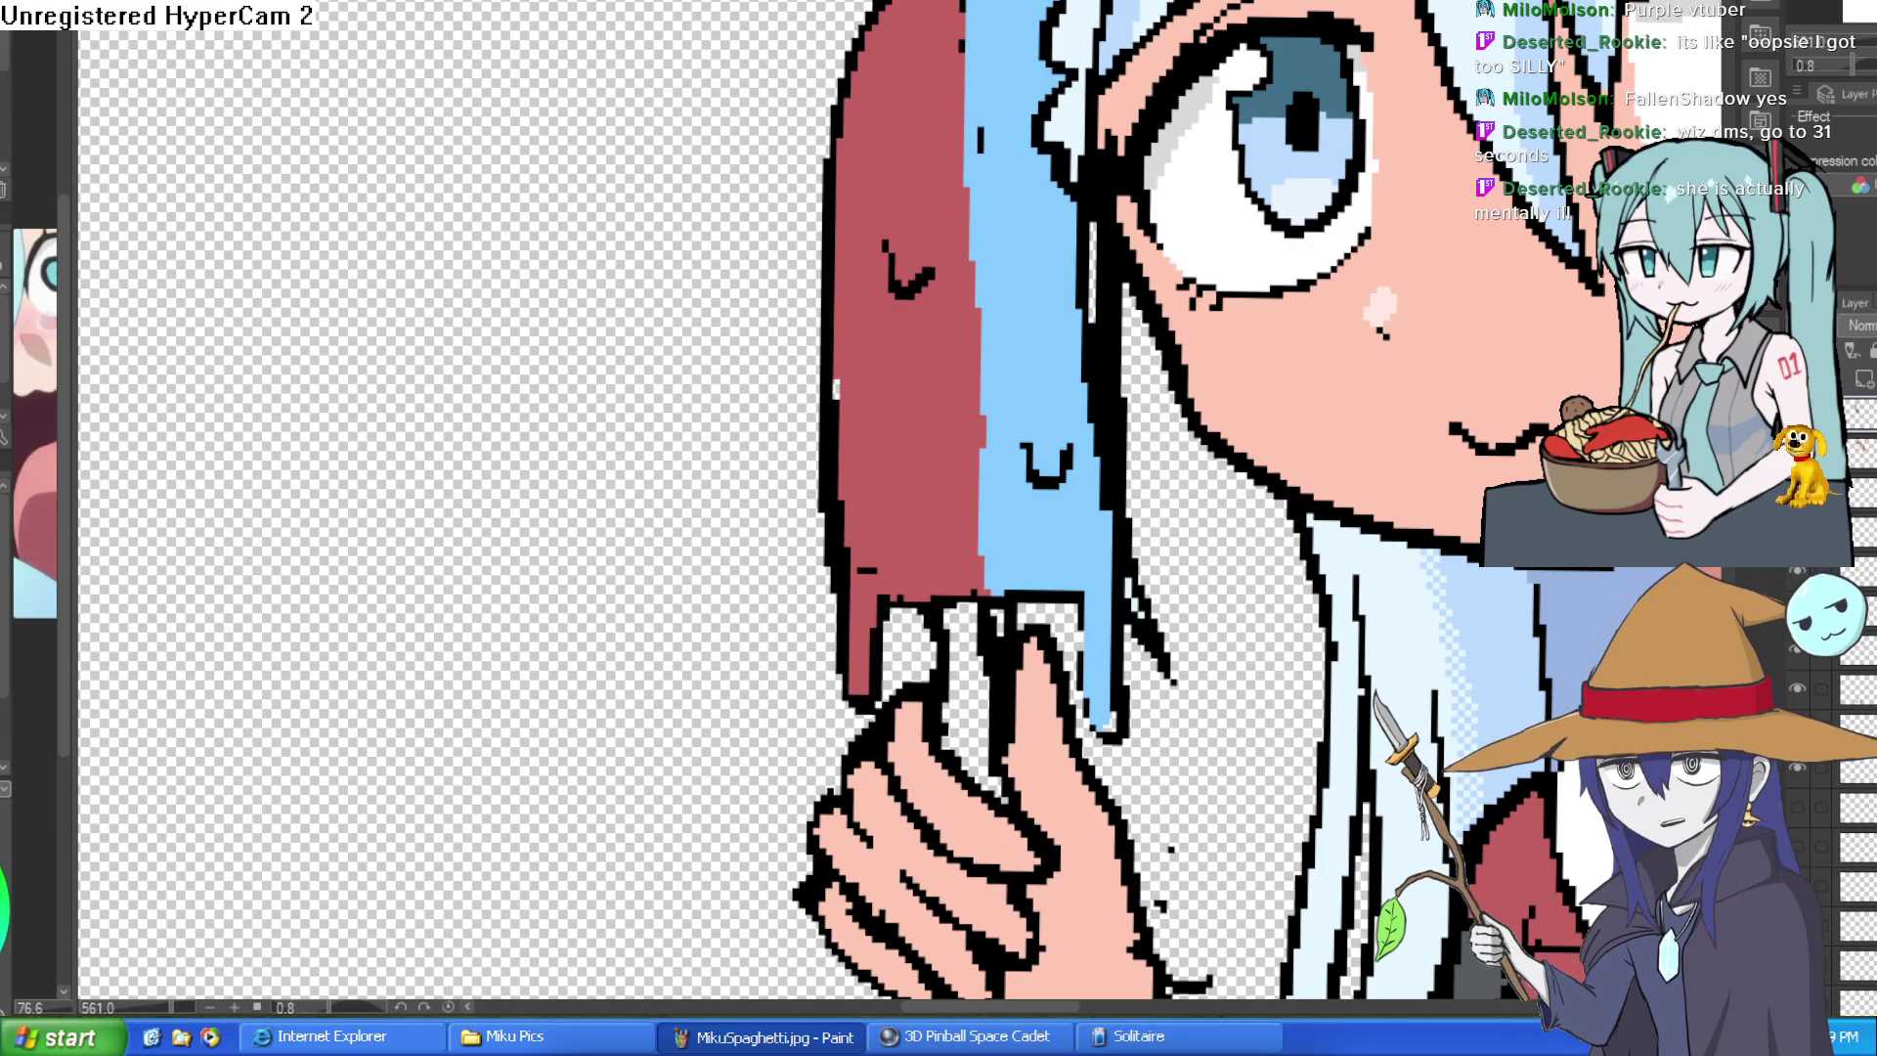
pyautogui.moveTo(825, 280); pyautogui.dragTo(865, 139)
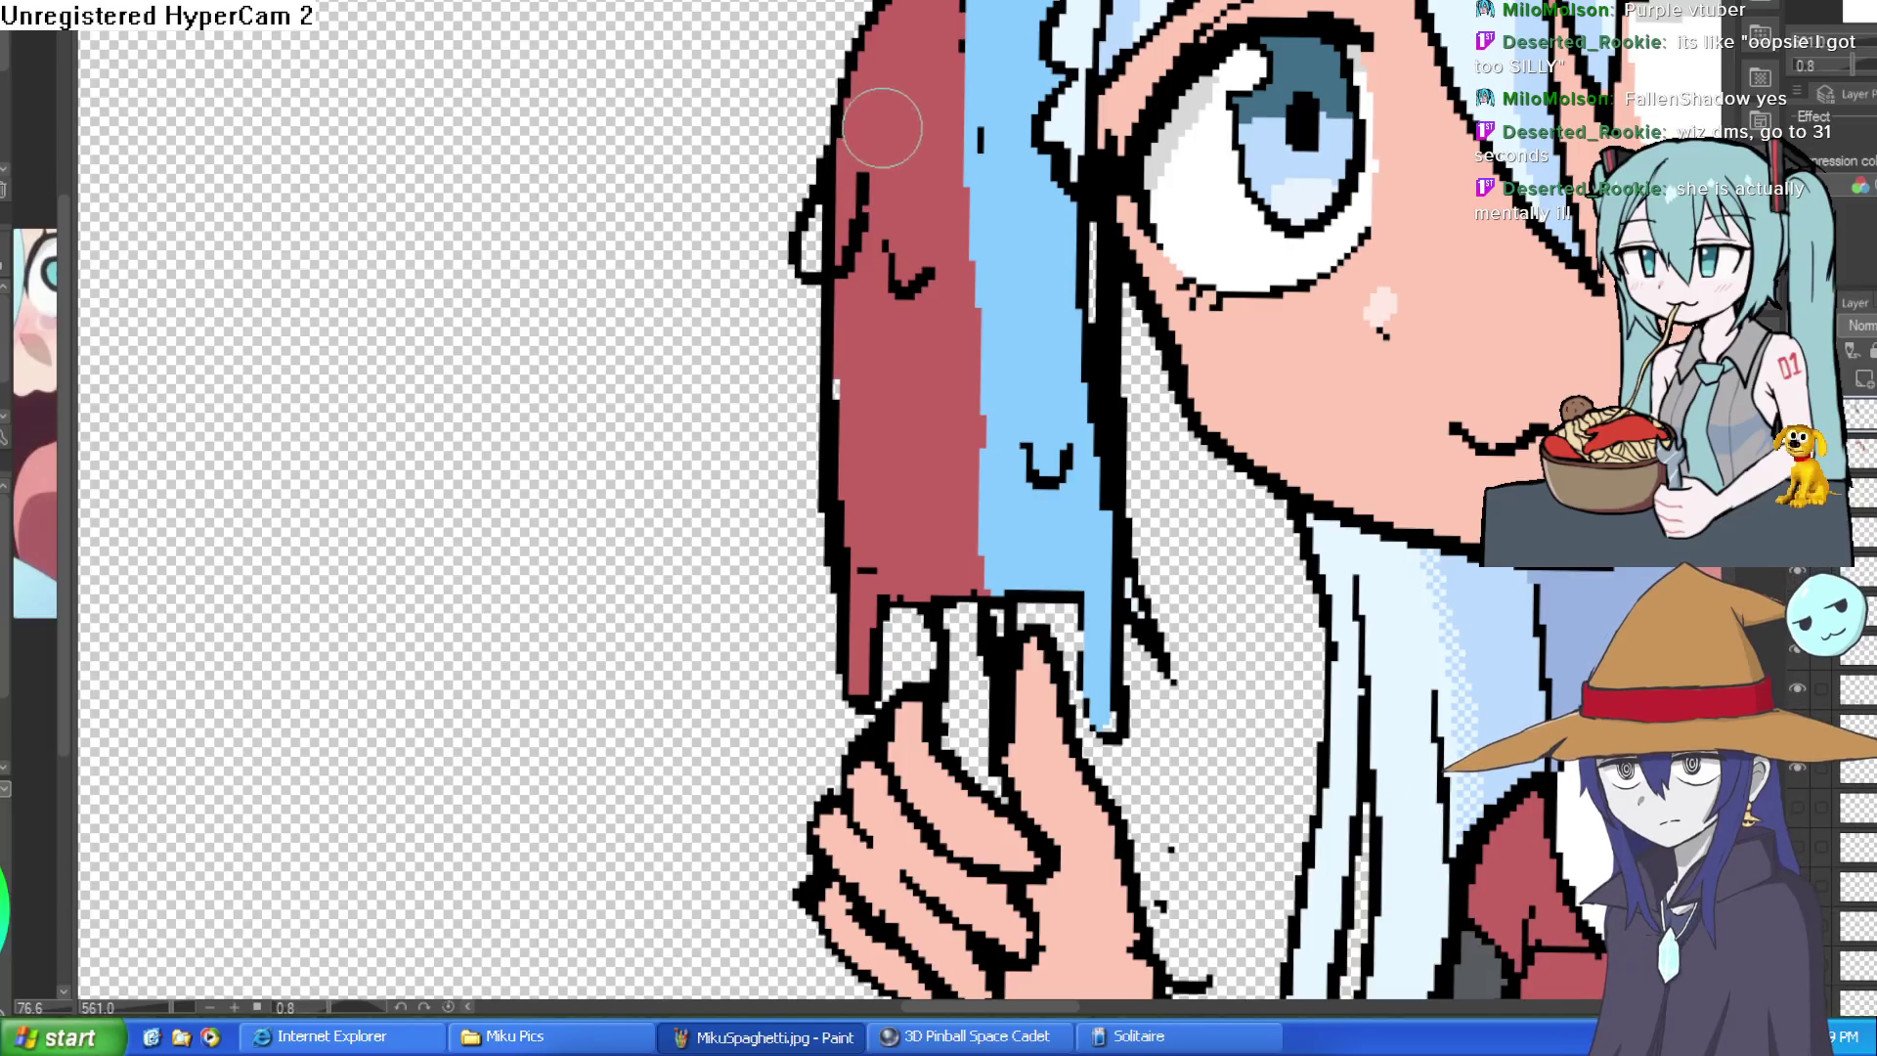
# - Fill the melted bulge red and paint the stray red strip beside the blue half blue
pyautogui.keyDown('alt'); pyautogui.click(897, 122); pyautogui.keyUp('alt')
pyautogui.moveTo(825, 285); pyautogui.dragTo(821, 204)
pyautogui.scroll(-2, 824, 205)
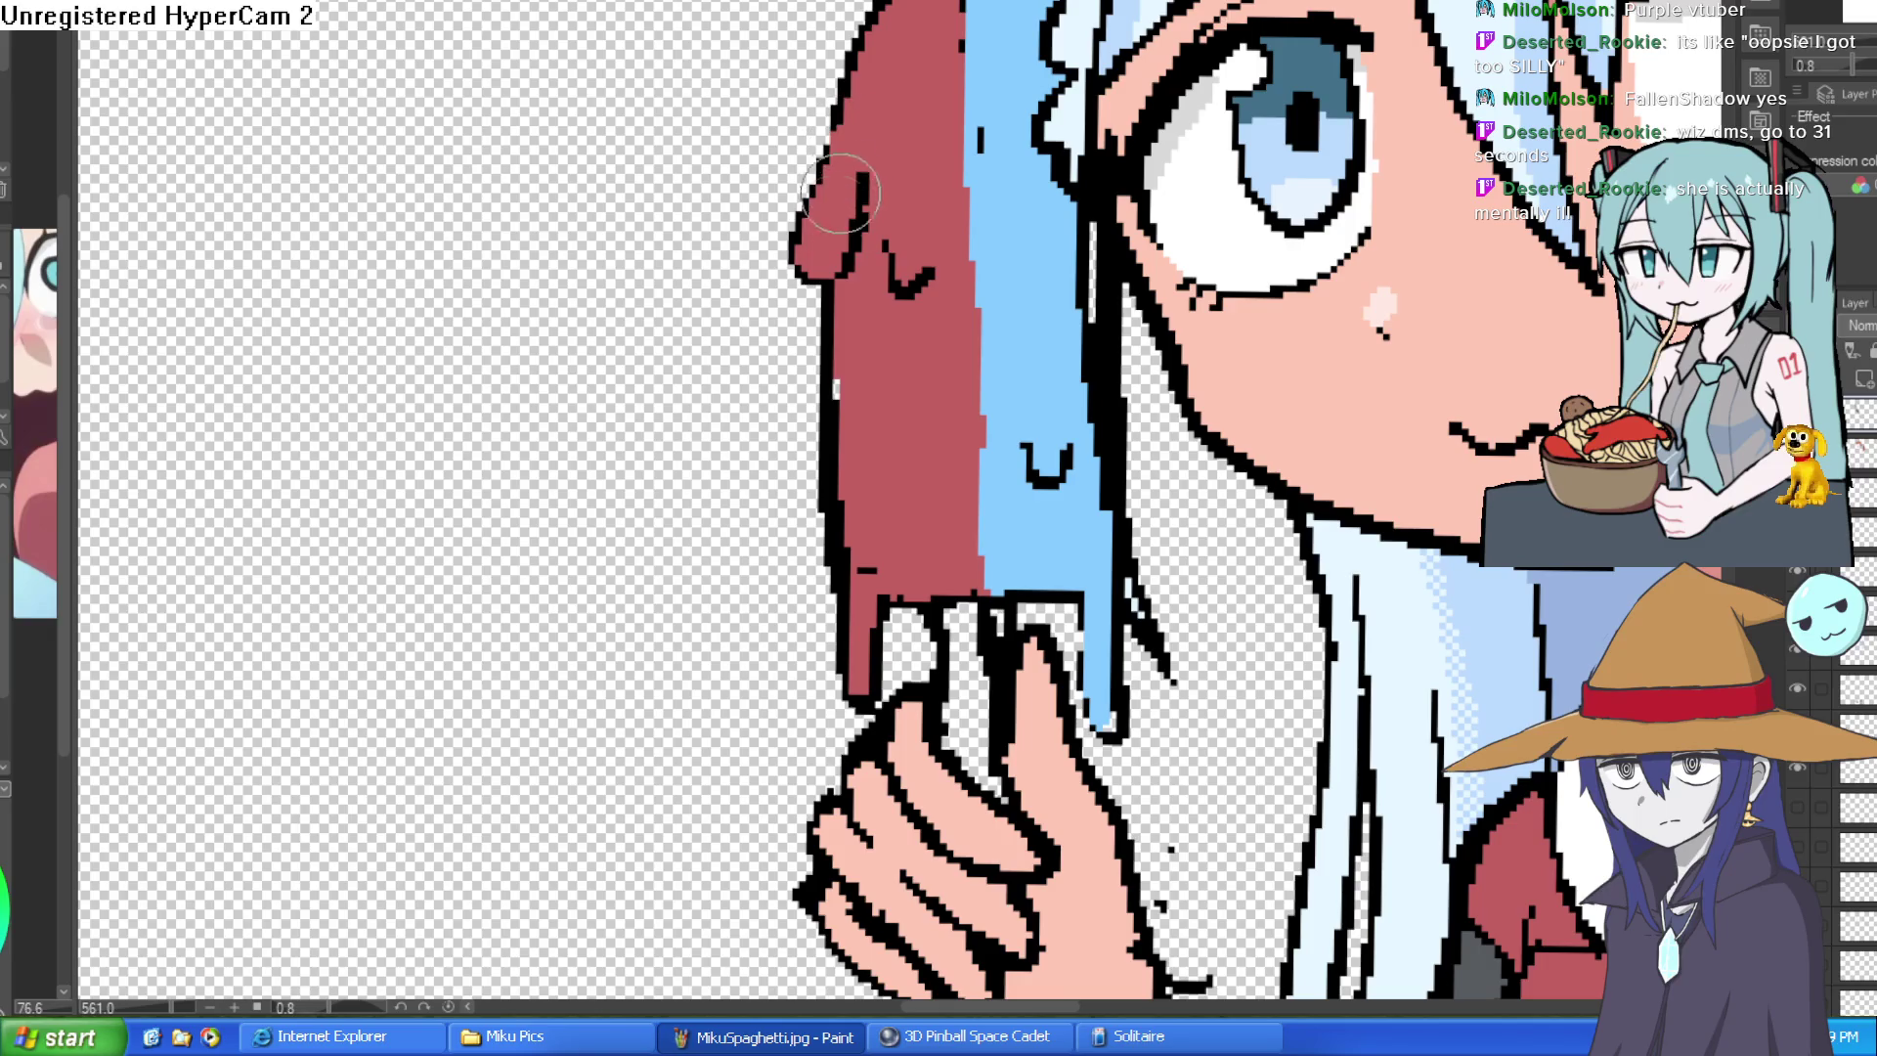
pyautogui.scroll(-1, 1140, 216)
pyautogui.scroll(-1, 1140, 216)
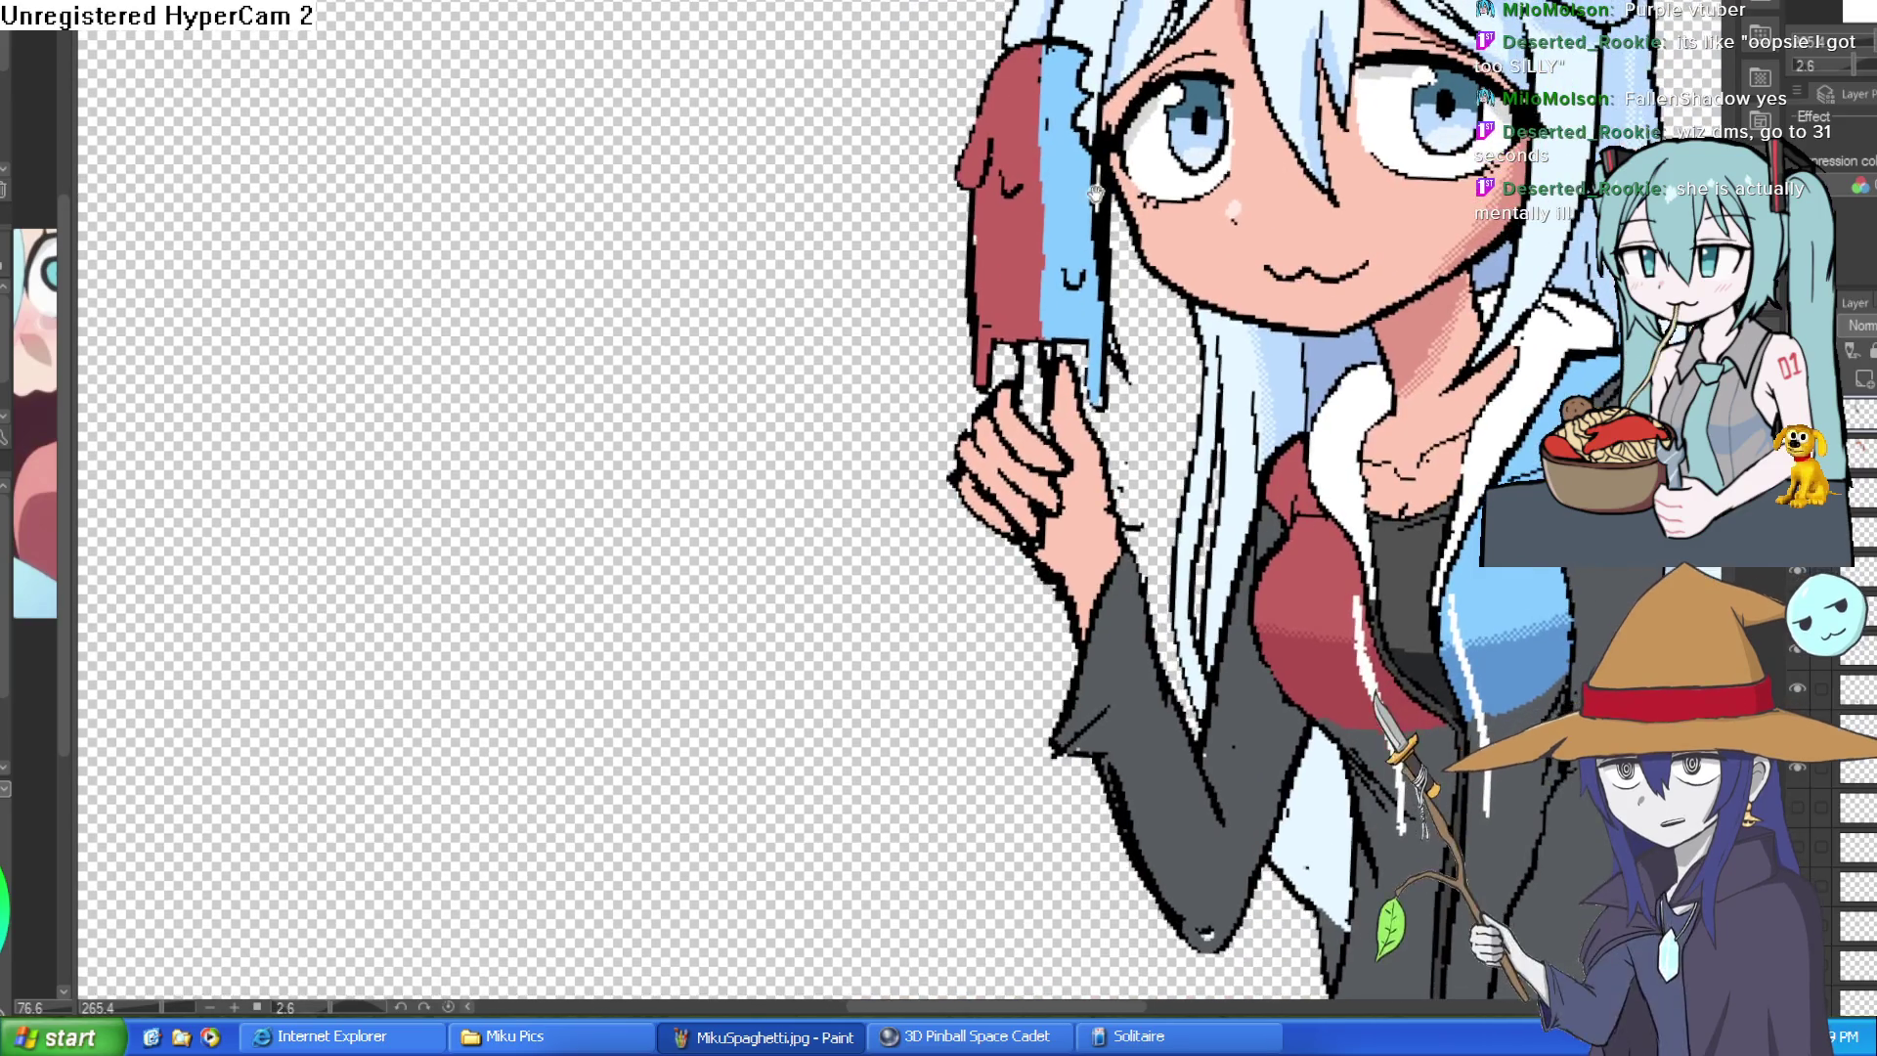
pyautogui.scroll(3, 1123, 177)
pyautogui.keyDown('alt'); pyautogui.click(1107, 254); pyautogui.keyUp('alt')
pyautogui.moveTo(1130, 147)
pyautogui.mouseDown()
pyautogui.moveTo(1131, 500)
pyautogui.moveTo(1131, 147)
pyautogui.mouseUp()
pyautogui.scroll(-2, 1175, 174)
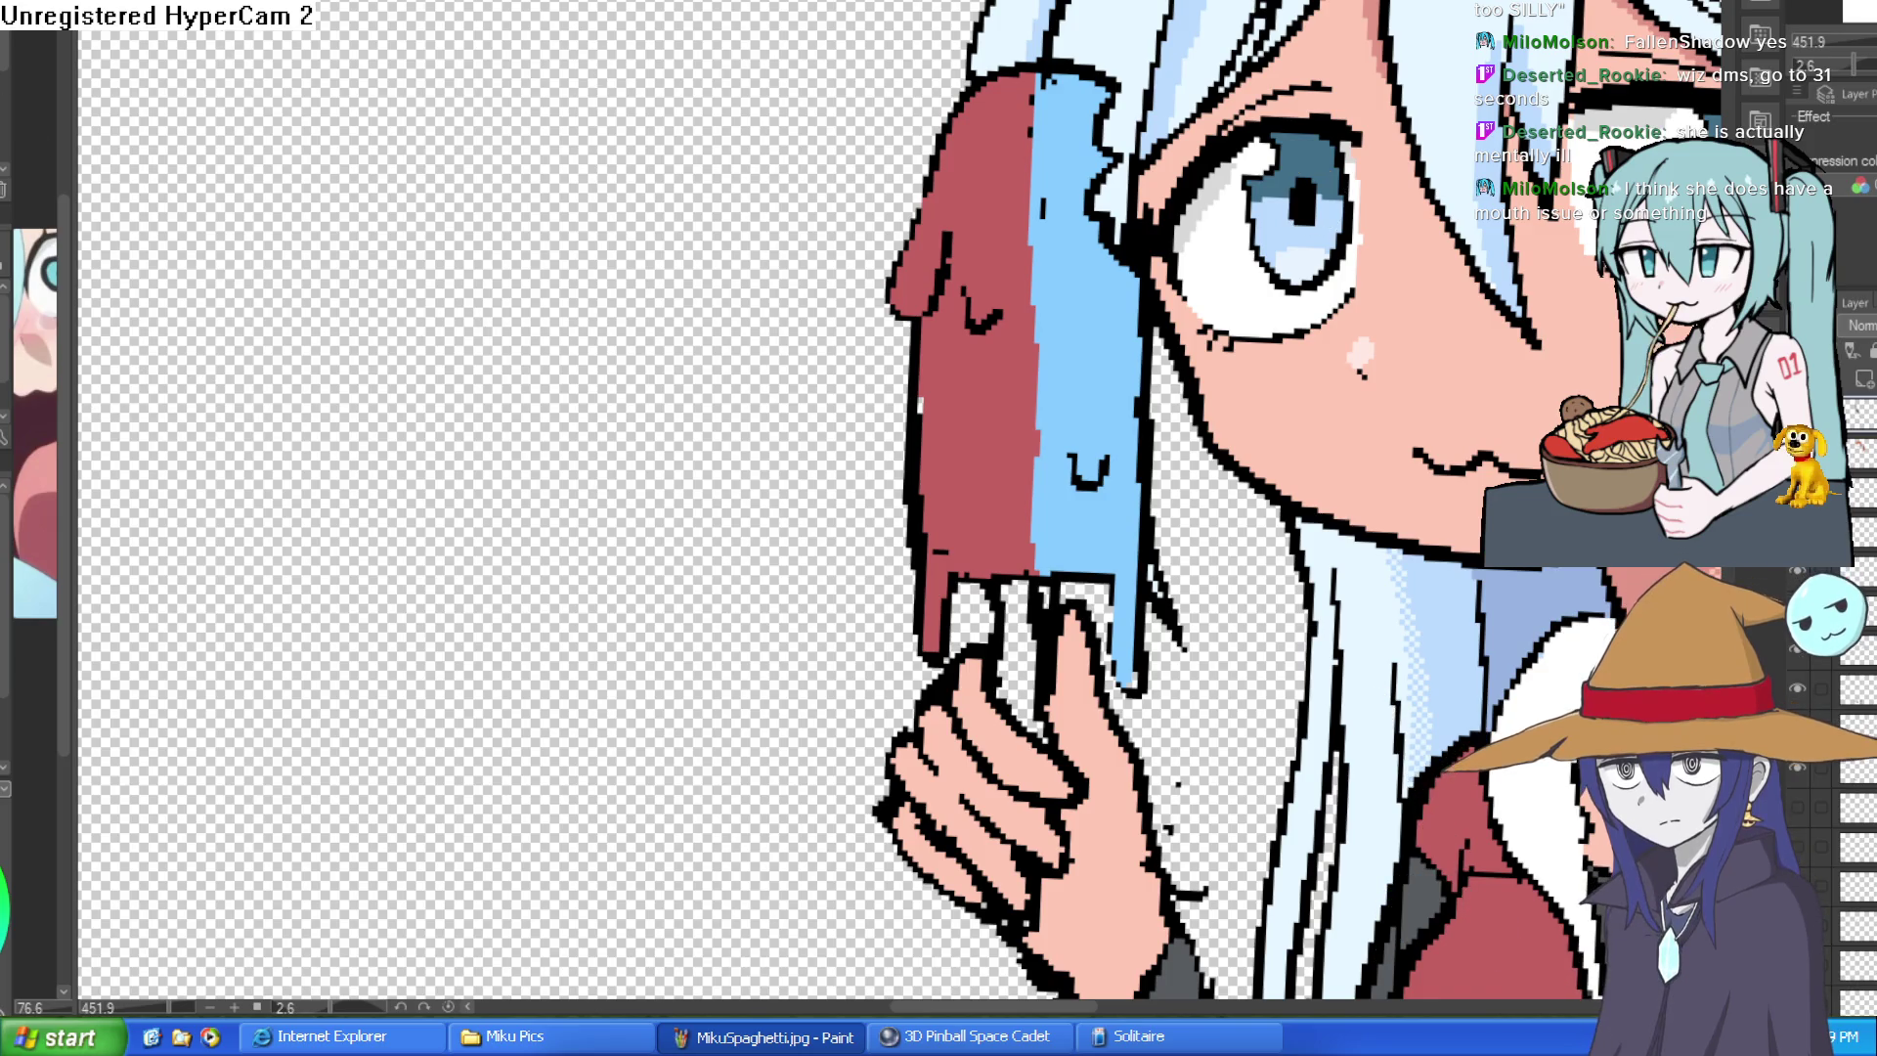
# - Cover the white highlight along the popsicle's blue edge with light blue
pyautogui.click(1053, 211)
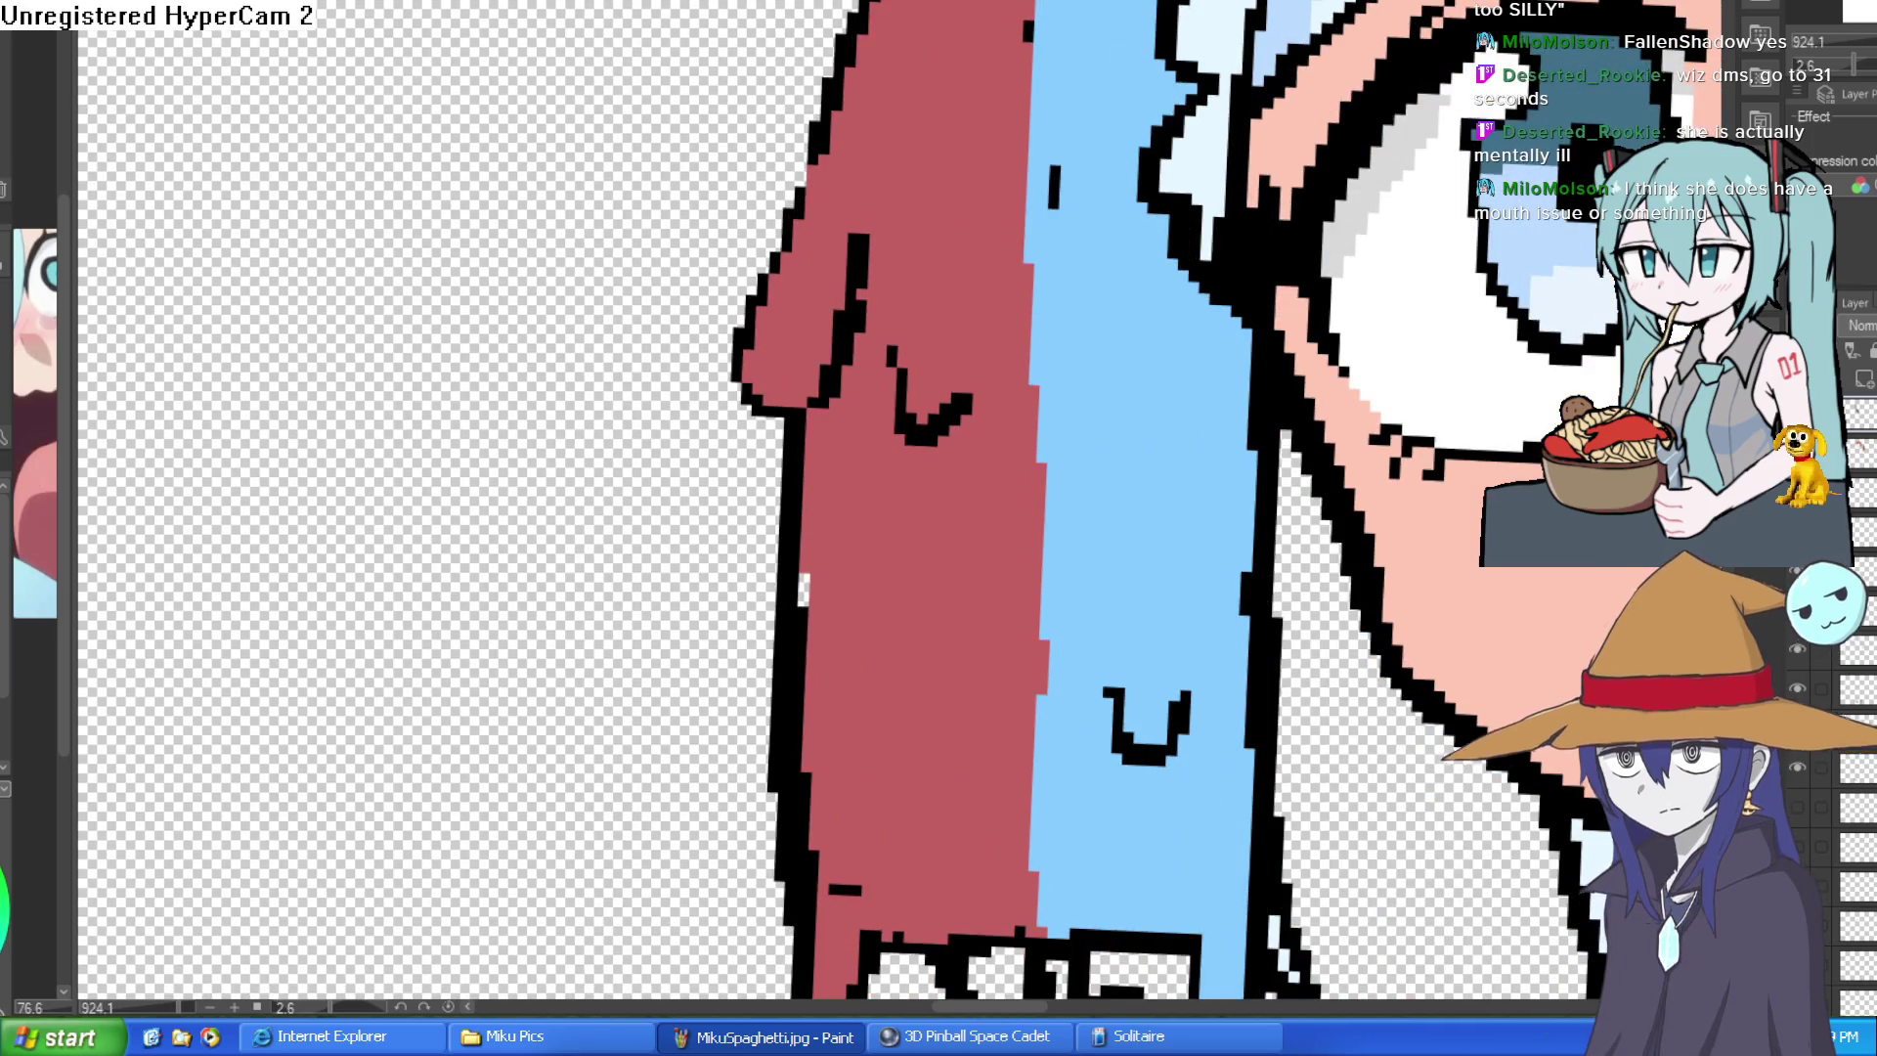
pyautogui.click(1200, 39)
pyautogui.scroll(-1, 1200, 38)
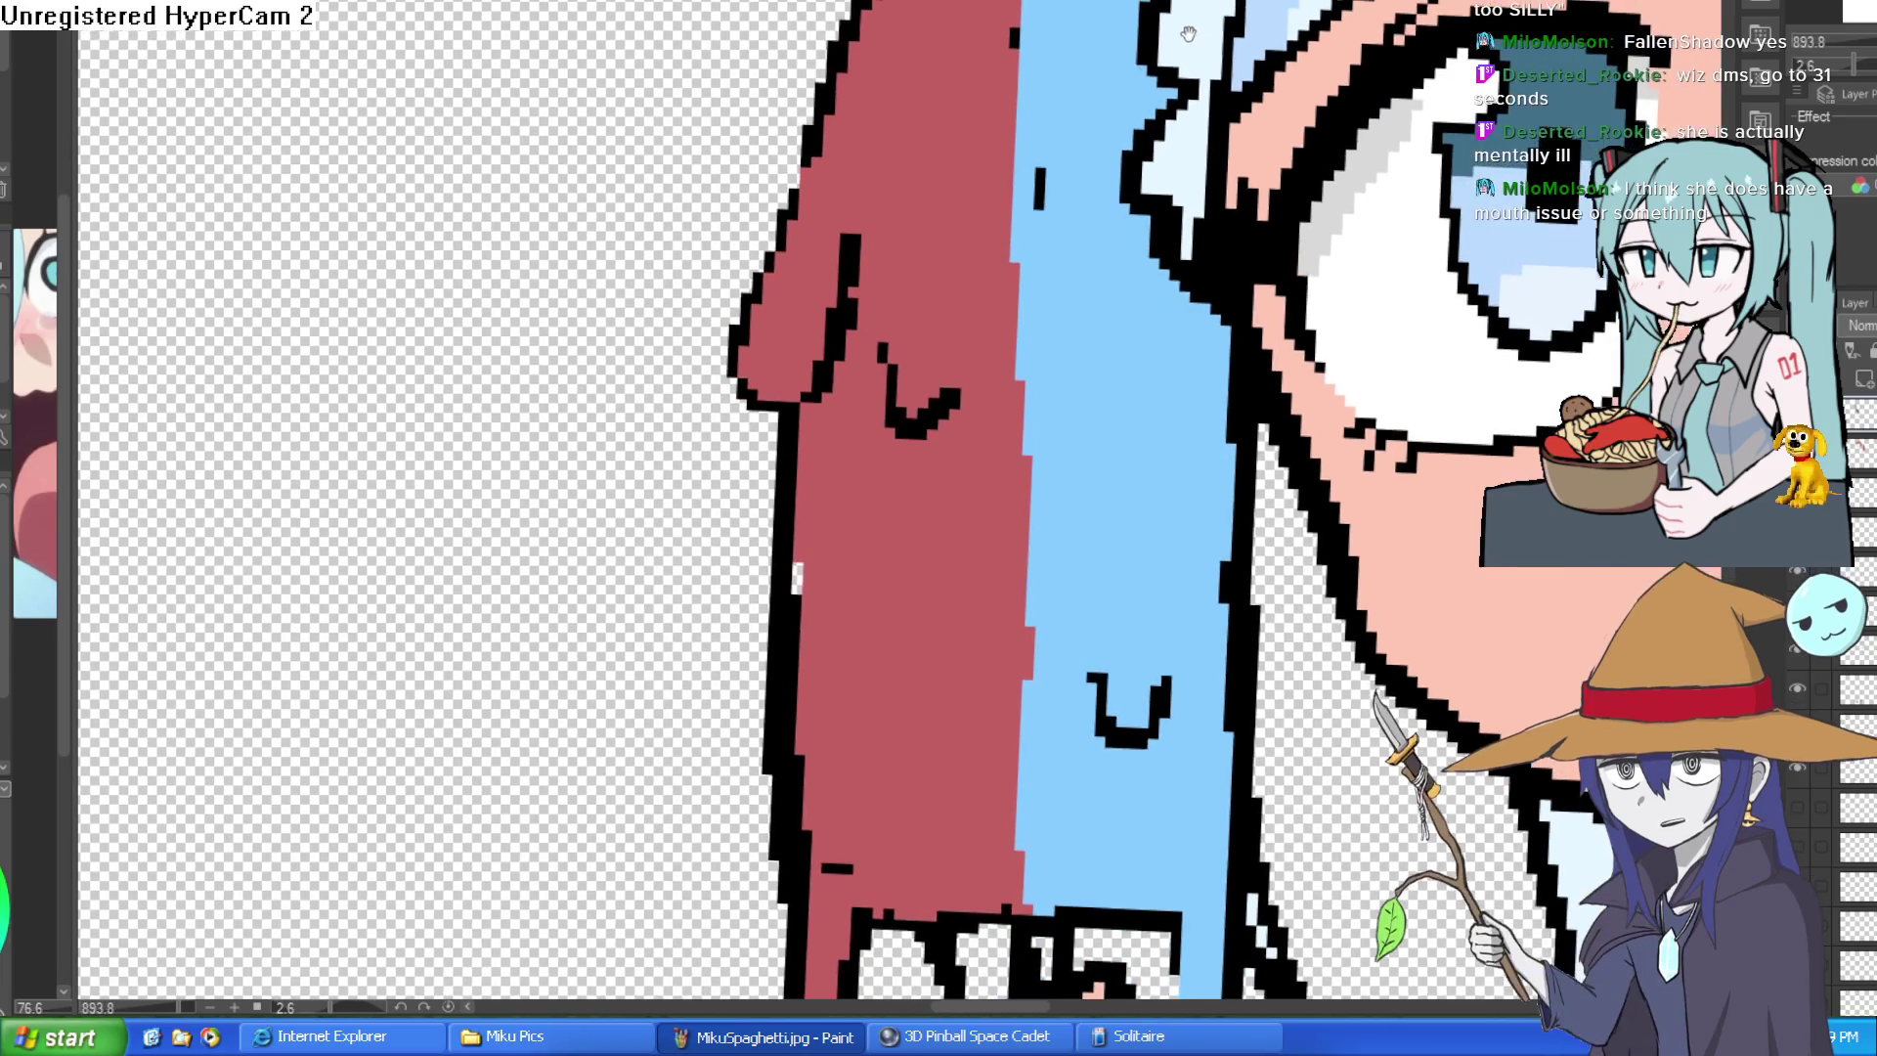
pyautogui.moveTo(1188, 12); pyautogui.dragTo(1105, 235)
pyautogui.moveTo(1195, 314); pyautogui.dragTo(1201, 327)
pyautogui.scroll(-1, 1218, 301)
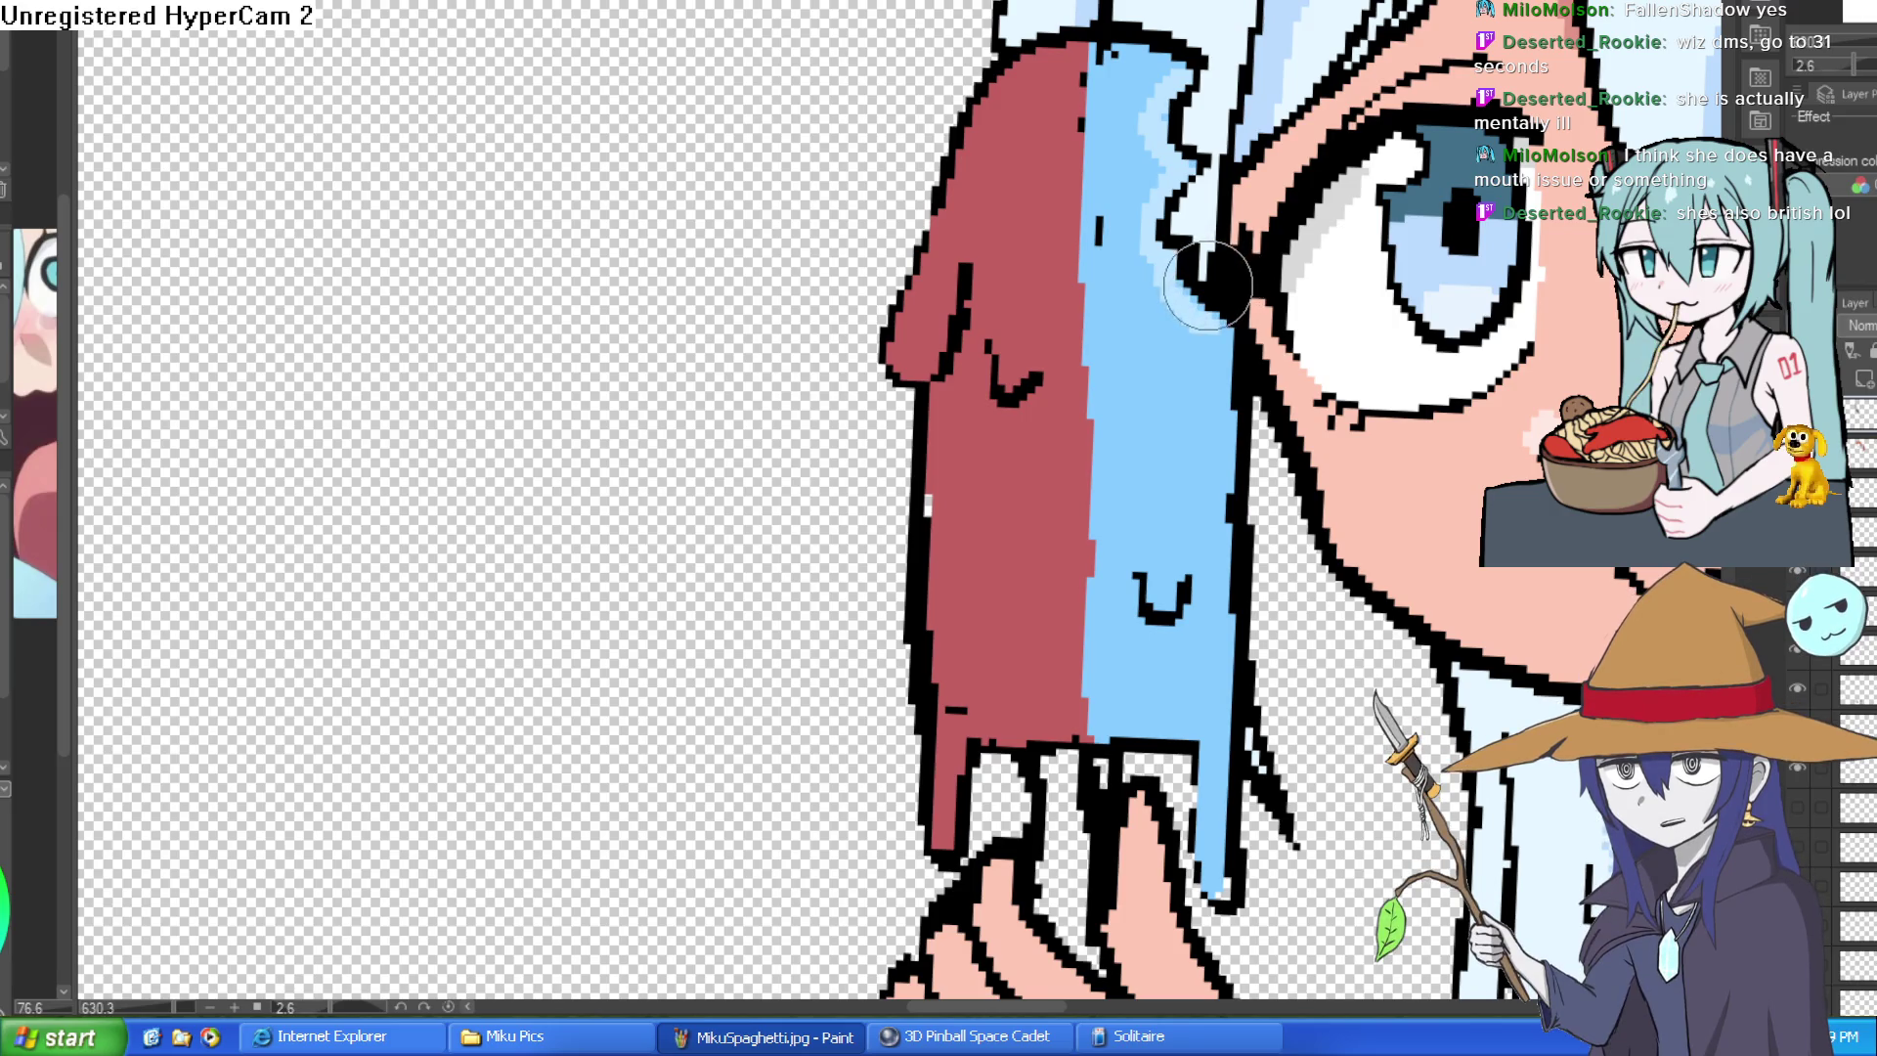
pyautogui.scroll(1, 1201, 301)
# - Lighten the hair strand beside the popsicle with a light blue line down its edge
pyautogui.moveTo(1191, 321)
pyautogui.mouseDown()
pyautogui.moveTo(1166, 257)
pyautogui.moveTo(1168, 44)
pyautogui.mouseUp()
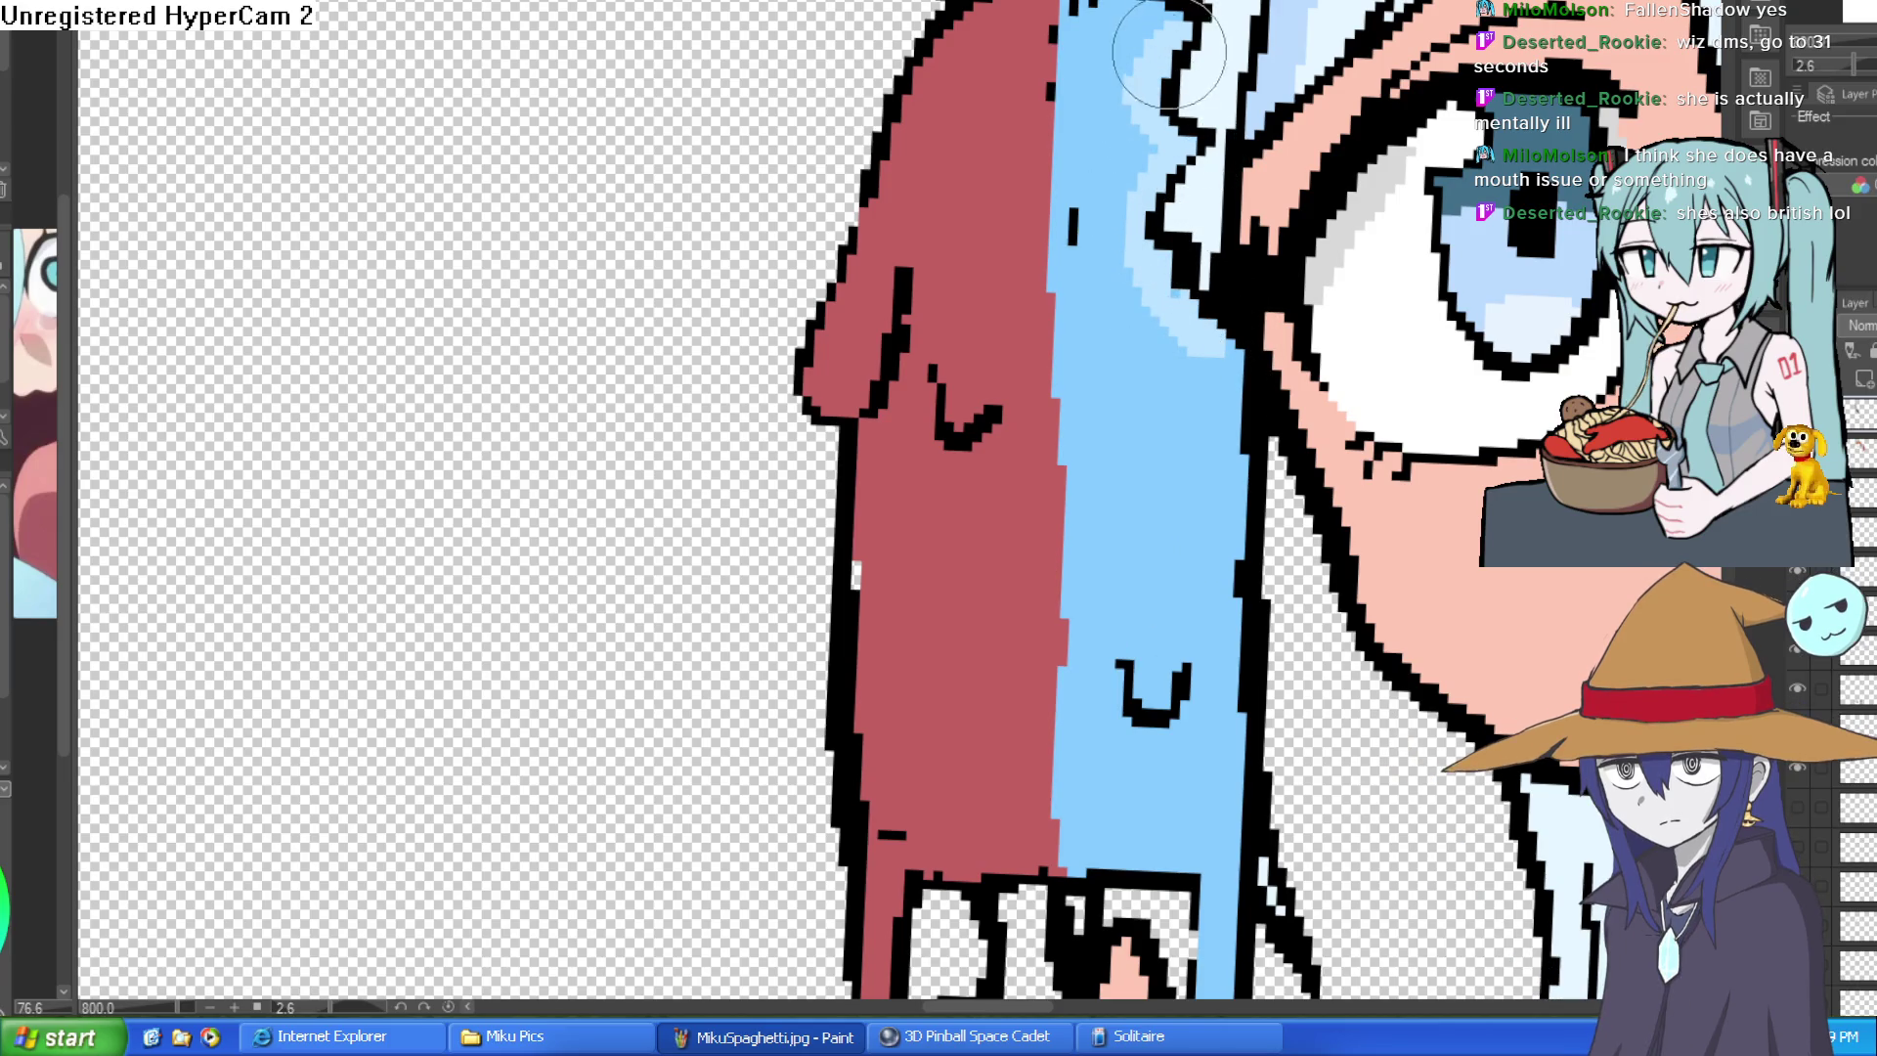
pyautogui.moveTo(1174, 161)
pyautogui.mouseDown()
pyautogui.moveTo(1127, 124)
pyautogui.moveTo(1173, 327)
pyautogui.moveTo(1198, 361)
pyautogui.moveTo(1245, 342)
pyautogui.mouseUp()
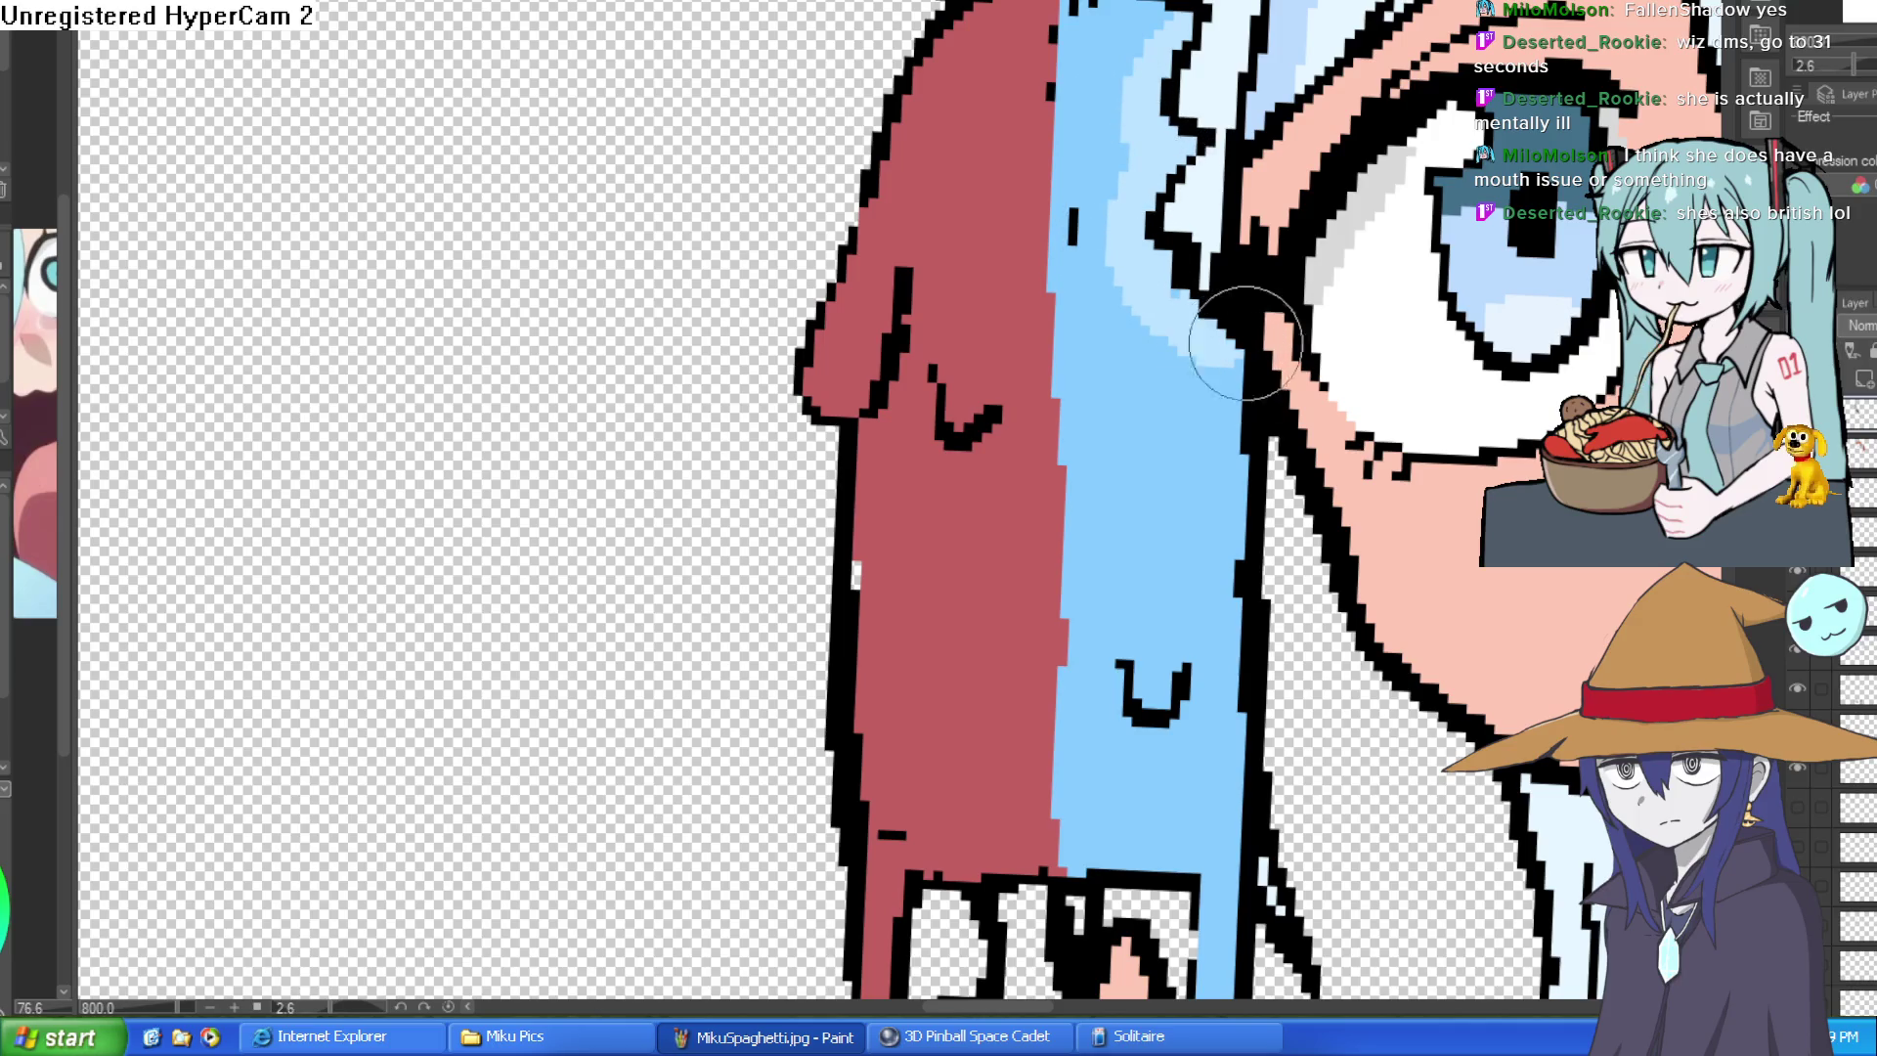
pyautogui.scroll(-5, 1244, 343)
pyautogui.scroll(1, 1321, 293)
pyautogui.scroll(-1, 1393, 279)
pyautogui.scroll(5, 1453, 261)
pyautogui.moveTo(1453, 262)
pyautogui.mouseDown()
pyautogui.moveTo(1362, 231)
pyautogui.moveTo(1362, 419)
pyautogui.moveTo(1375, 368)
pyautogui.moveTo(1407, 577)
pyautogui.moveTo(1382, 670)
pyautogui.moveTo(1401, 764)
pyautogui.mouseUp()
pyautogui.scroll(-2, 1452, 587)
pyautogui.scroll(-1, 1469, 479)
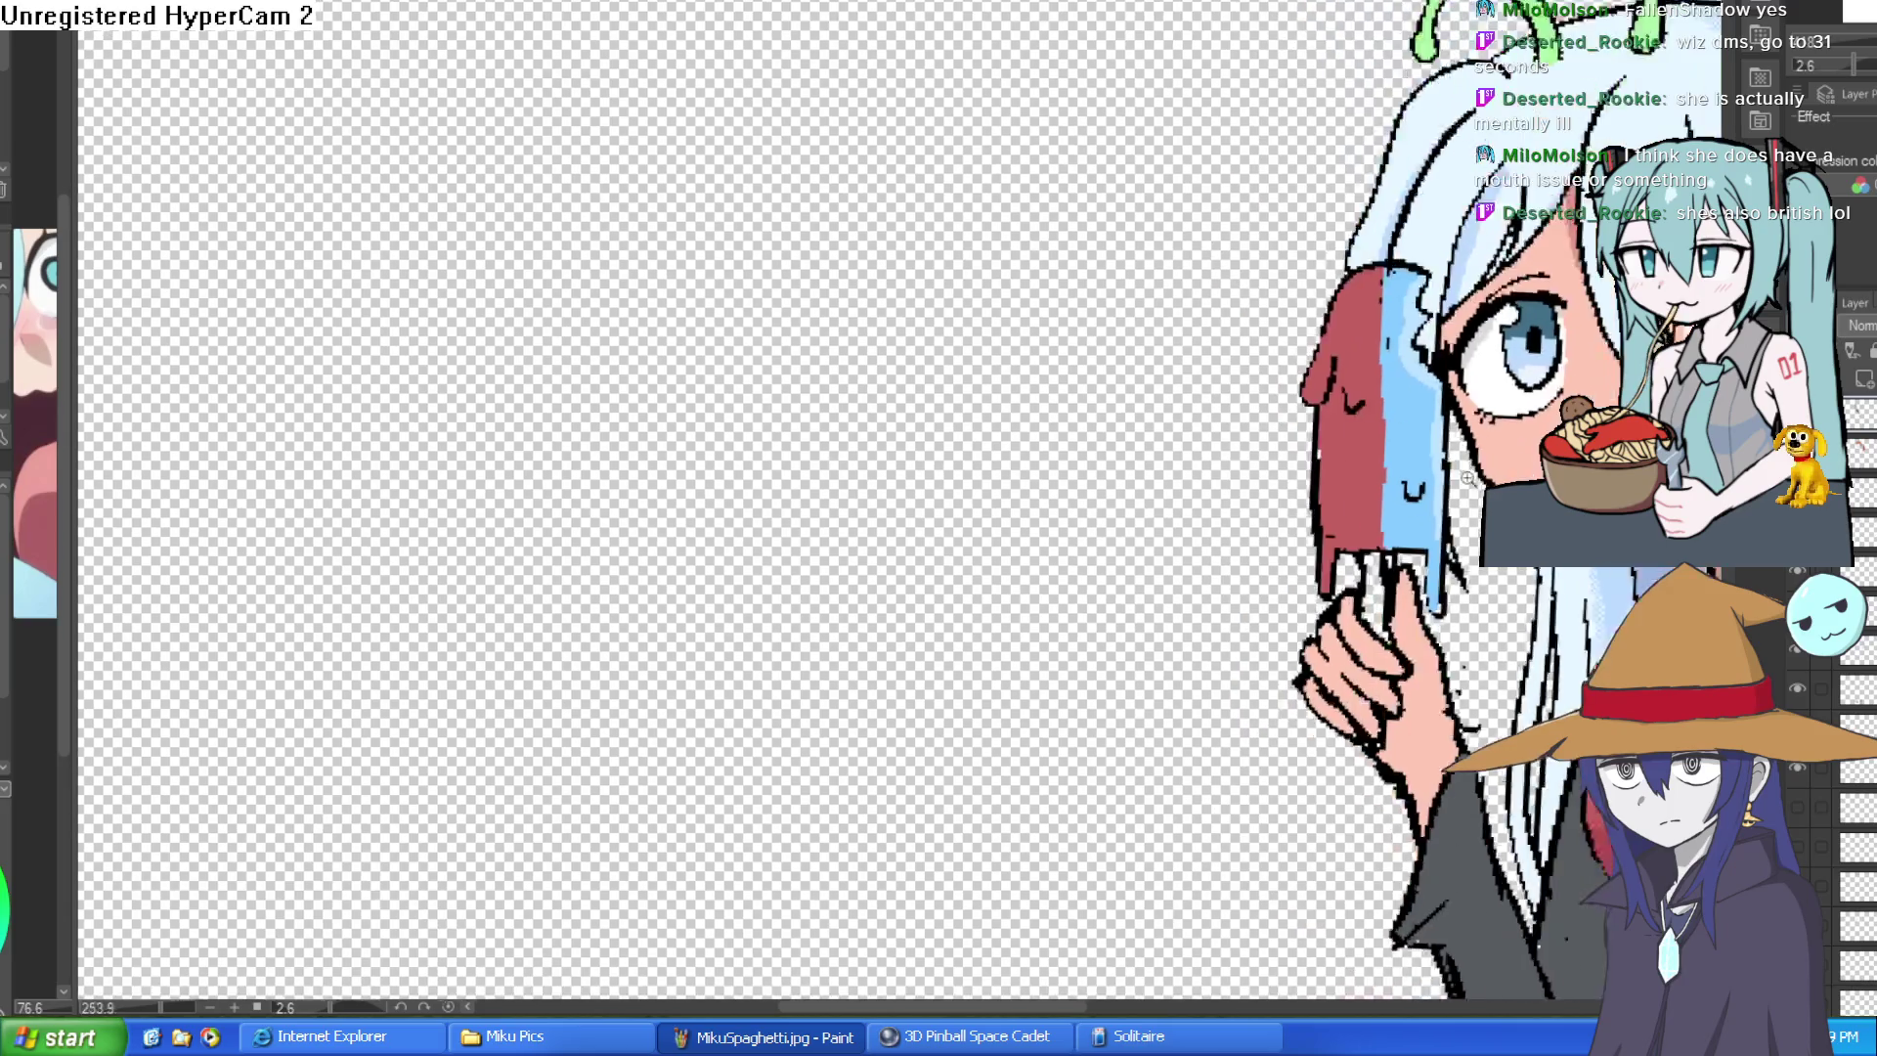
pyautogui.scroll(-1, 1467, 477)
pyautogui.scroll(-1, 1397, 390)
pyautogui.scroll(-1, 1382, 327)
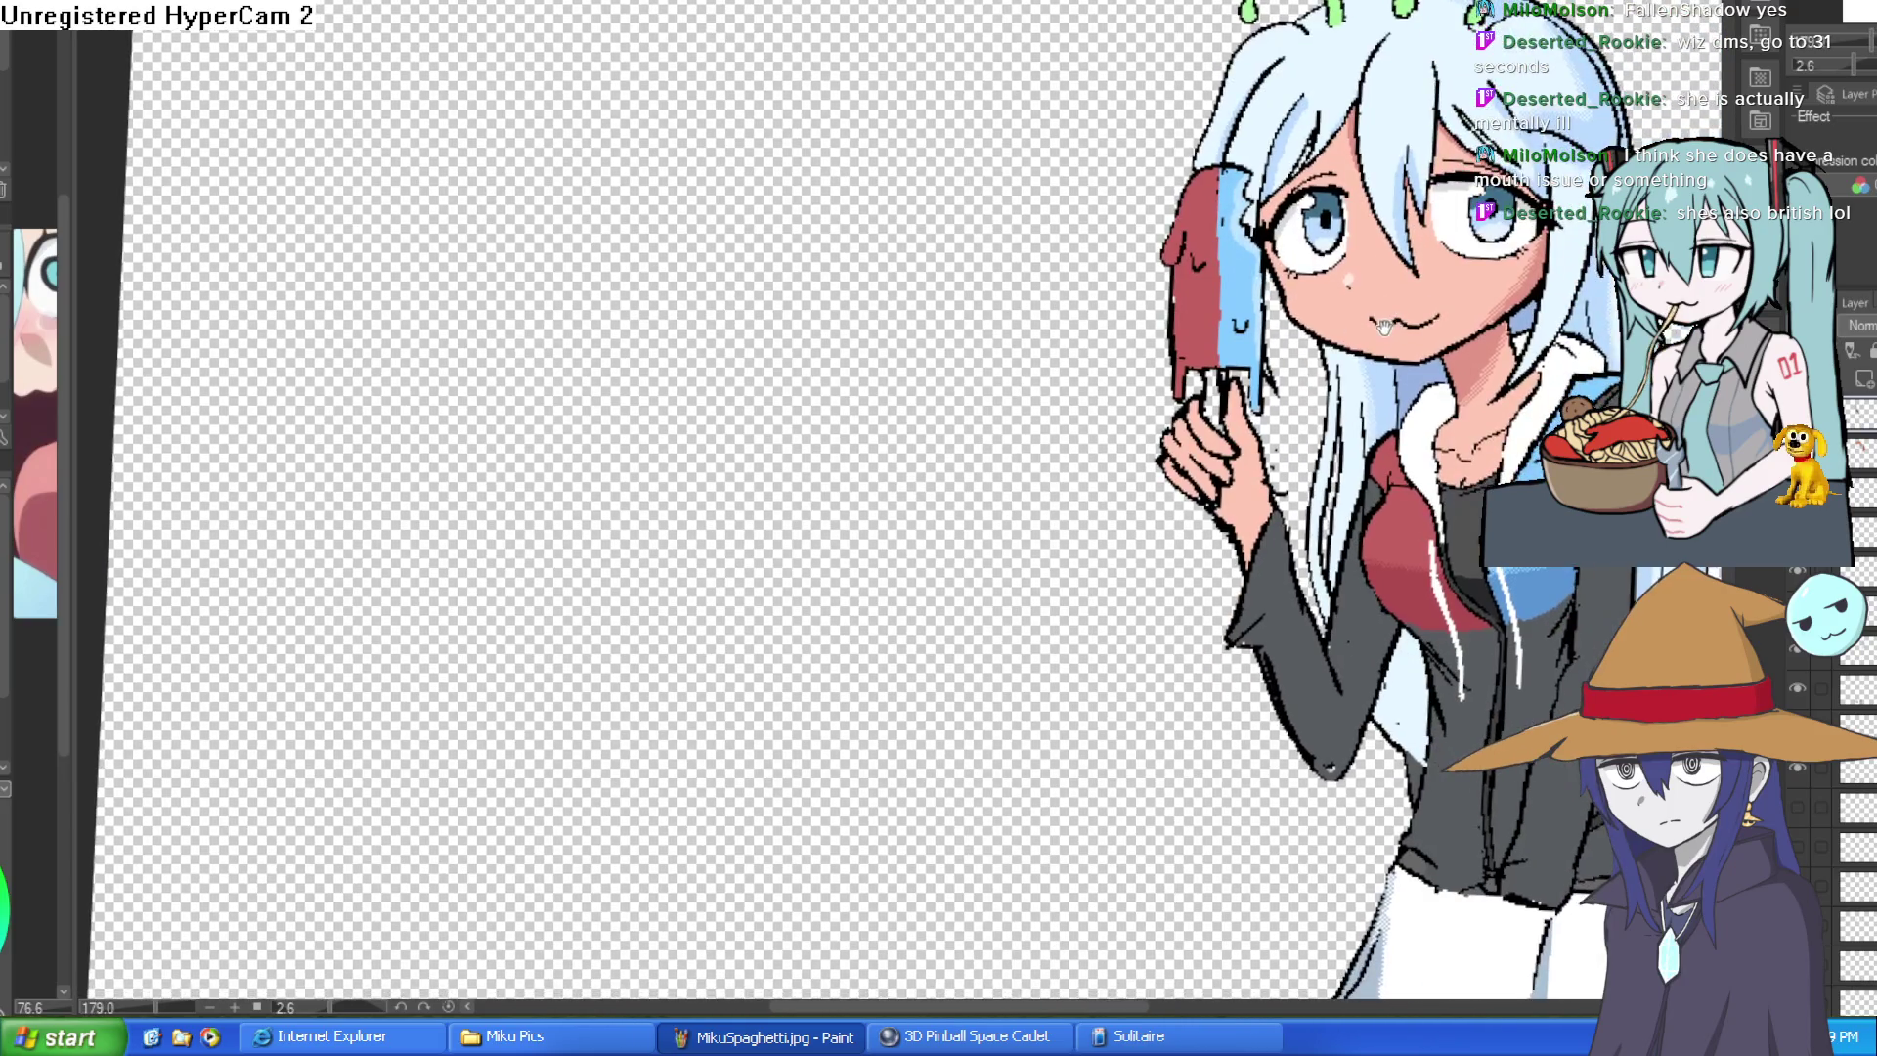
pyautogui.scroll(-1, 1028, 278)
pyautogui.scroll(5, 1027, 280)
pyautogui.scroll(1, 1028, 279)
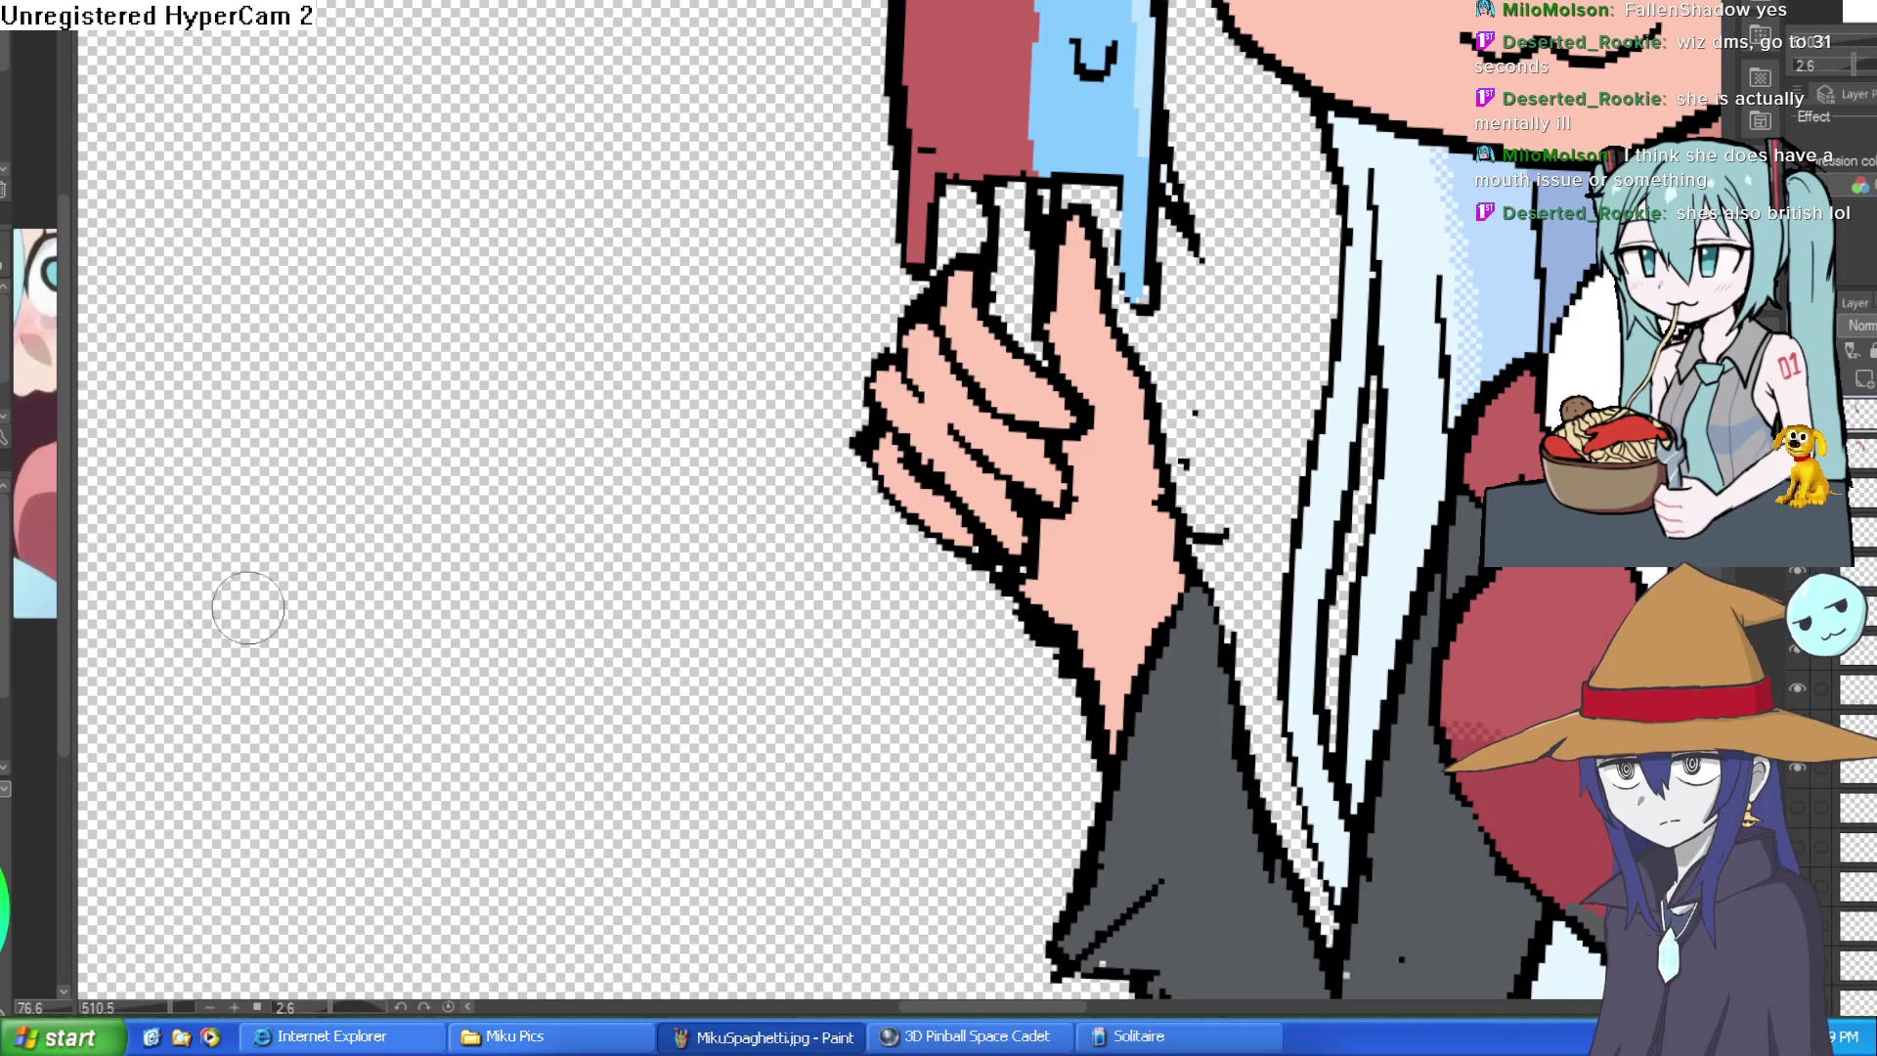
pyautogui.click(1025, 285)
pyautogui.scroll(-5, 1272, 313)
pyautogui.scroll(1, 1271, 312)
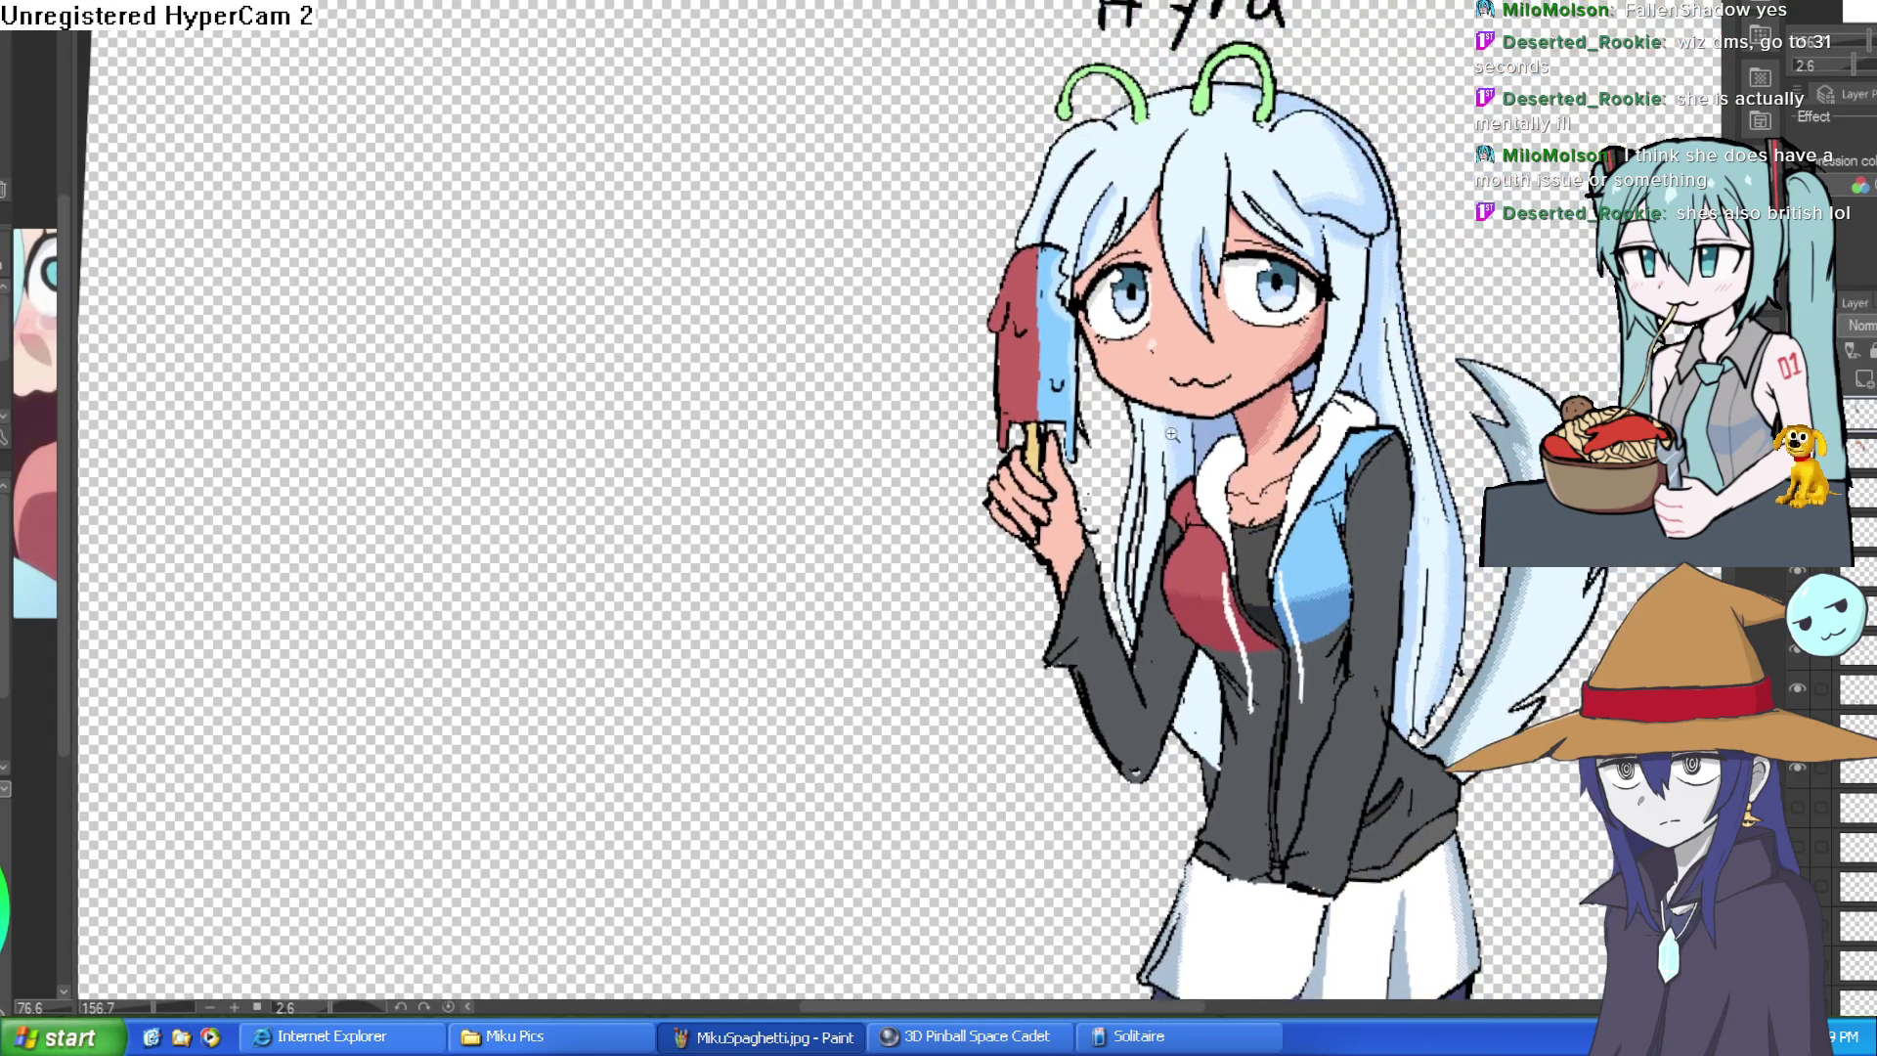
pyautogui.scroll(6, 1174, 434)
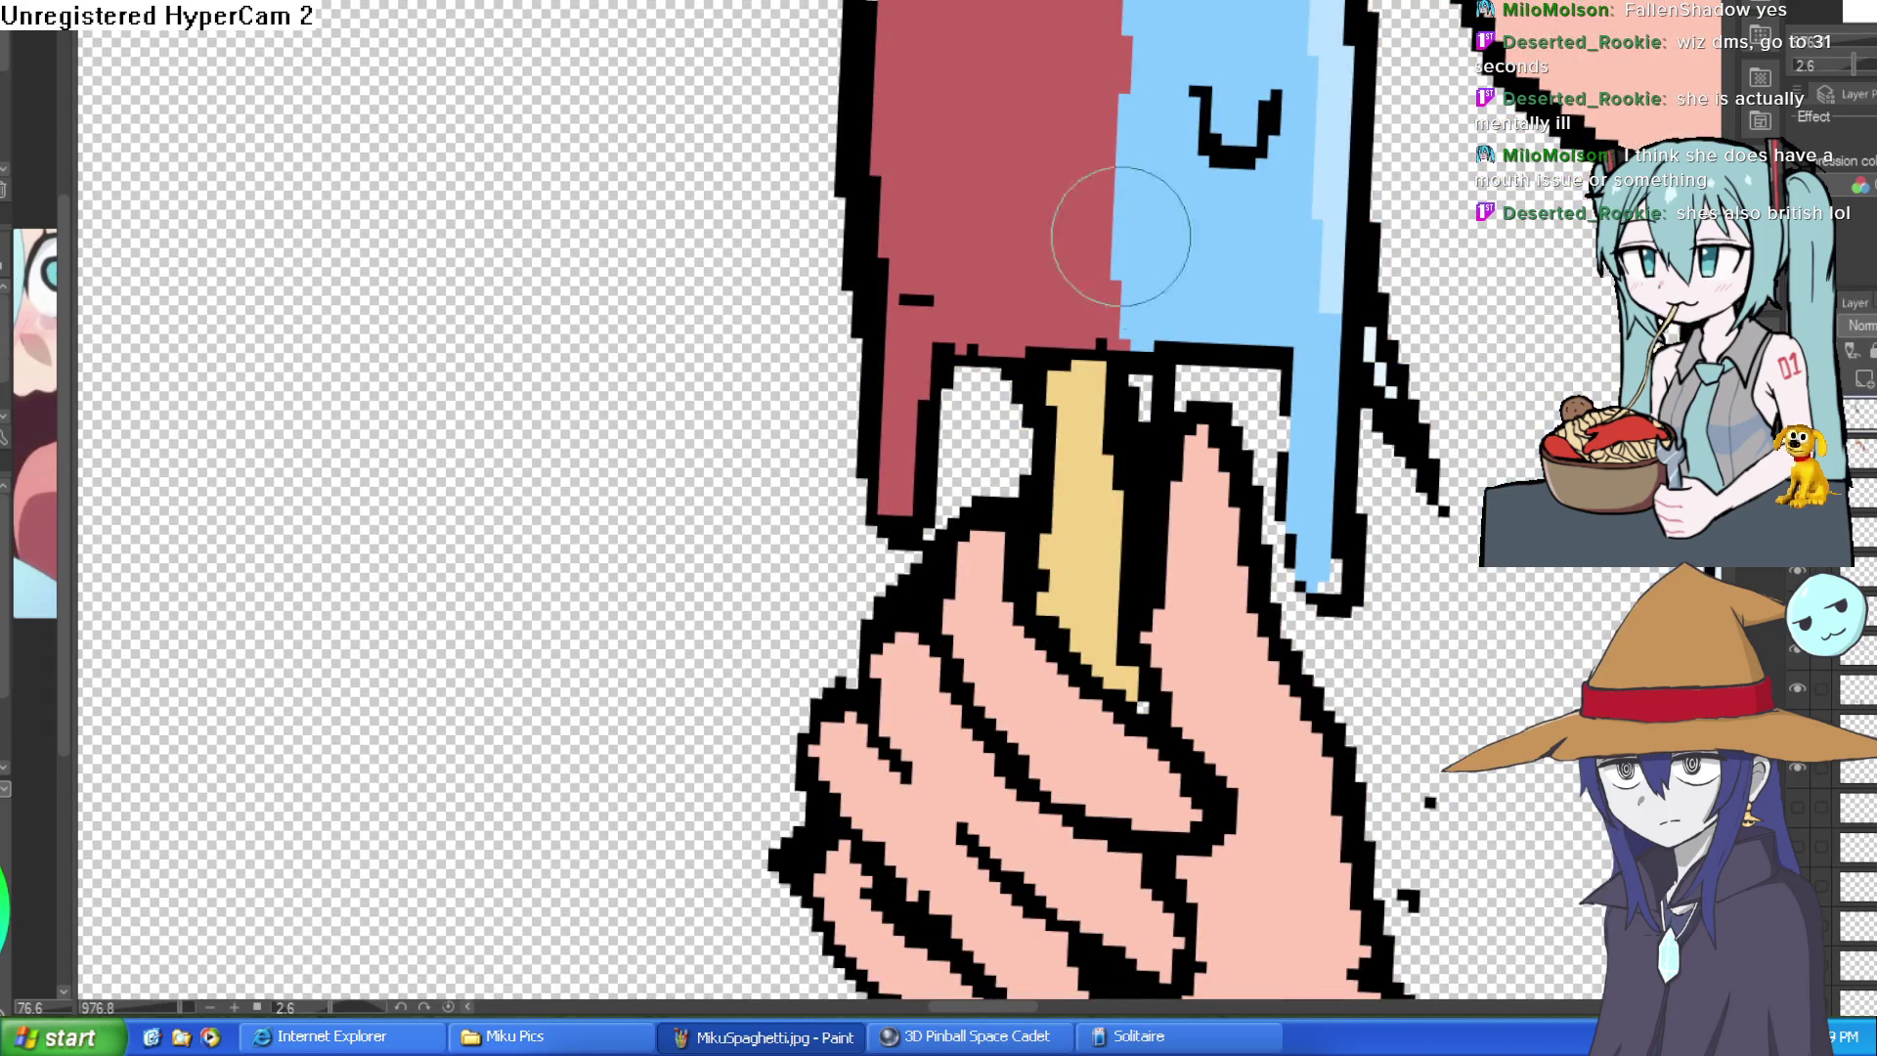
pyautogui.moveTo(1124, 454)
pyautogui.mouseDown()
pyautogui.moveTo(1131, 690)
pyautogui.moveTo(1098, 406)
pyautogui.moveTo(1058, 547)
pyautogui.mouseUp()
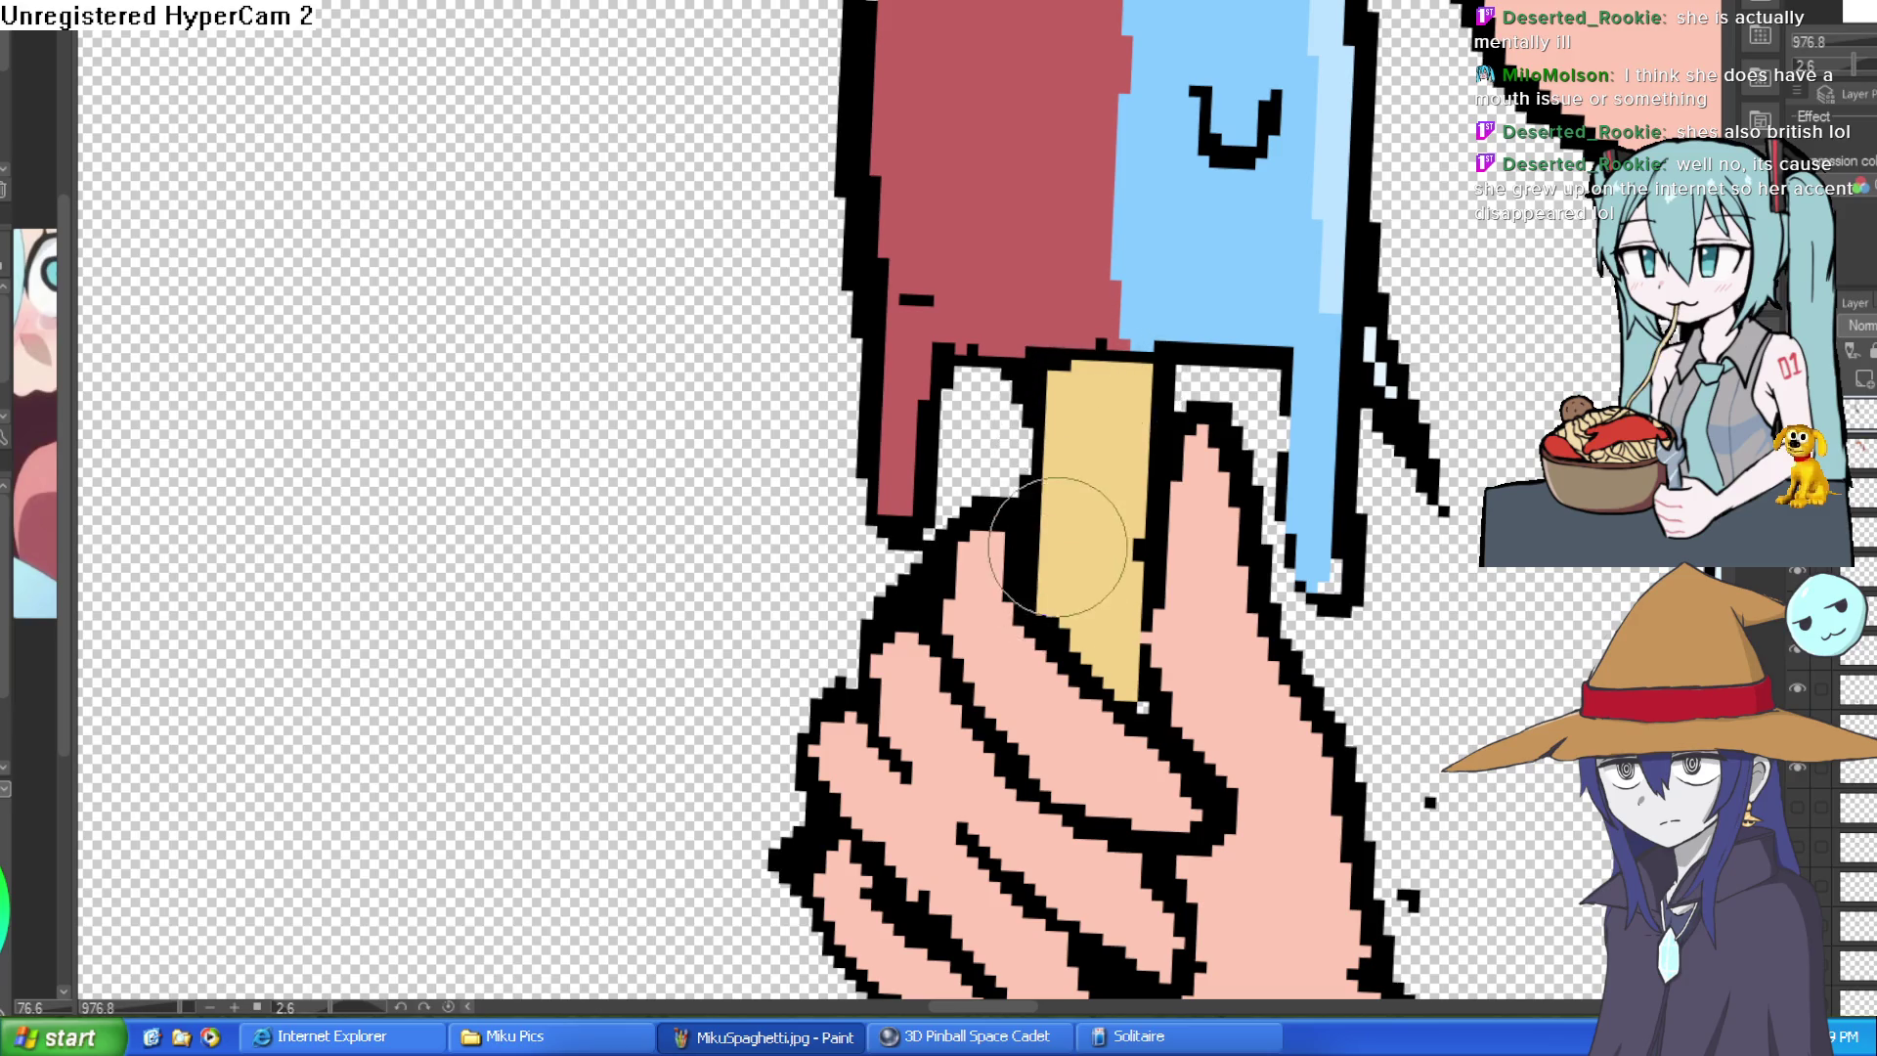
pyautogui.scroll(-5, 1115, 500)
pyautogui.scroll(2, 1300, 384)
pyautogui.scroll(-3, 1298, 411)
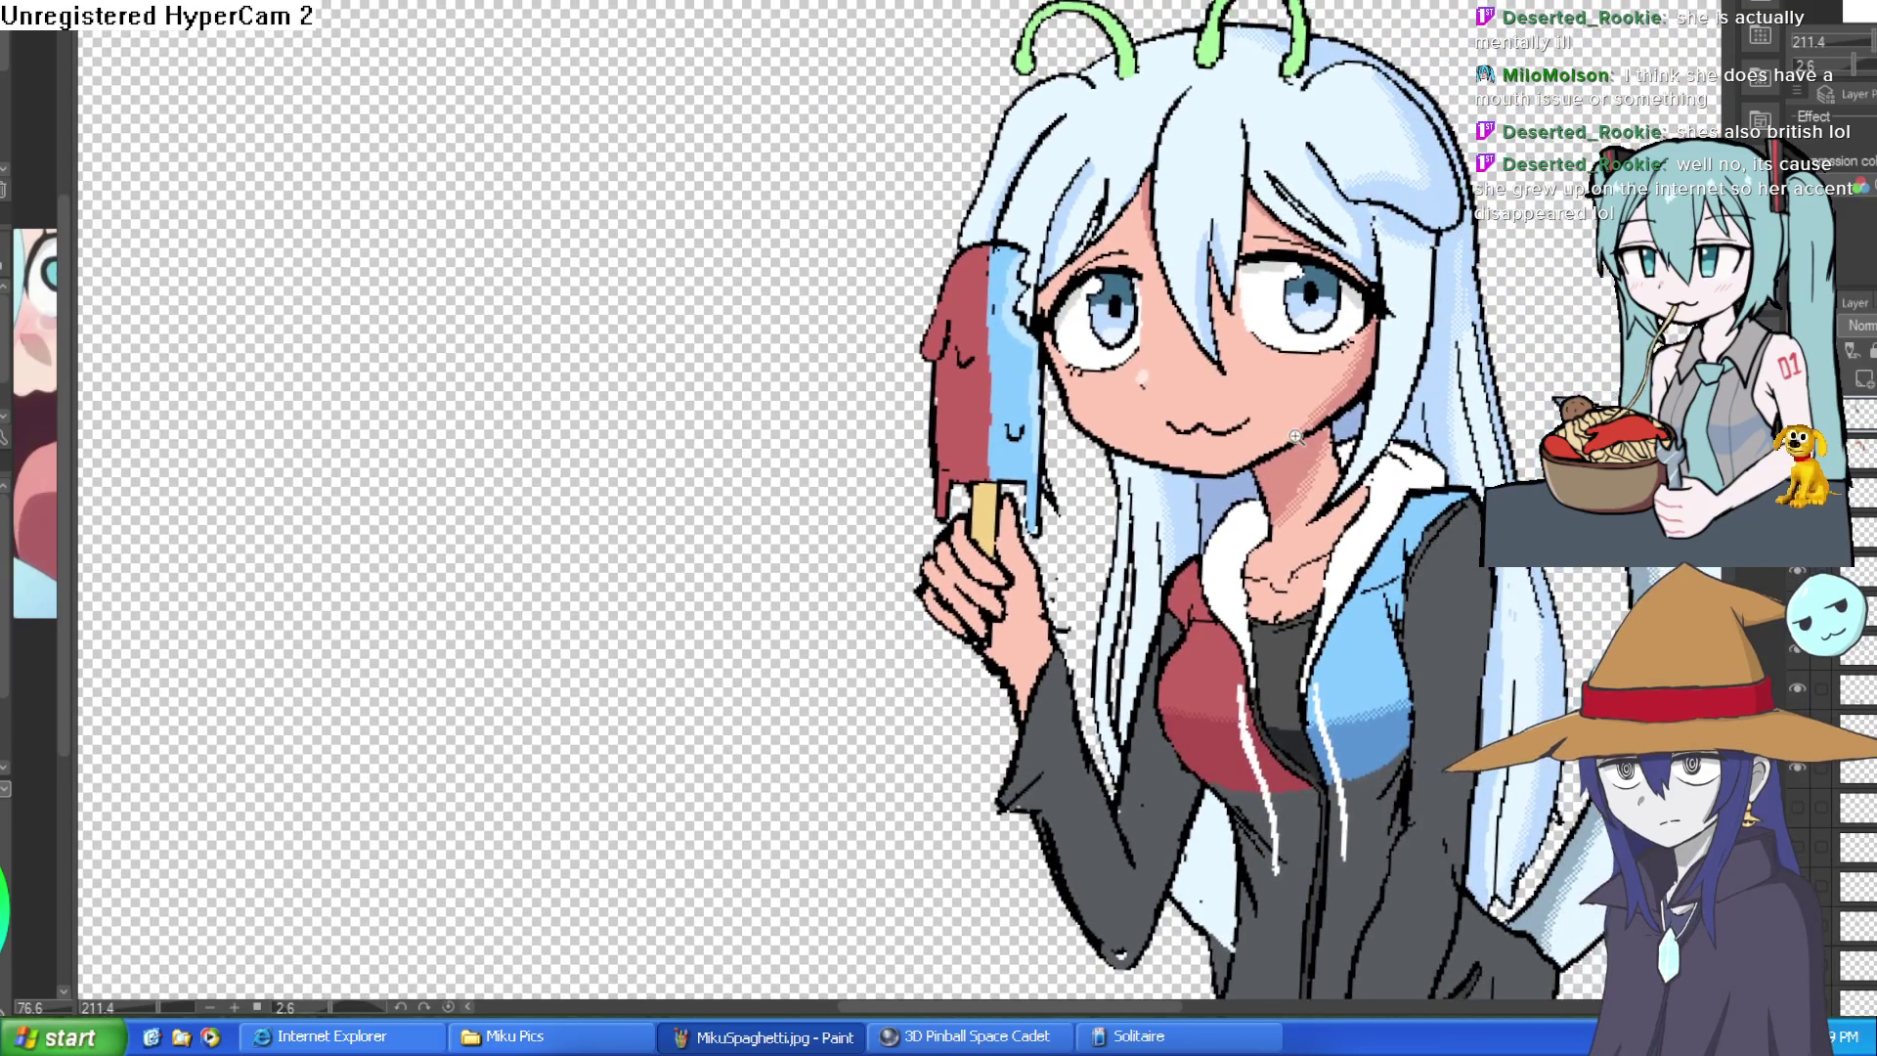
pyautogui.scroll(3, 939, 400)
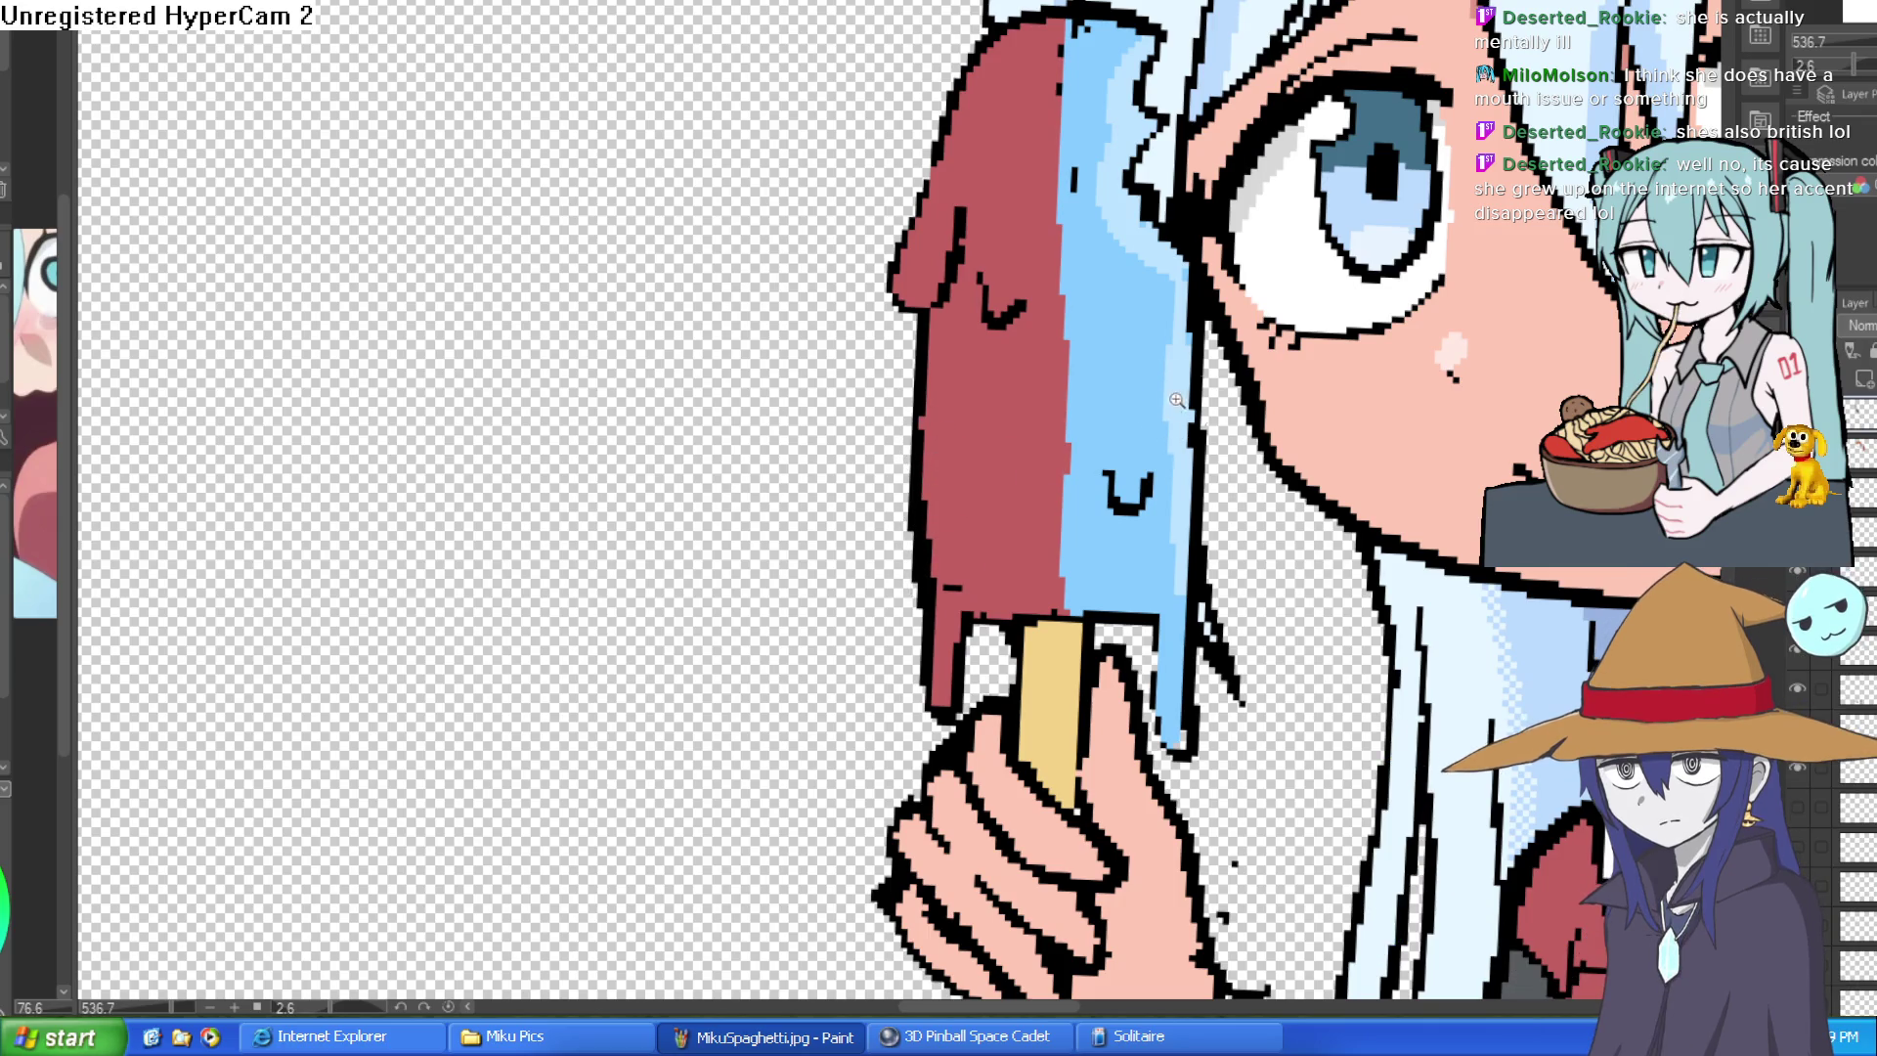
pyautogui.scroll(-3, 1178, 399)
pyautogui.scroll(-1, 1310, 309)
pyautogui.scroll(-2, 1330, 325)
pyautogui.scroll(-1, 1330, 326)
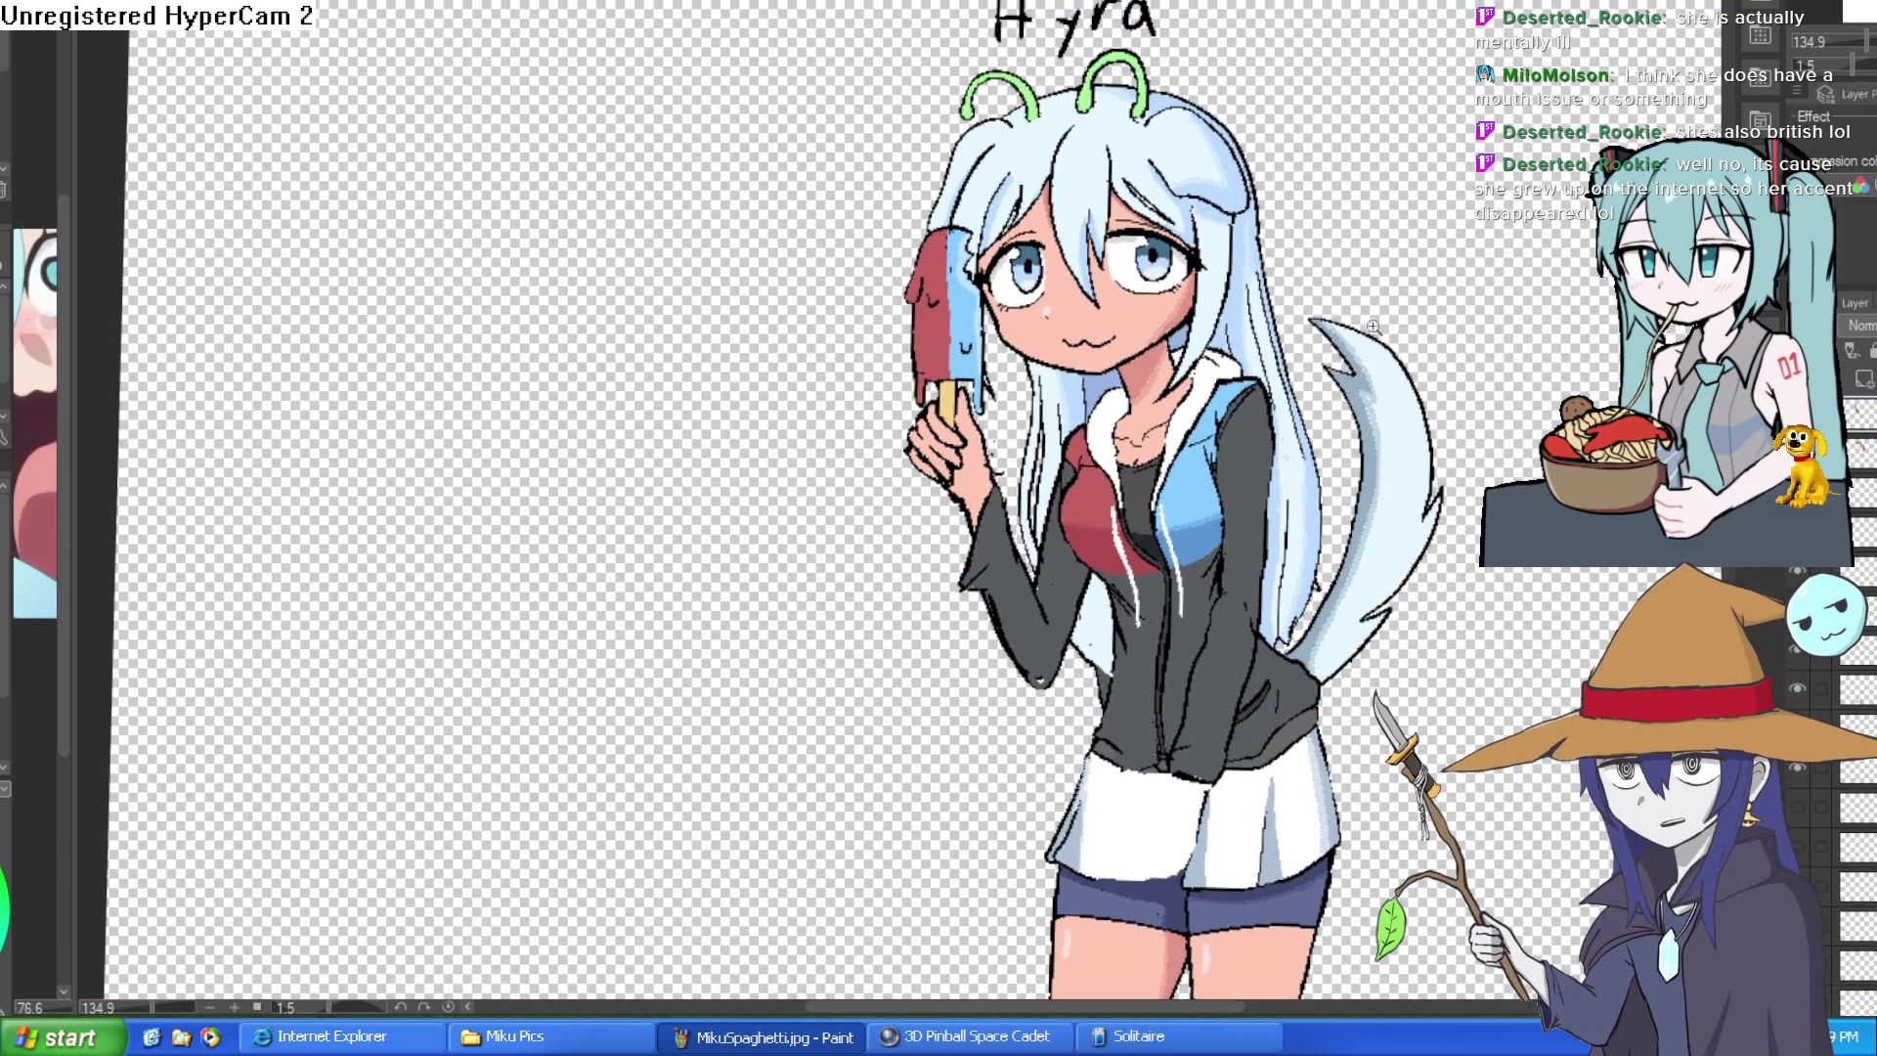
pyautogui.scroll(3, 1408, 323)
pyautogui.scroll(2, 1324, 361)
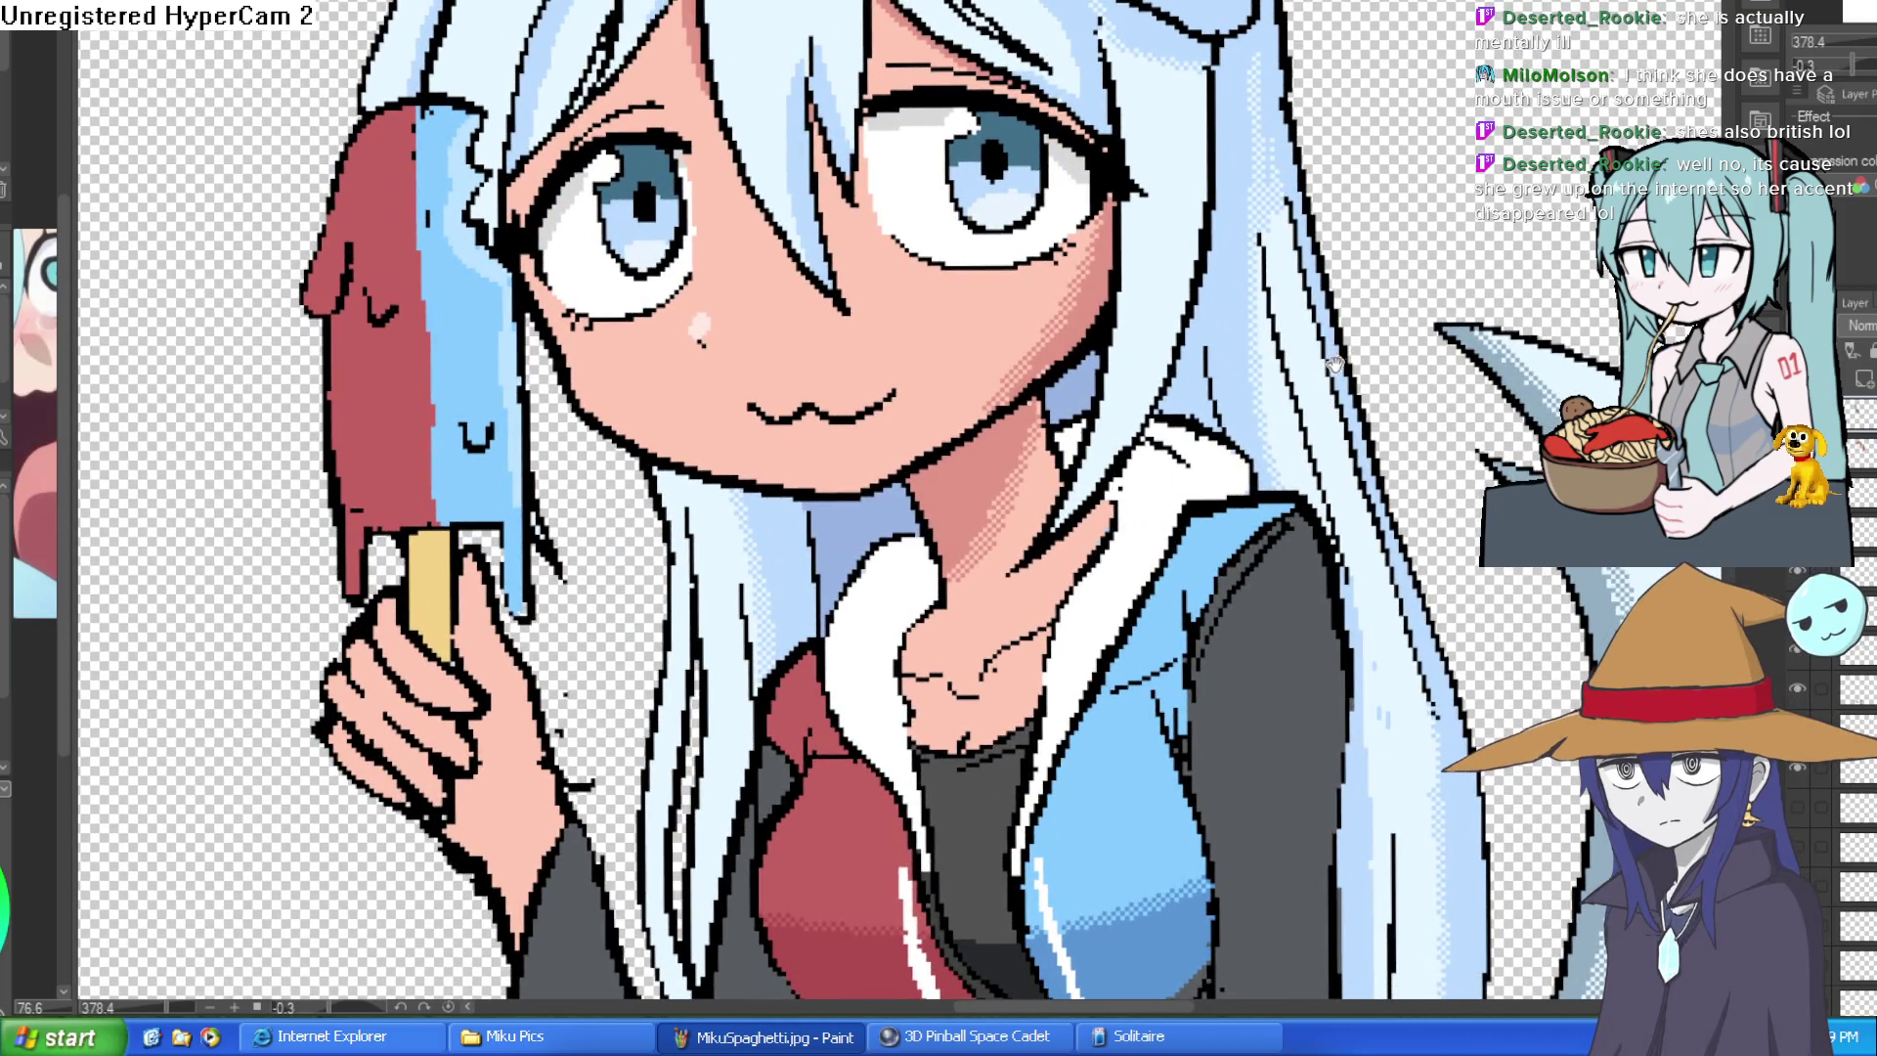
pyautogui.scroll(2, 1332, 364)
pyautogui.scroll(1, 1367, 407)
pyautogui.scroll(-1, 1364, 410)
pyautogui.scroll(-1, 1356, 480)
pyautogui.scroll(-2, 1371, 379)
pyautogui.scroll(-2, 1380, 359)
pyautogui.scroll(-1, 1385, 344)
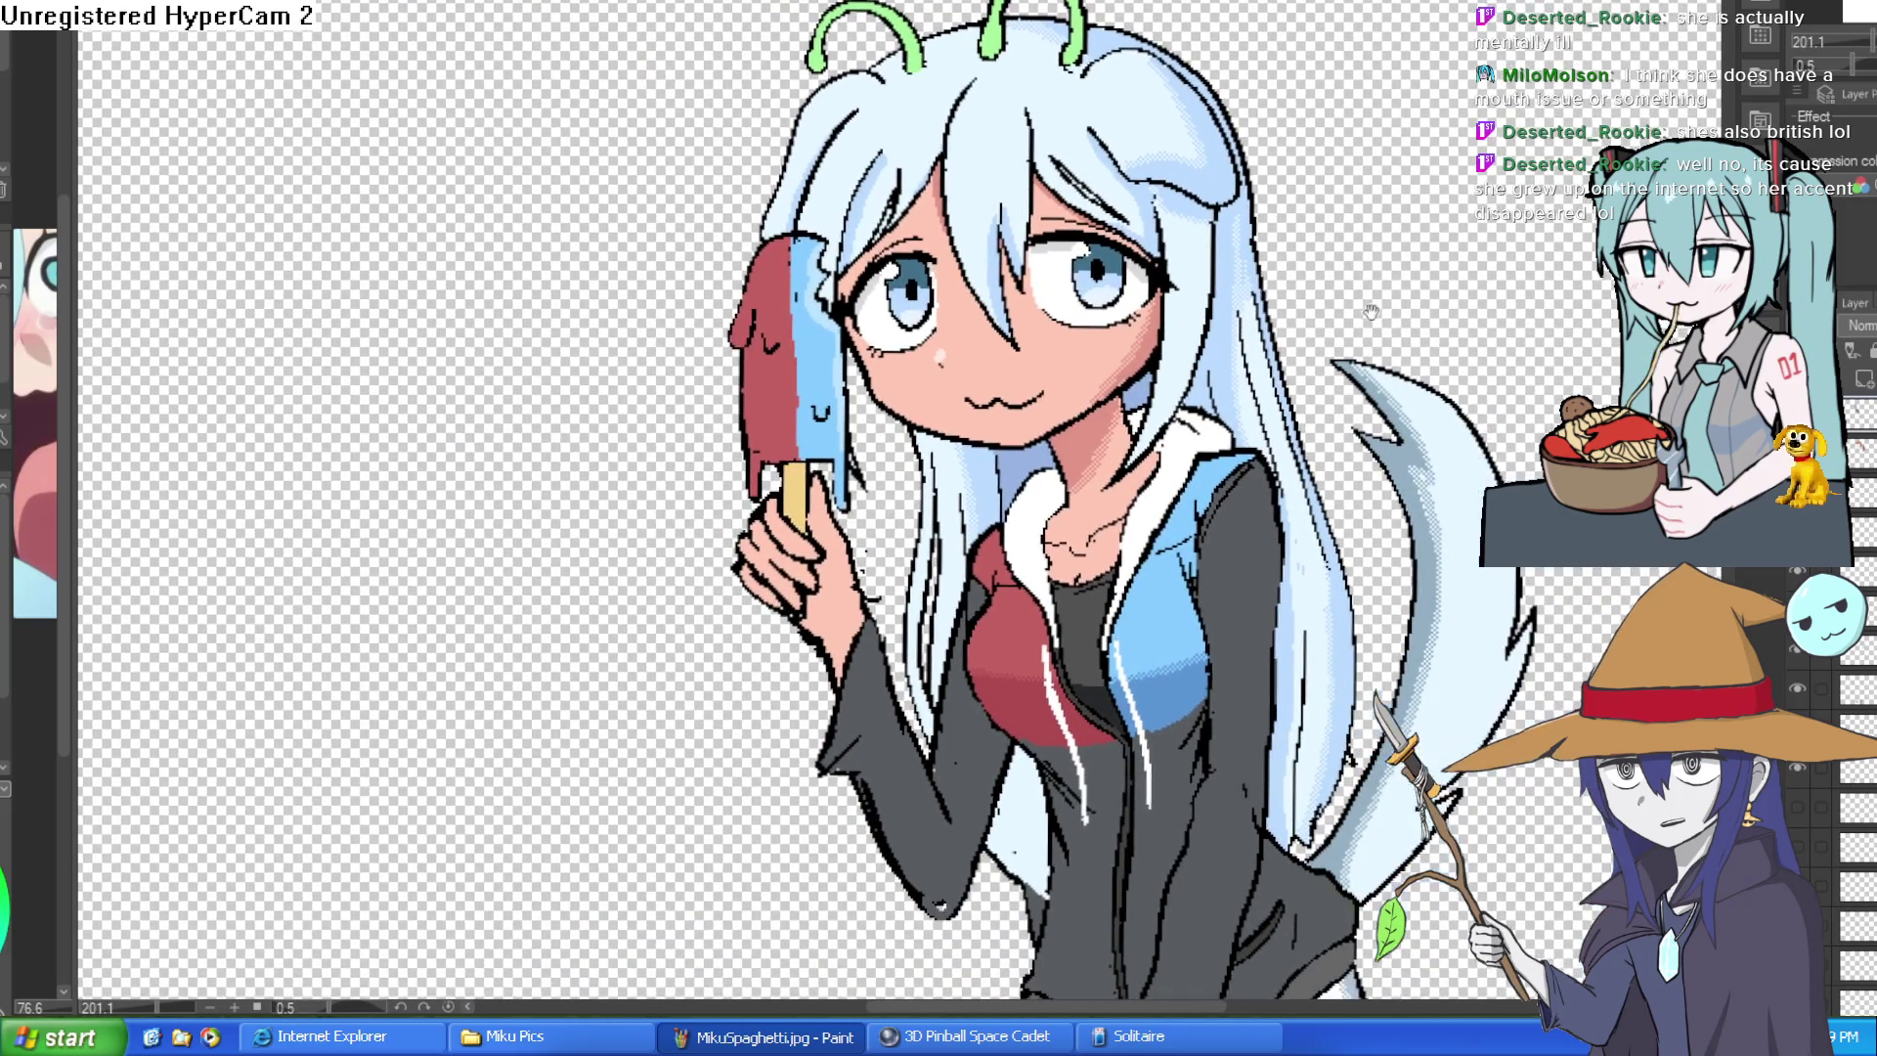
pyautogui.scroll(-1, 1394, 335)
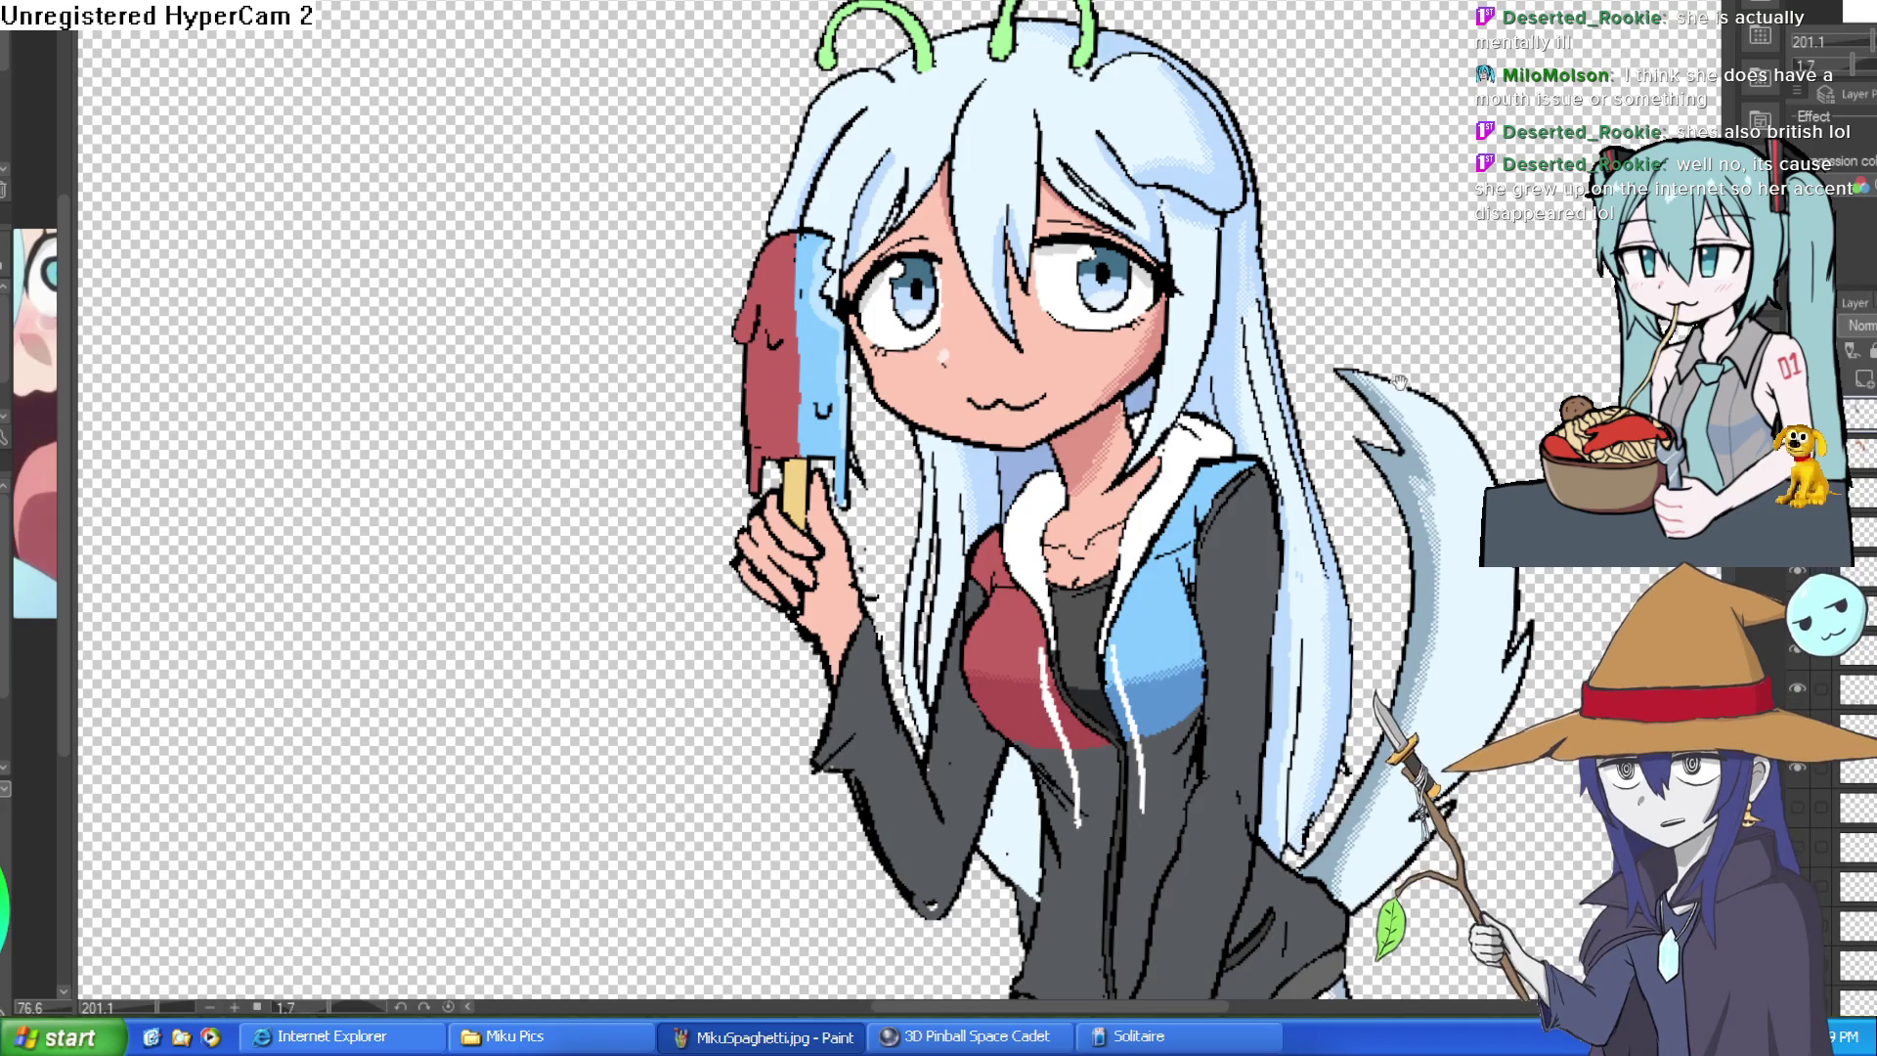
pyautogui.scroll(-1, 1401, 370)
pyautogui.scroll(-1, 1408, 367)
pyautogui.scroll(-1, 1425, 366)
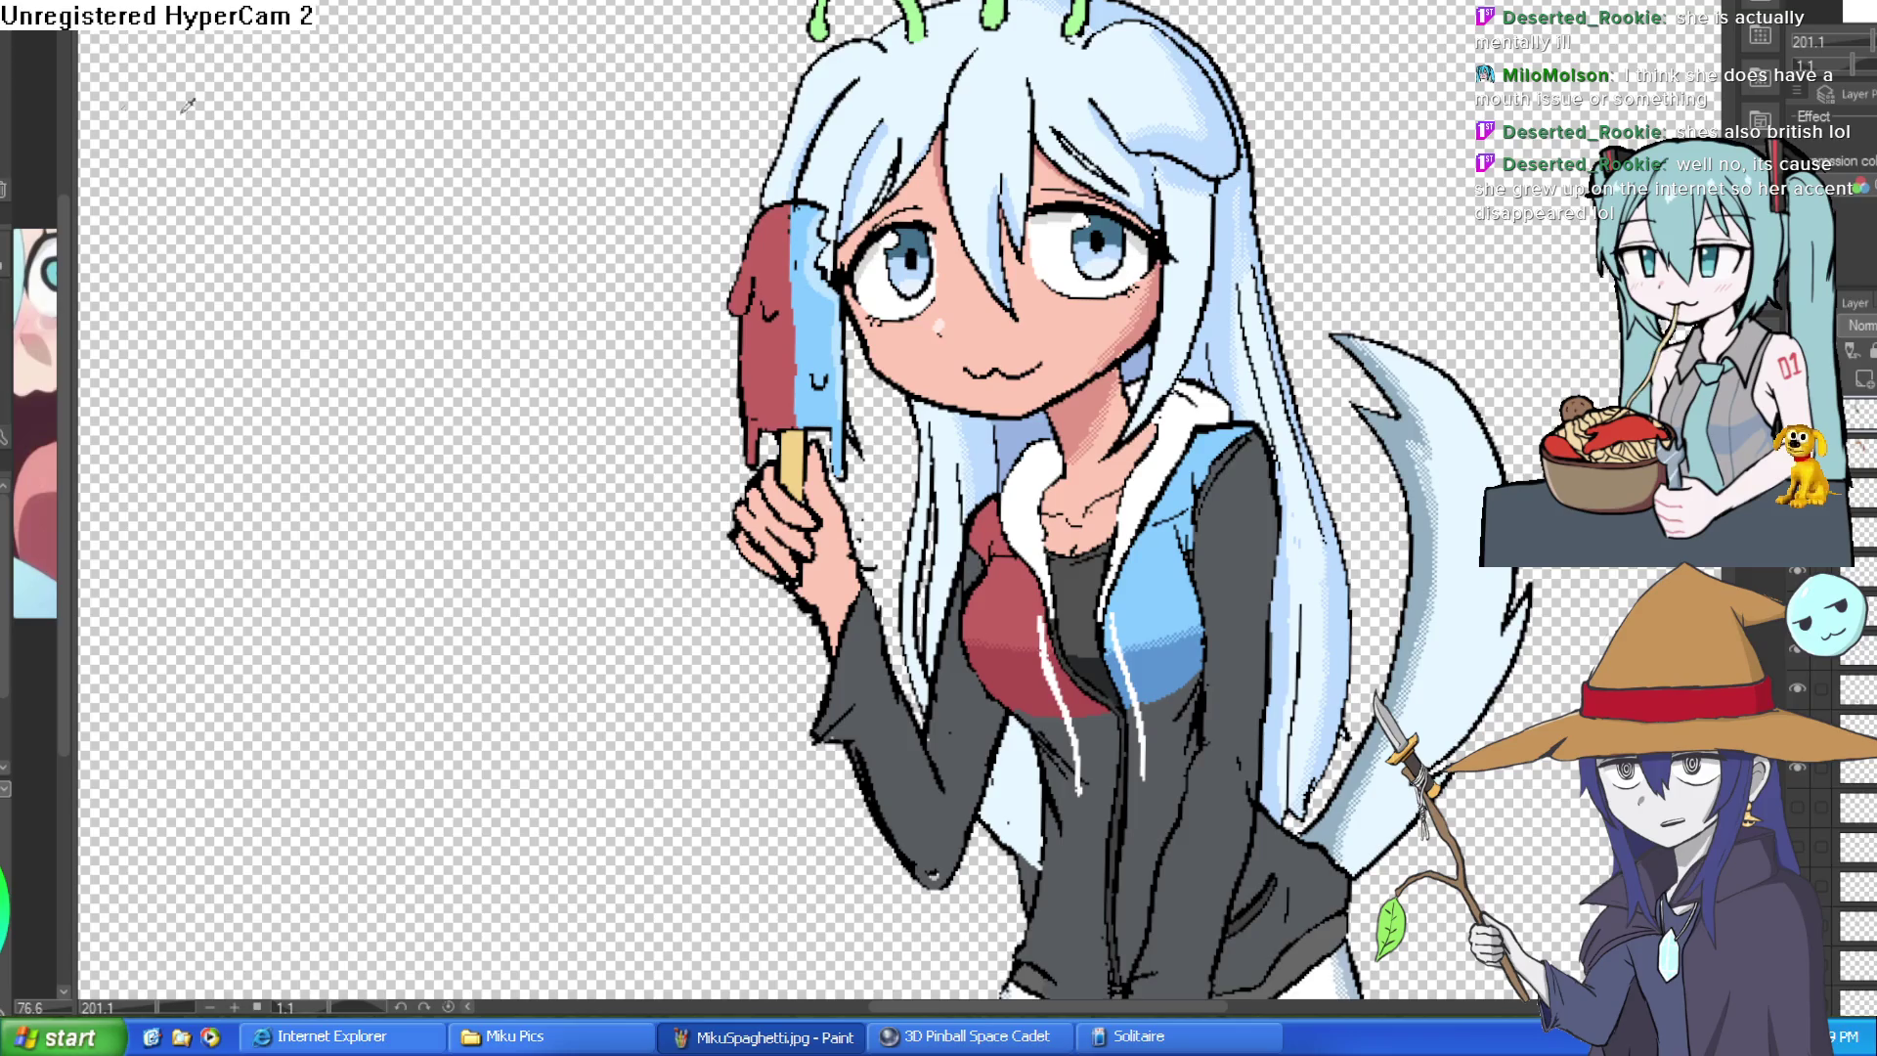
pyautogui.scroll(1, 1056, 337)
pyautogui.scroll(3, 1057, 337)
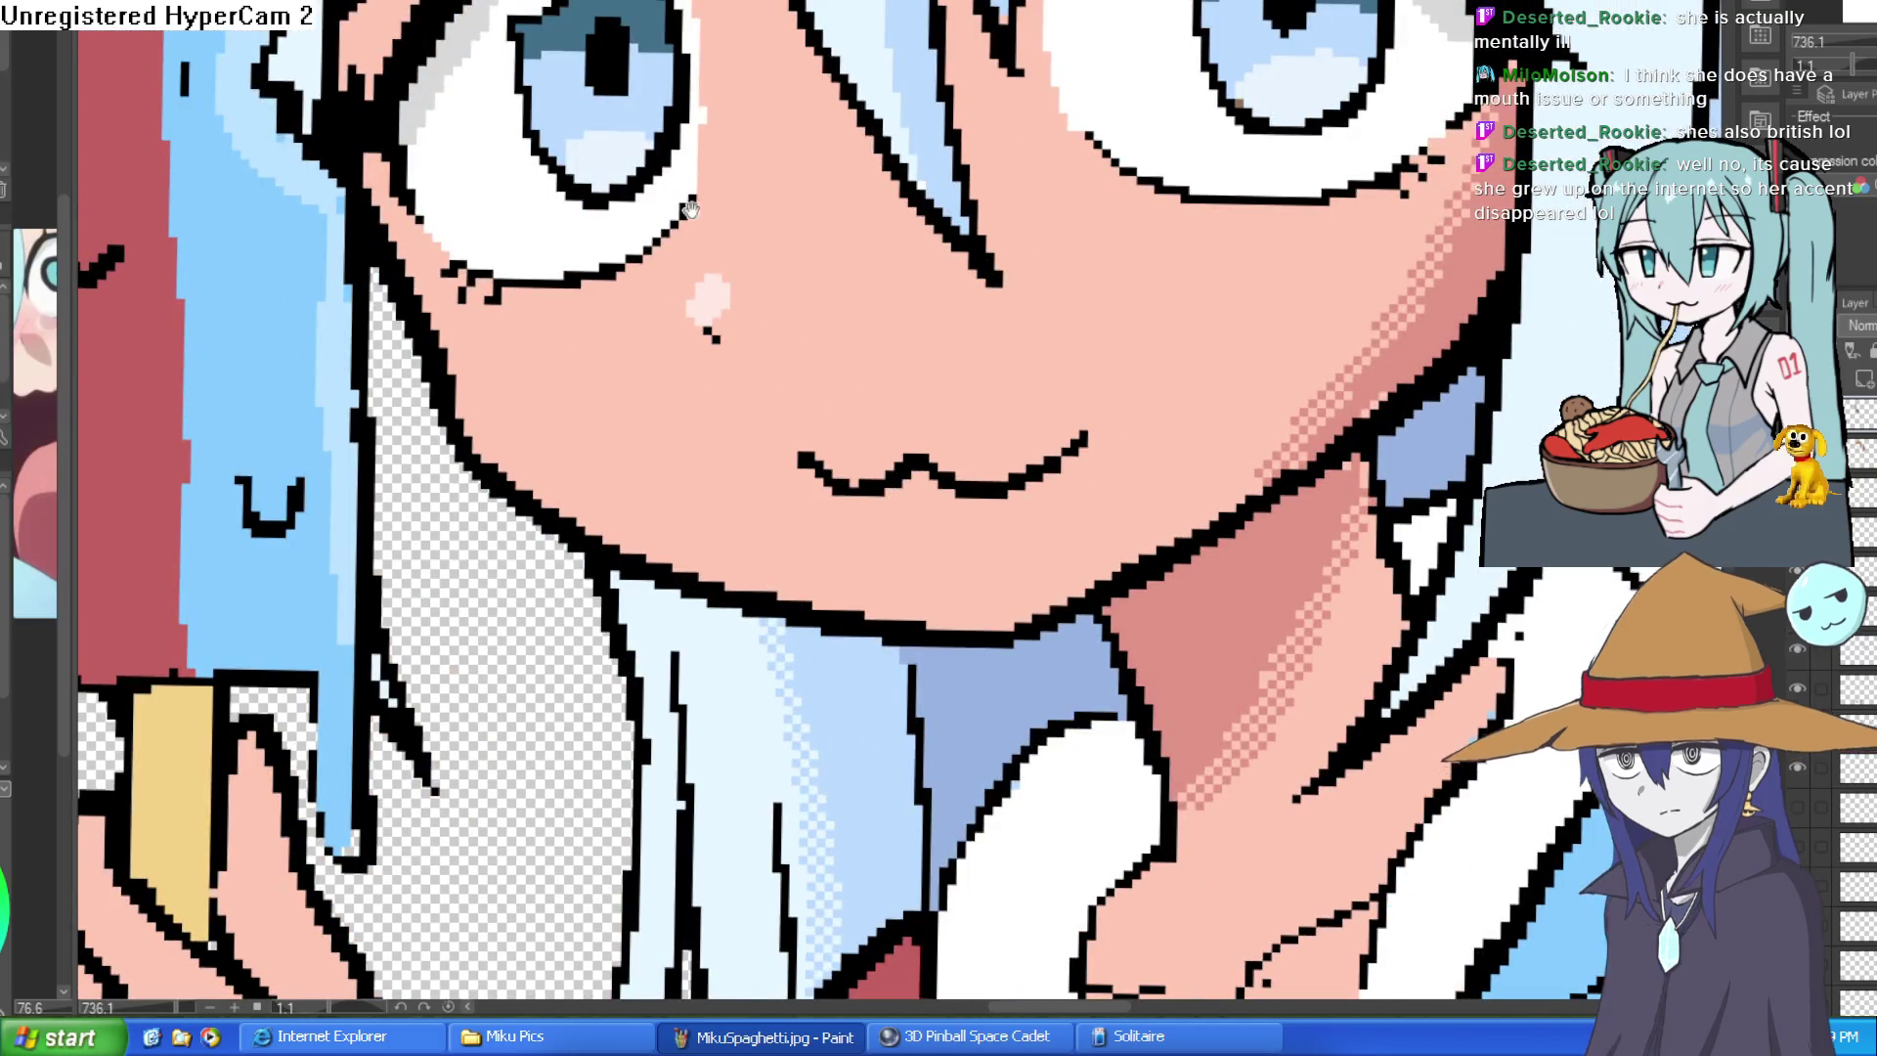
# - Paint out Hyra's cat-like mouth and draw an open smiling mouth outline in its place
pyautogui.moveTo(689, 208); pyautogui.dragTo(1111, 286)
pyautogui.moveTo(880, 470); pyautogui.dragTo(687, 463)
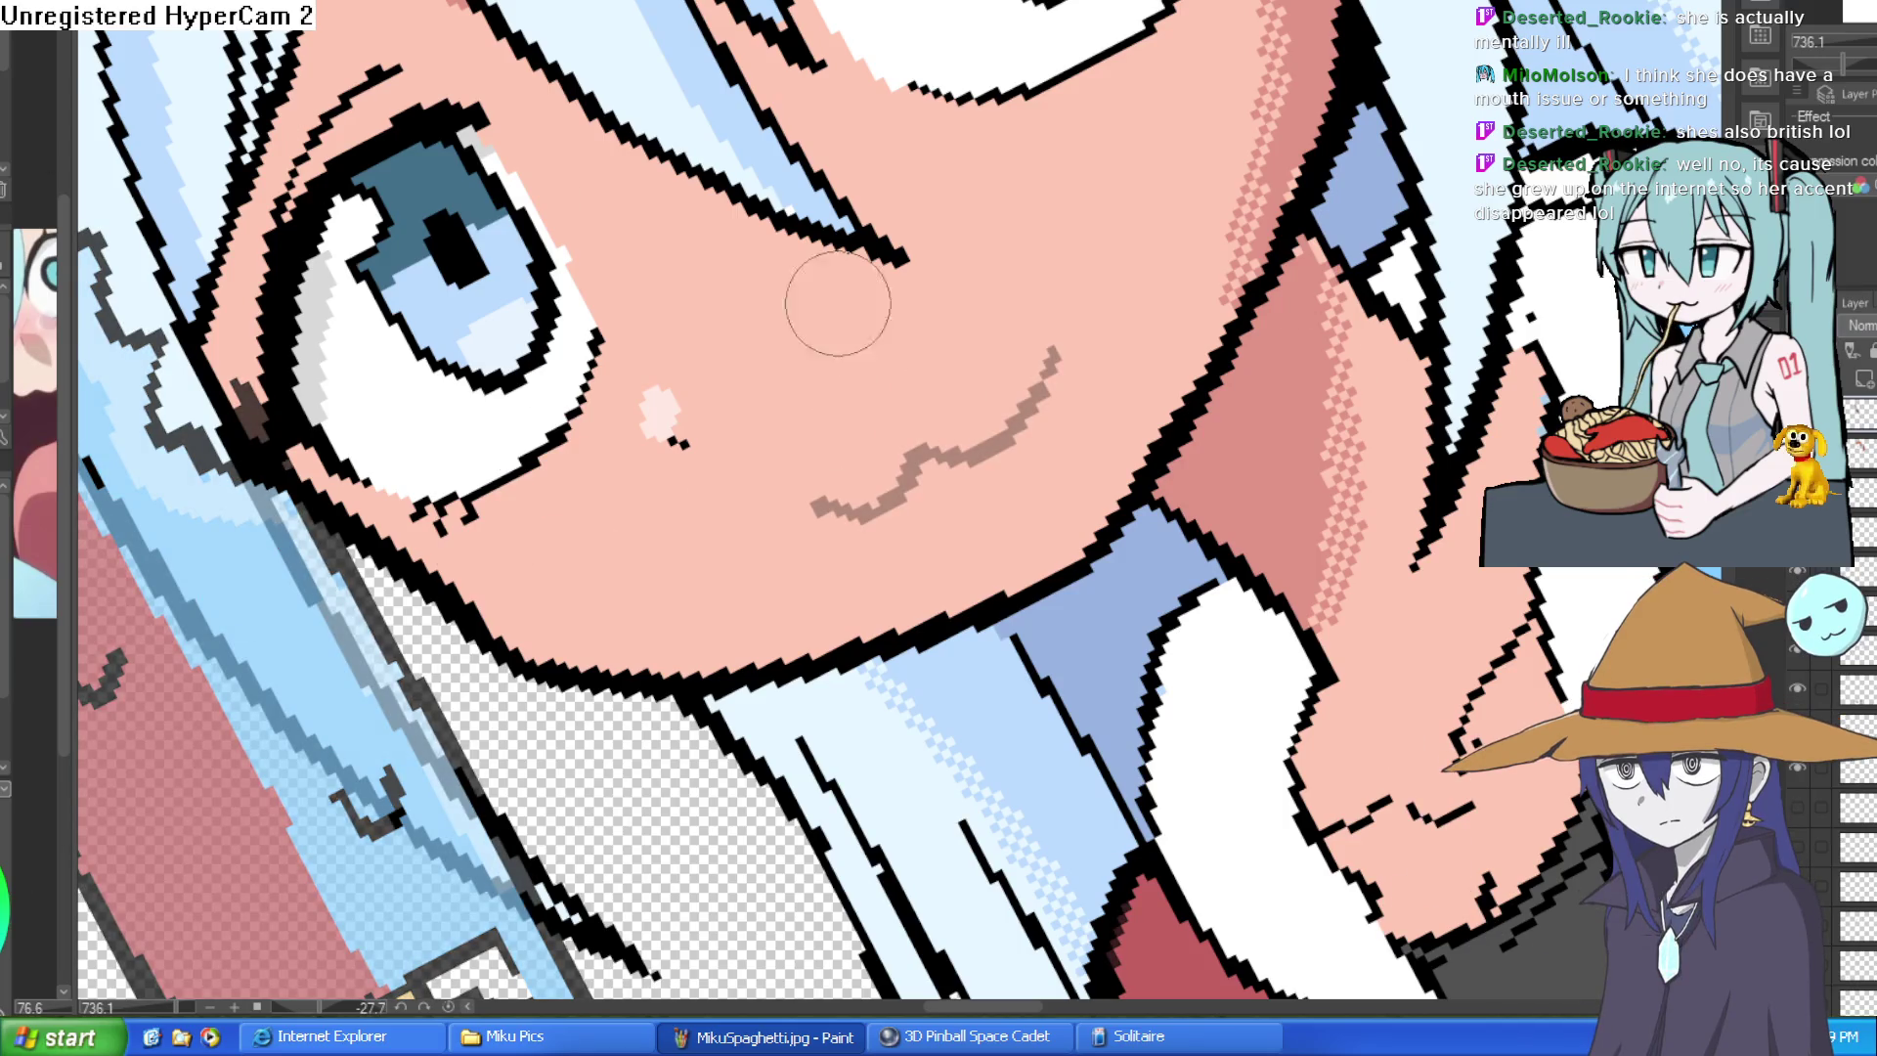
pyautogui.moveTo(817, 505)
pyautogui.mouseDown()
pyautogui.moveTo(951, 431)
pyautogui.moveTo(1085, 301)
pyautogui.mouseUp()
pyautogui.moveTo(913, 482)
pyautogui.mouseDown()
pyautogui.moveTo(1032, 507)
pyautogui.moveTo(1093, 334)
pyautogui.mouseUp()
pyautogui.hotkey('ctrl', 'z')
pyautogui.hotkey('ctrl', 'z')
pyautogui.moveTo(896, 524); pyautogui.dragTo(1078, 350)
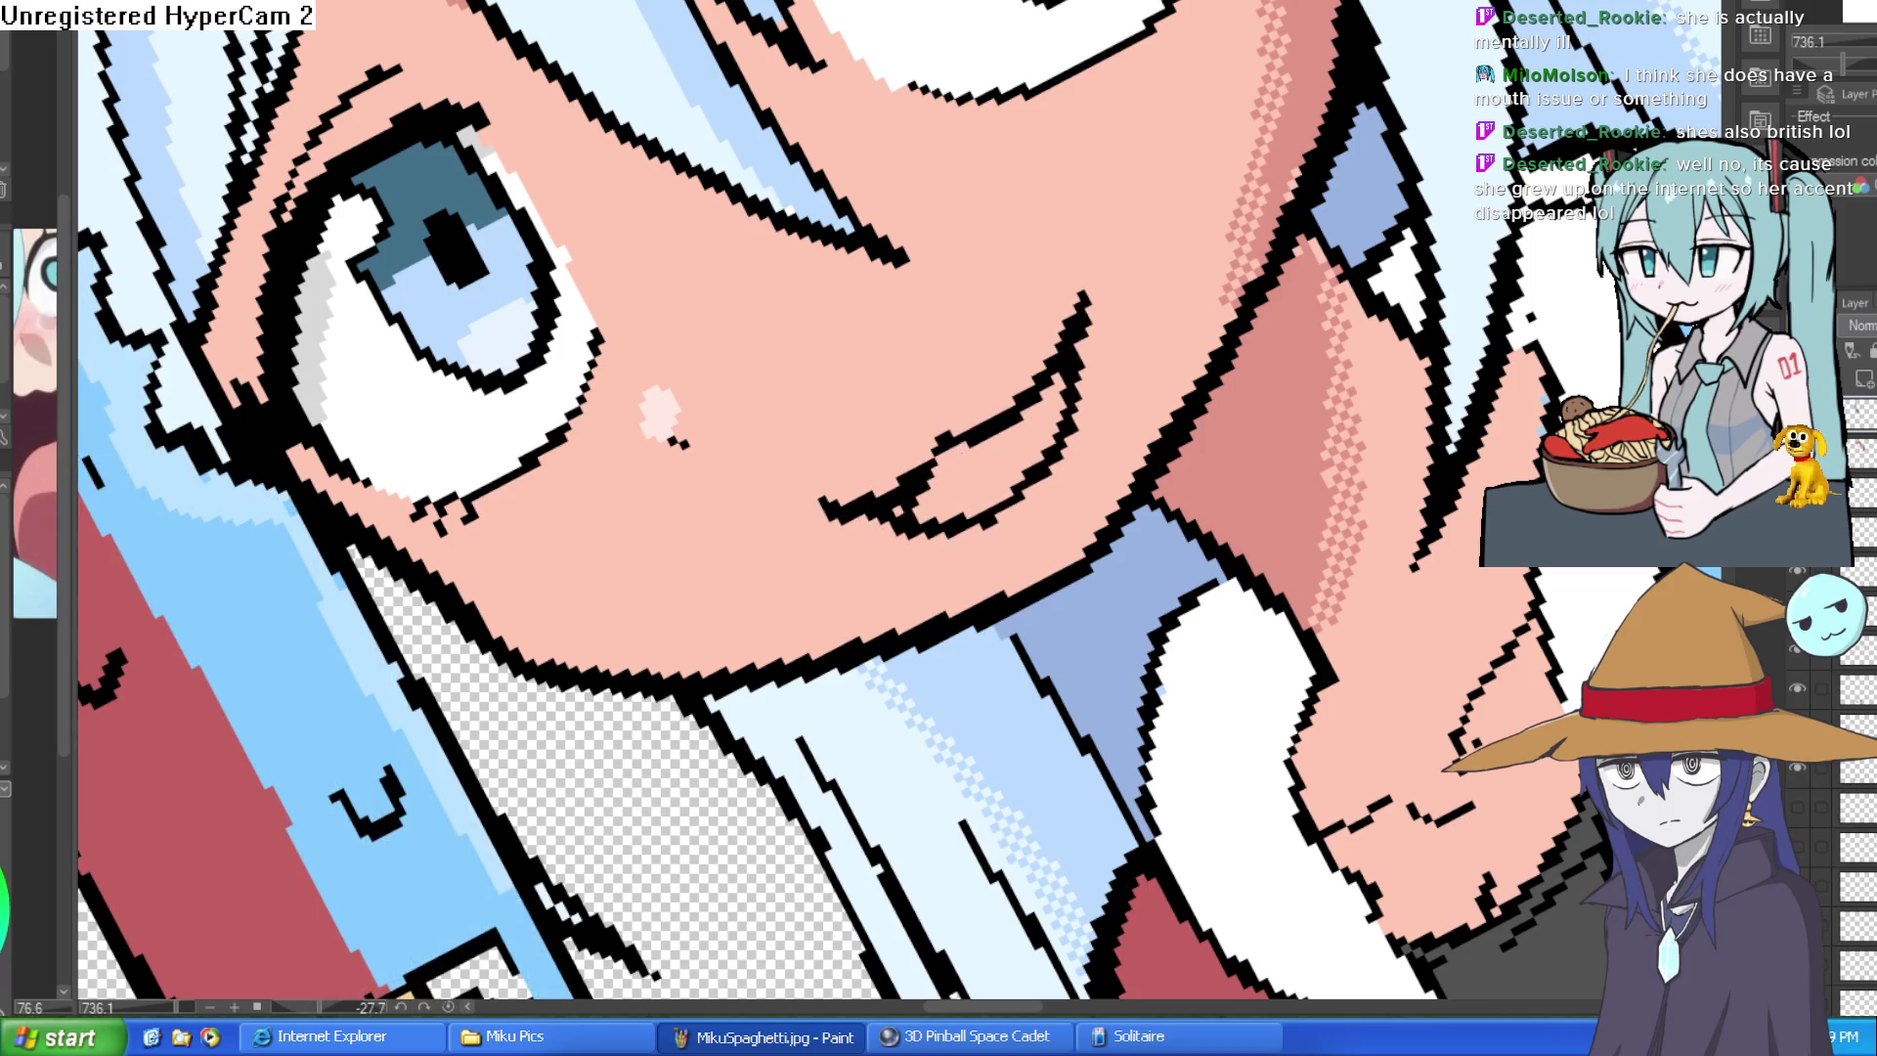
pyautogui.scroll(-10, 939, 528)
pyautogui.scroll(5, 1202, 701)
pyautogui.scroll(2, 1260, 512)
pyautogui.scroll(3, 1260, 512)
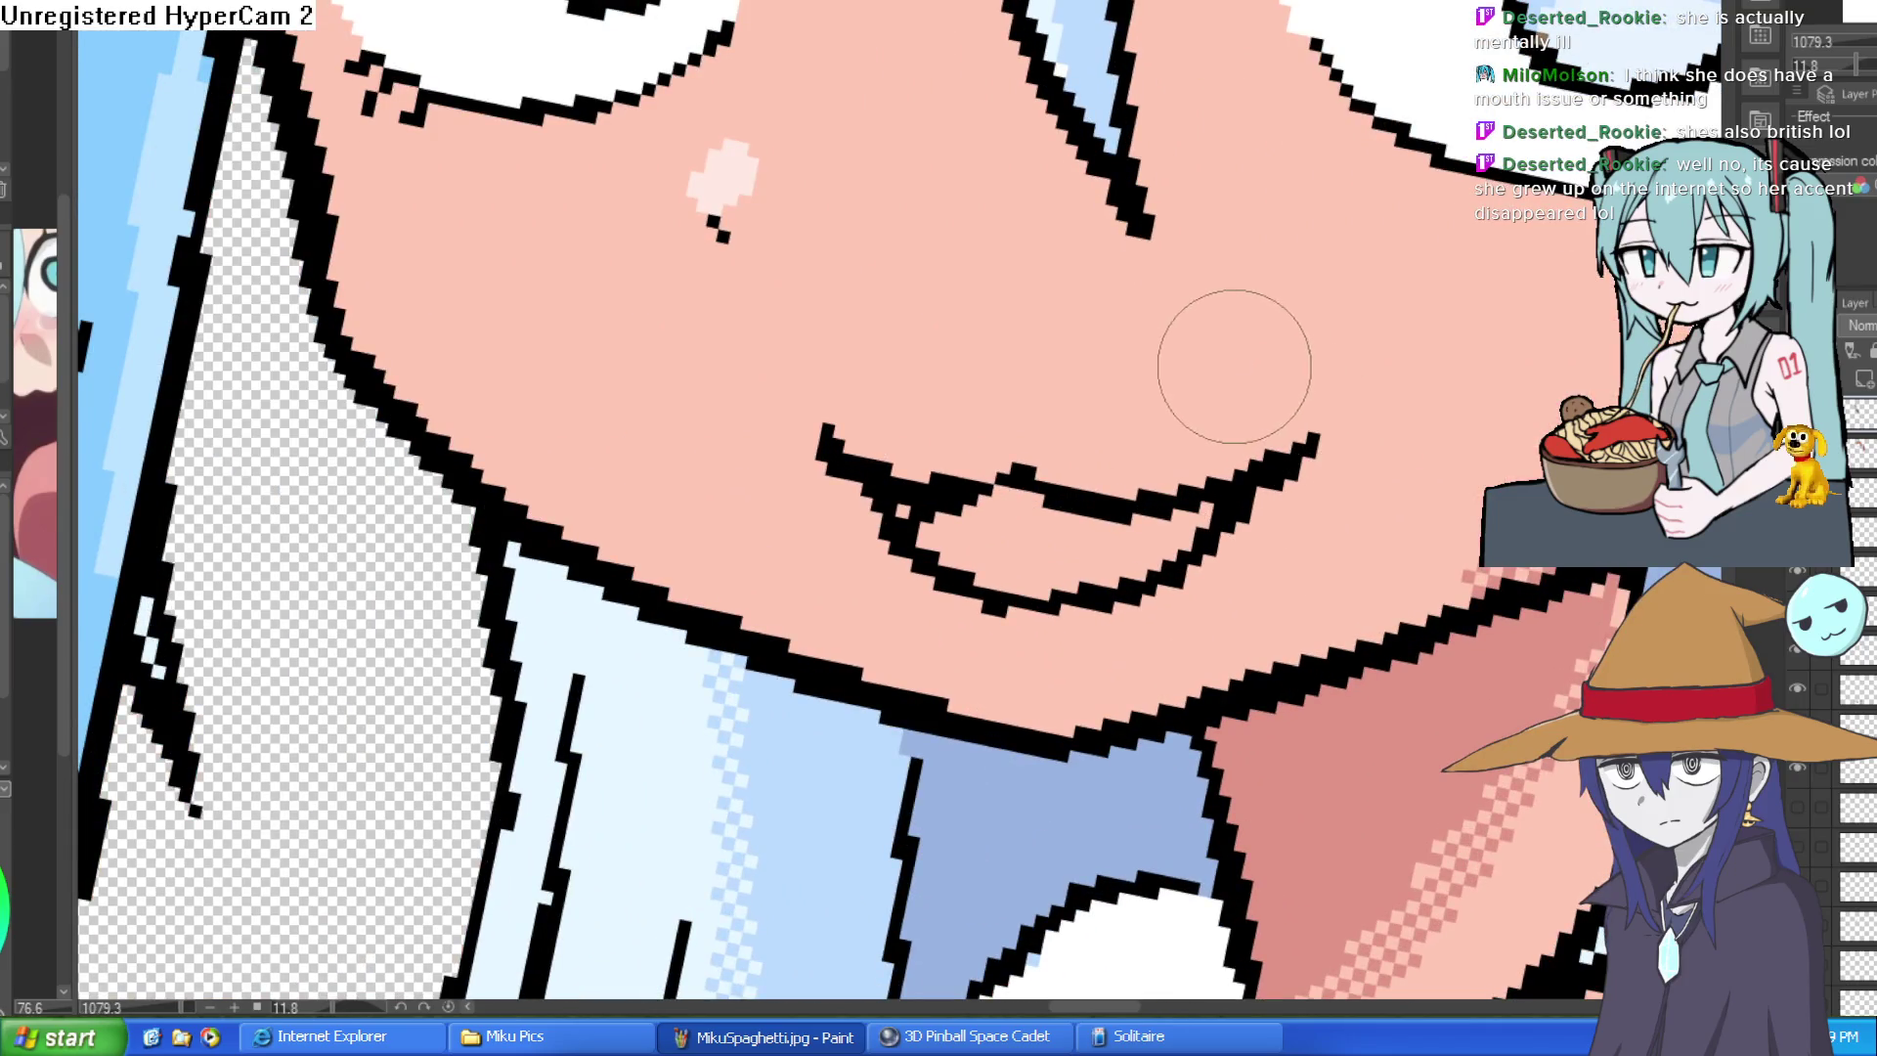
pyautogui.moveTo(1216, 398); pyautogui.dragTo(1236, 431)
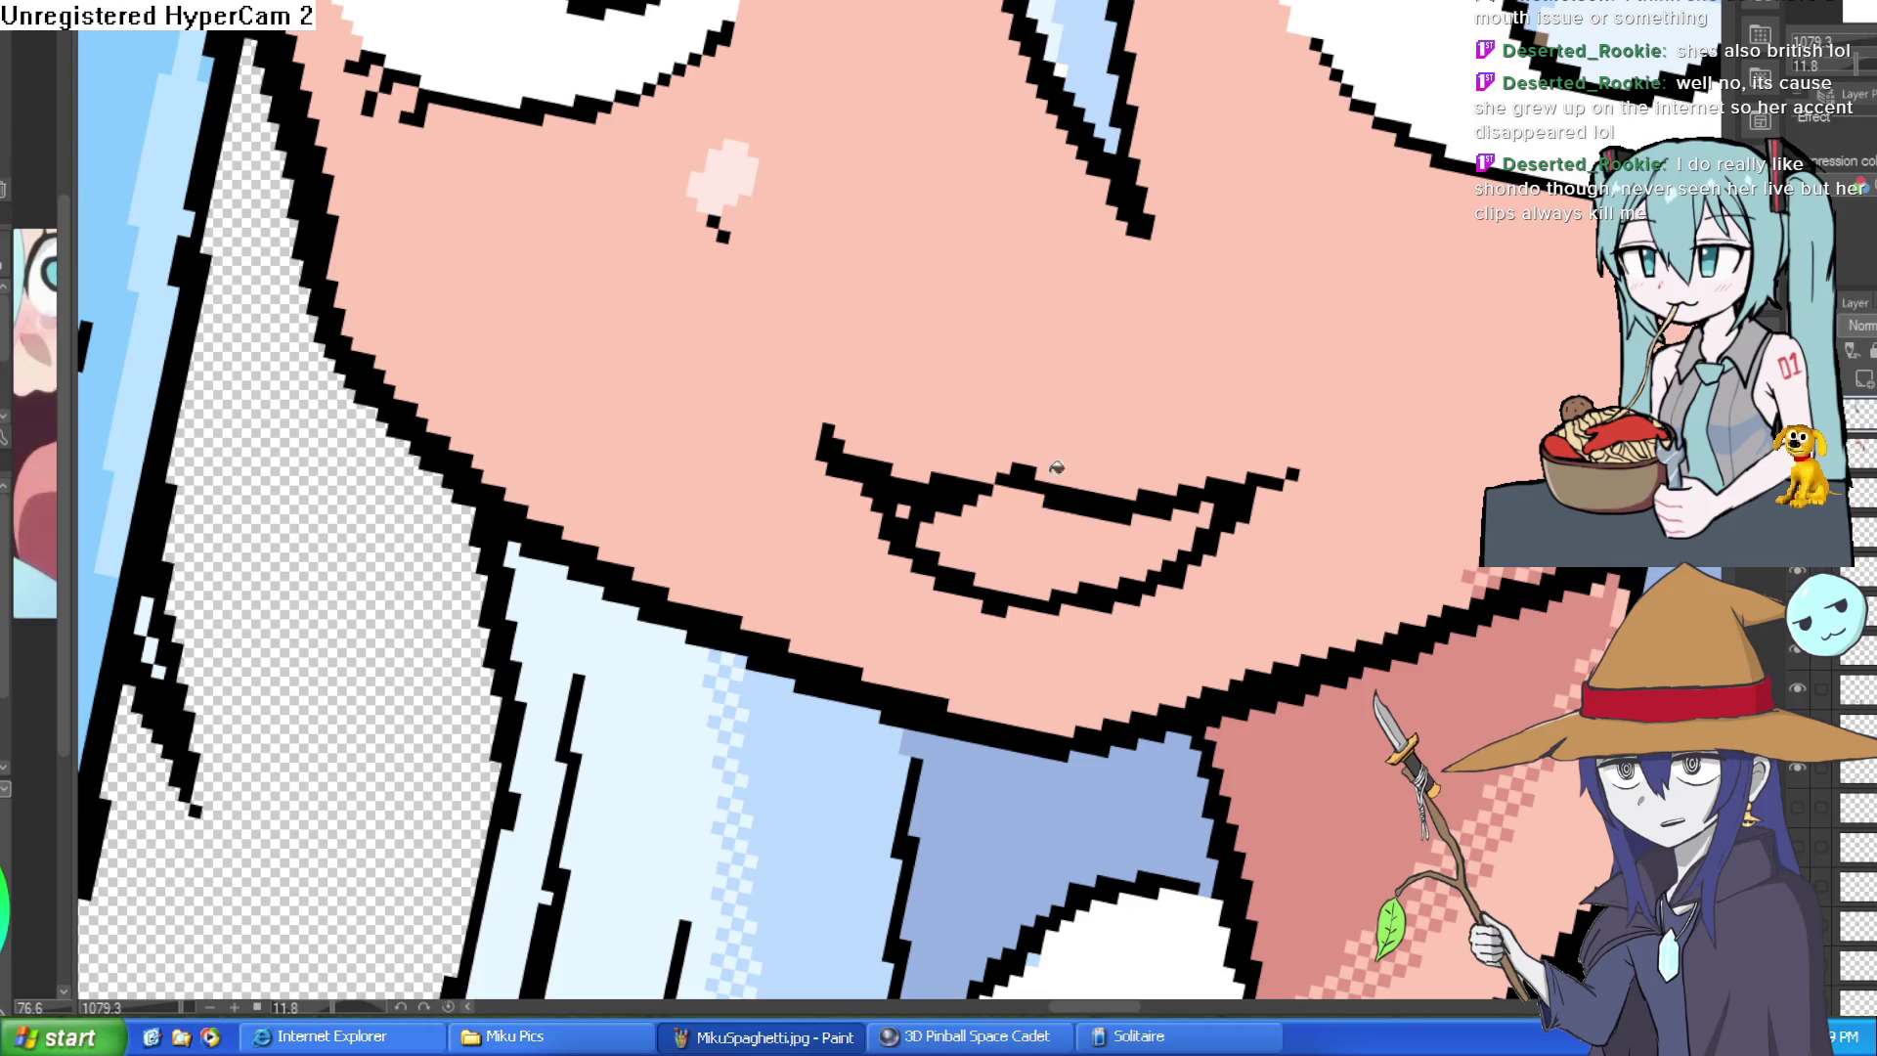
# - Try a pink-filled mouth and a closed lip line, then undo back to the light smile line
pyautogui.click(1056, 535)
pyautogui.scroll(-1, 1320, 404)
pyautogui.scroll(-1, 1320, 403)
pyautogui.scroll(-1, 1321, 402)
pyautogui.scroll(-1, 1321, 403)
pyautogui.scroll(1, 1373, 388)
pyautogui.scroll(1, 1365, 381)
pyautogui.scroll(2, 1334, 381)
pyautogui.moveTo(1320, 397)
pyautogui.mouseDown()
pyautogui.moveTo(1110, 420)
pyautogui.moveTo(1026, 357)
pyautogui.moveTo(1319, 410)
pyautogui.mouseUp()
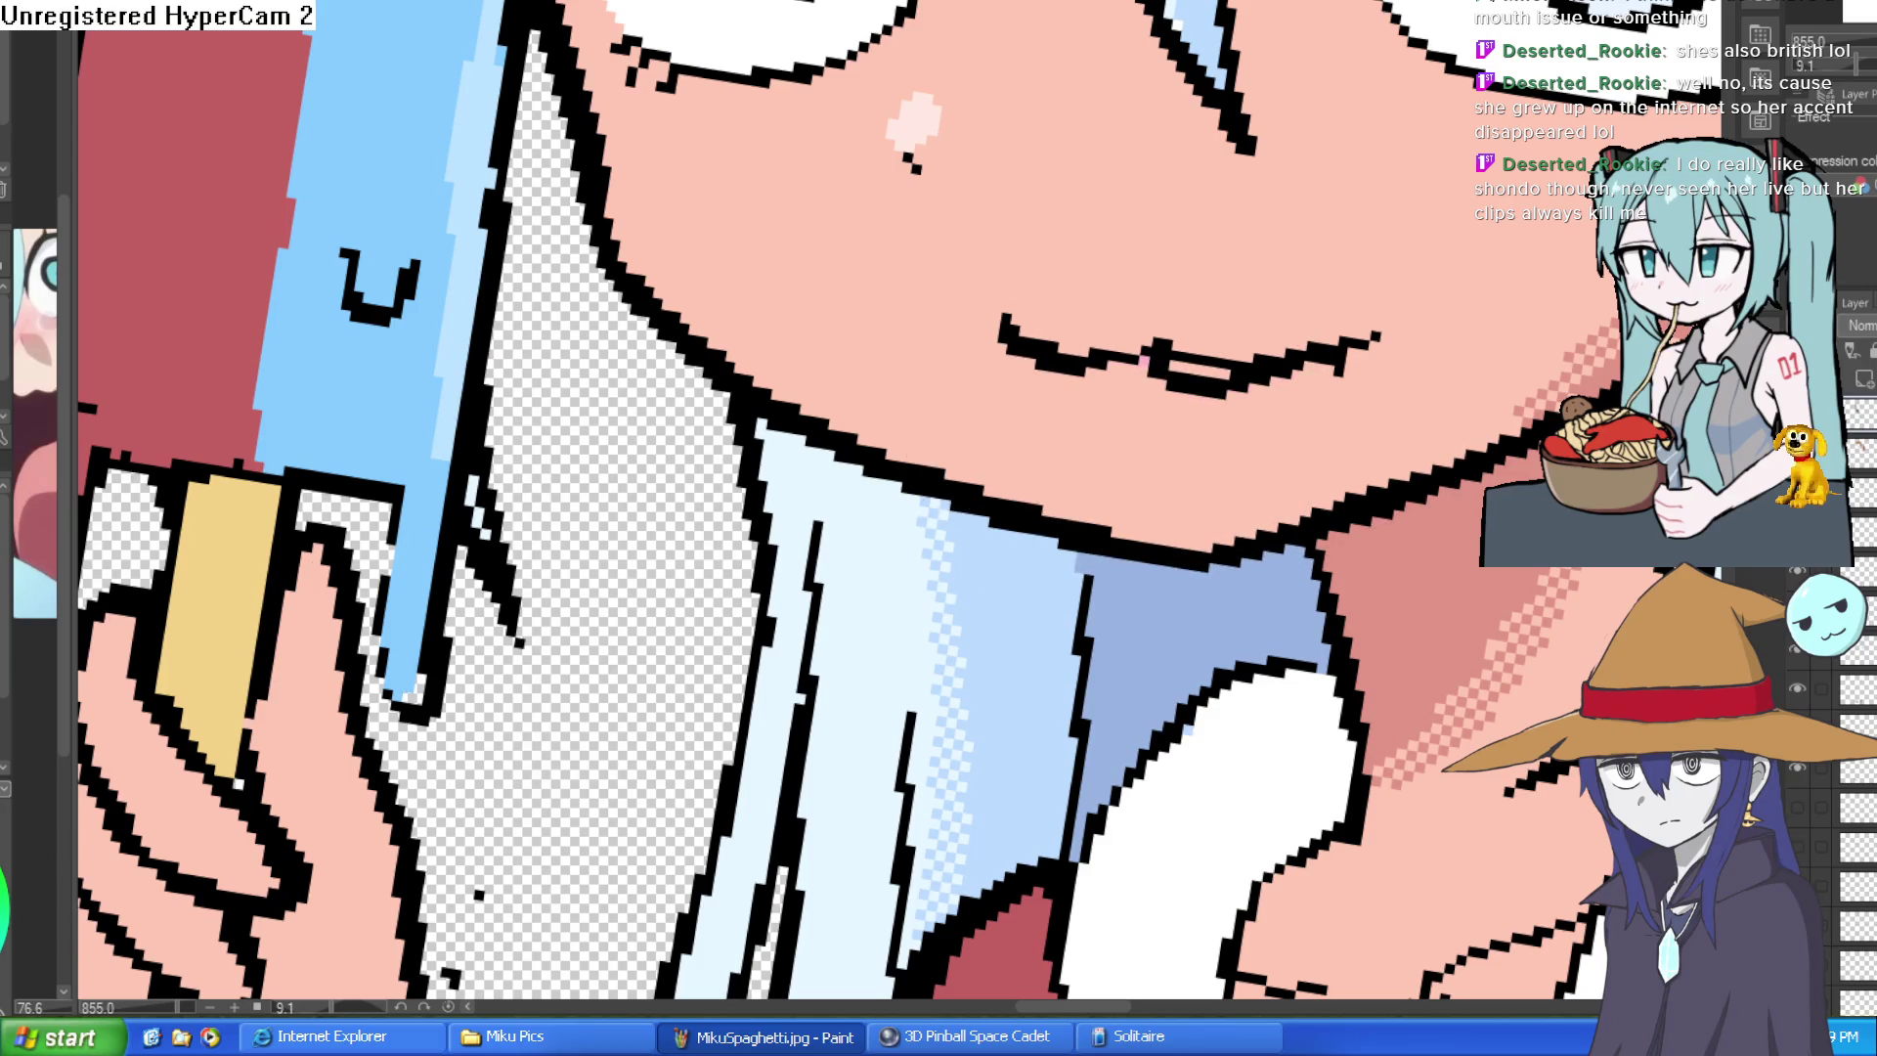
pyautogui.scroll(1, 1003, 258)
pyautogui.moveTo(1081, 368)
pyautogui.mouseDown()
pyautogui.moveTo(1185, 353)
pyautogui.moveTo(1154, 397)
pyautogui.mouseUp()
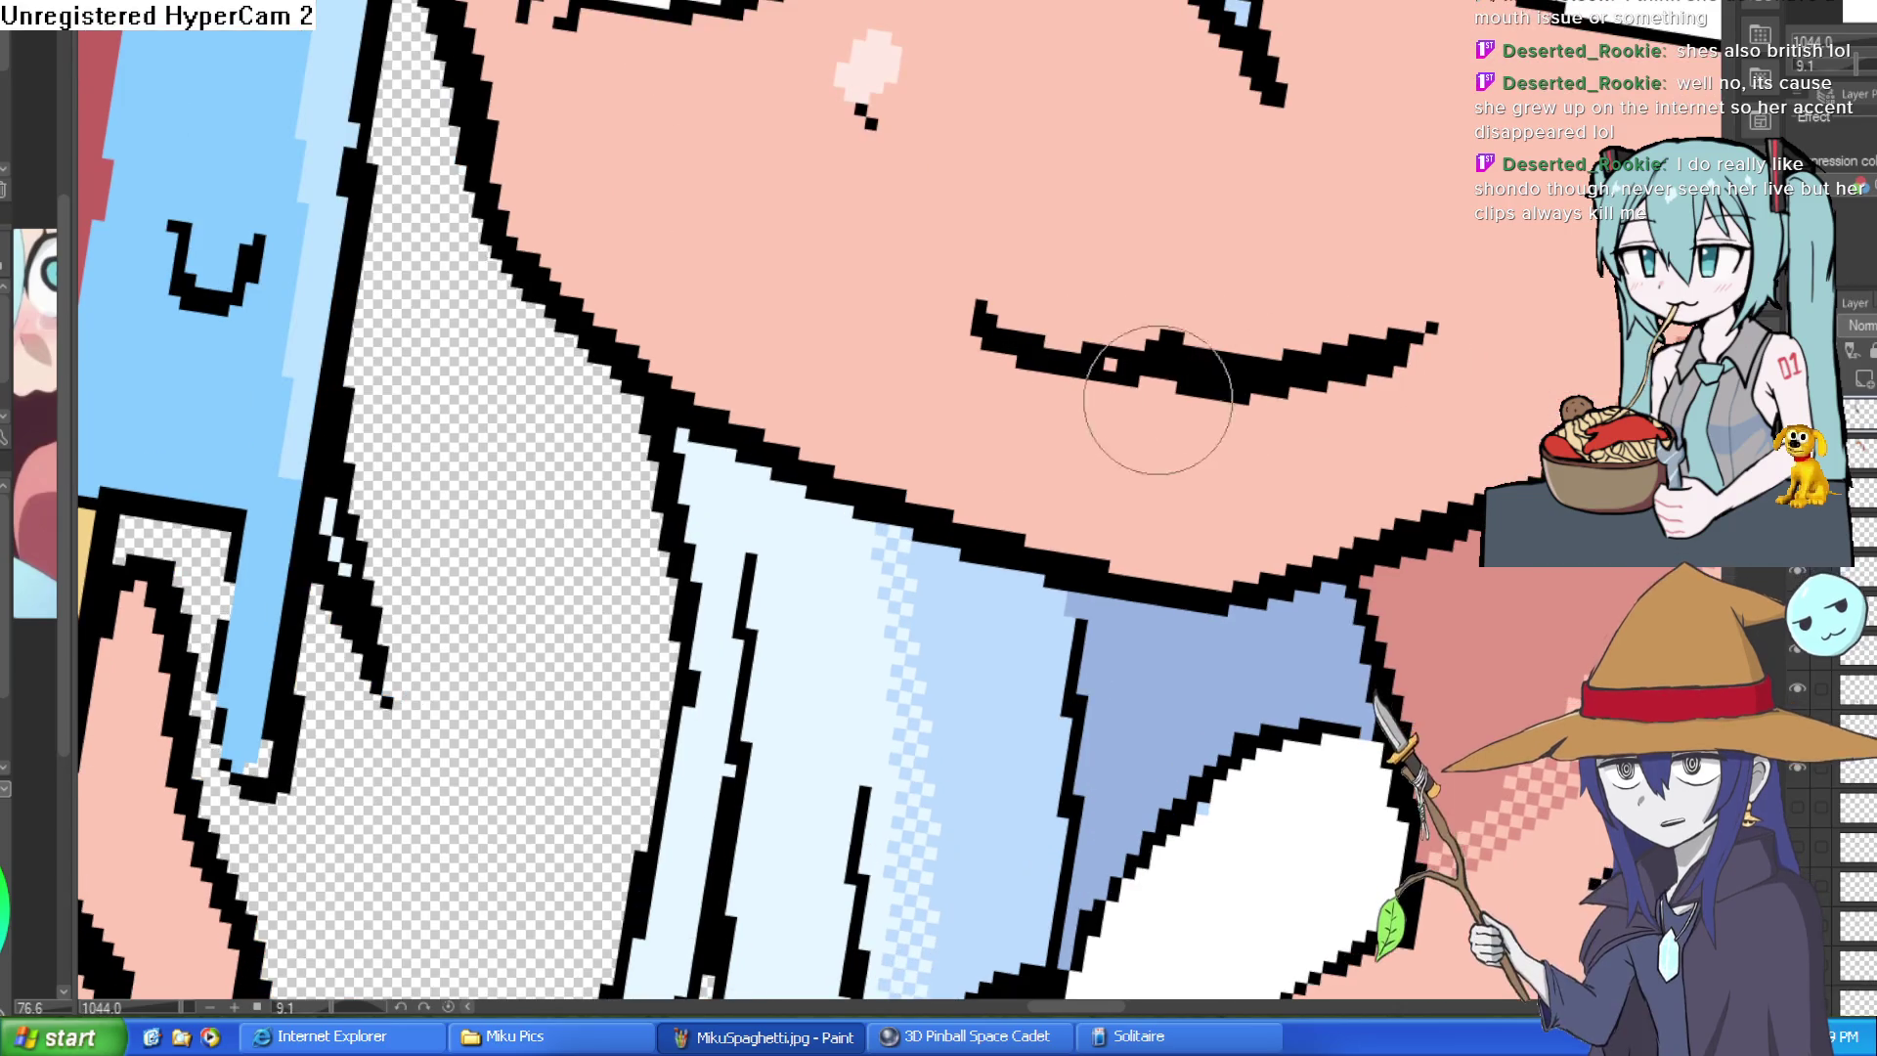
pyautogui.moveTo(1038, 375)
pyautogui.mouseDown()
pyautogui.moveTo(1257, 469)
pyautogui.moveTo(1445, 377)
pyautogui.mouseUp()
pyautogui.hotkey('ctrl', 'z')
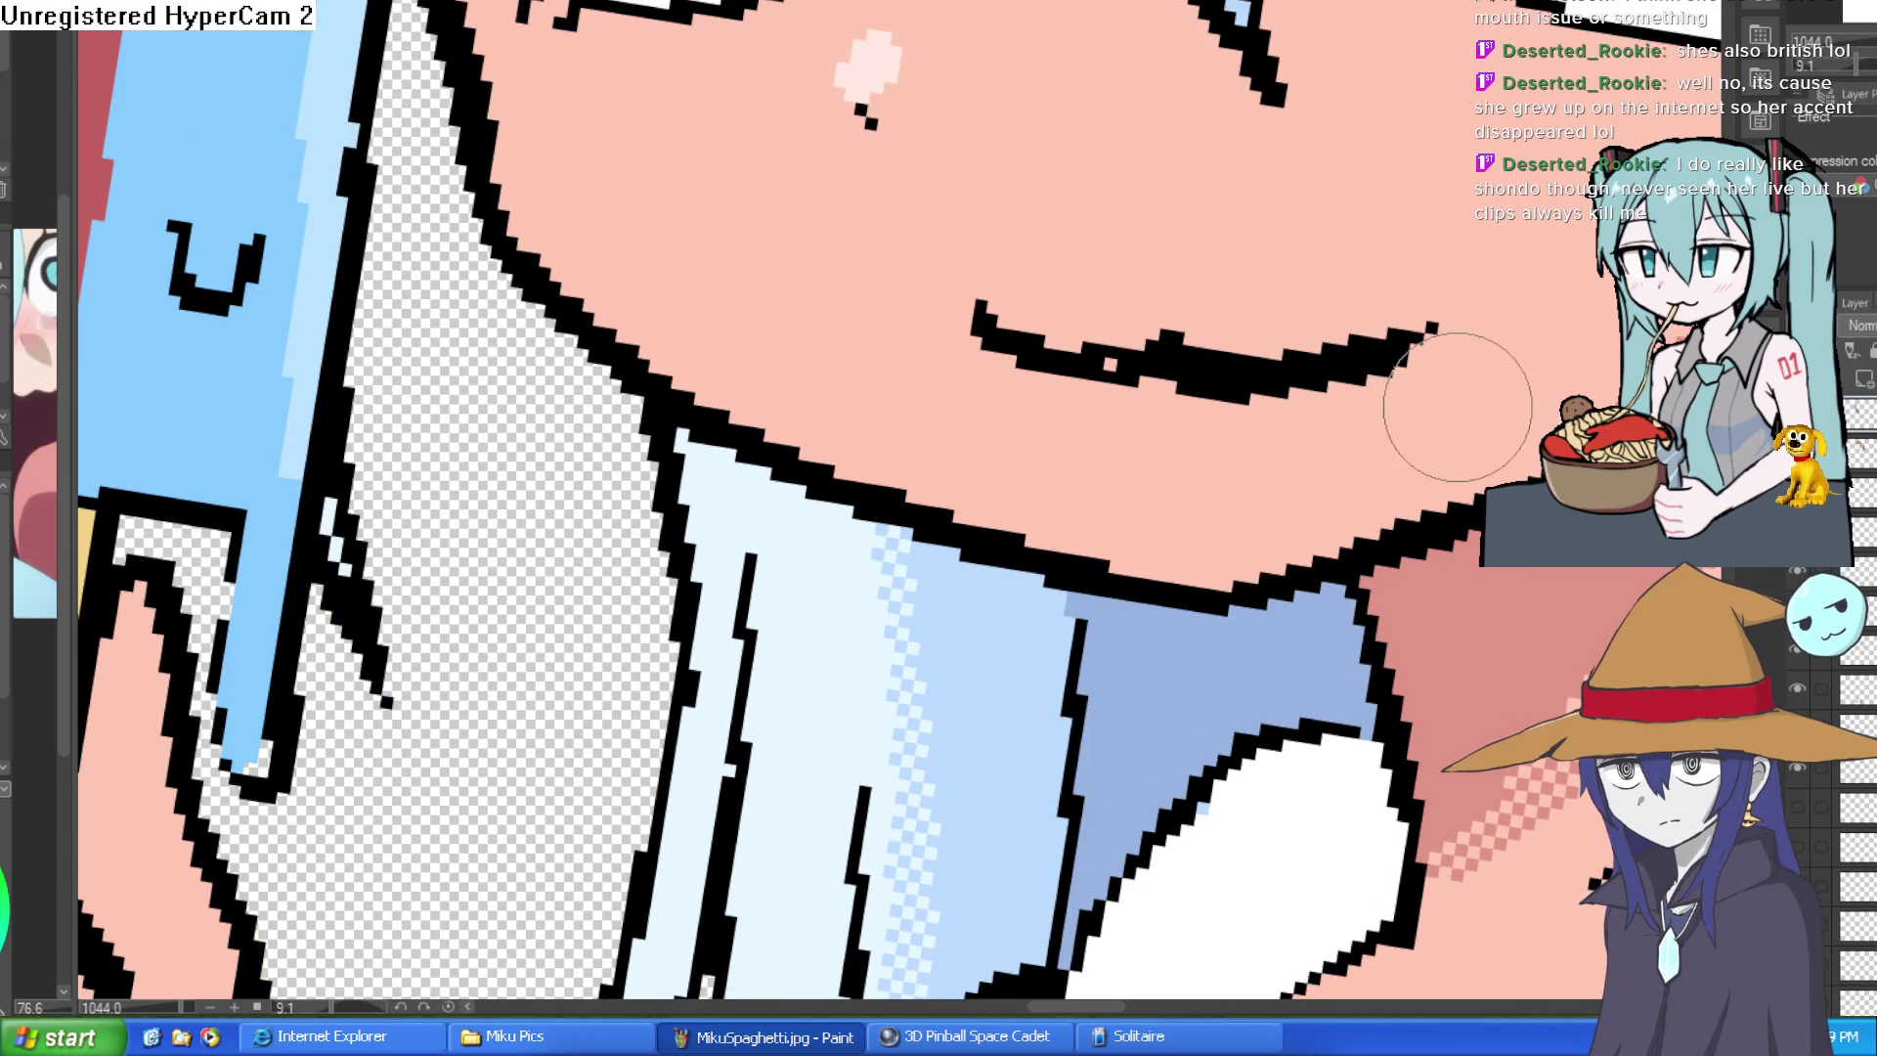
pyautogui.hotkey('ctrl', 'z')
pyautogui.hotkey('ctrl', 'z')
pyautogui.hotkey('ctrl', 'z')
pyautogui.hotkey('ctrl', 'z')
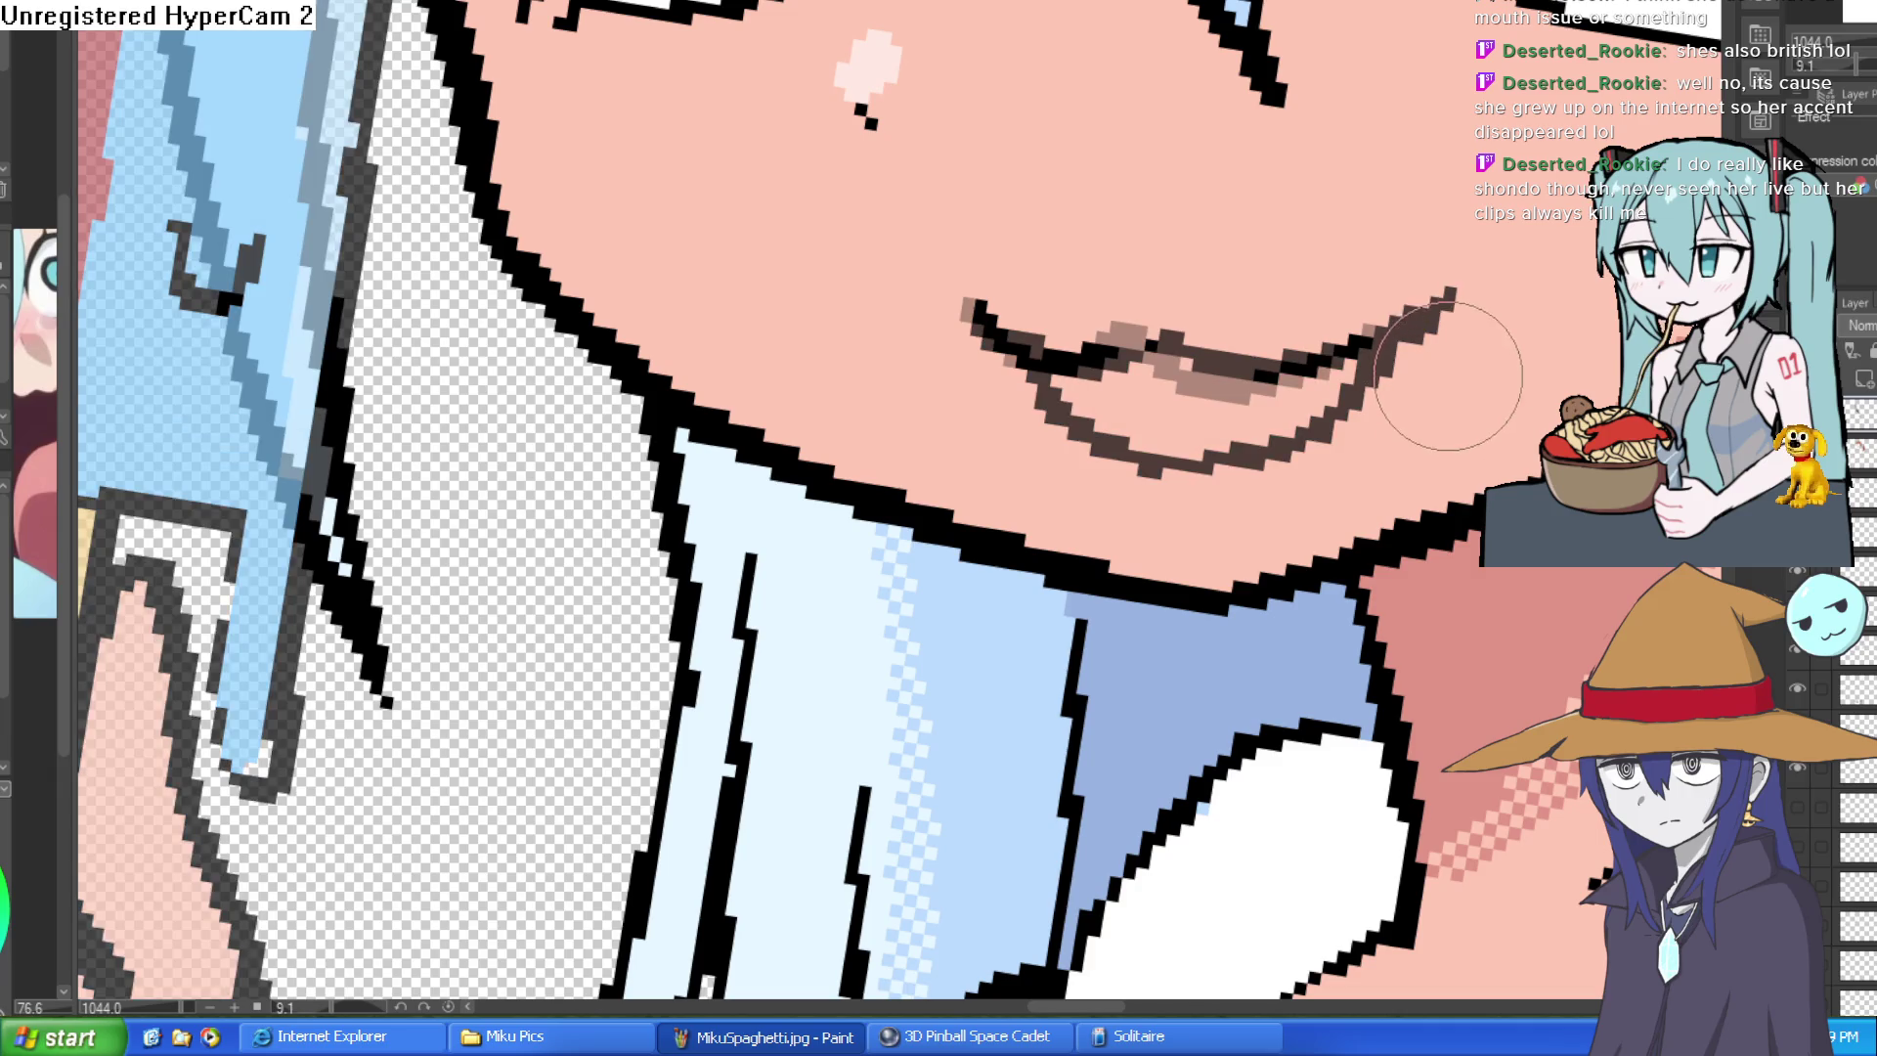
pyautogui.hotkey('ctrl', 'z')
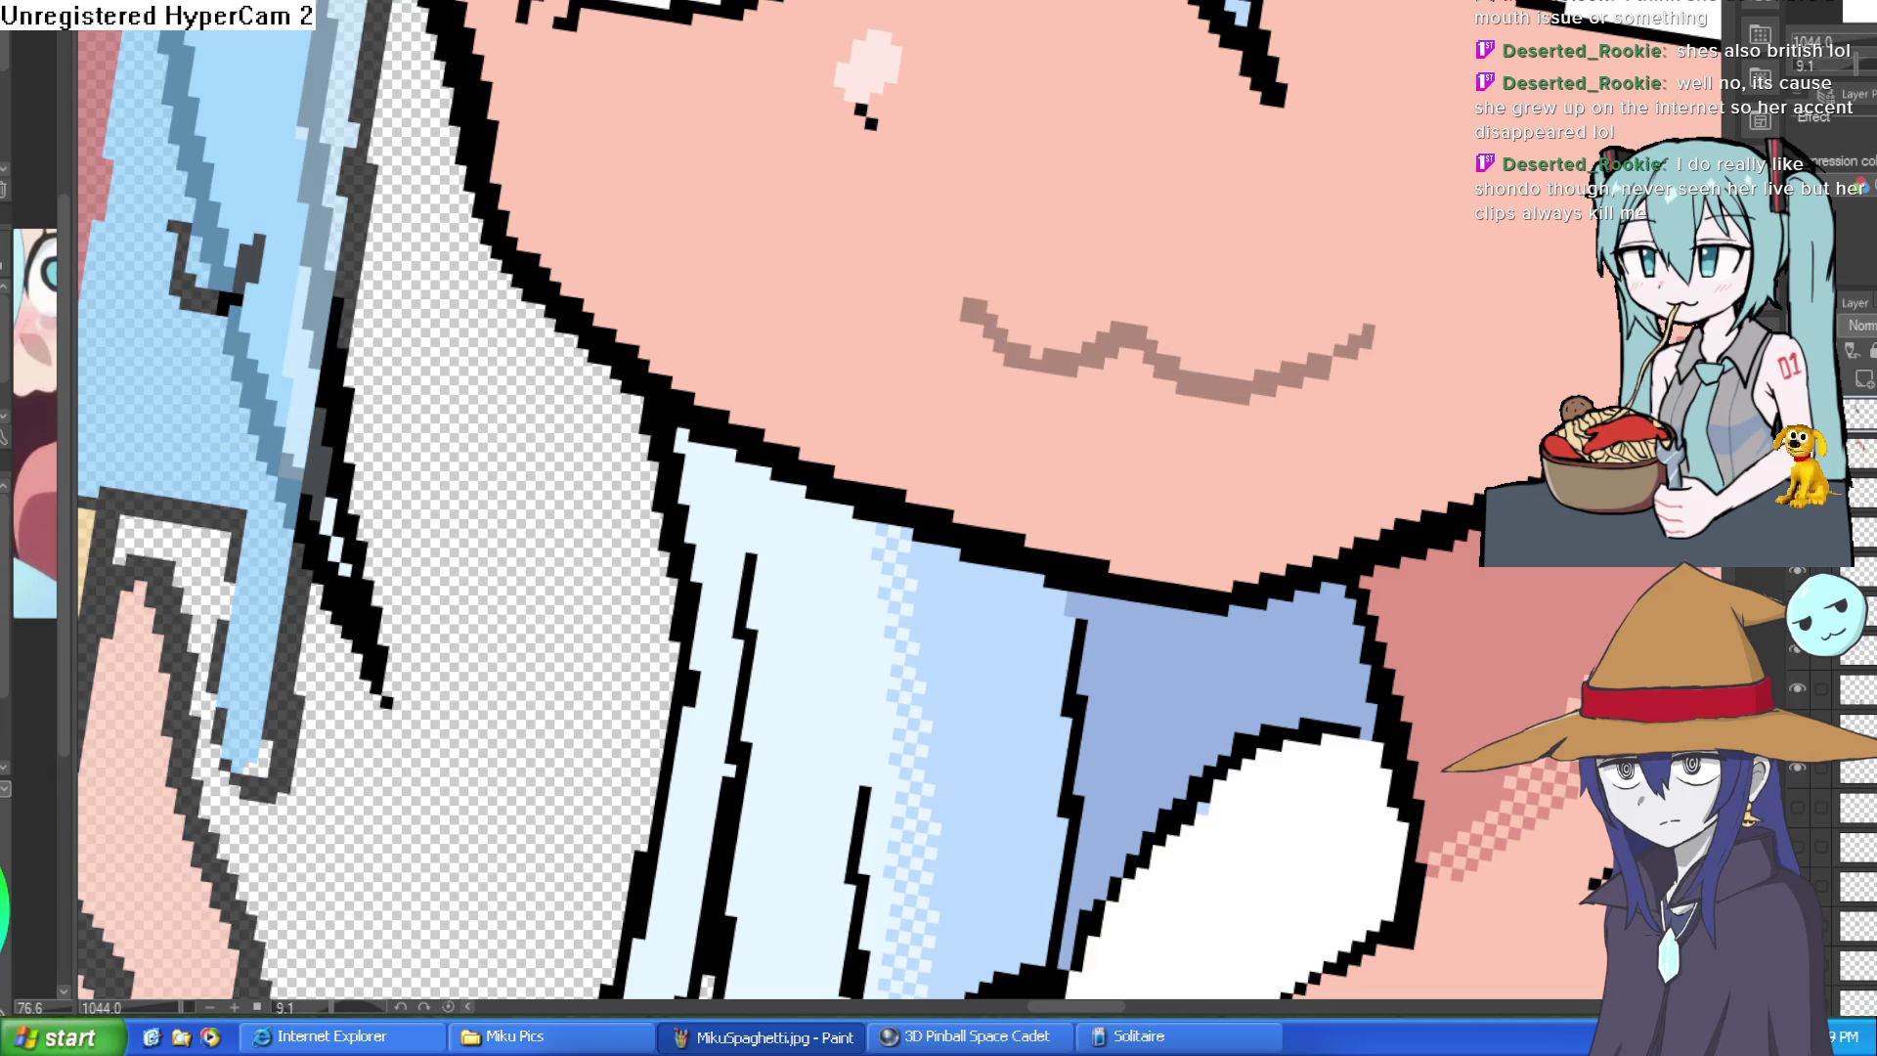
# - Ink a bold black open-smile outline with upper and lower lips over the light smile
pyautogui.moveTo(967, 311)
pyautogui.mouseDown()
pyautogui.moveTo(1404, 274)
pyautogui.moveTo(1452, 293)
pyautogui.mouseUp()
pyautogui.scroll(-1, 1050, 393)
pyautogui.scroll(-2, 1476, 303)
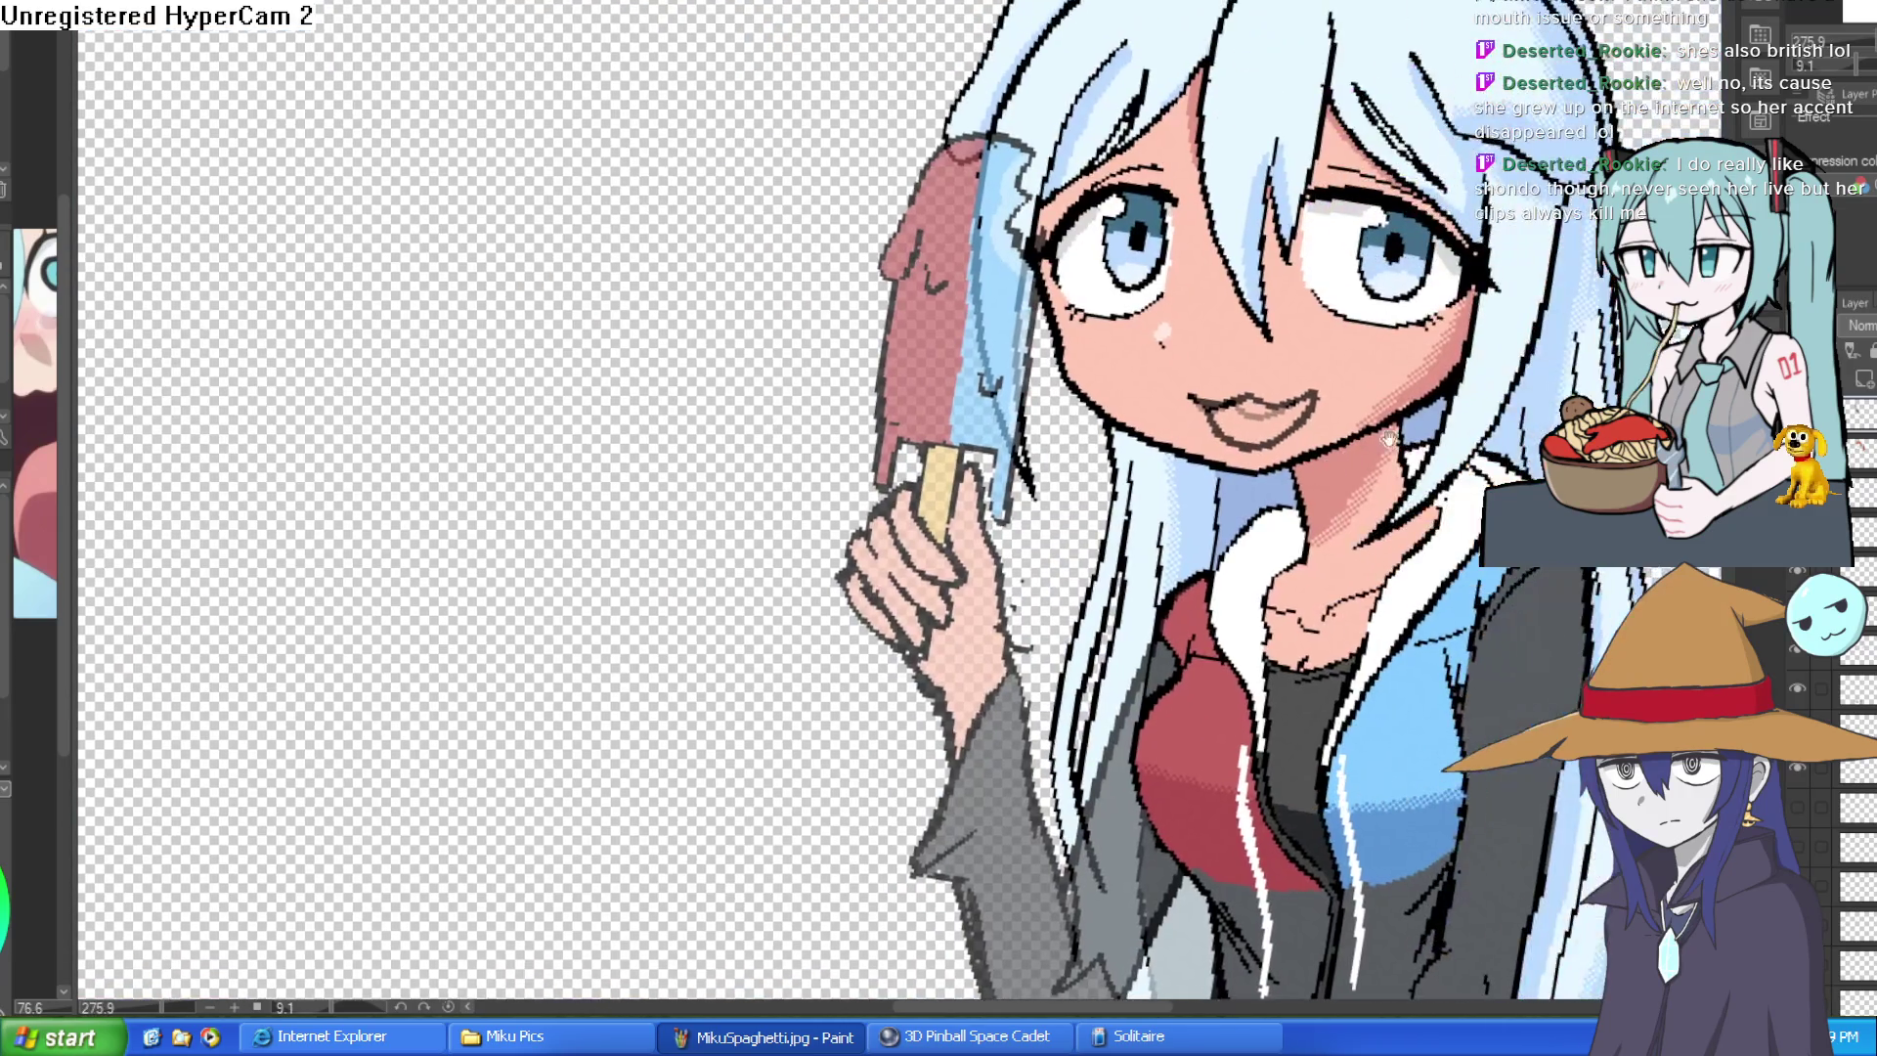
pyautogui.scroll(3, 1246, 419)
pyautogui.moveTo(946, 366)
pyautogui.mouseDown()
pyautogui.moveTo(1048, 440)
pyautogui.moveTo(1408, 396)
pyautogui.moveTo(1485, 344)
pyautogui.moveTo(1360, 538)
pyautogui.mouseUp()
pyautogui.scroll(-3, 1189, 471)
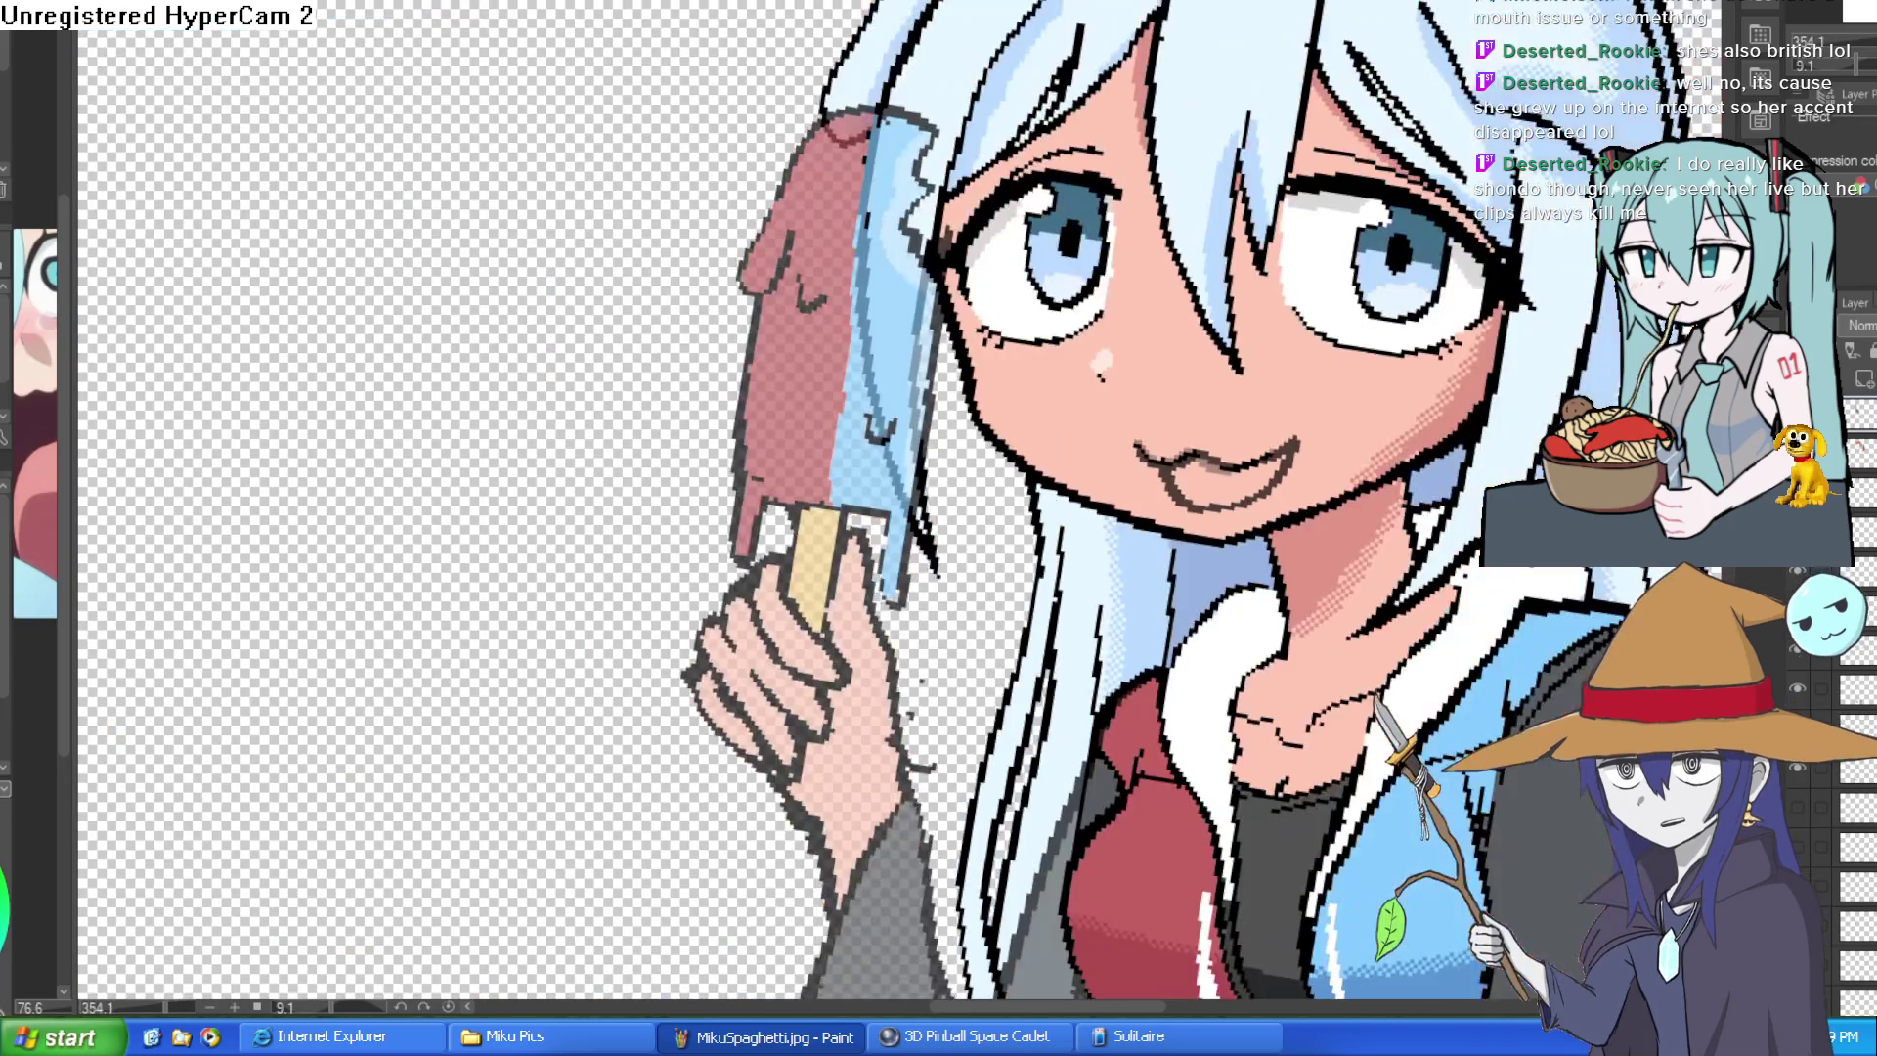
pyautogui.scroll(-2, 1445, 404)
pyautogui.scroll(2, 1447, 400)
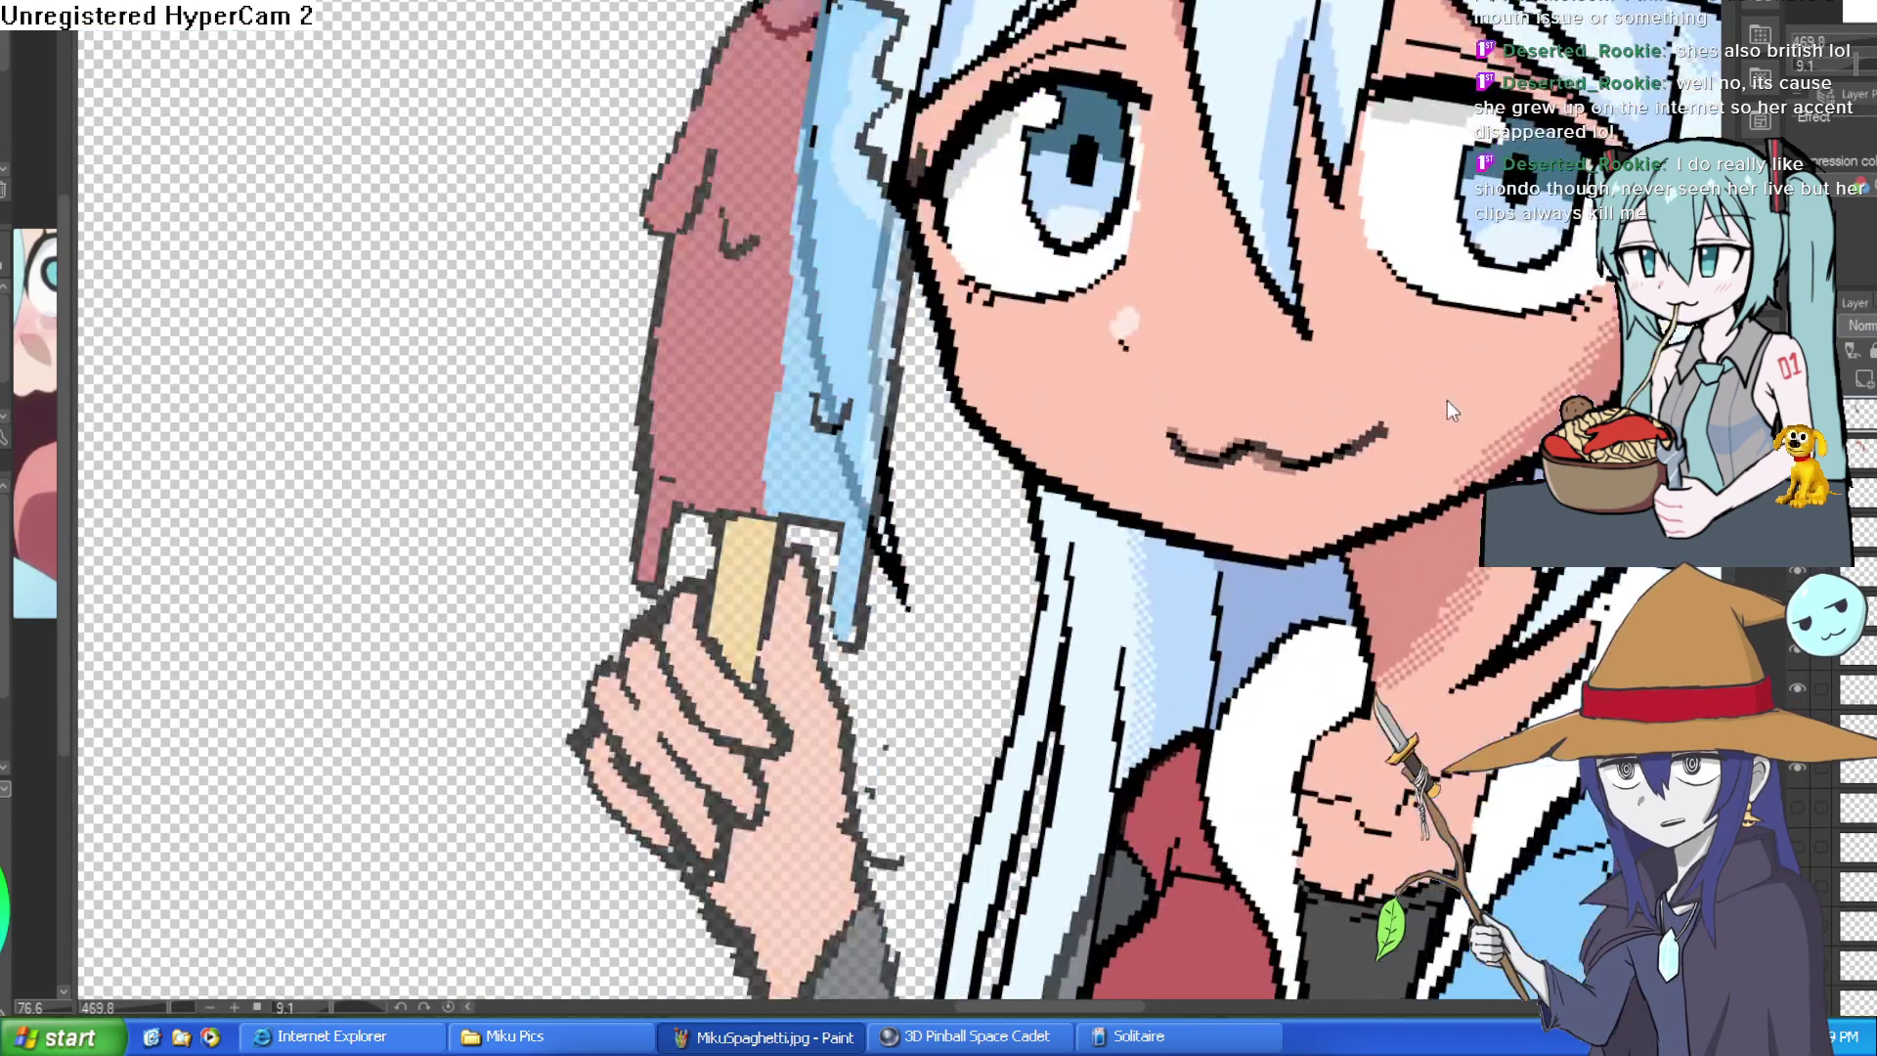
pyautogui.scroll(3, 1423, 414)
pyautogui.moveTo(1007, 393); pyautogui.dragTo(1473, 484)
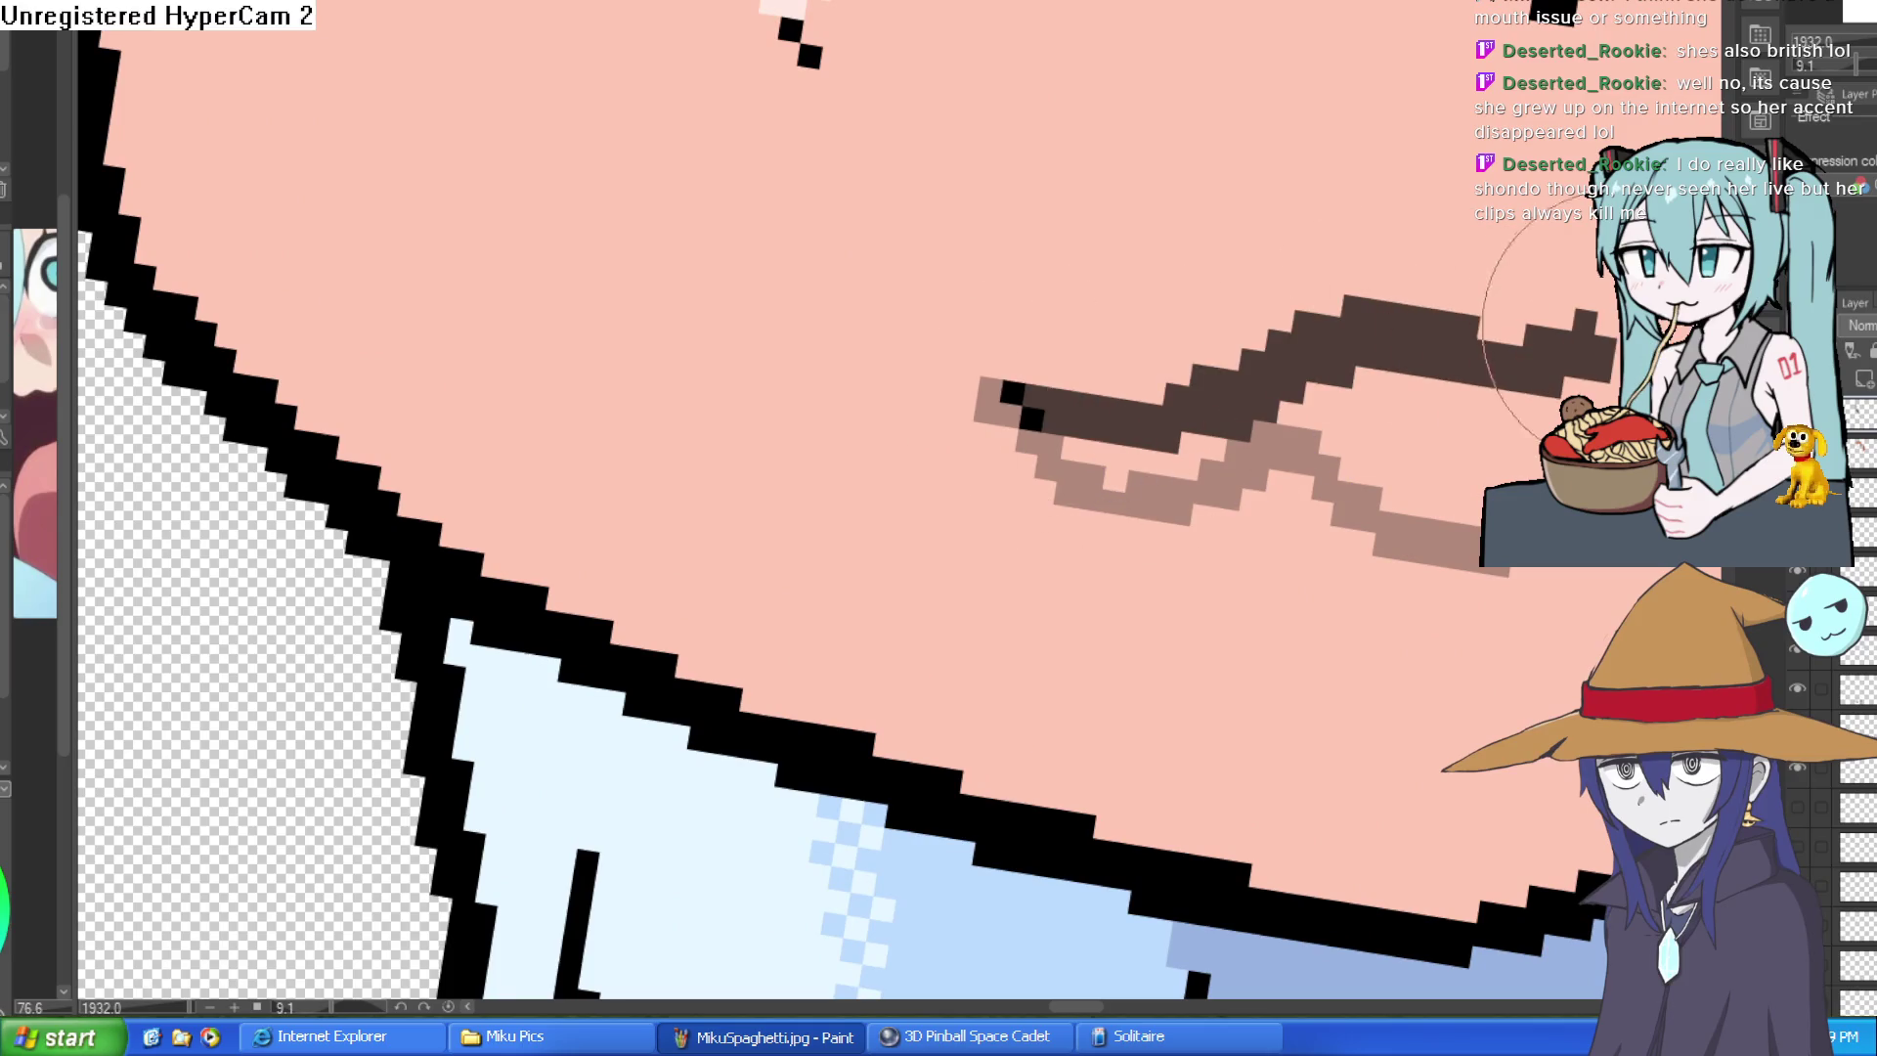
pyautogui.scroll(1, 1111, 421)
pyautogui.scroll(-3, 1320, 378)
pyautogui.moveTo(1320, 379)
pyautogui.mouseDown()
pyautogui.moveTo(1356, 367)
pyautogui.moveTo(1211, 484)
pyautogui.moveTo(1438, 412)
pyautogui.mouseUp()
pyautogui.scroll(-2, 1320, 367)
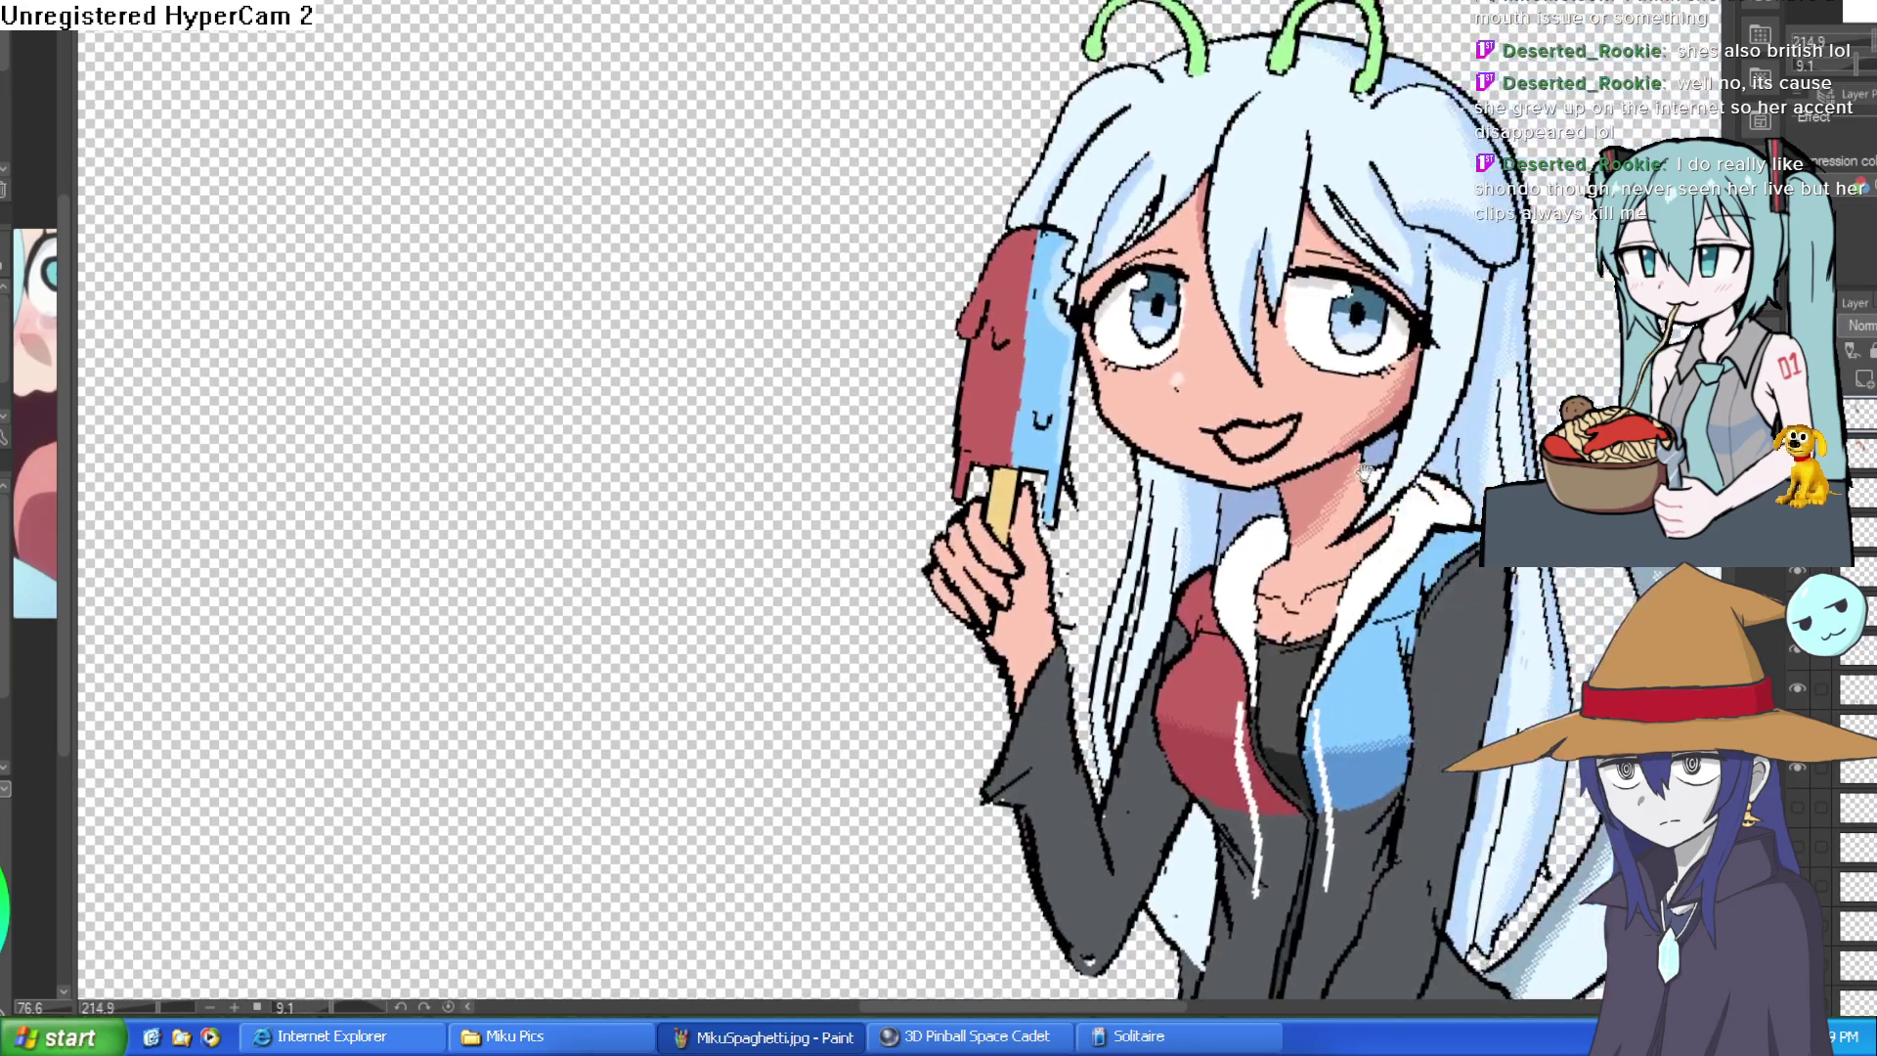
pyautogui.scroll(3, 1340, 357)
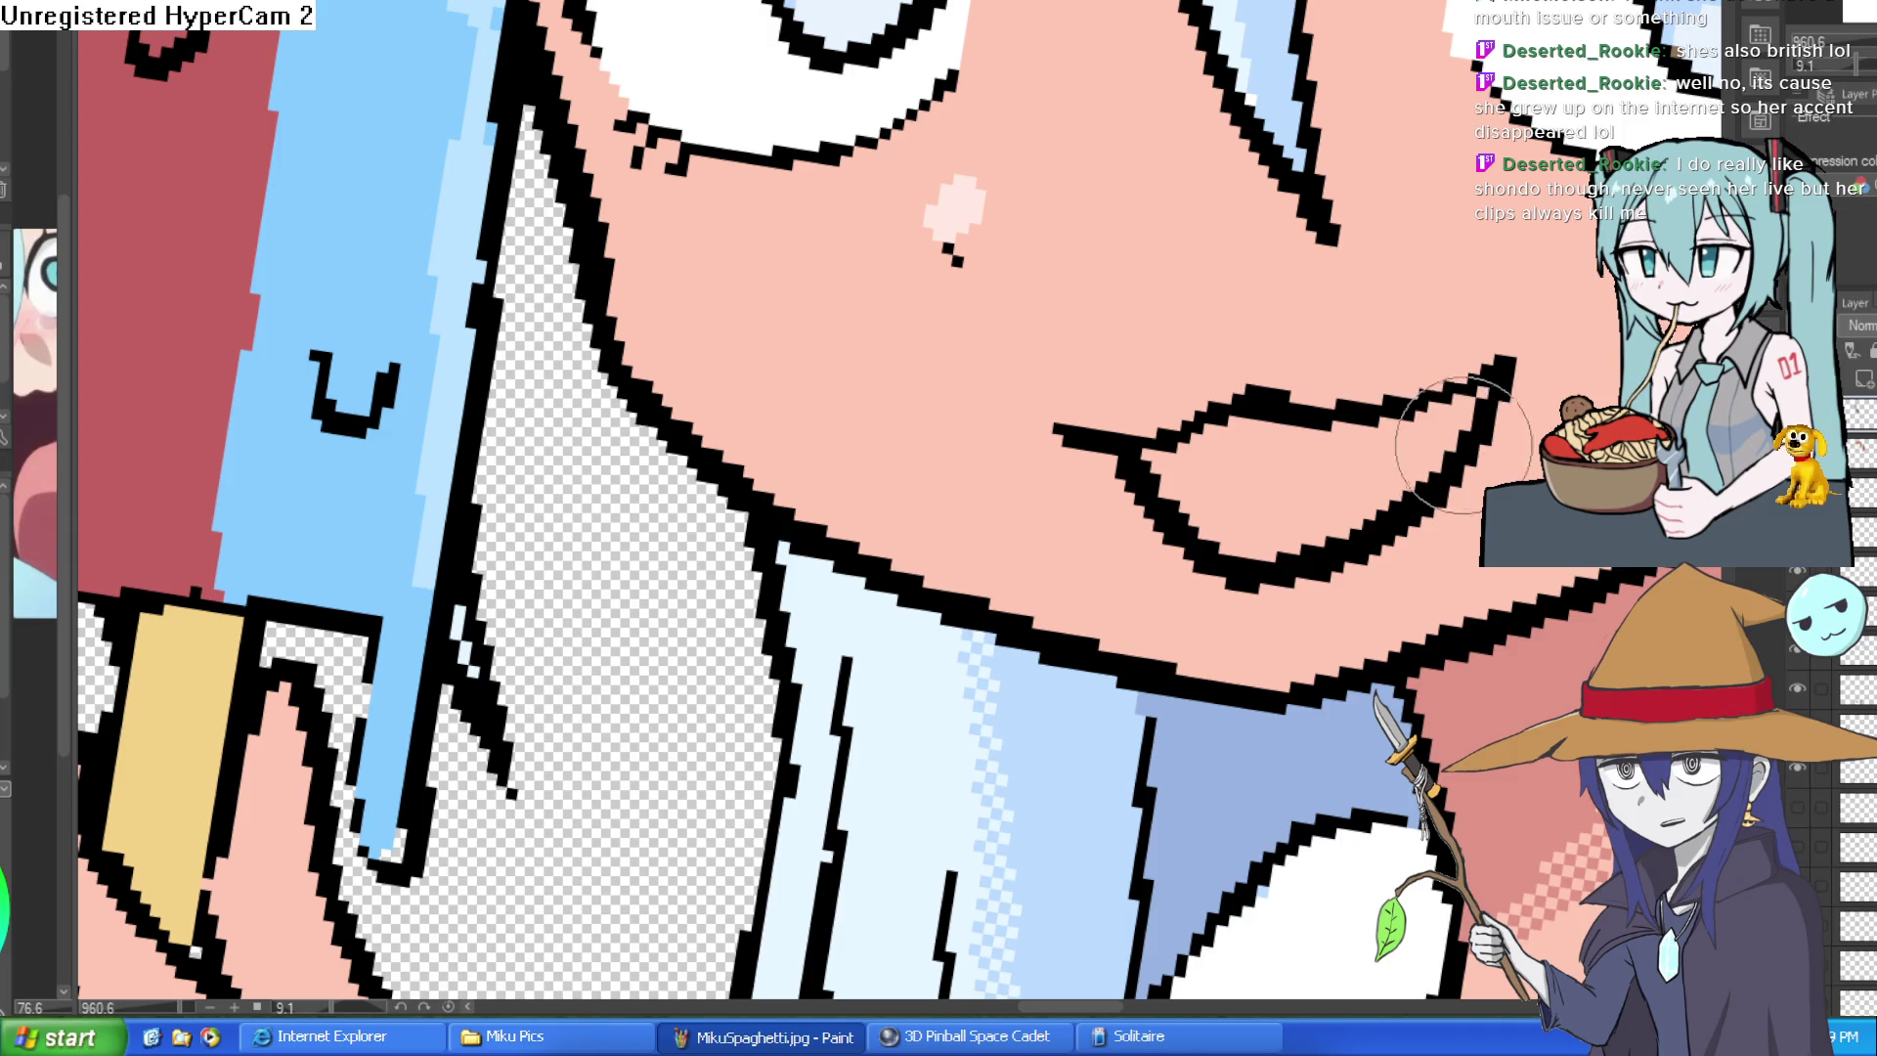
pyautogui.moveTo(1489, 389); pyautogui.dragTo(1221, 531)
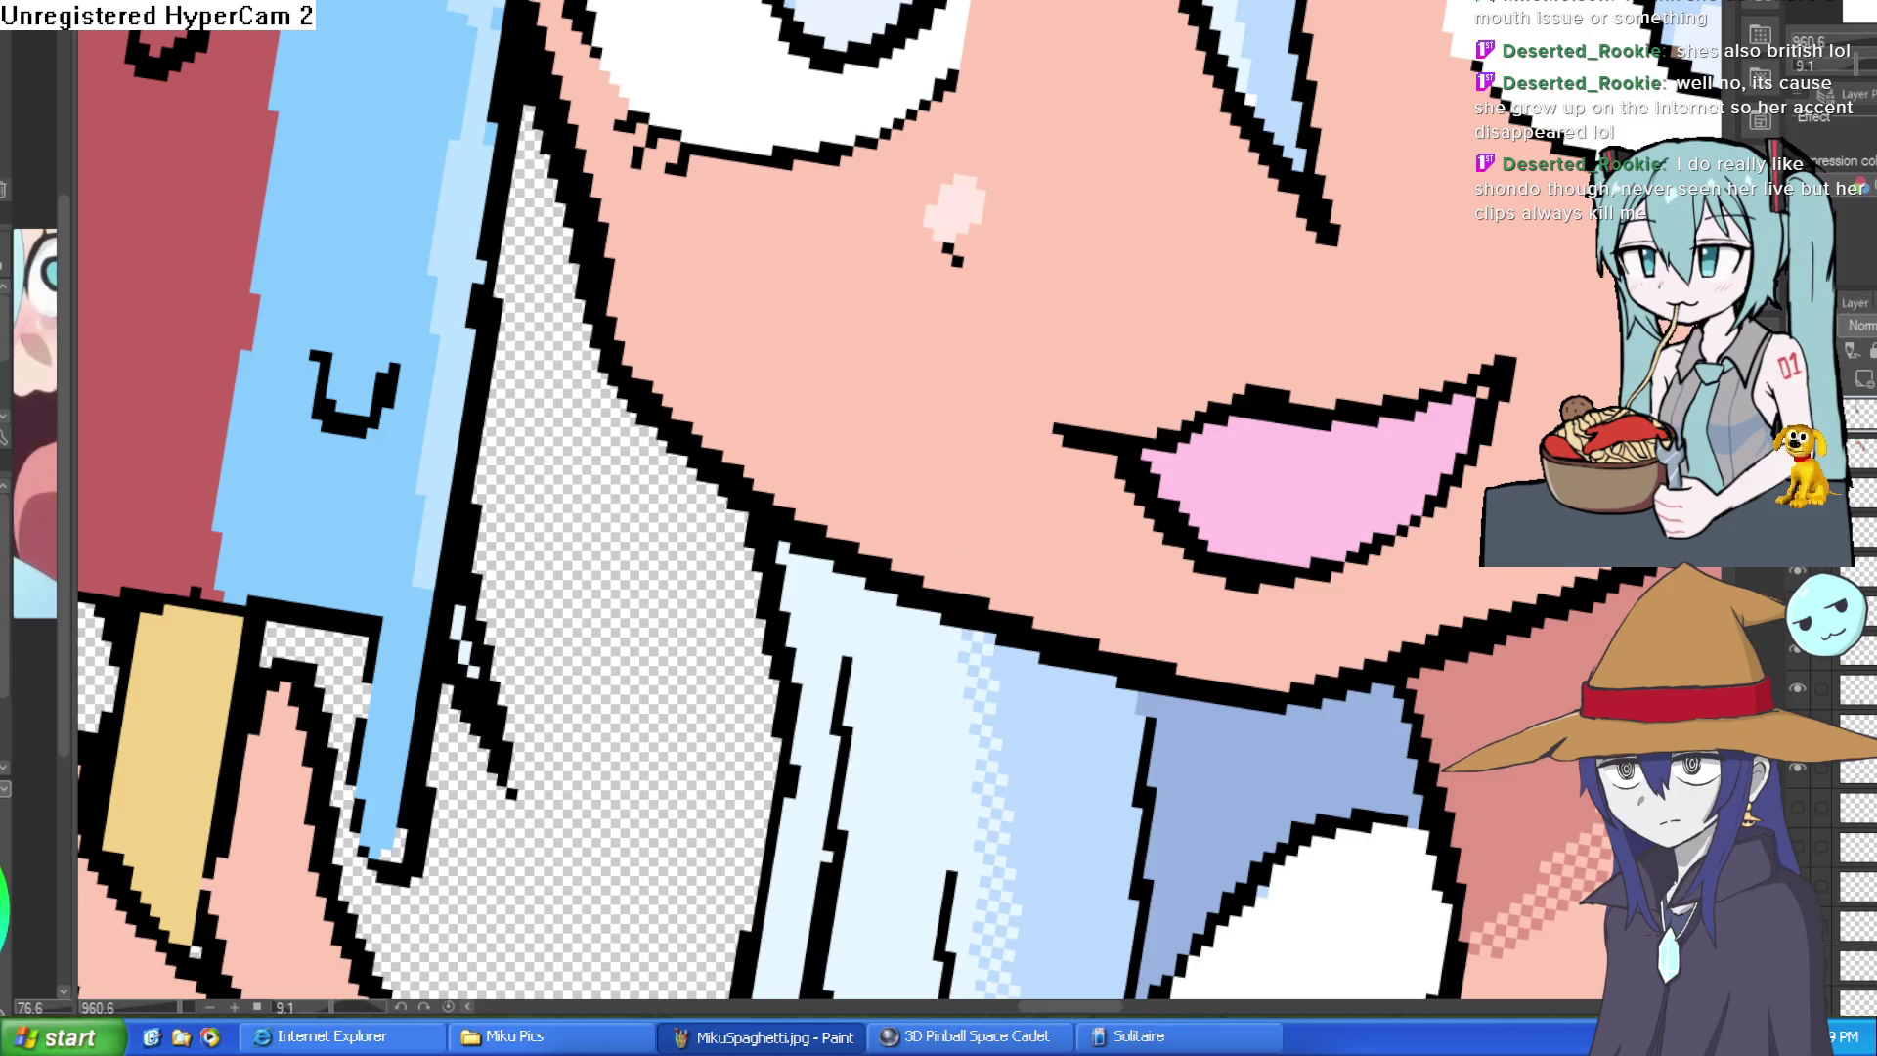
# - Shade the left side of Hyra's pink tongue darker purple
pyautogui.moveTo(1154, 483)
pyautogui.mouseDown()
pyautogui.moveTo(1216, 460)
pyautogui.moveTo(1194, 432)
pyautogui.moveTo(1184, 460)
pyautogui.mouseUp()
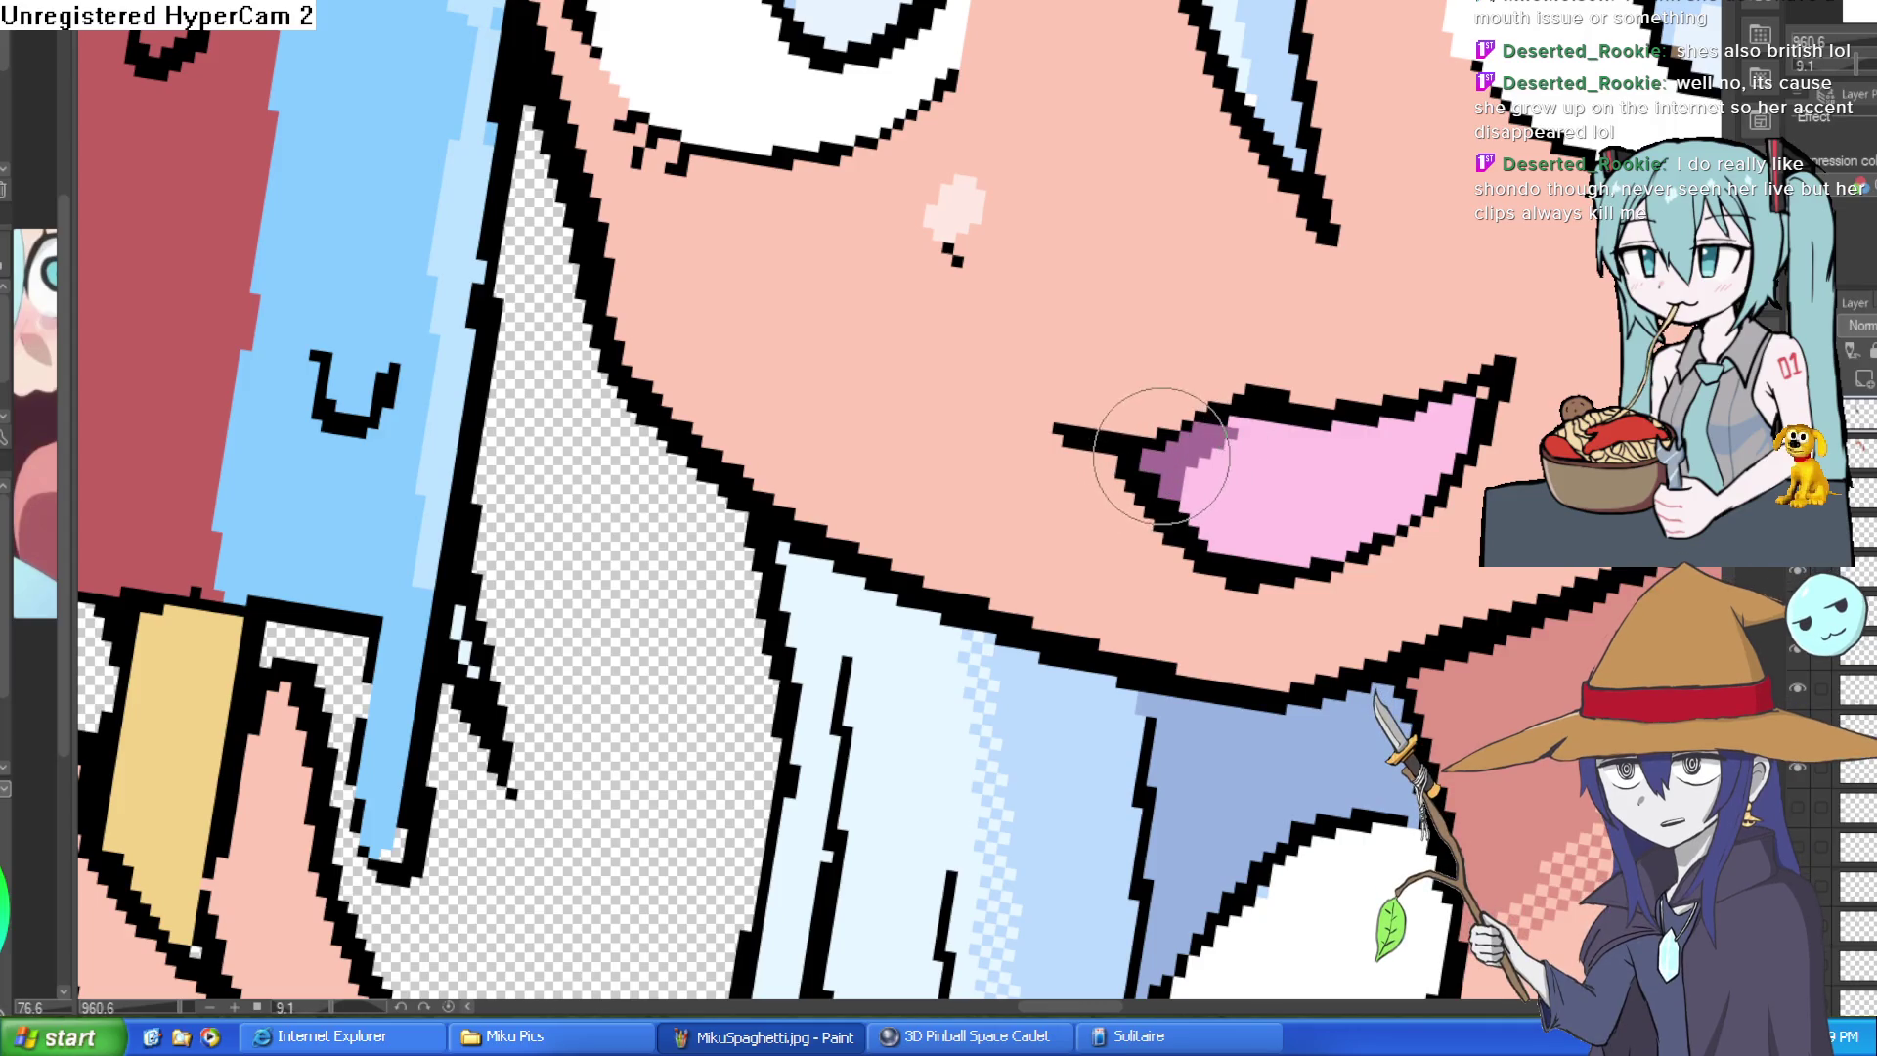
pyautogui.scroll(-5, 1161, 466)
pyautogui.scroll(-2, 1438, 391)
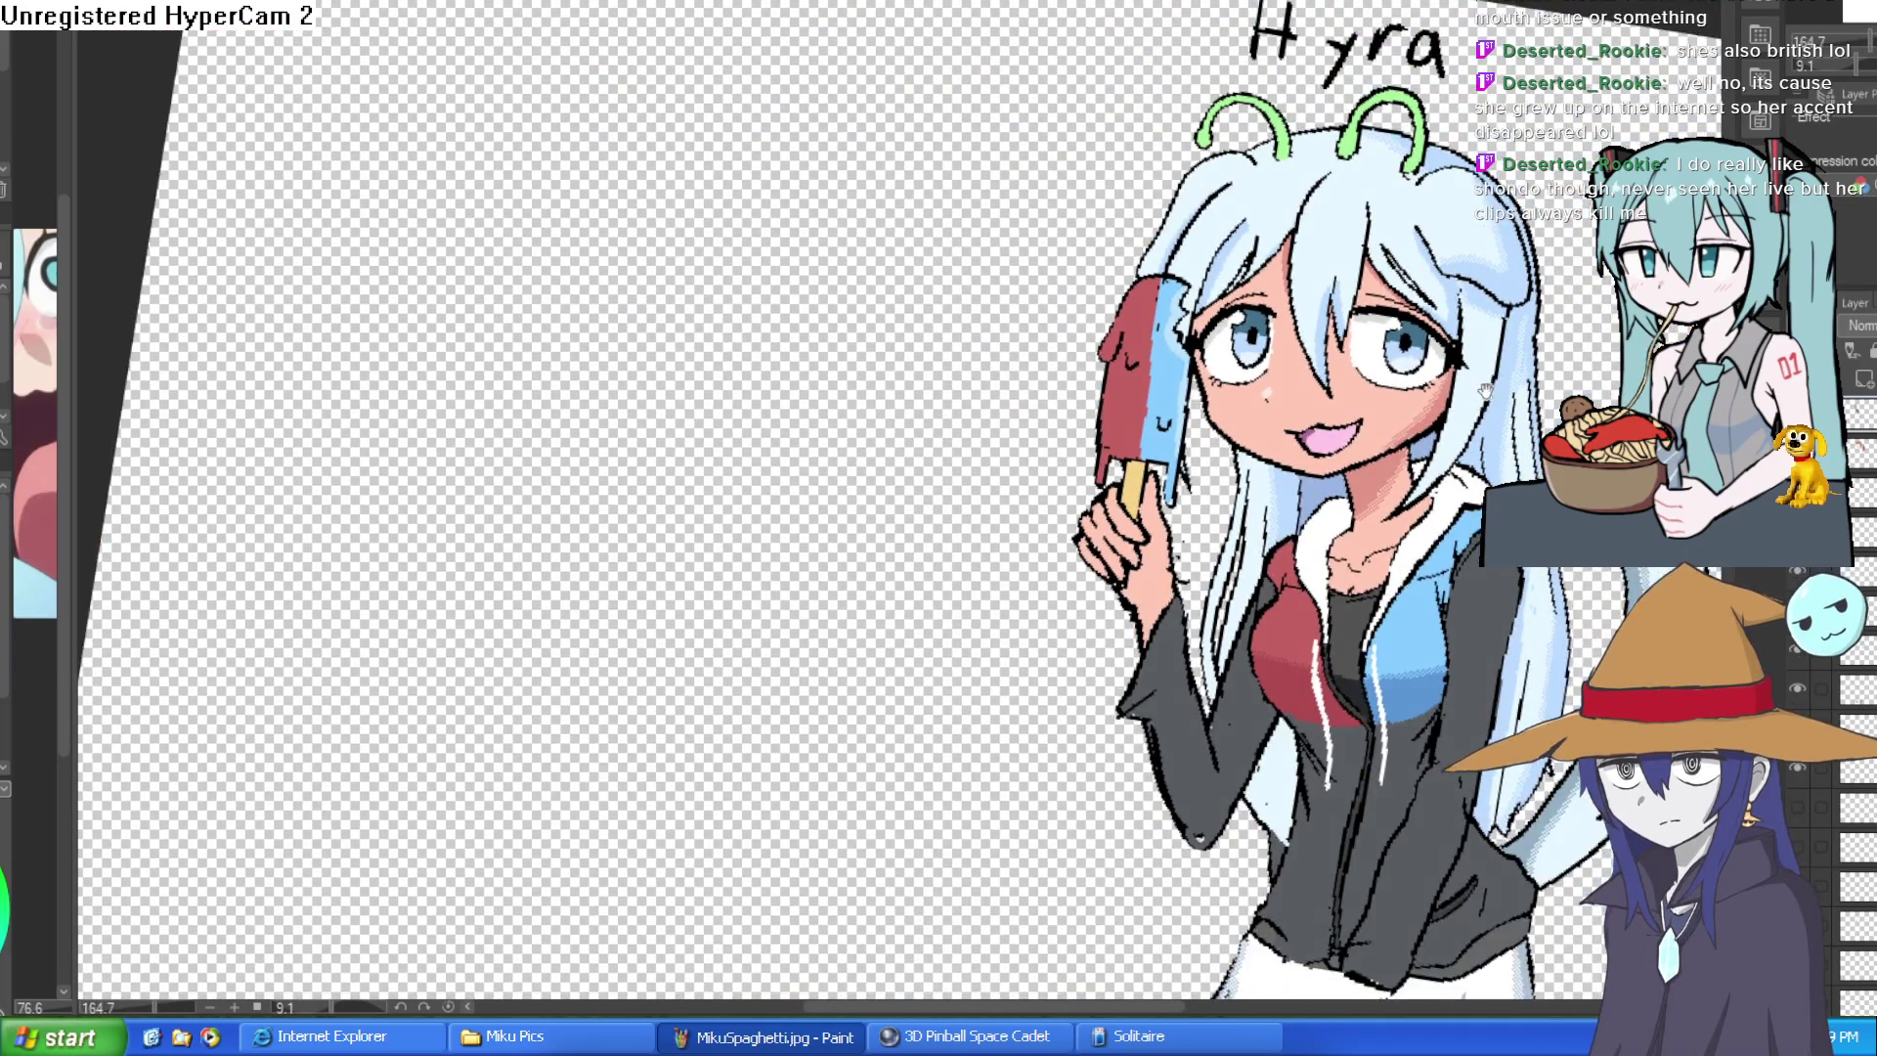
pyautogui.scroll(1, 1487, 391)
pyautogui.scroll(-1, 1490, 260)
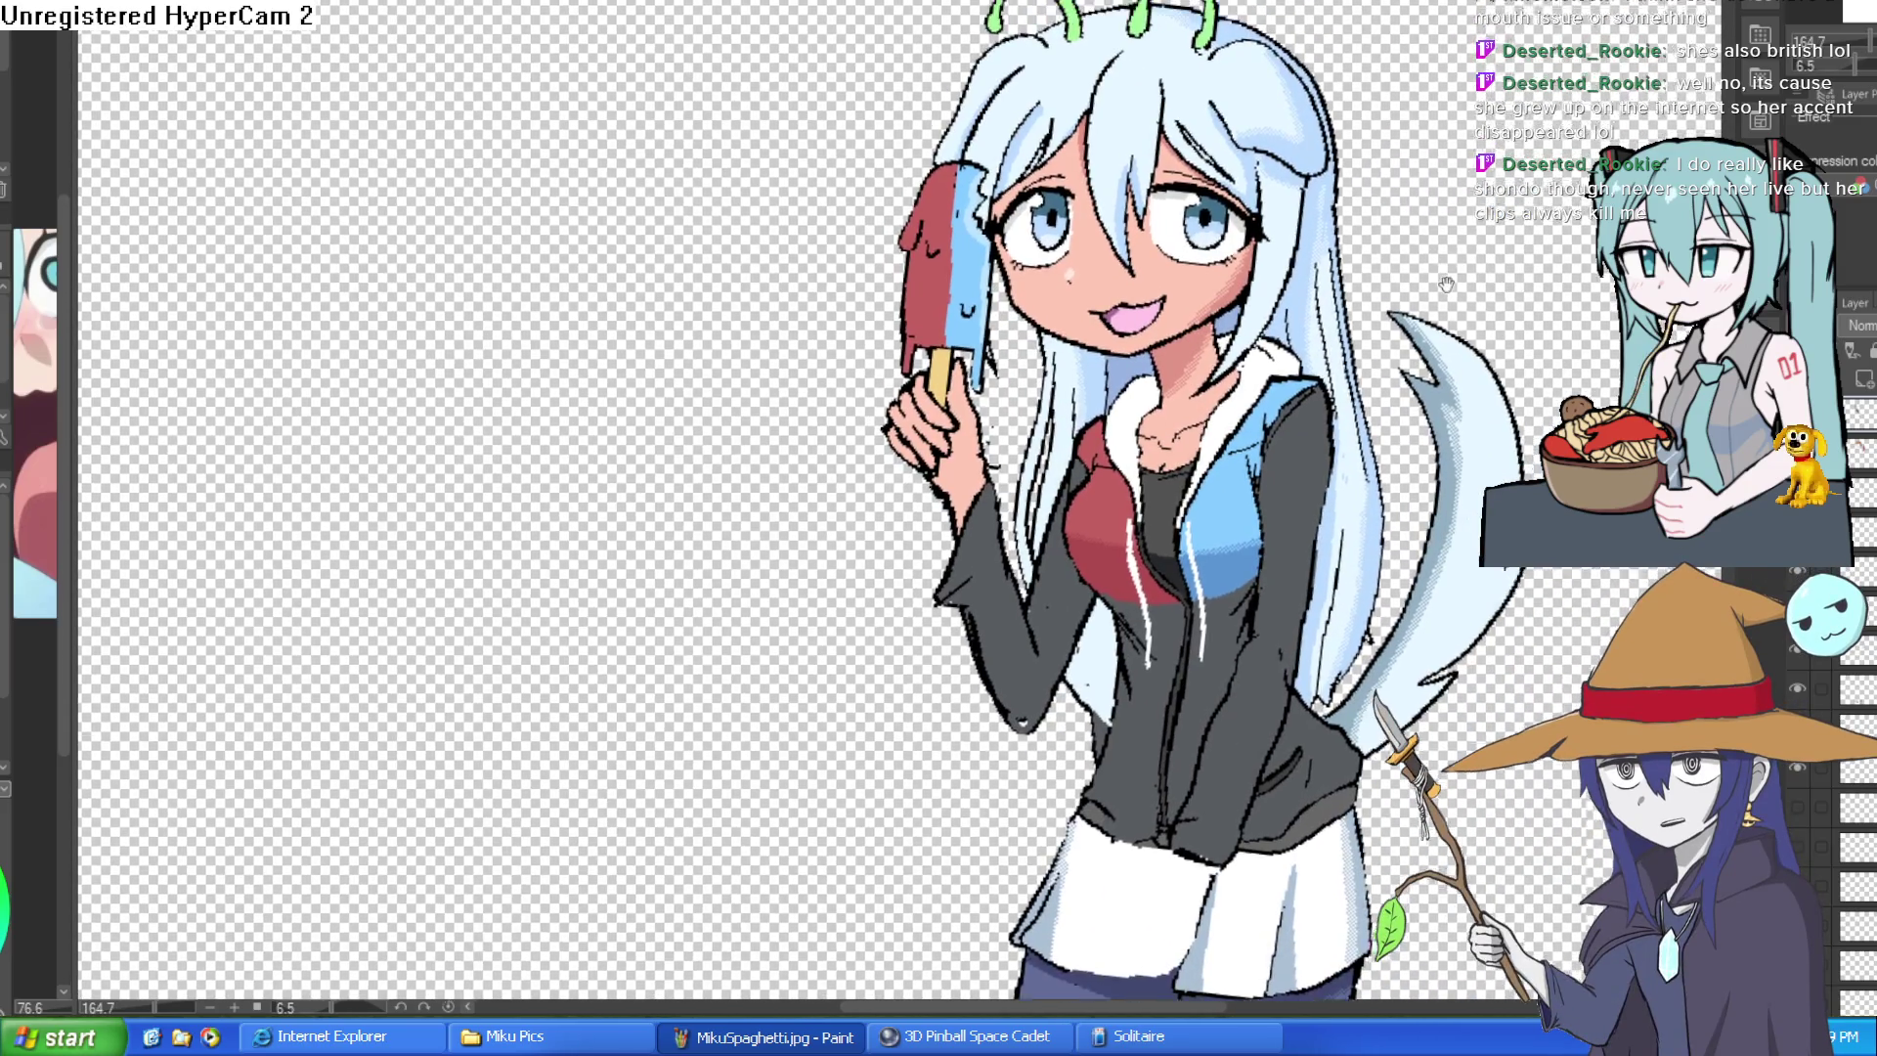
pyautogui.scroll(-1, 1491, 260)
pyautogui.scroll(4, 1393, 300)
pyautogui.scroll(-2, 1371, 360)
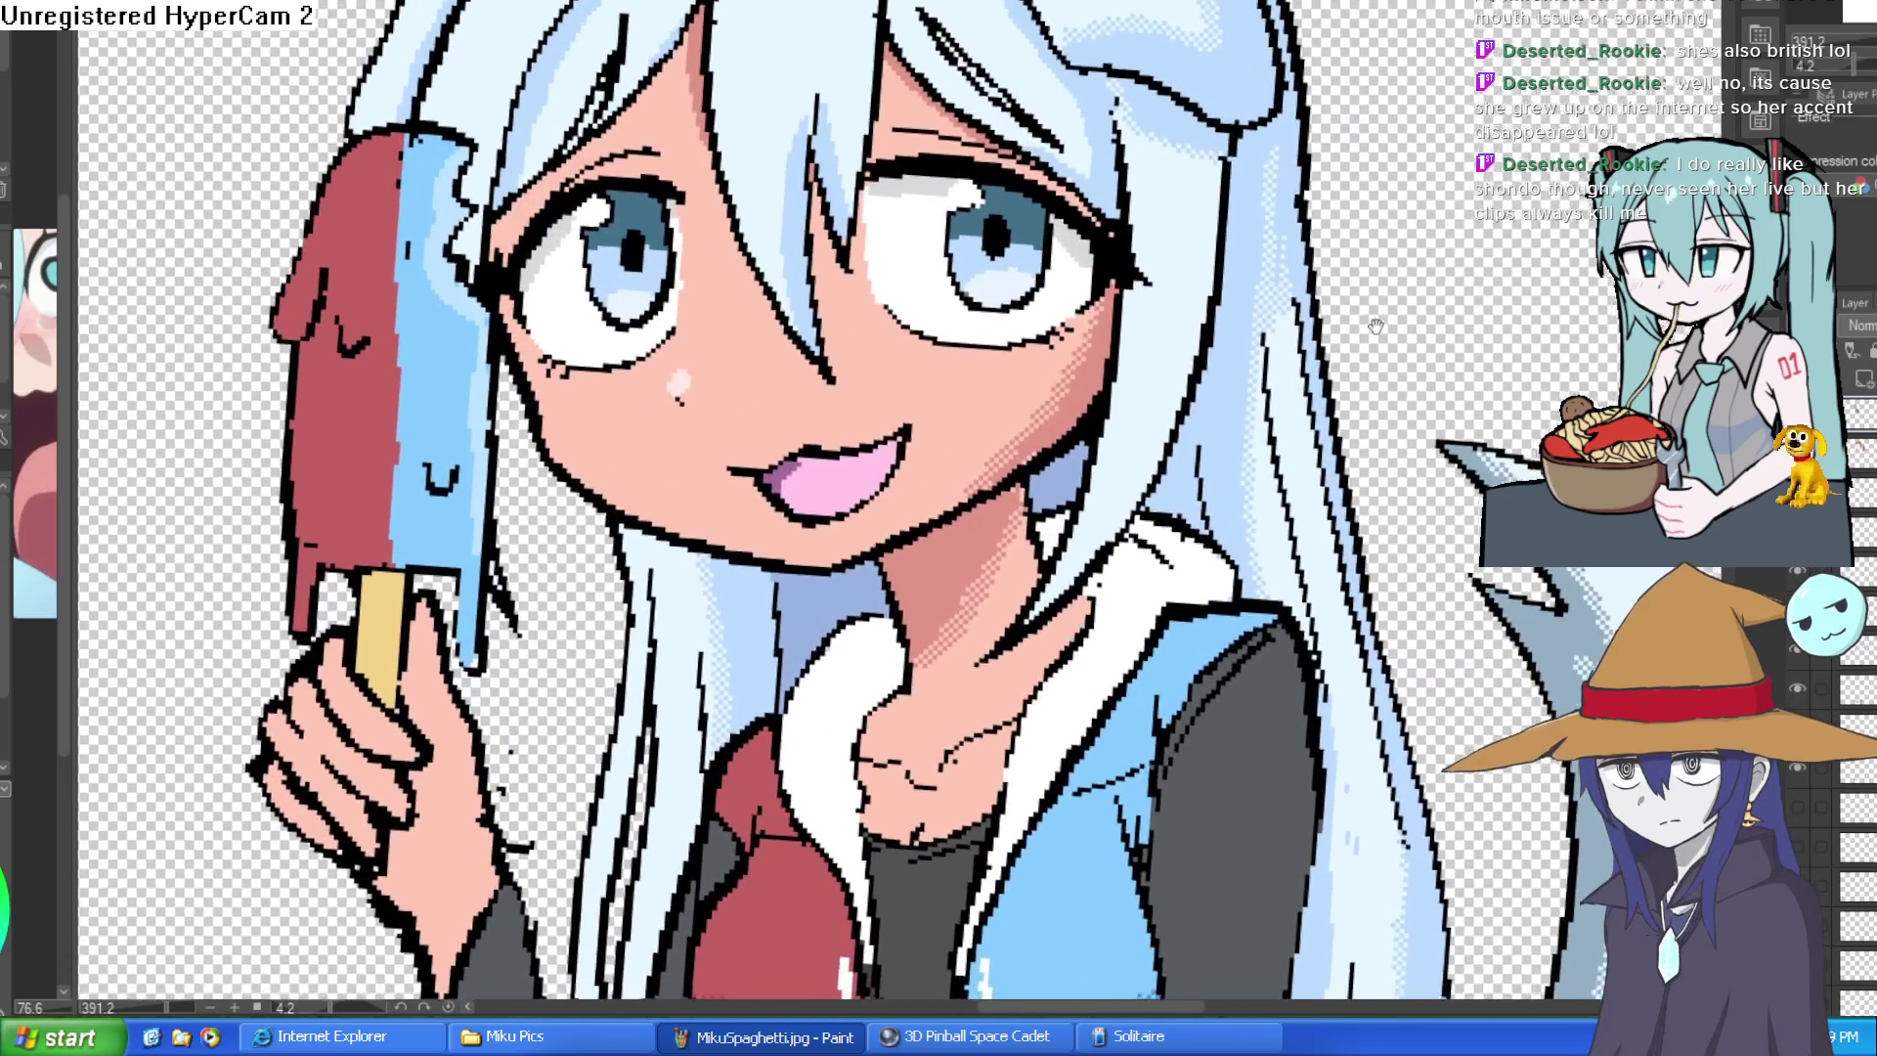
pyautogui.scroll(-1, 1370, 360)
pyautogui.scroll(-1, 1371, 360)
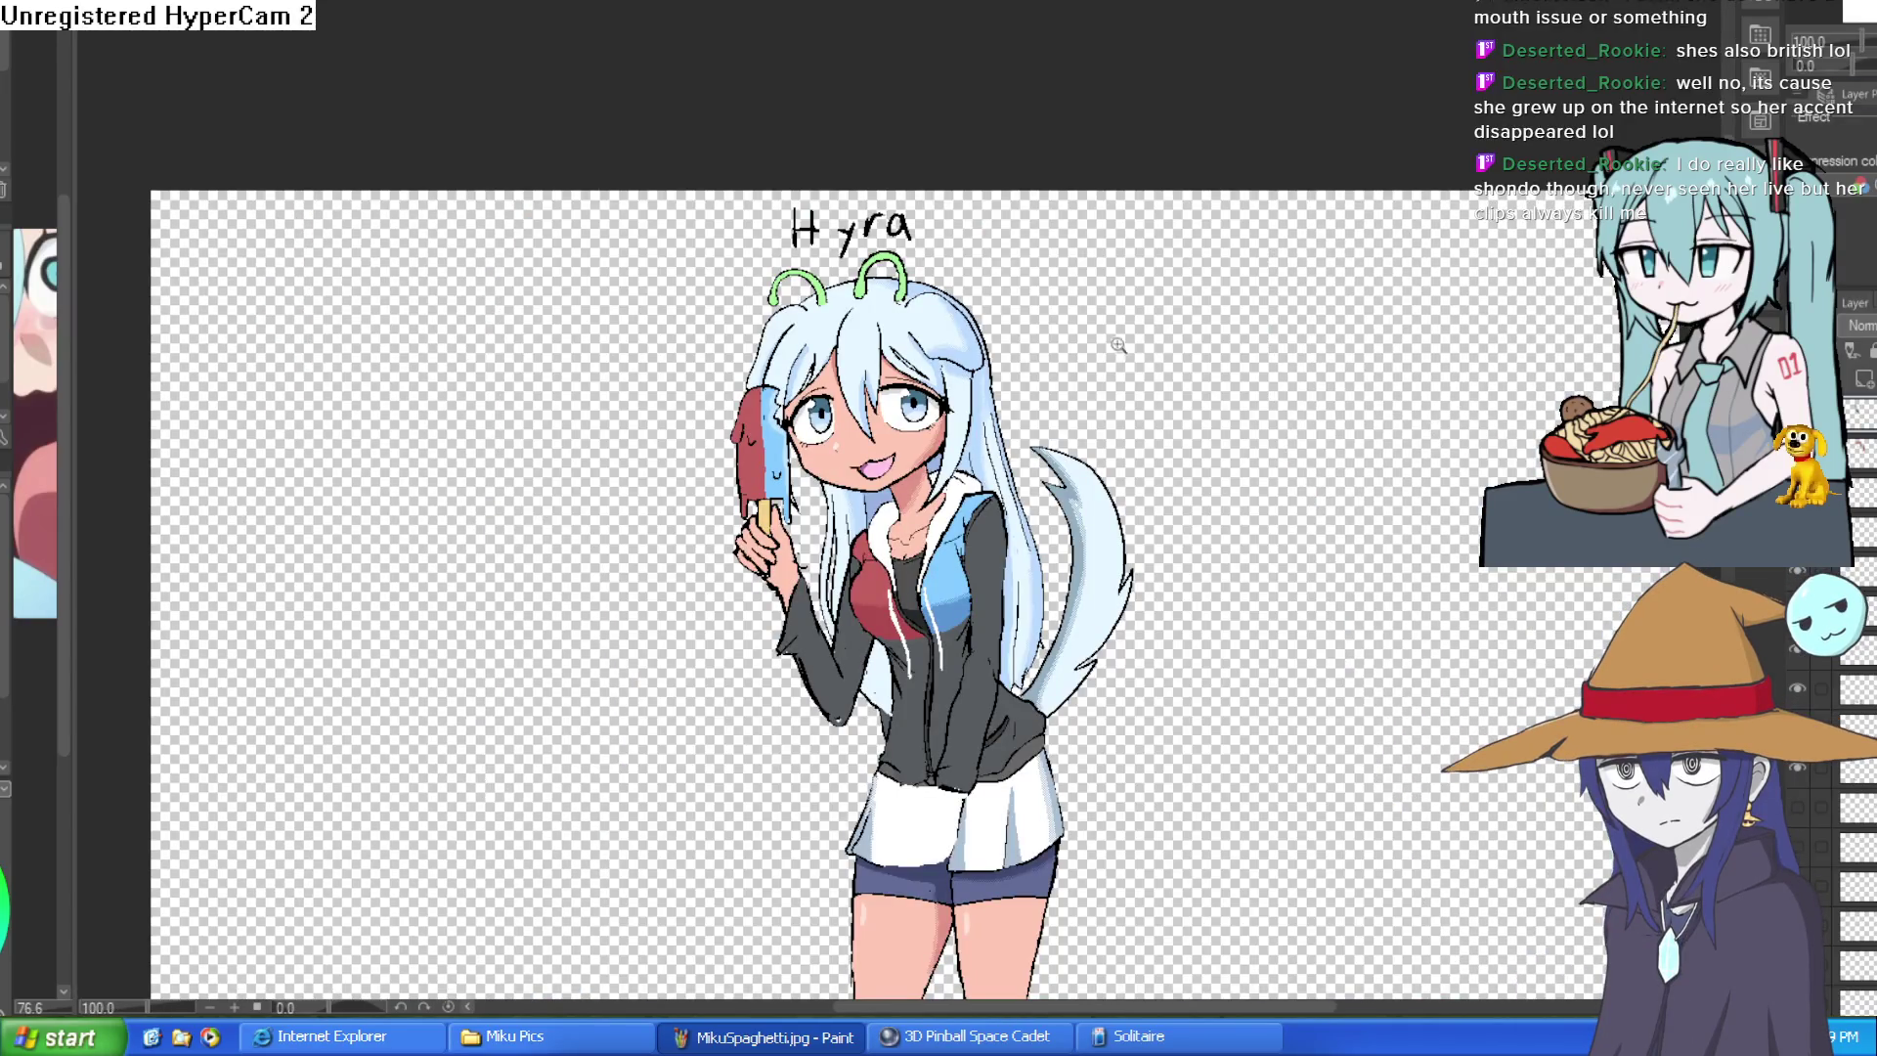
pyautogui.scroll(2, 1117, 345)
pyautogui.scroll(1, 1272, 396)
pyautogui.moveTo(1272, 396)
pyautogui.mouseDown()
pyautogui.moveTo(1267, 453)
pyautogui.moveTo(1280, 444)
pyautogui.mouseUp()
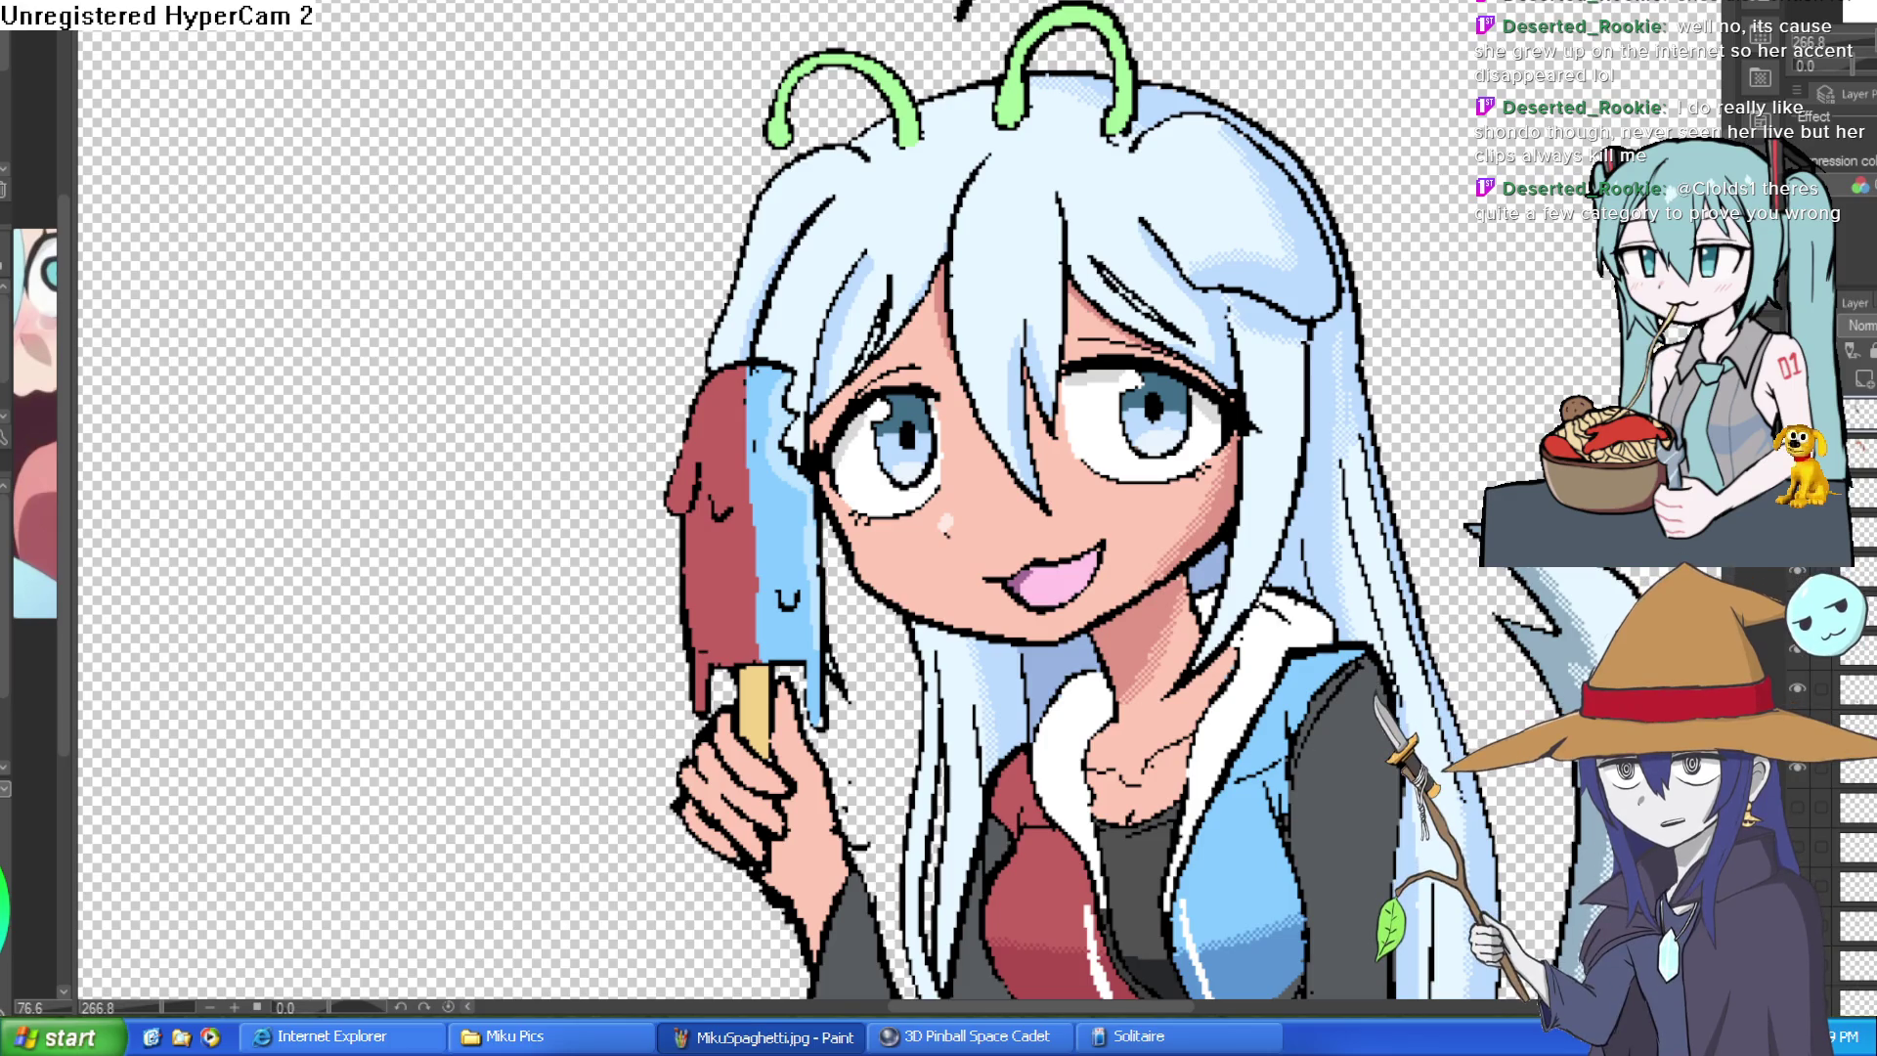
pyautogui.scroll(2, 942, 767)
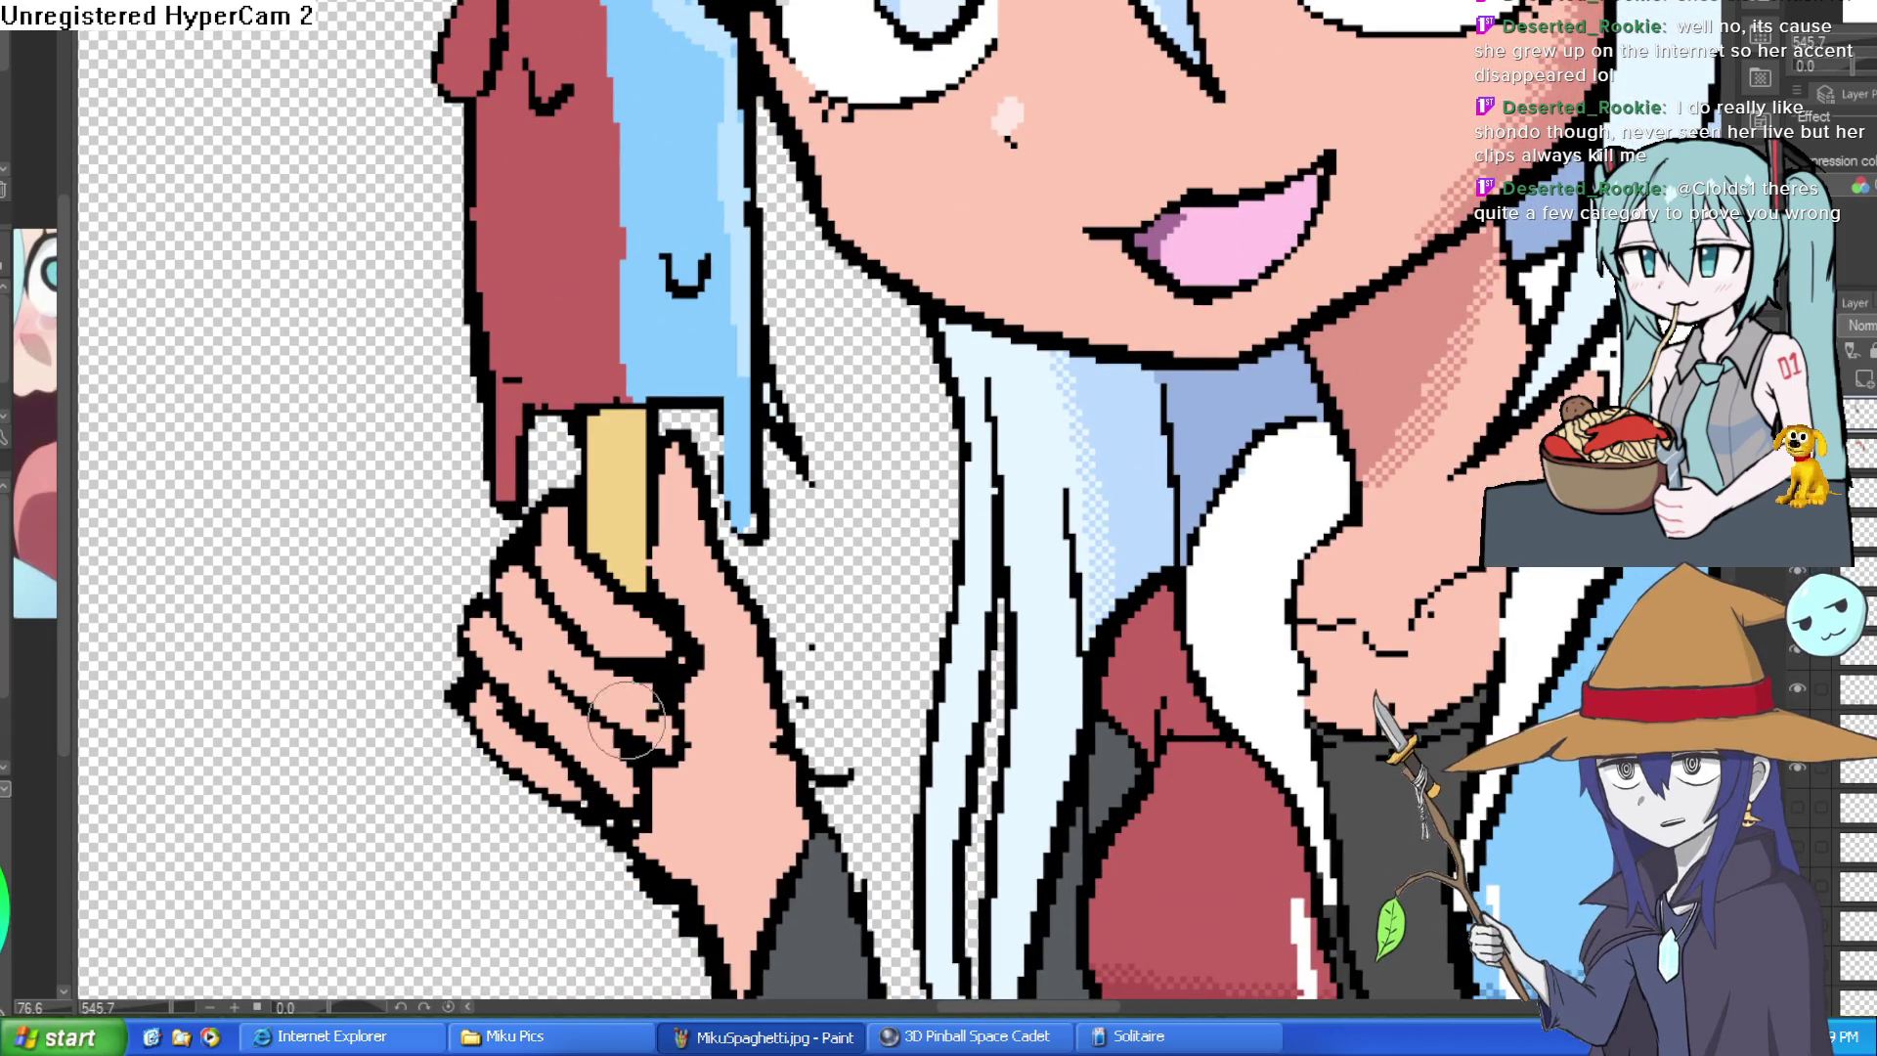
# - Add dark lines along the fingers, trying and undoing outlines between fingers and palm
pyautogui.moveTo(663, 704)
pyautogui.mouseDown()
pyautogui.moveTo(699, 762)
pyautogui.moveTo(682, 755)
pyautogui.mouseUp()
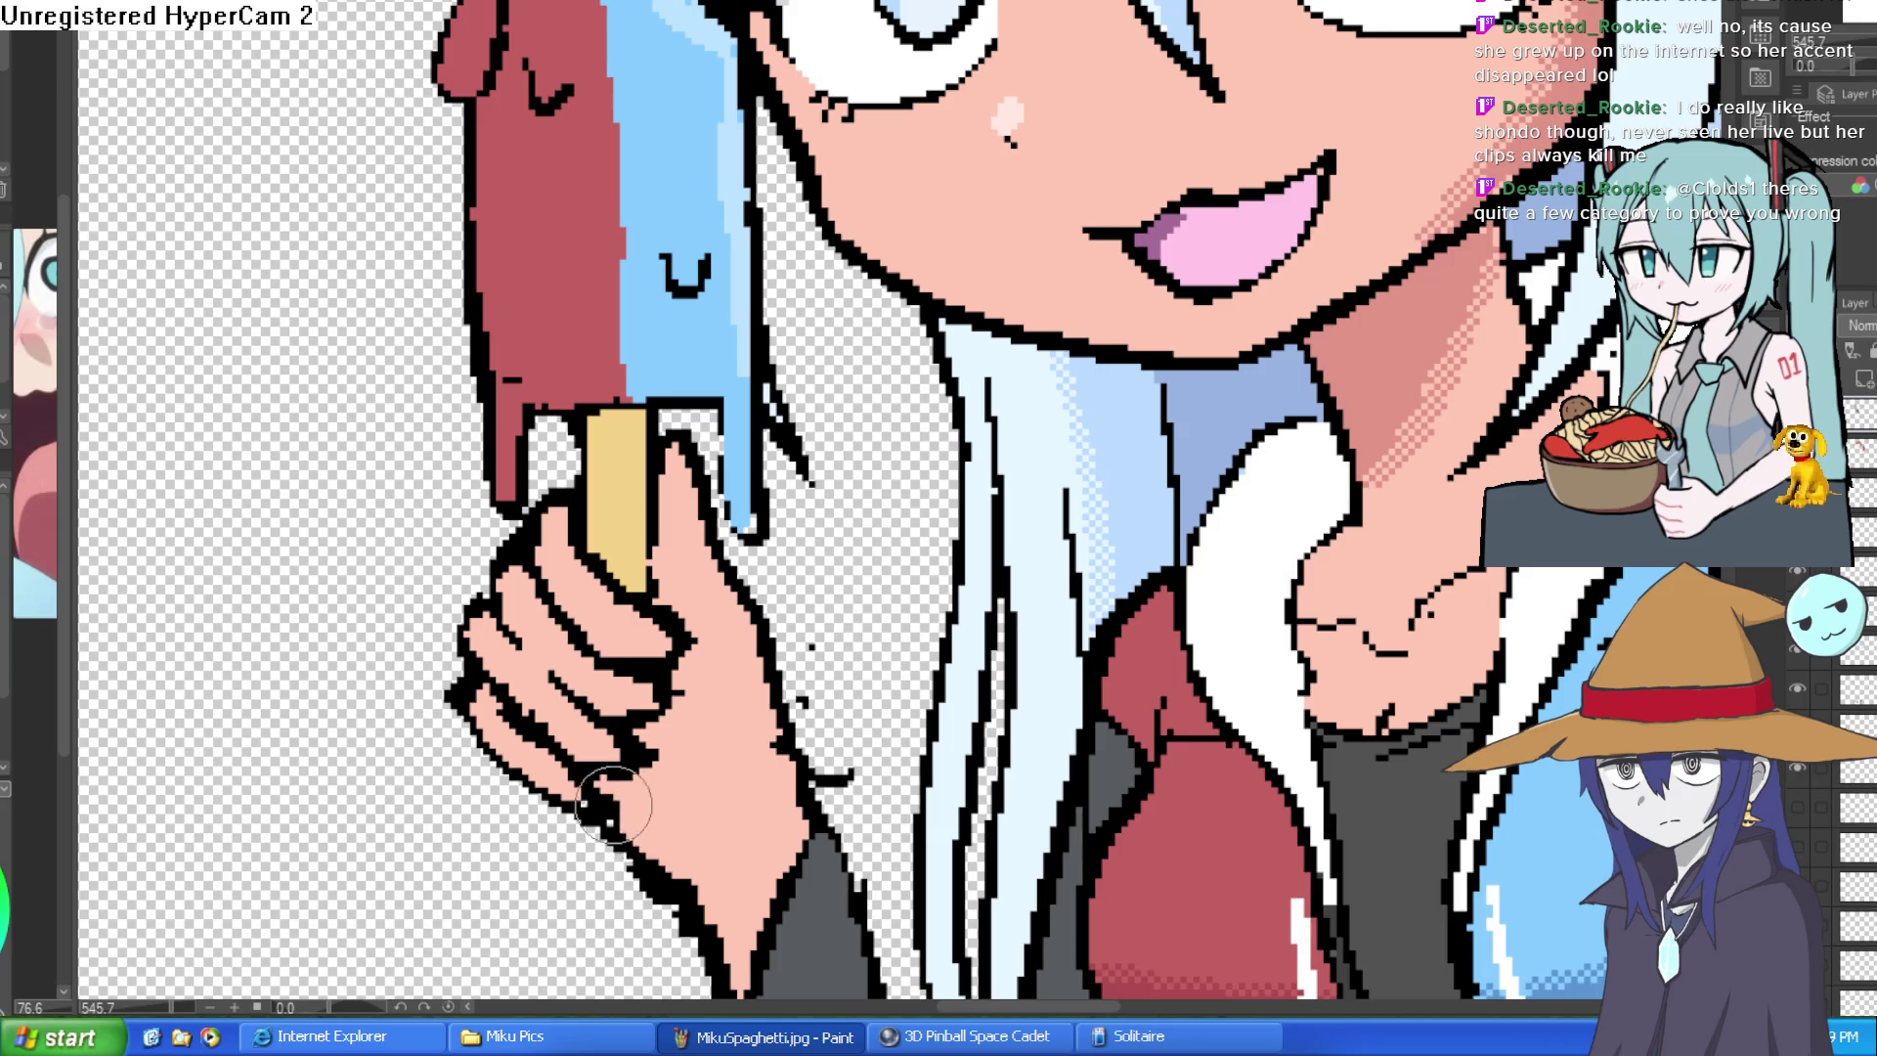
pyautogui.scroll(-2, 842, 688)
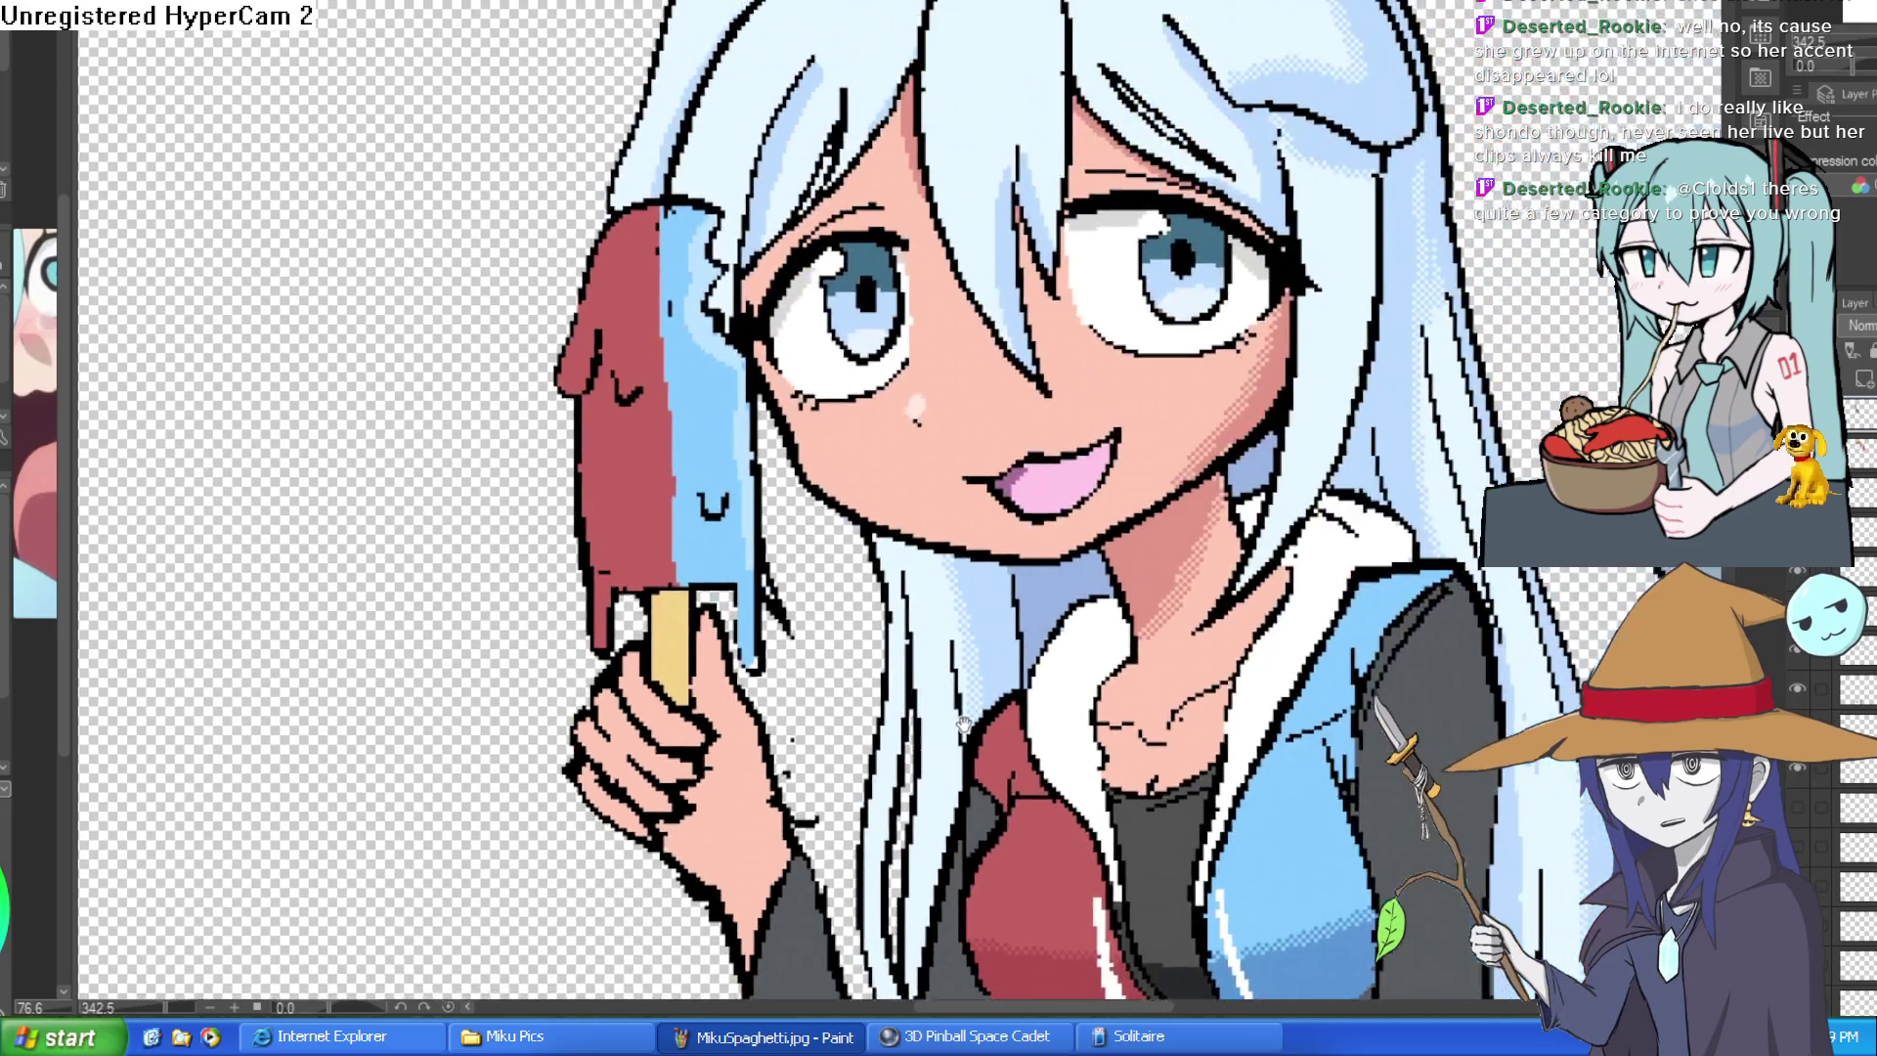
pyautogui.scroll(-2, 842, 688)
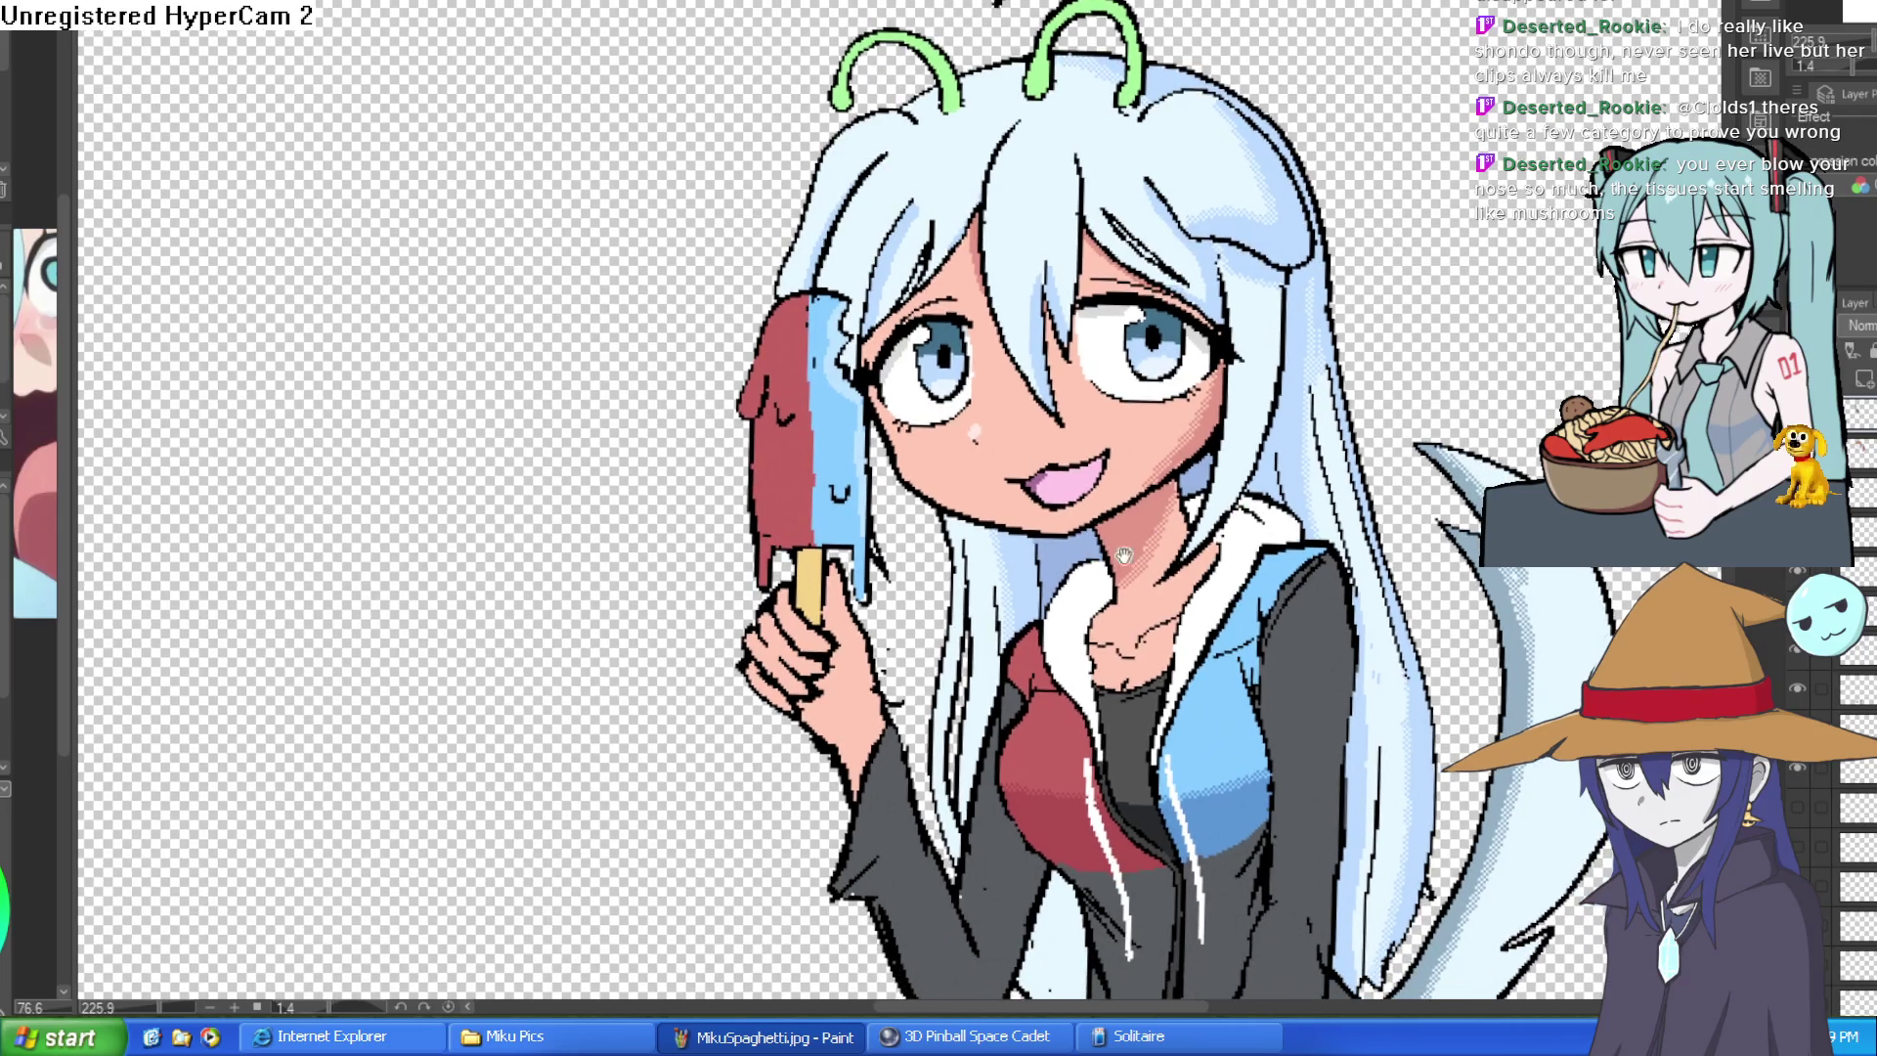
pyautogui.scroll(3, 1126, 556)
pyautogui.moveTo(1022, 567); pyautogui.dragTo(1123, 687)
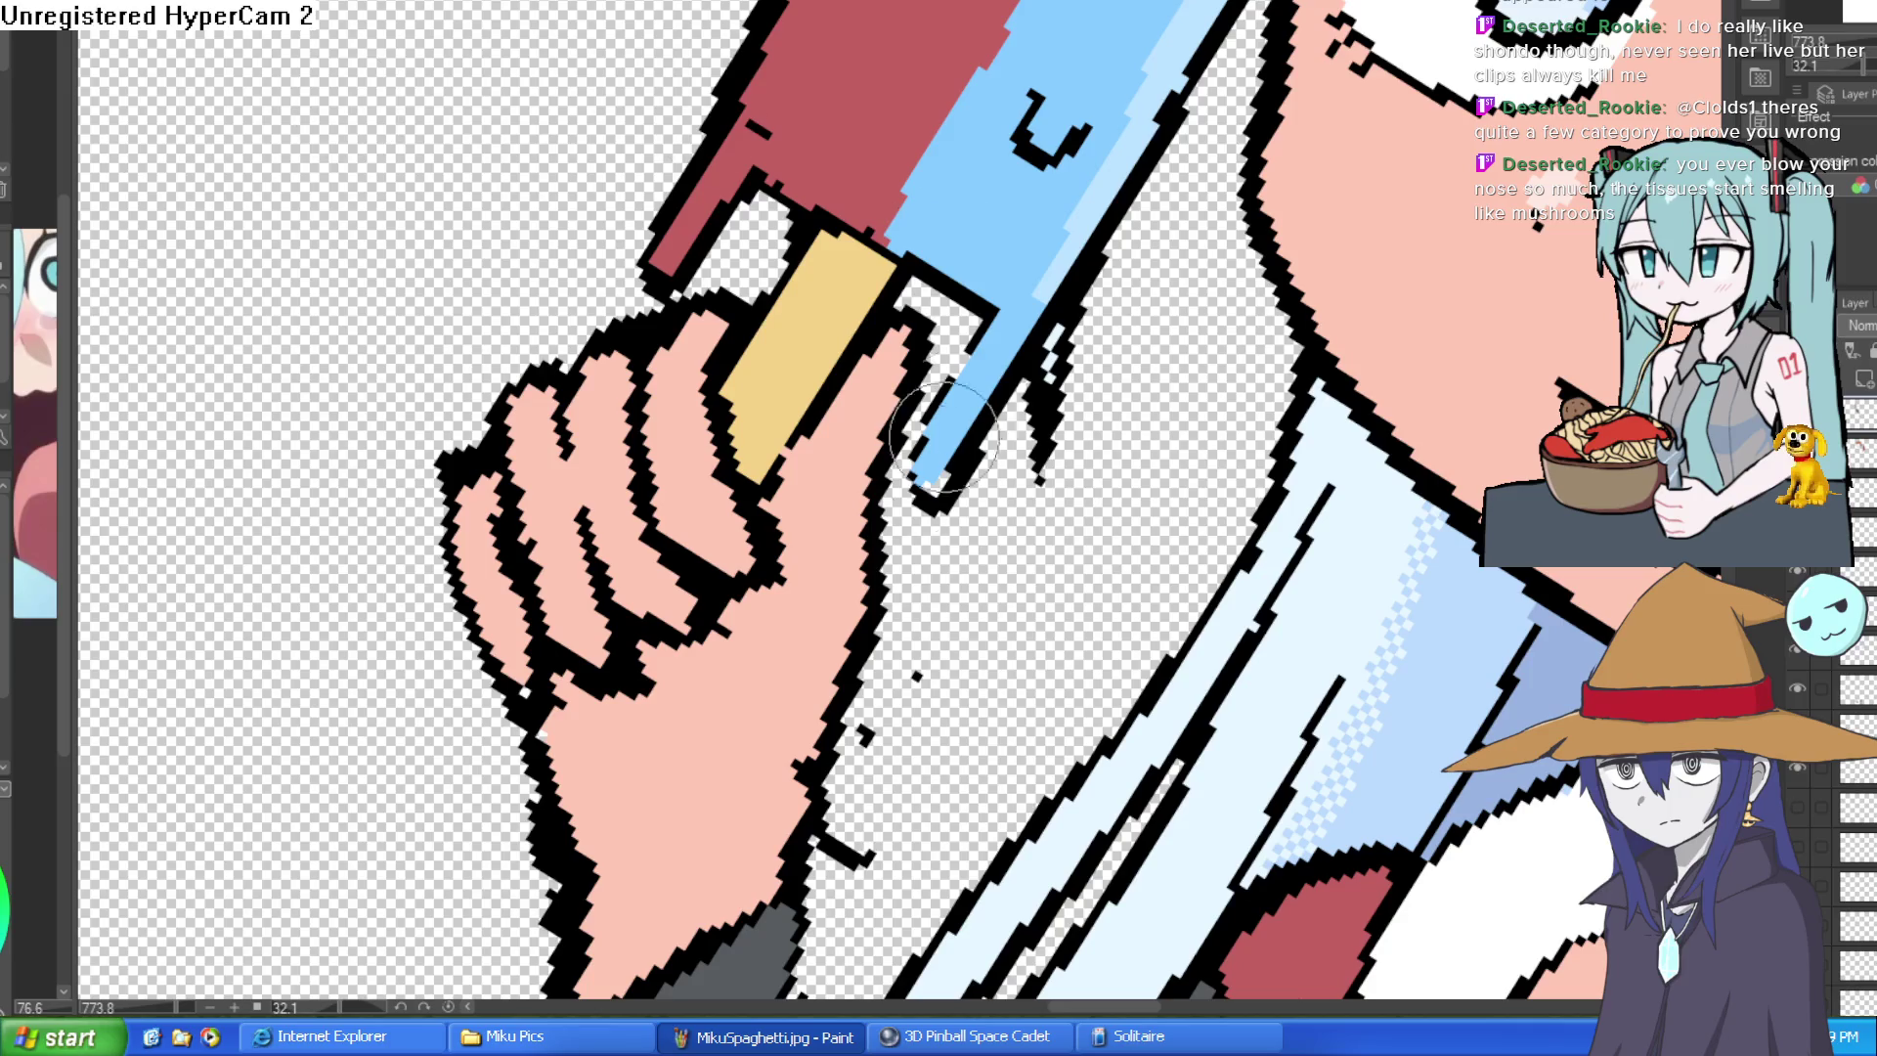
pyautogui.moveTo(741, 595); pyautogui.dragTo(656, 721)
pyautogui.hotkey('ctrl', 'z')
pyautogui.moveTo(776, 586)
pyautogui.mouseDown()
pyautogui.moveTo(712, 650)
pyautogui.moveTo(676, 484)
pyautogui.mouseUp()
pyautogui.hotkey('ctrl', 'z')
pyautogui.hotkey('ctrl', 'z')
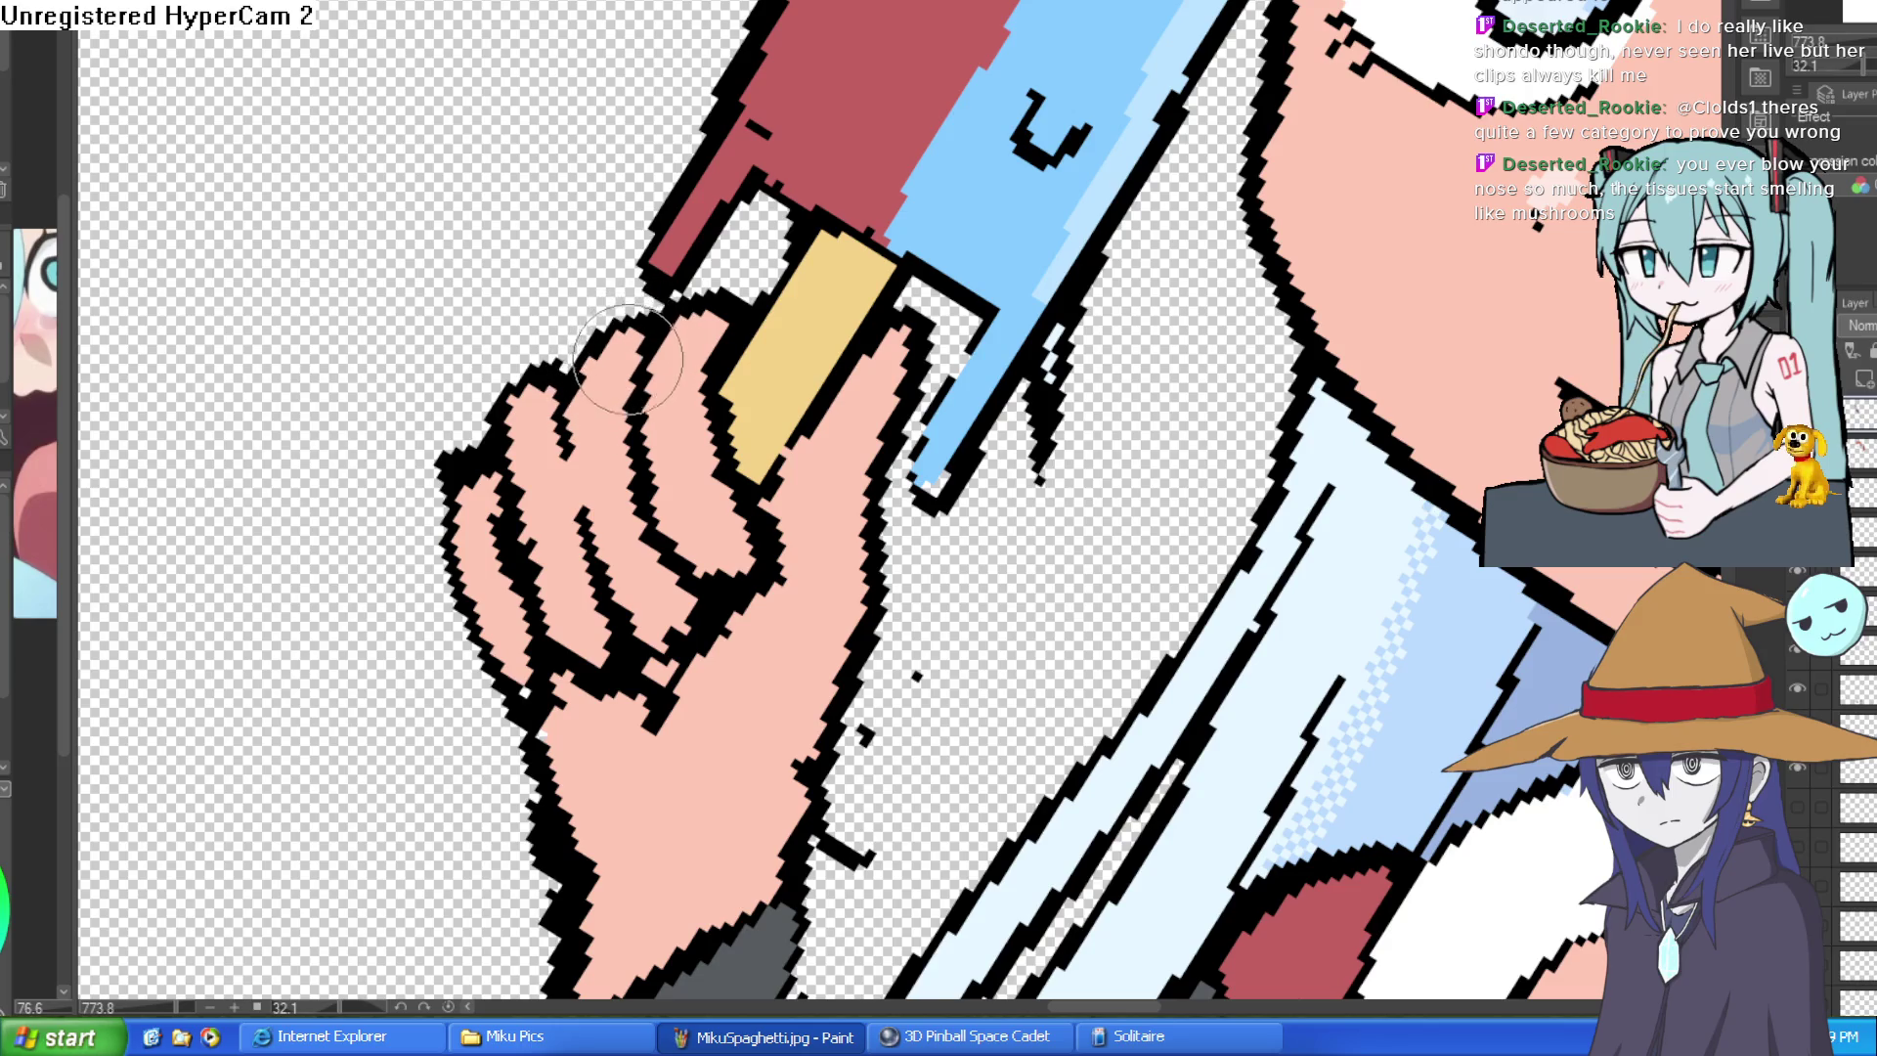
# - Reshape the top fingertip outline and erase the harsh line on the finger's left edge
pyautogui.moveTo(551, 390)
pyautogui.mouseDown()
pyautogui.moveTo(479, 474)
pyautogui.moveTo(440, 484)
pyautogui.mouseUp()
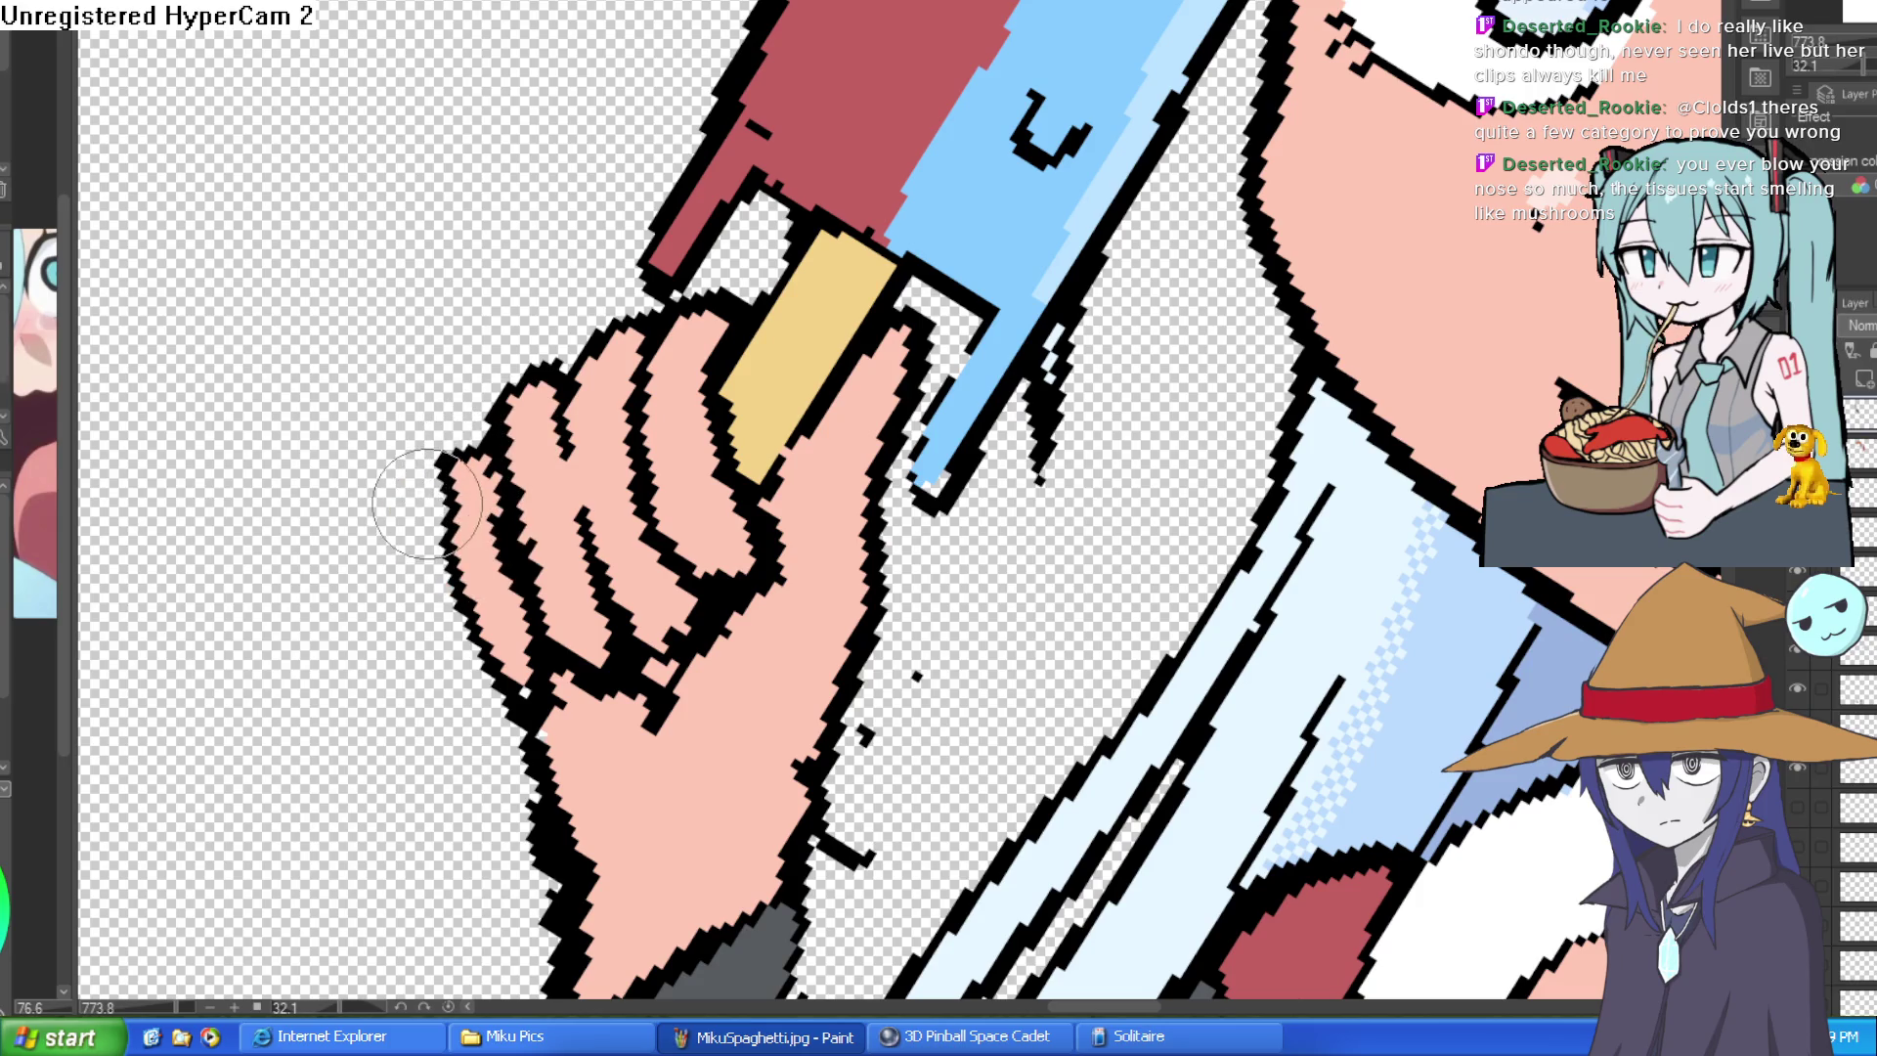
pyautogui.moveTo(356, 491); pyautogui.dragTo(410, 441)
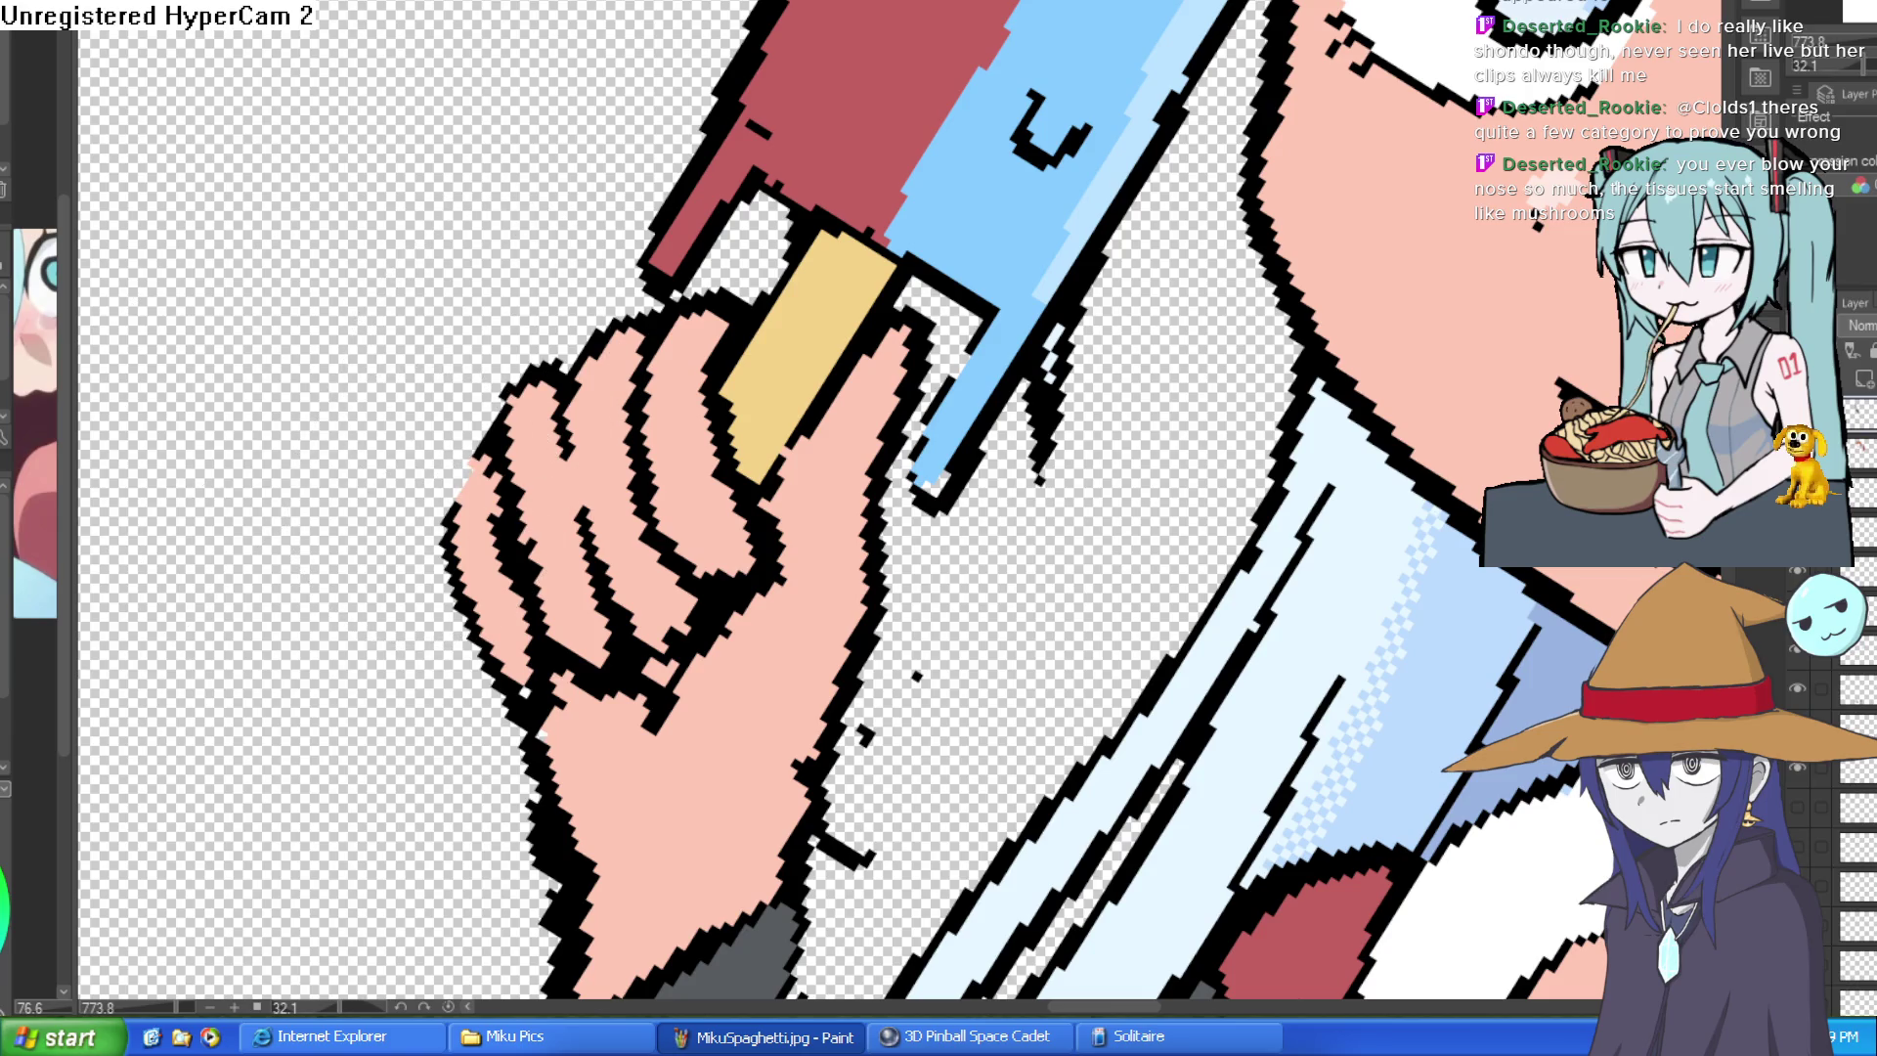
pyautogui.scroll(-3, 865, 340)
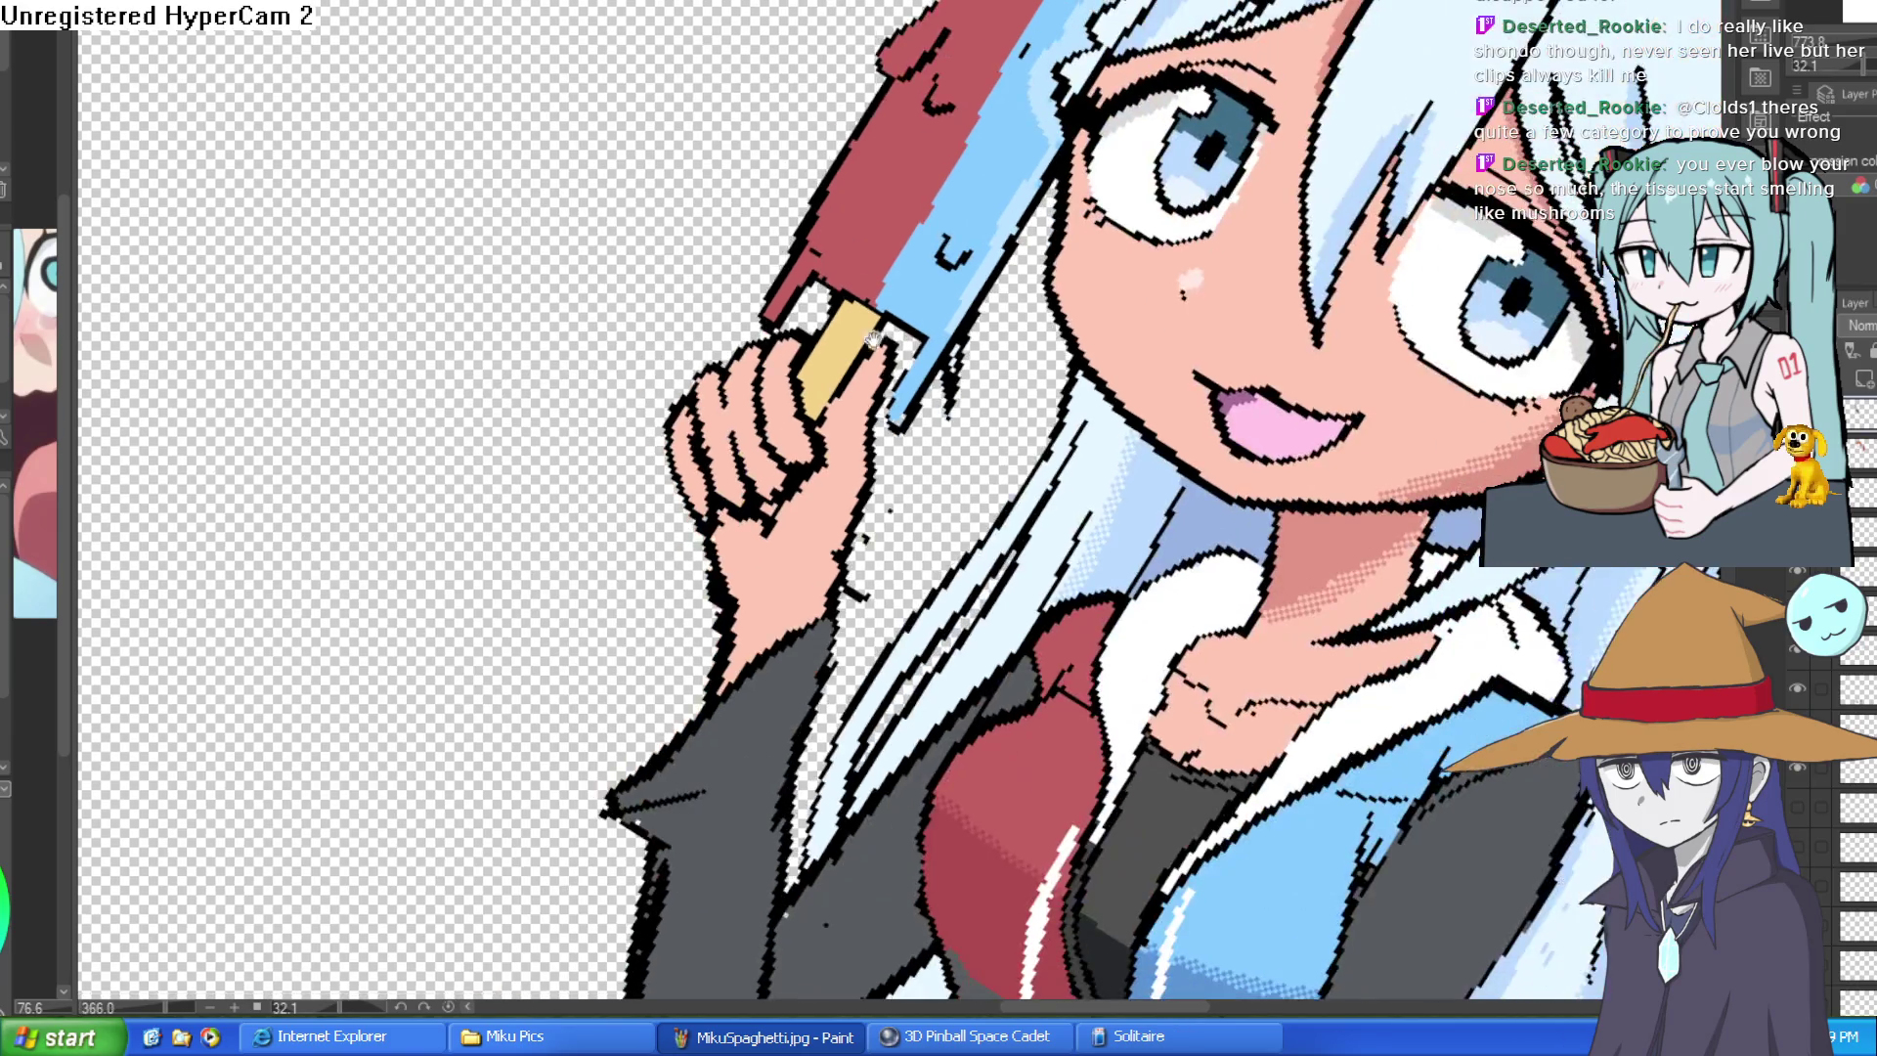
pyautogui.scroll(-2, 873, 340)
pyautogui.moveTo(866, 340); pyautogui.dragTo(880, 353)
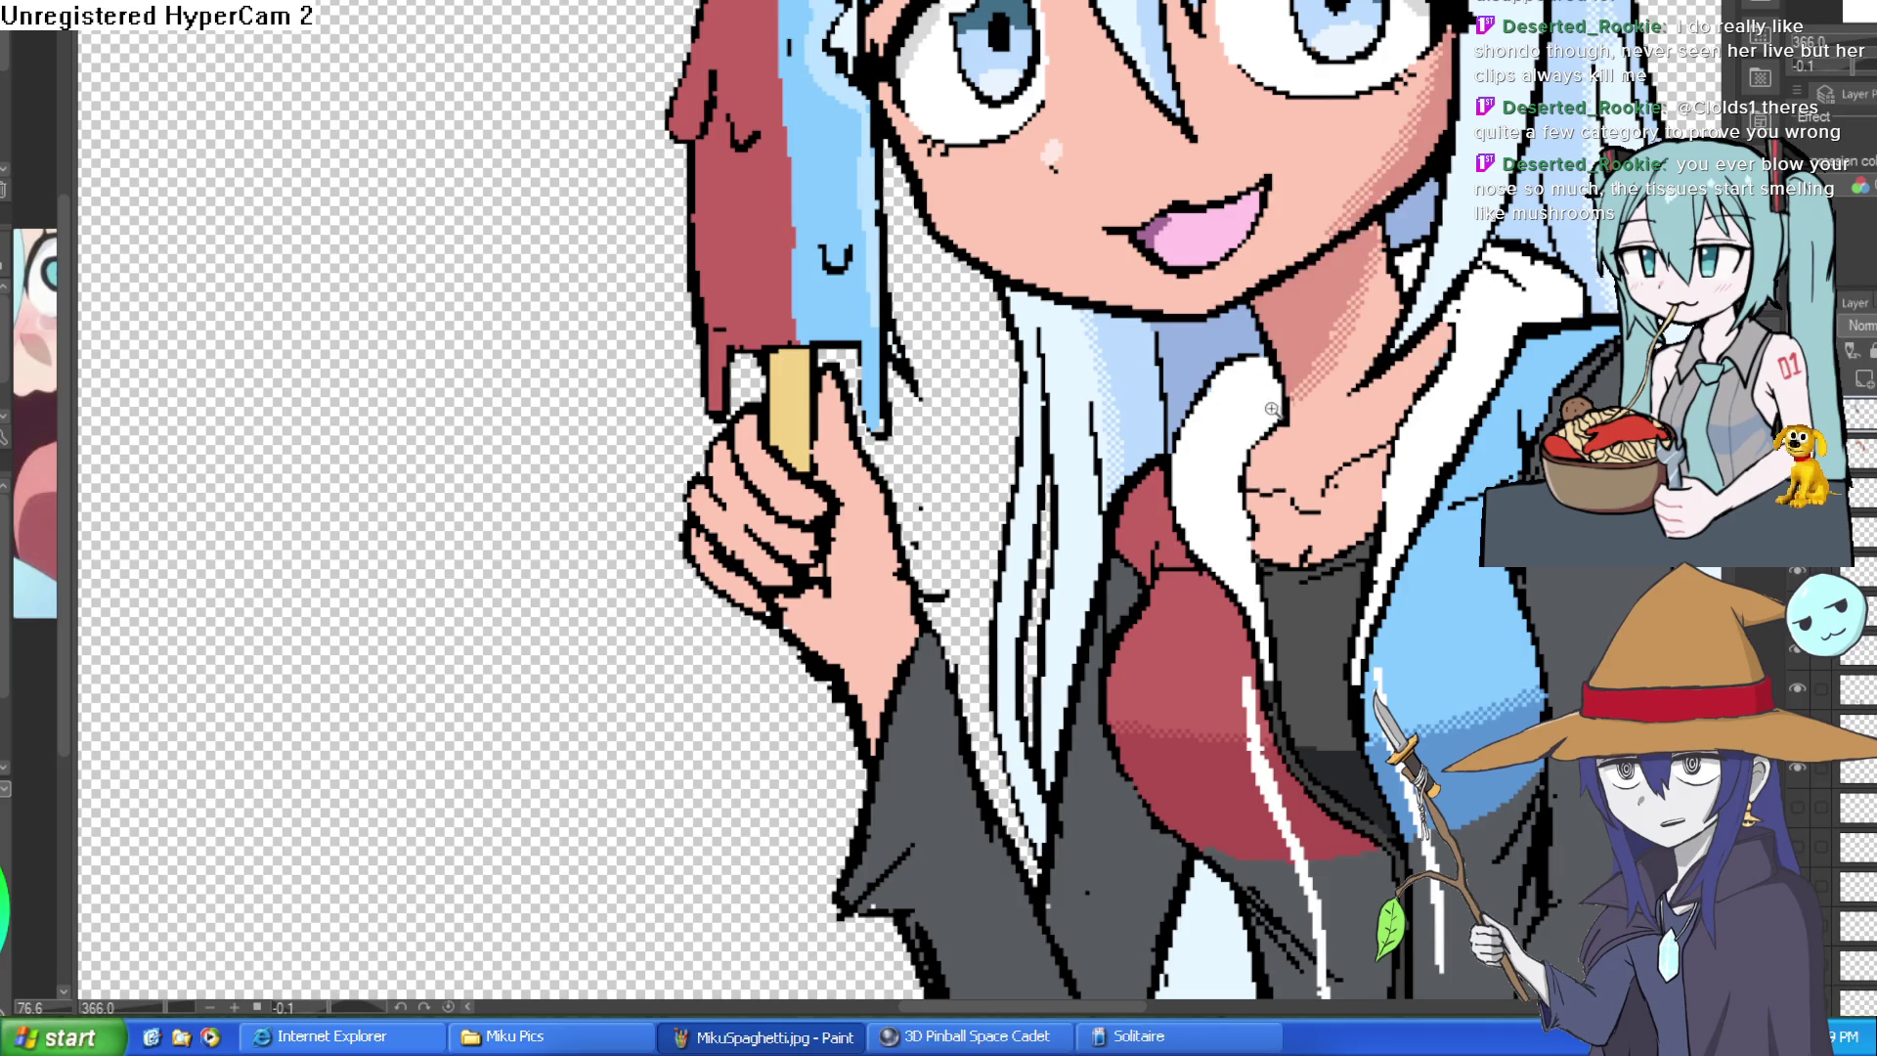
pyautogui.hotkey('ctrl', '0')
pyautogui.moveTo(1405, 408); pyautogui.dragTo(1418, 329)
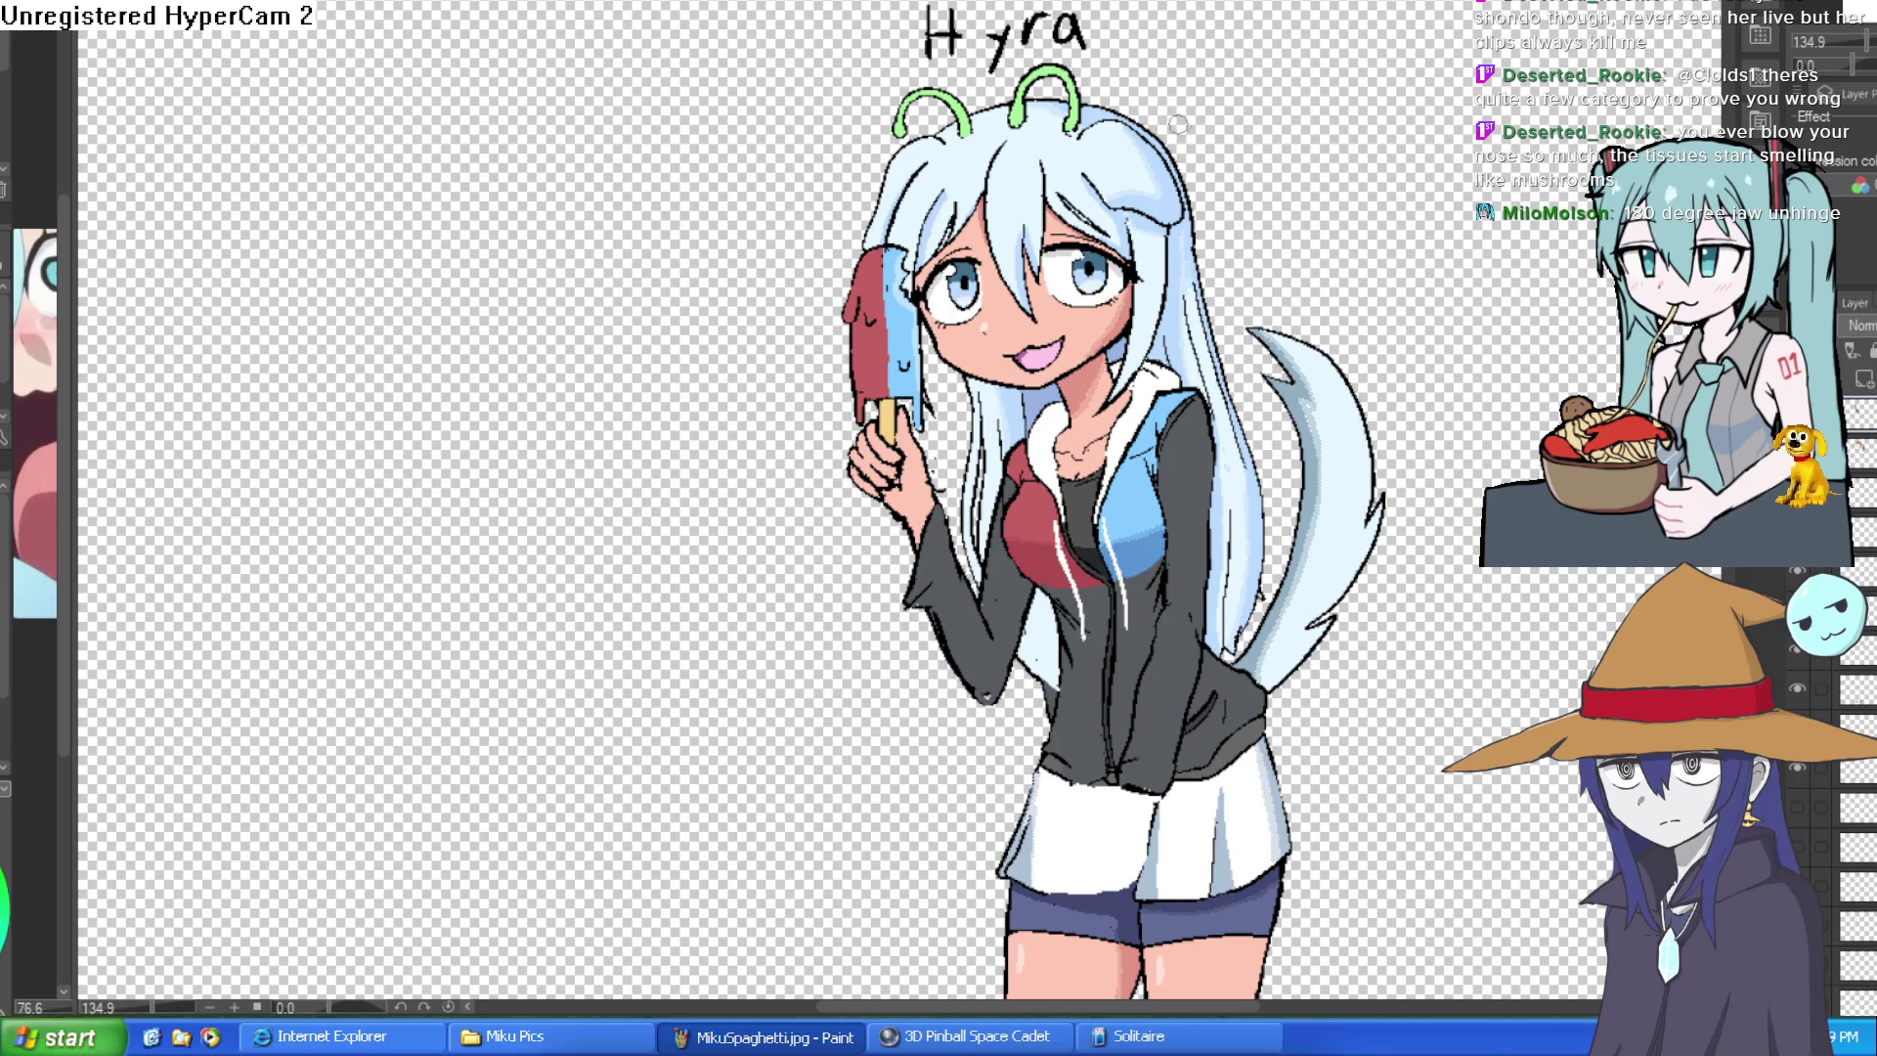
pyautogui.scroll(-2, 1195, 130)
pyautogui.scroll(-3, 1255, 202)
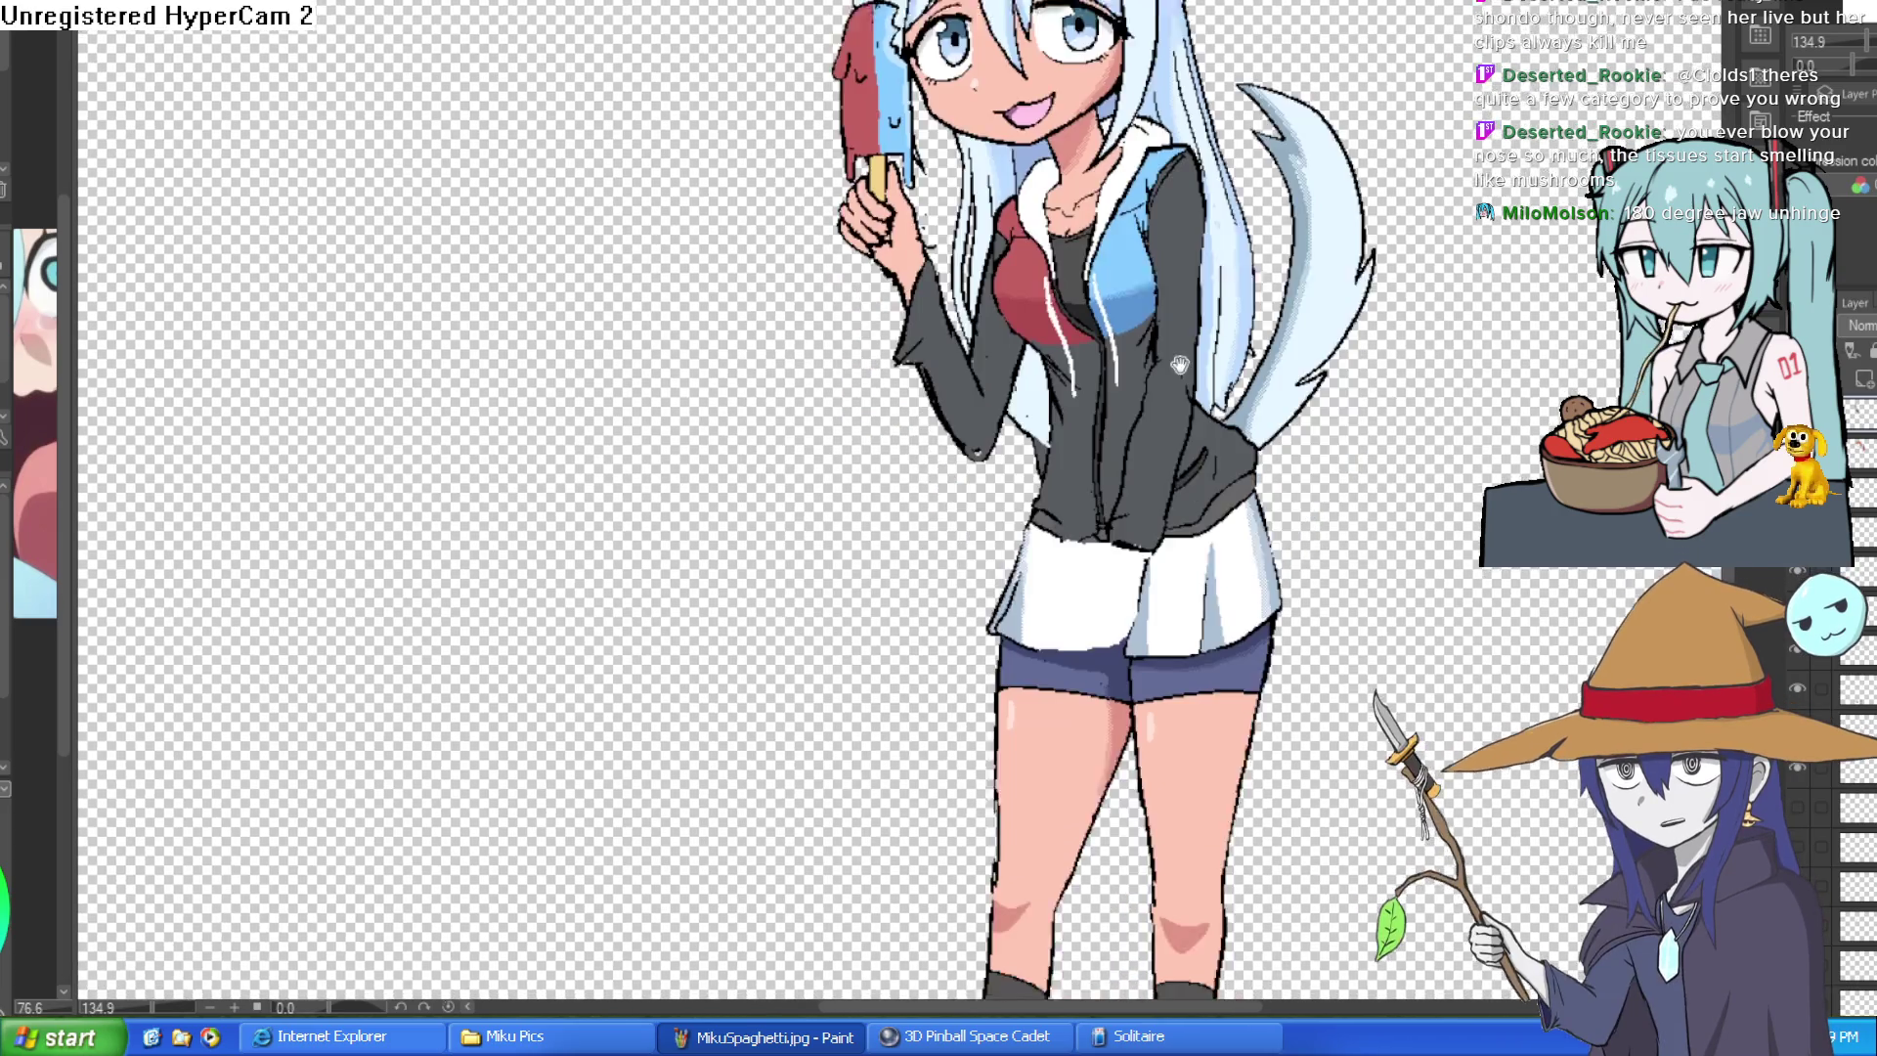
pyautogui.scroll(4, 1100, 432)
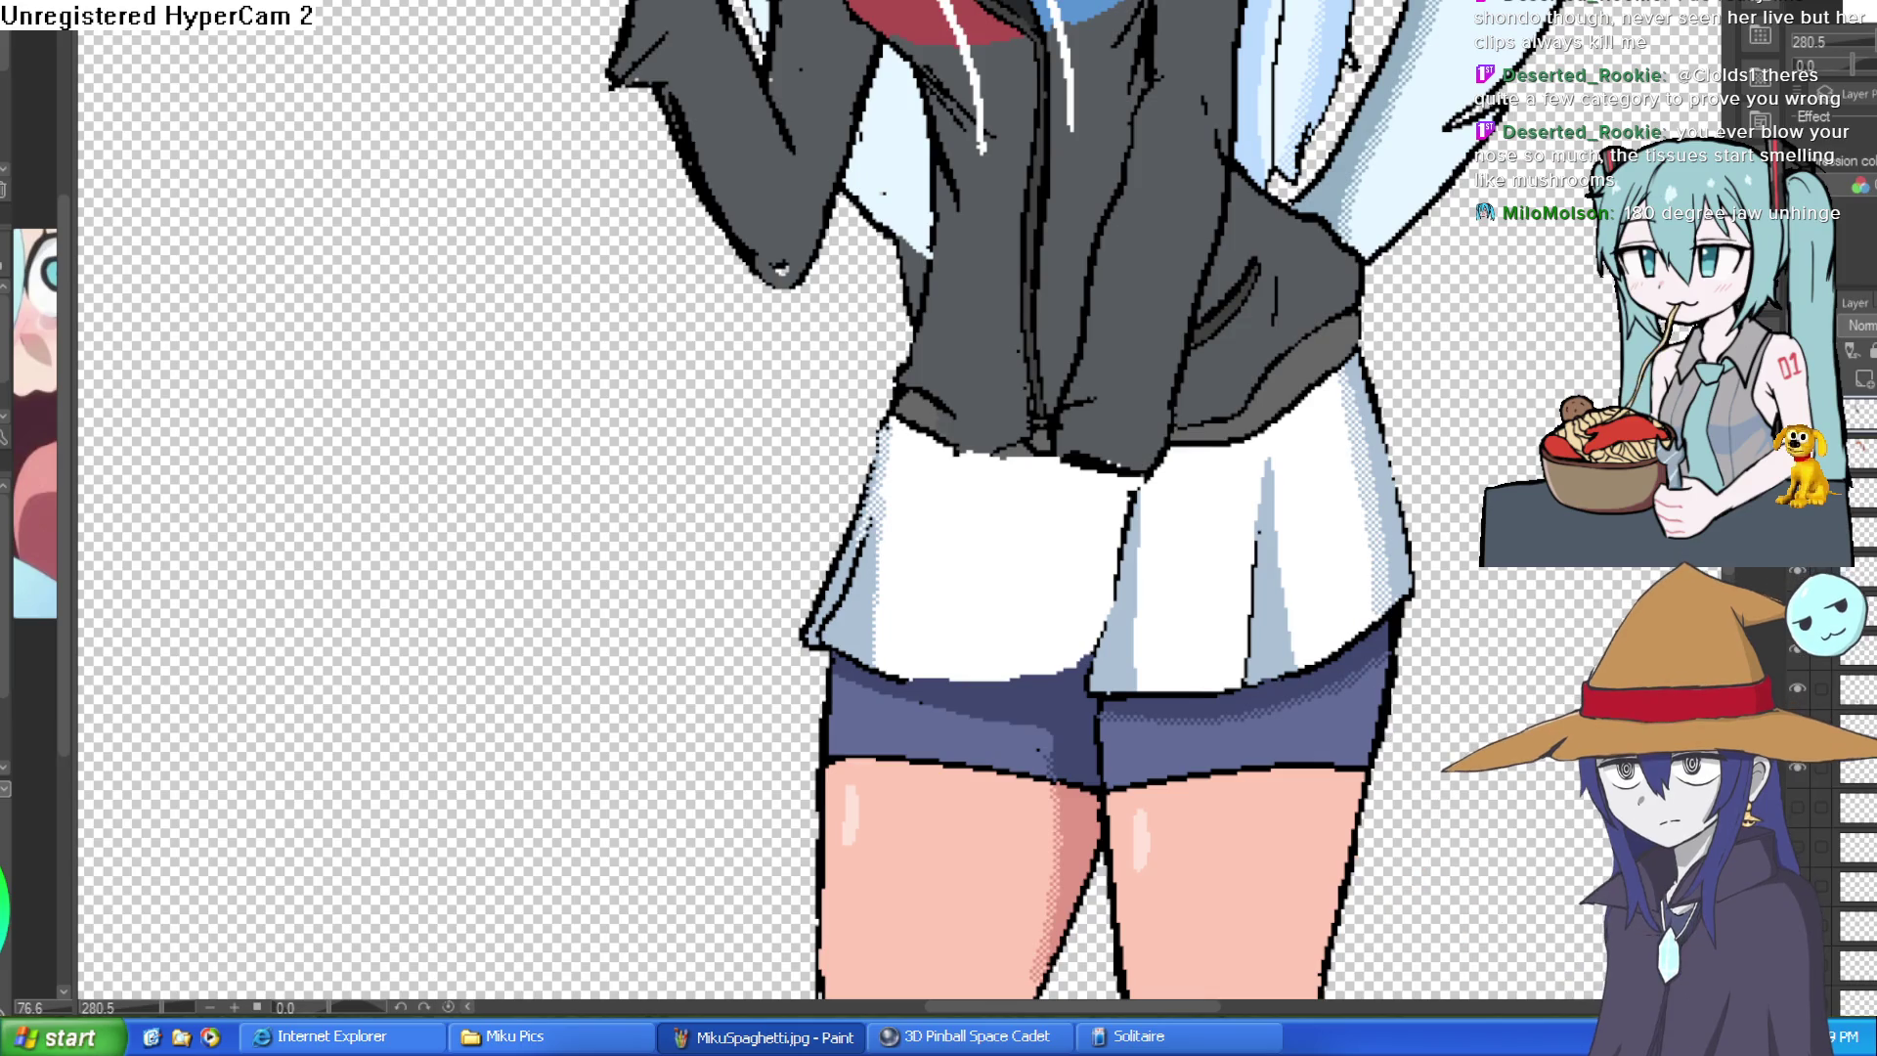
pyautogui.scroll(3, 1030, 434)
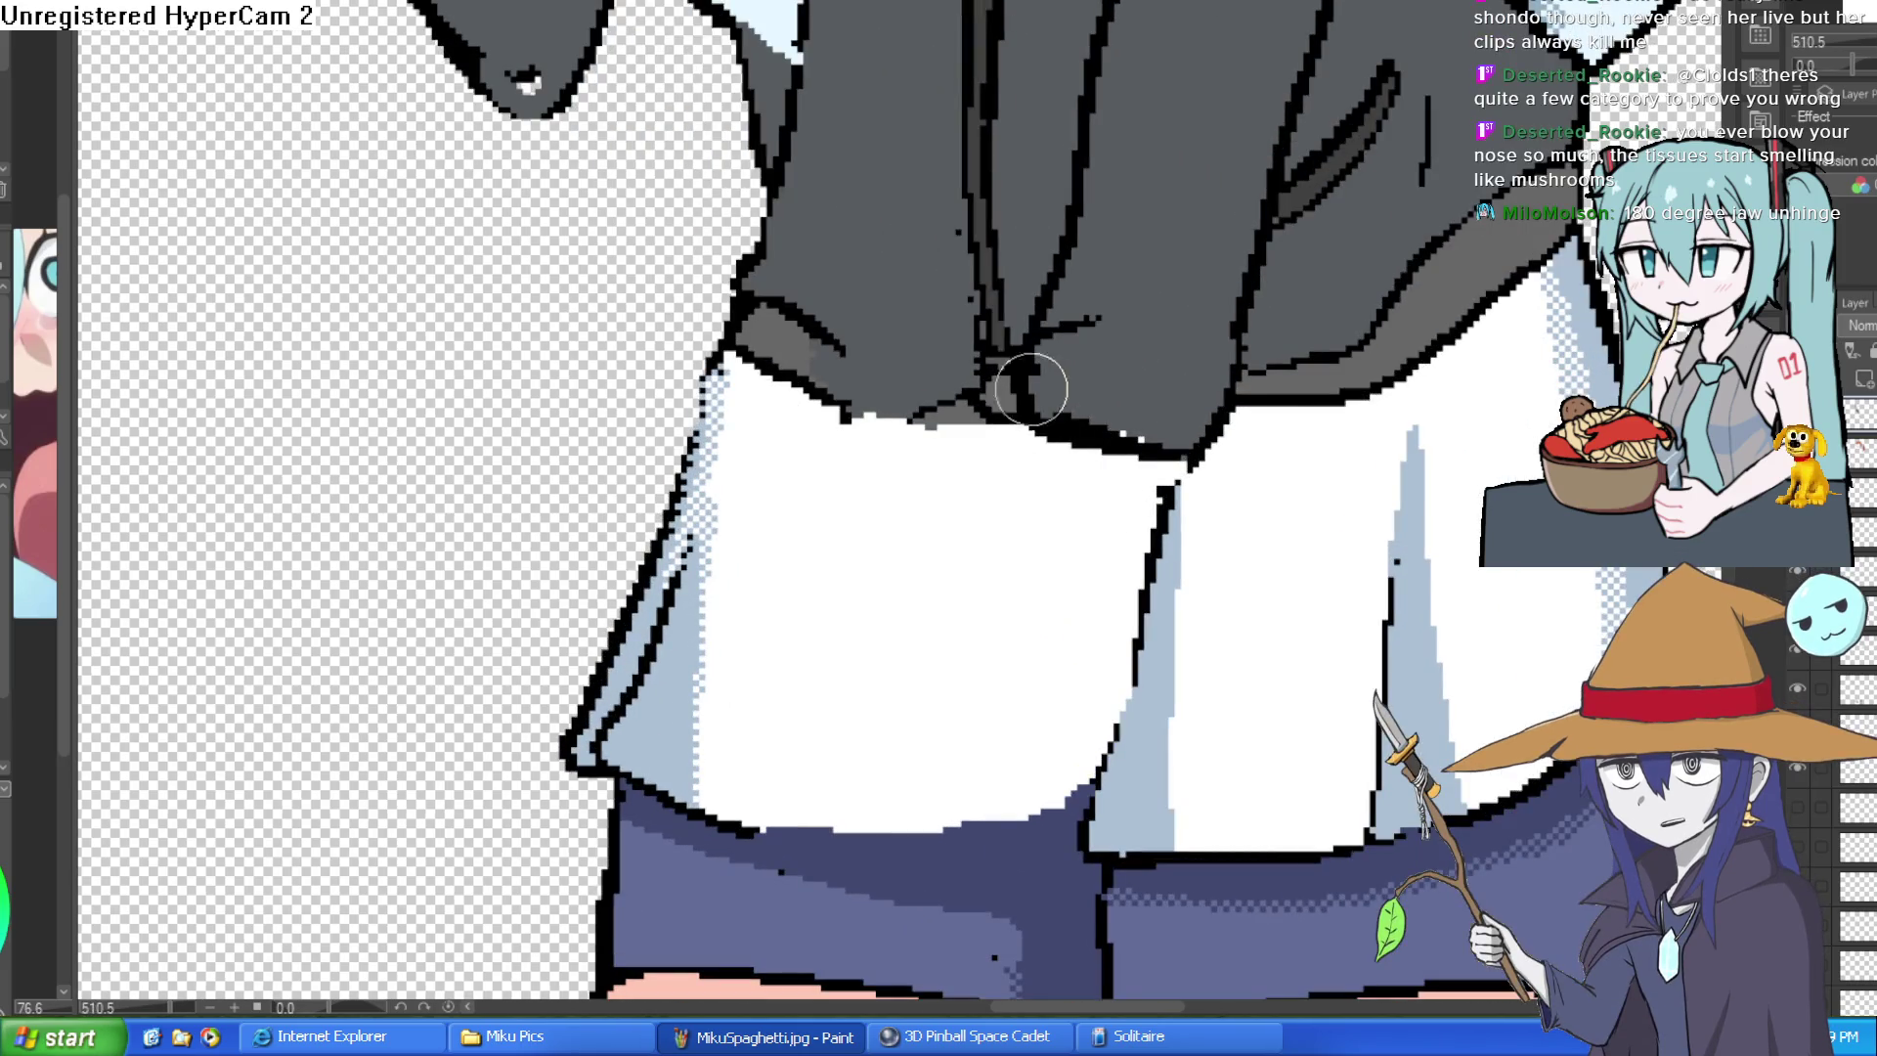
# - Ink a fold onto the white skirt and outline the hand's finger resting on it
pyautogui.moveTo(1032, 434); pyautogui.dragTo(913, 569)
pyautogui.moveTo(1181, 466)
pyautogui.mouseDown()
pyautogui.moveTo(1093, 645)
pyautogui.moveTo(916, 569)
pyautogui.moveTo(800, 645)
pyautogui.moveTo(940, 580)
pyautogui.moveTo(826, 745)
pyautogui.moveTo(990, 595)
pyautogui.moveTo(925, 810)
pyautogui.moveTo(1114, 601)
pyautogui.moveTo(1027, 705)
pyautogui.moveTo(1105, 641)
pyautogui.mouseUp()
pyautogui.moveTo(1035, 440)
pyautogui.mouseDown()
pyautogui.moveTo(929, 474)
pyautogui.moveTo(955, 516)
pyautogui.mouseUp()
pyautogui.scroll(-5, 1254, 436)
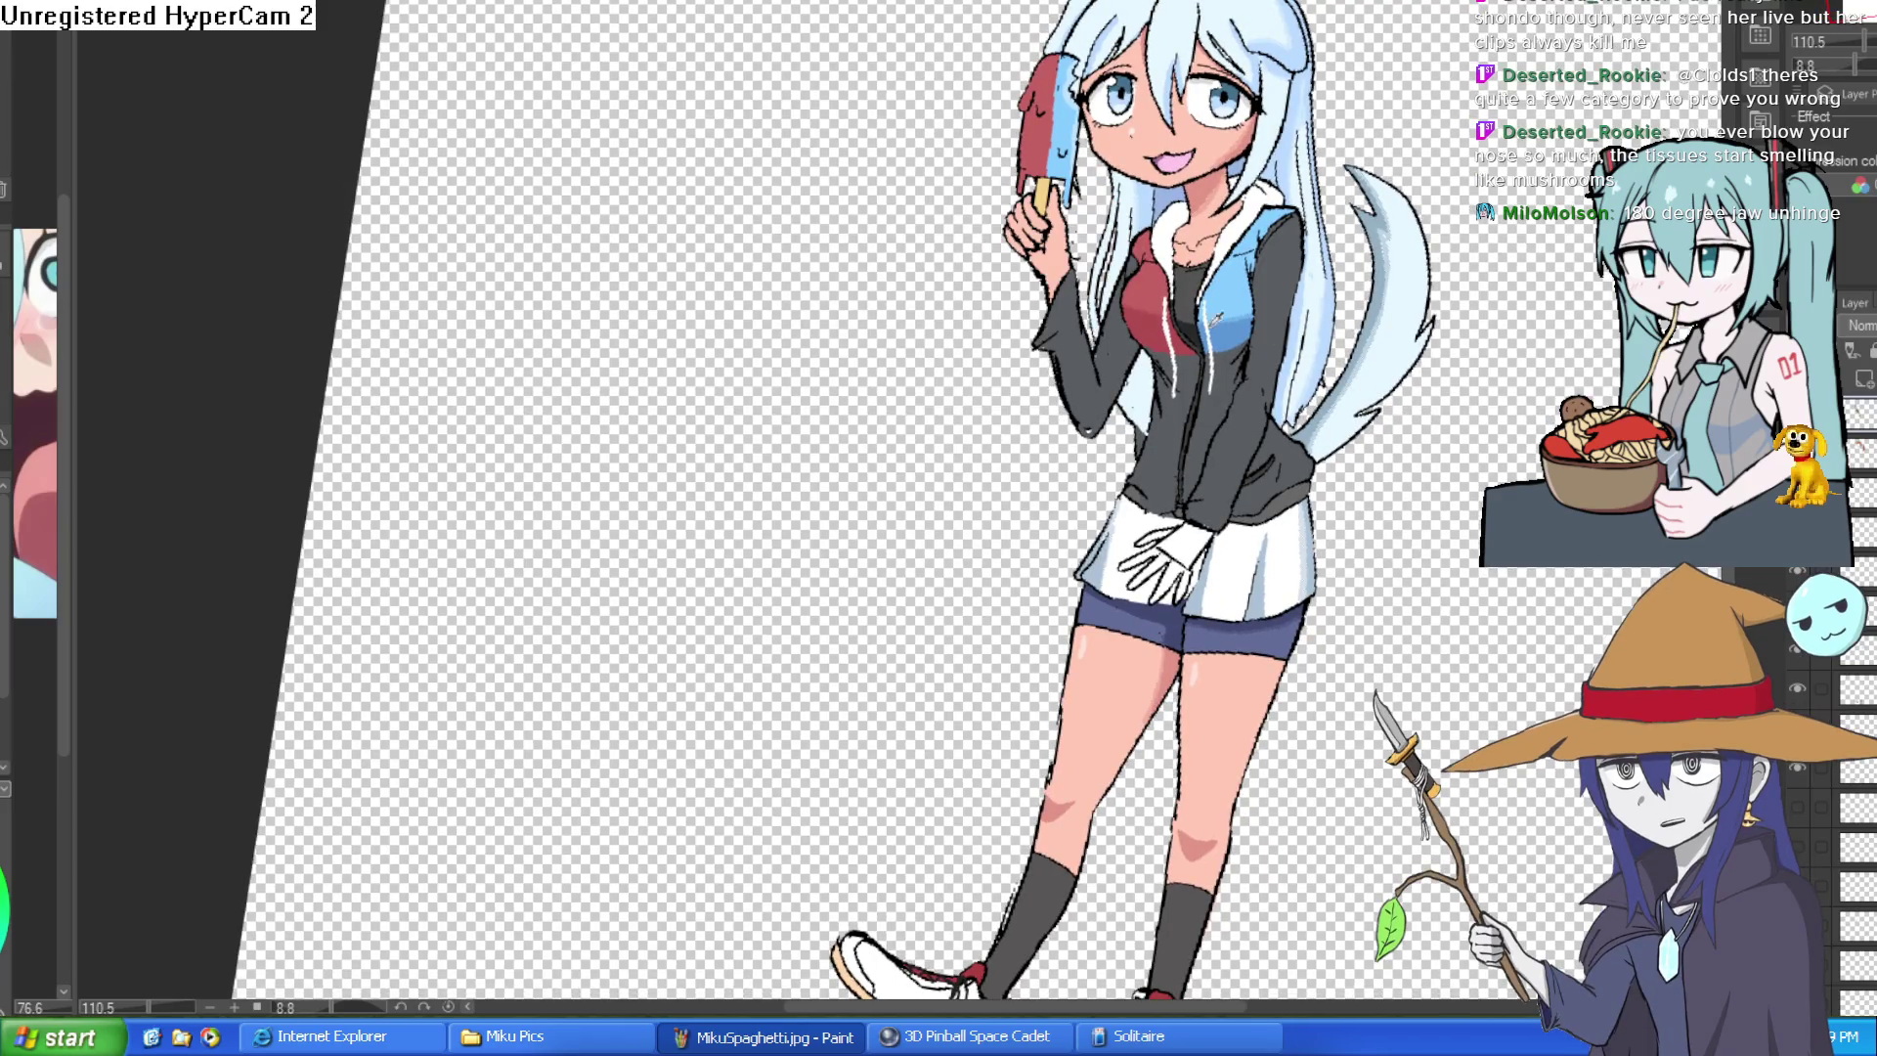
pyautogui.scroll(2, 1159, 543)
pyautogui.scroll(2, 1175, 540)
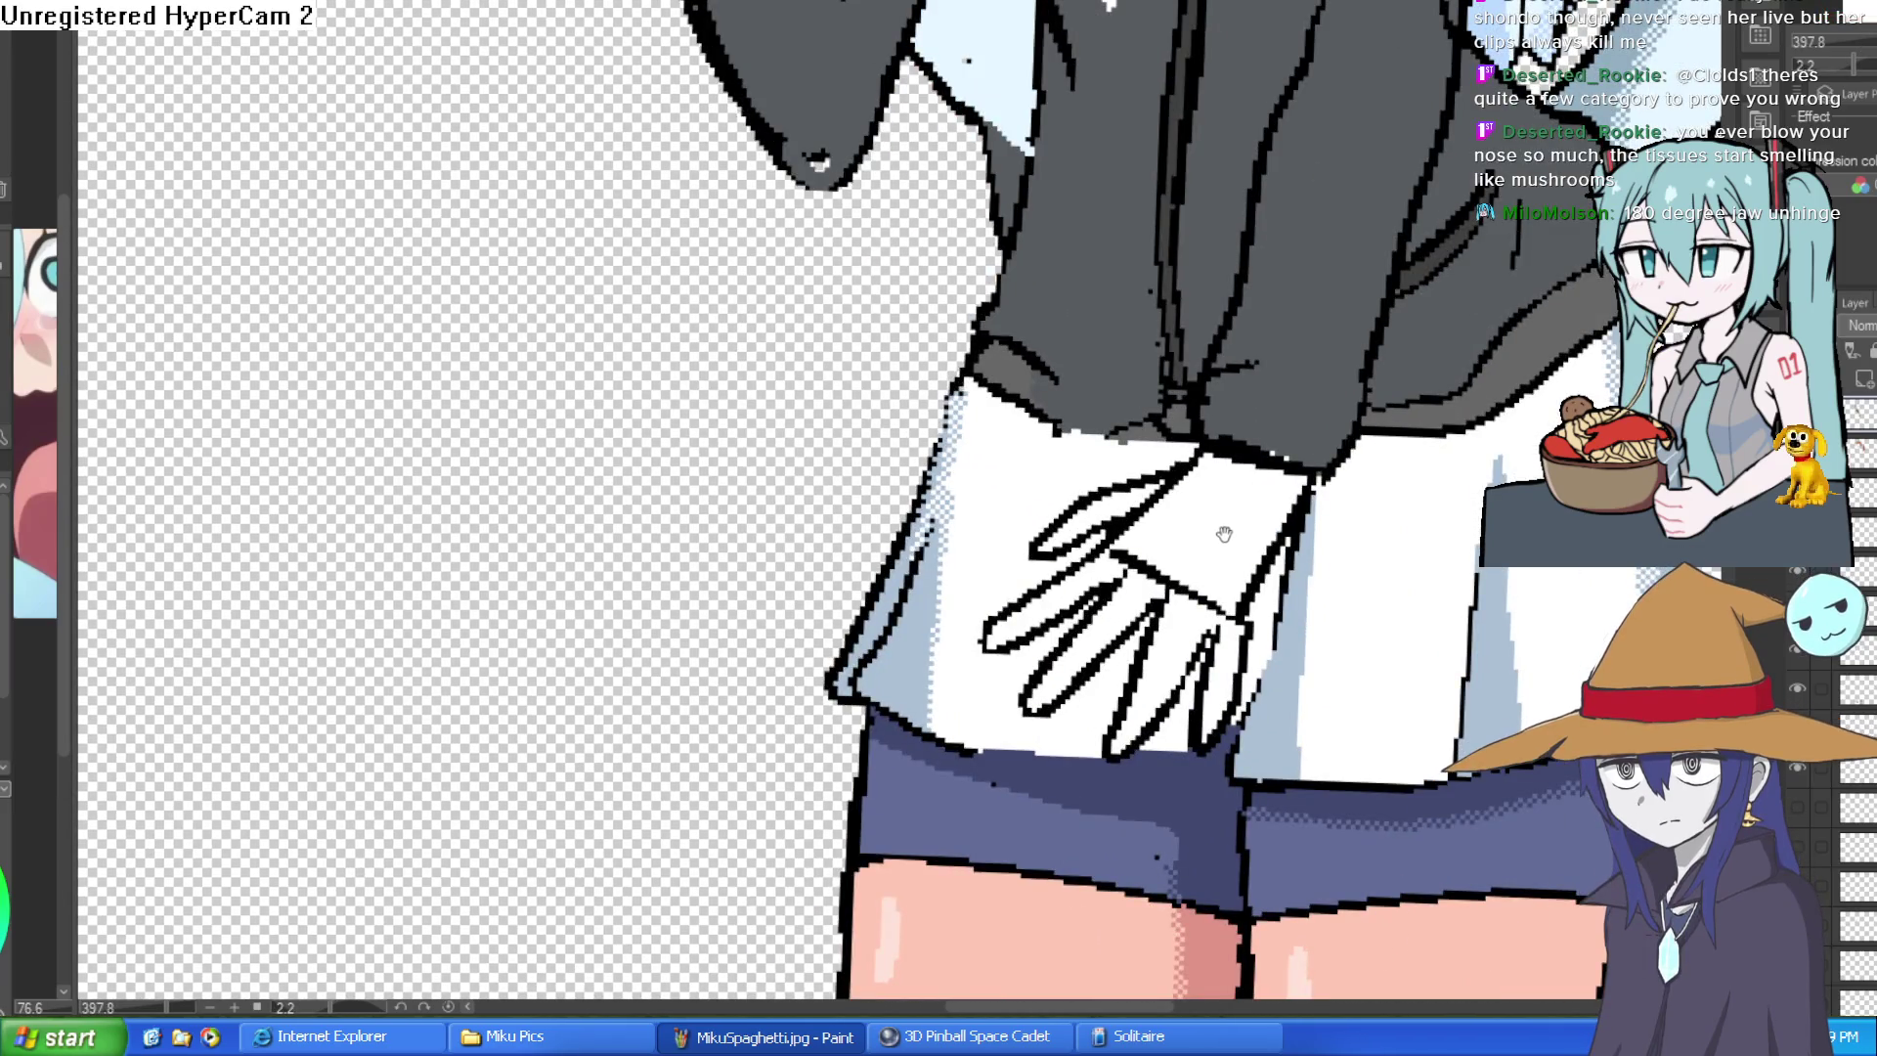
# - Fill the hand and each finger with skin pink and paint over the palm and knuckle line
pyautogui.click(1232, 533)
pyautogui.click(1087, 584)
pyautogui.click(1137, 595)
pyautogui.click(1190, 607)
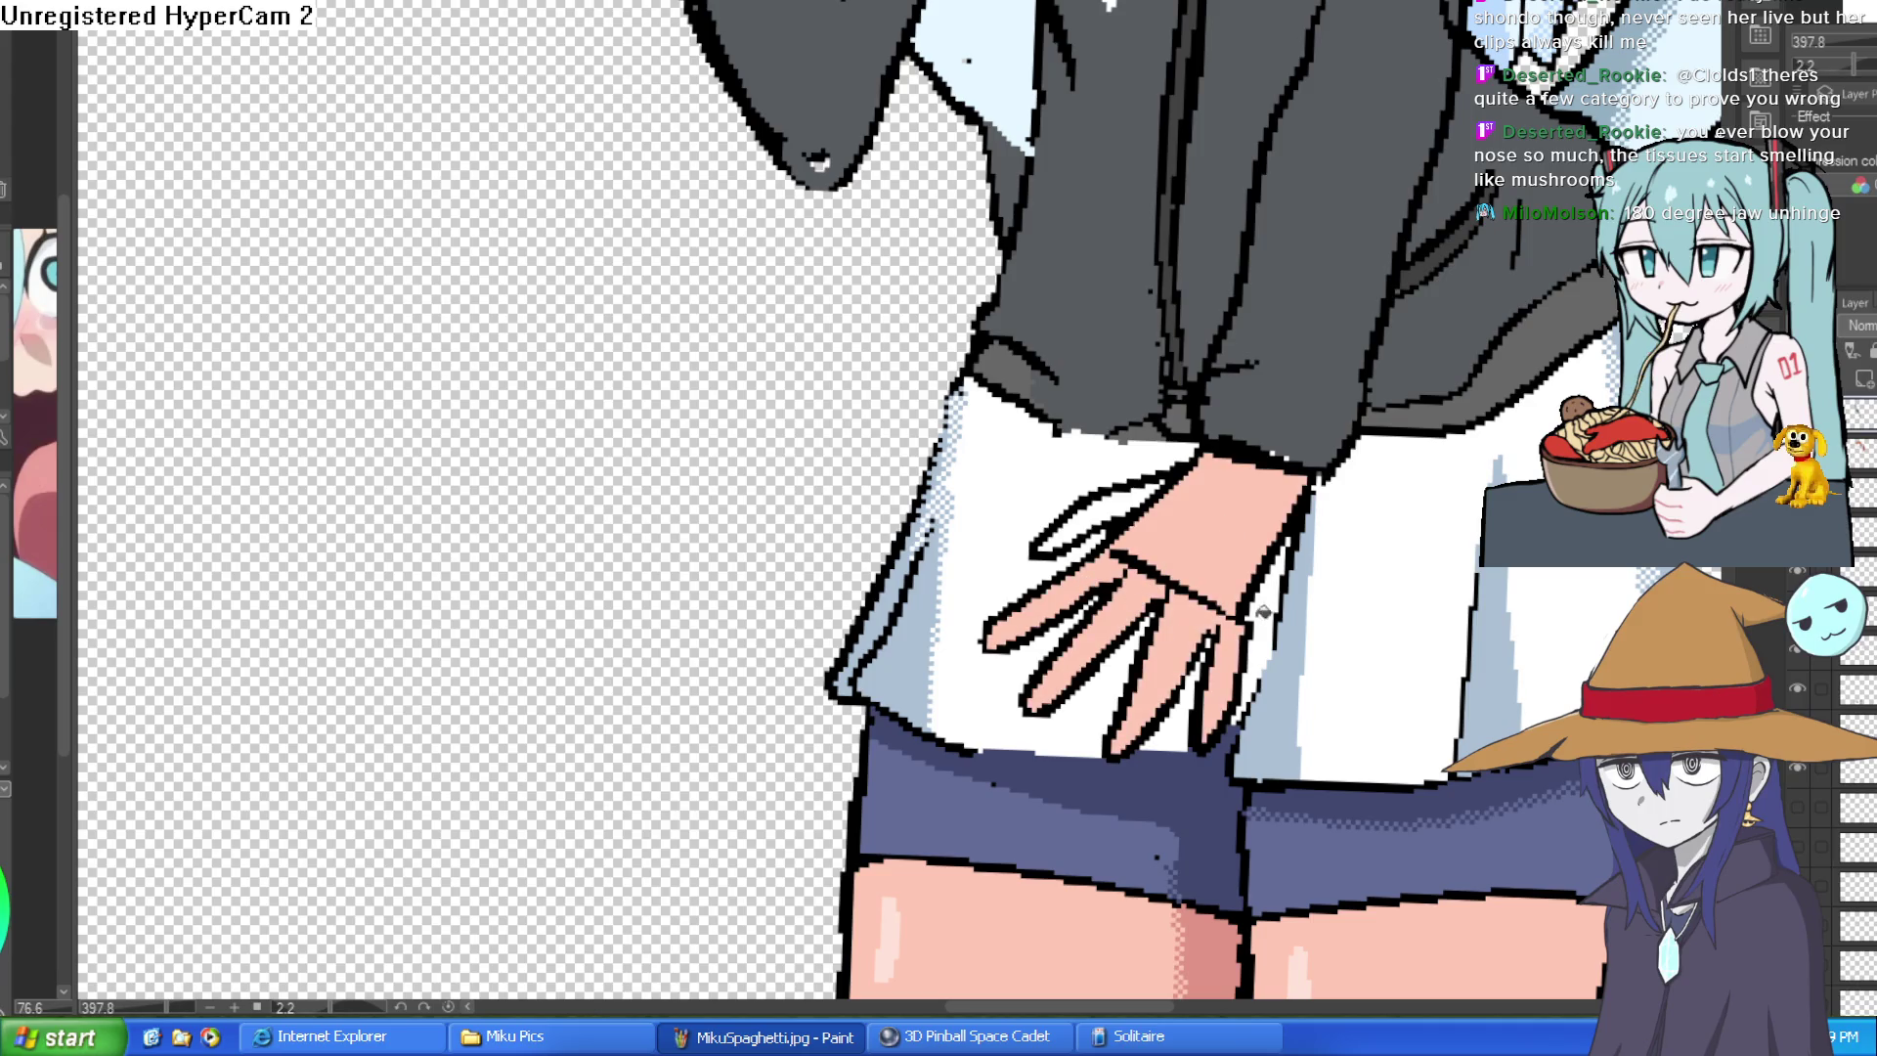
pyautogui.click(1109, 503)
pyautogui.press('b')
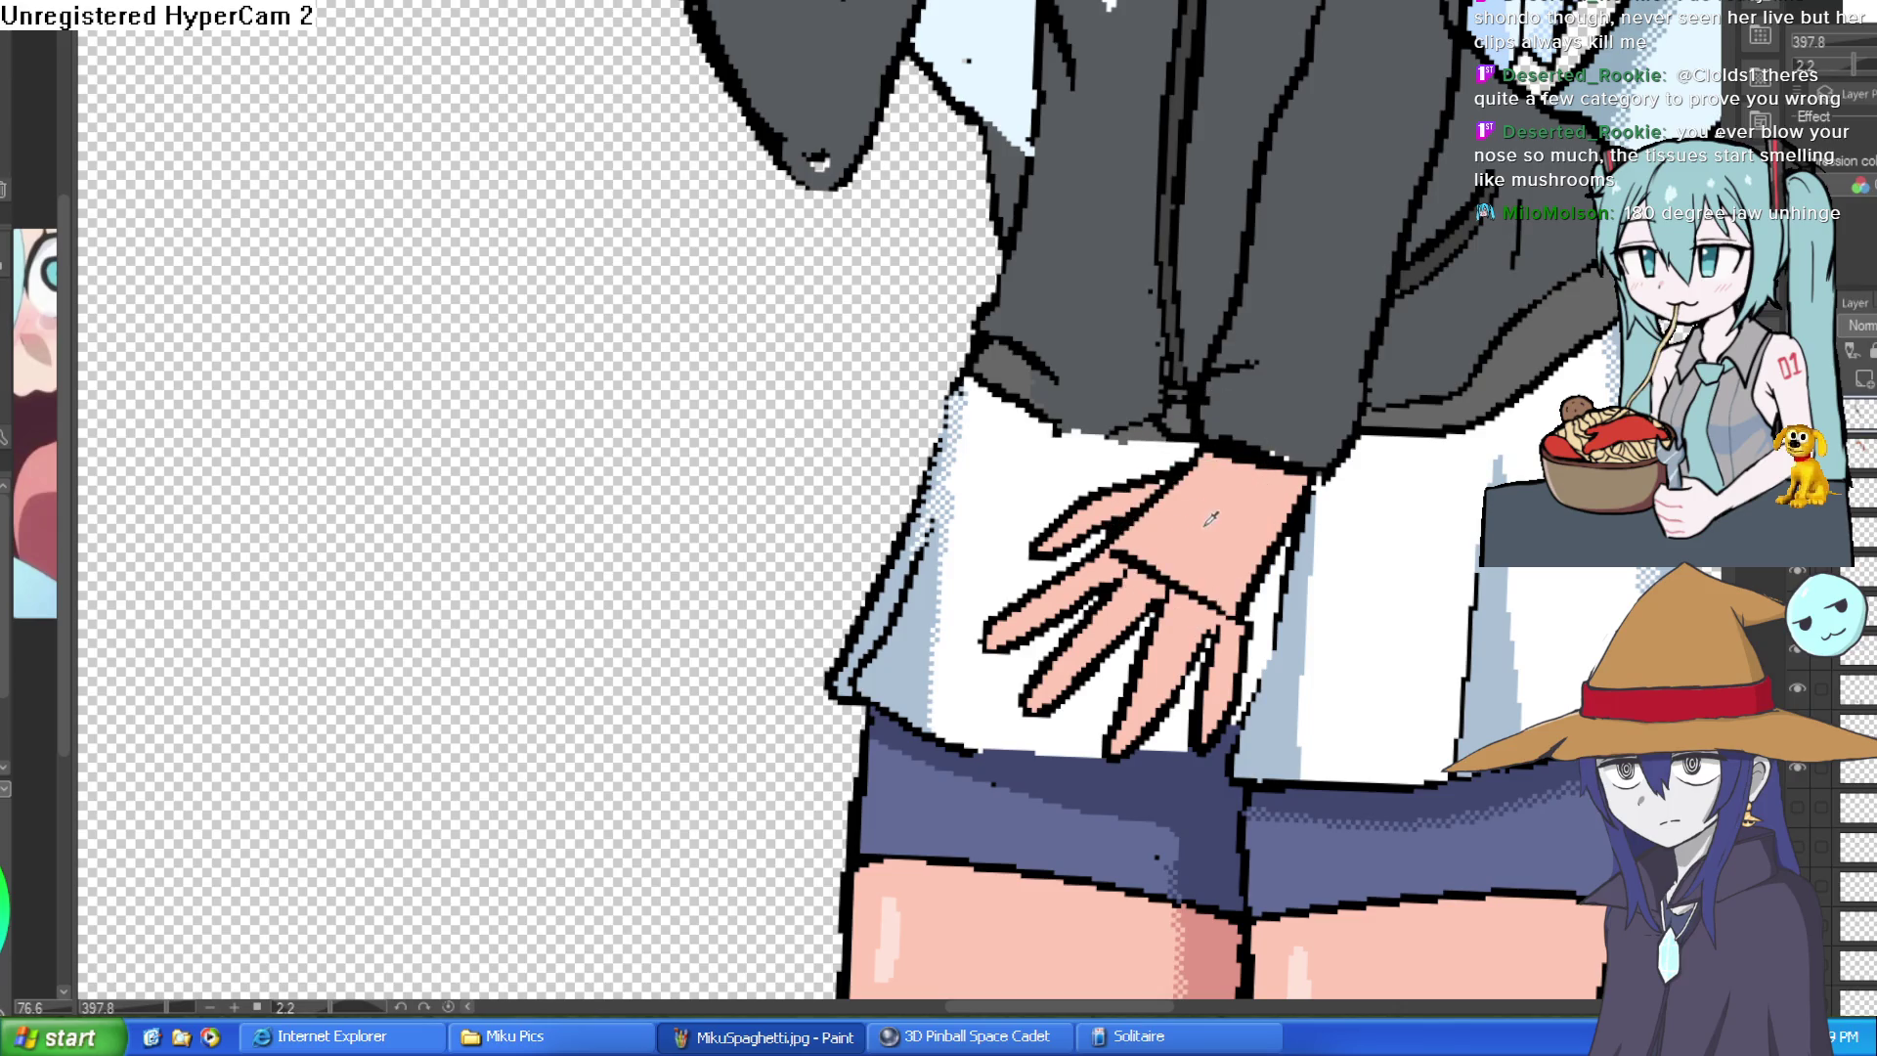
pyautogui.moveTo(1115, 573); pyautogui.dragTo(1206, 530)
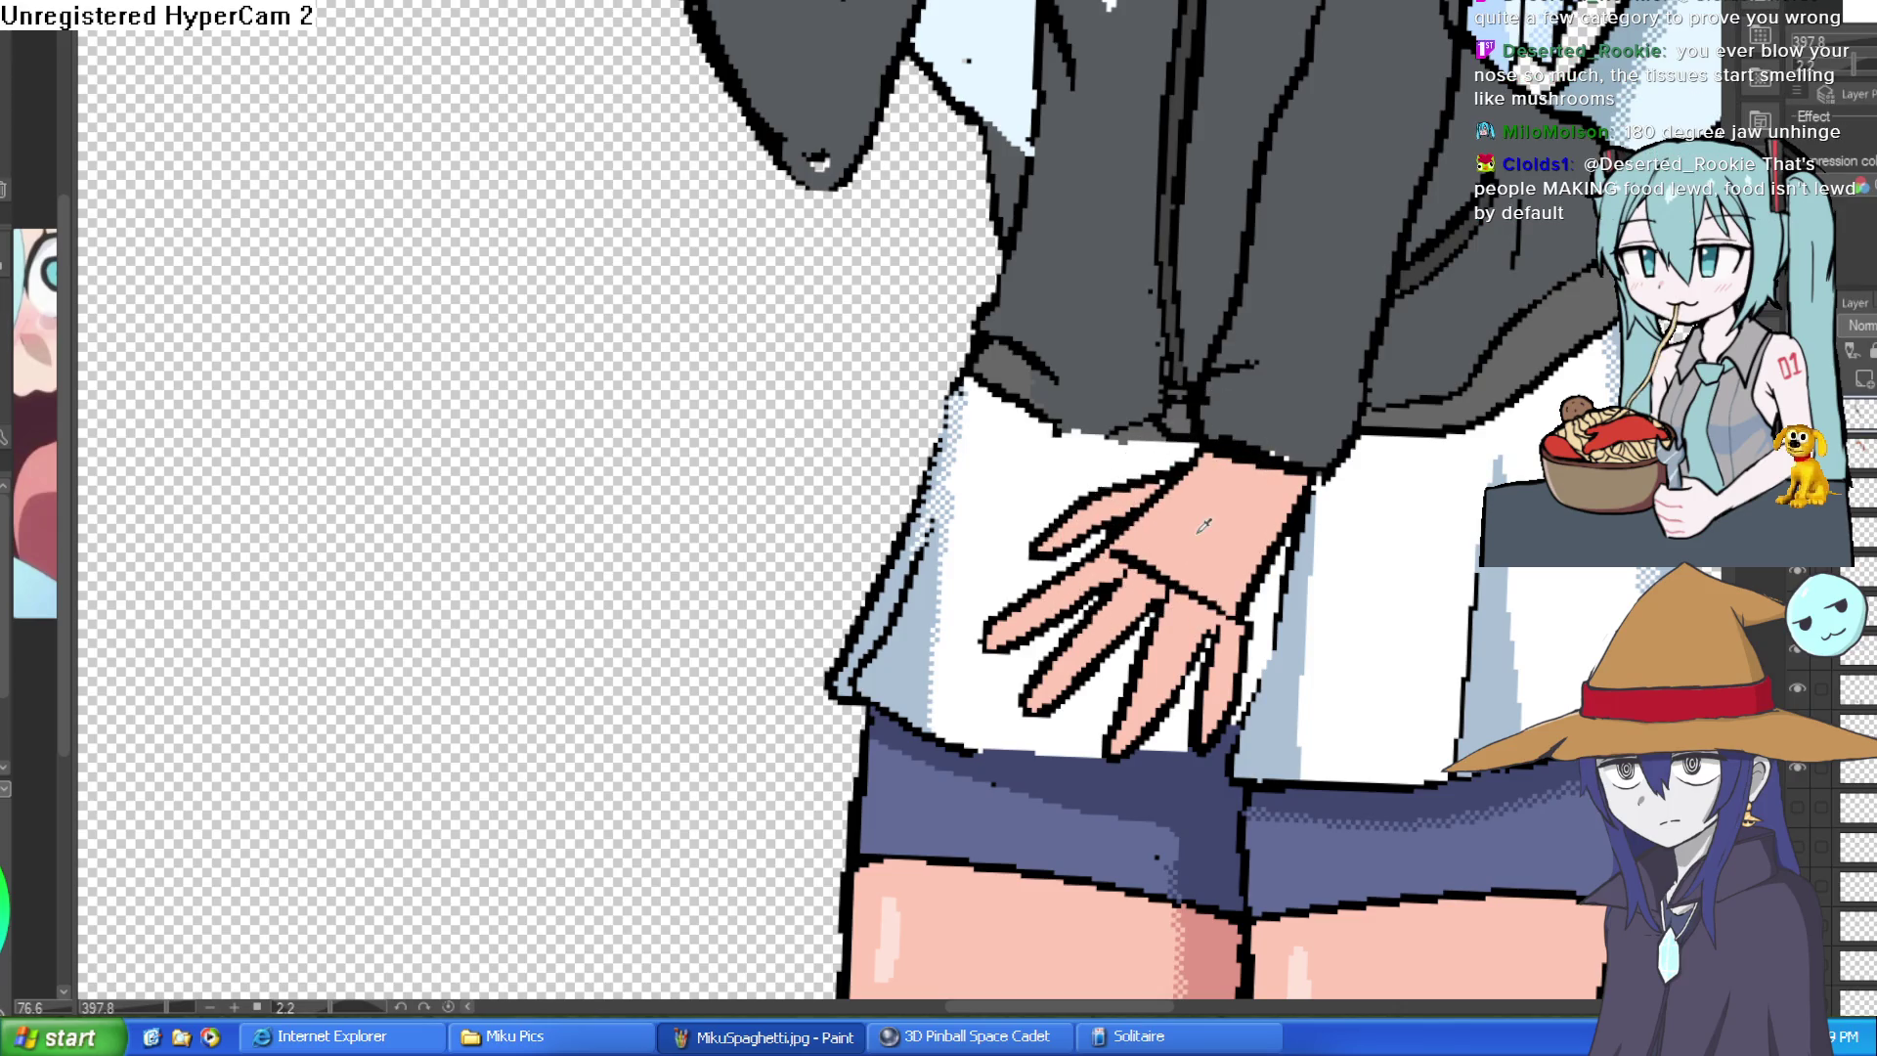
# - Draw a thin crease across the palm and reset the canvas rotation to straight
pyautogui.press('p')
pyautogui.moveTo(1241, 620)
pyautogui.mouseDown()
pyautogui.moveTo(1147, 569)
pyautogui.moveTo(1235, 602)
pyautogui.mouseUp()
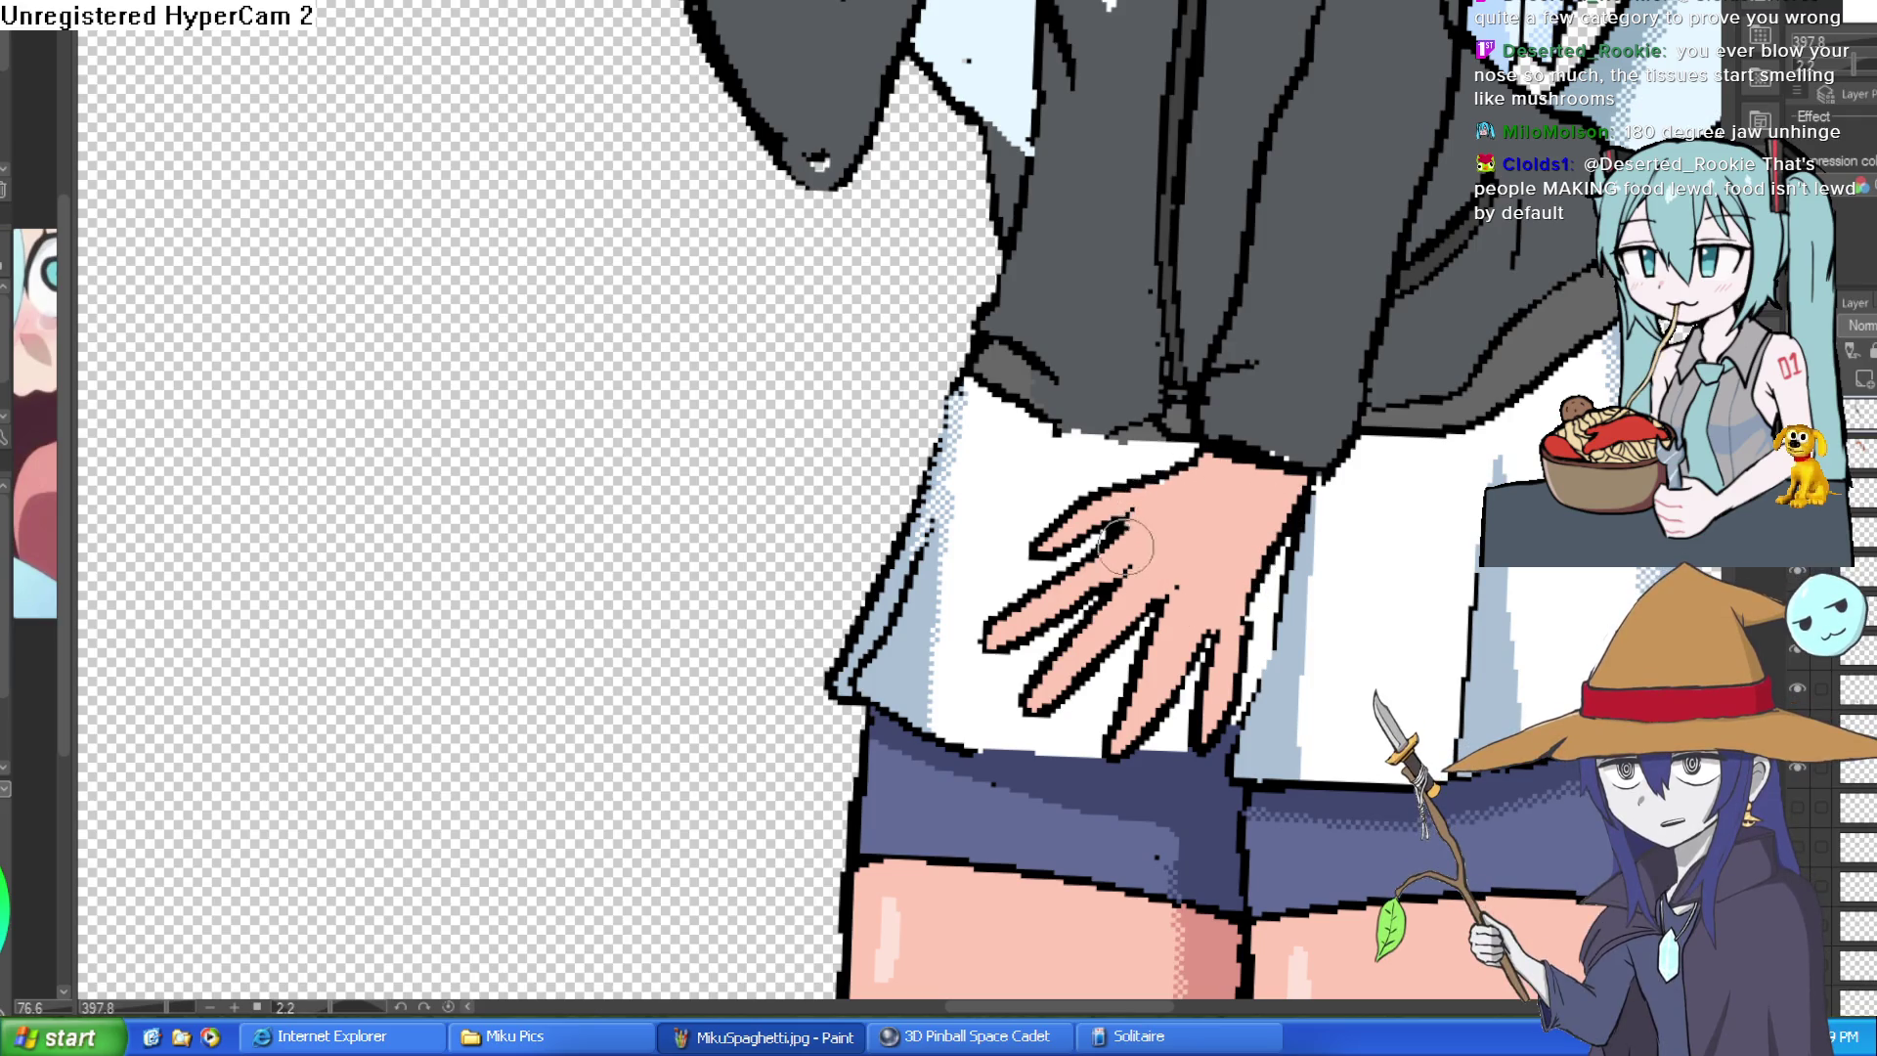
pyautogui.scroll(-3, 1406, 469)
pyautogui.moveTo(1511, 206); pyautogui.dragTo(1467, 469)
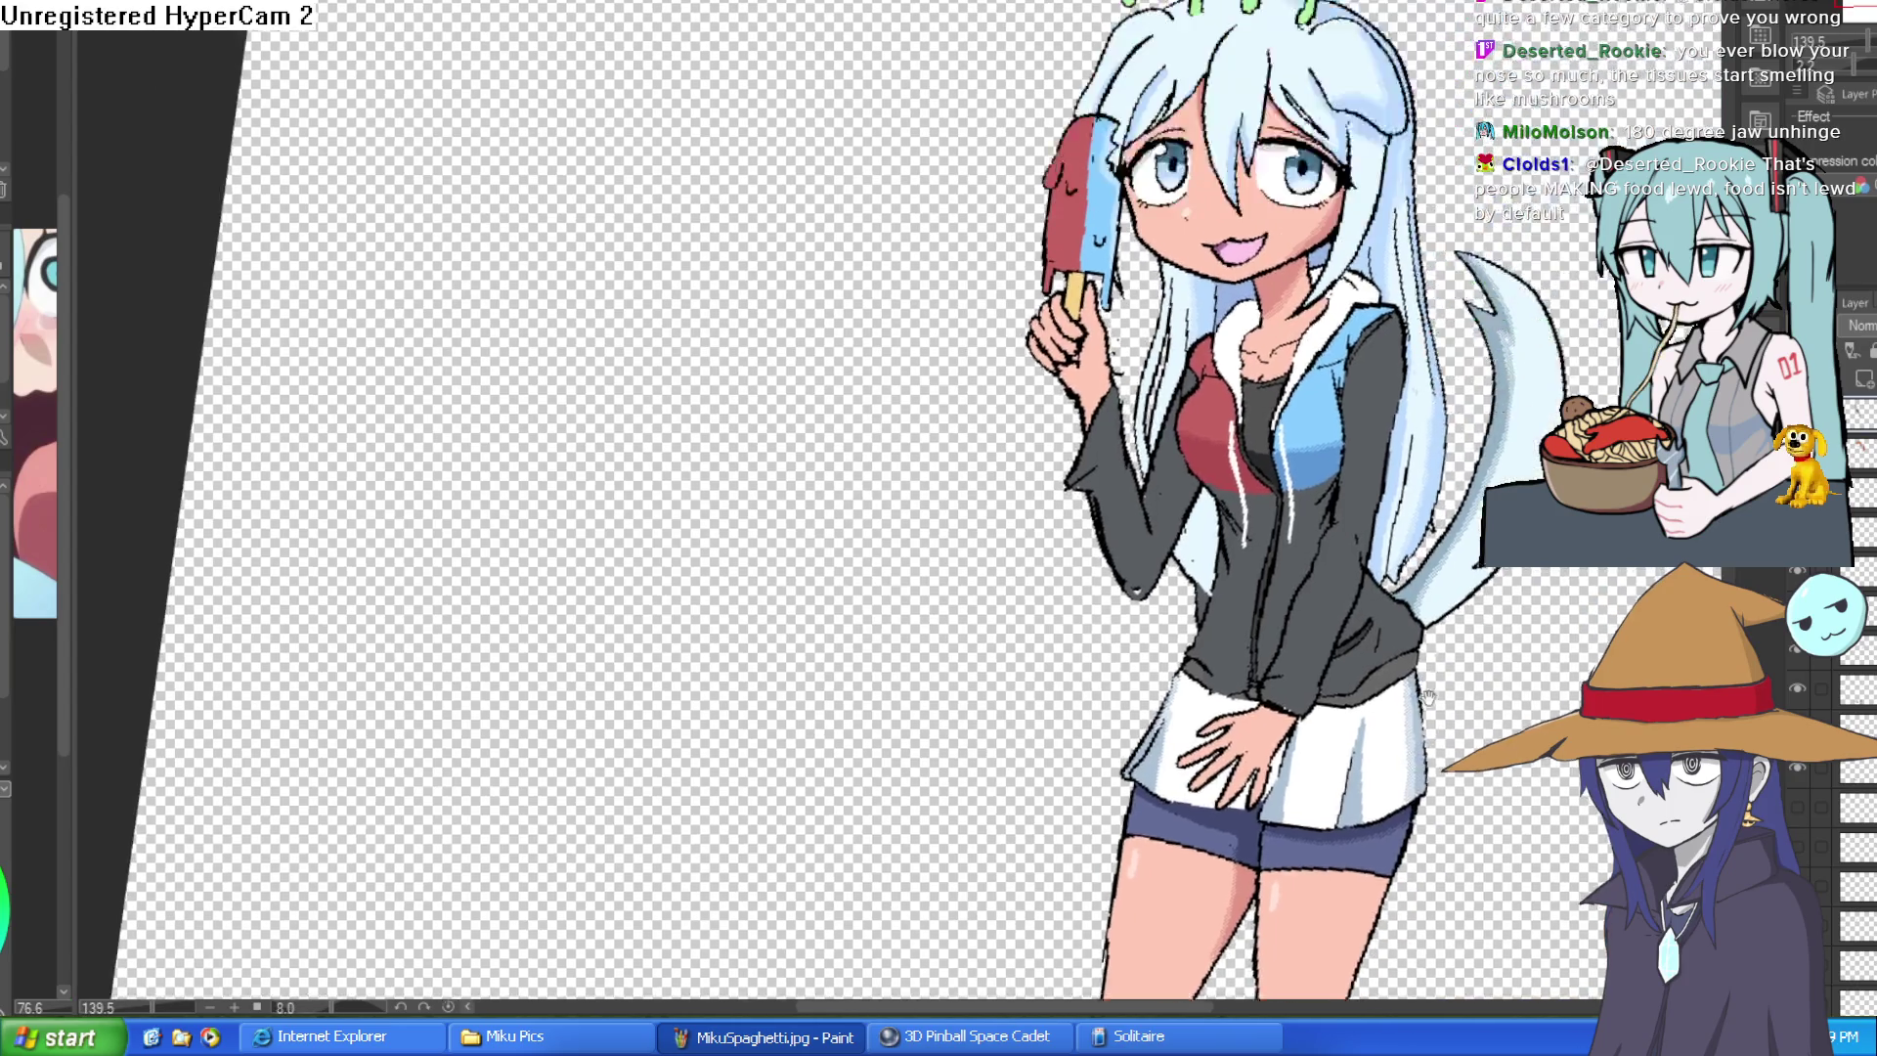
pyautogui.scroll(2, 1269, 290)
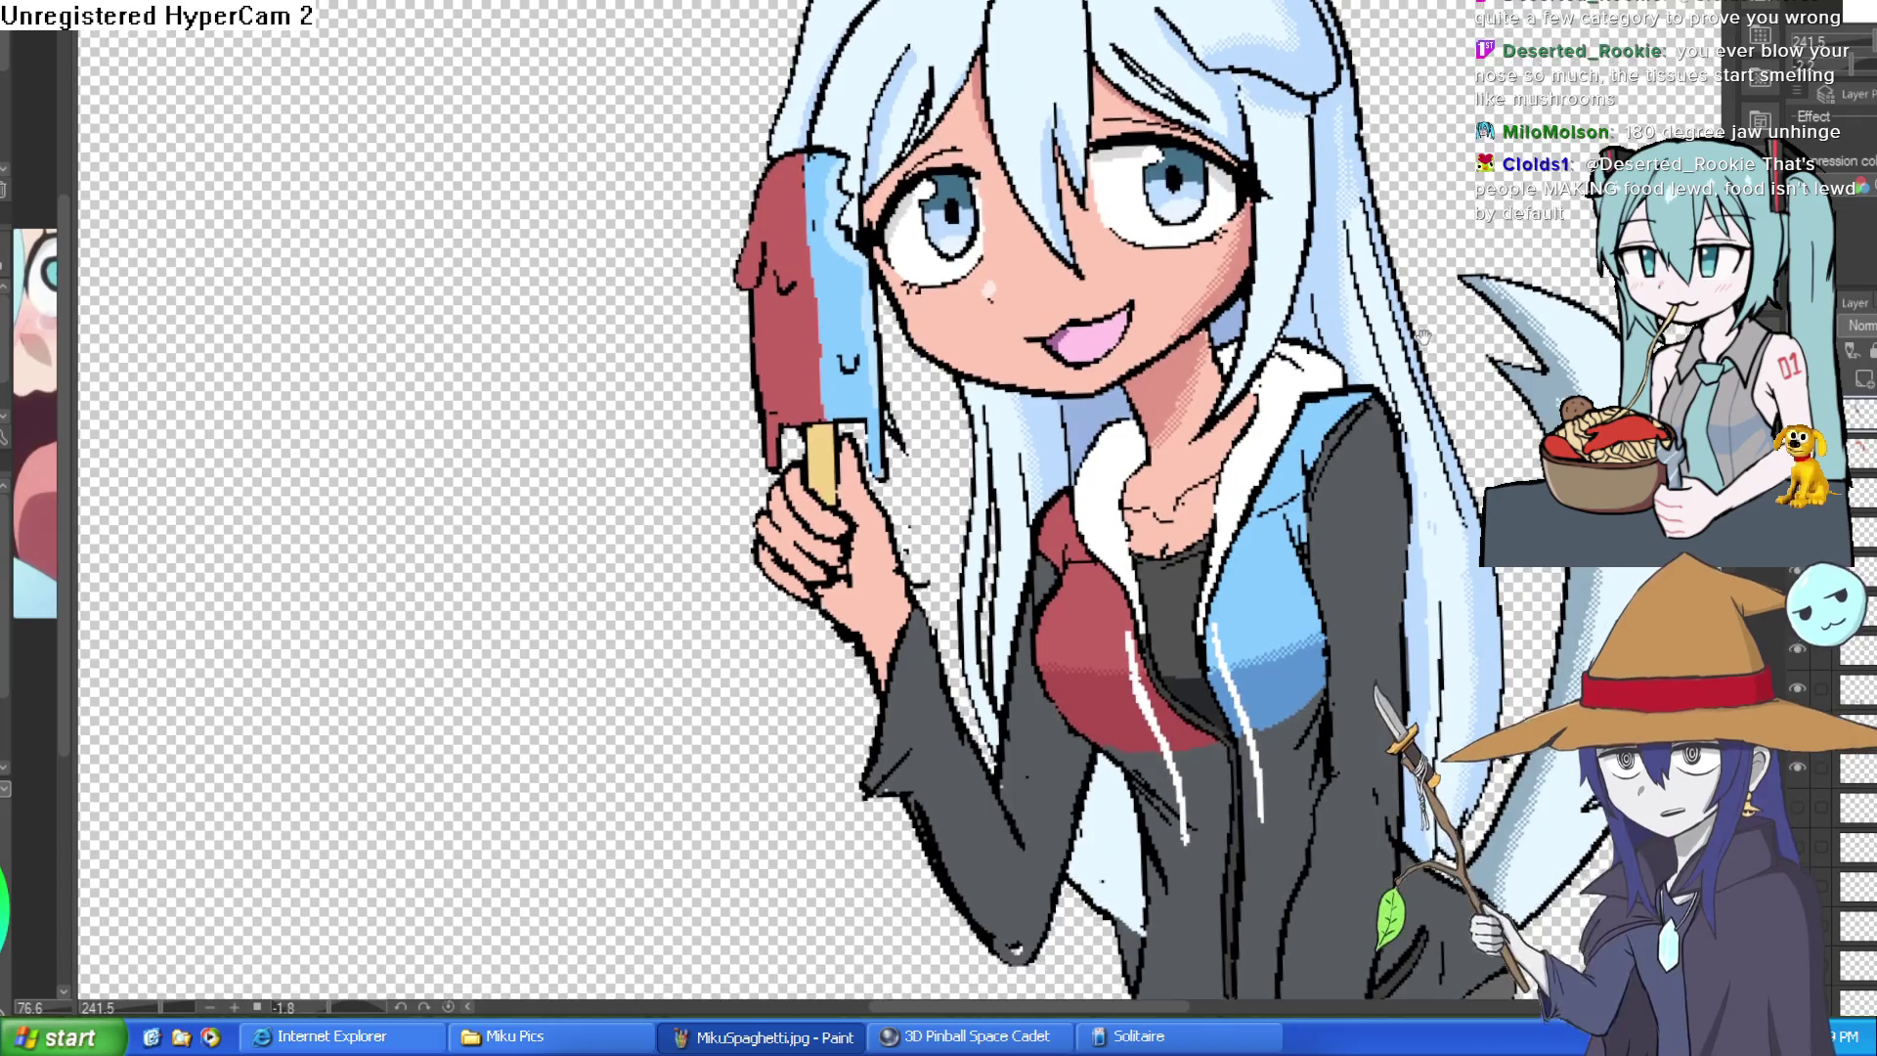
pyautogui.moveTo(1305, 294); pyautogui.dragTo(1392, 426)
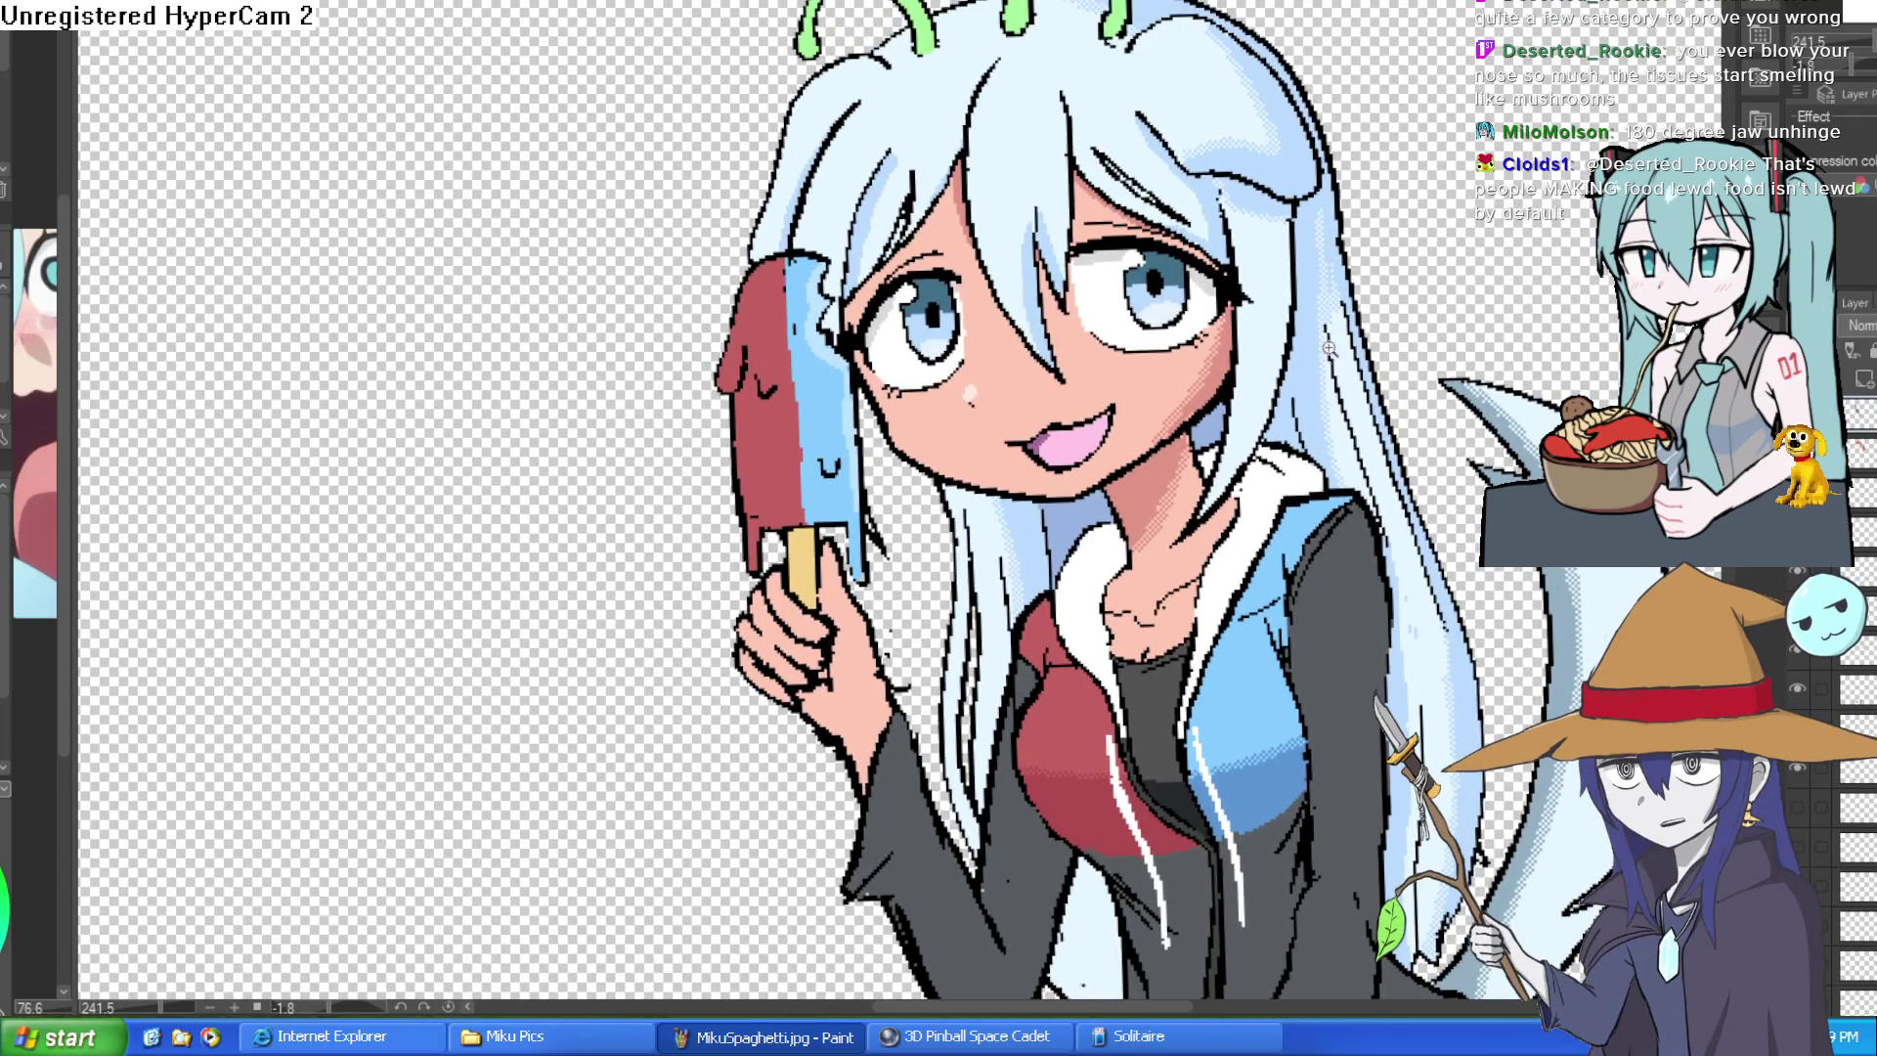
pyautogui.scroll(1, 1269, 381)
pyautogui.scroll(1, 1298, 376)
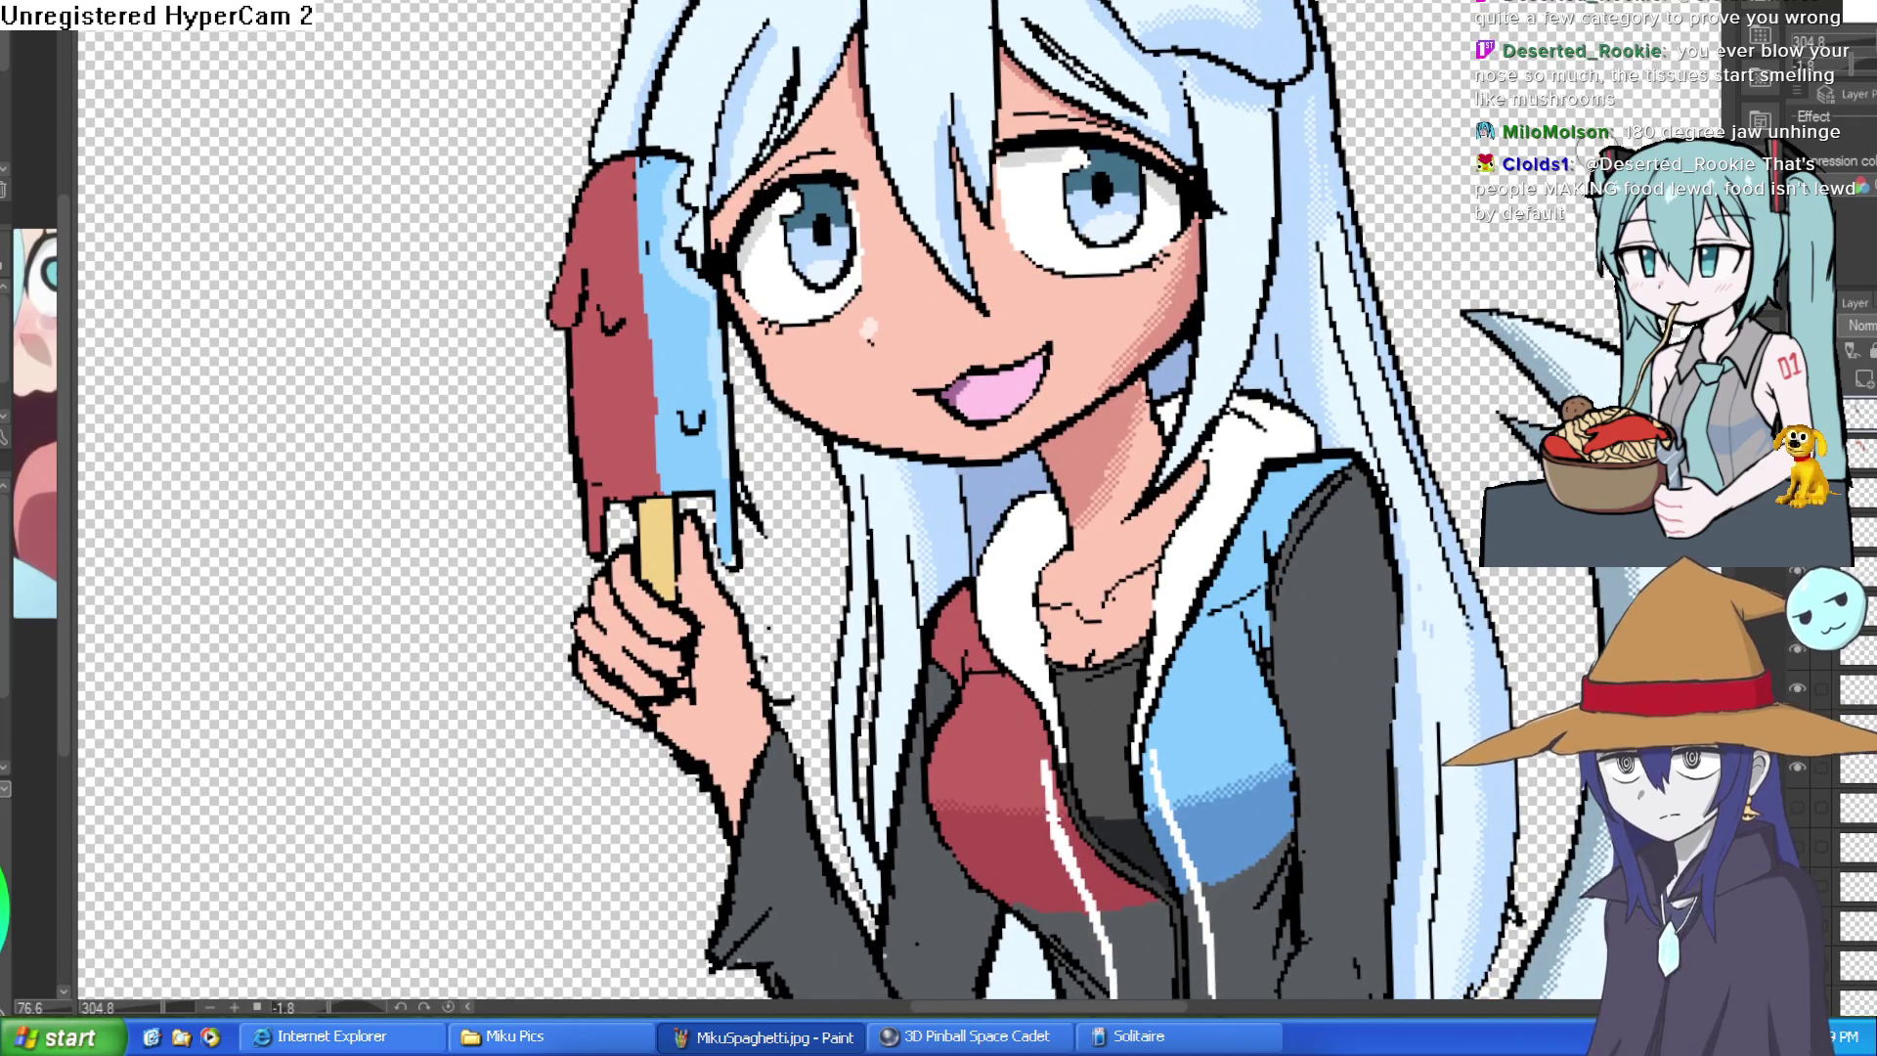
pyautogui.press('Home')
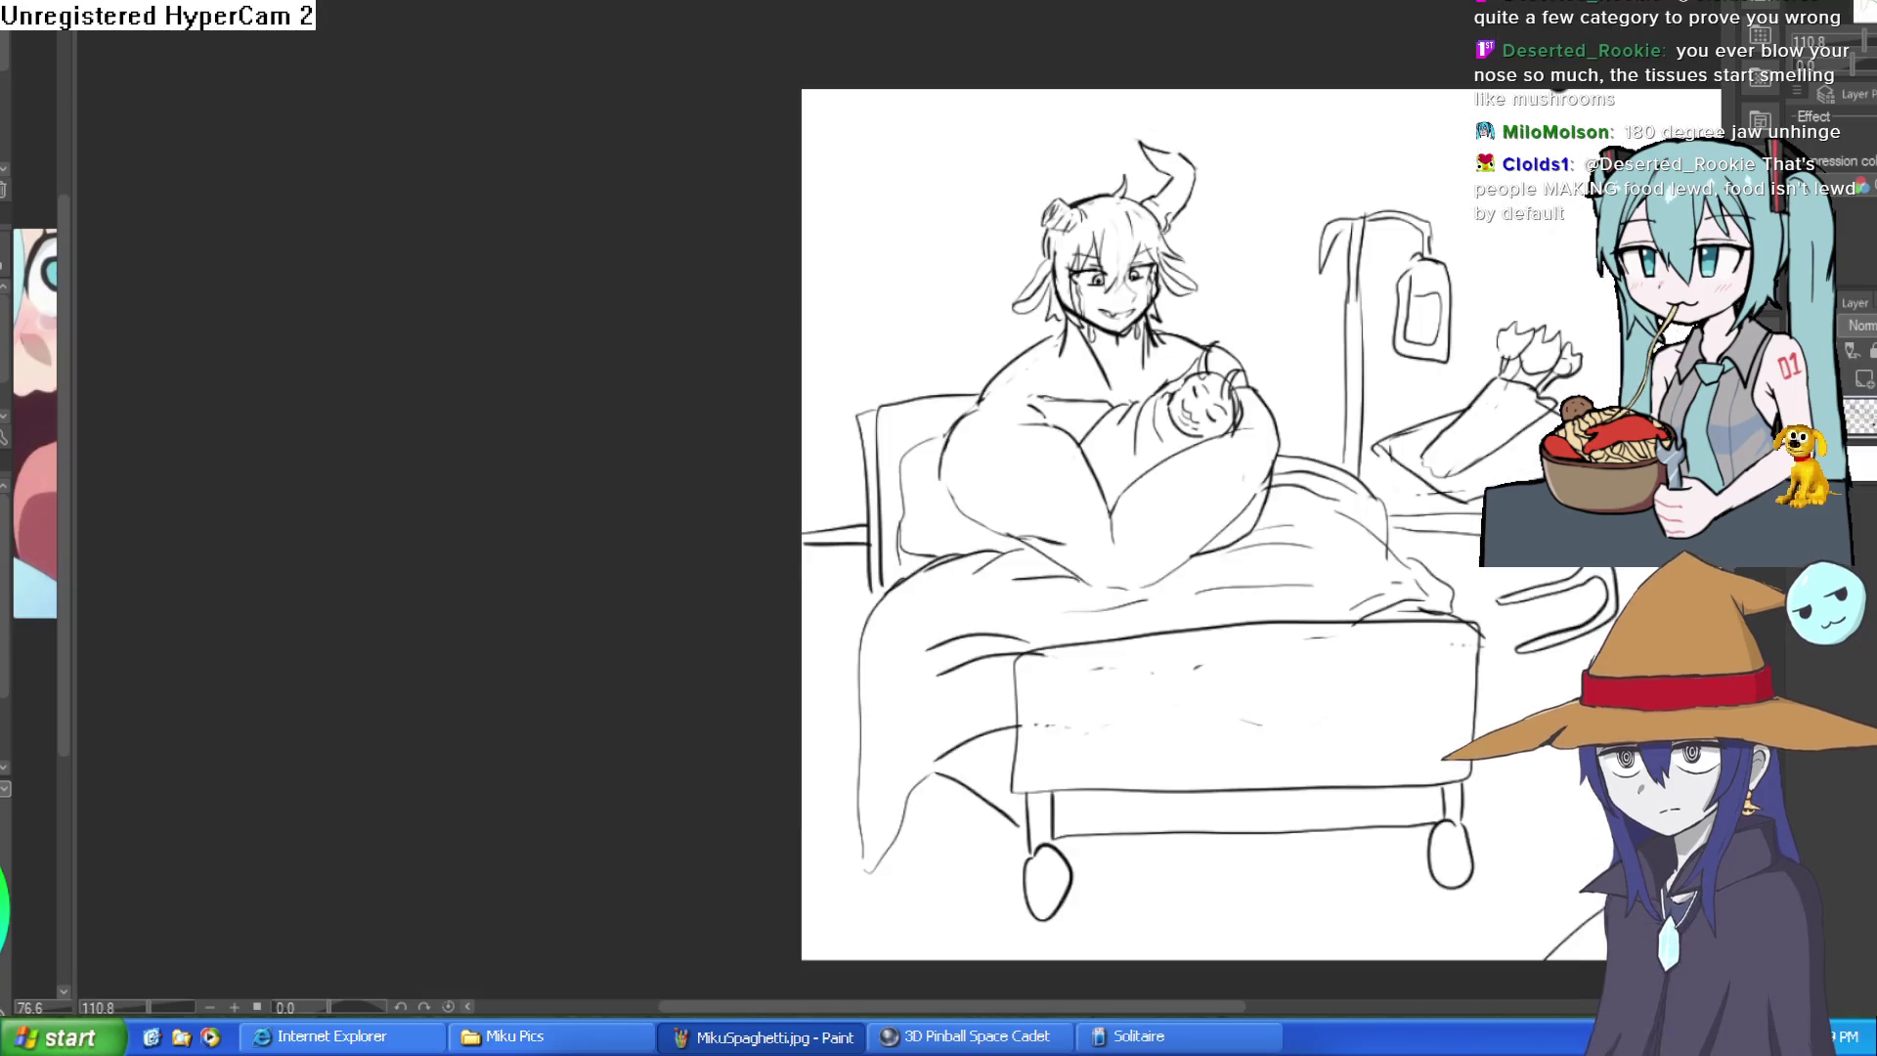
# - Pan over the bed sketch, then switch to the character lineup document
pyautogui.moveTo(1349, 334); pyautogui.dragTo(1148, 210)
pyautogui.scroll(2, 1147, 210)
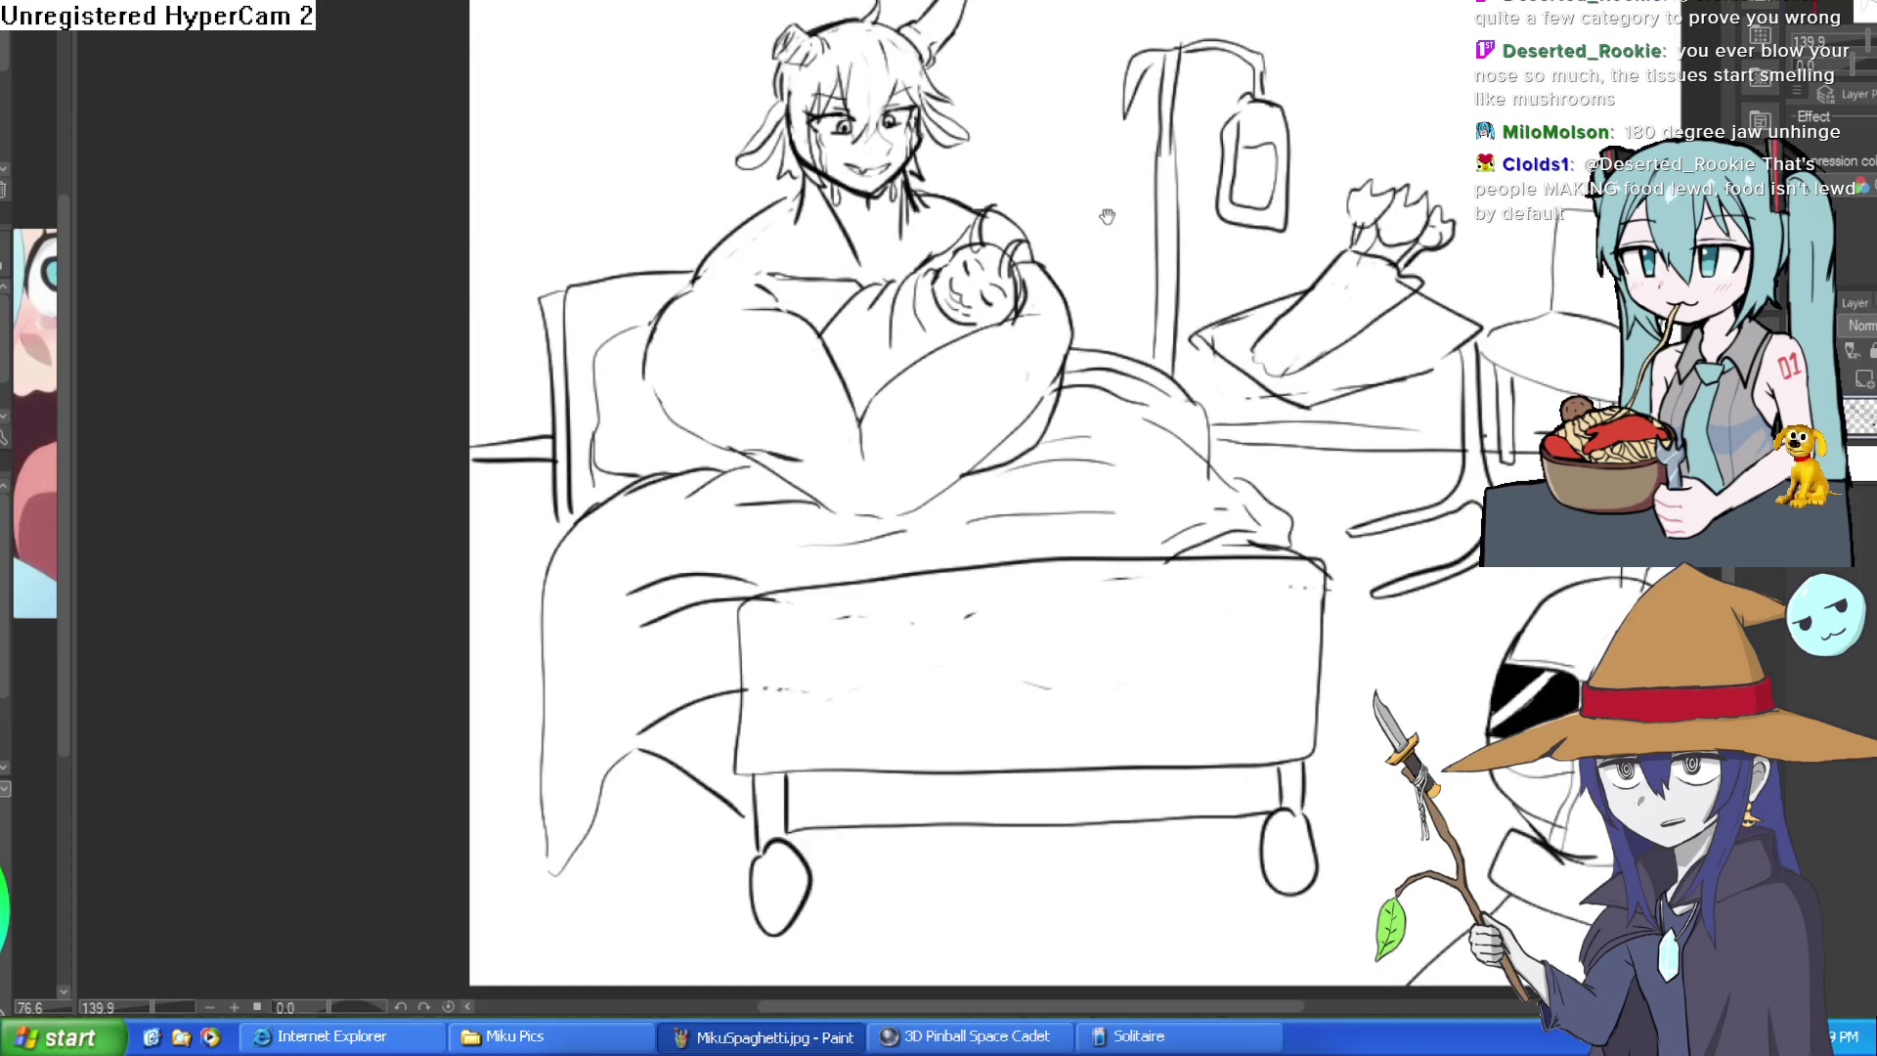
pyautogui.scroll(1, 1116, 234)
pyautogui.scroll(1, 1129, 294)
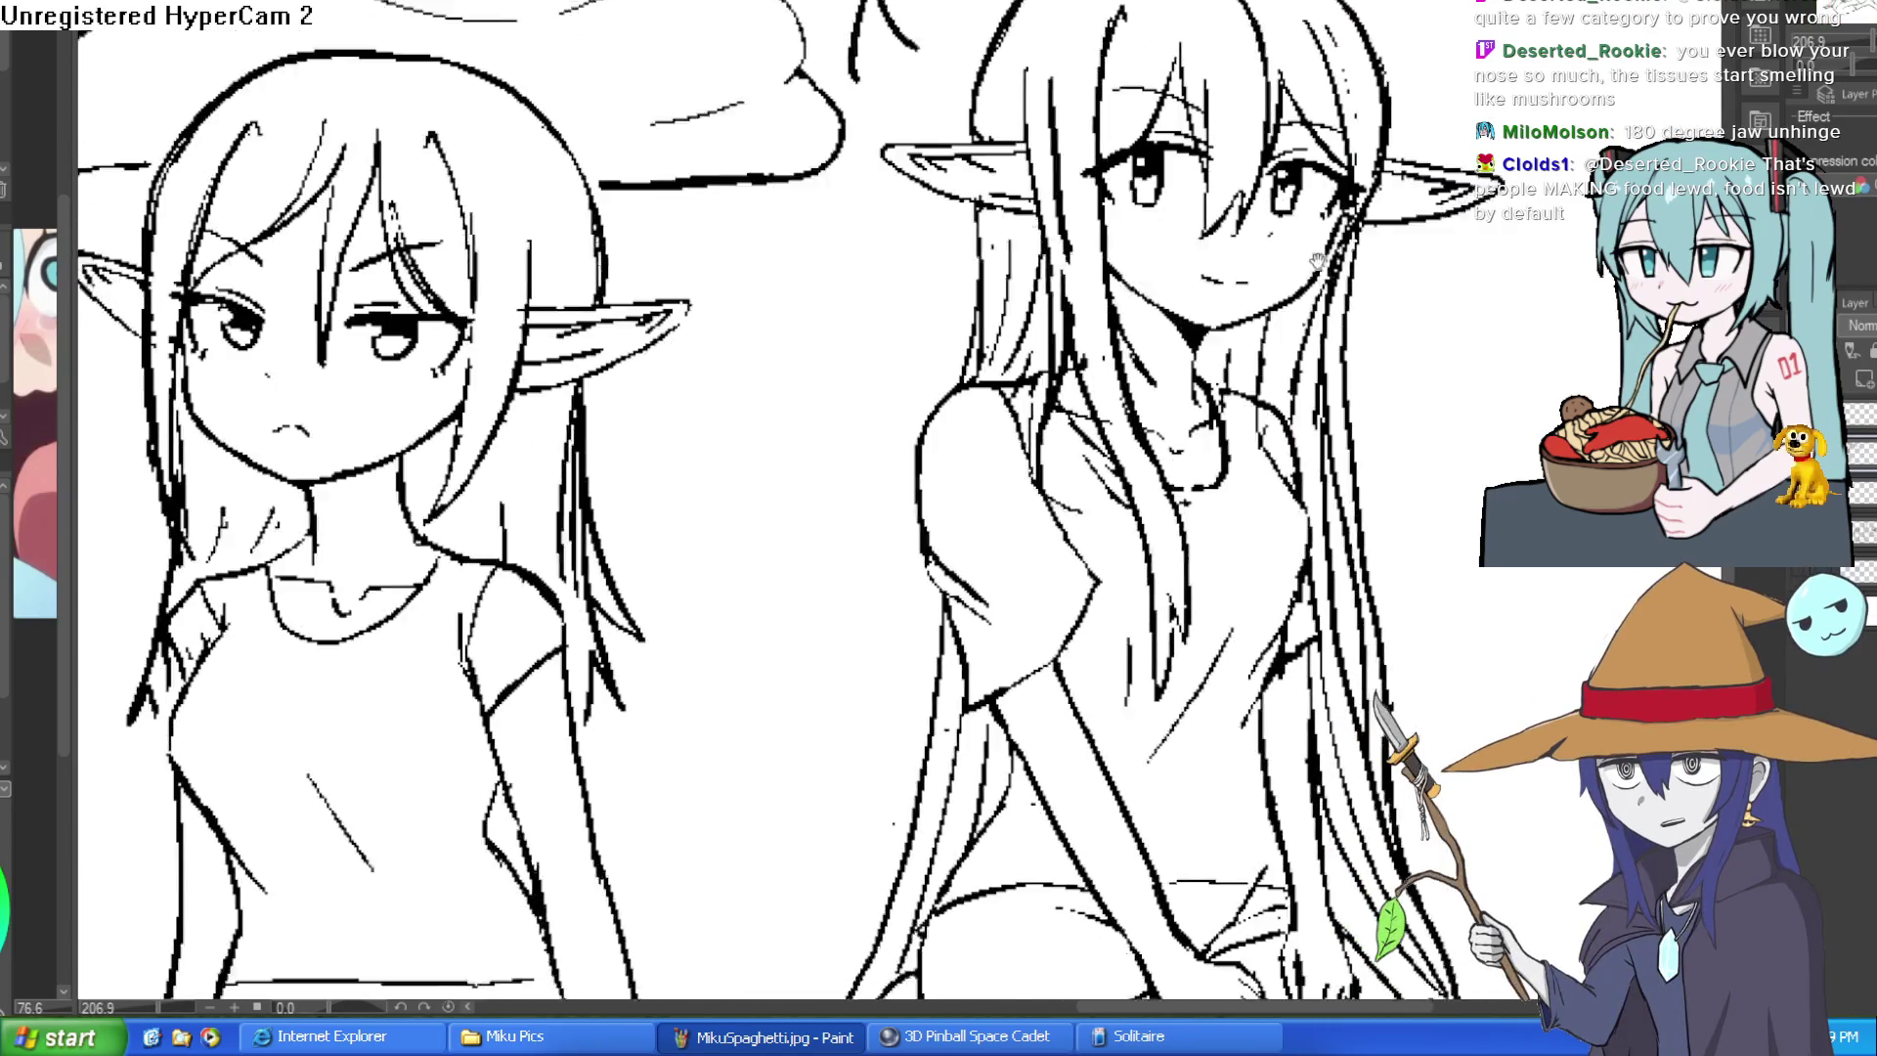
pyautogui.scroll(-1, 1315, 259)
pyautogui.scroll(-1, 1306, 271)
pyautogui.scroll(-1, 1297, 274)
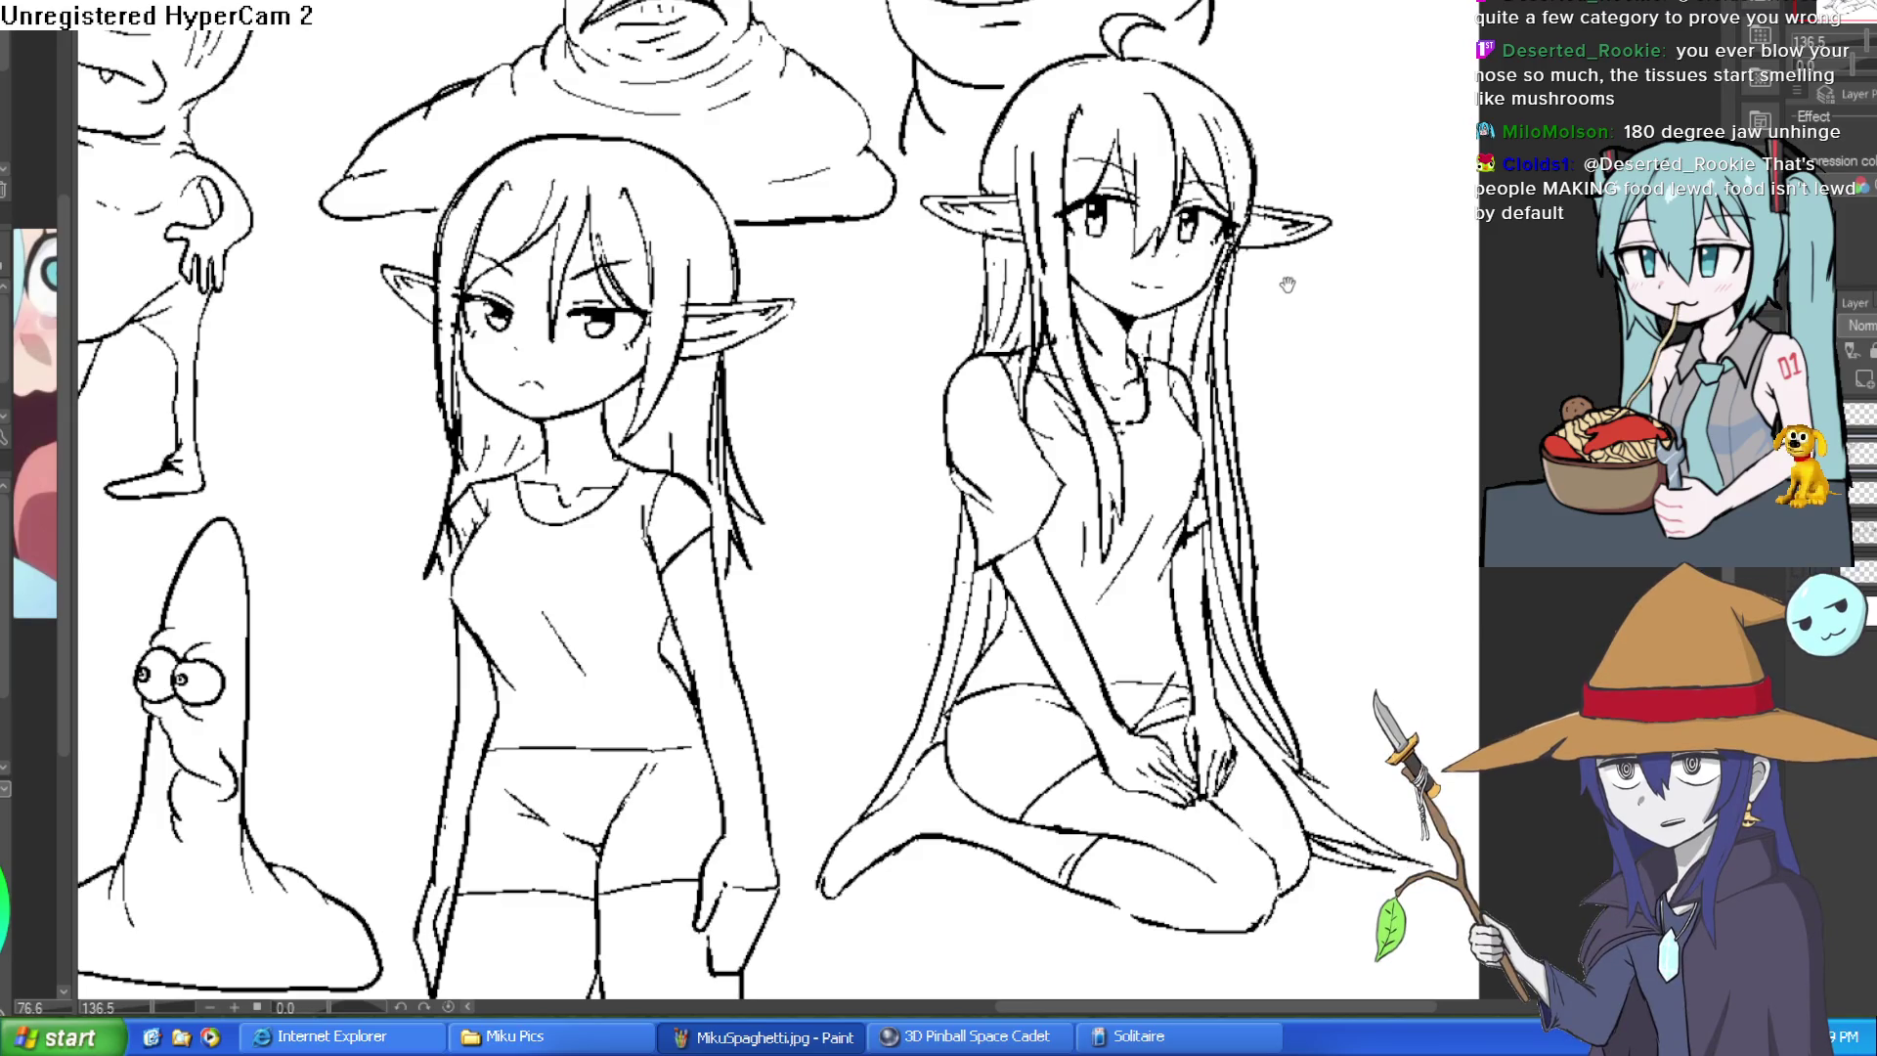
pyautogui.hotkey('ctrl', 'Tab')
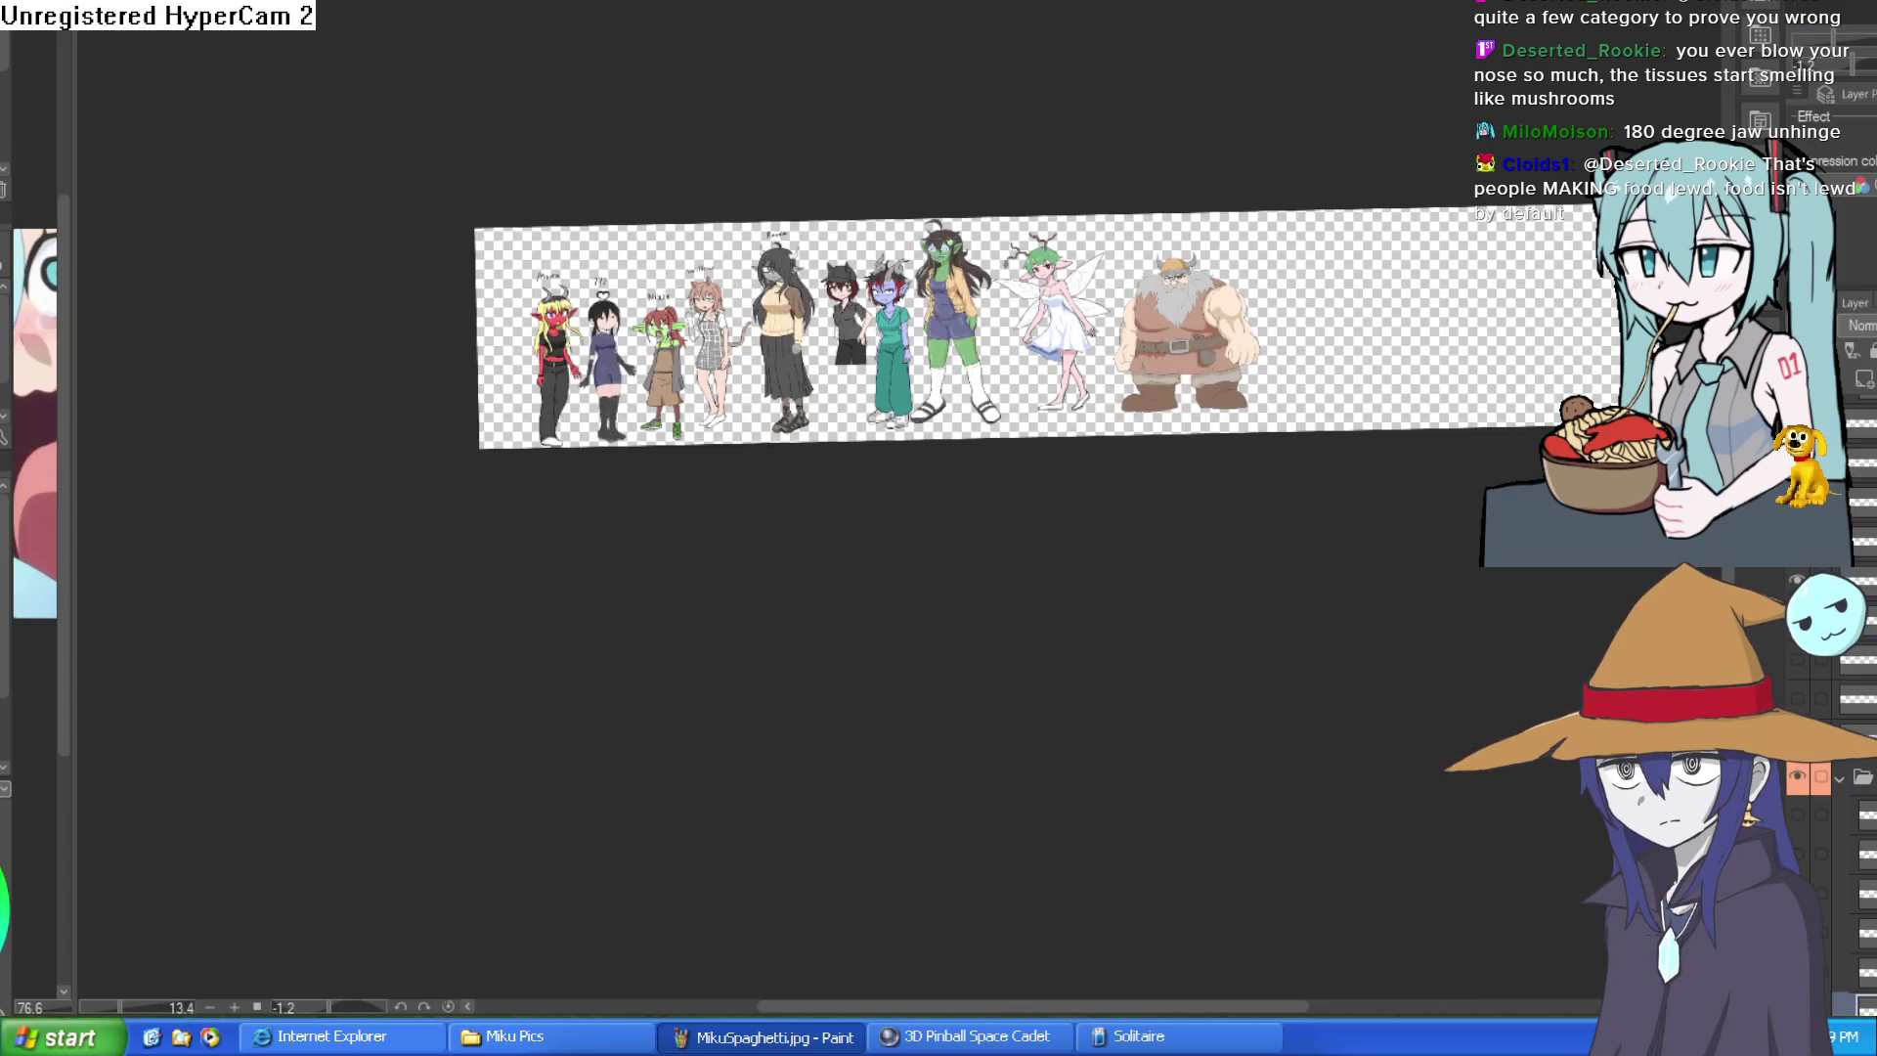
pyautogui.scroll(5, 741, 182)
pyautogui.scroll(2, 880, 168)
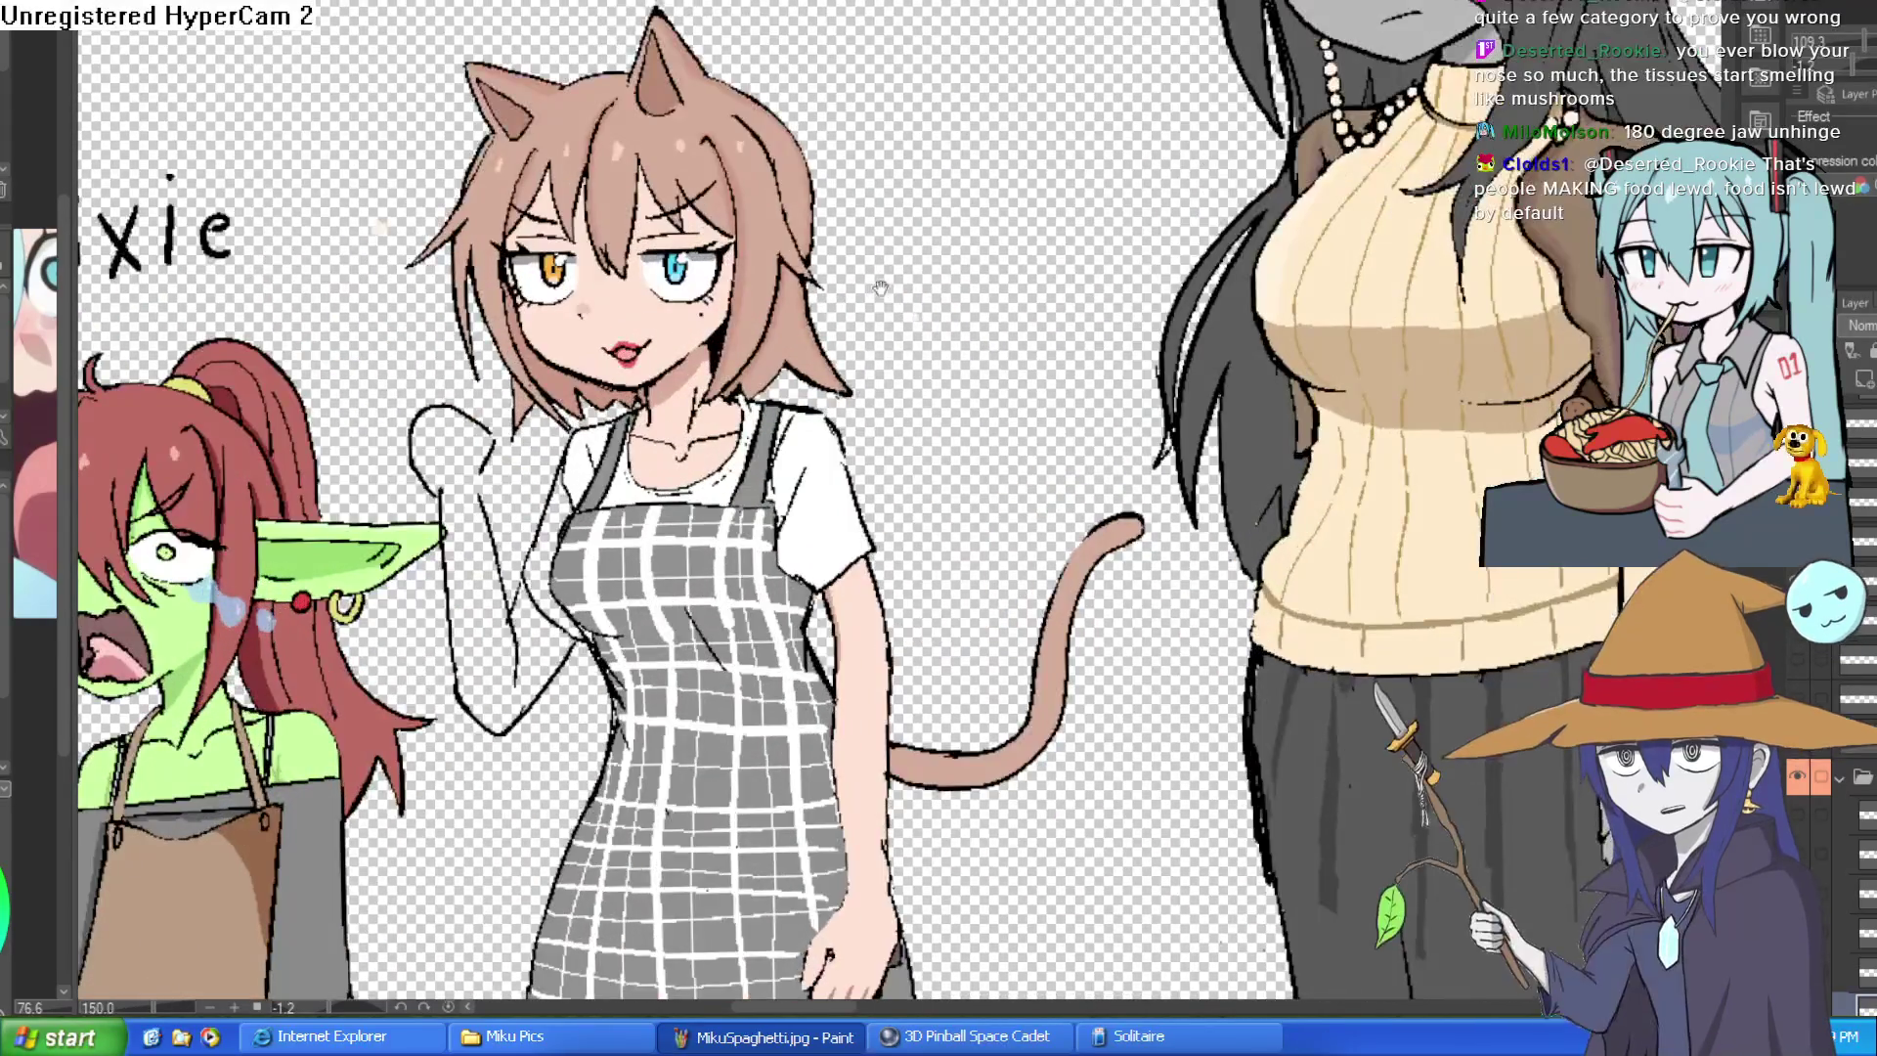
pyautogui.scroll(2, 1095, 158)
pyautogui.scroll(-3, 1864, 648)
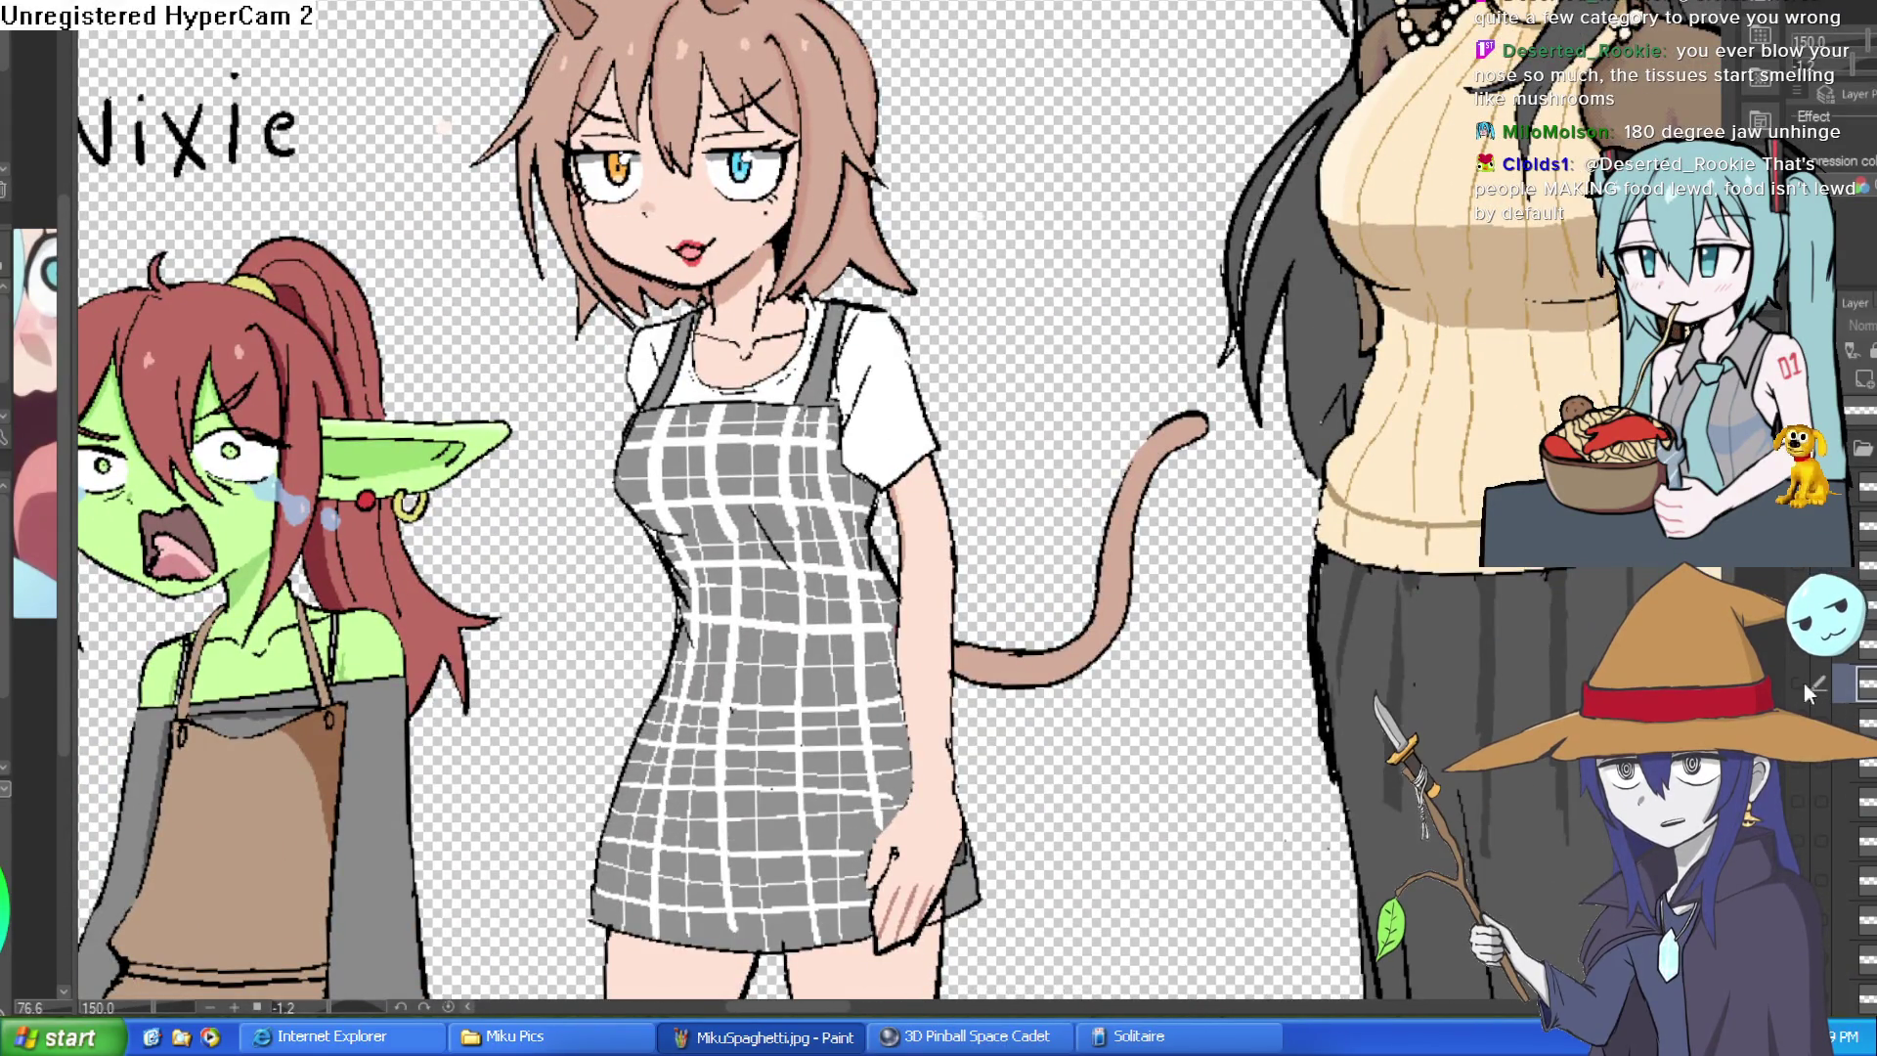
pyautogui.scroll(-1, 1865, 649)
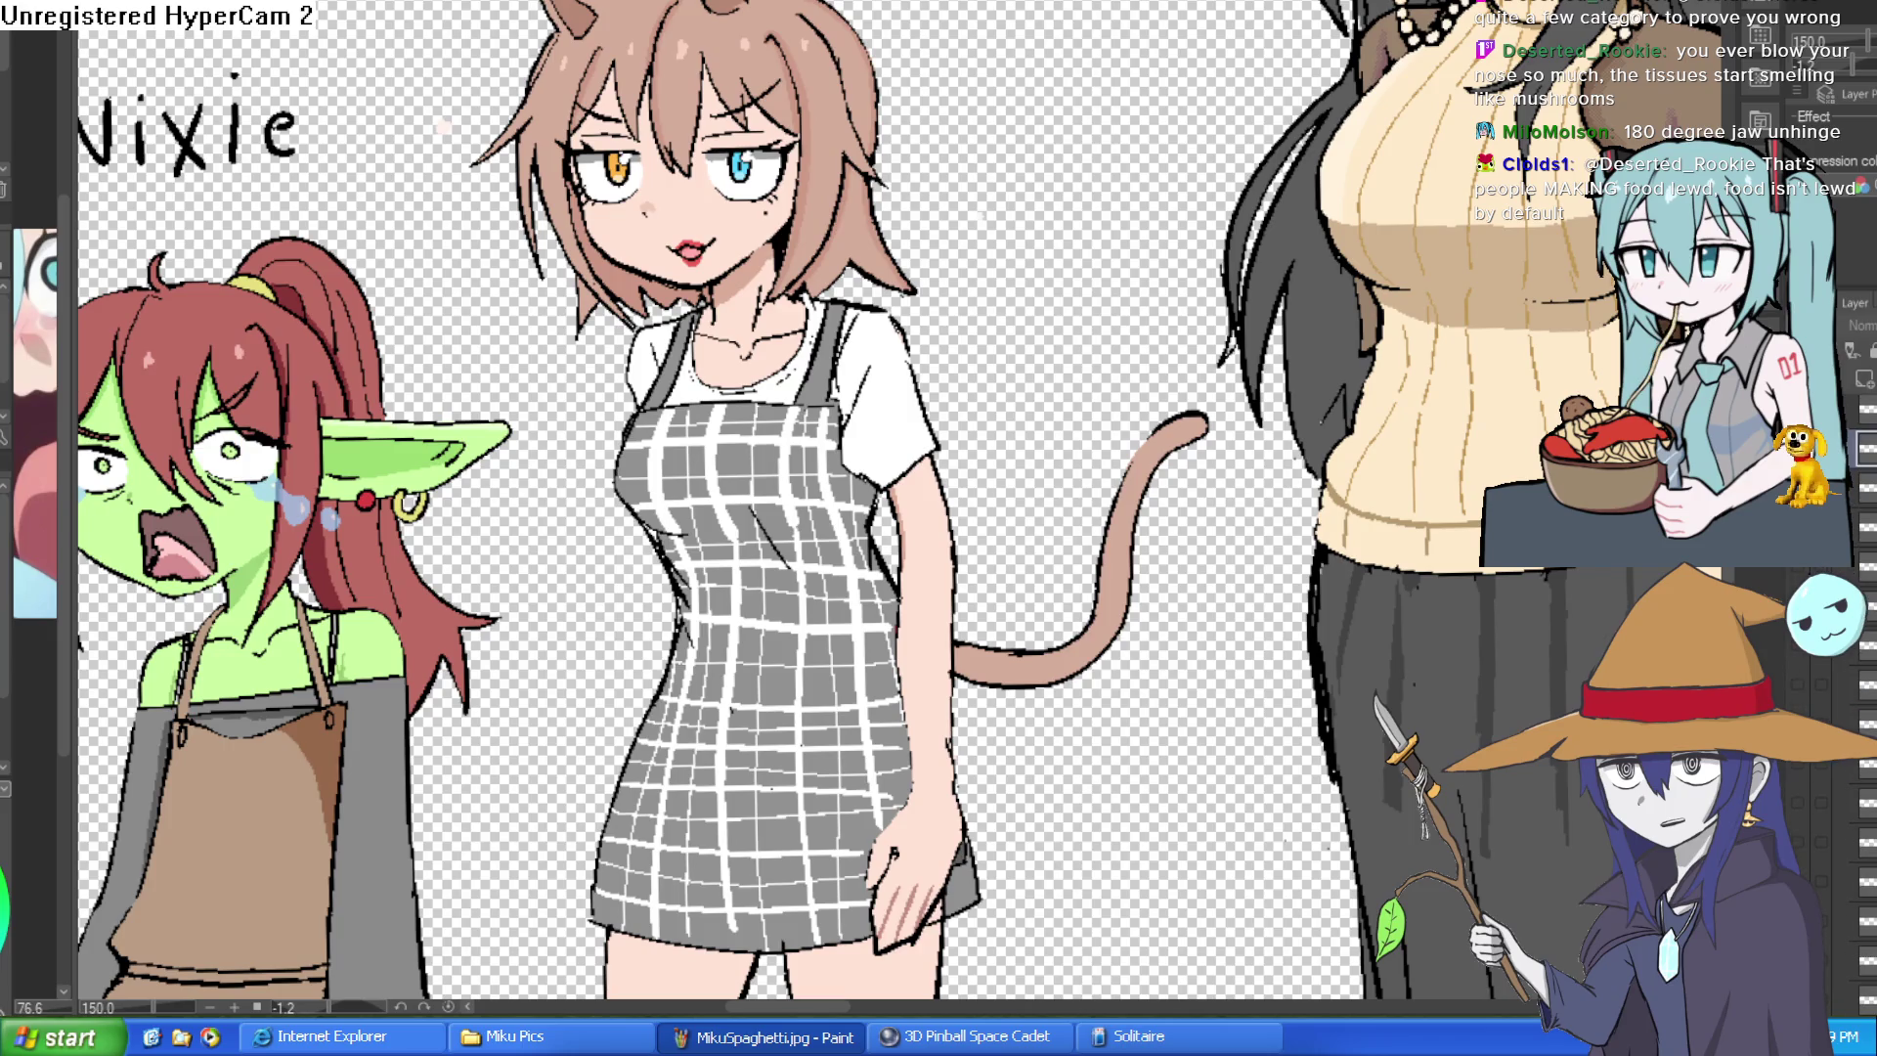
pyautogui.scroll(2, 1833, 851)
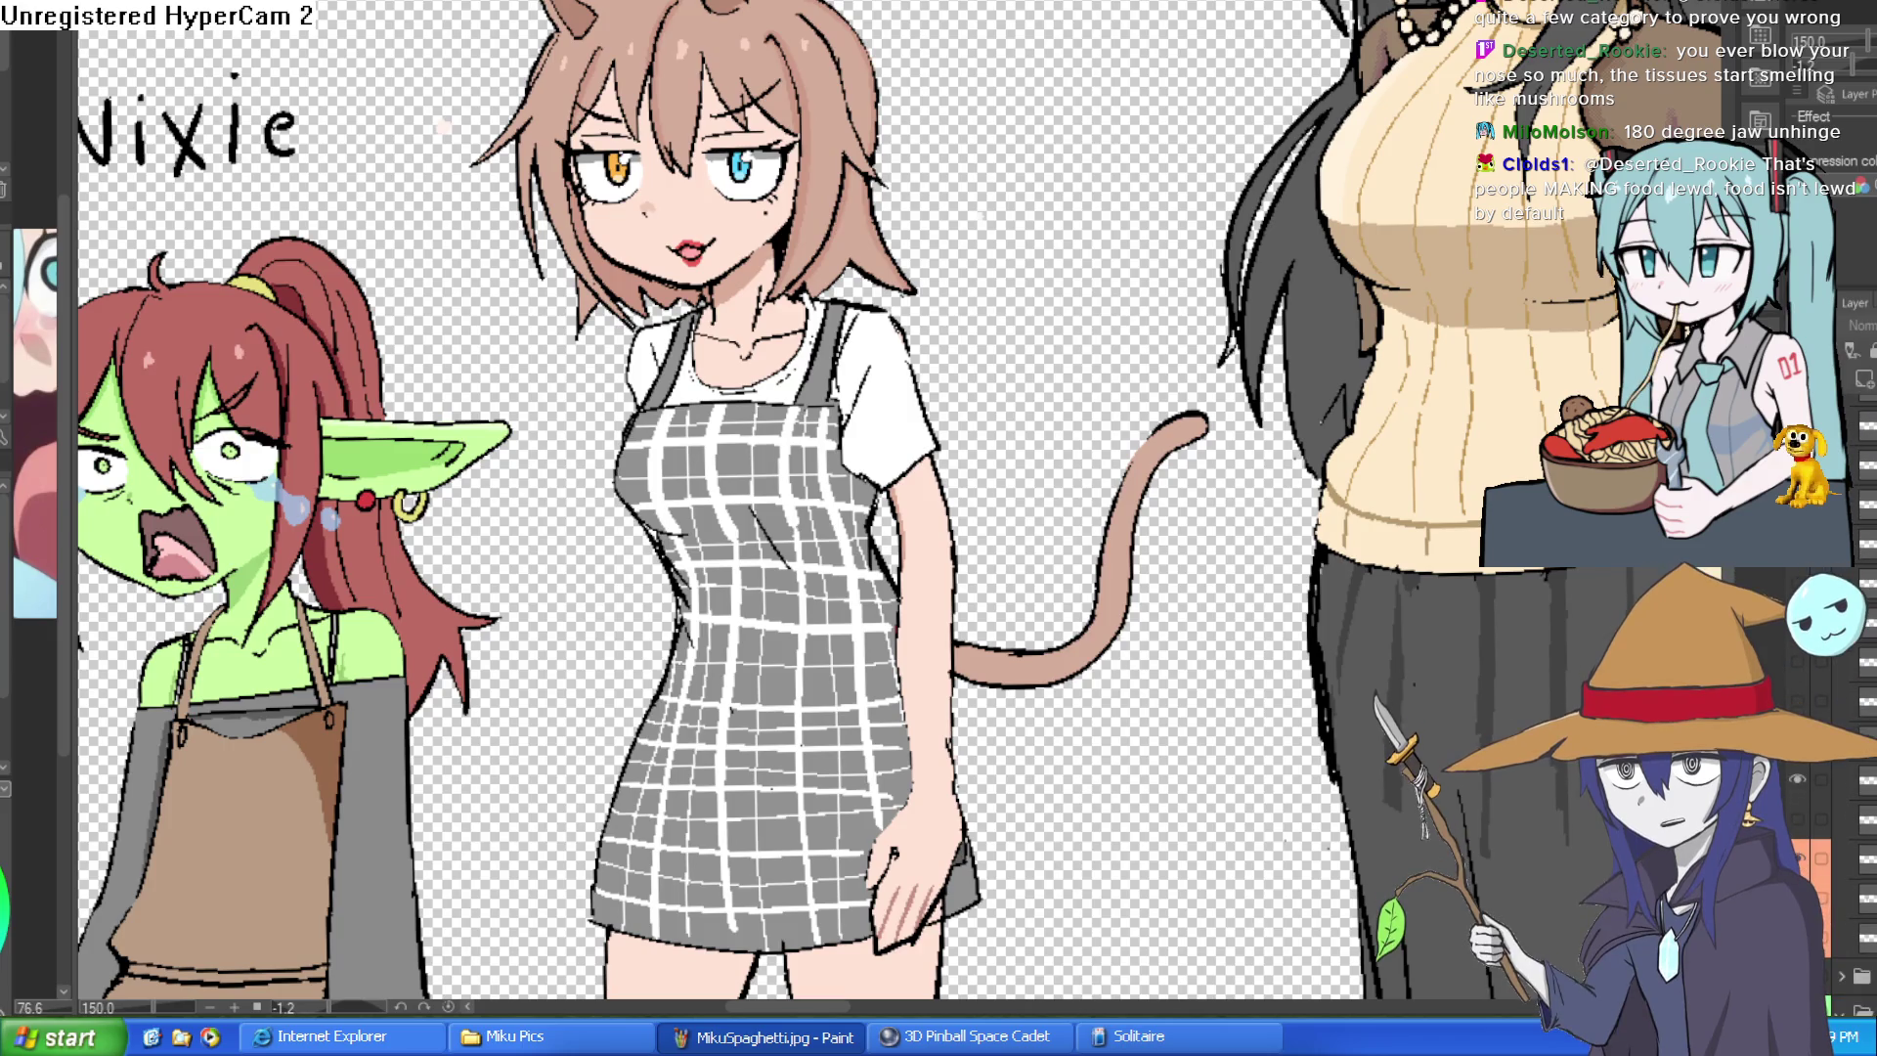
pyautogui.click(1799, 582)
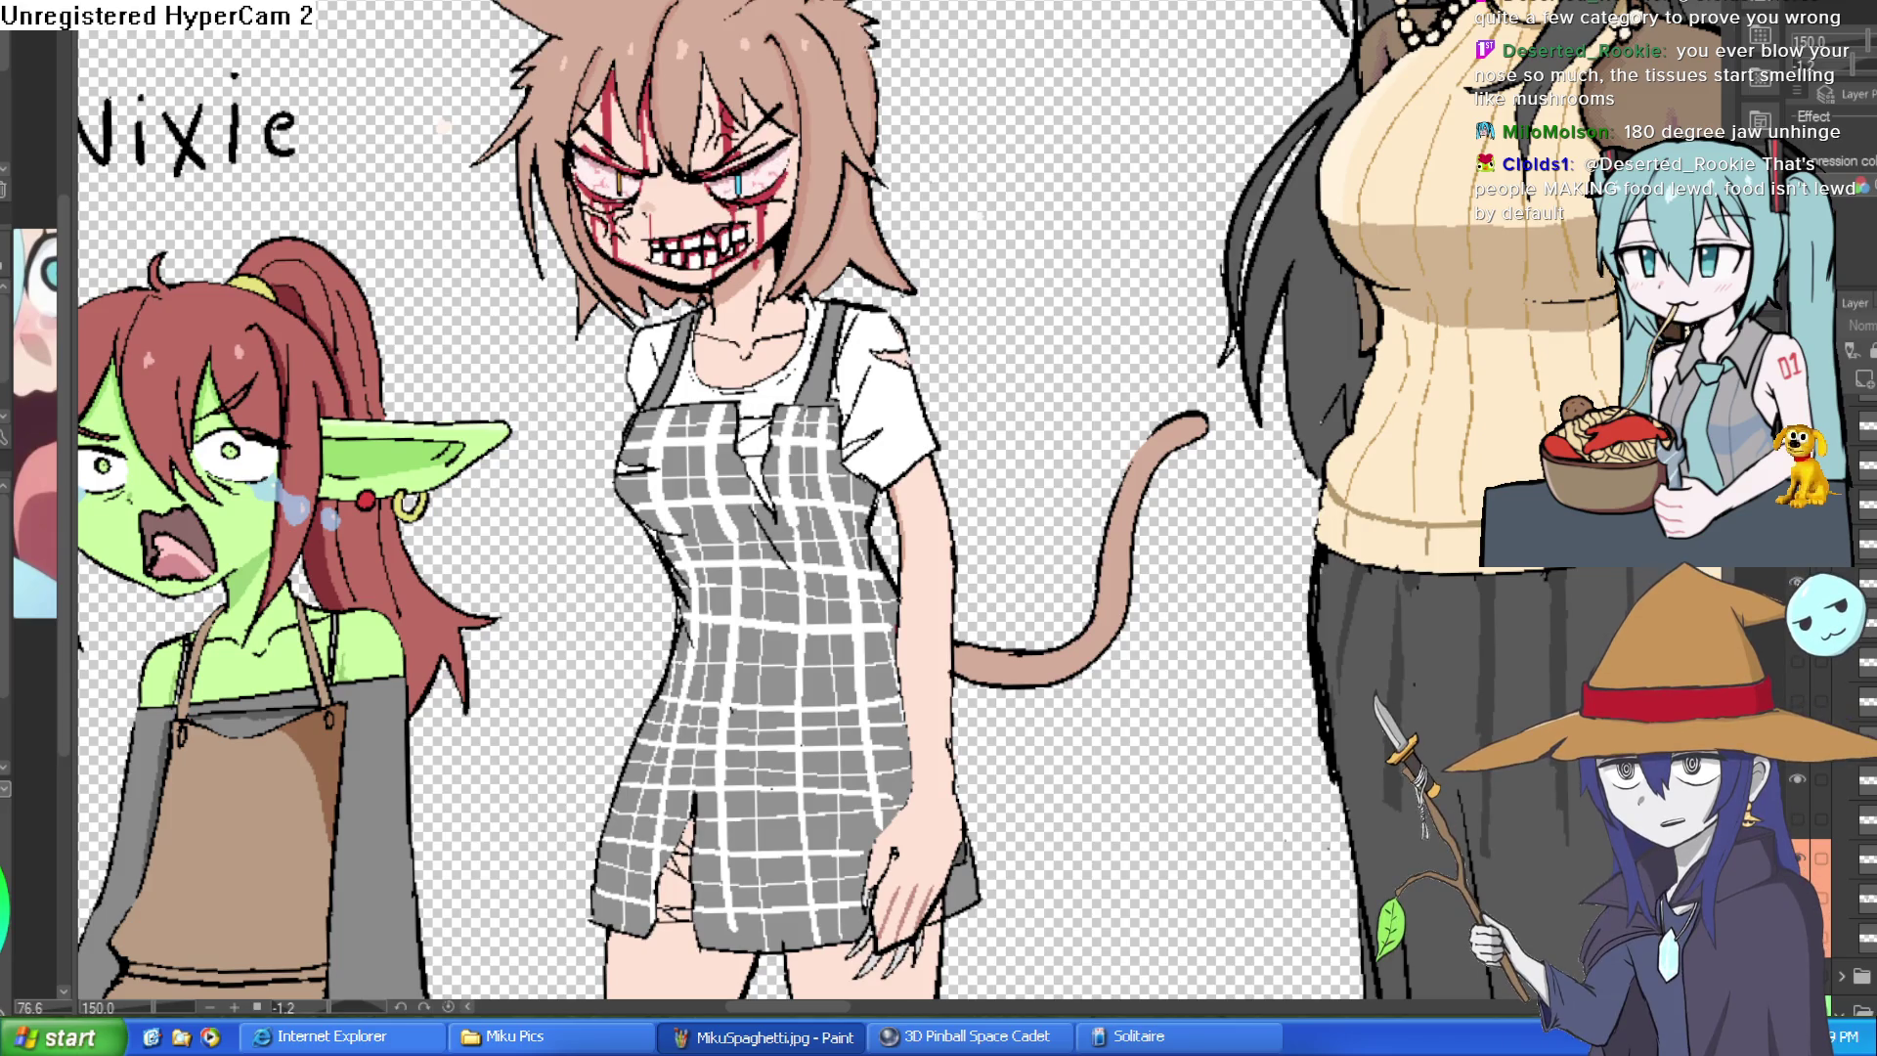
pyautogui.scroll(2, 992, 271)
pyautogui.scroll(1, 992, 272)
pyautogui.scroll(-2, 993, 272)
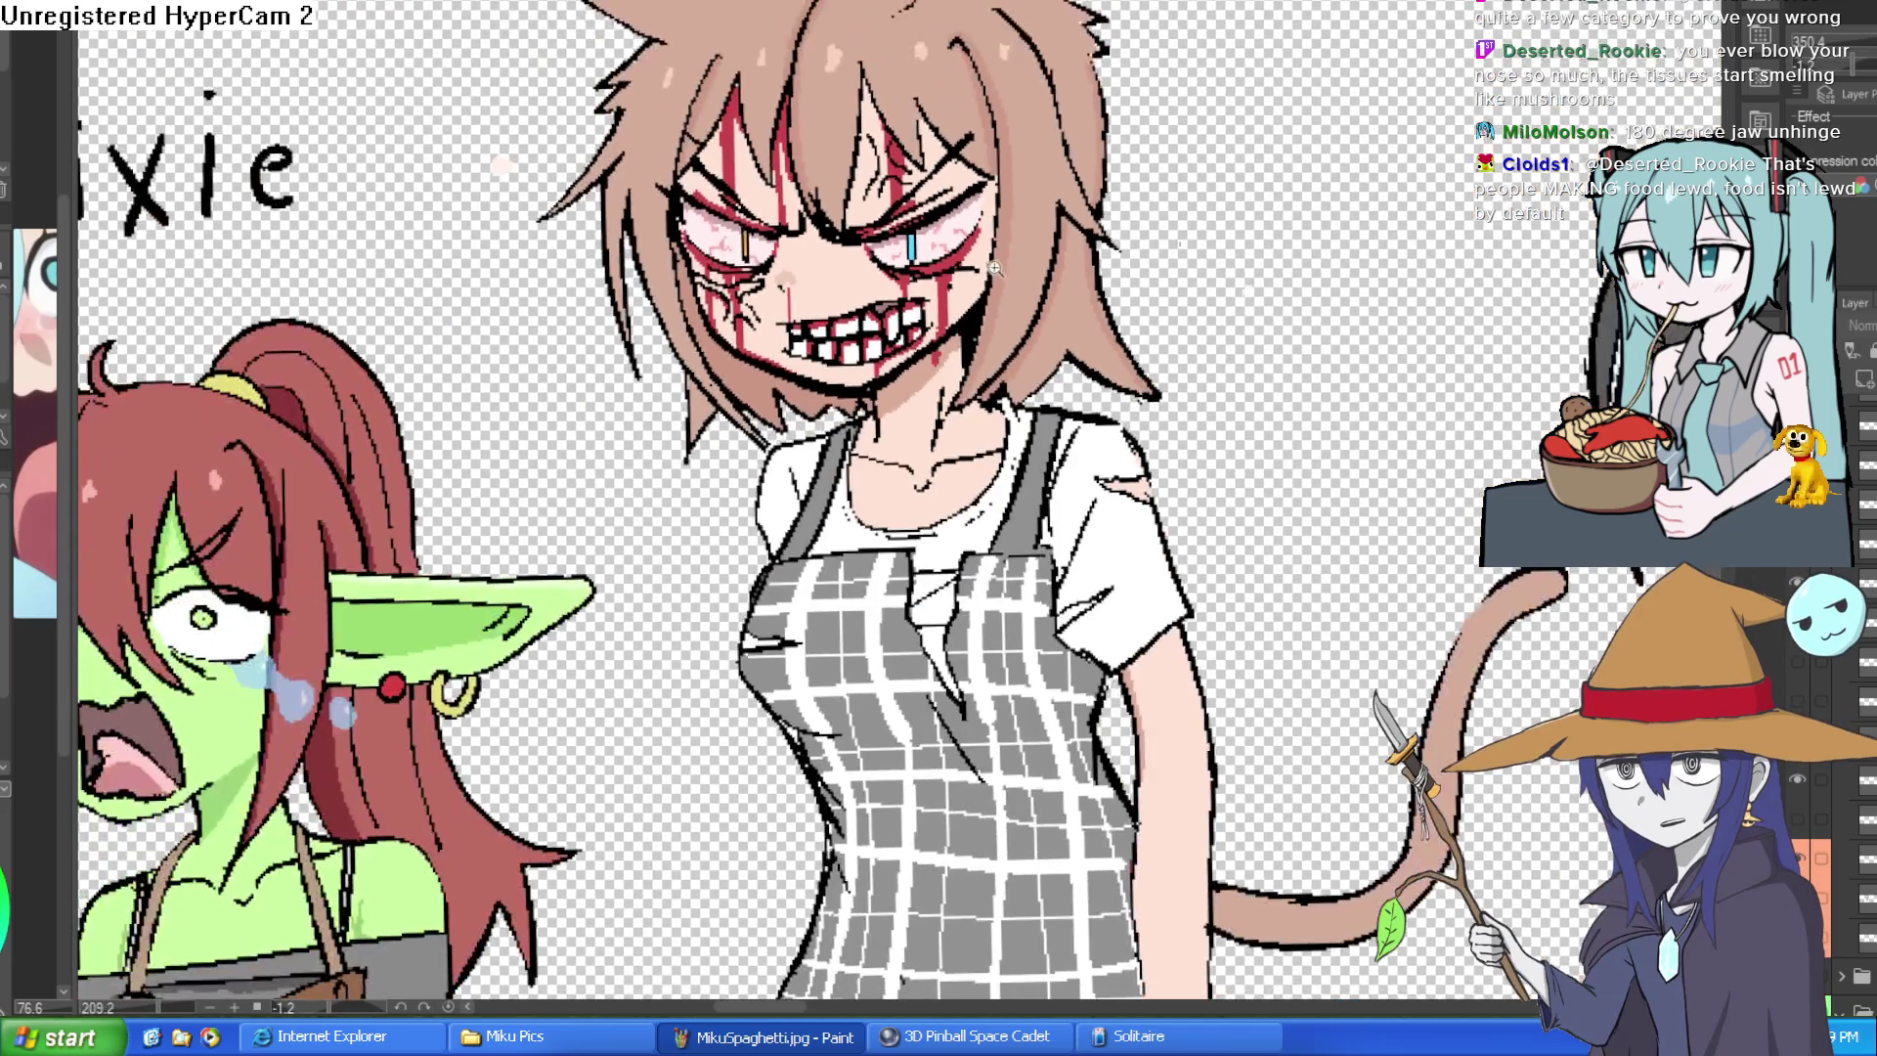
pyautogui.scroll(3, 994, 269)
pyautogui.scroll(-2, 945, 254)
pyautogui.scroll(-2, 947, 254)
pyautogui.scroll(-1, 1116, 220)
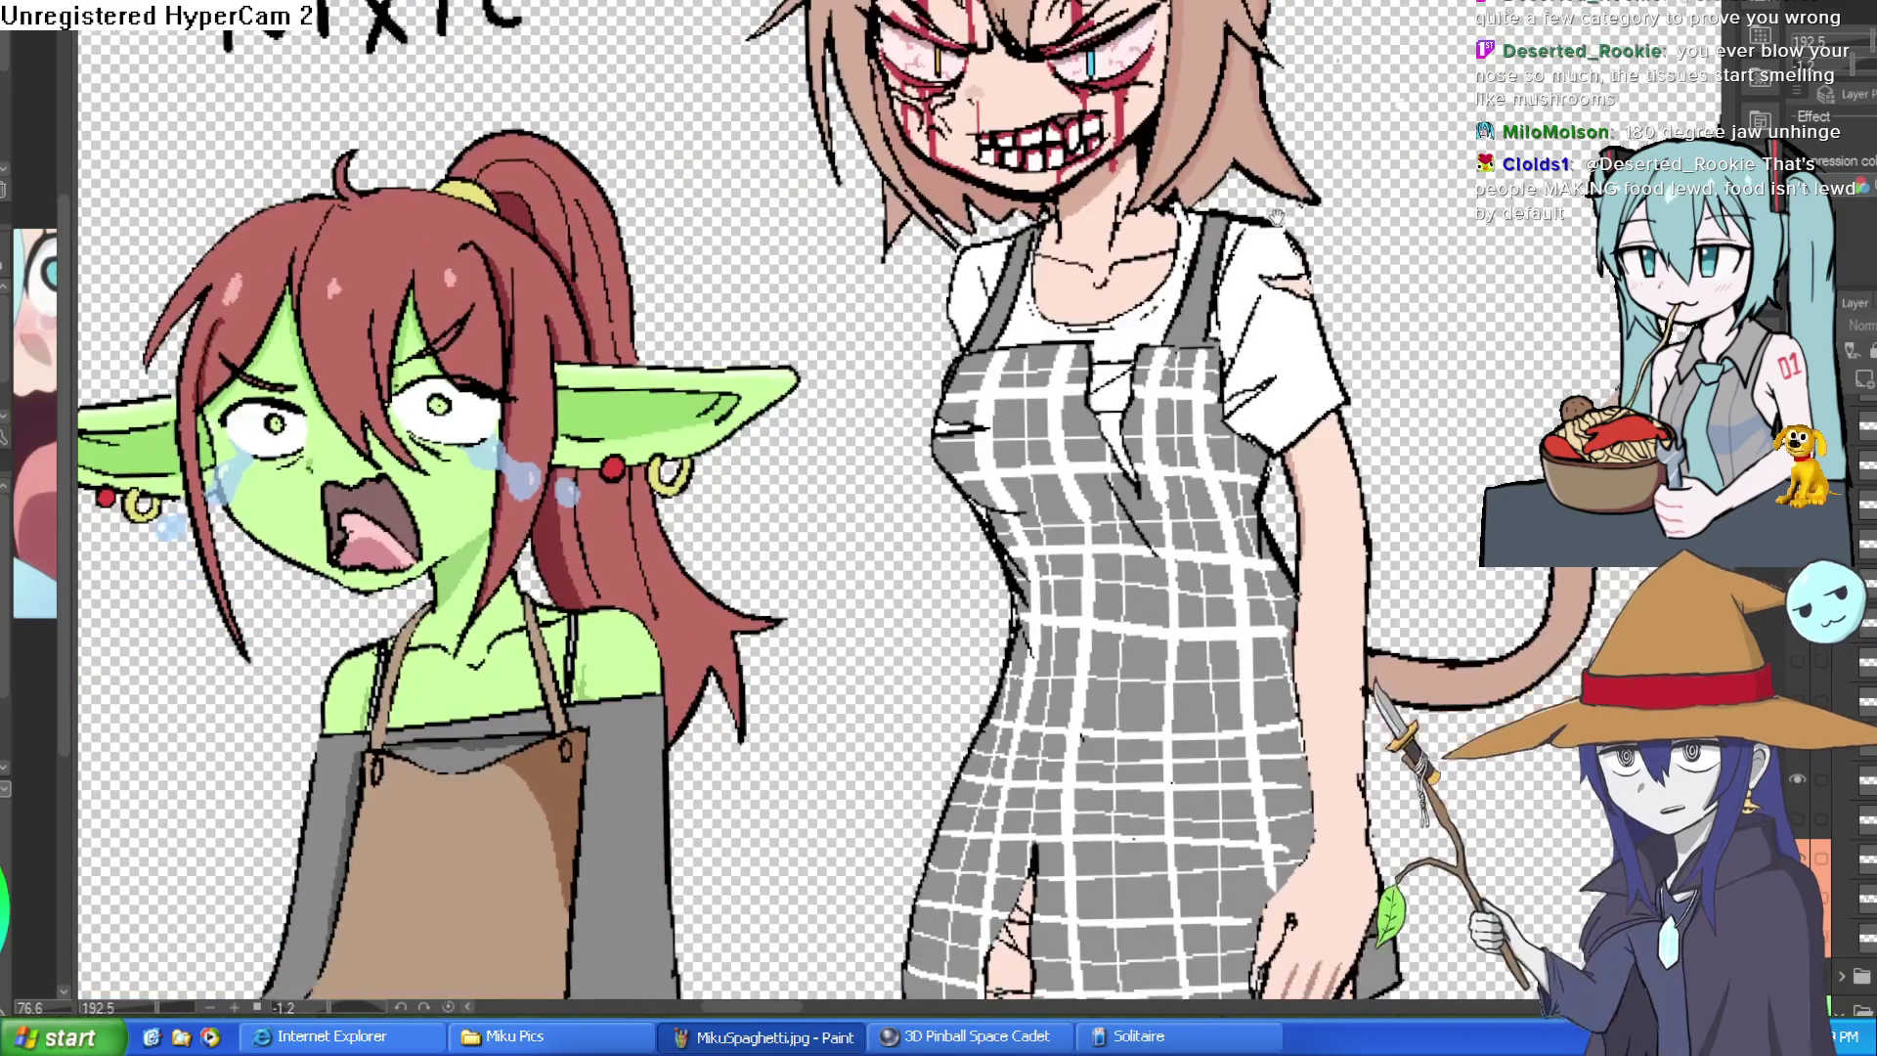
pyautogui.scroll(1, 1150, 151)
pyautogui.scroll(2, 1150, 150)
pyautogui.scroll(1, 1154, 262)
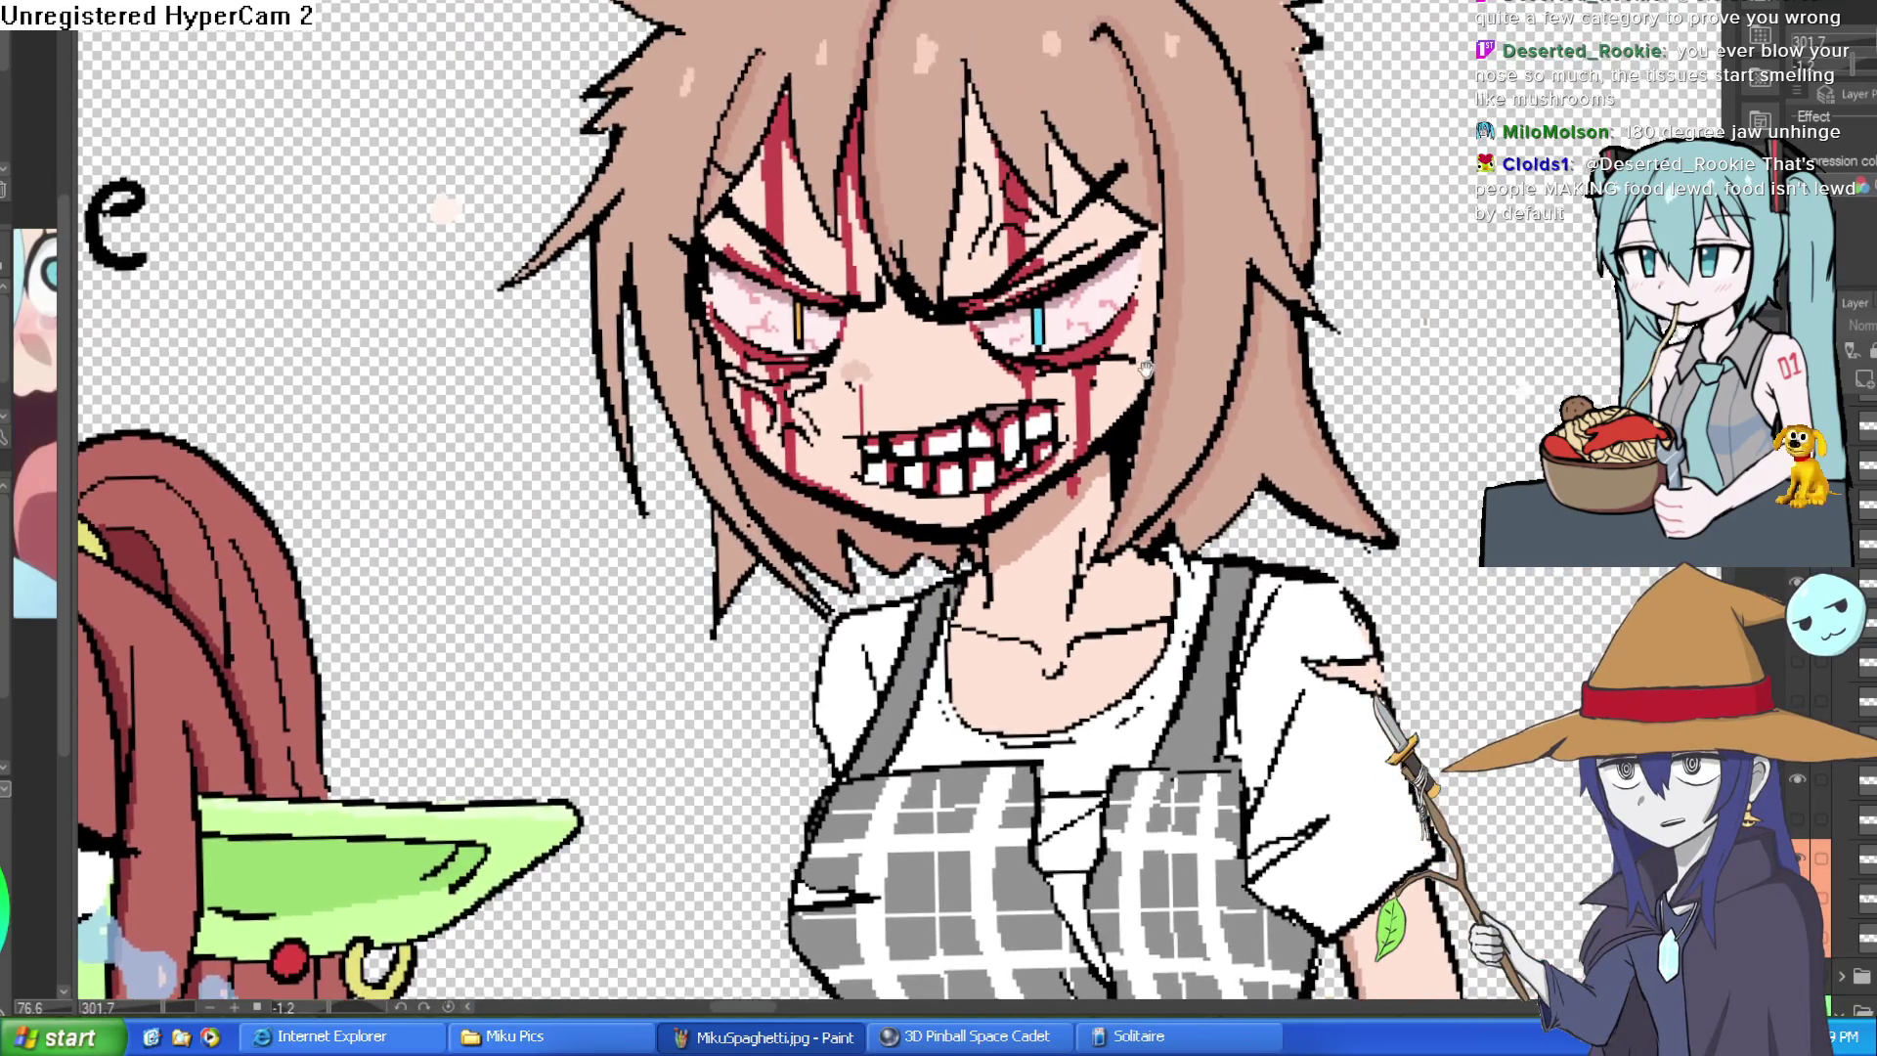
pyautogui.scroll(1, 1138, 312)
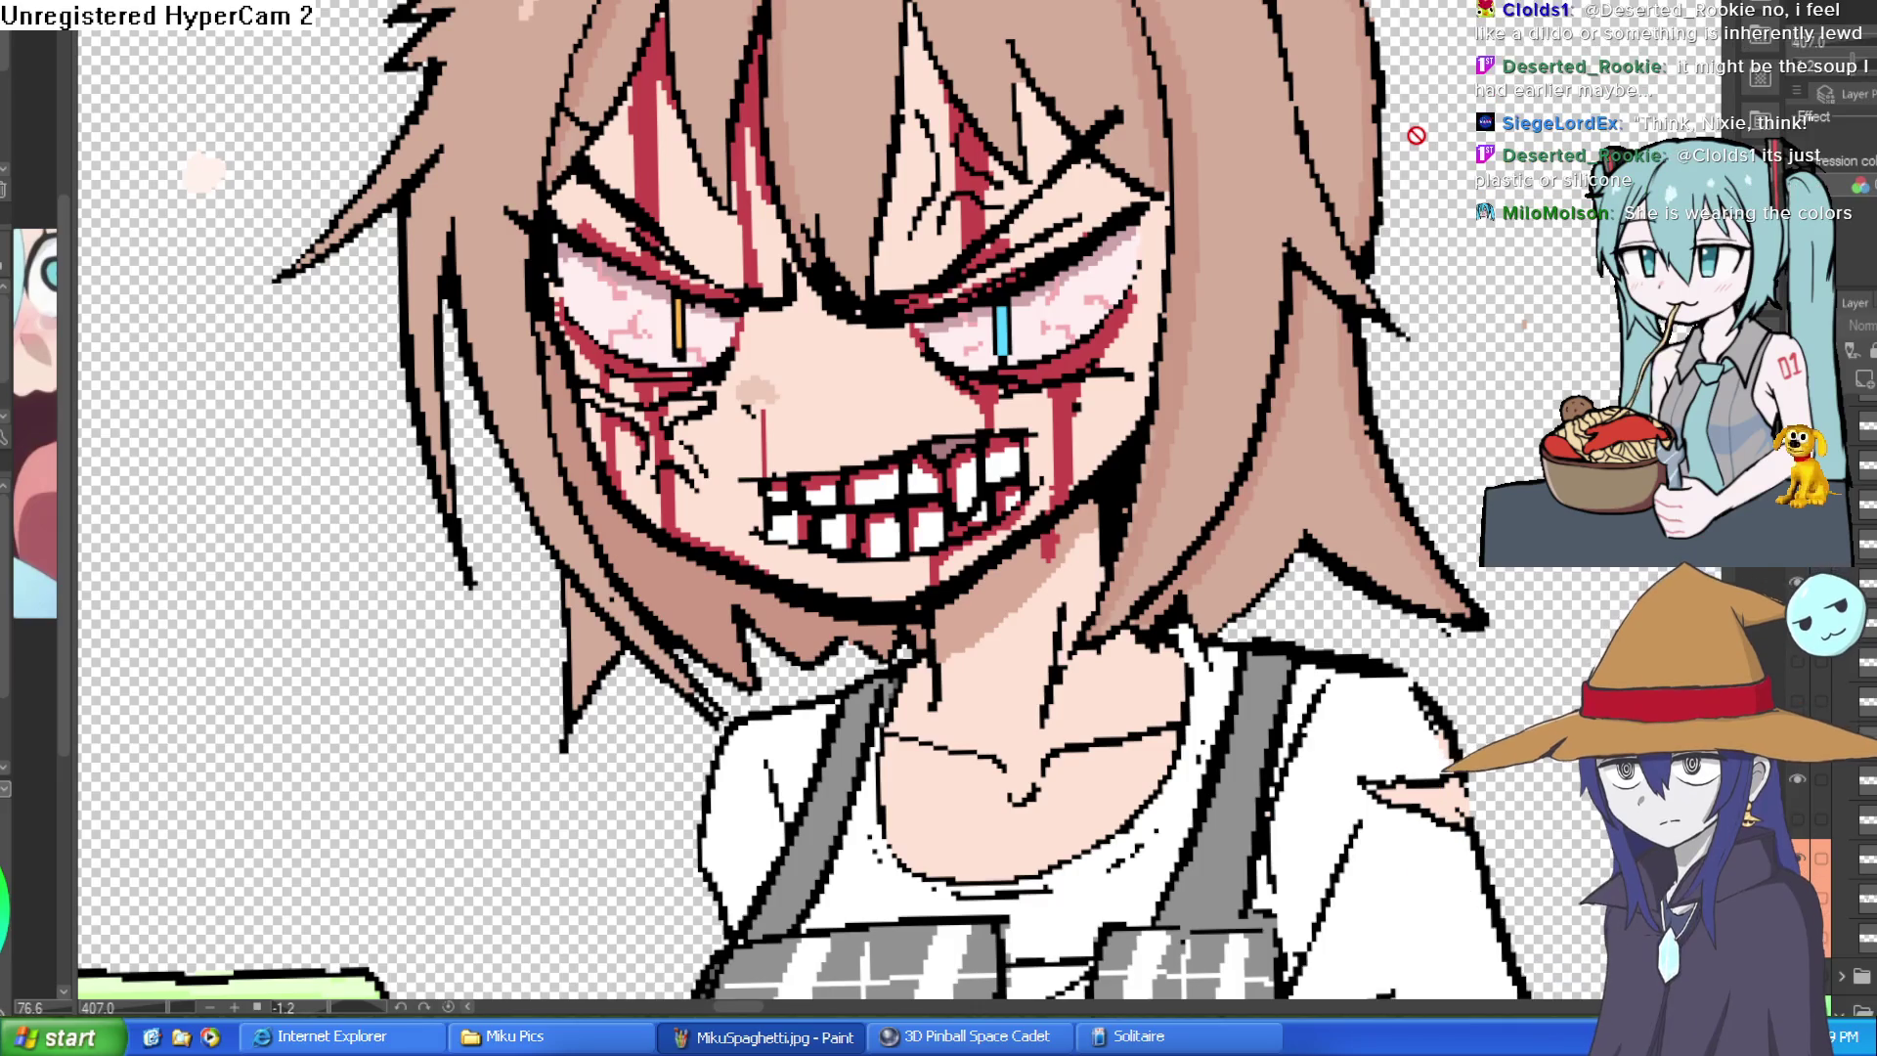
pyautogui.scroll(-1, 1466, 205)
pyautogui.scroll(-1, 1481, 265)
pyautogui.scroll(-1, 1482, 220)
pyautogui.scroll(2, 1285, 397)
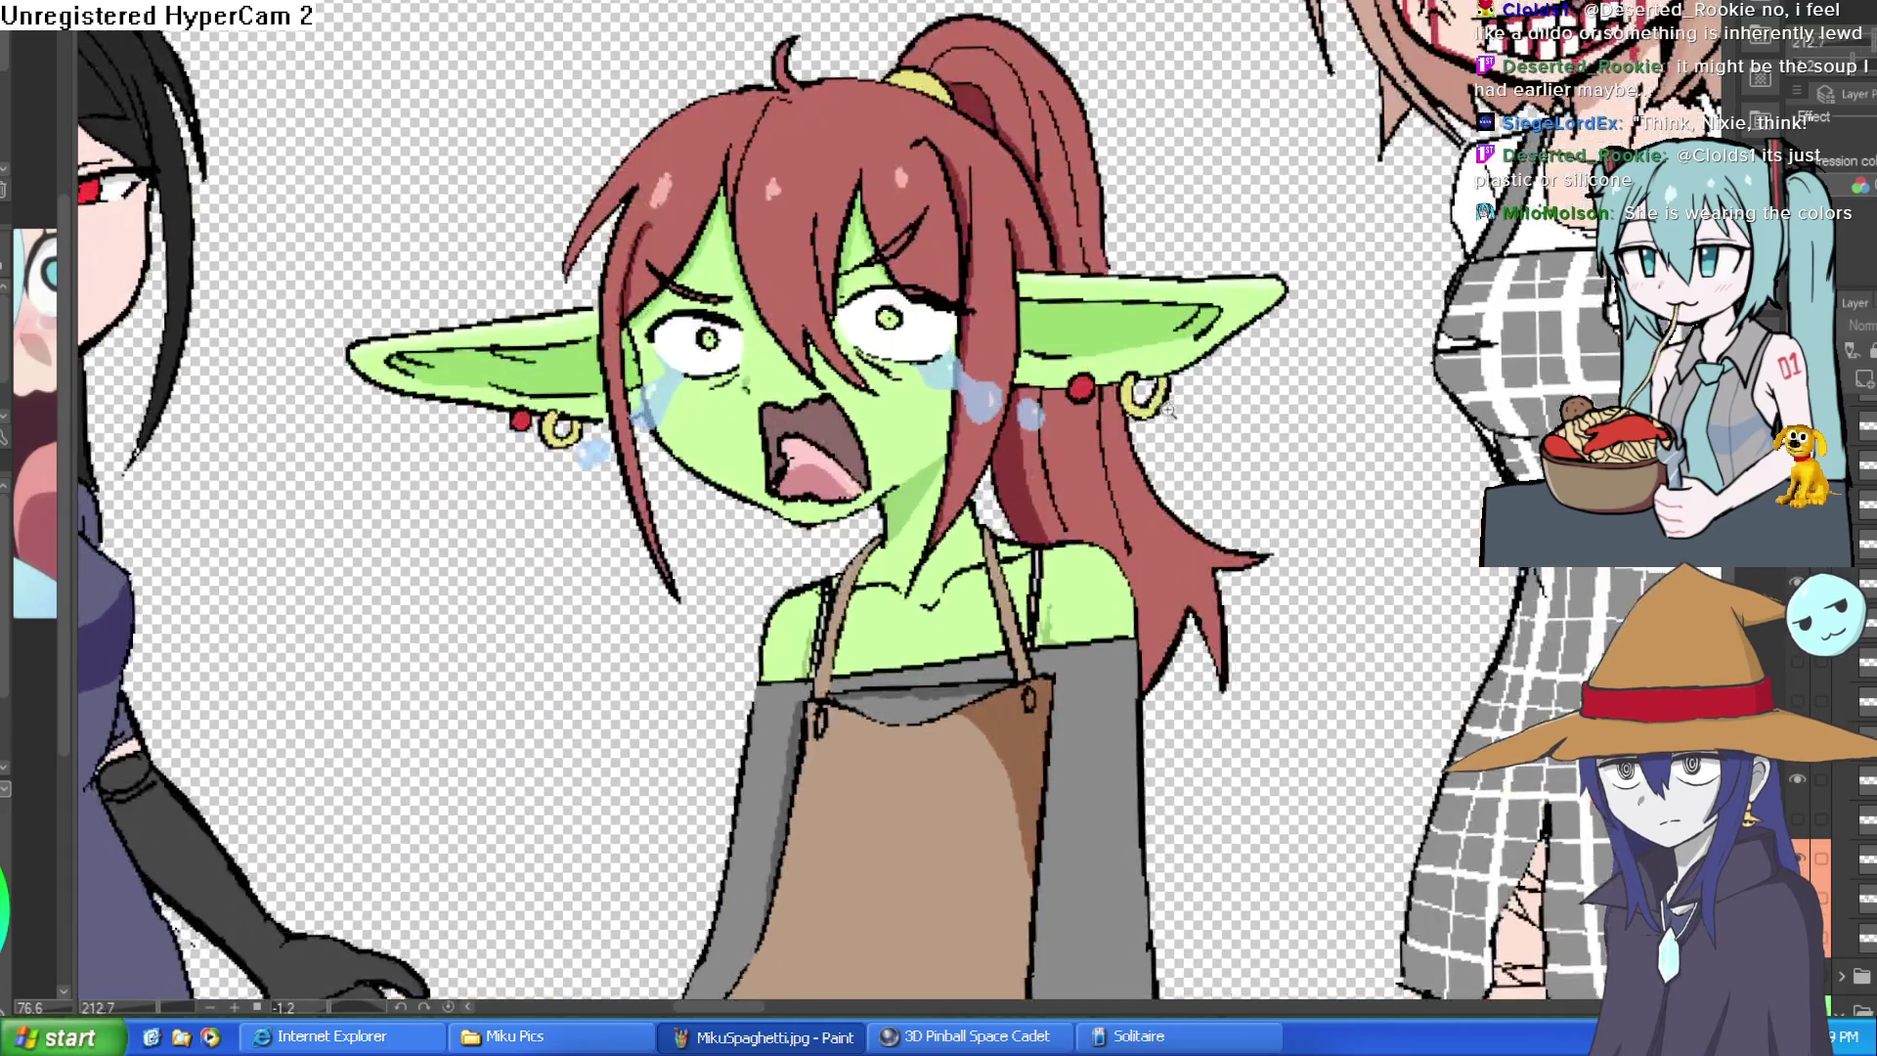
pyautogui.scroll(-2, 1285, 396)
pyautogui.scroll(1, 1286, 396)
pyautogui.scroll(-1, 1284, 396)
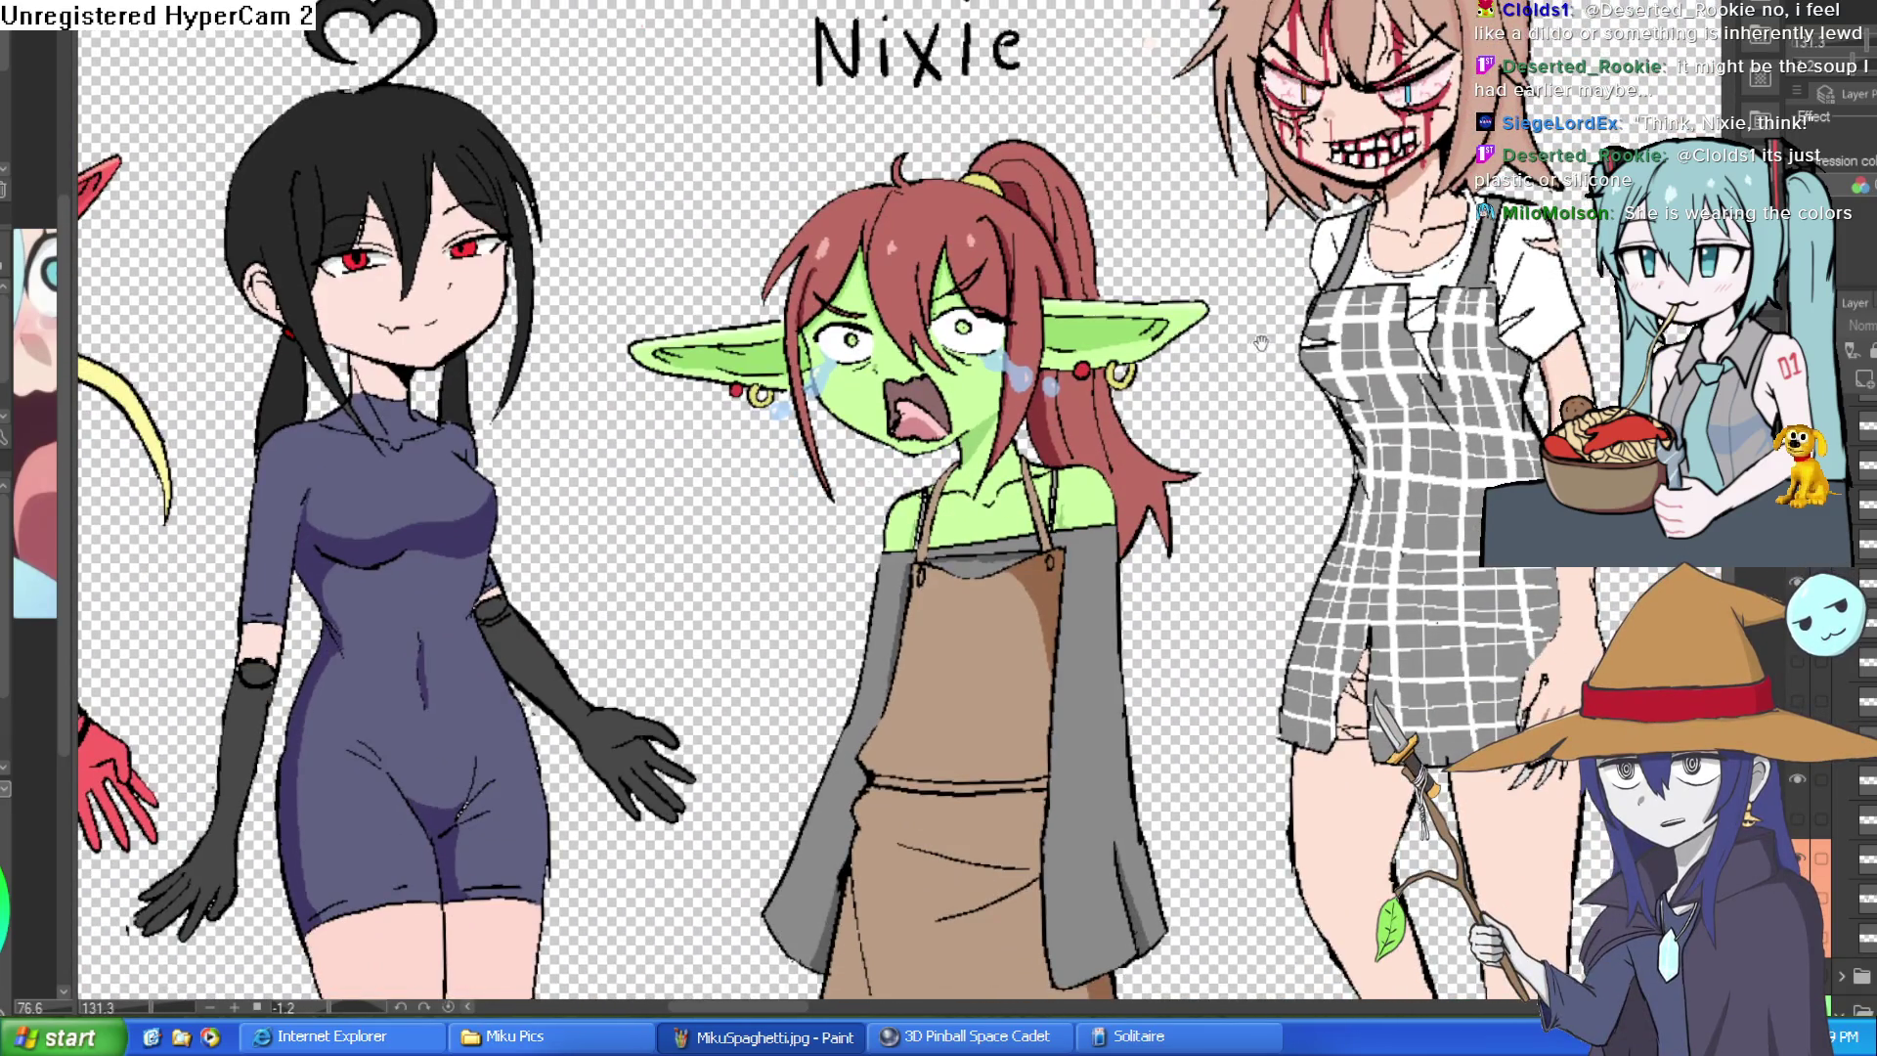
pyautogui.scroll(1, 1263, 385)
pyautogui.scroll(1, 1246, 379)
pyautogui.scroll(-1, 1244, 379)
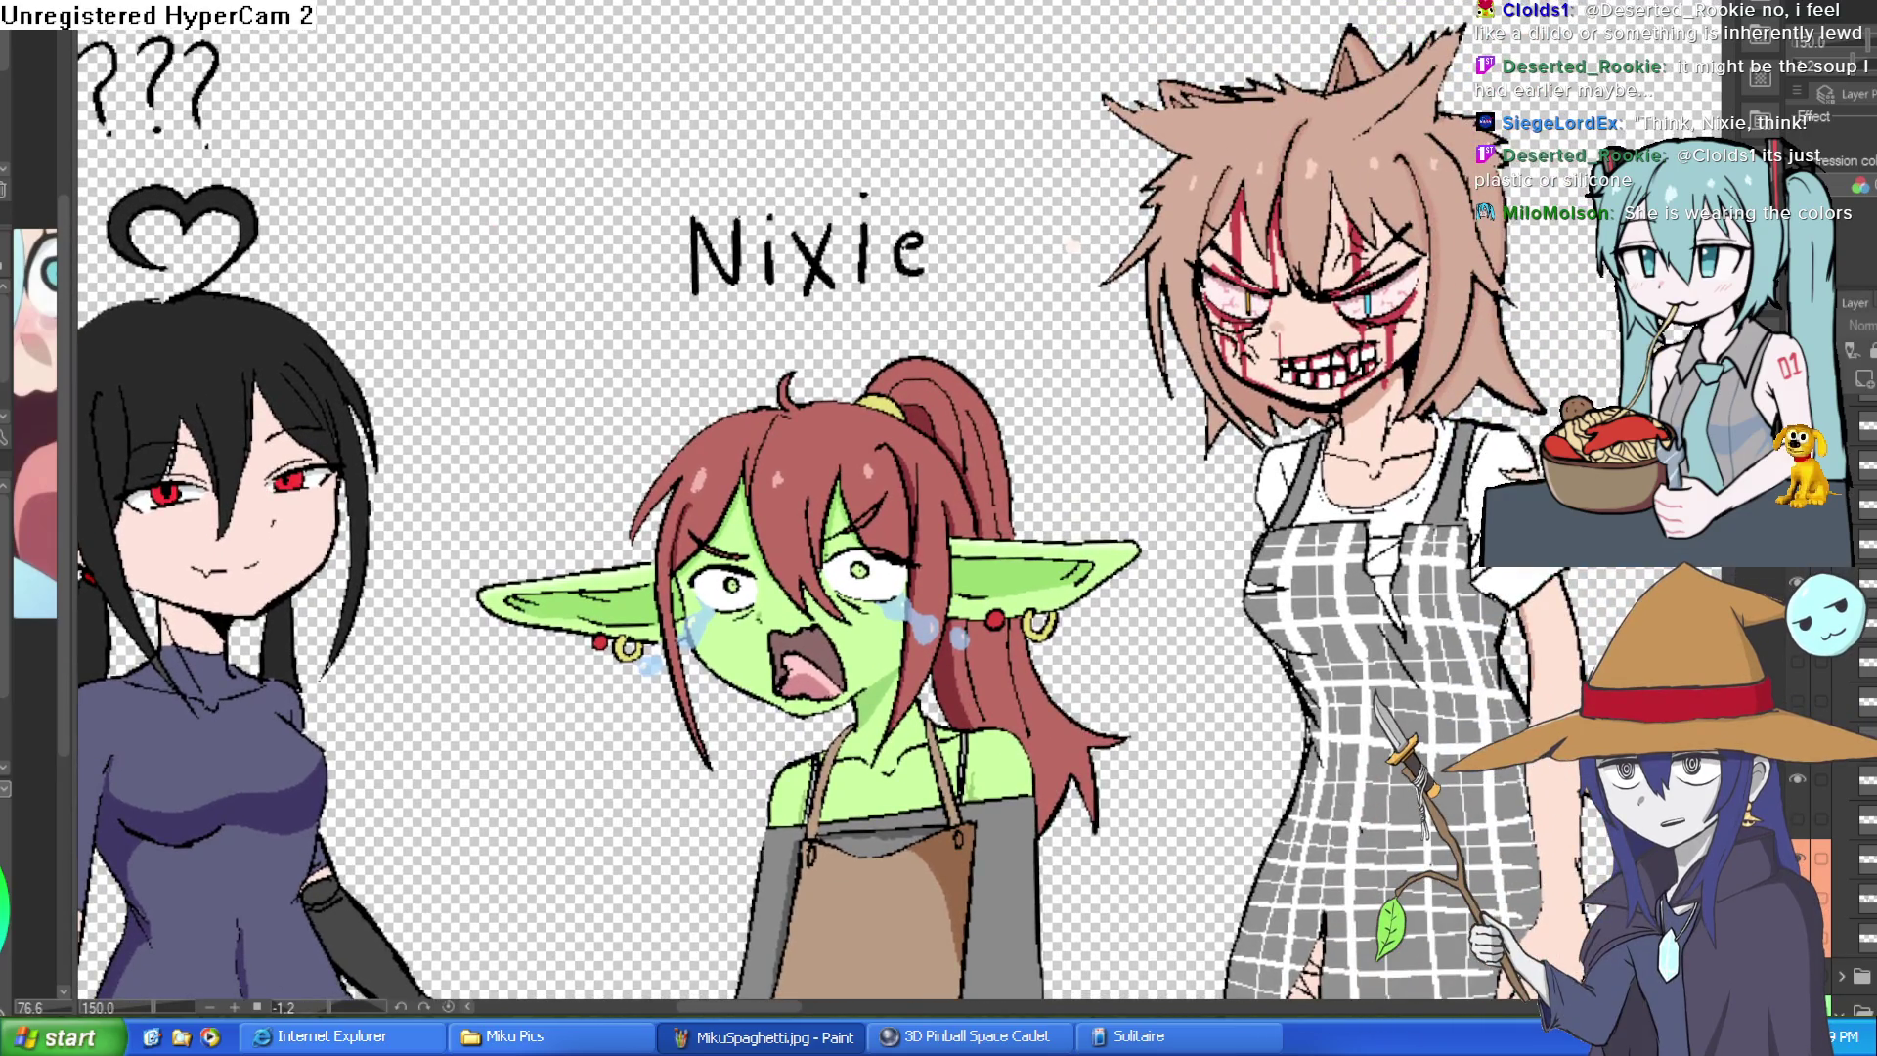
pyautogui.scroll(1, 1027, 279)
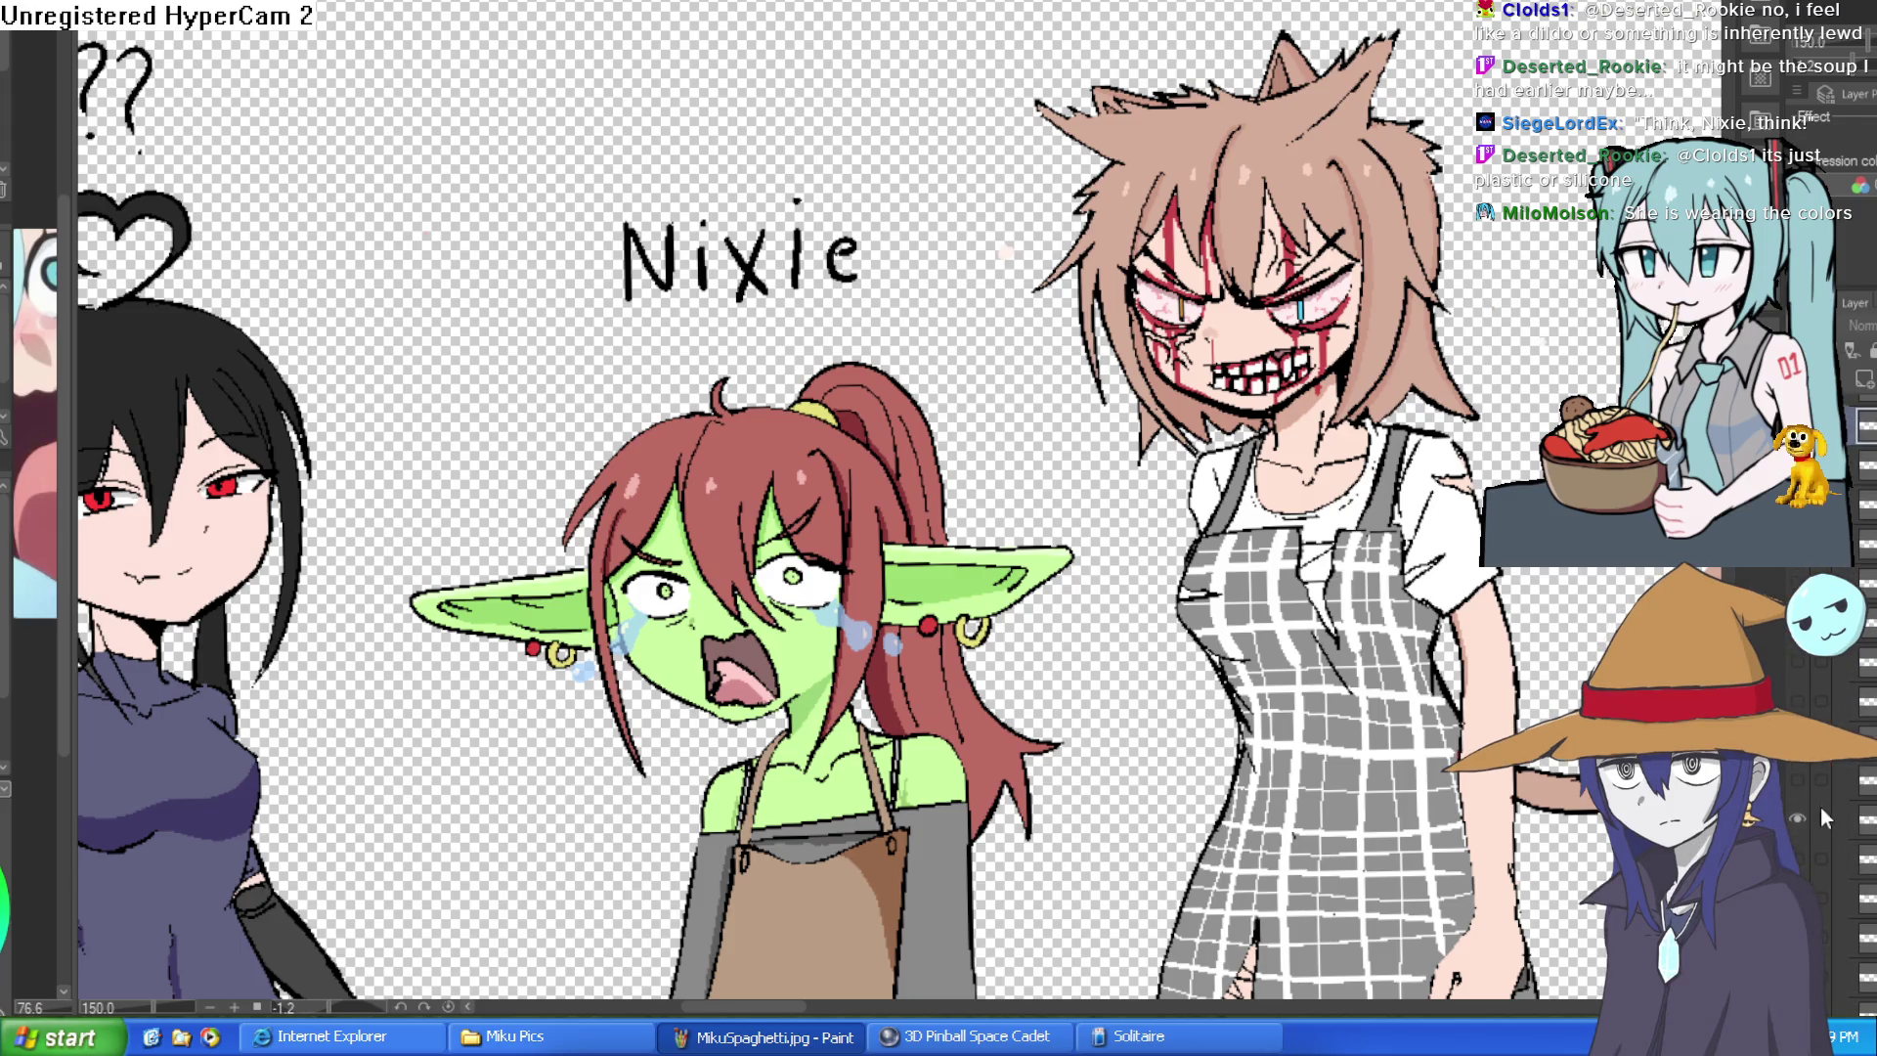
pyautogui.click(1798, 817)
pyautogui.click(1799, 787)
pyautogui.click(1799, 815)
pyautogui.click(1802, 707)
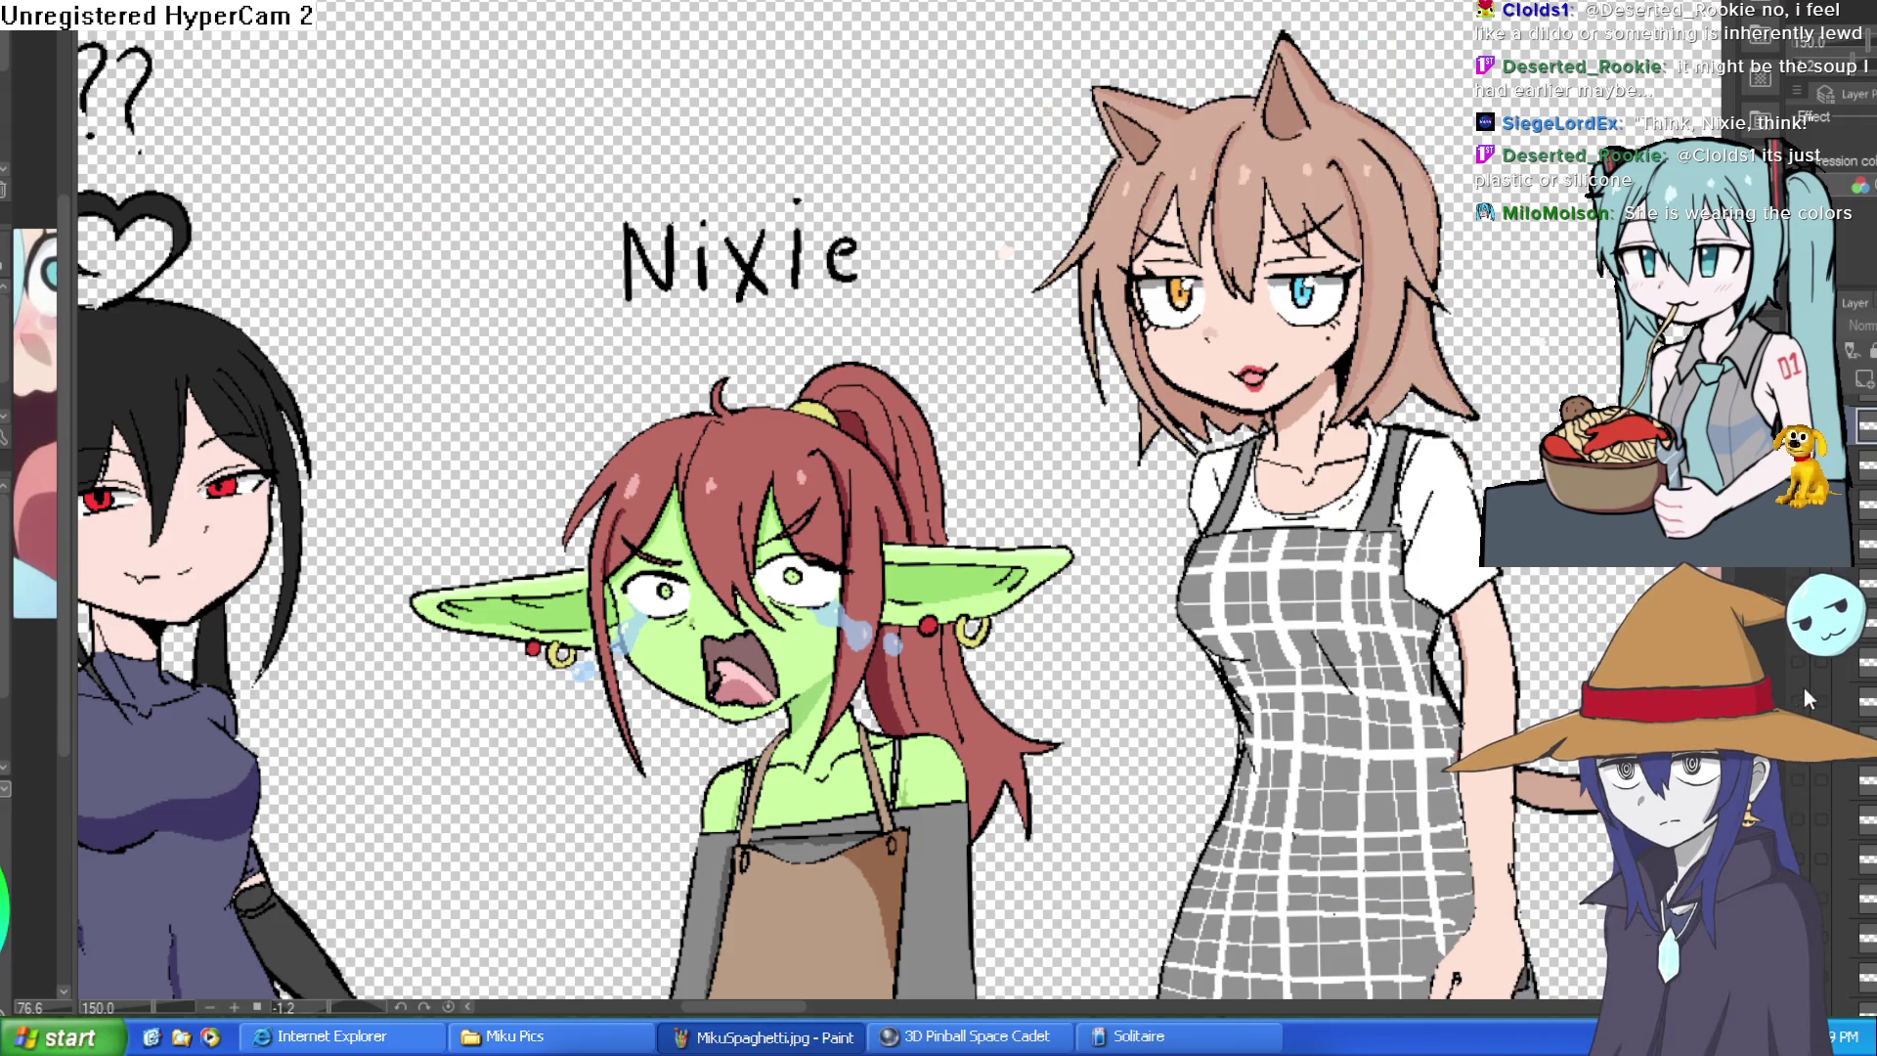
pyautogui.click(1803, 707)
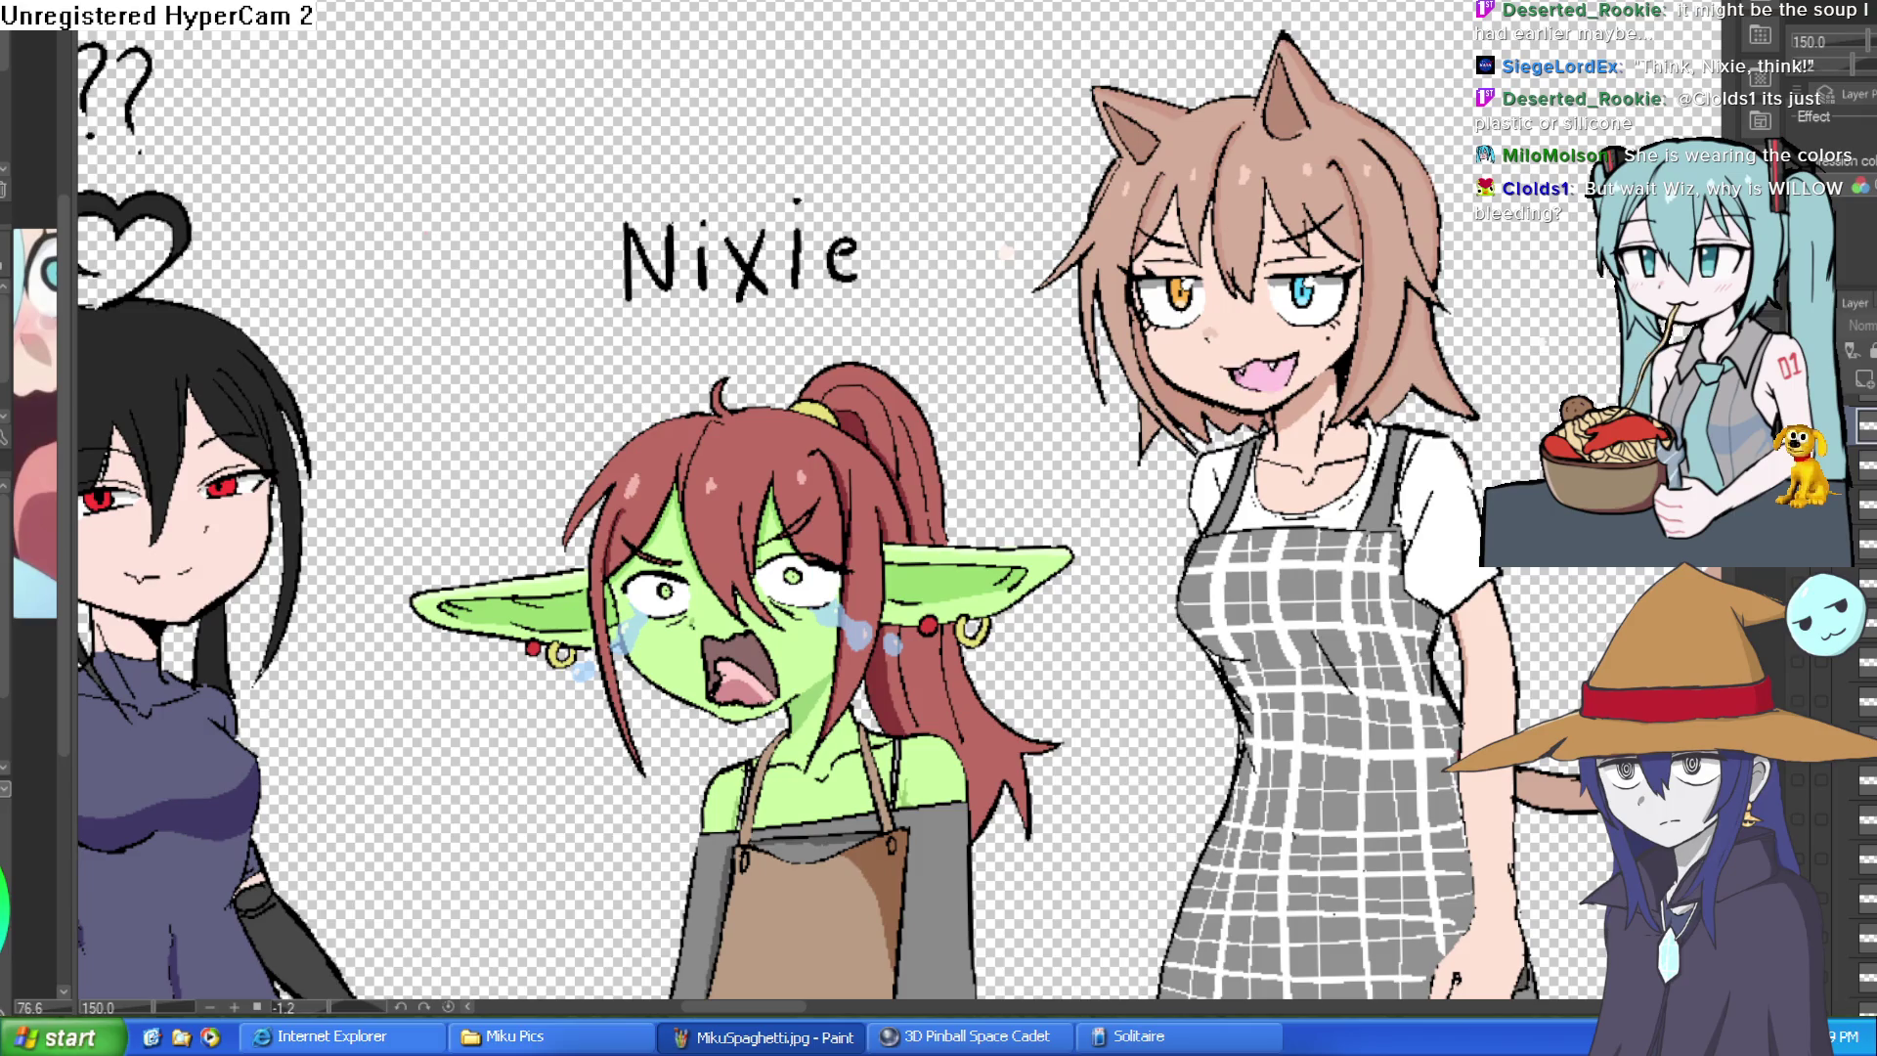
pyautogui.click(1803, 706)
pyautogui.scroll(2, 846, 506)
pyautogui.scroll(3, 844, 505)
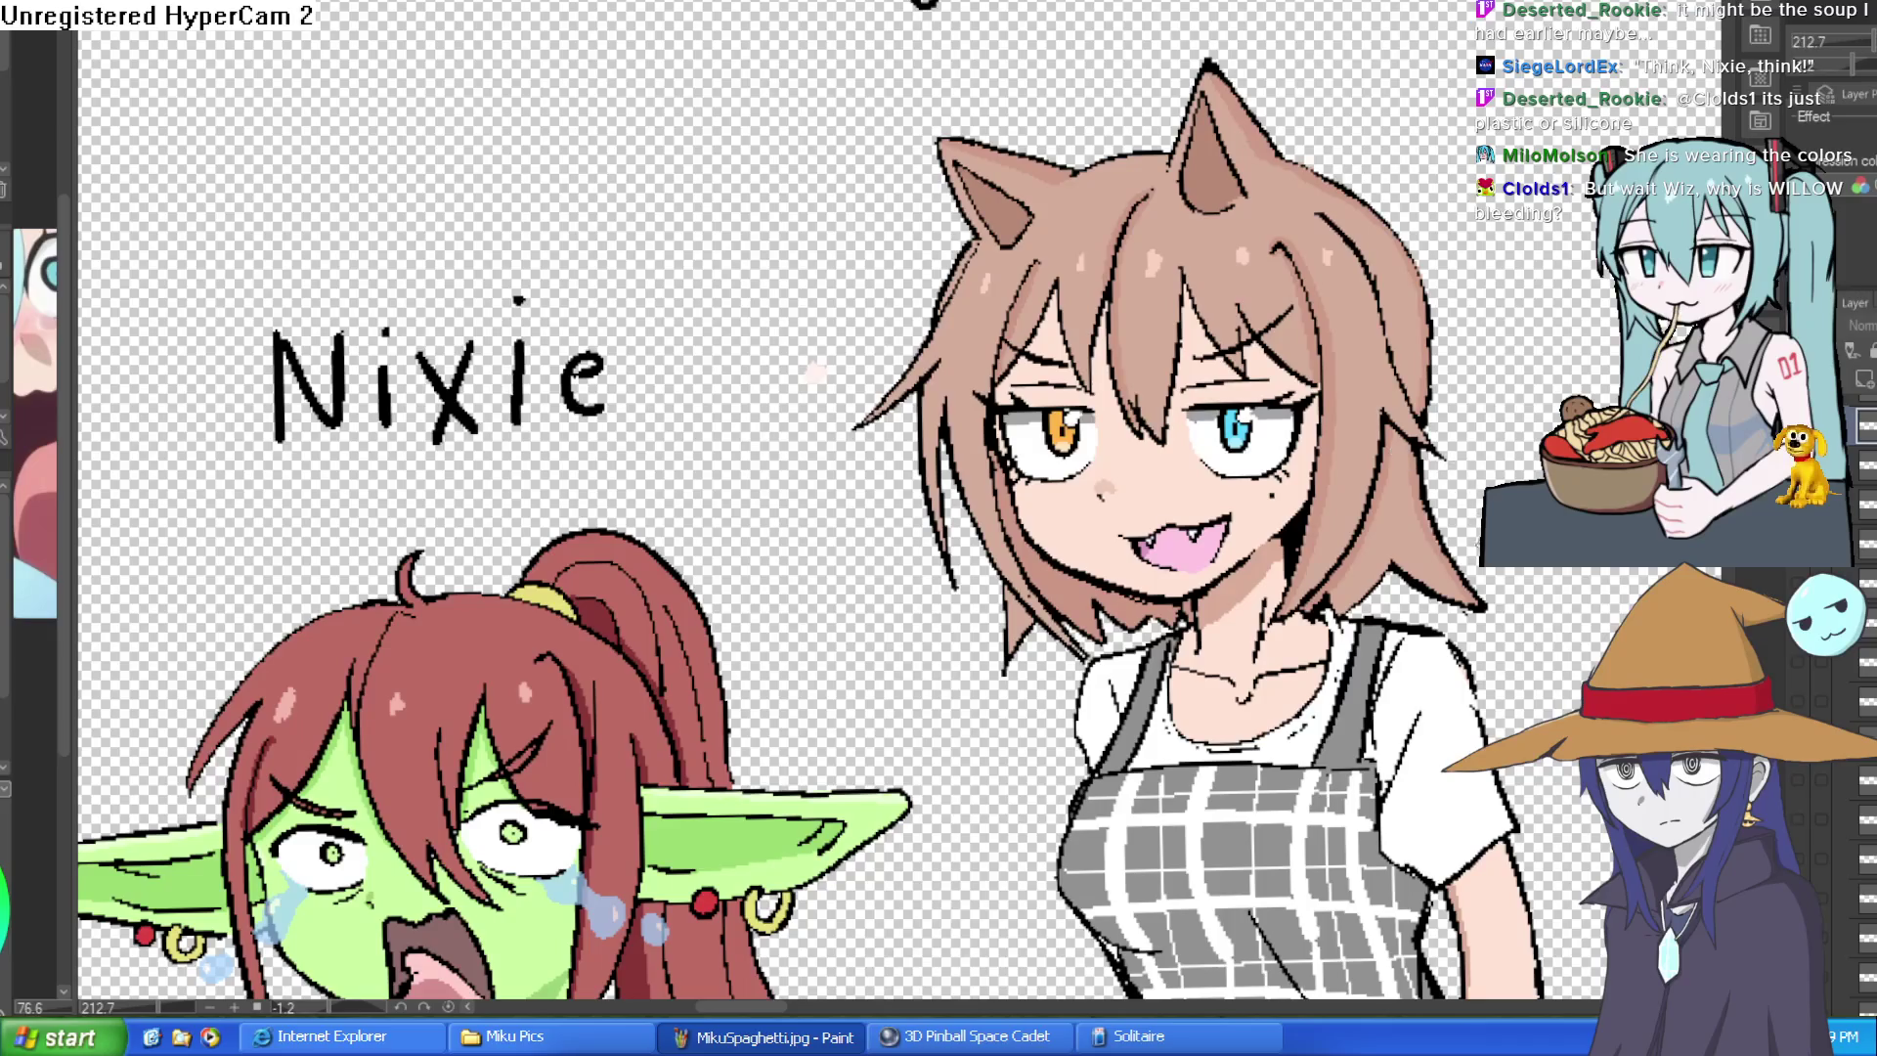
pyautogui.scroll(-1, 1509, 579)
pyautogui.scroll(-1, 1507, 580)
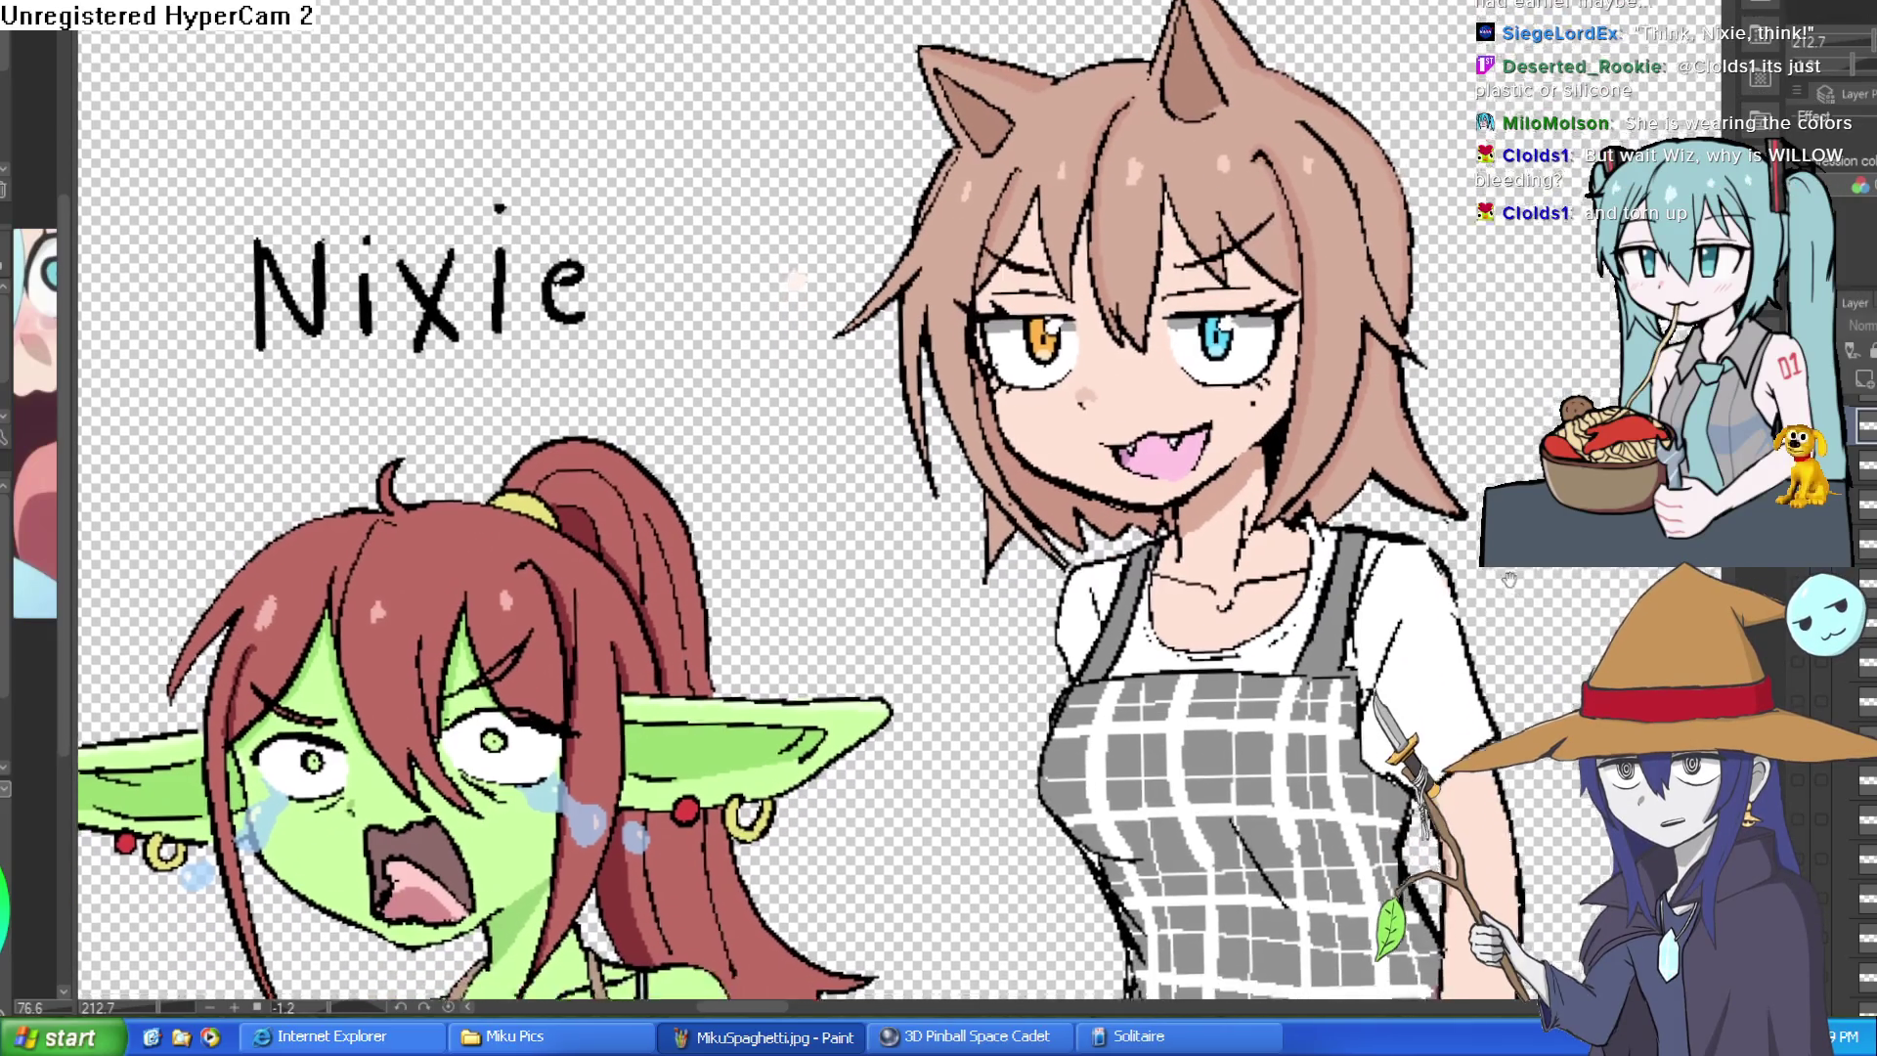
pyautogui.scroll(-2, 1507, 579)
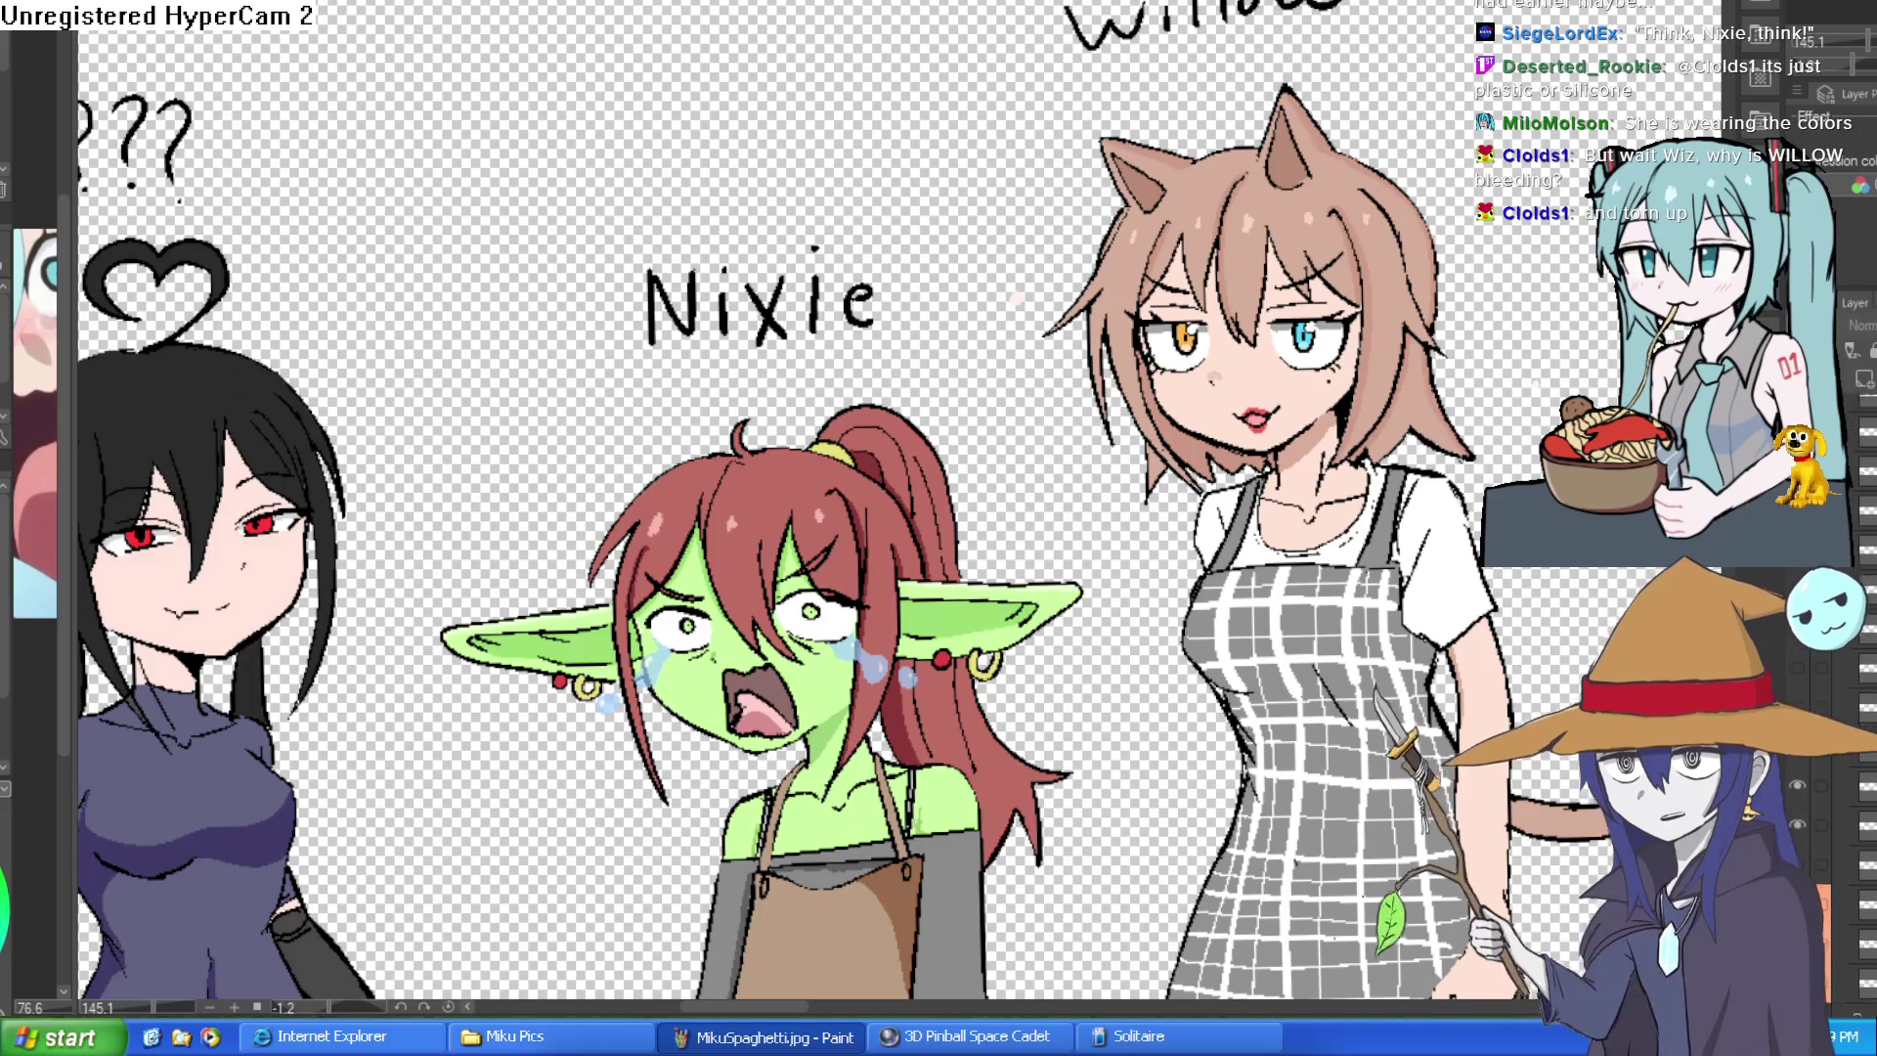
pyautogui.click(1800, 661)
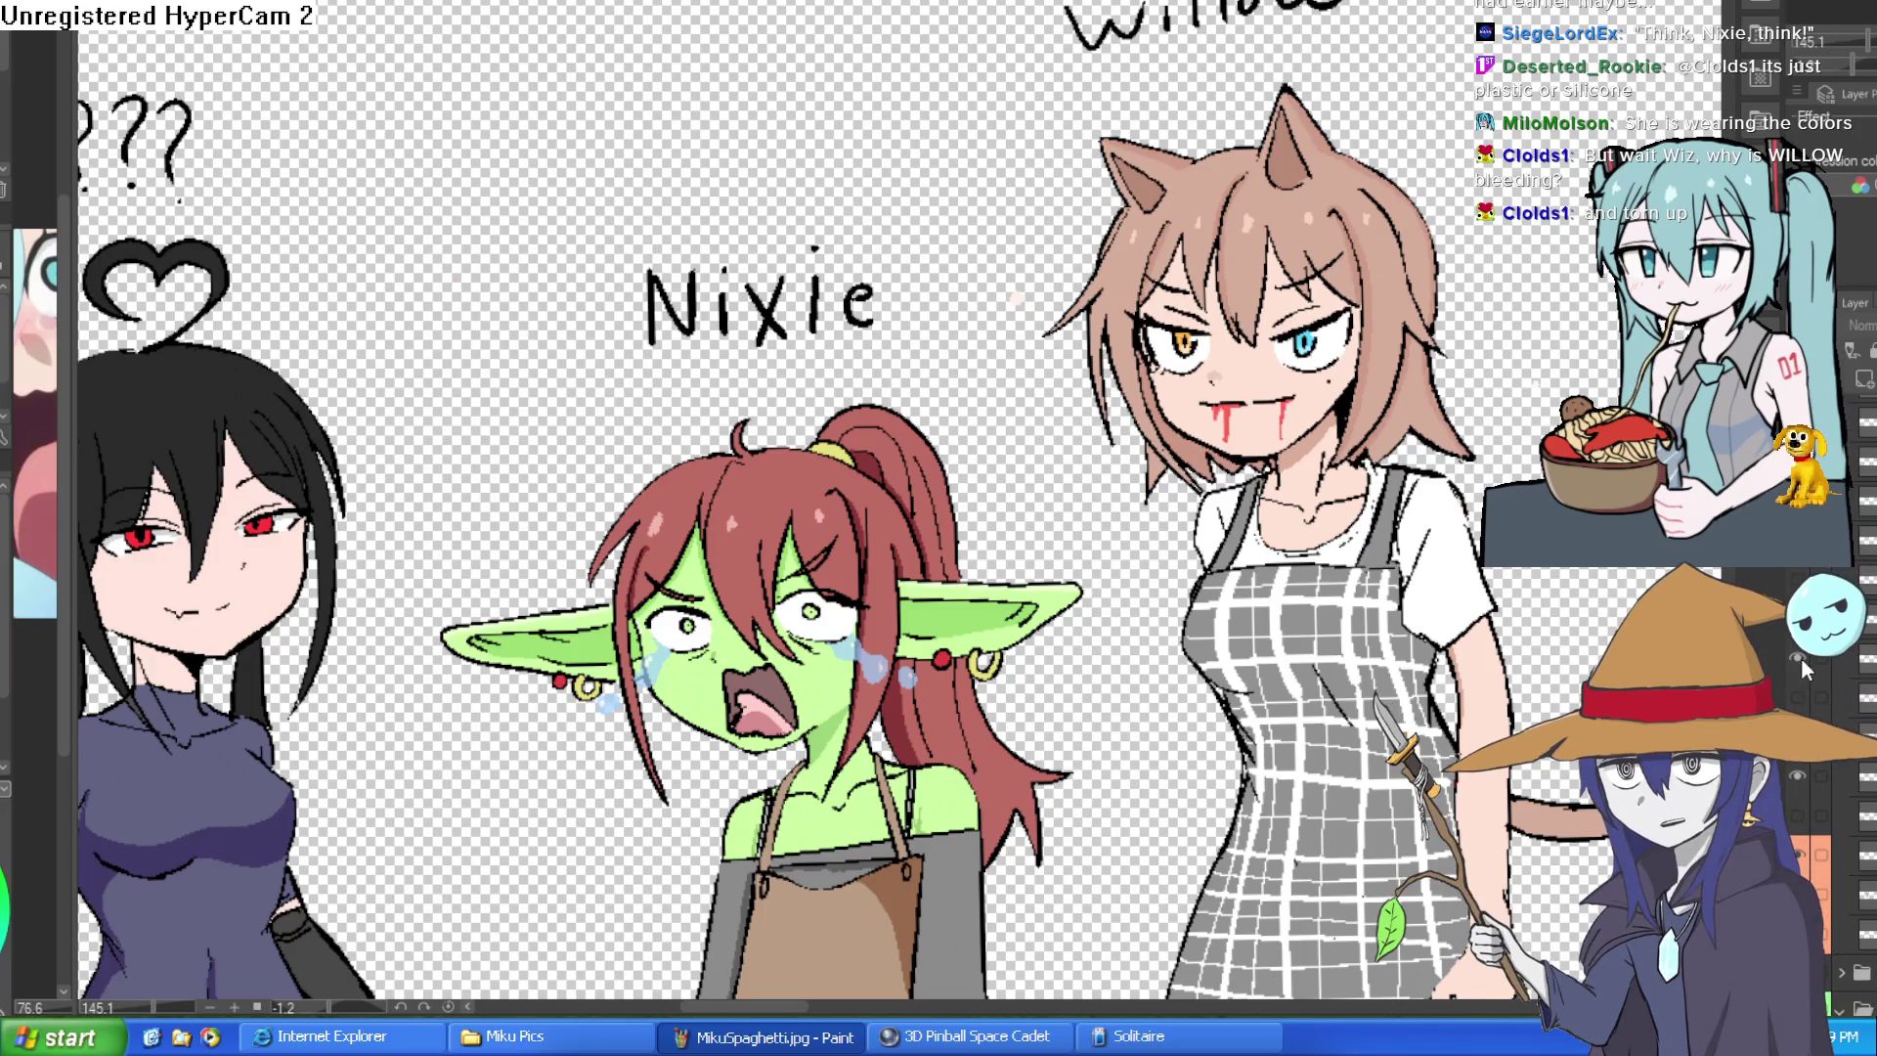
pyautogui.click(1800, 698)
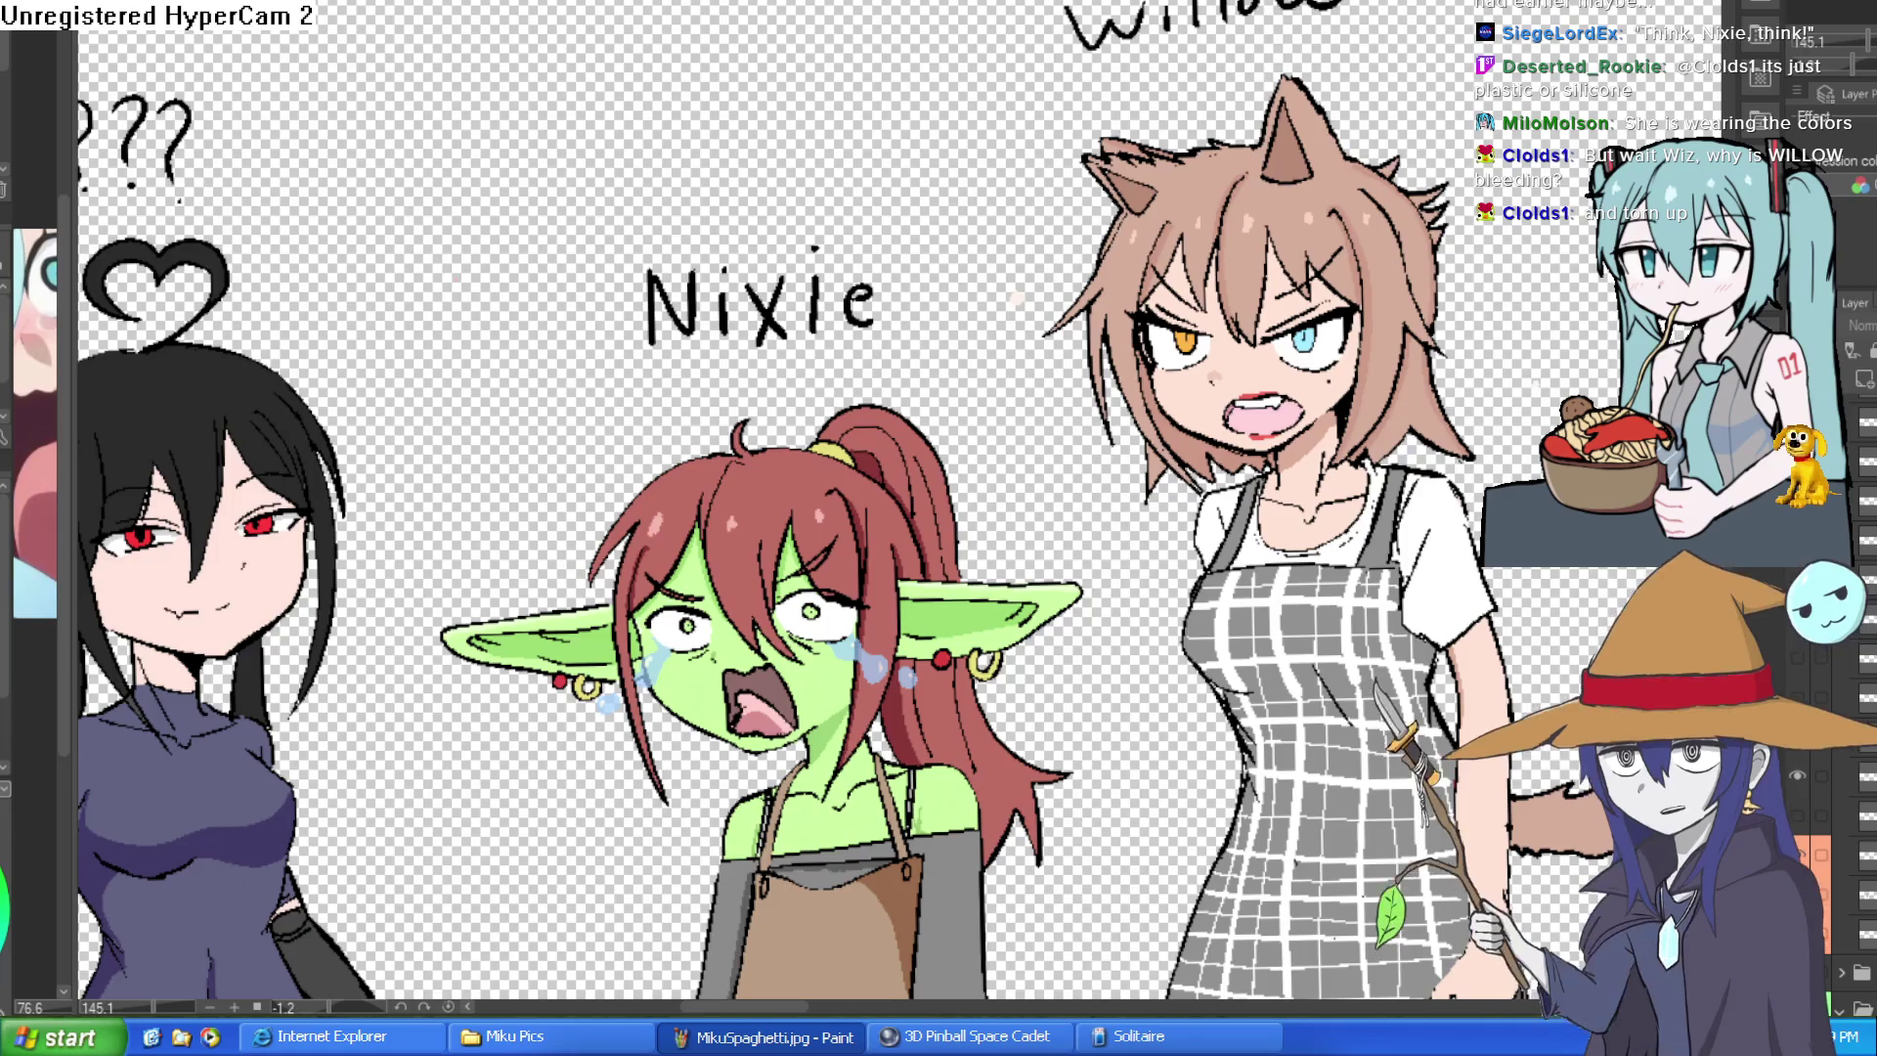
pyautogui.scroll(2, 898, 502)
pyautogui.hscroll(2, 900, 502)
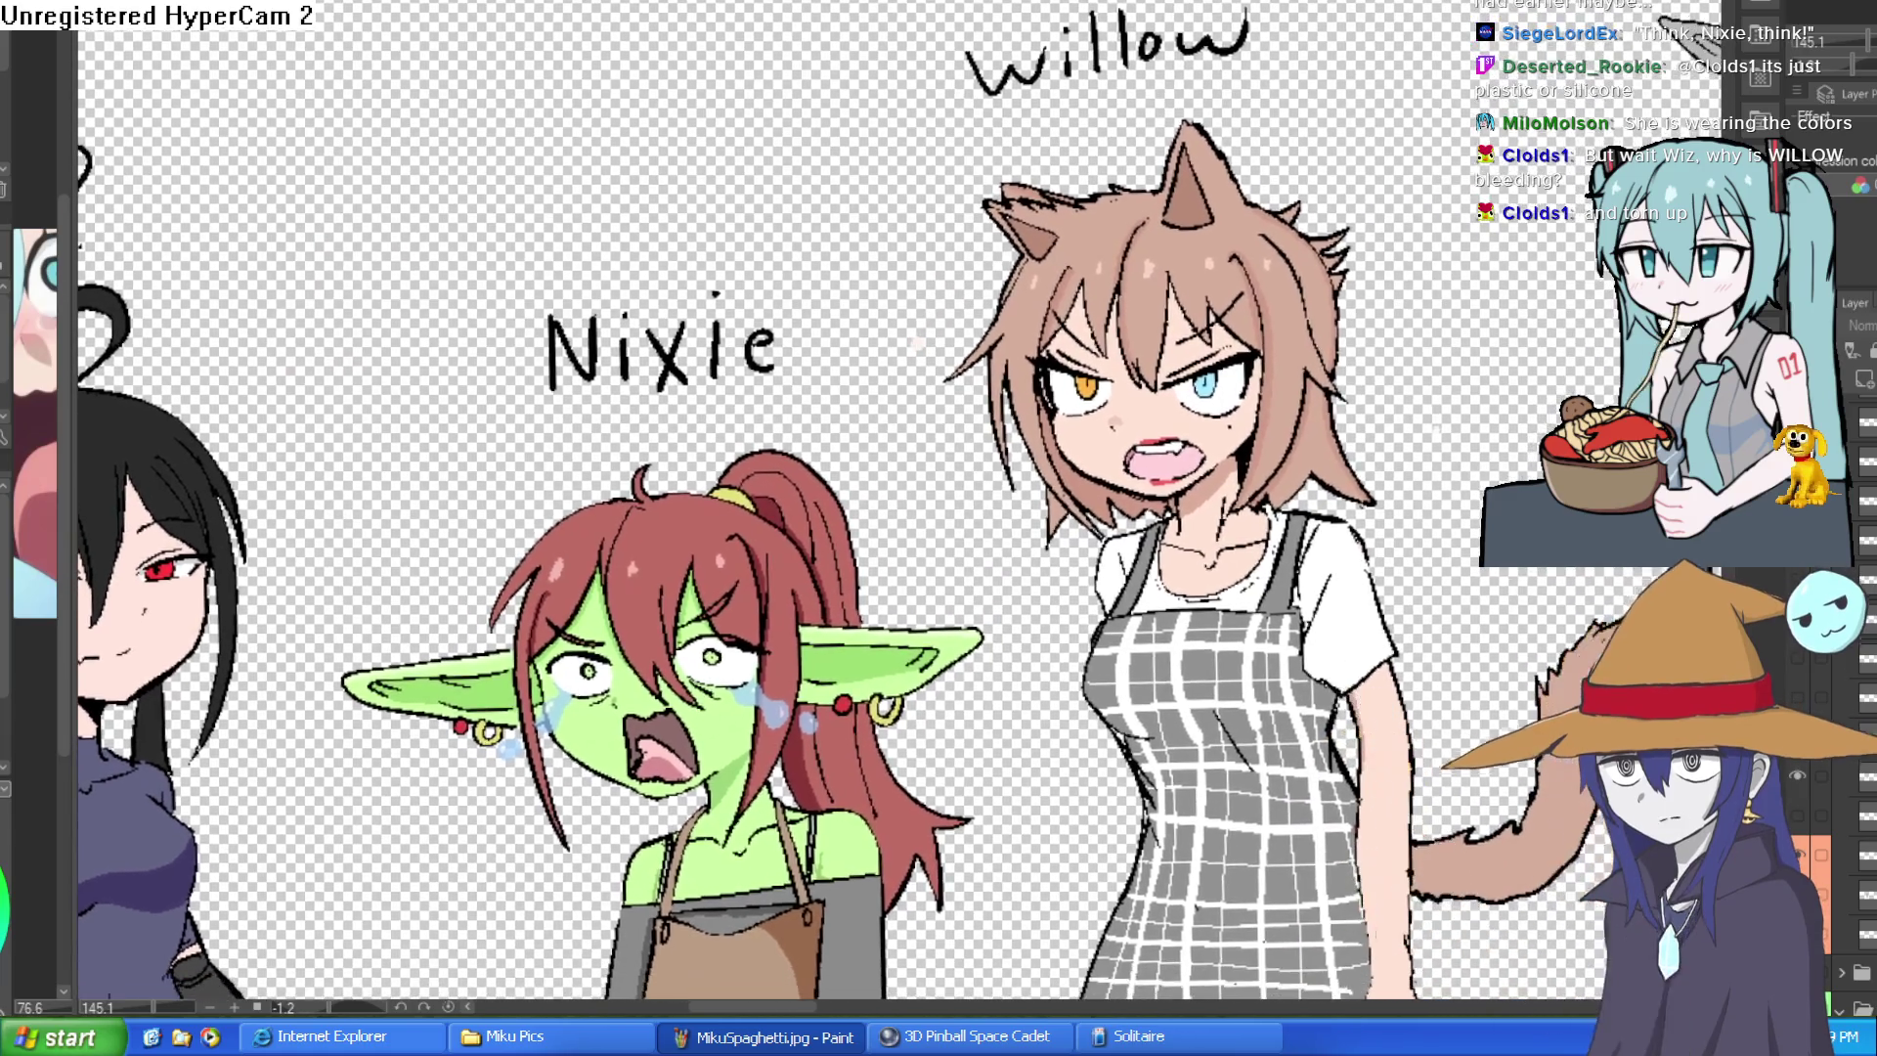
pyautogui.click(1800, 697)
pyautogui.click(1800, 661)
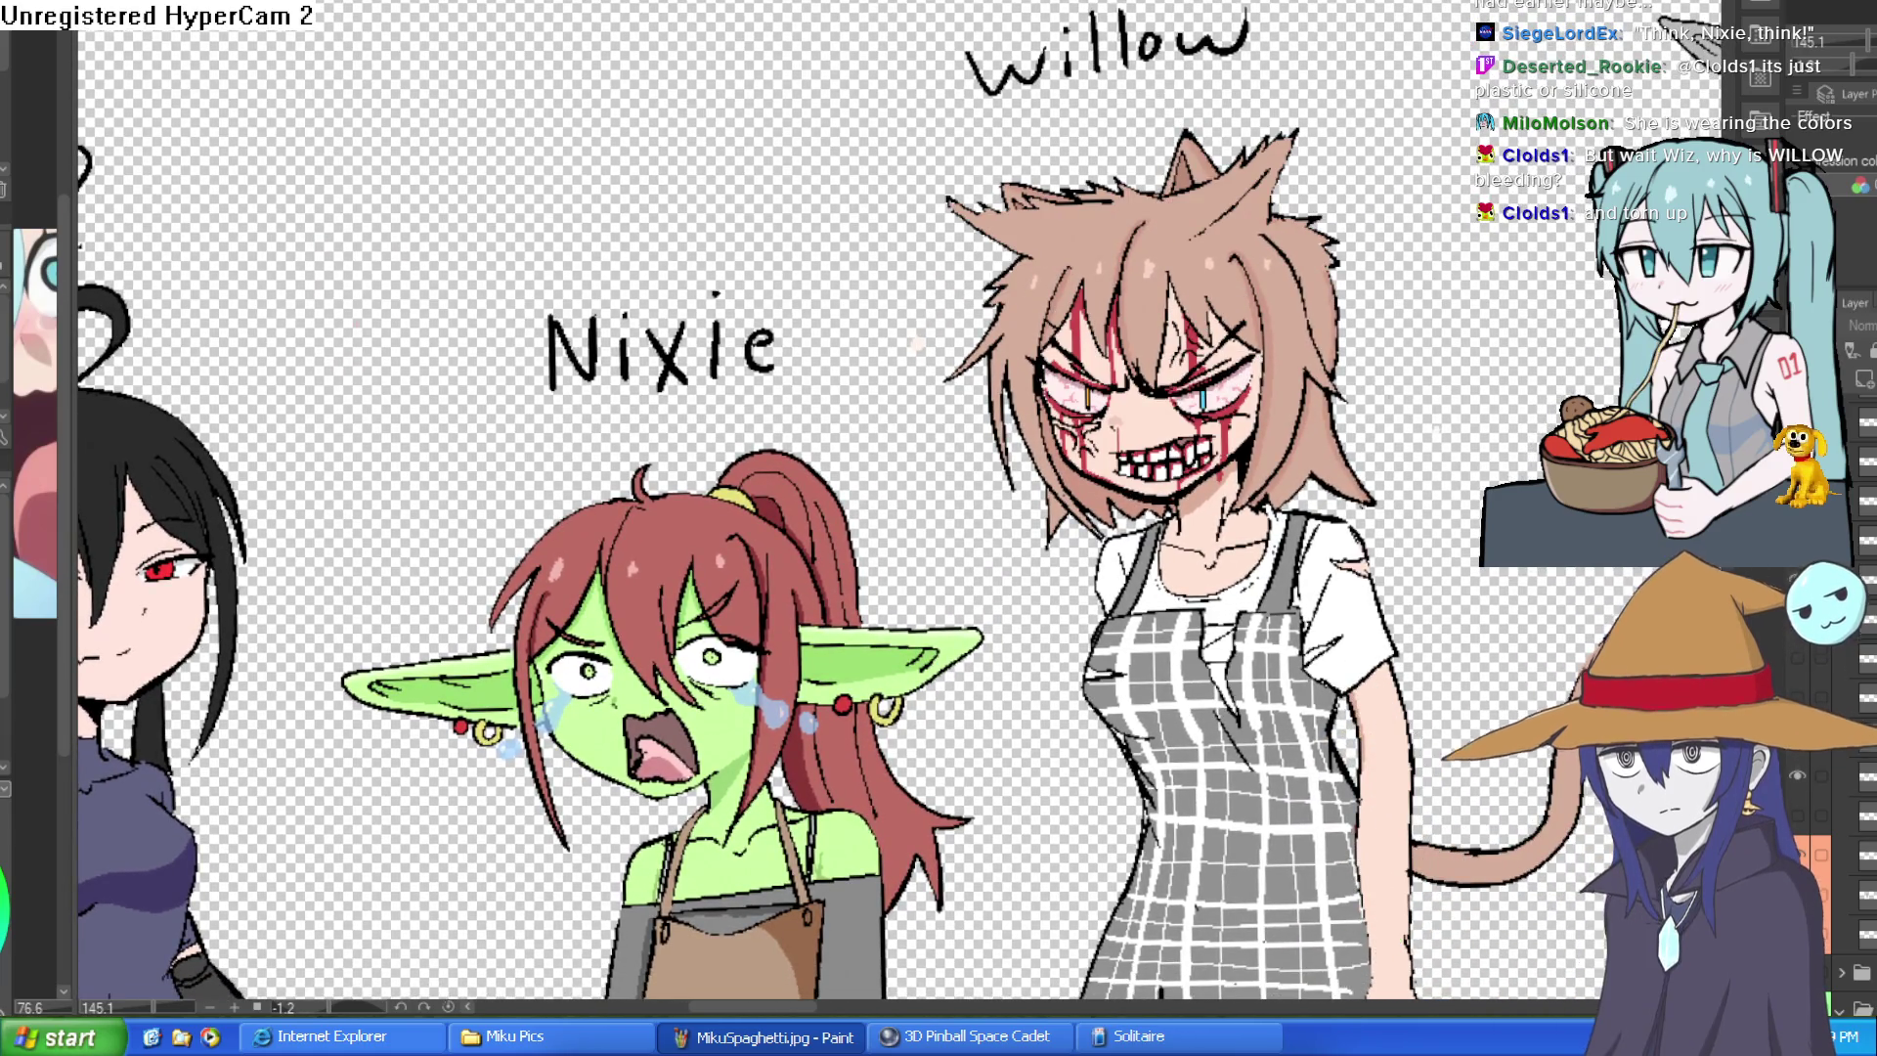
pyautogui.scroll(1, 1435, 499)
pyautogui.scroll(1, 1435, 498)
pyautogui.scroll(1, 1435, 500)
pyautogui.scroll(1, 1436, 499)
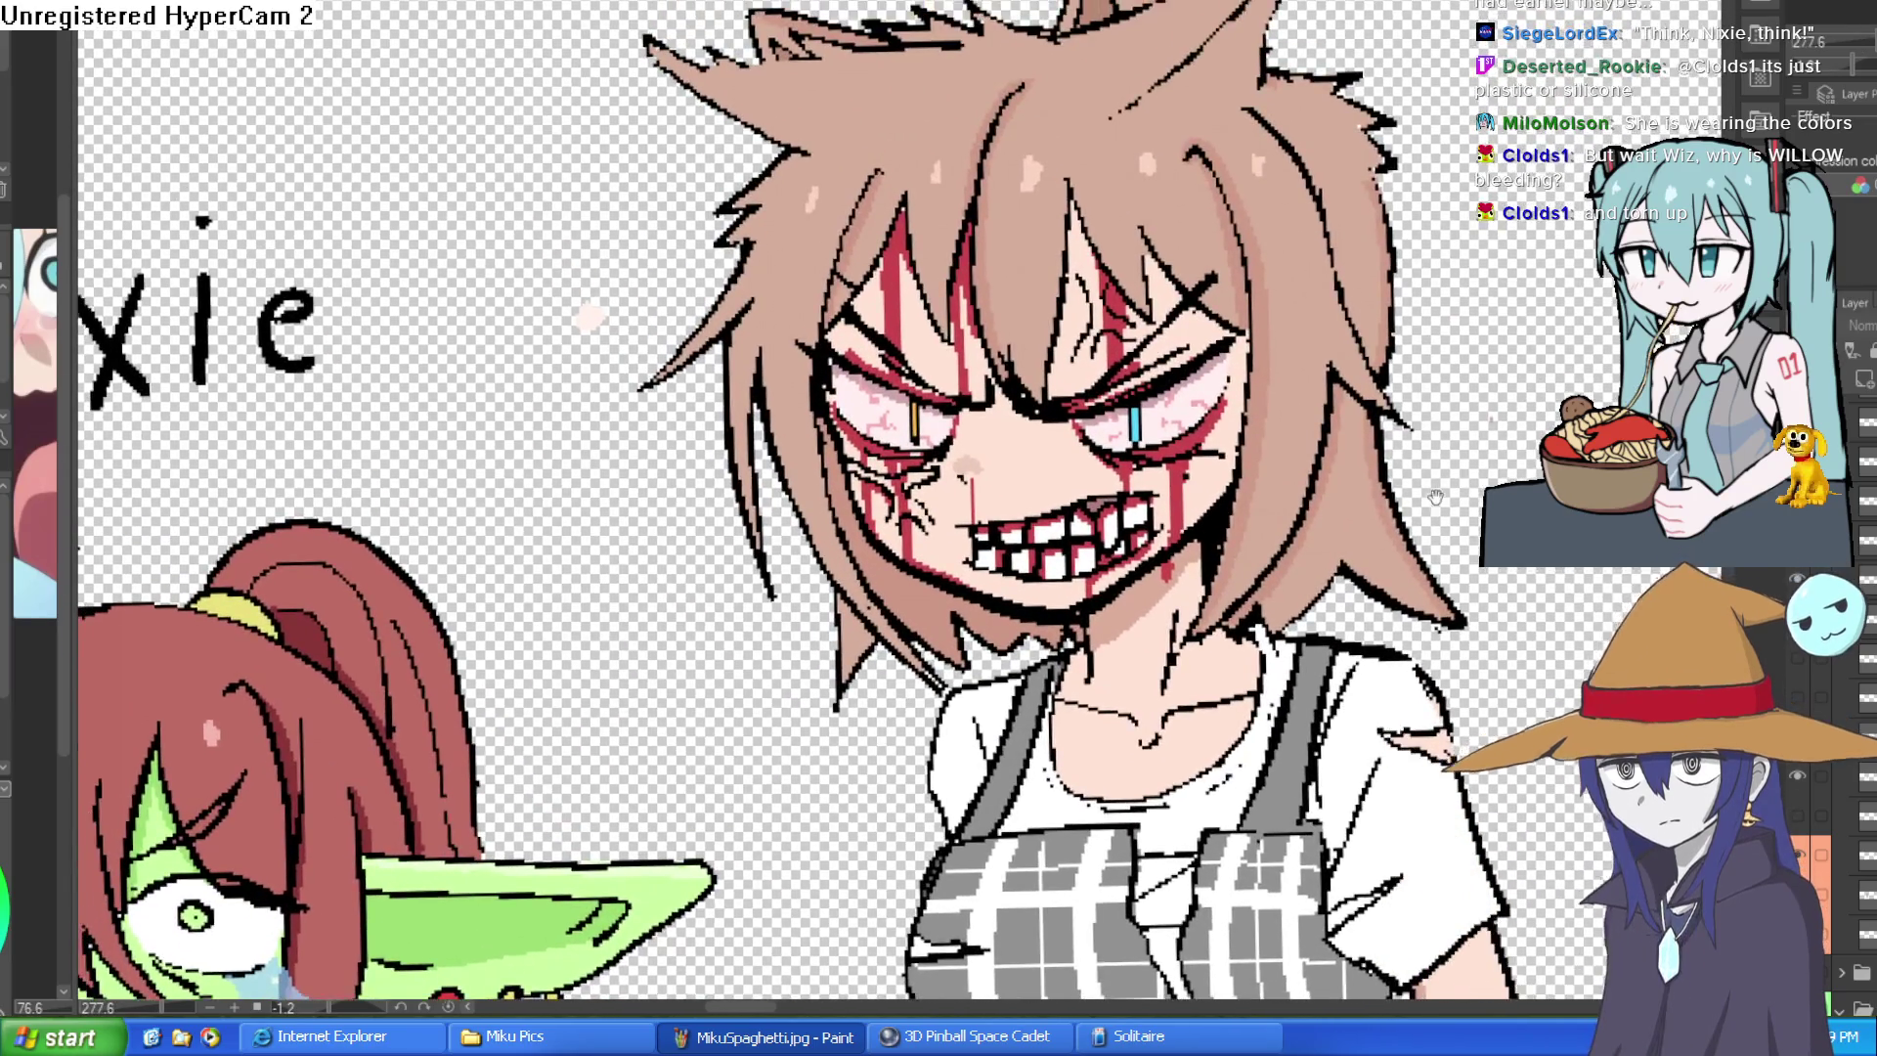
pyautogui.scroll(1, 1435, 500)
pyautogui.scroll(1, 1452, 444)
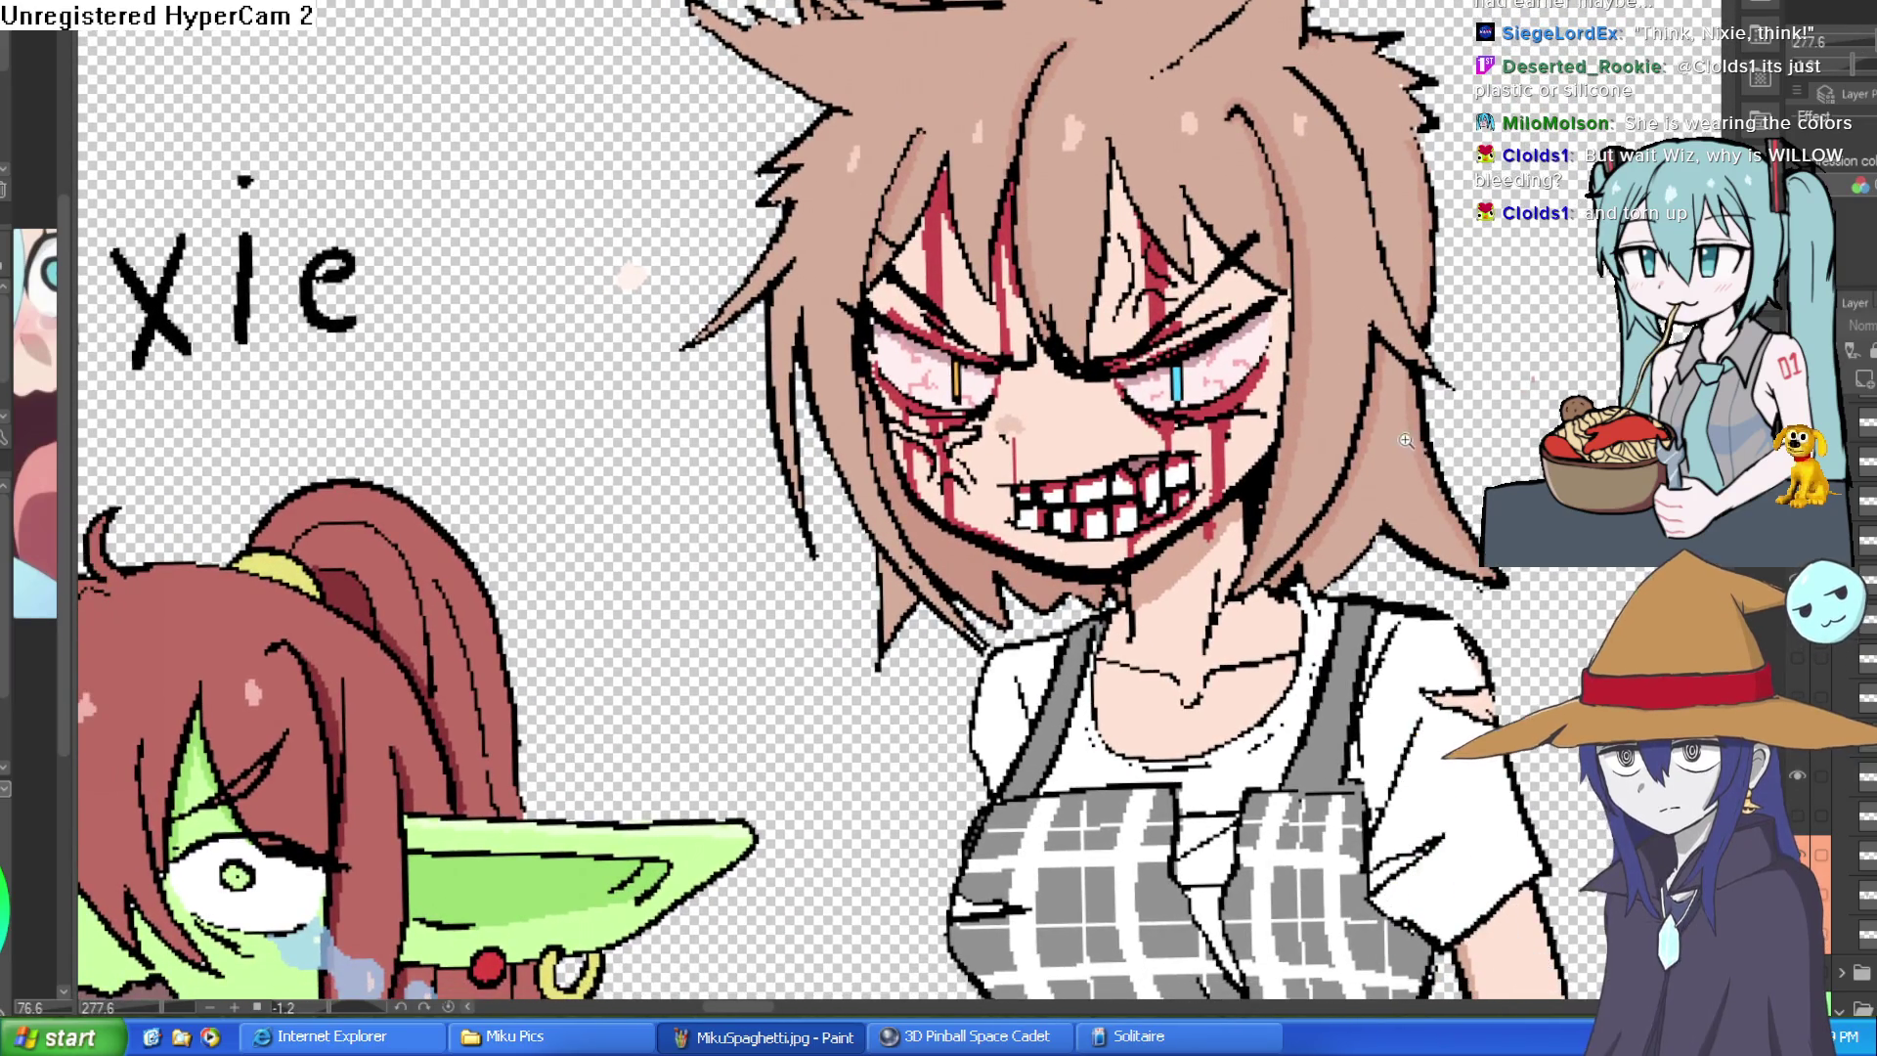
pyautogui.scroll(2, 1405, 440)
pyautogui.scroll(1, 1276, 427)
pyautogui.scroll(1, 1320, 575)
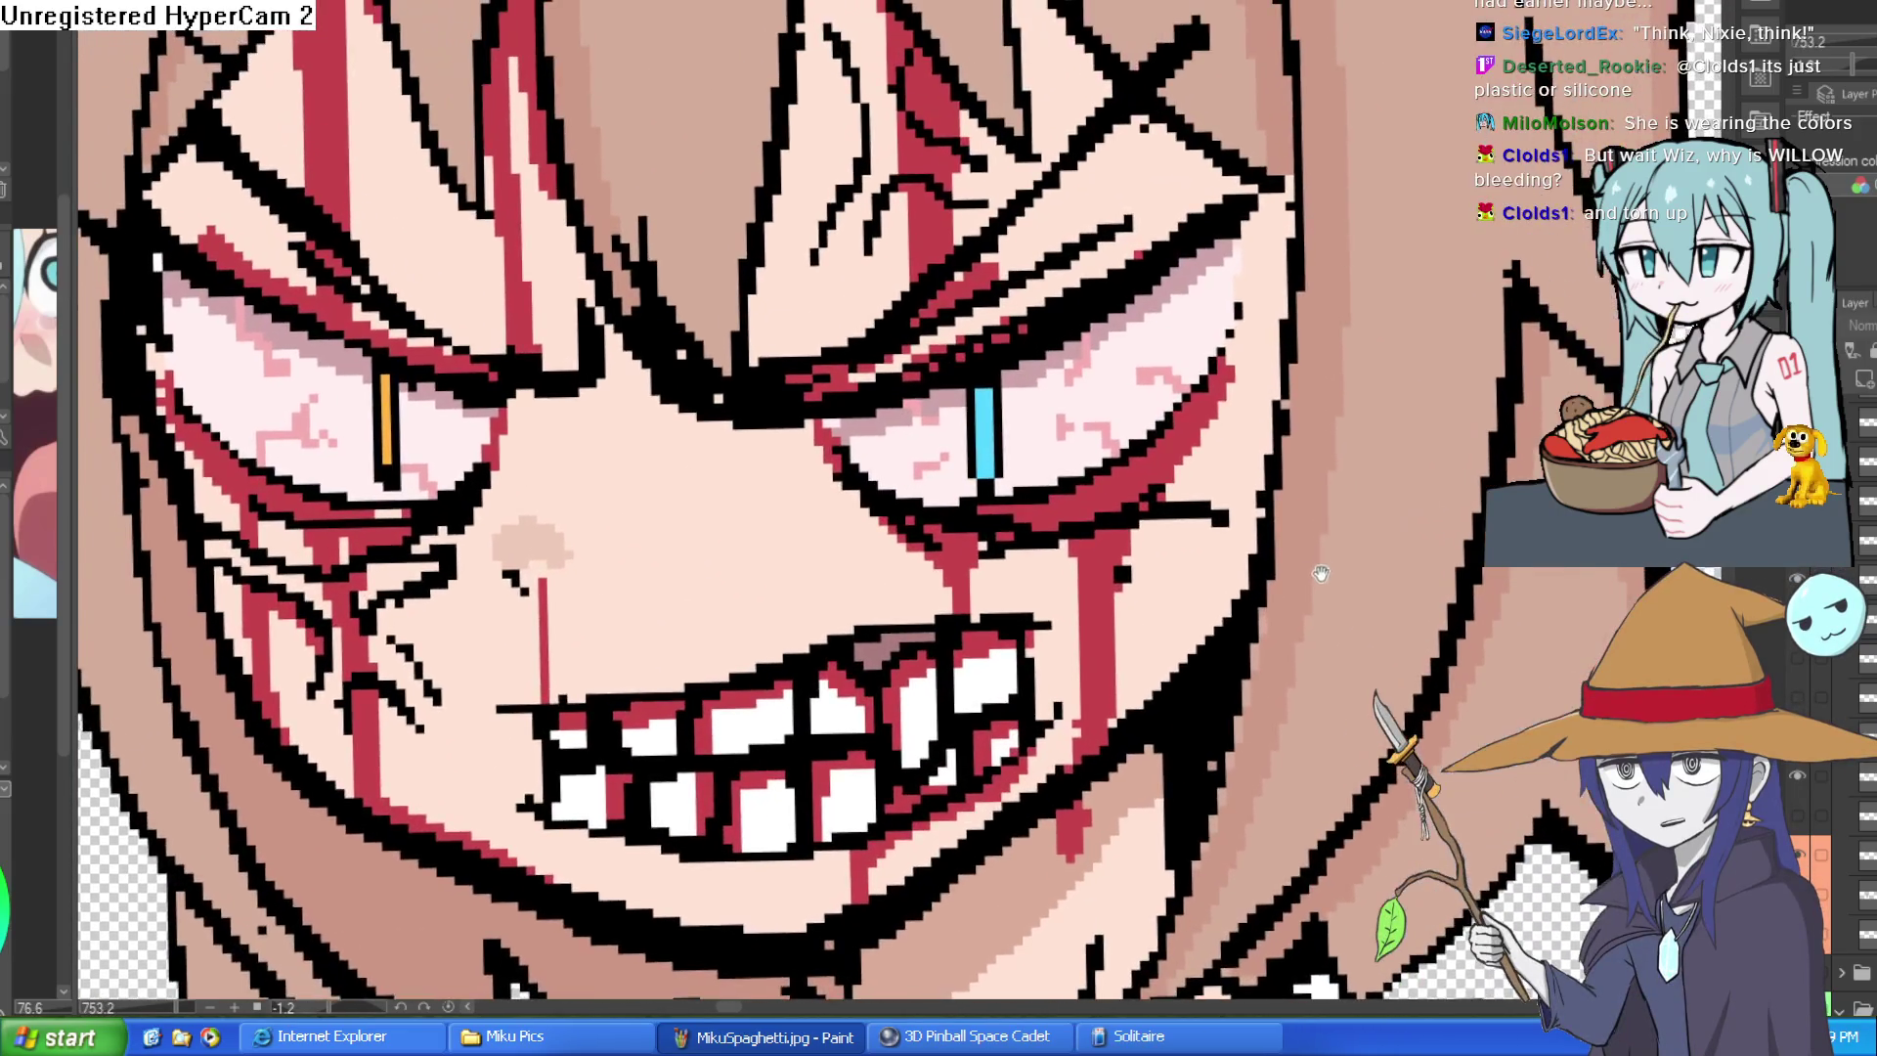
pyautogui.scroll(-1, 1320, 576)
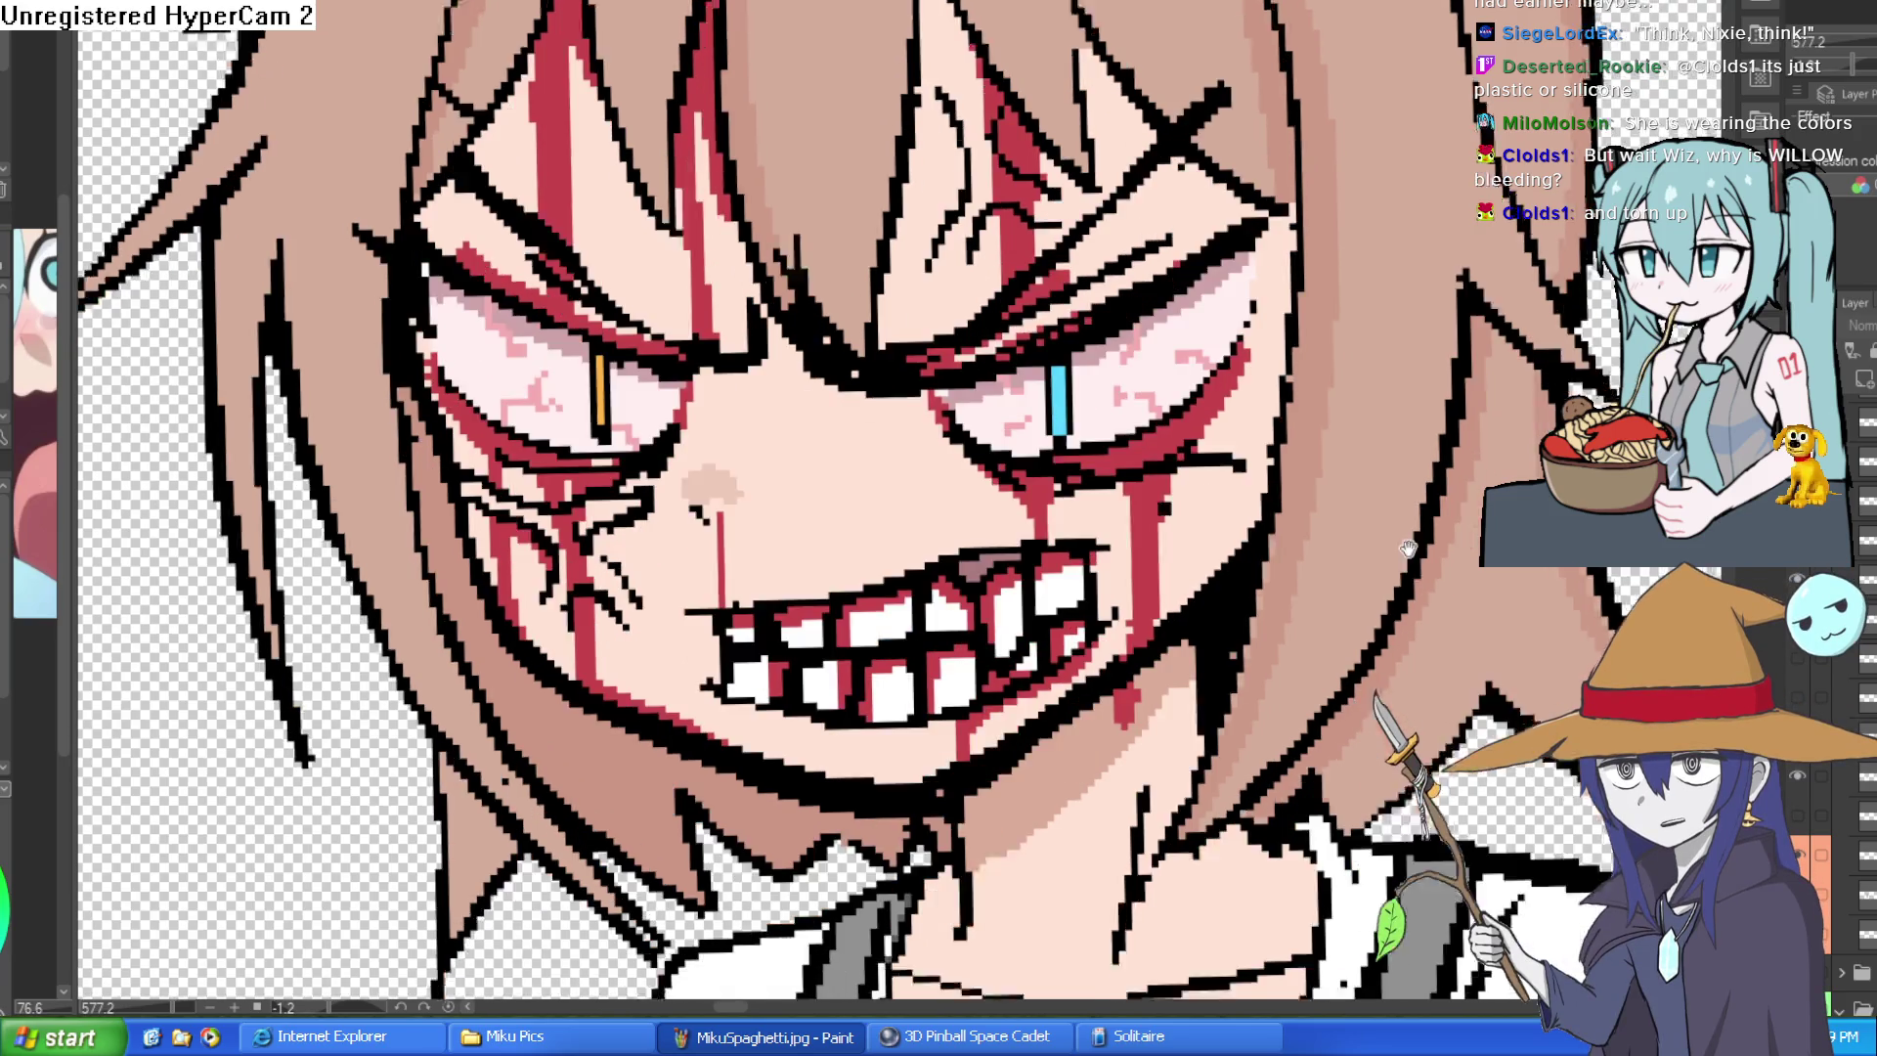
pyautogui.moveTo(1505, 531); pyautogui.dragTo(1486, 426)
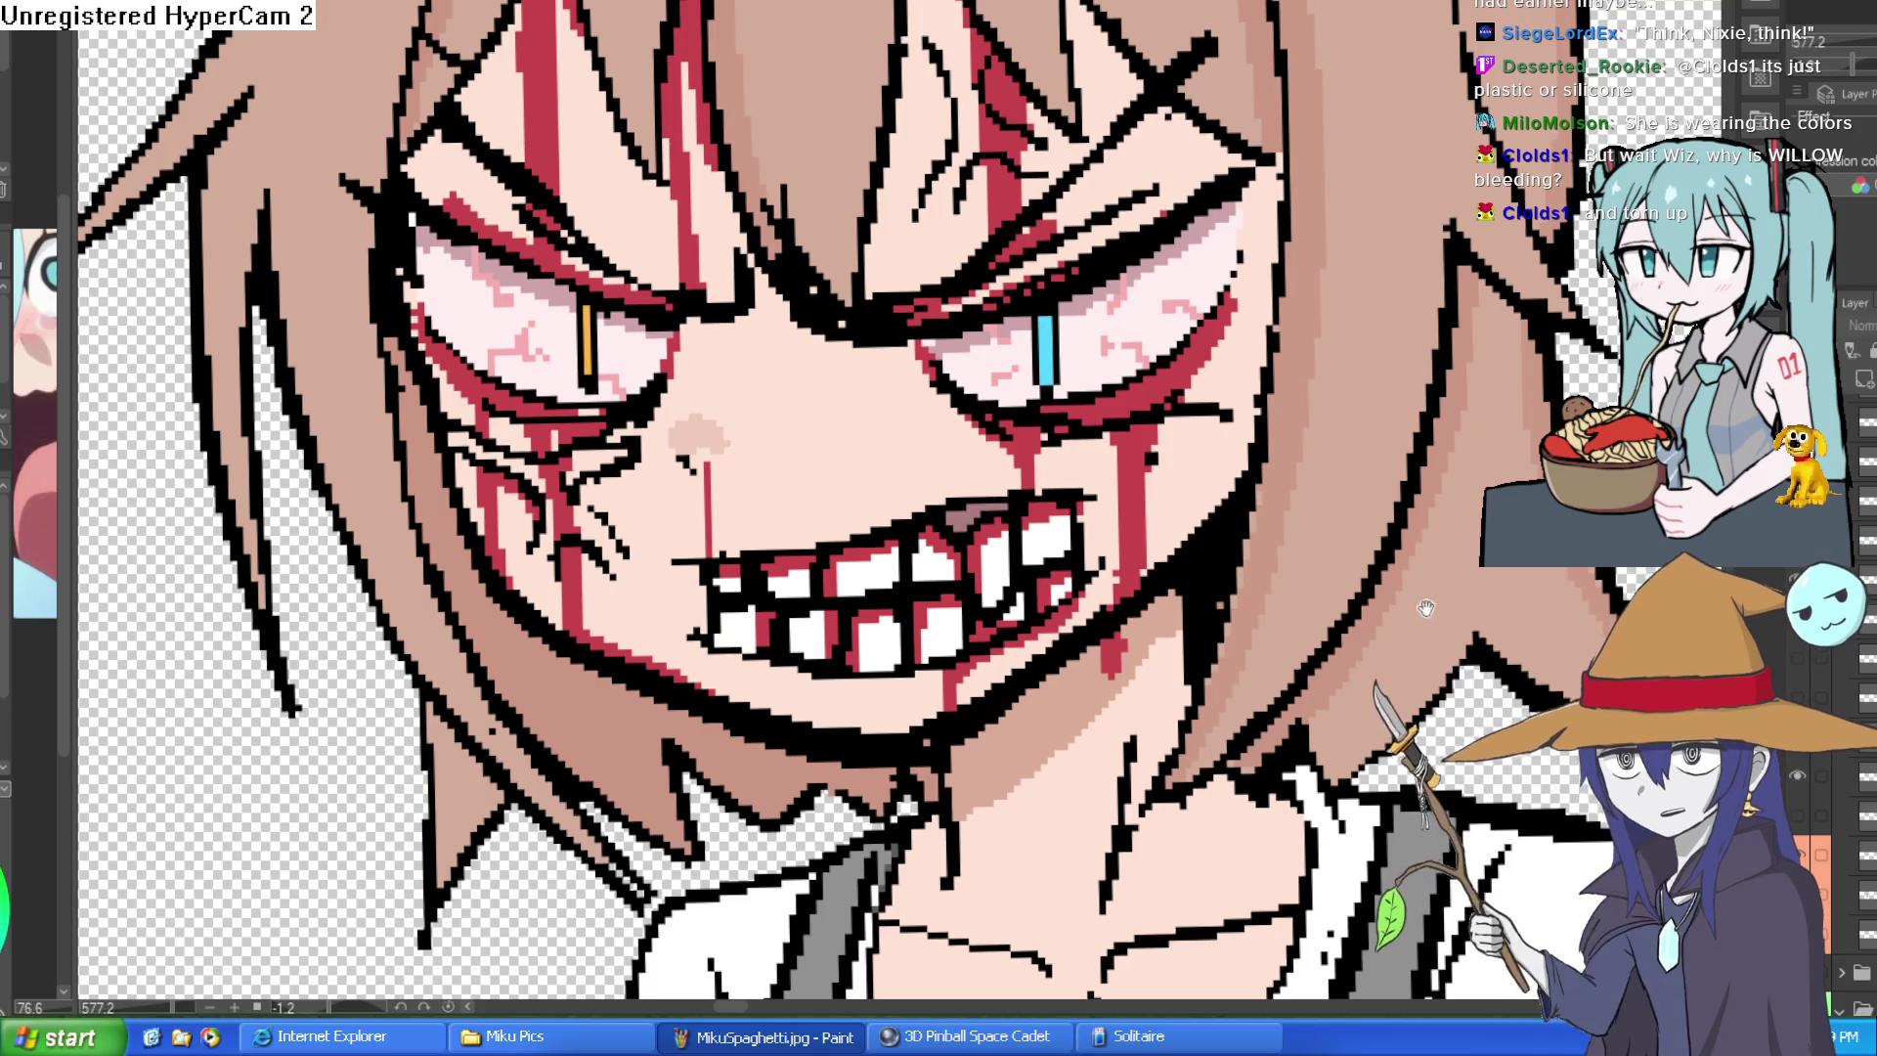
pyautogui.scroll(-5, 1486, 425)
pyautogui.scroll(-3, 1437, 529)
pyautogui.scroll(-2, 1382, 647)
pyautogui.scroll(-1, 1383, 645)
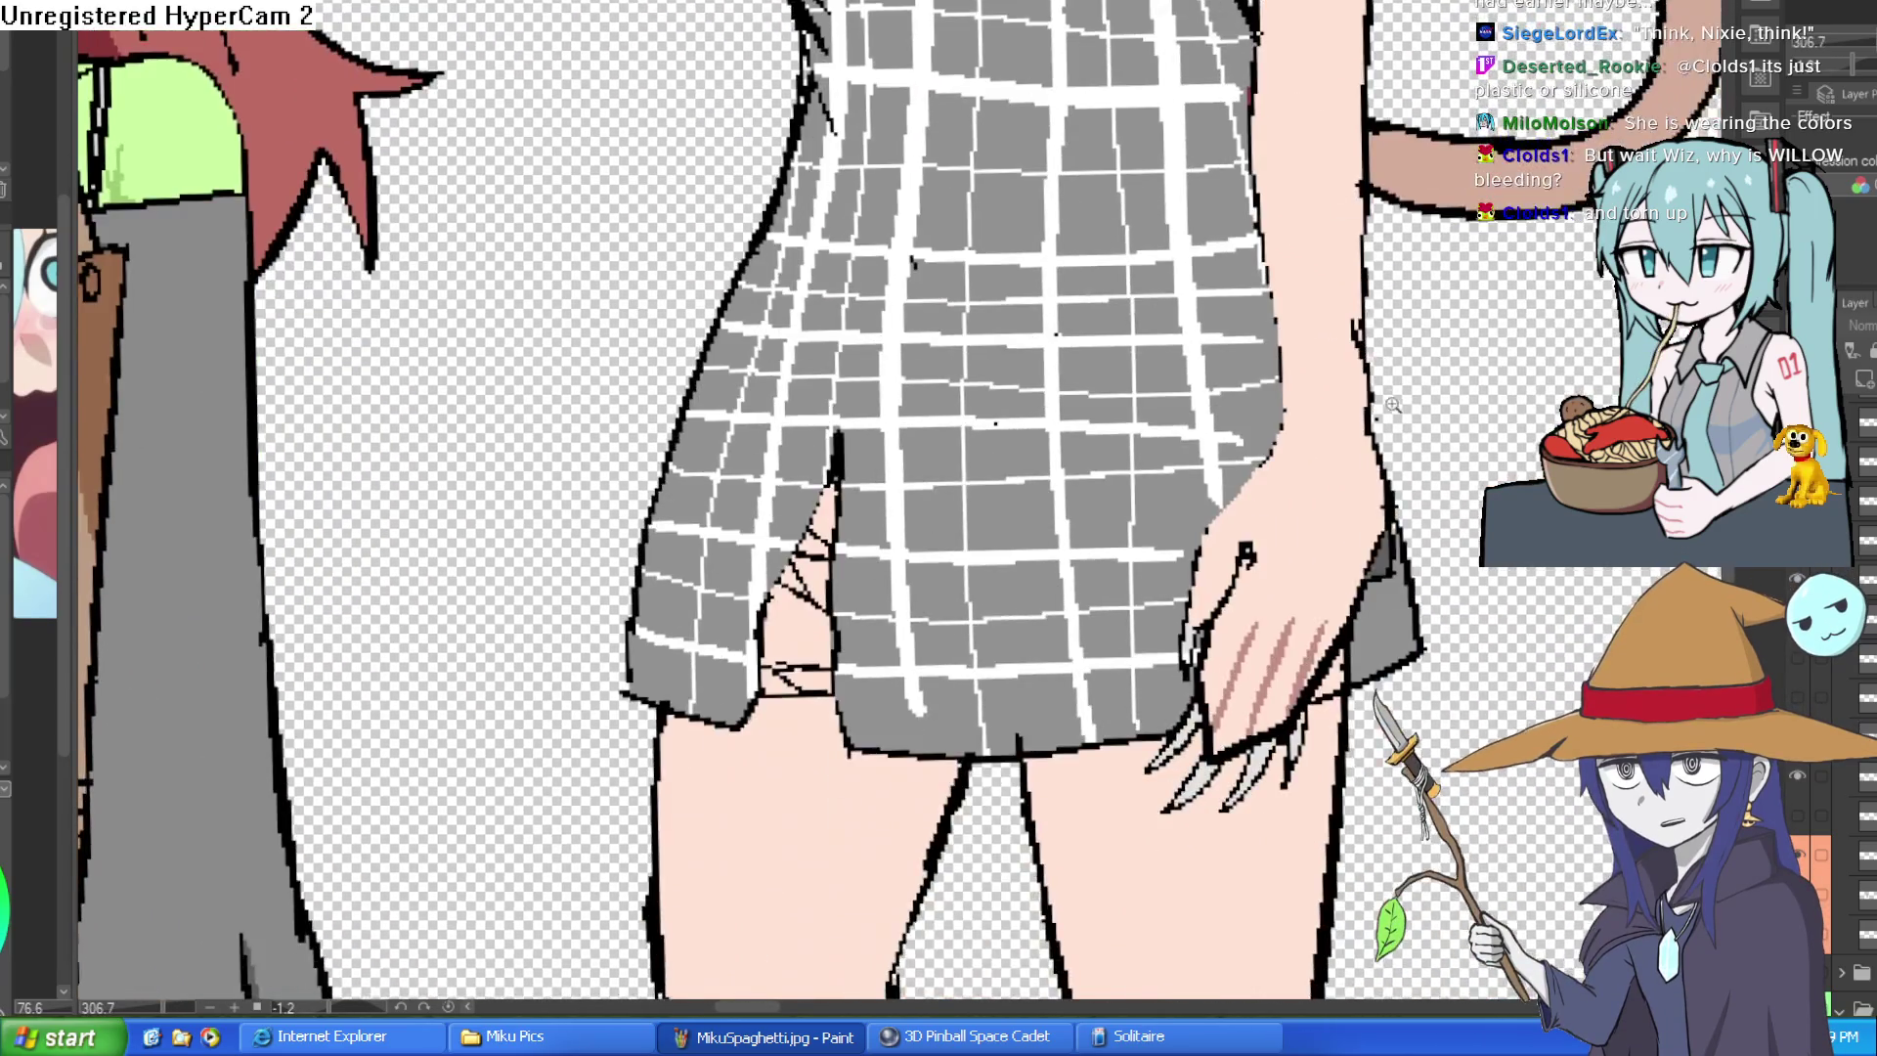
pyautogui.scroll(-1, 1393, 405)
pyautogui.scroll(1, 1377, 430)
pyautogui.scroll(1, 1383, 502)
pyautogui.scroll(-1, 1384, 502)
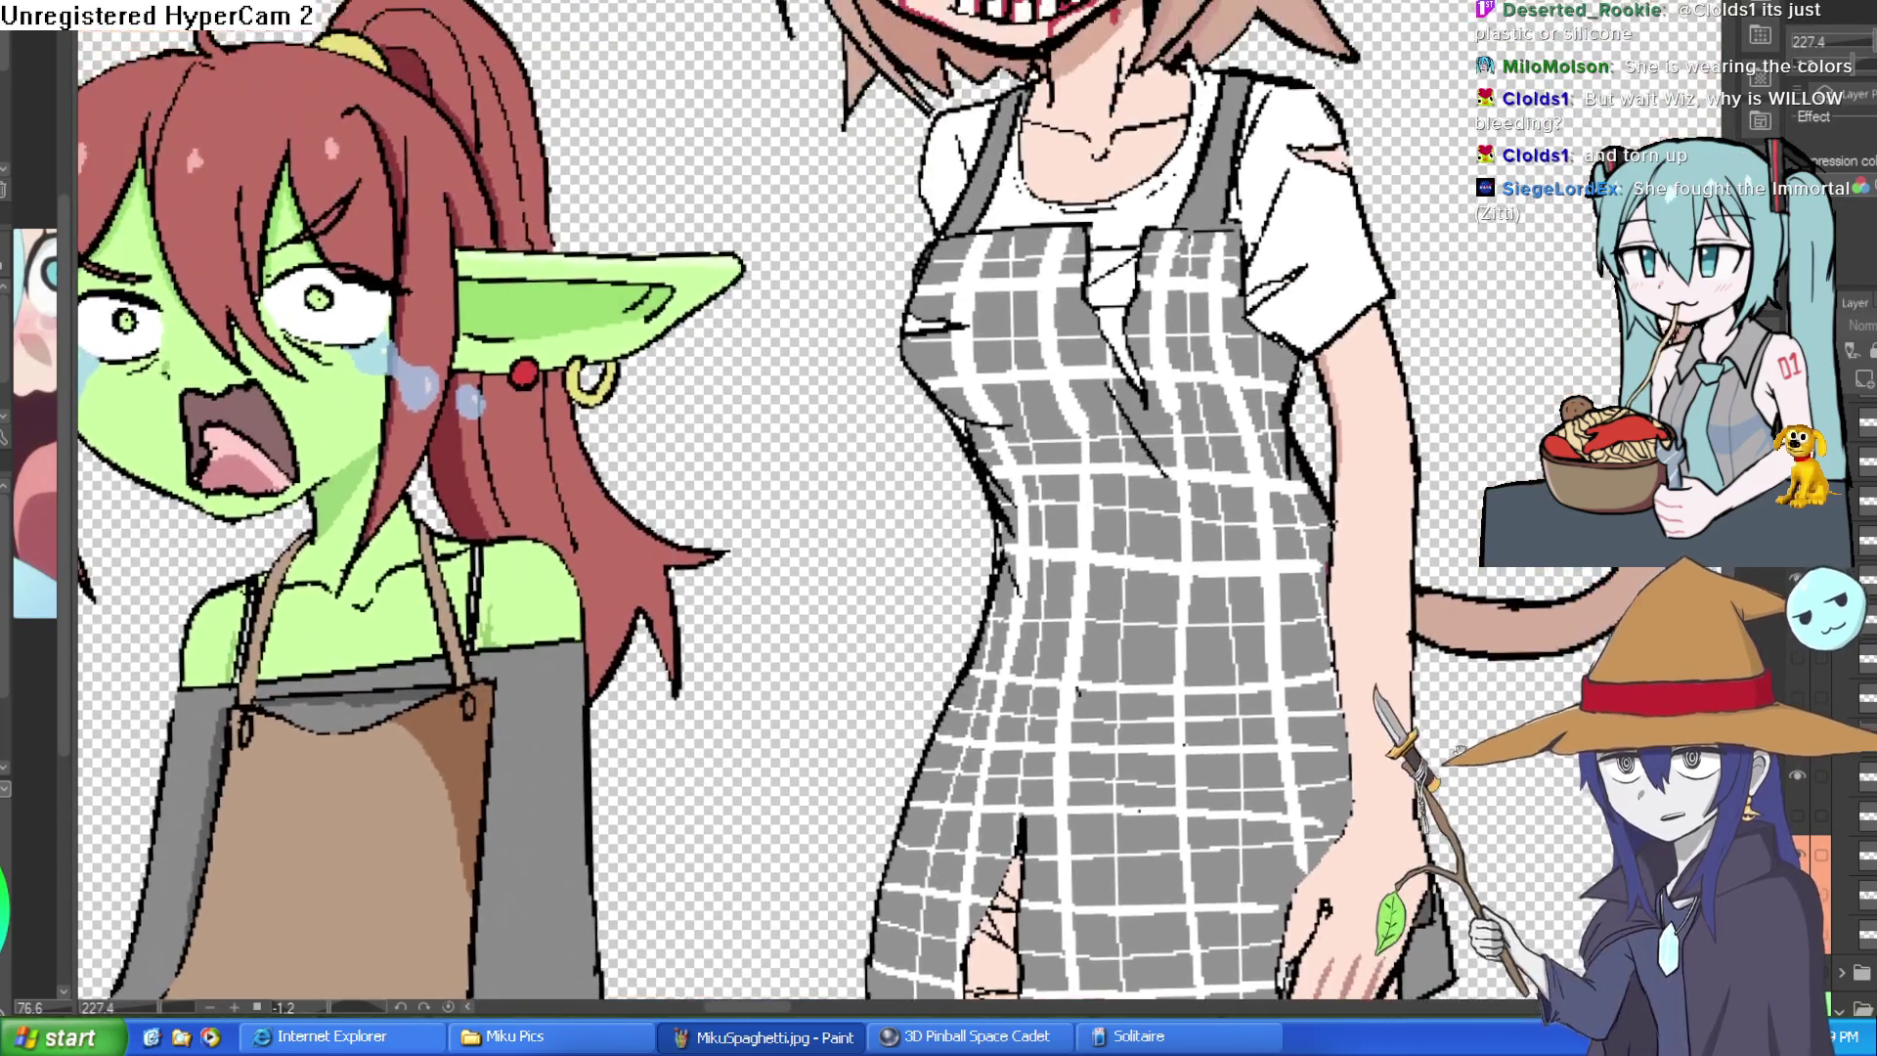
pyautogui.scroll(1, 1393, 521)
pyautogui.scroll(1, 1405, 540)
pyautogui.scroll(1, 1415, 555)
pyautogui.scroll(-1, 1415, 555)
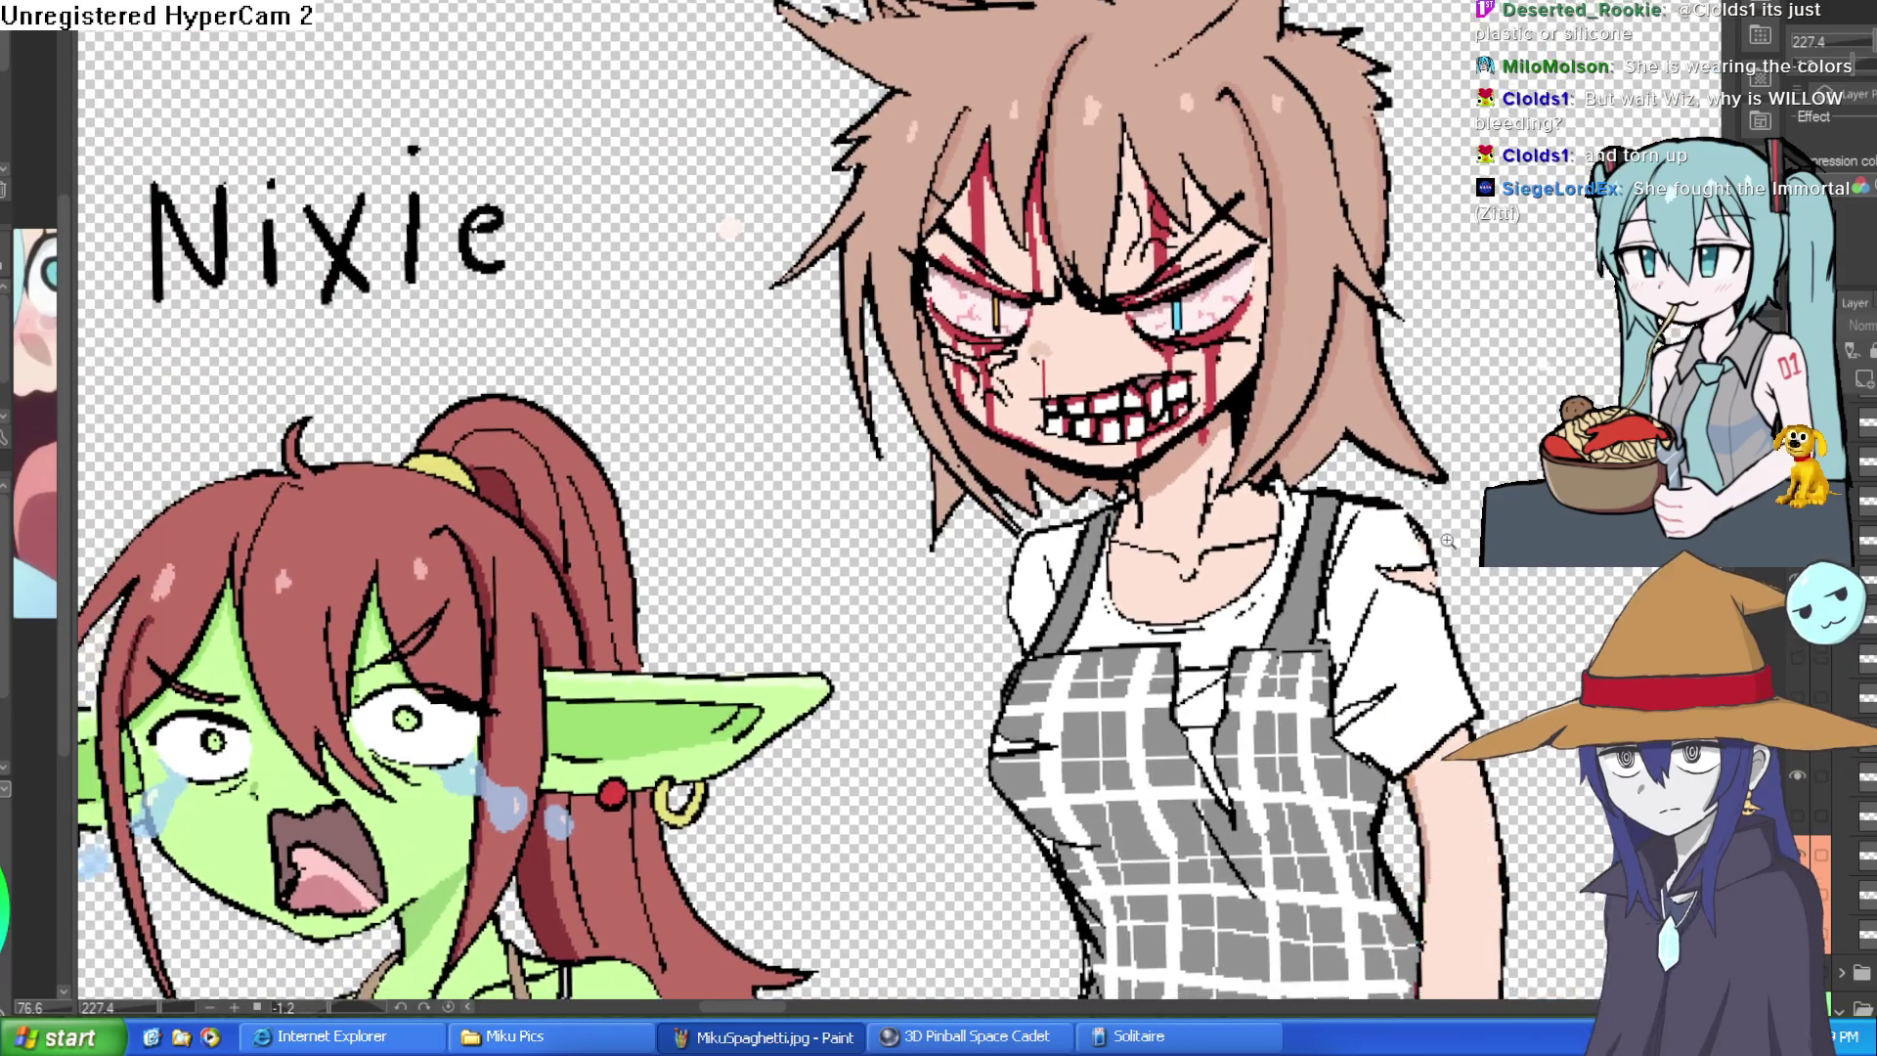
pyautogui.scroll(-1, 1445, 498)
pyautogui.scroll(-2, 1481, 352)
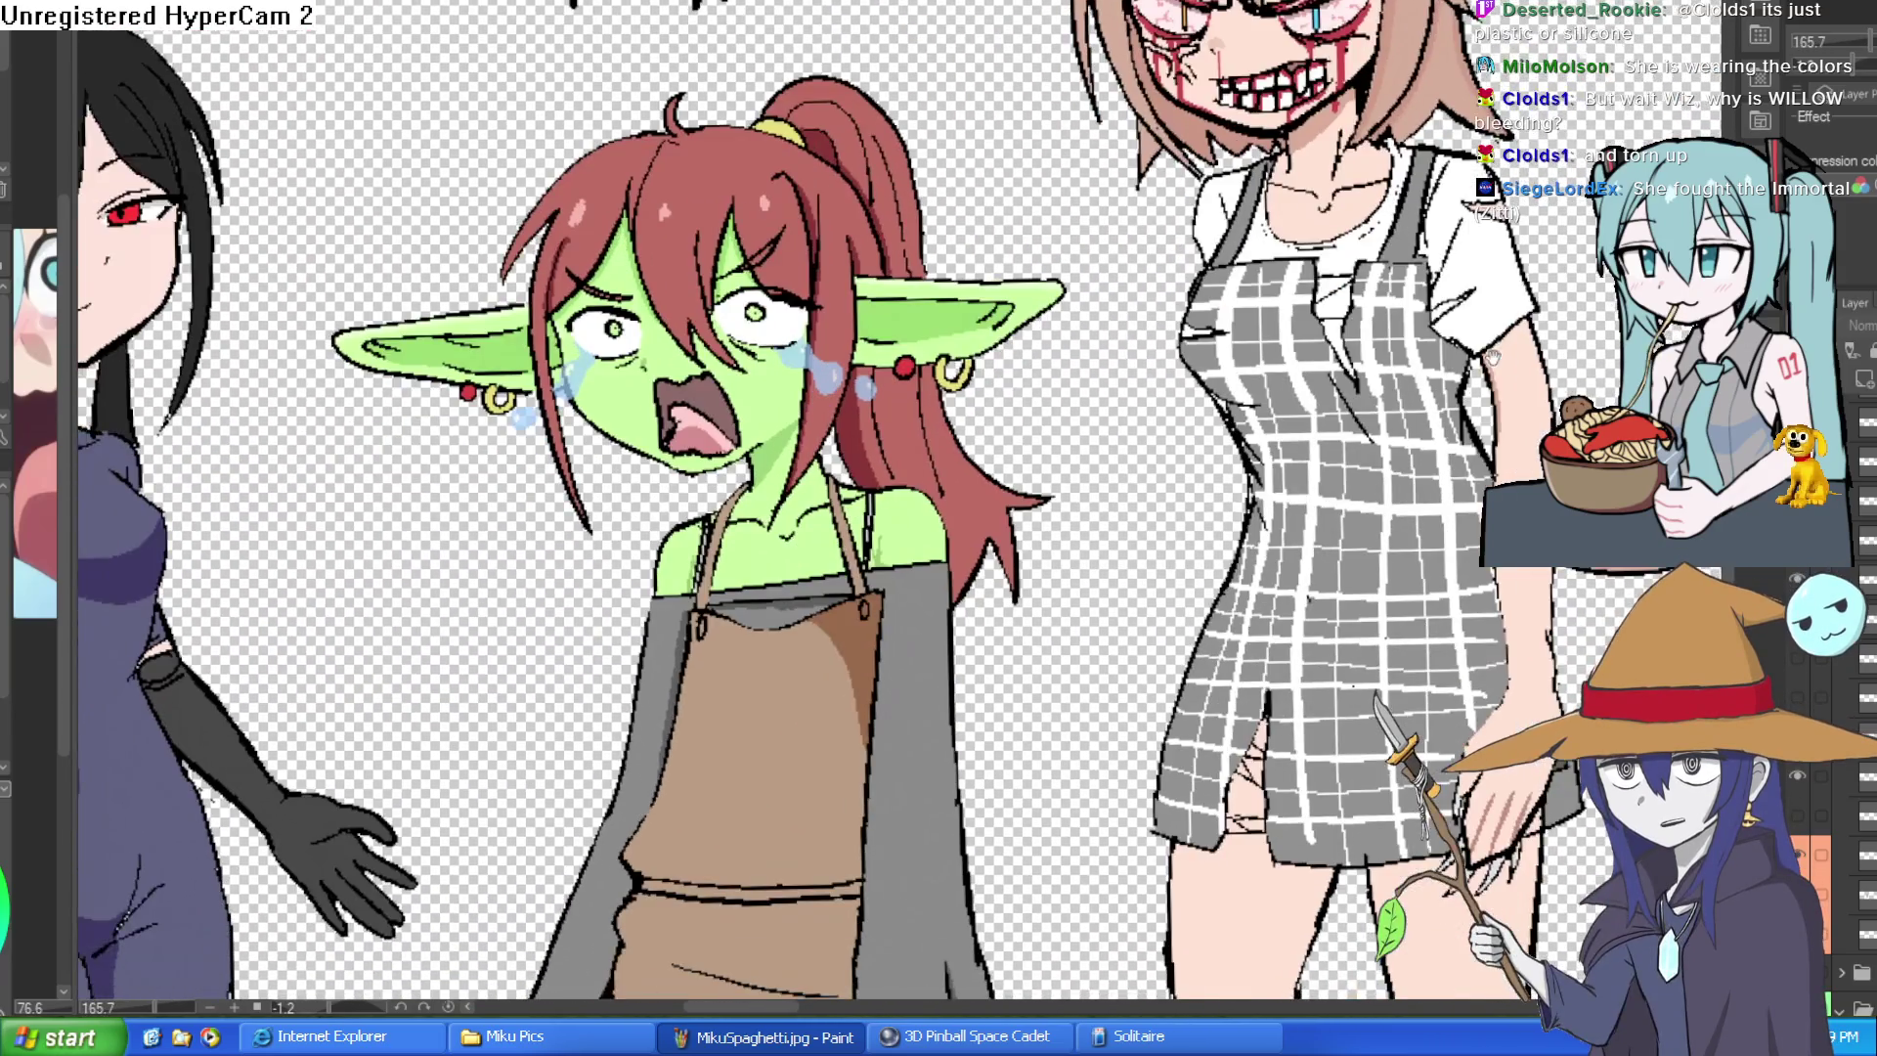
pyautogui.scroll(2, 1467, 426)
pyautogui.scroll(1, 1430, 521)
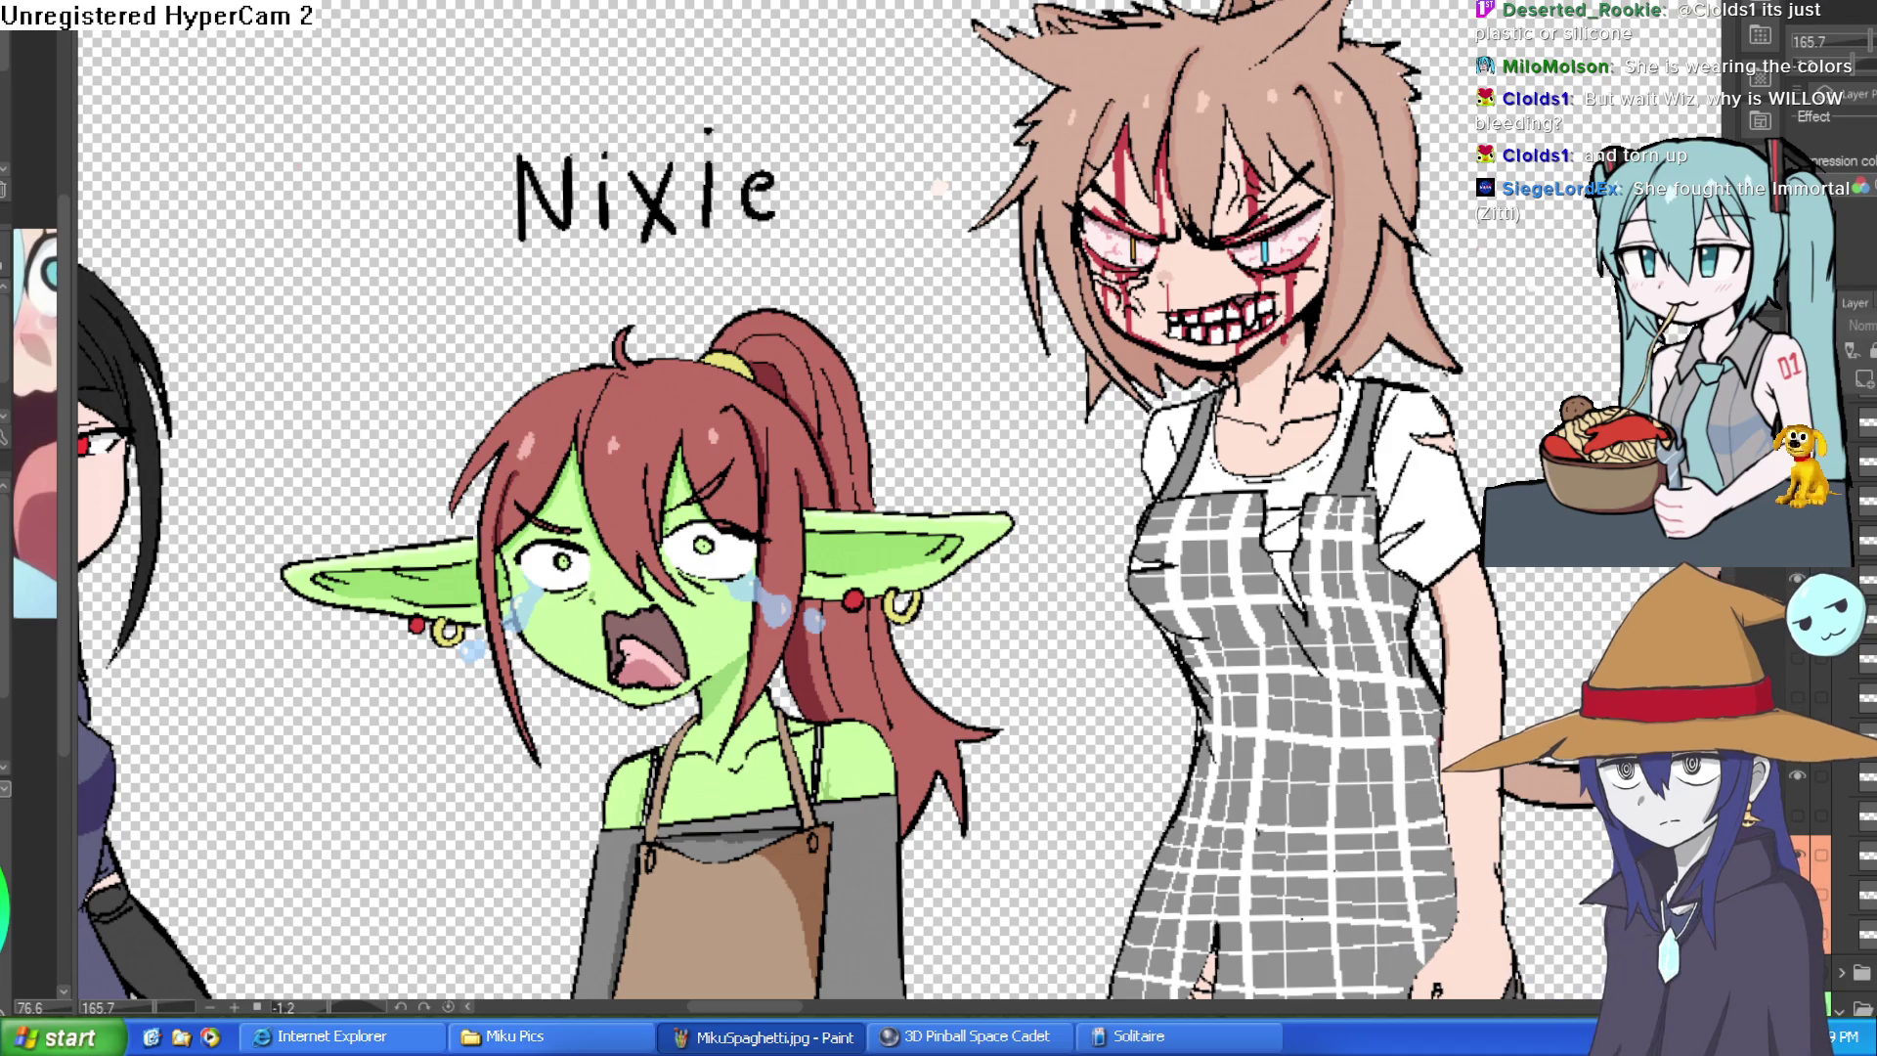
pyautogui.hotkey('alt', 'Tab')
pyautogui.scroll(2, 1047, 738)
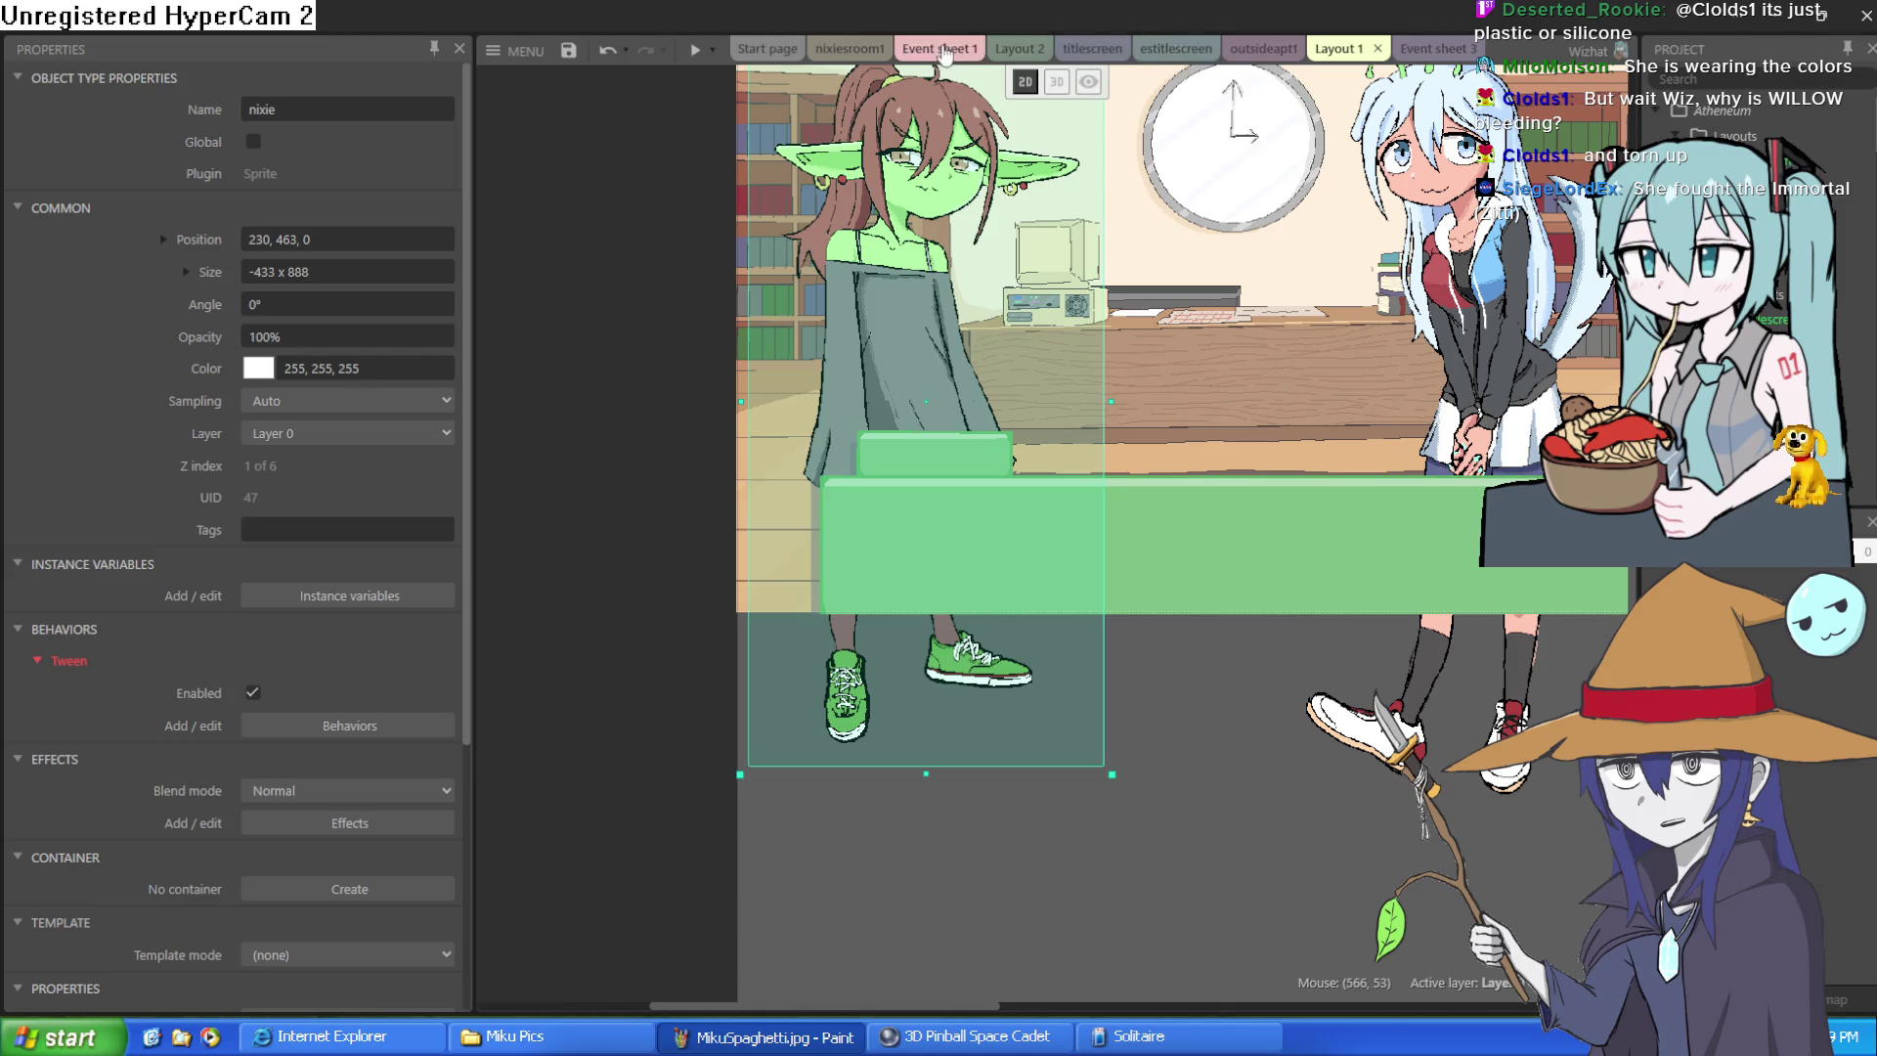
# - Move the mouse-eared Ziti sprite slightly in the nixiesroom1 layout and deselect it
pyautogui.click(916, 50)
pyautogui.click(885, 51)
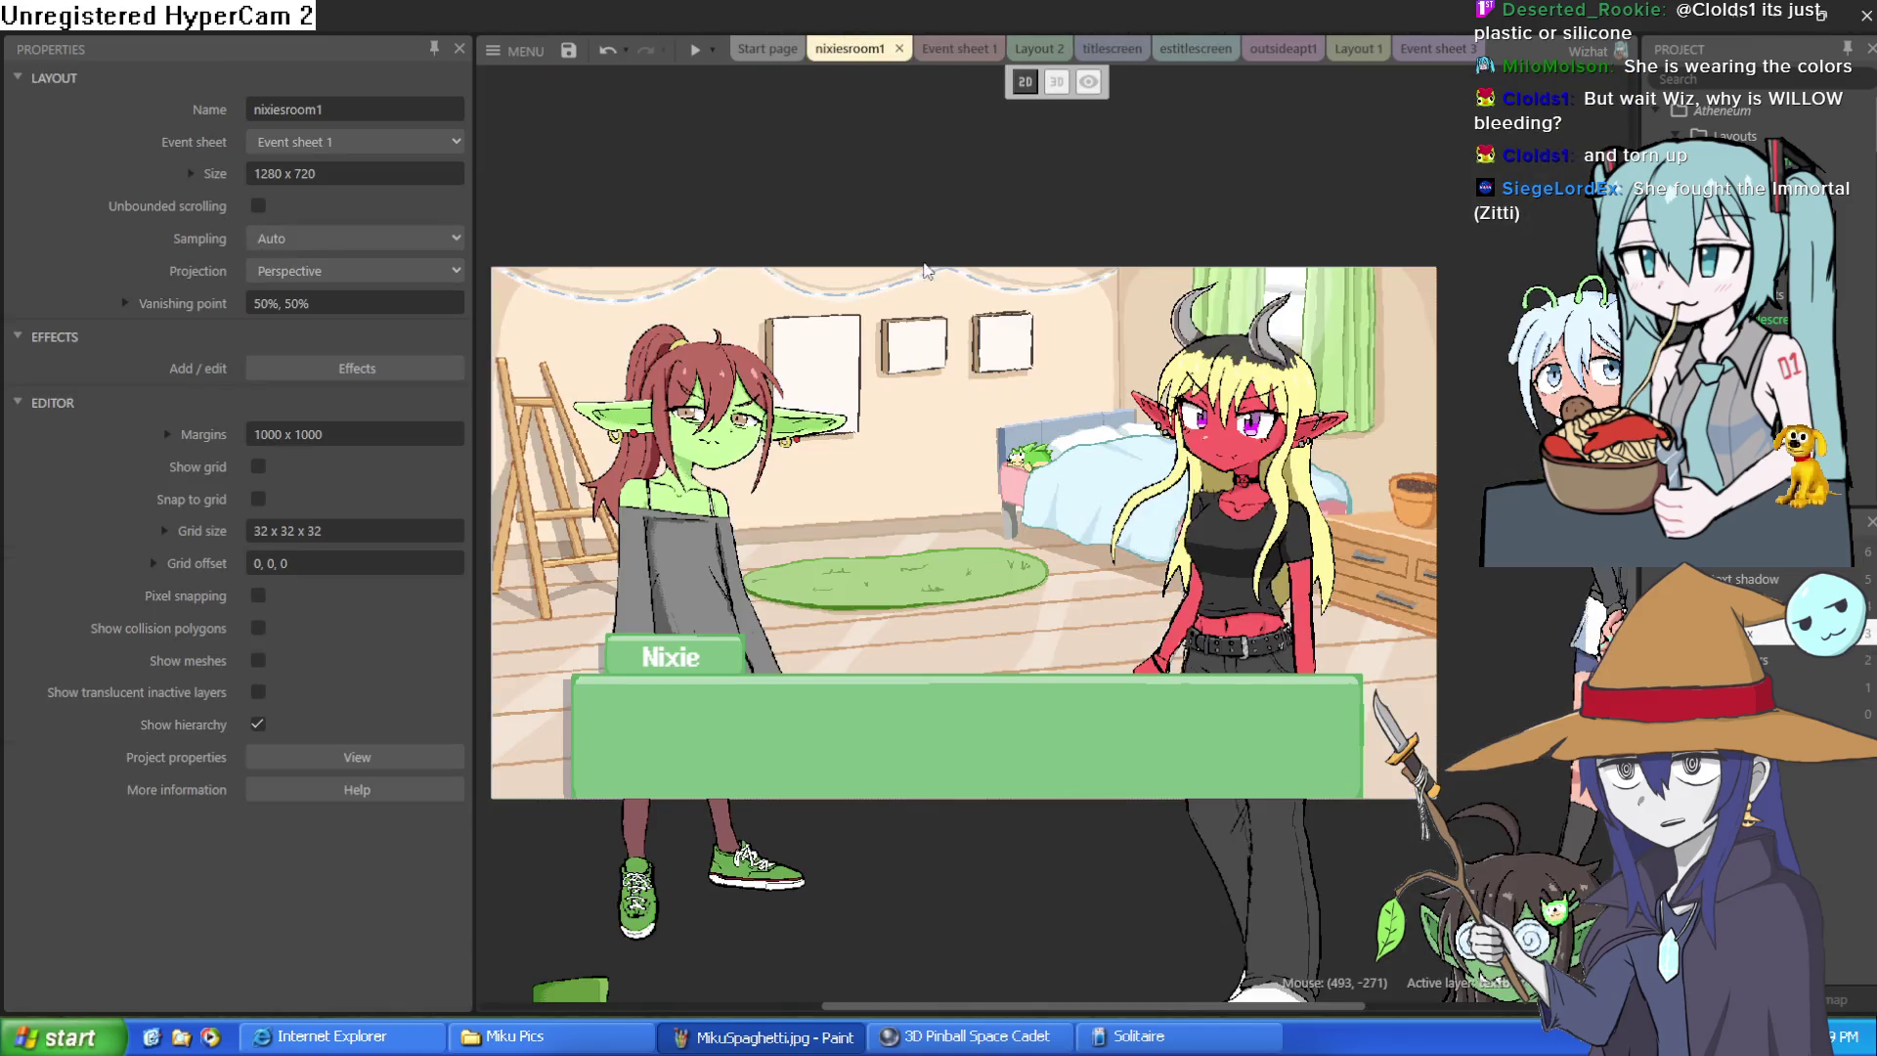
pyautogui.scroll(2, 1048, 500)
pyautogui.scroll(-3, 1047, 500)
pyautogui.scroll(1, 1183, 687)
pyautogui.scroll(1, 1182, 687)
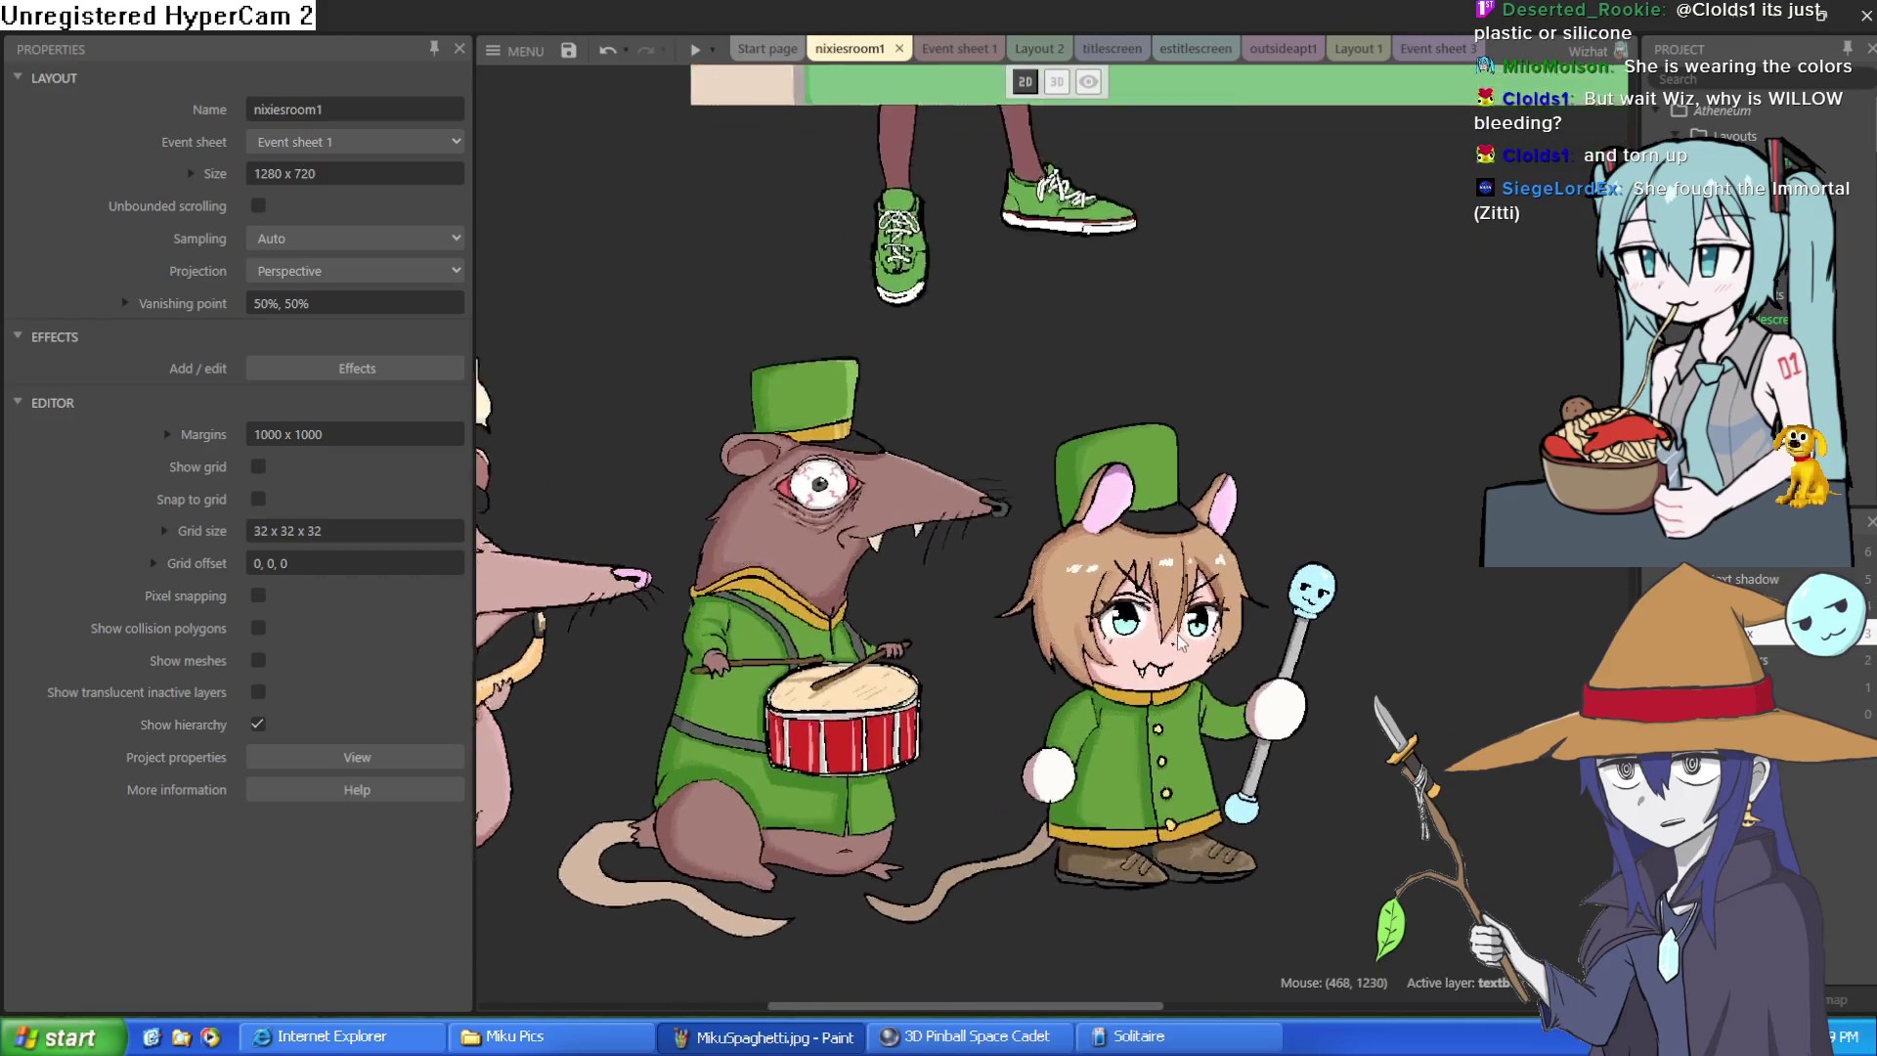
pyautogui.scroll(1, 1182, 687)
pyautogui.moveTo(1167, 721); pyautogui.dragTo(1099, 630)
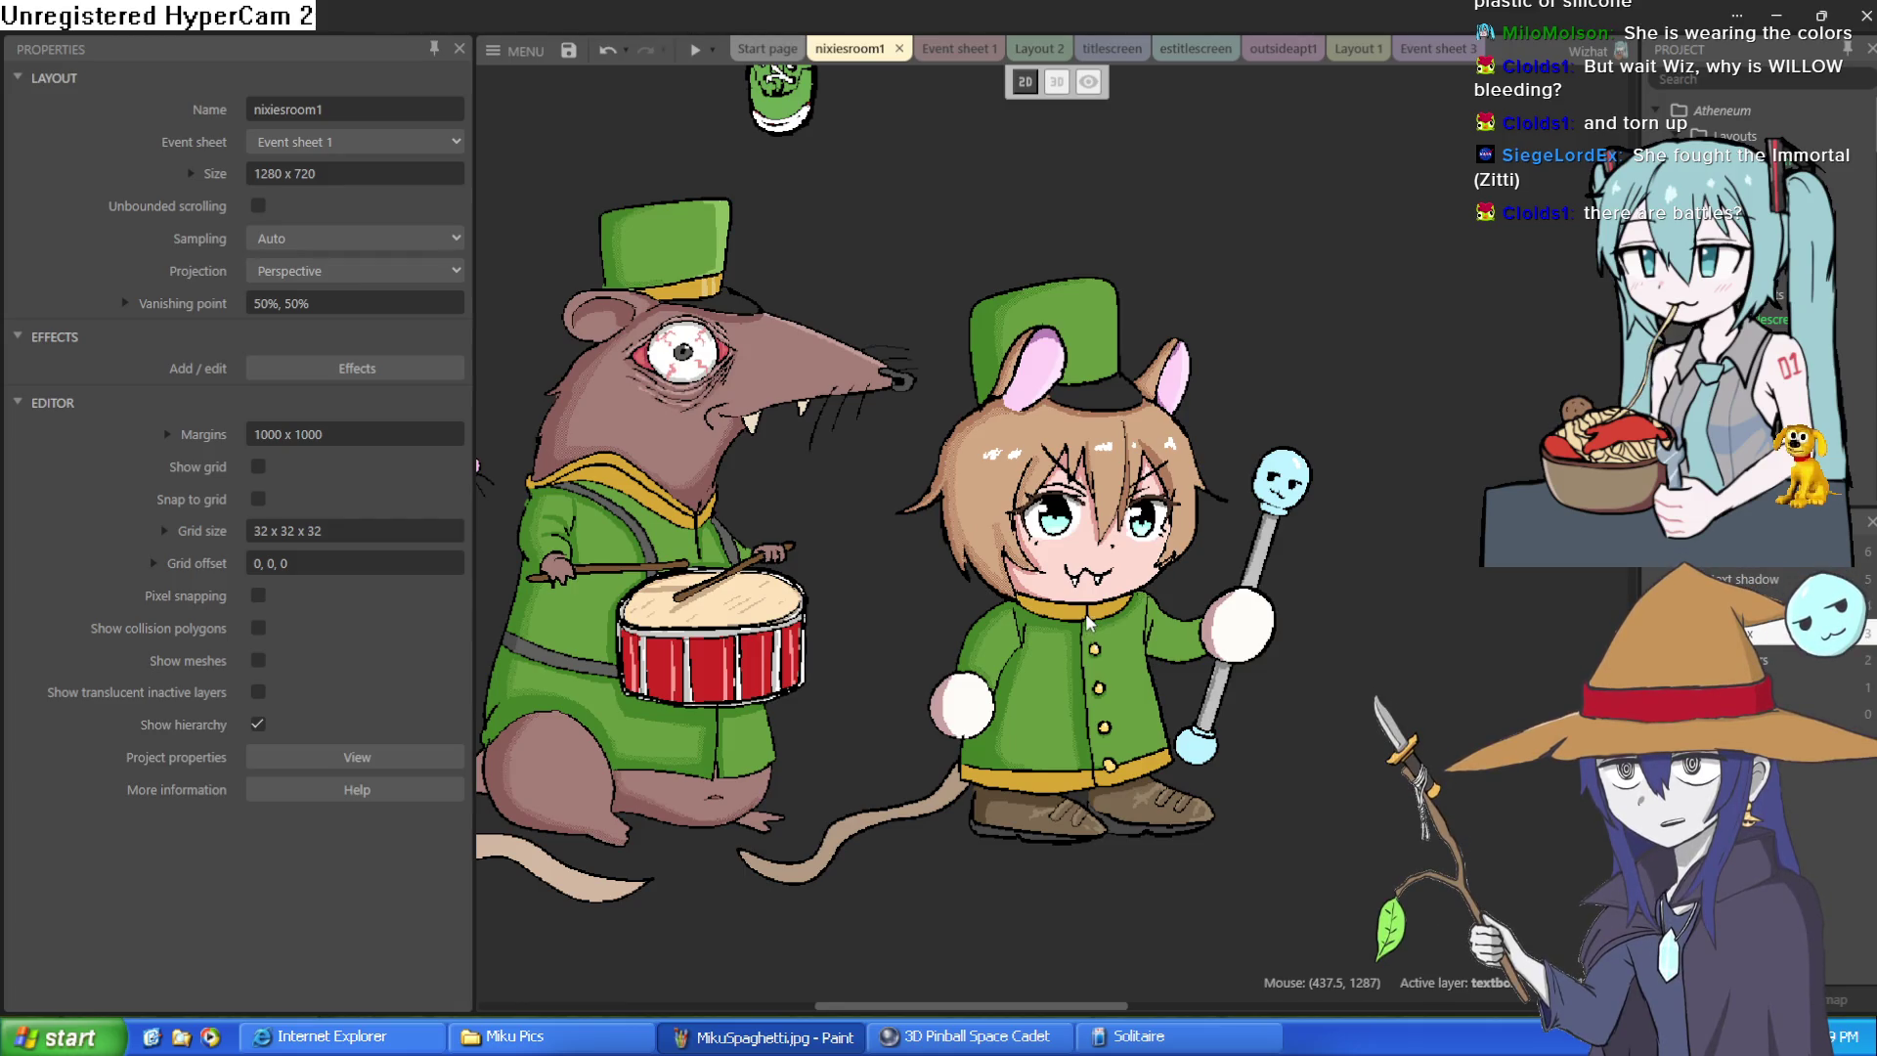
pyautogui.moveTo(1087, 622); pyautogui.dragTo(1149, 594)
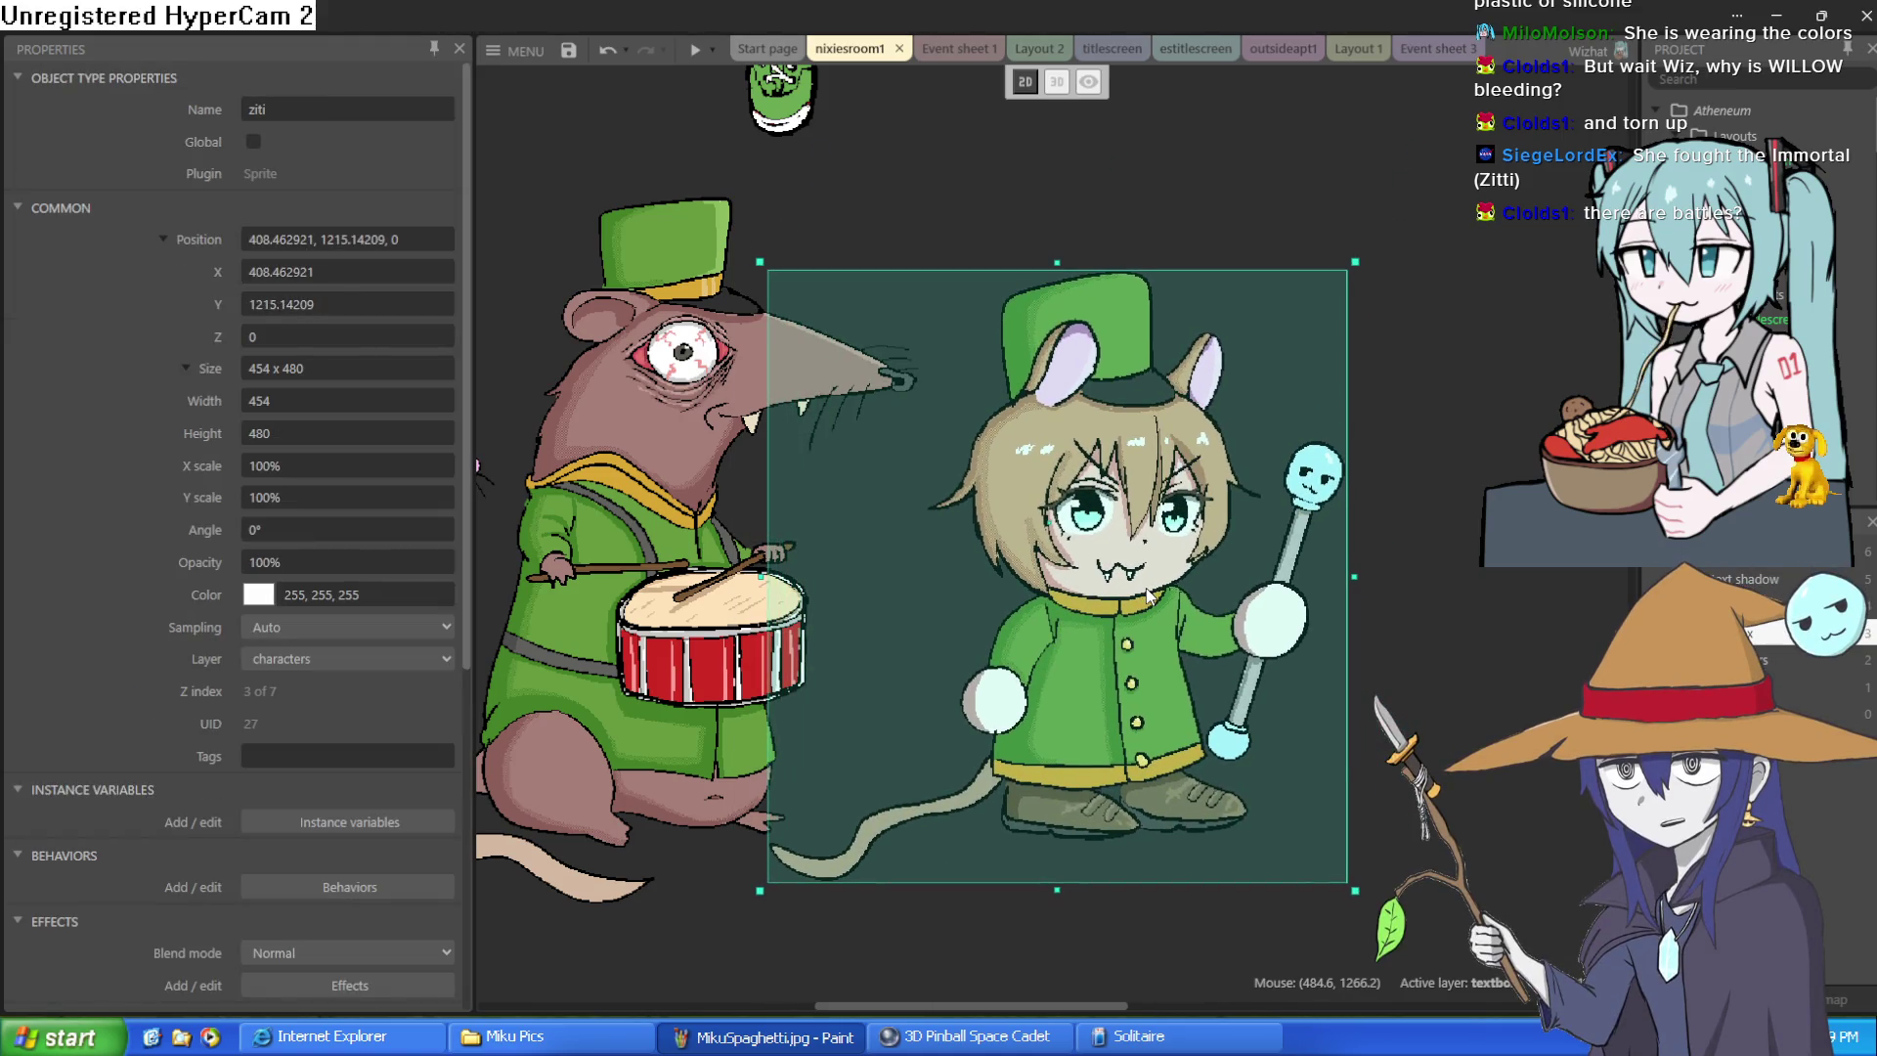
pyautogui.moveTo(1149, 594); pyautogui.dragTo(1131, 600)
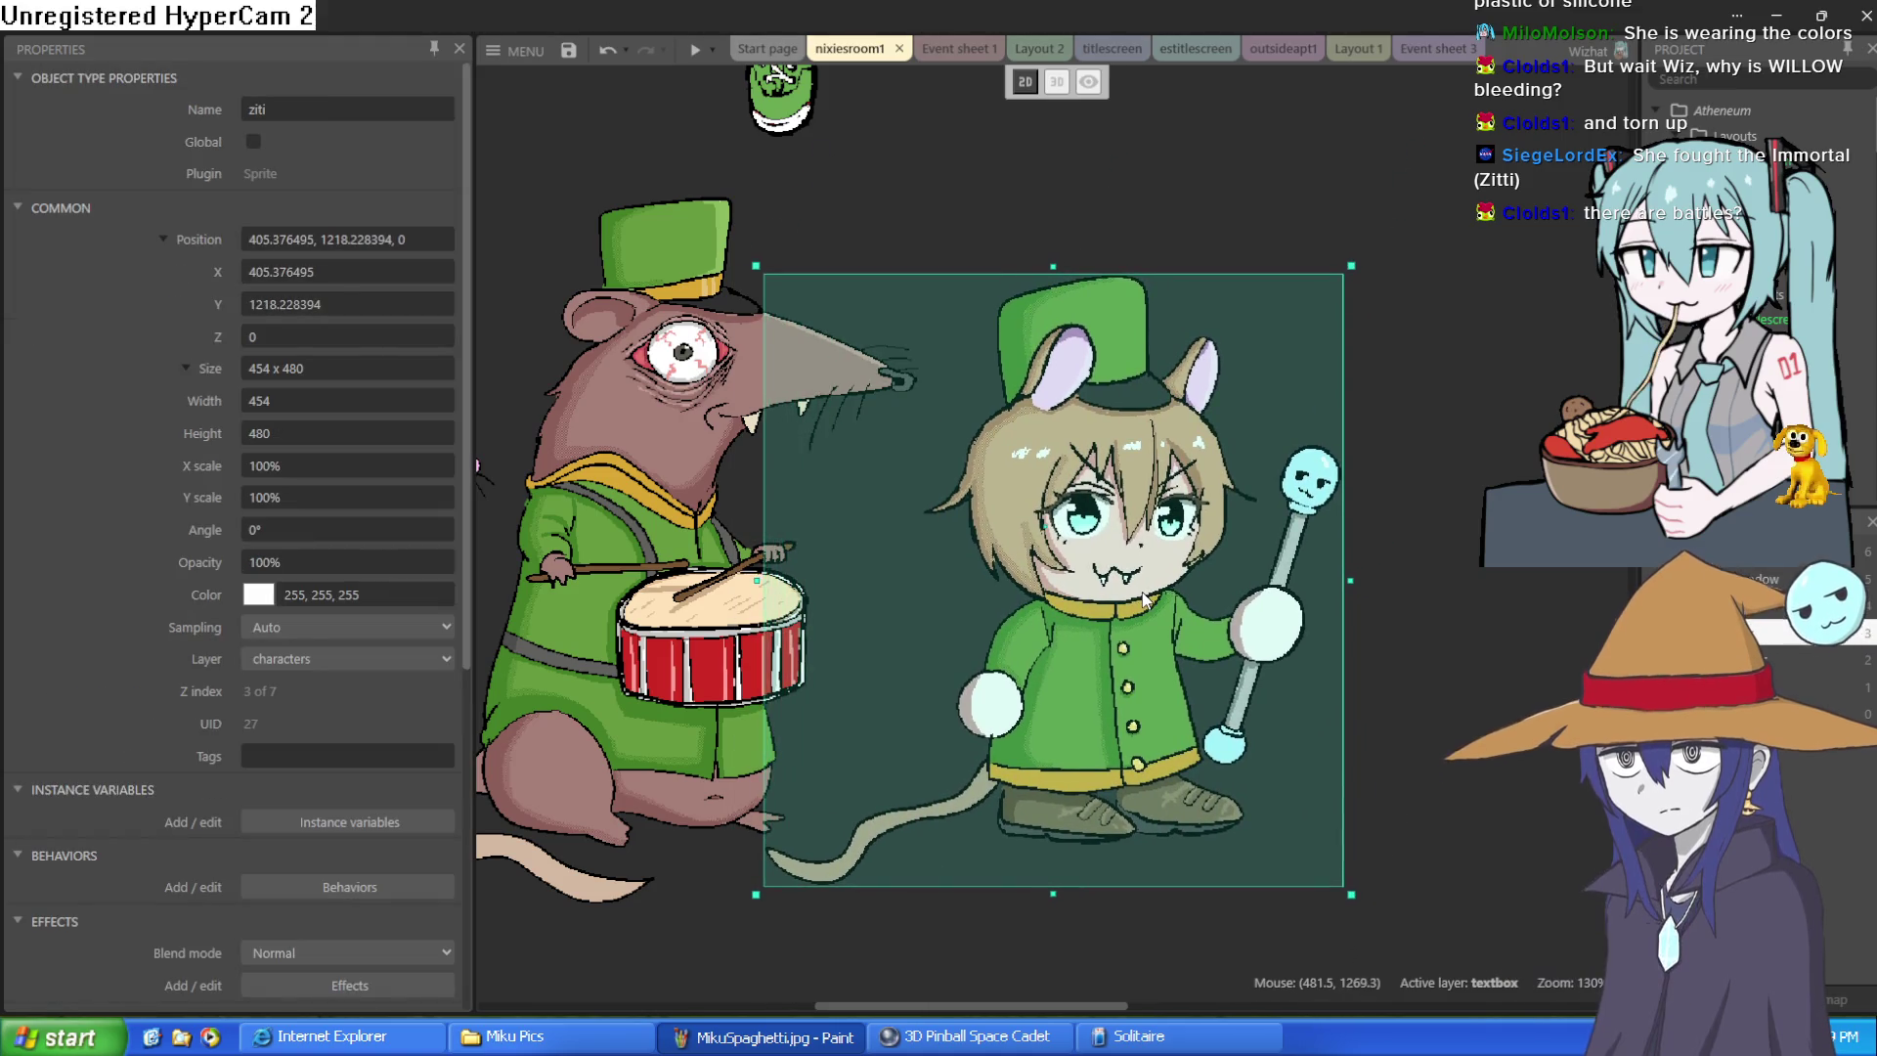
pyautogui.click(1448, 448)
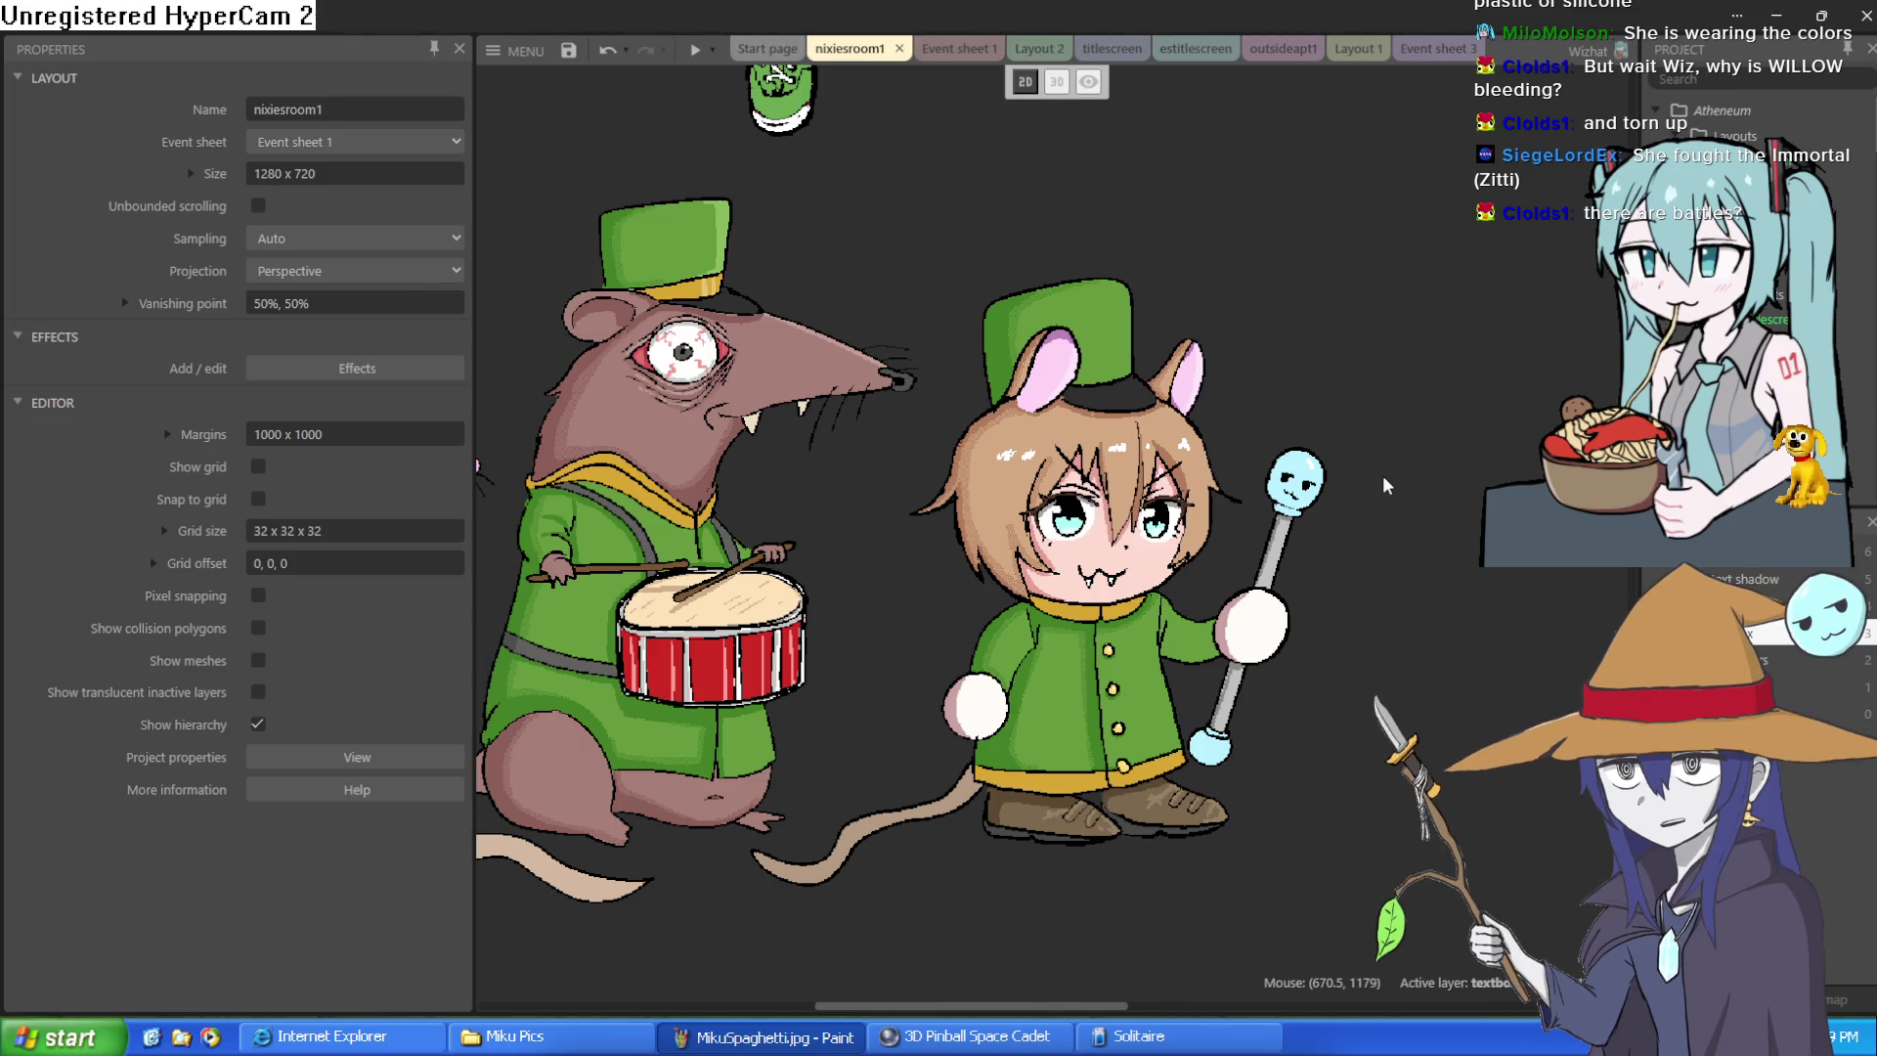
# - Dismiss the canvas options menu and minimize Construct 3 to reach the drawing
pyautogui.rightClick(1383, 475)
pyautogui.click(1395, 325)
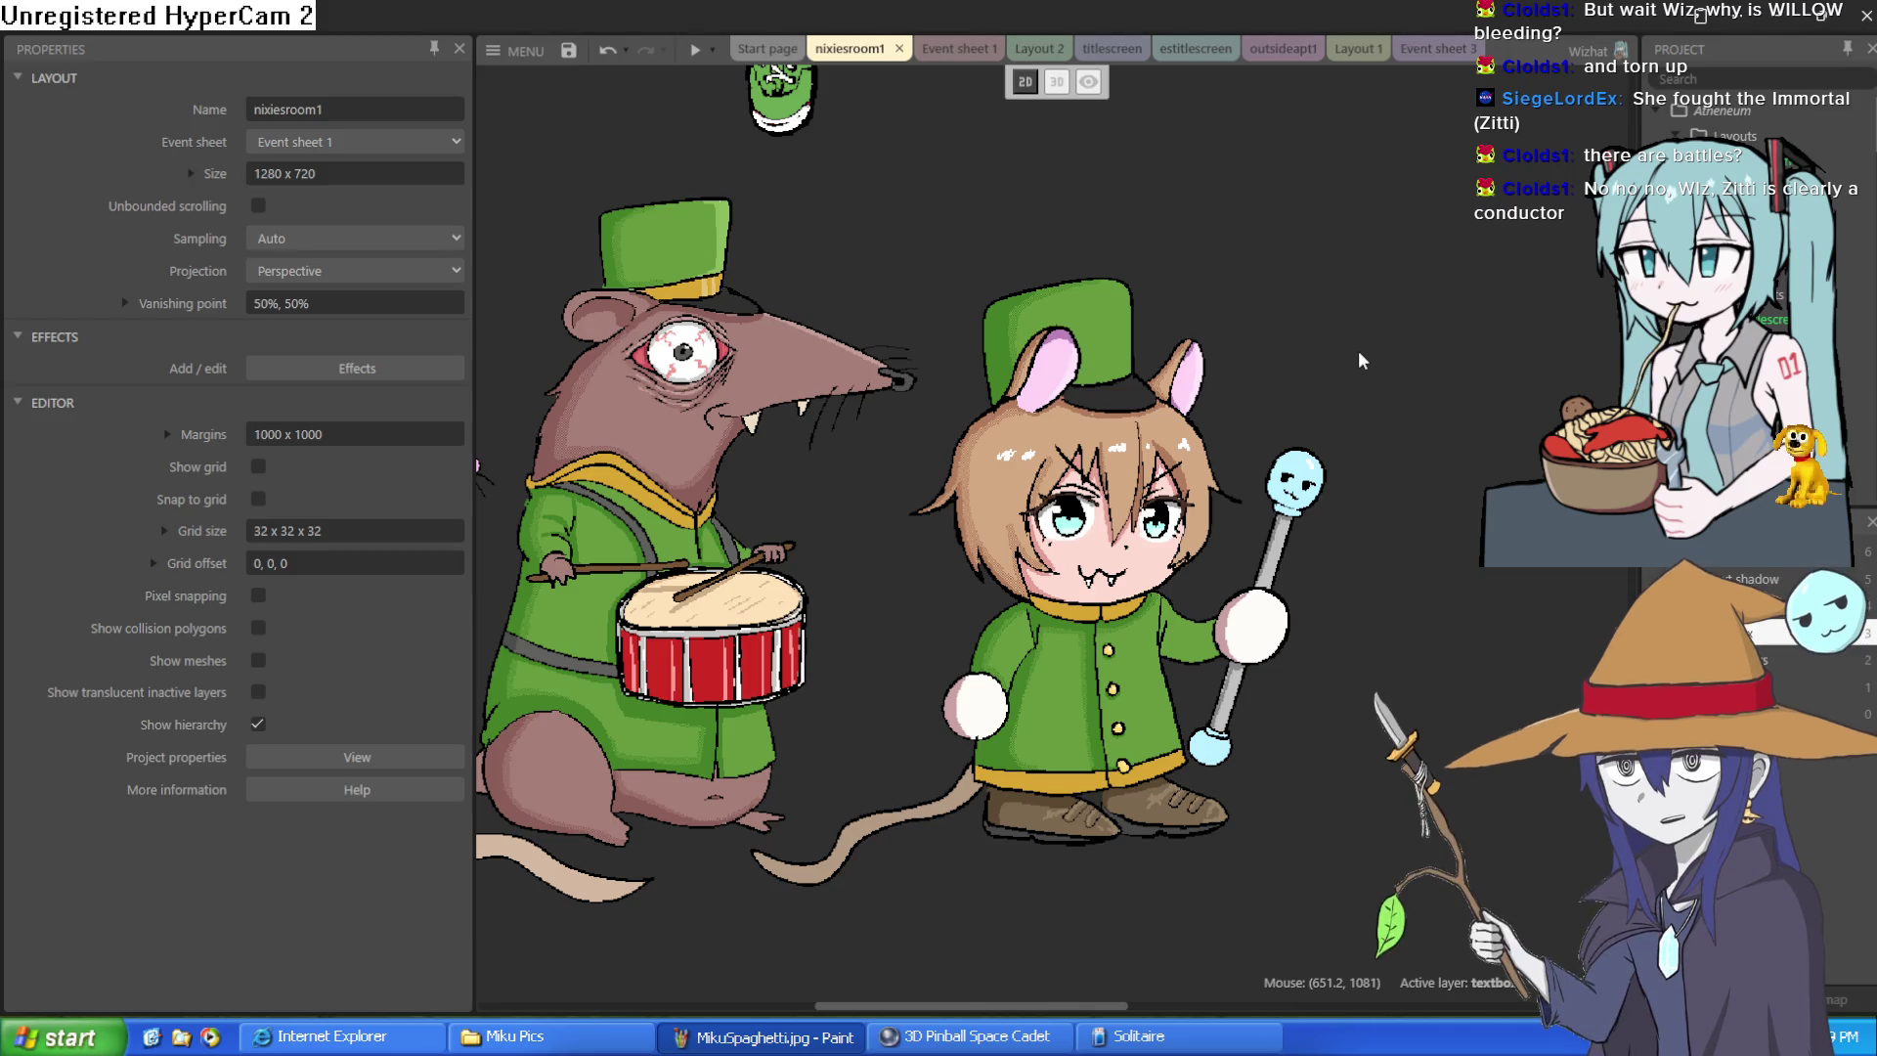
pyautogui.click(1776, 15)
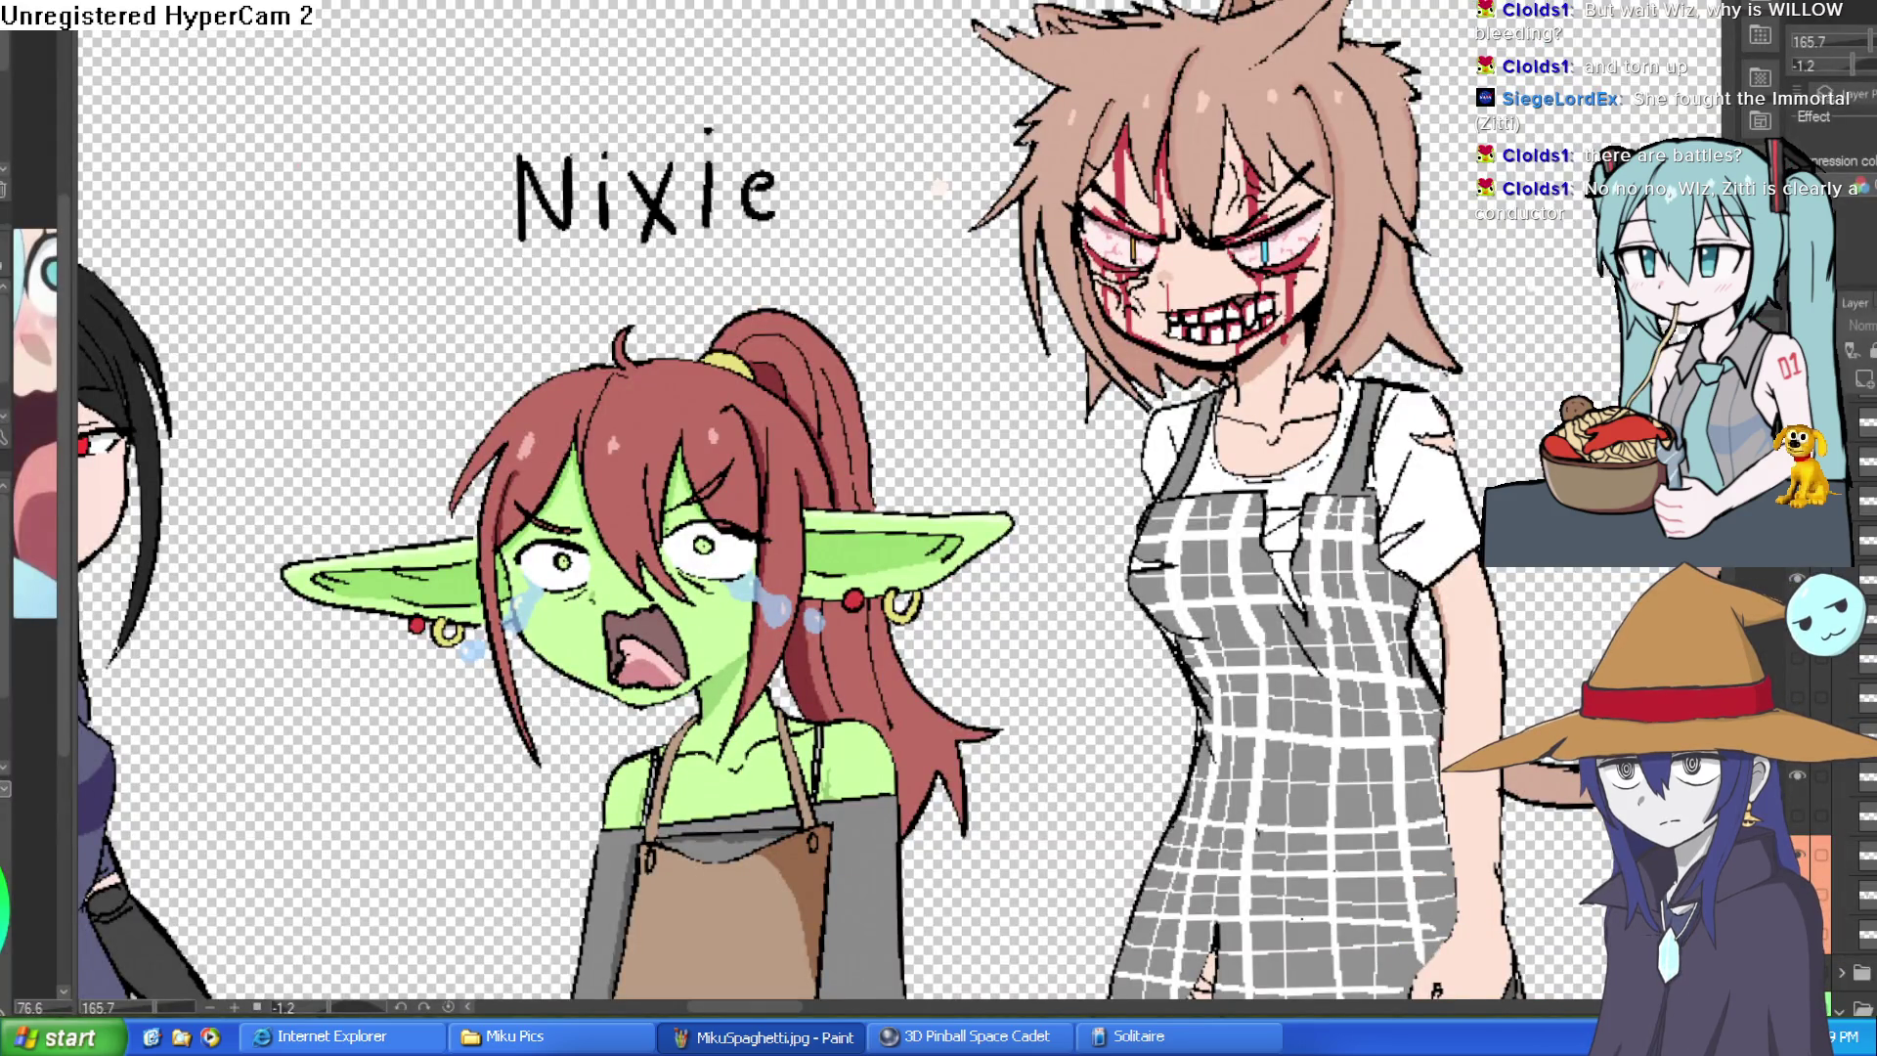
# - Hide Willow's angry face and blood marks, keeping her brown hair and red-lipped brush-holding look
pyautogui.click(1832, 683)
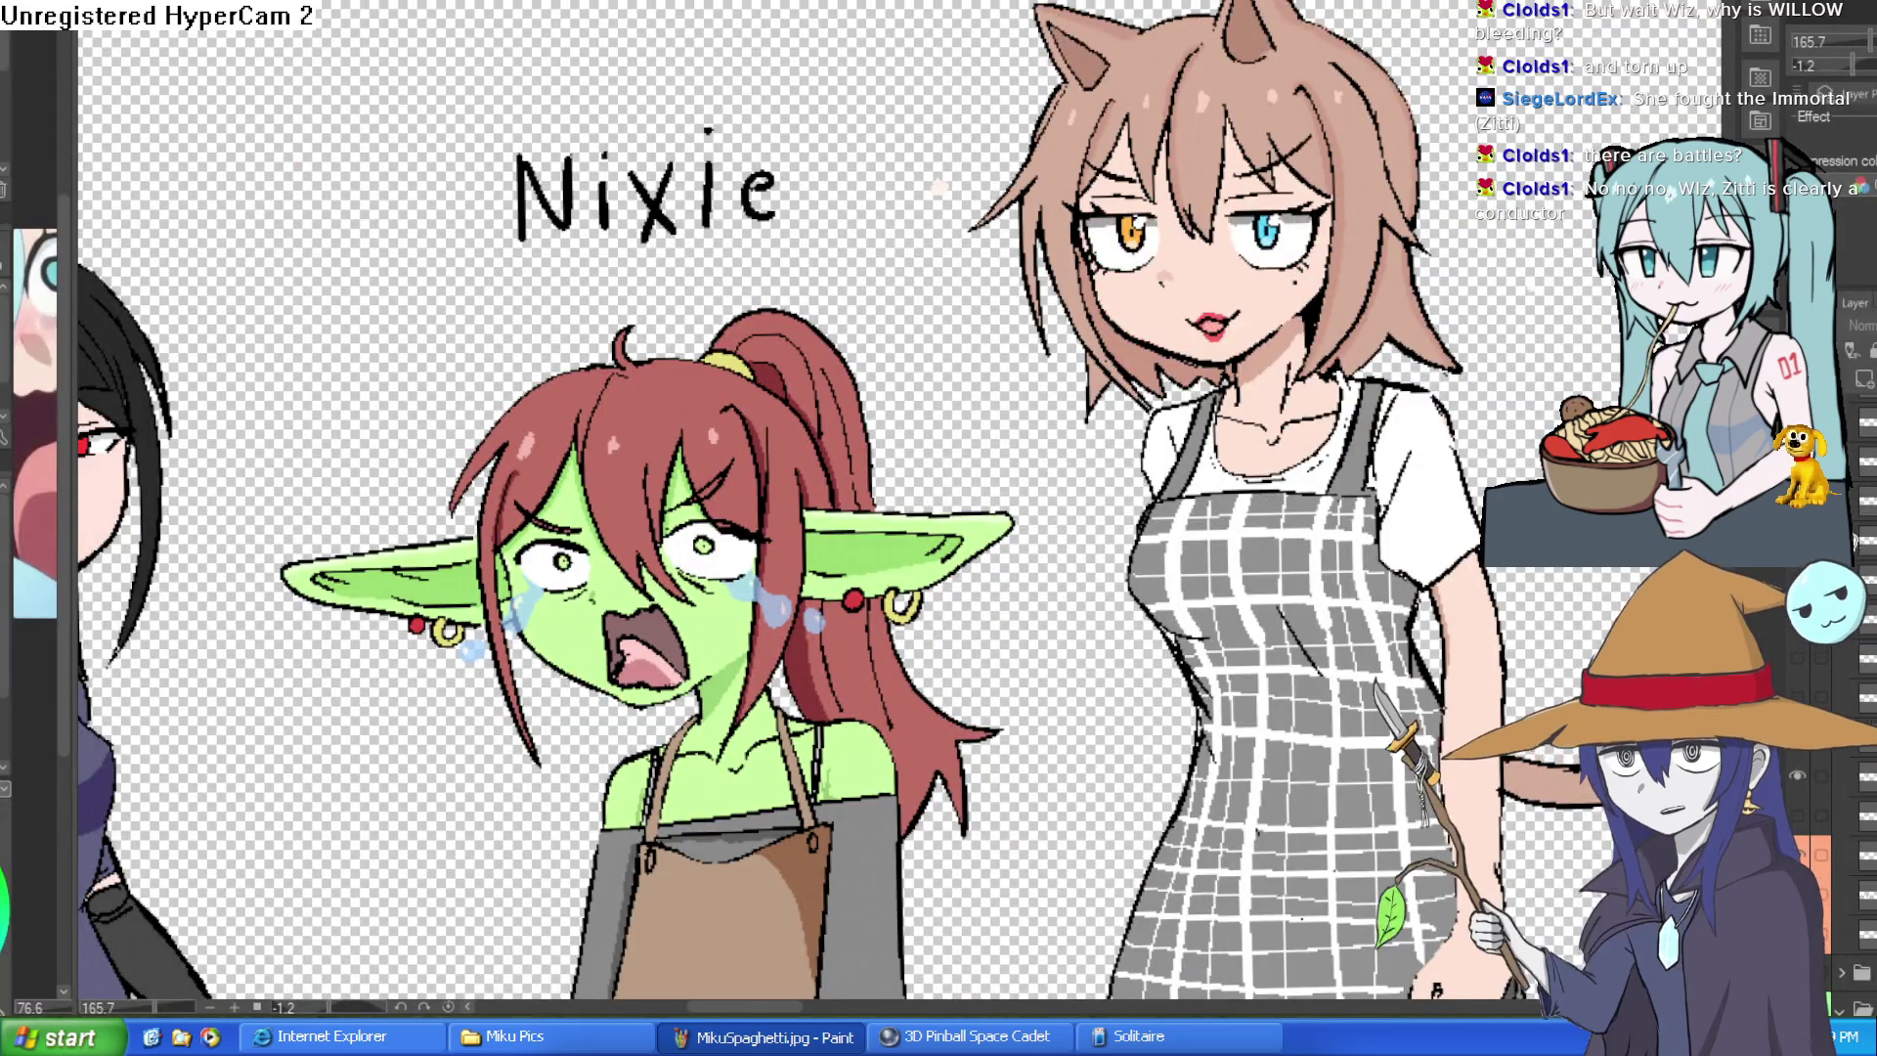
pyautogui.click(1802, 708)
pyautogui.click(1804, 671)
pyautogui.click(1798, 671)
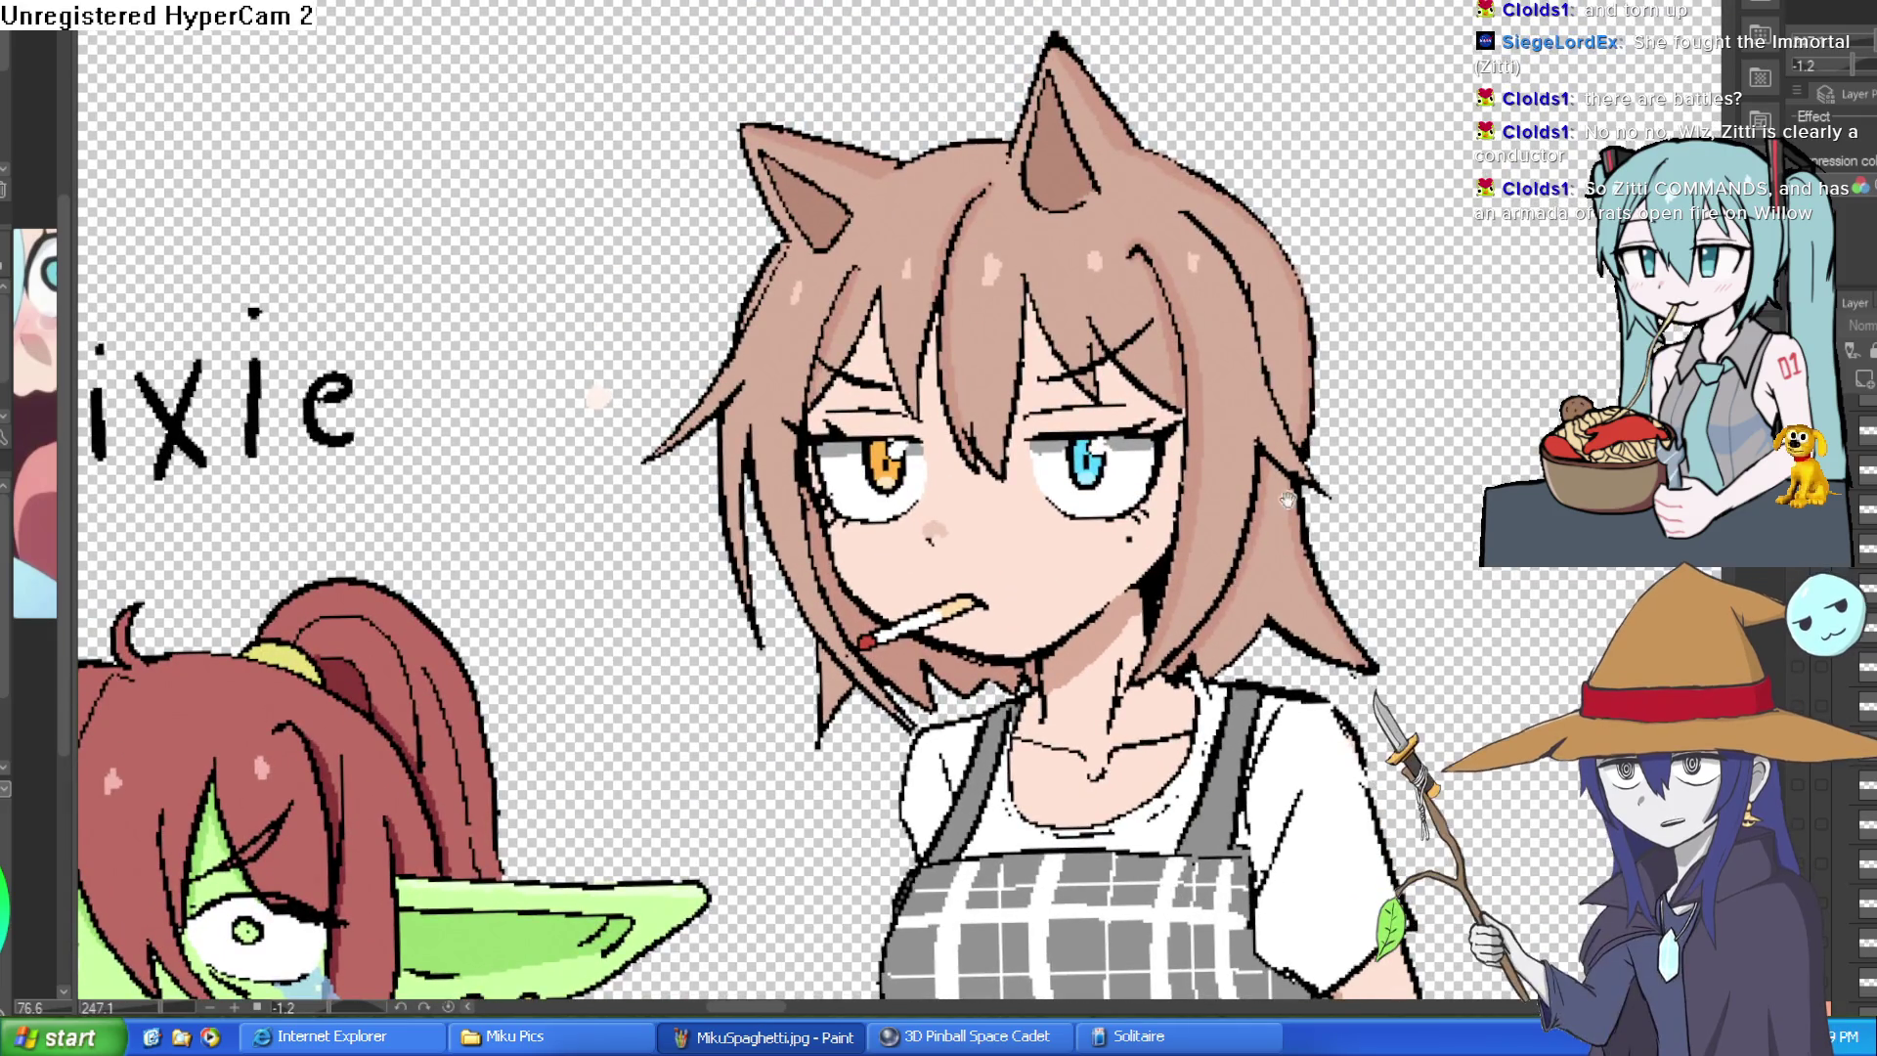
pyautogui.scroll(1, 1289, 500)
pyautogui.scroll(1, 1262, 496)
pyautogui.scroll(1, 1254, 493)
pyautogui.scroll(1, 1235, 478)
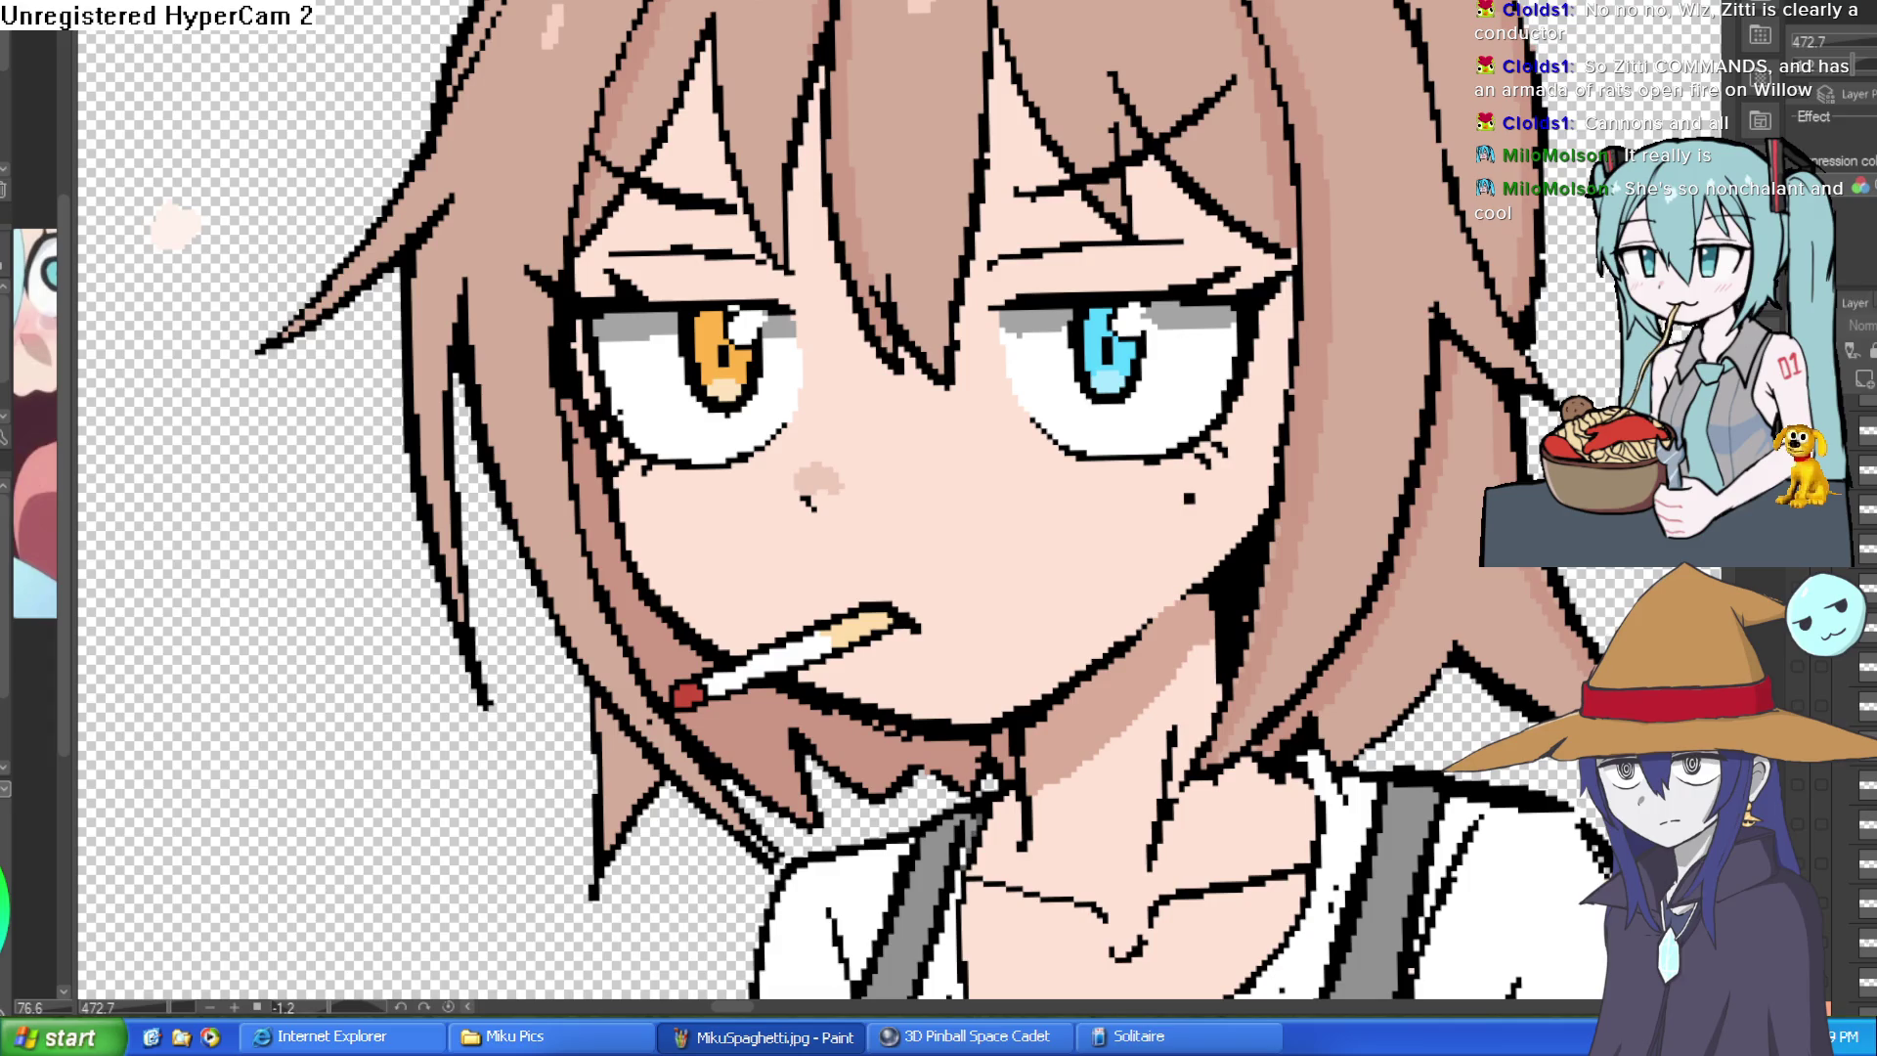
pyautogui.scroll(-2, 817, 483)
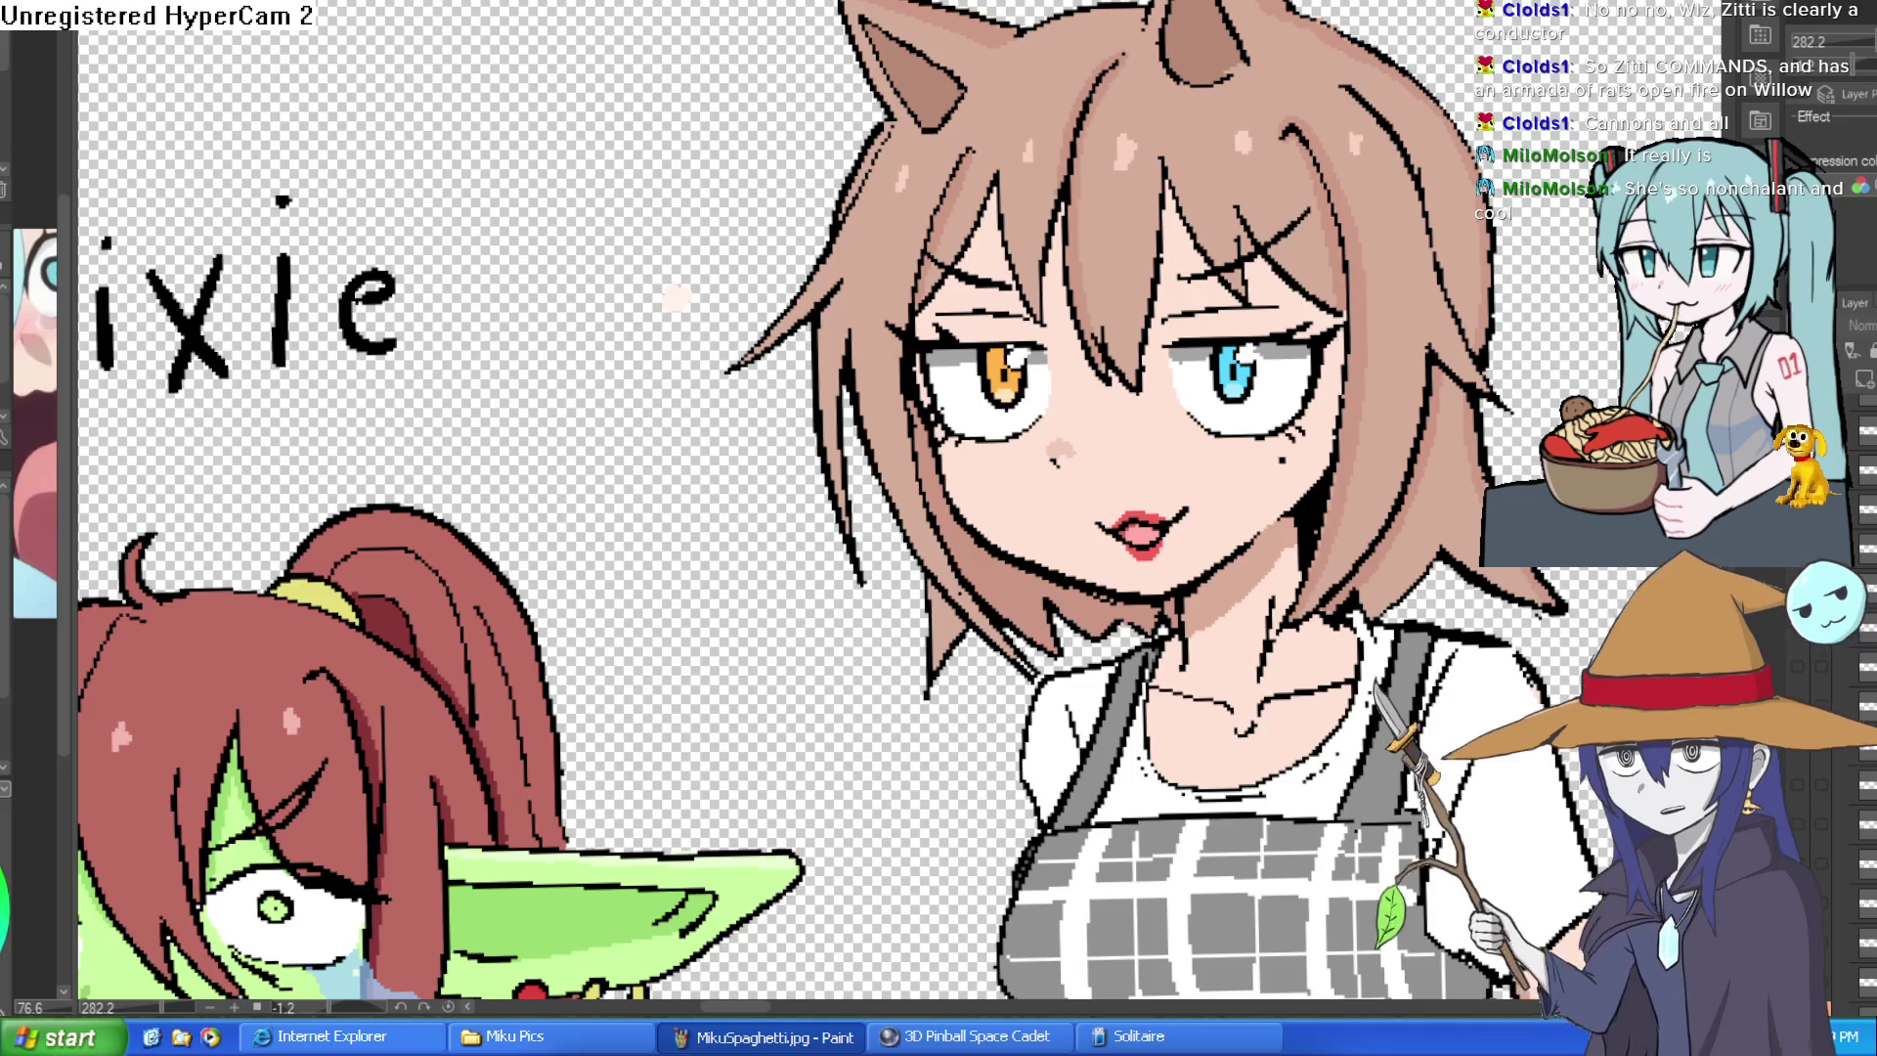
pyautogui.scroll(-1, 1398, 574)
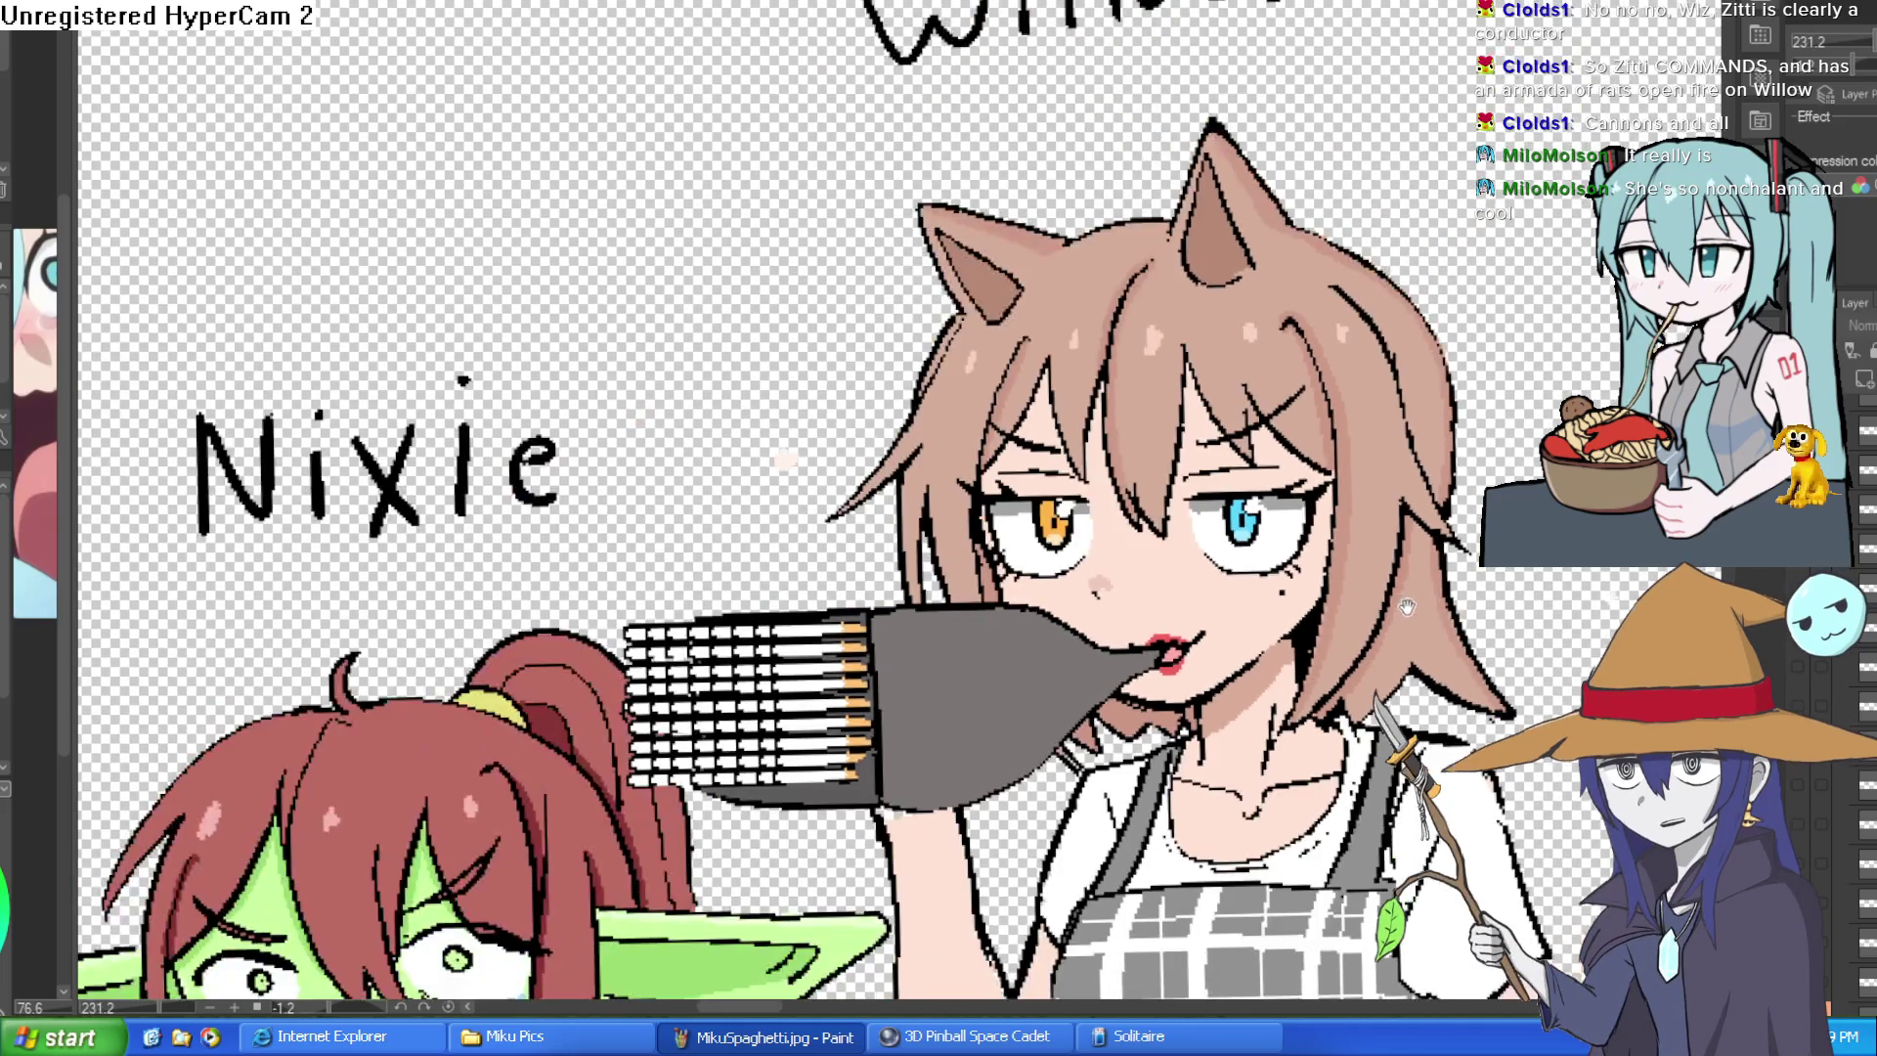
pyautogui.scroll(1, 1398, 575)
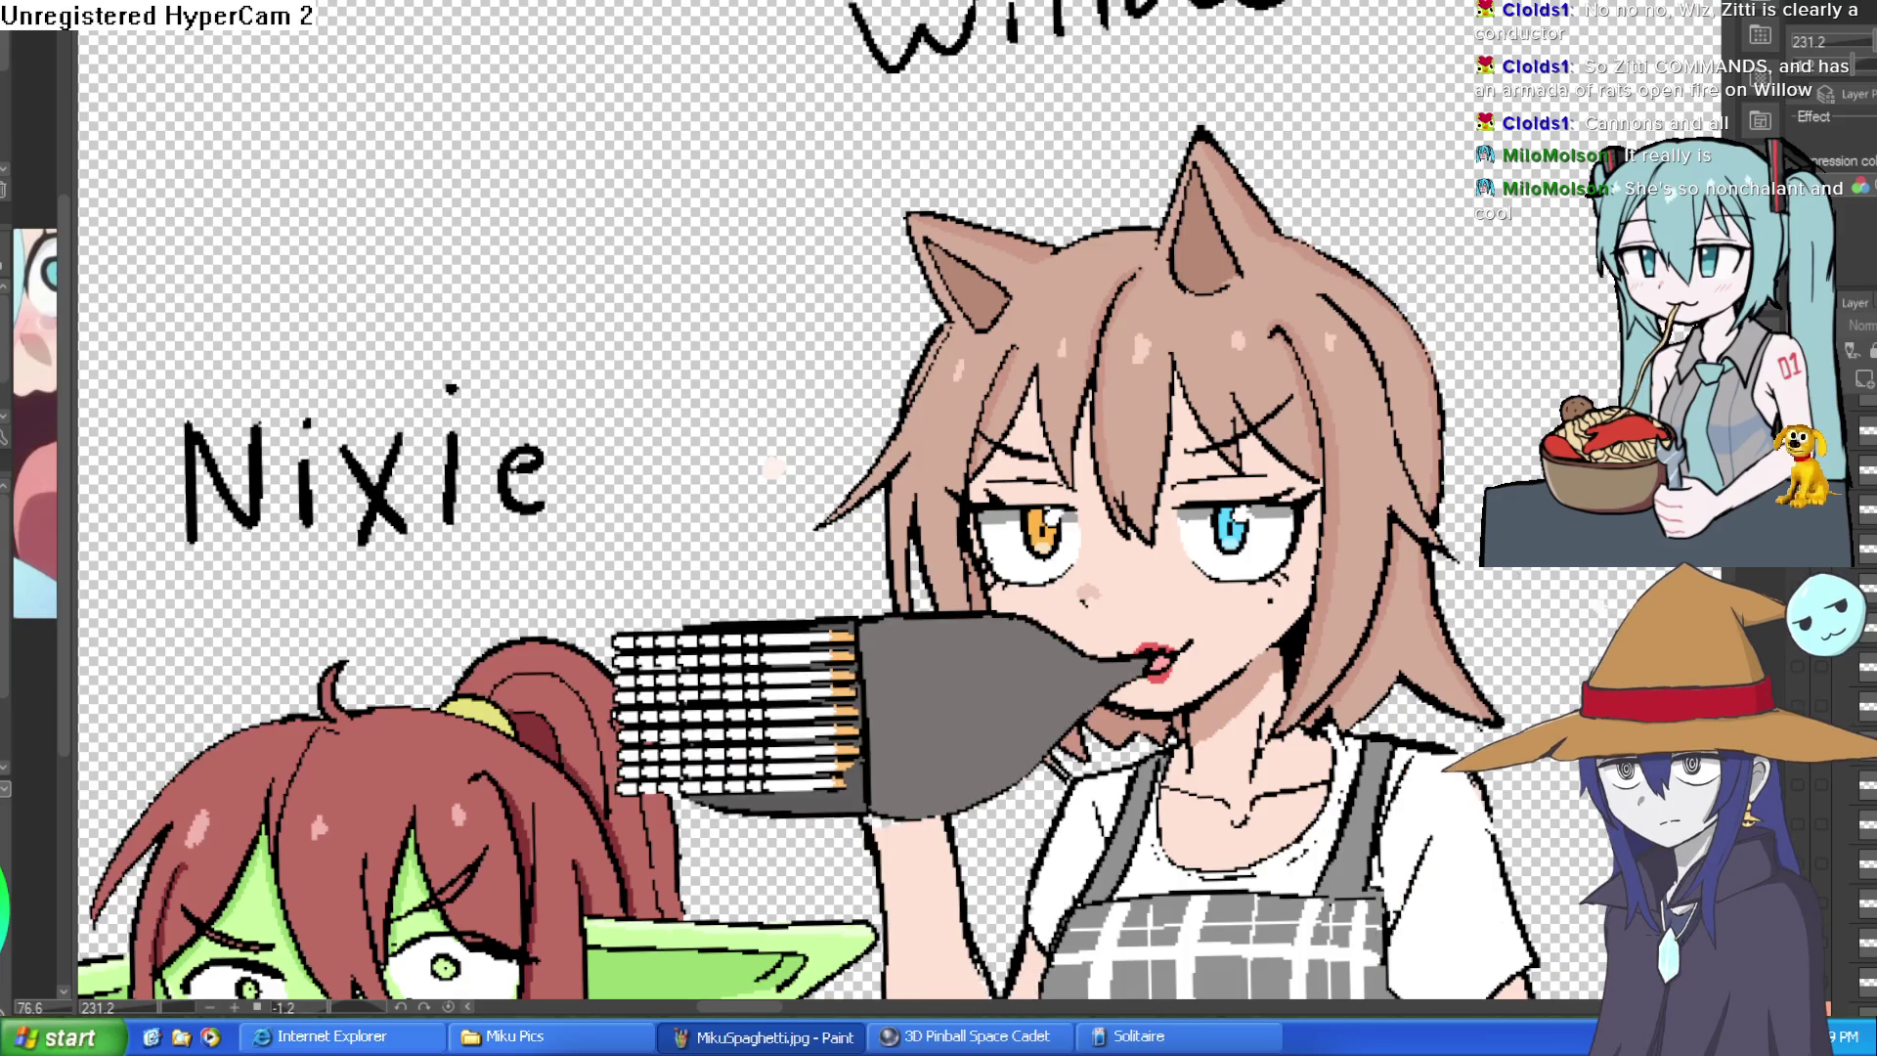
pyautogui.scroll(-1, 1398, 575)
pyautogui.scroll(1, 900, 501)
pyautogui.scroll(-1, 899, 502)
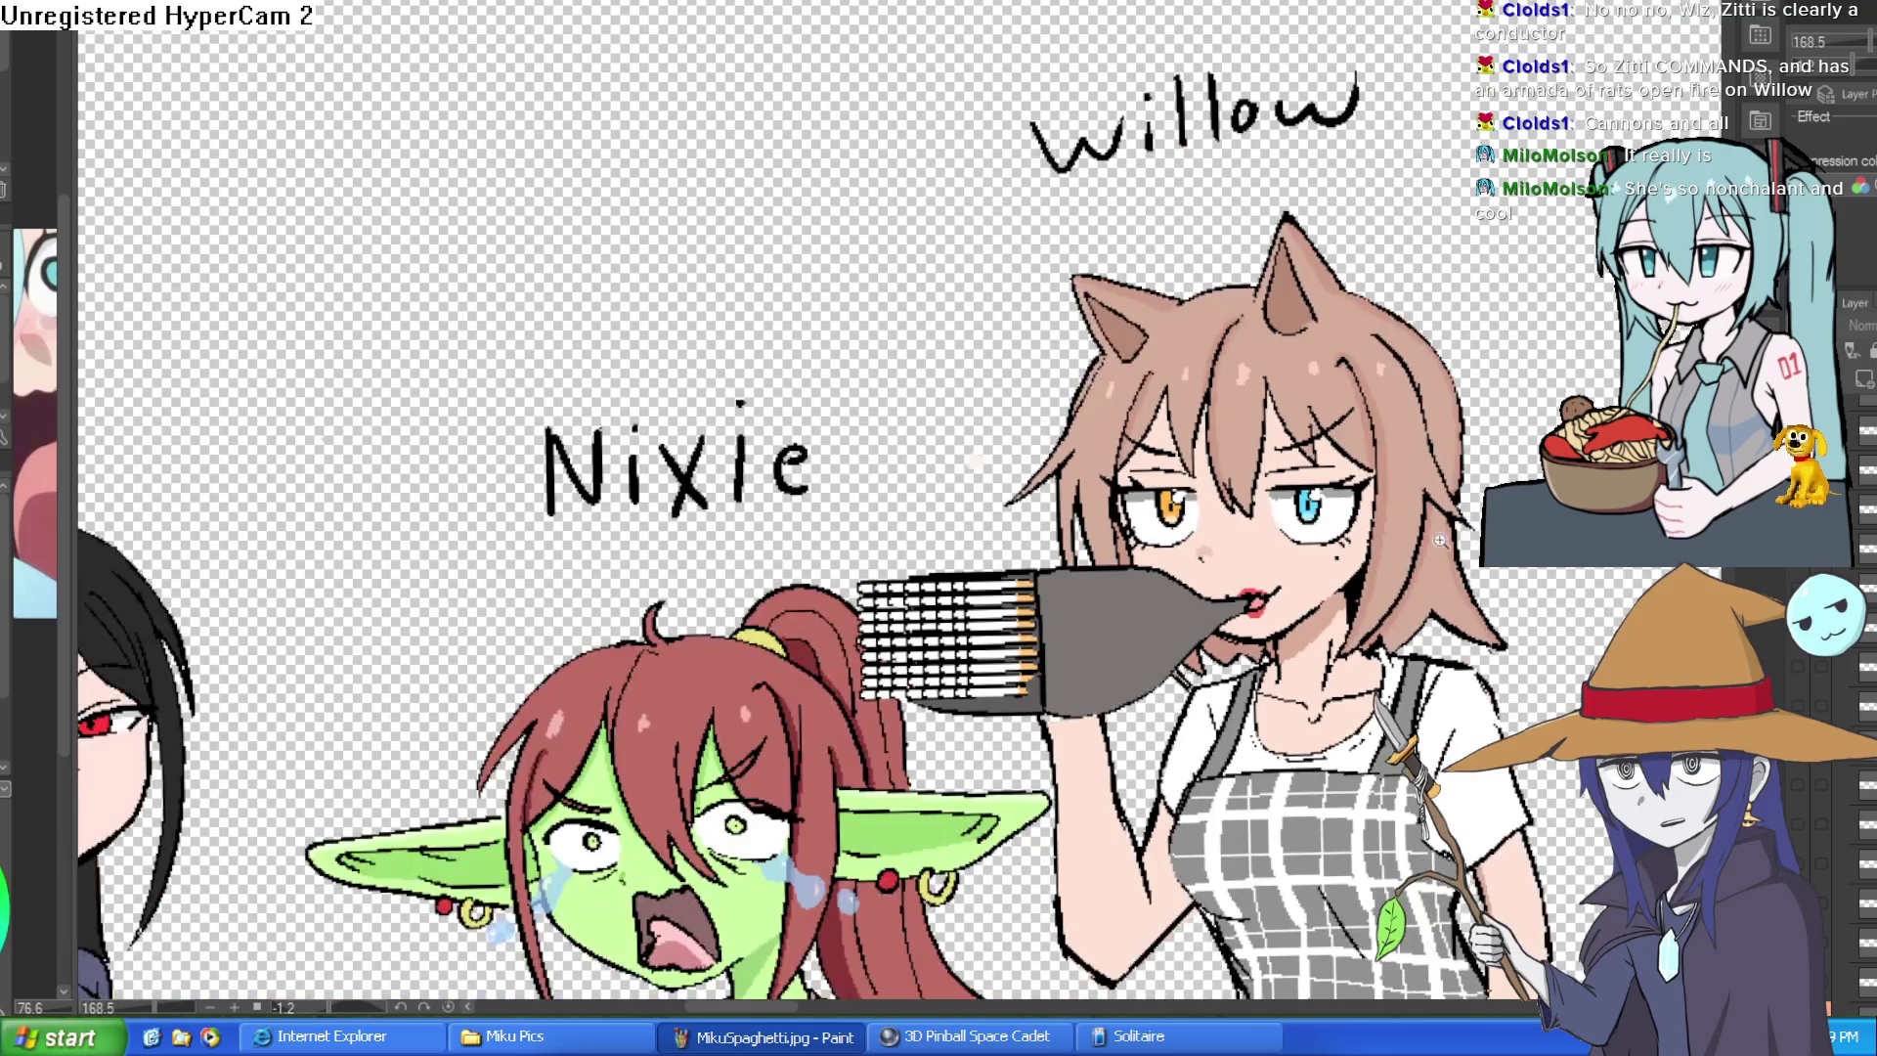
pyautogui.scroll(2, 900, 502)
pyautogui.scroll(1, 898, 502)
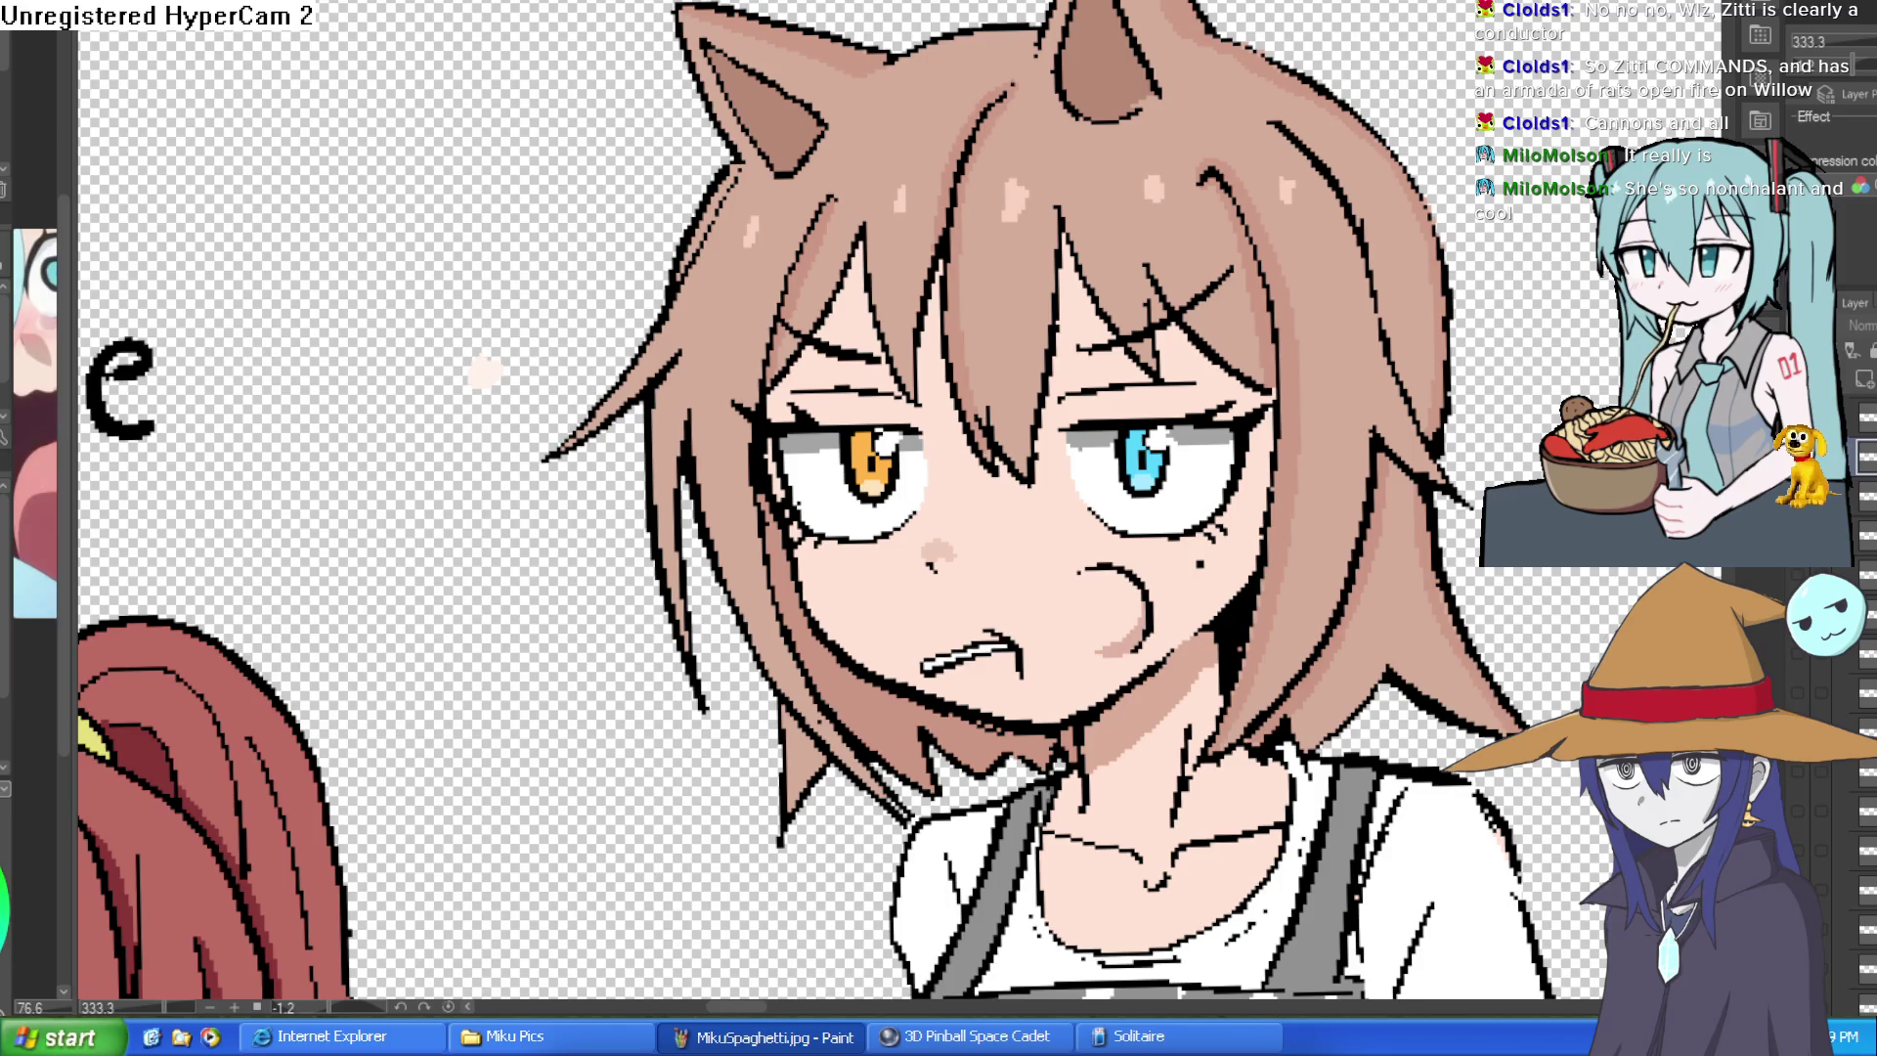
pyautogui.scroll(-2, 880, 527)
pyautogui.scroll(-2, 881, 528)
pyautogui.scroll(1, 901, 499)
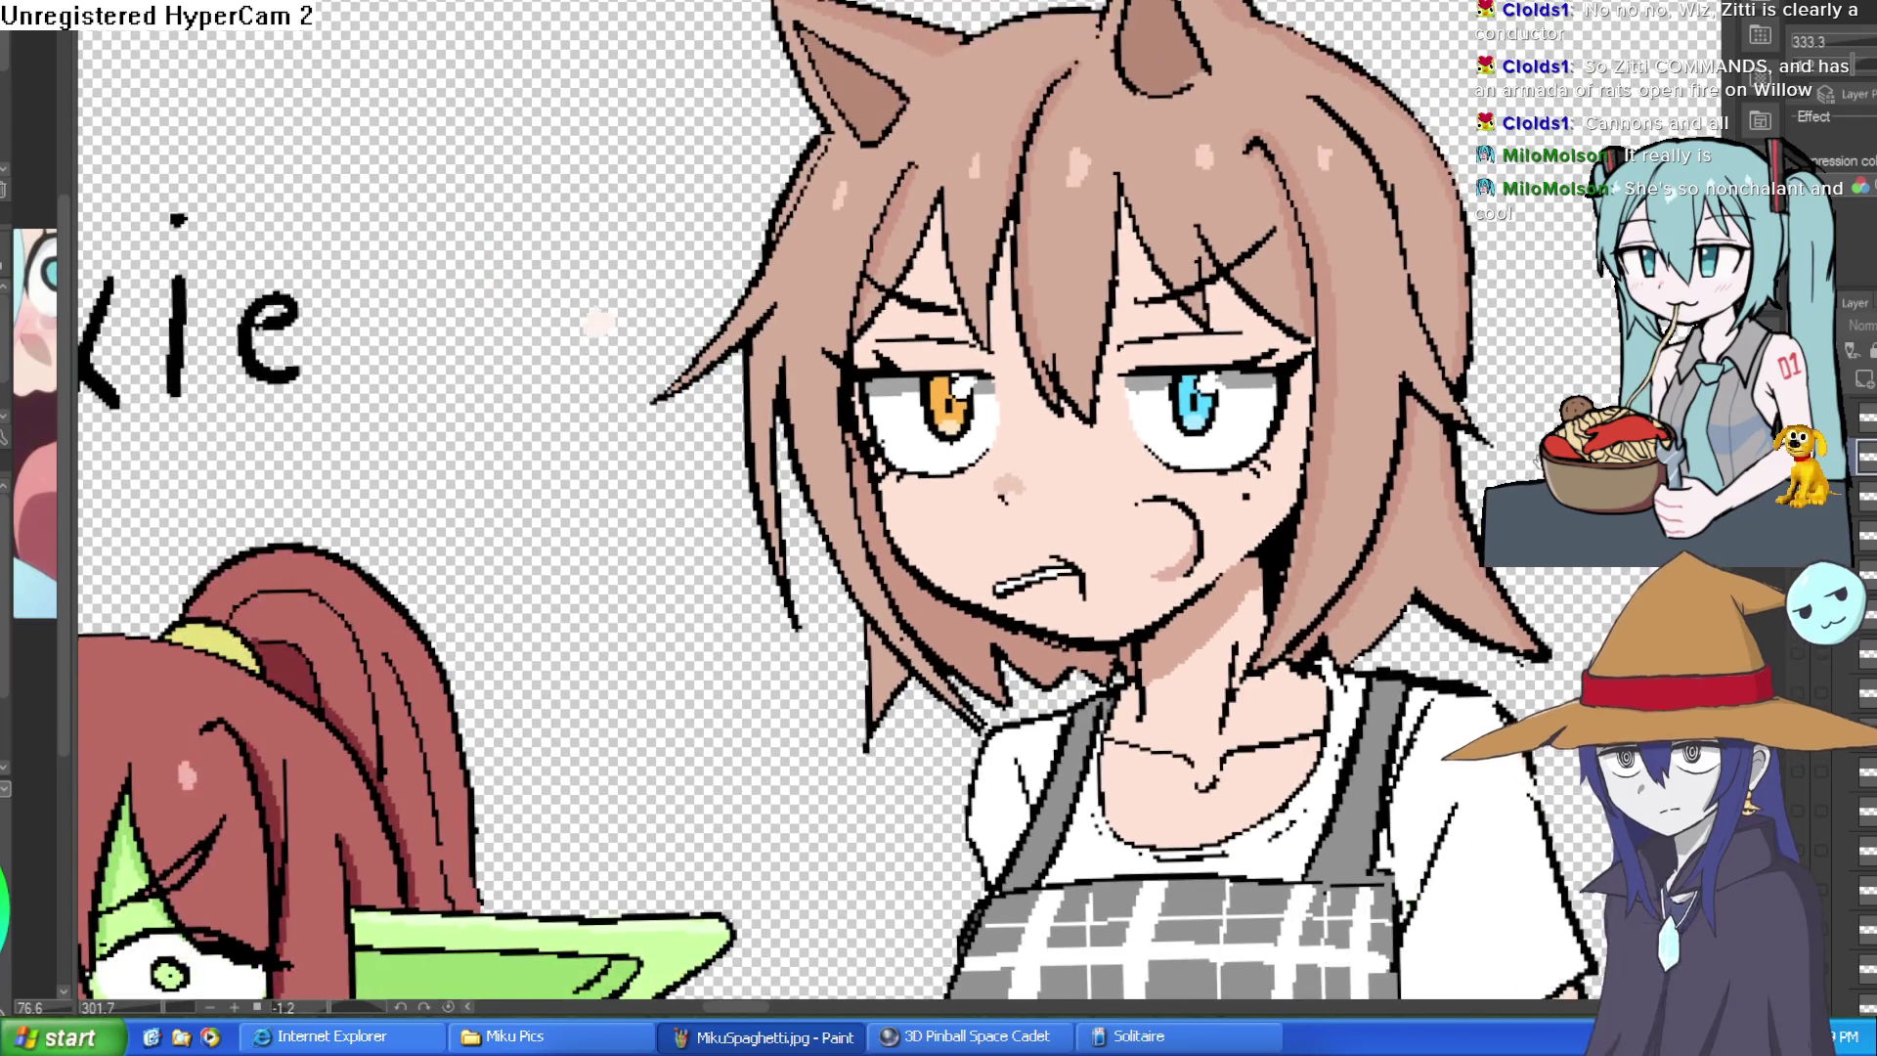
pyautogui.scroll(-1, 900, 501)
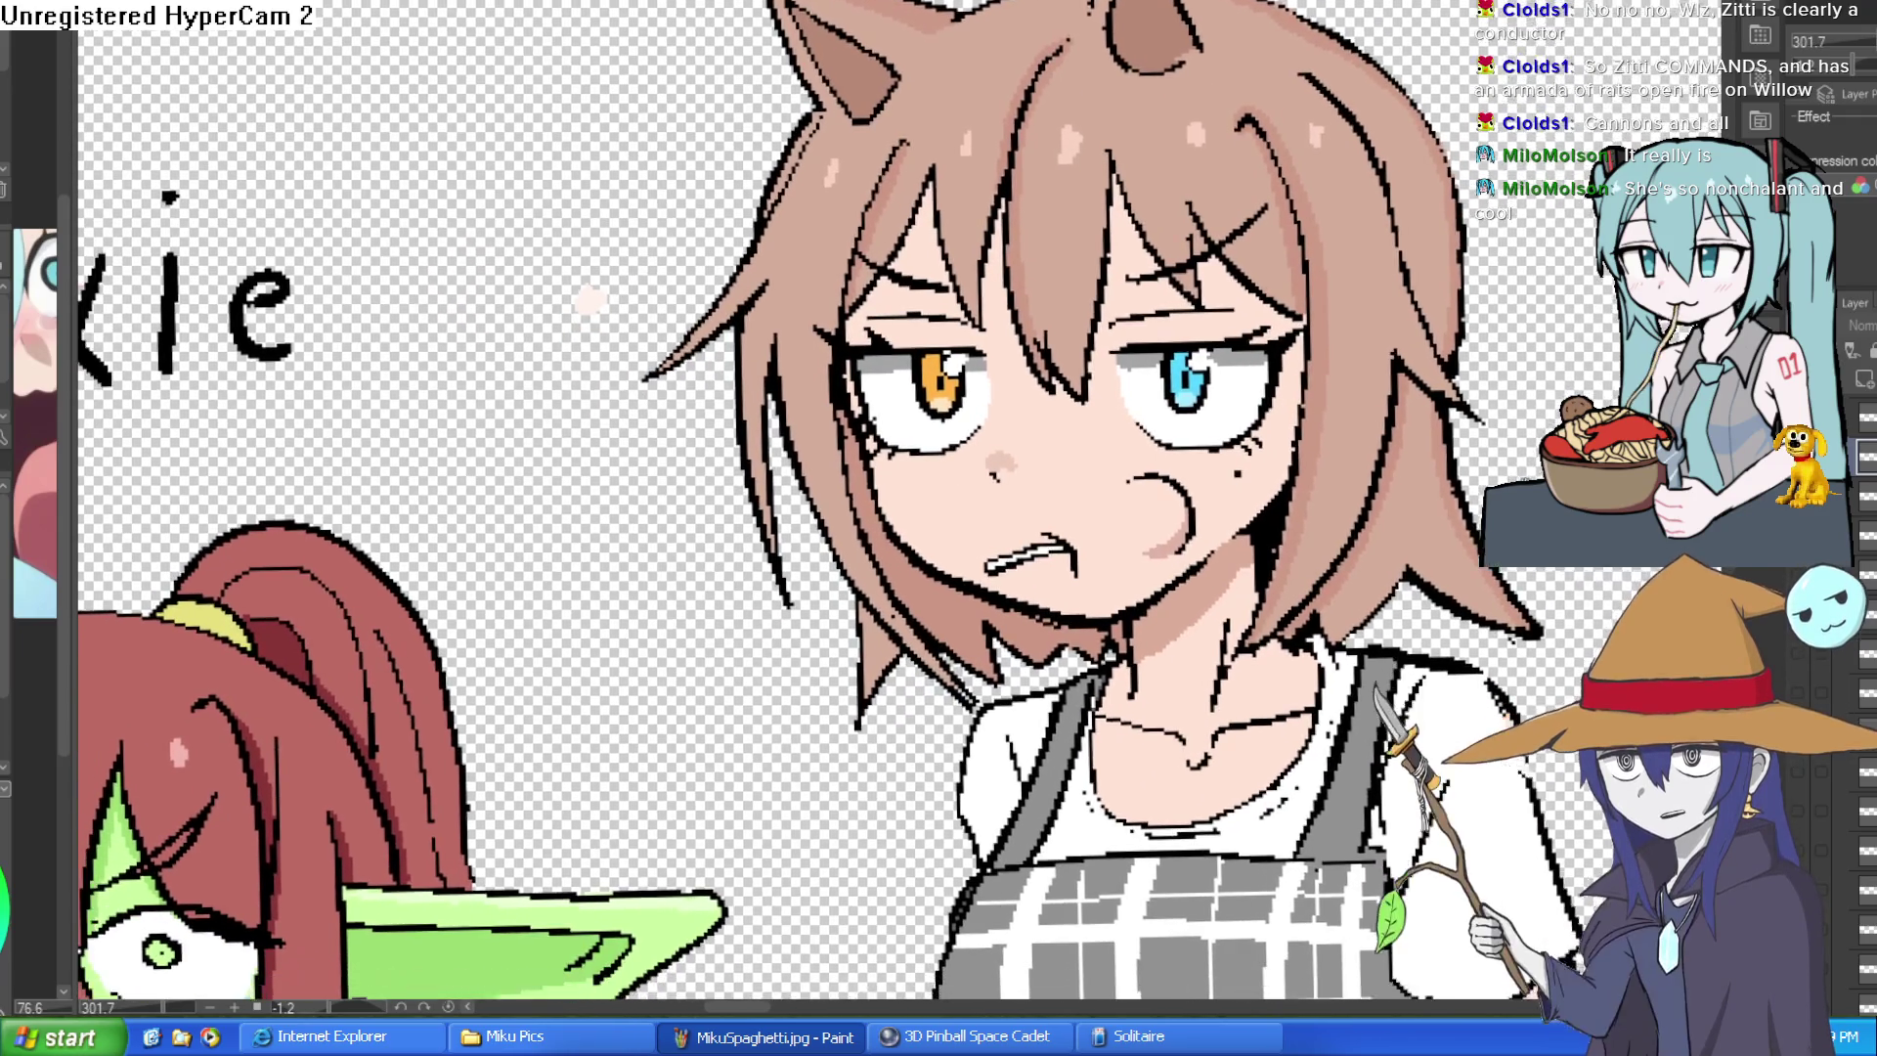
pyautogui.scroll(-1, 977, 528)
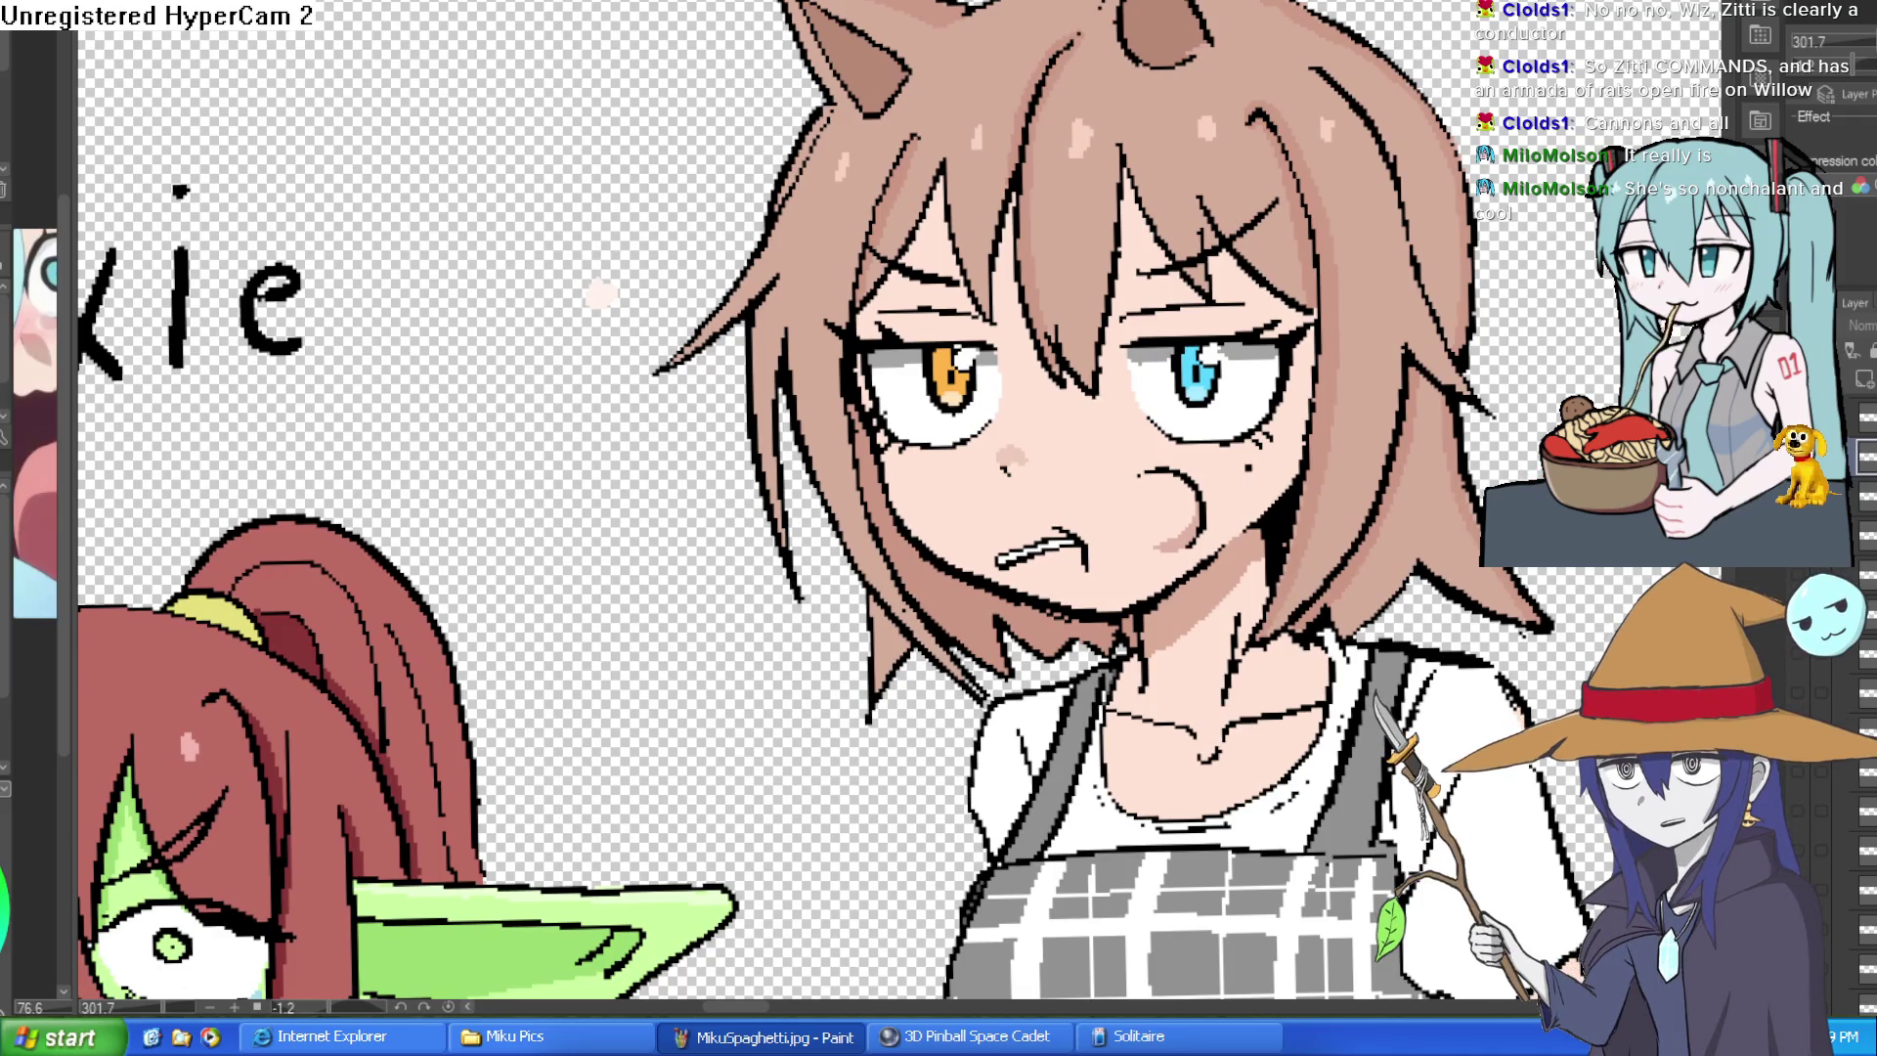
pyautogui.scroll(1, 899, 499)
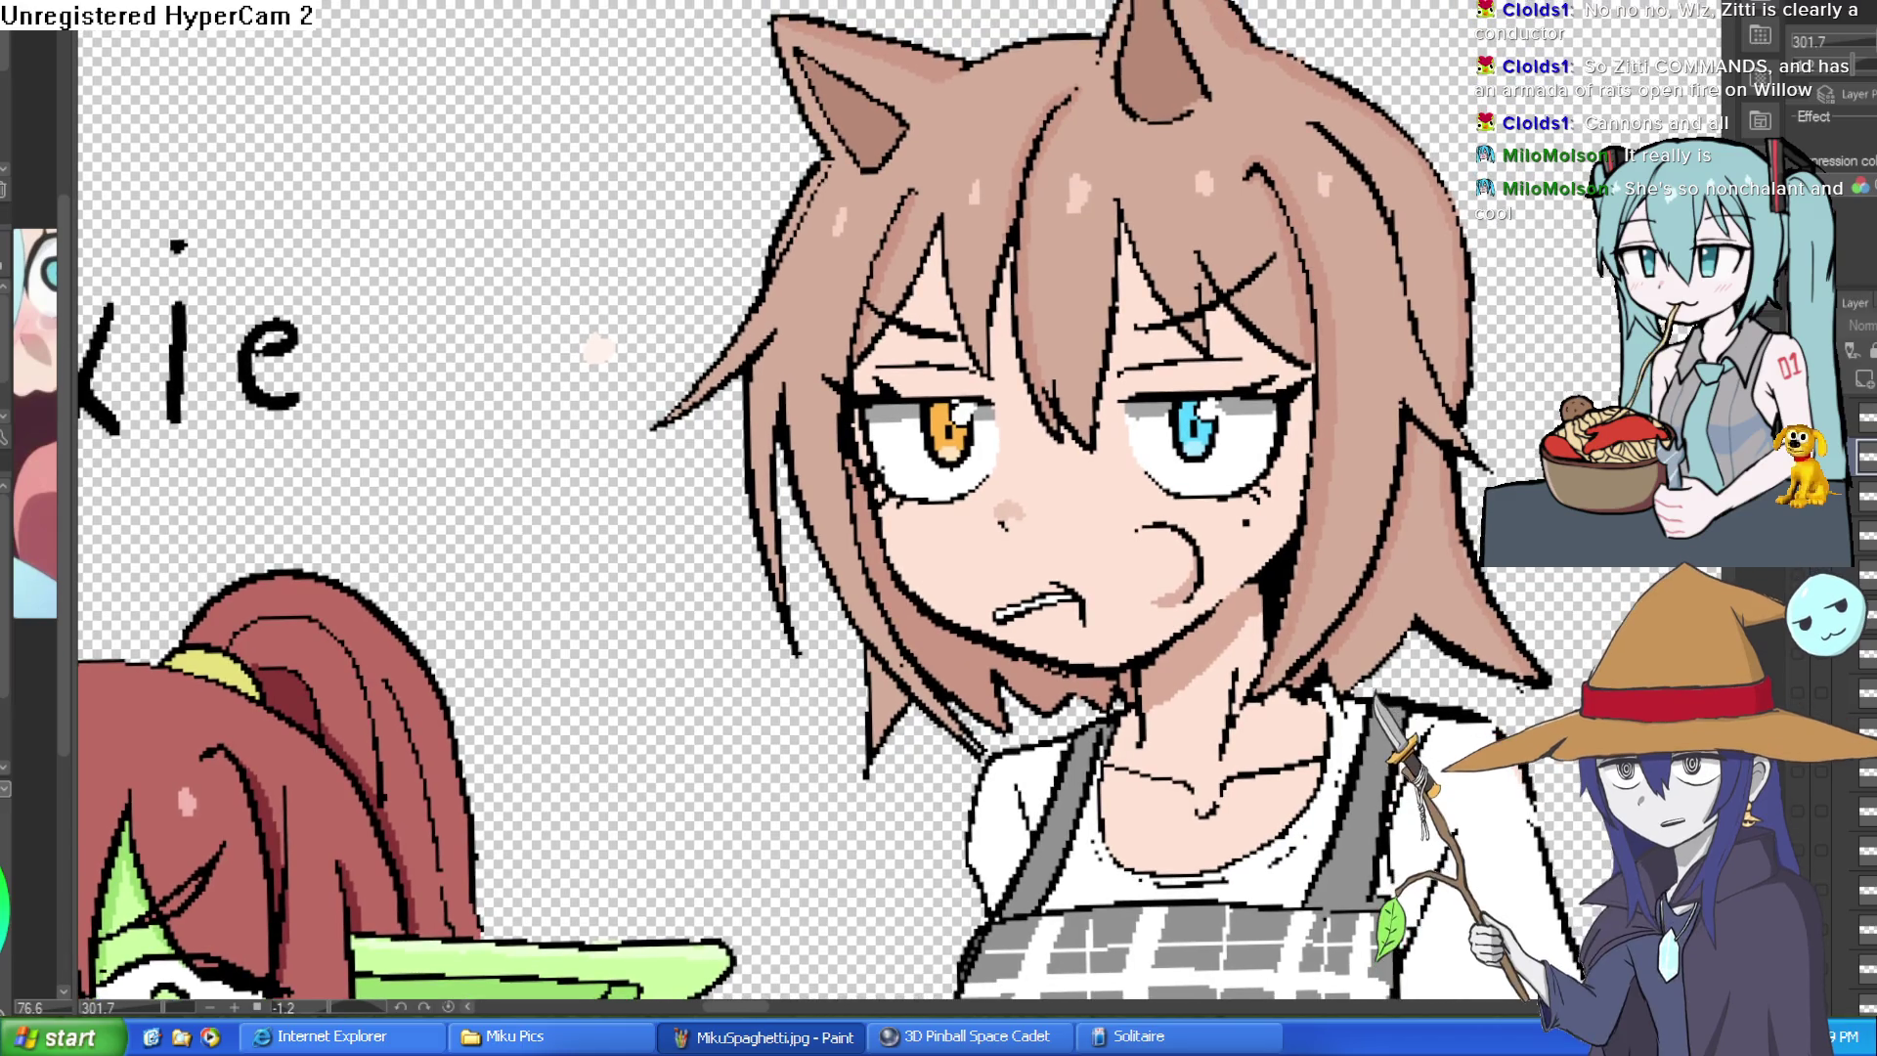
pyautogui.scroll(1, 900, 501)
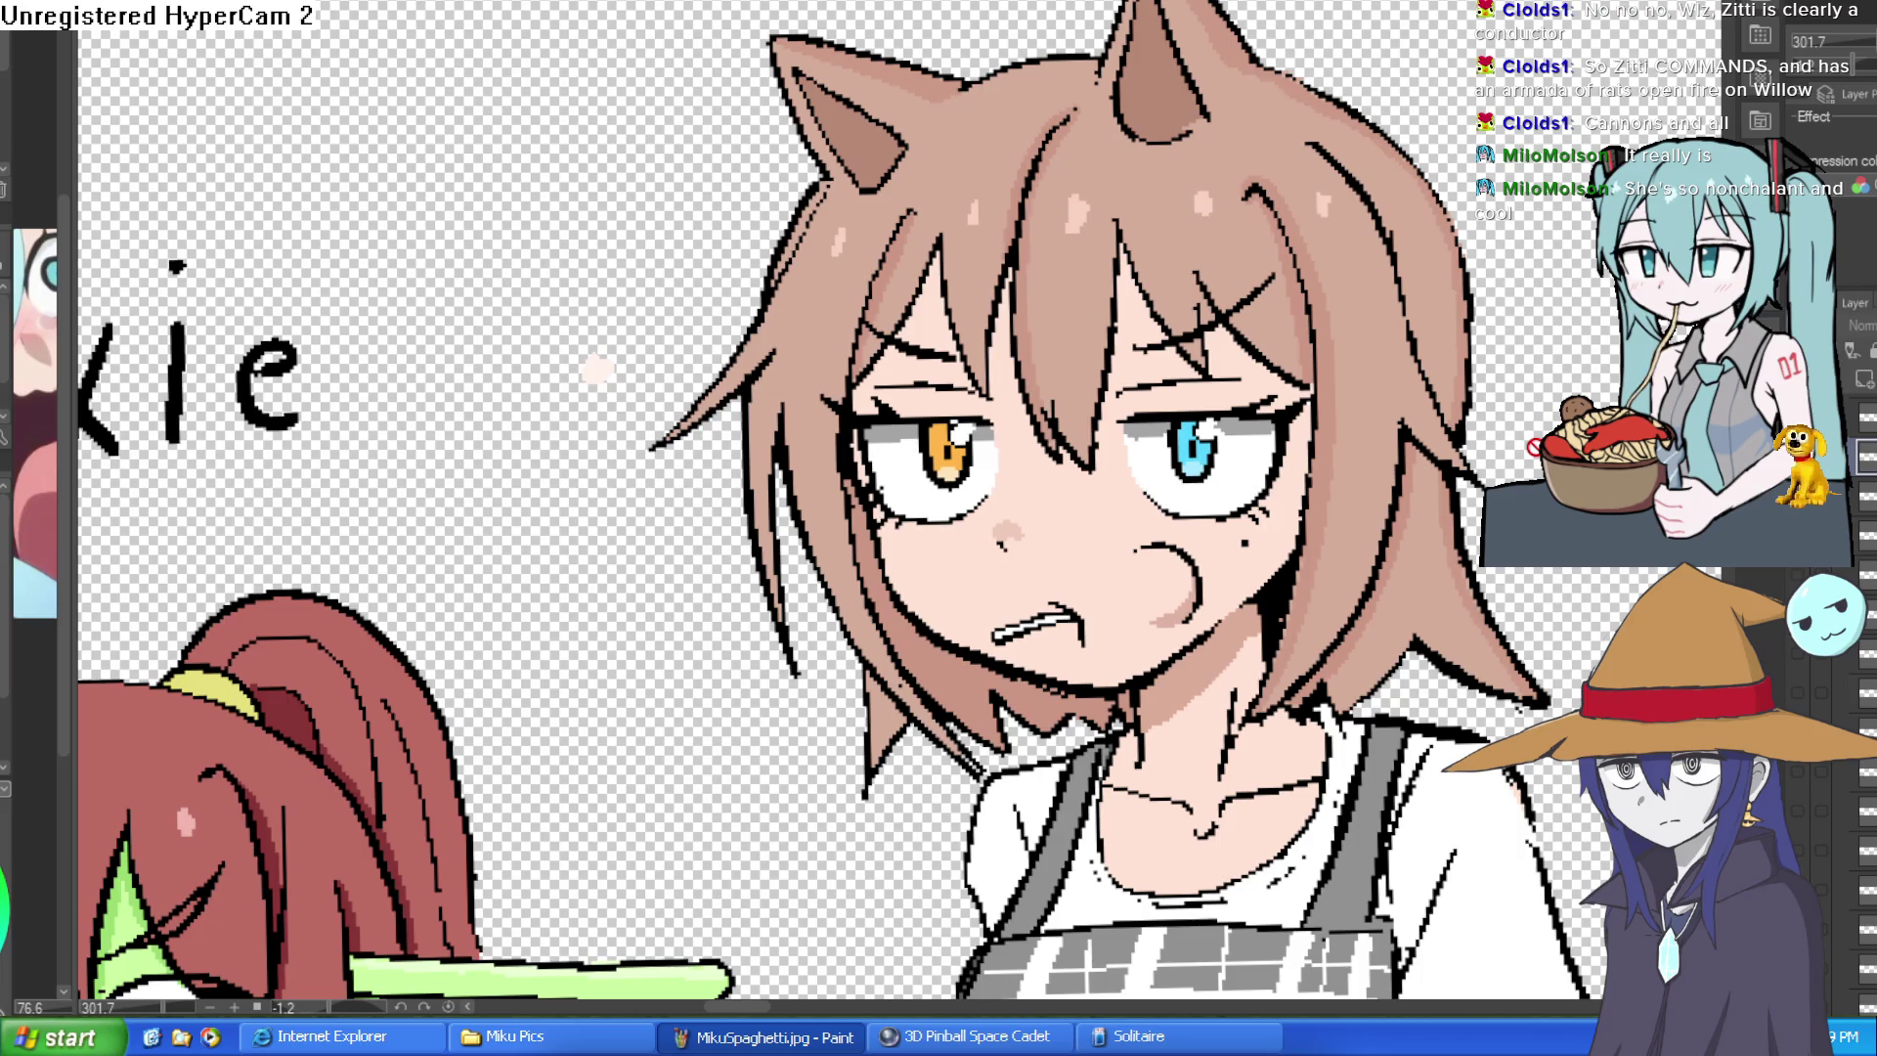
# - Undo to restore Willow's expression, then pan past Nixie over to Hyra with her popsicle
pyautogui.hotkey('ctrl', 'z')
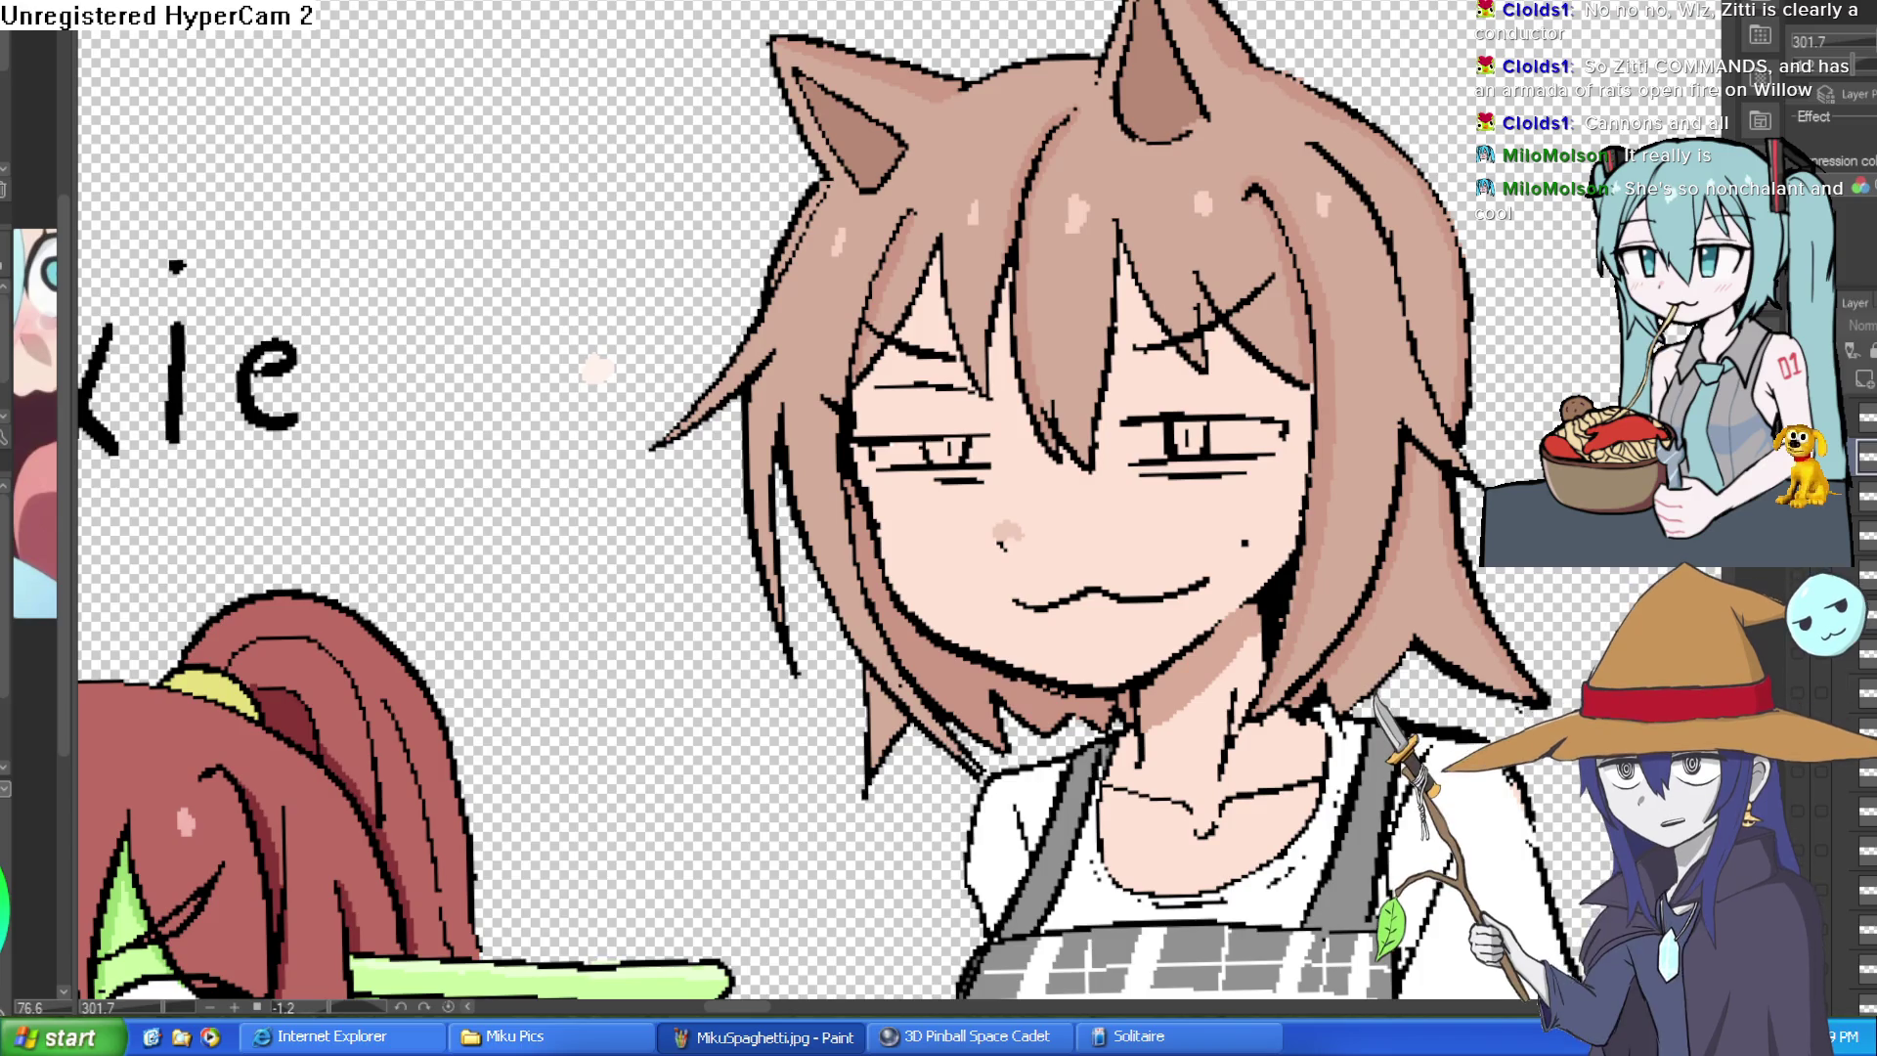
pyautogui.scroll(-3, 900, 499)
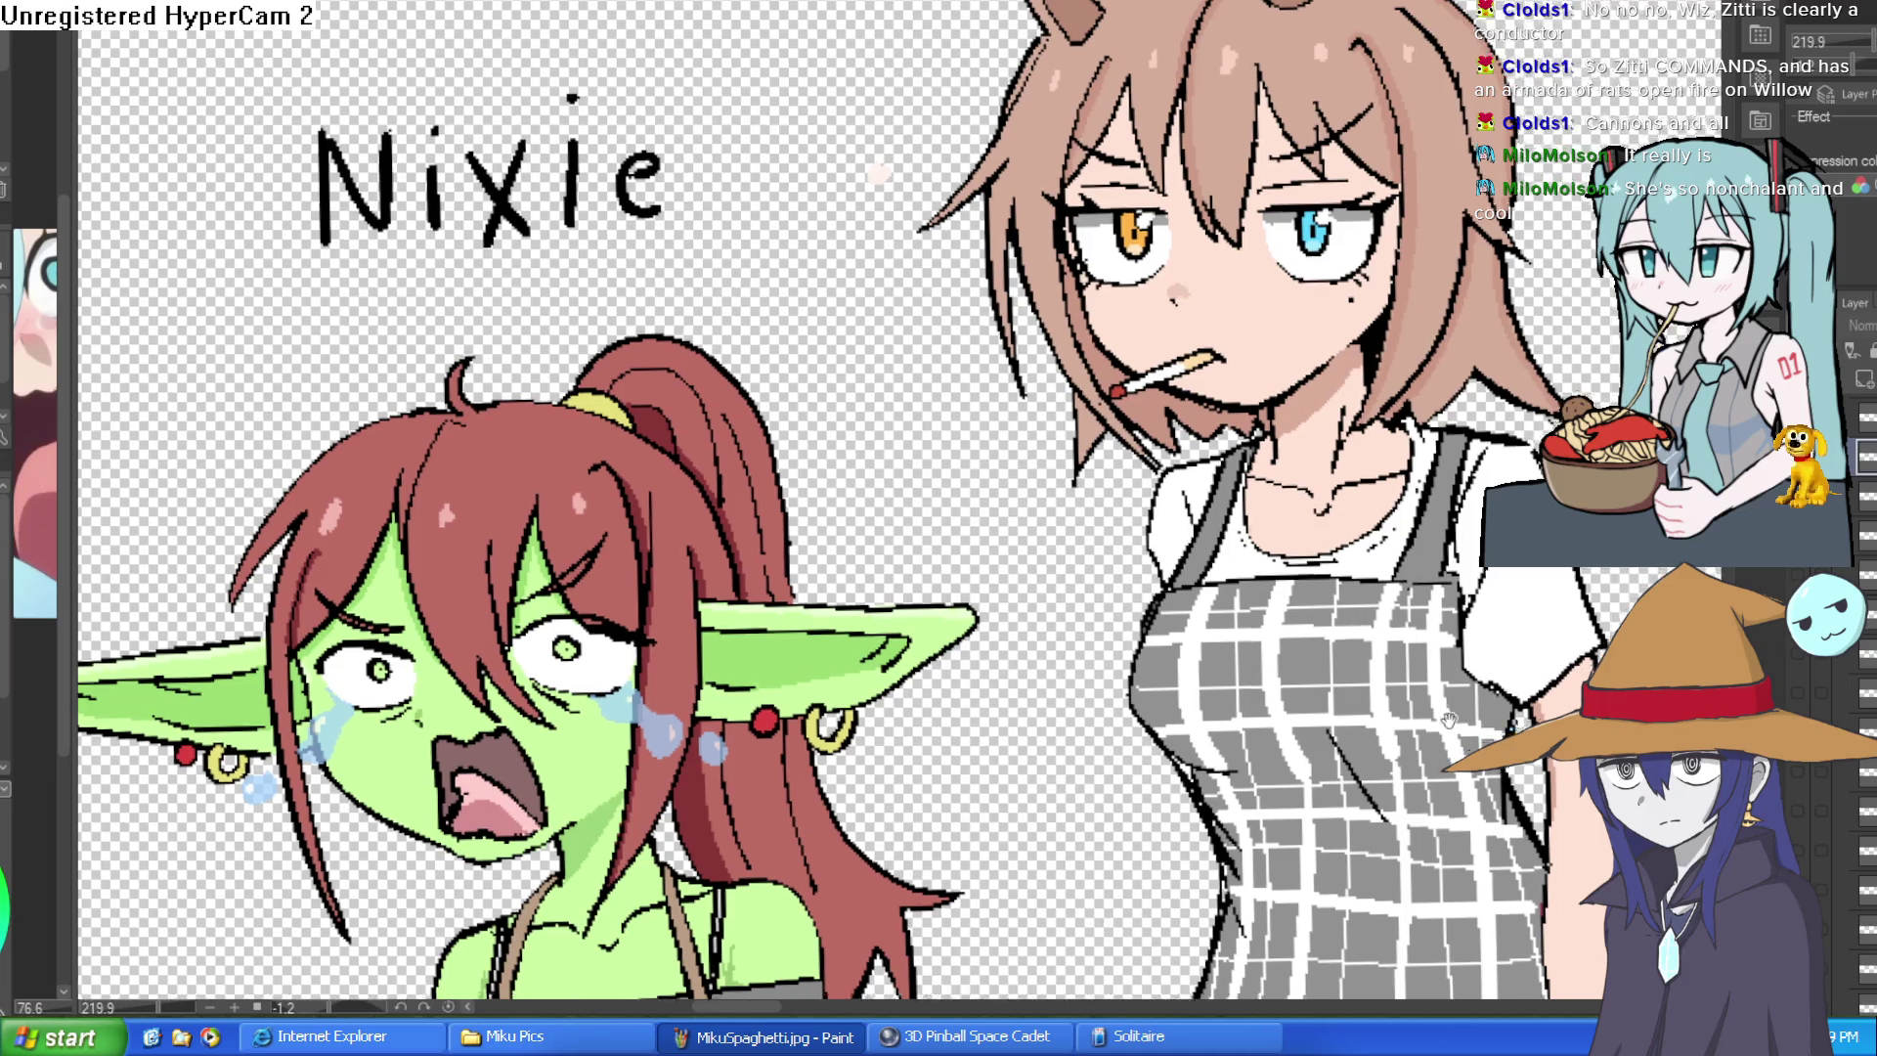
pyautogui.moveTo(987, 967); pyautogui.dragTo(1332, 550)
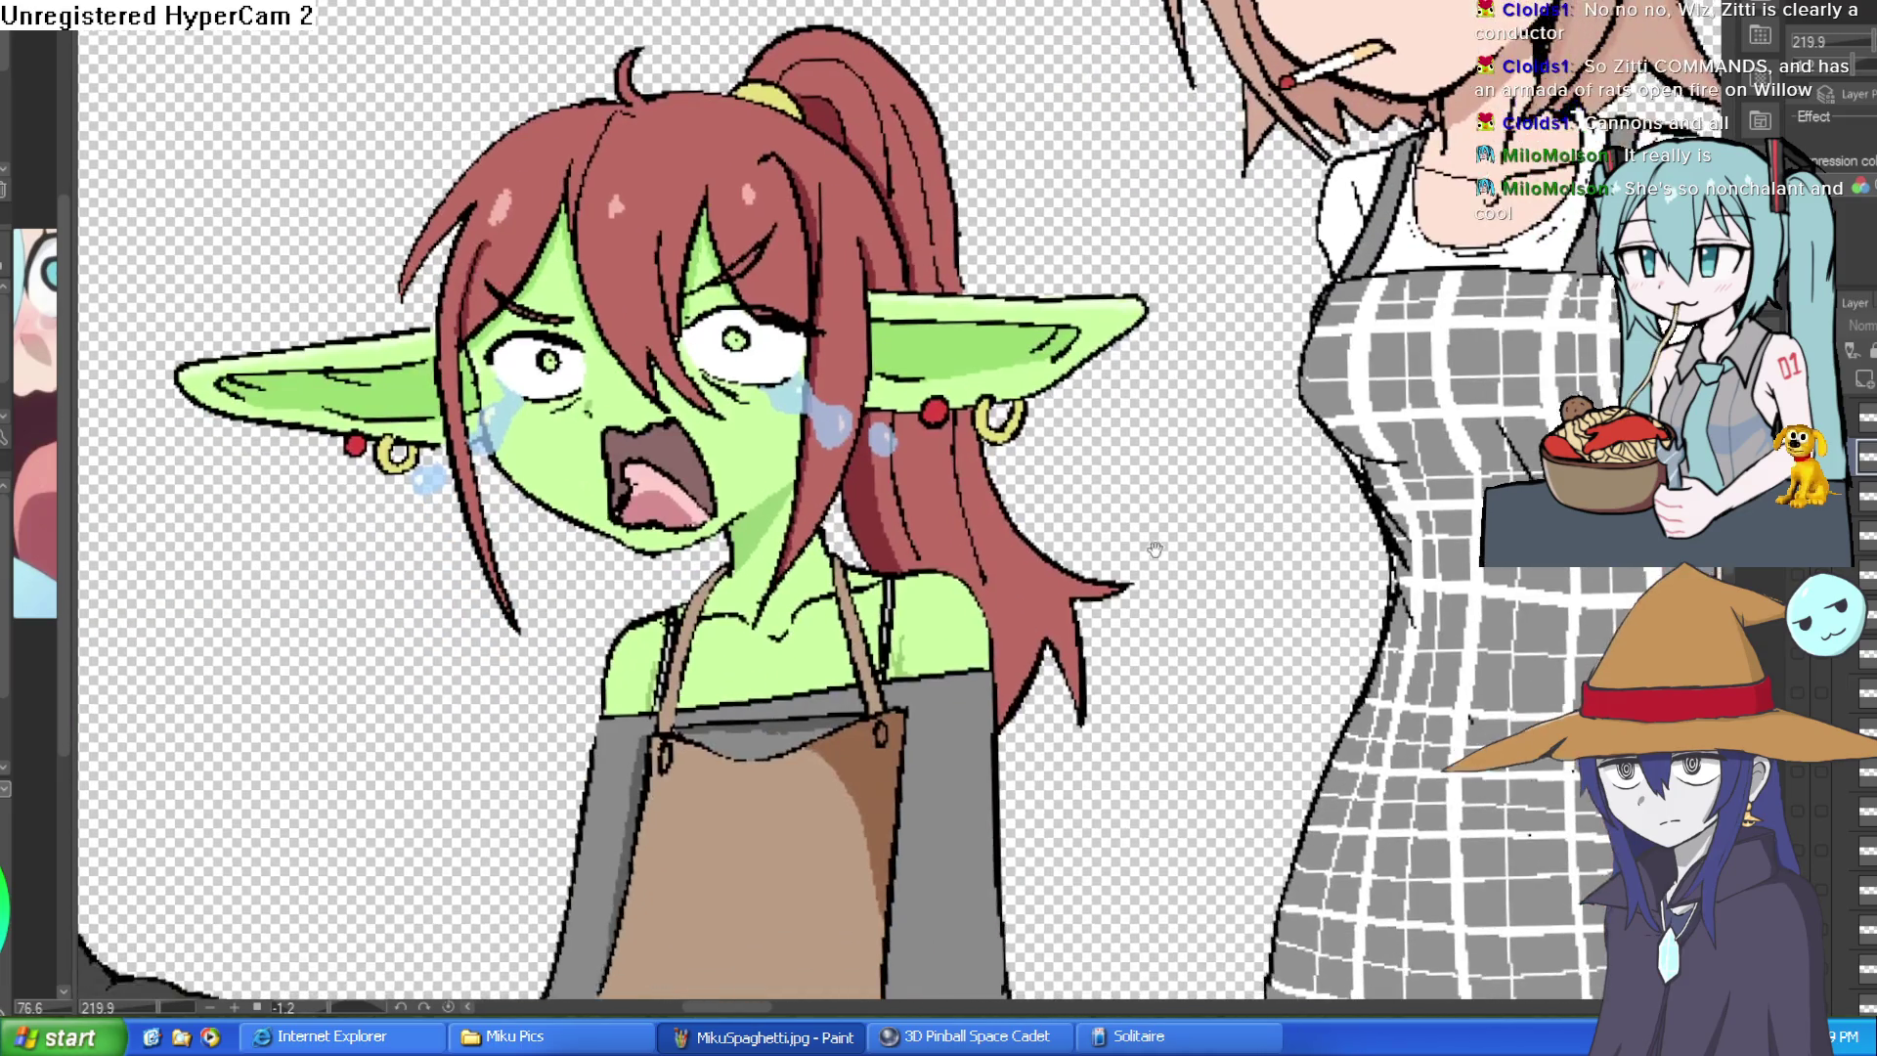
pyautogui.scroll(-2, 1331, 549)
pyautogui.scroll(4, 1148, 454)
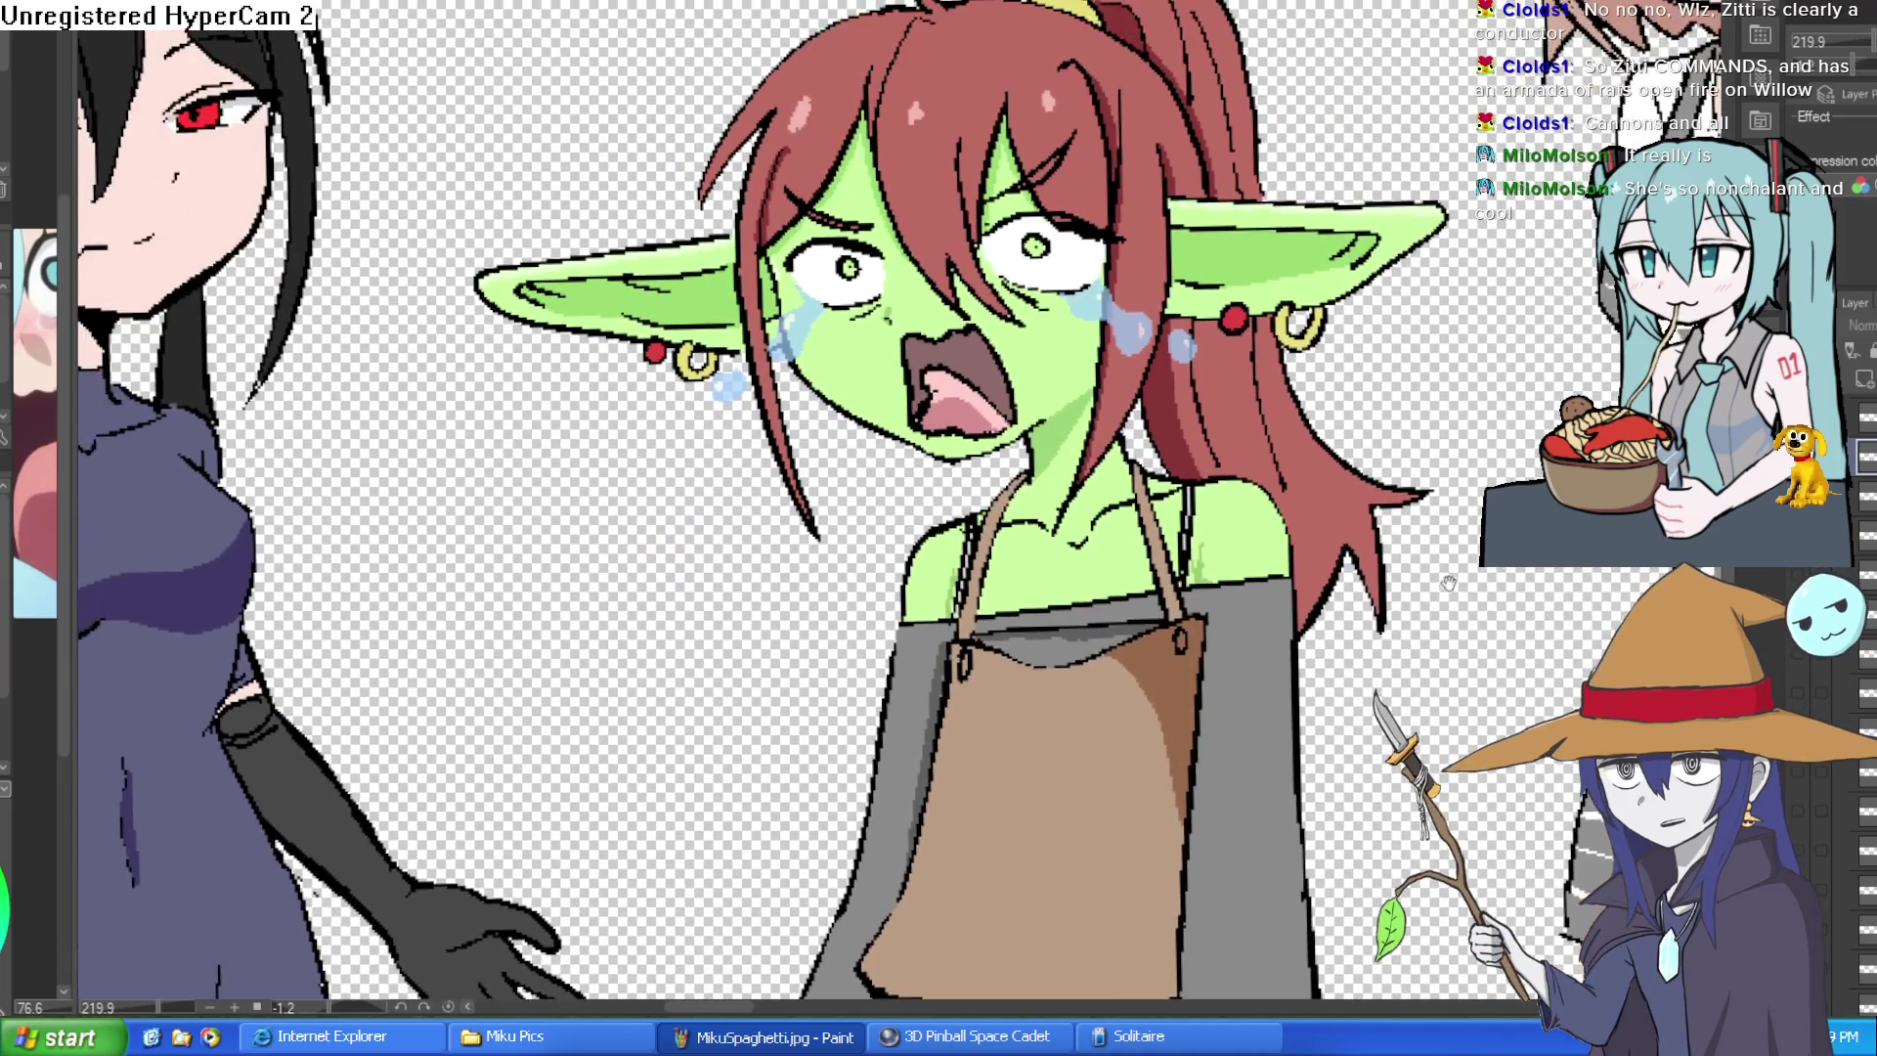
pyautogui.scroll(-1, 1148, 454)
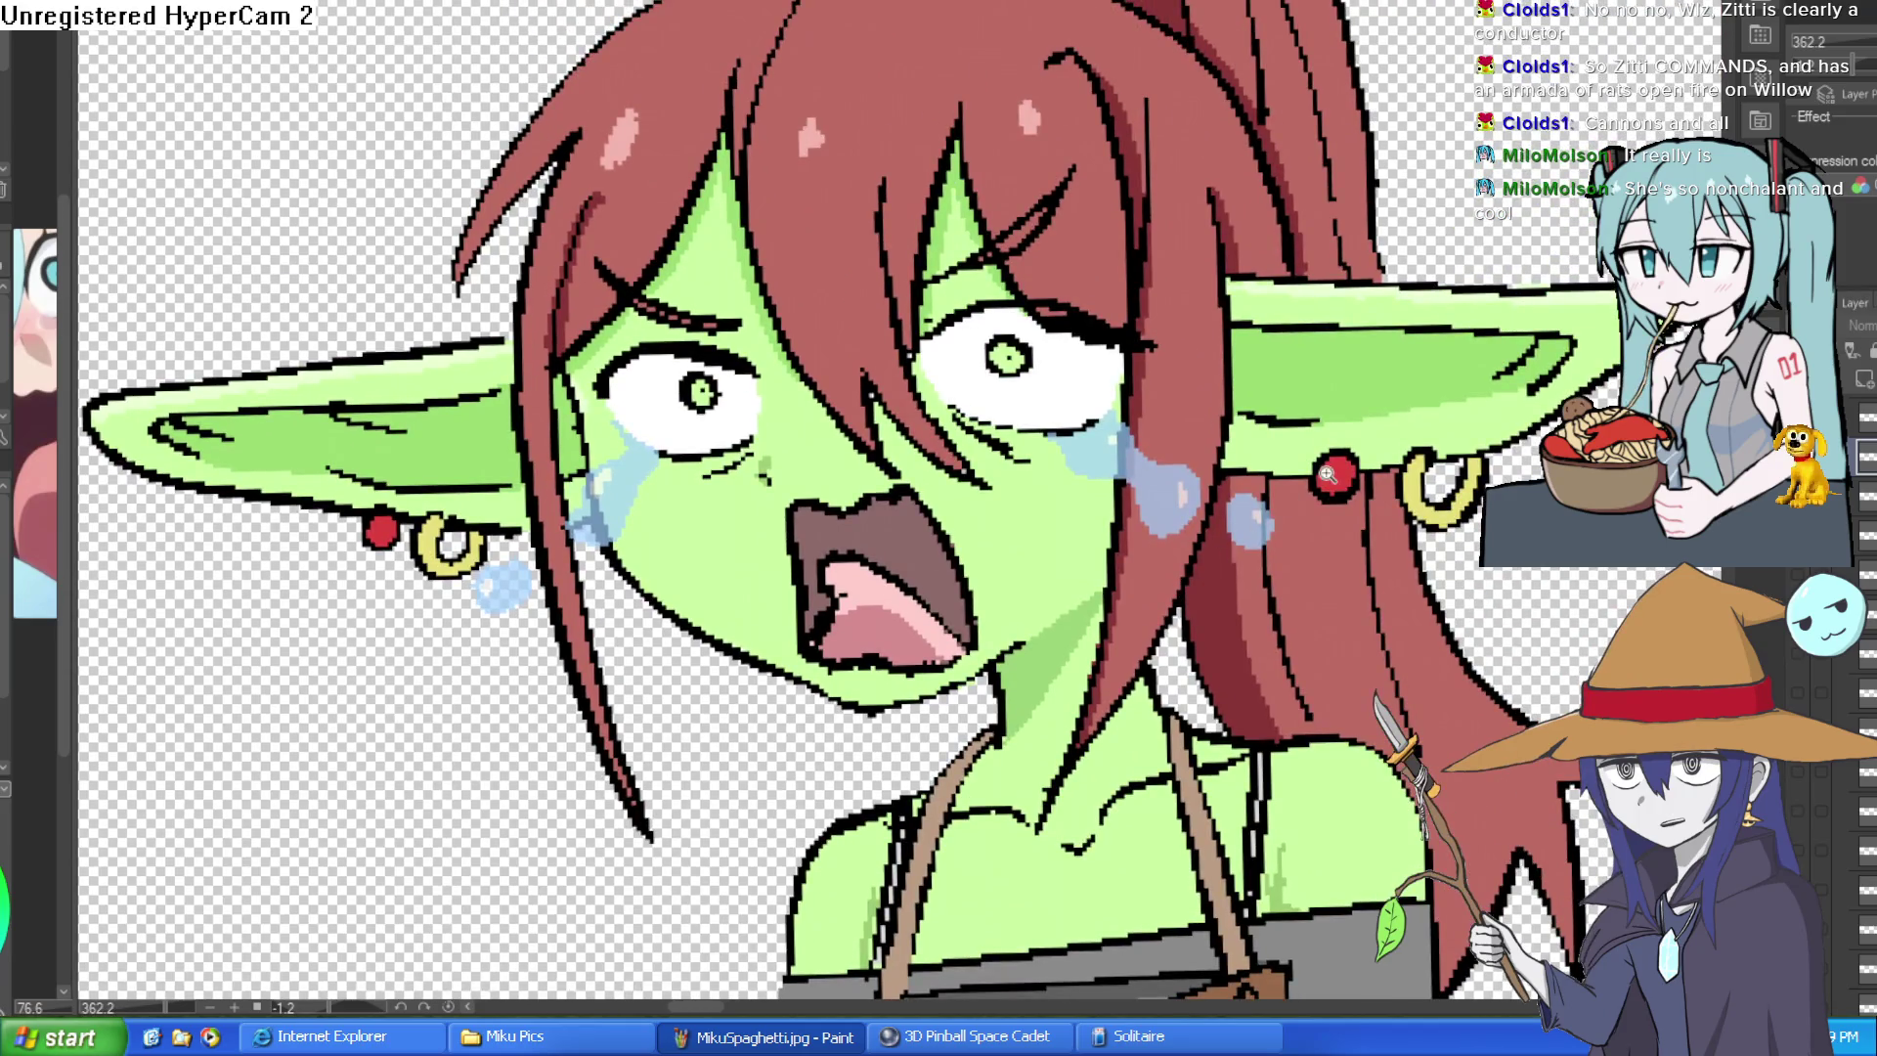
pyautogui.scroll(-1, 1317, 464)
pyautogui.moveTo(1026, 587)
pyautogui.mouseDown()
pyautogui.moveTo(1437, 342)
pyautogui.moveTo(1418, 326)
pyautogui.moveTo(1403, 357)
pyautogui.moveTo(1423, 316)
pyautogui.moveTo(1430, 399)
pyautogui.mouseUp()
pyautogui.scroll(-1, 1438, 341)
pyautogui.scroll(-1, 1438, 342)
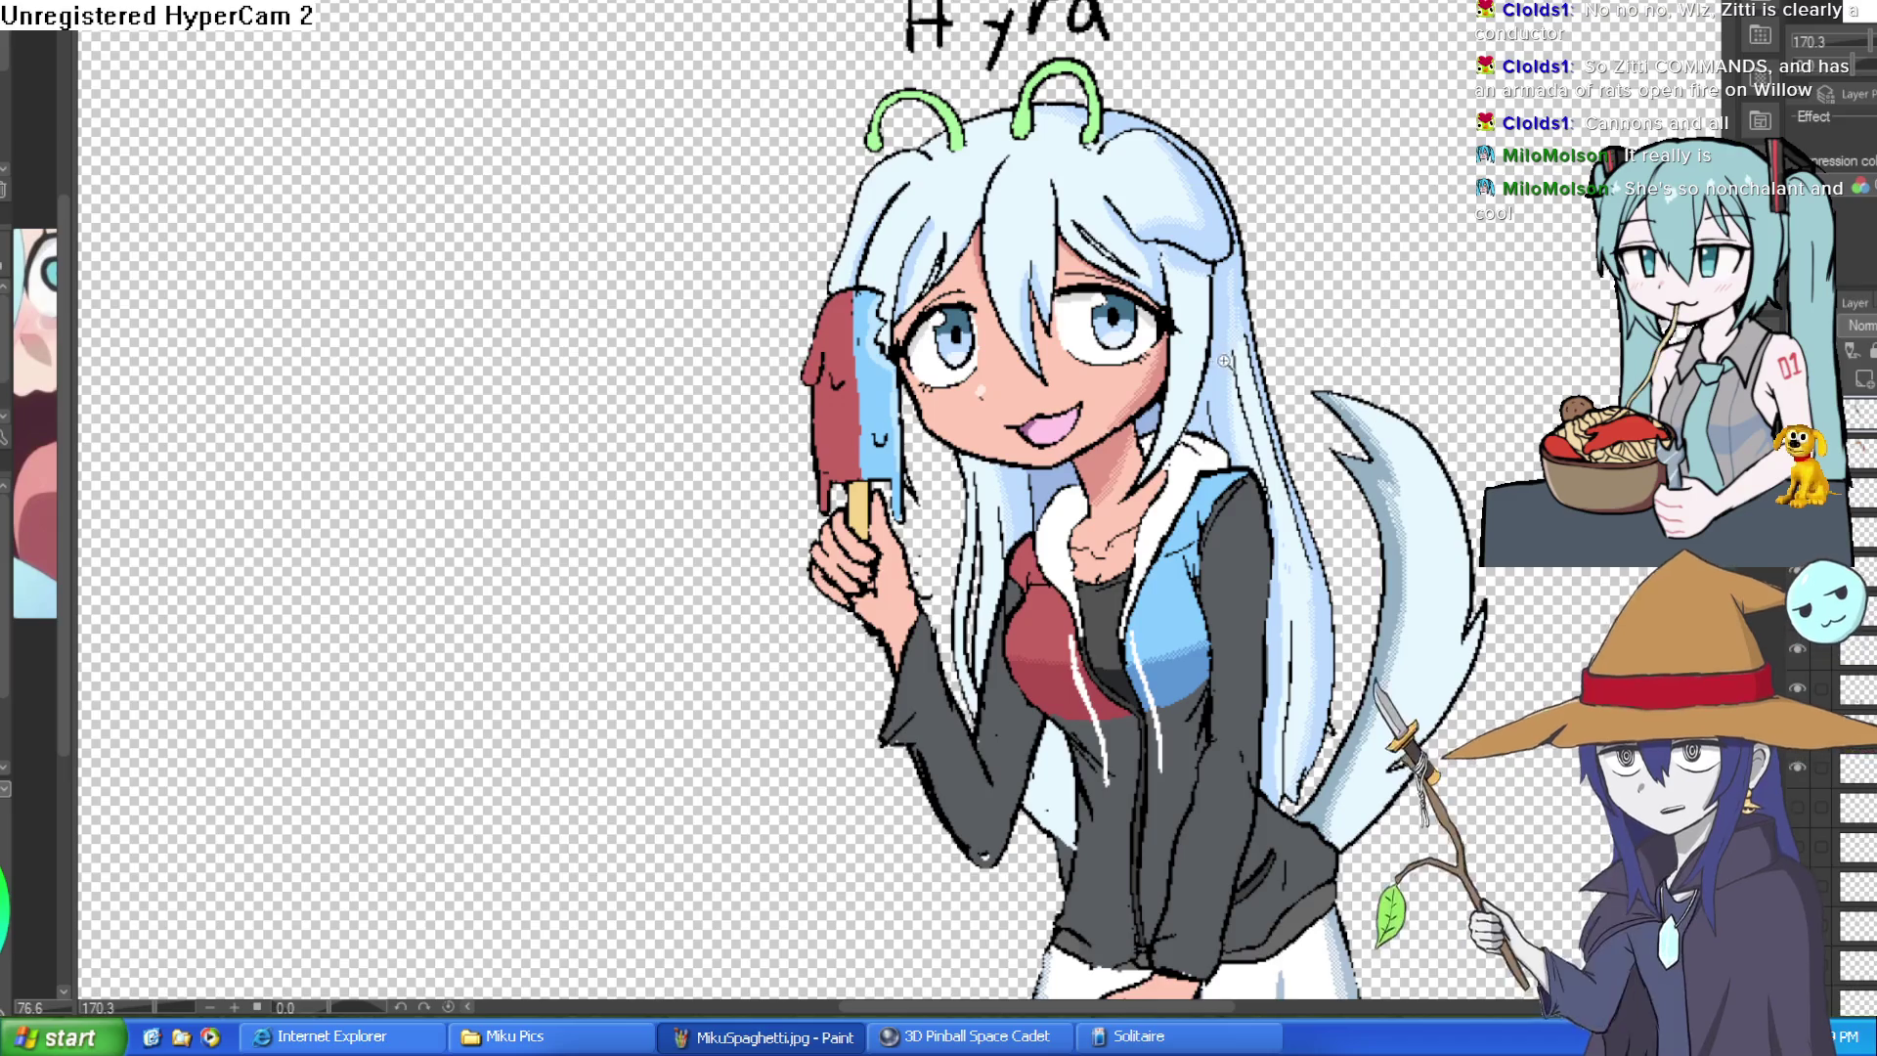
pyautogui.scroll(2, 1310, 360)
pyautogui.scroll(1, 1310, 360)
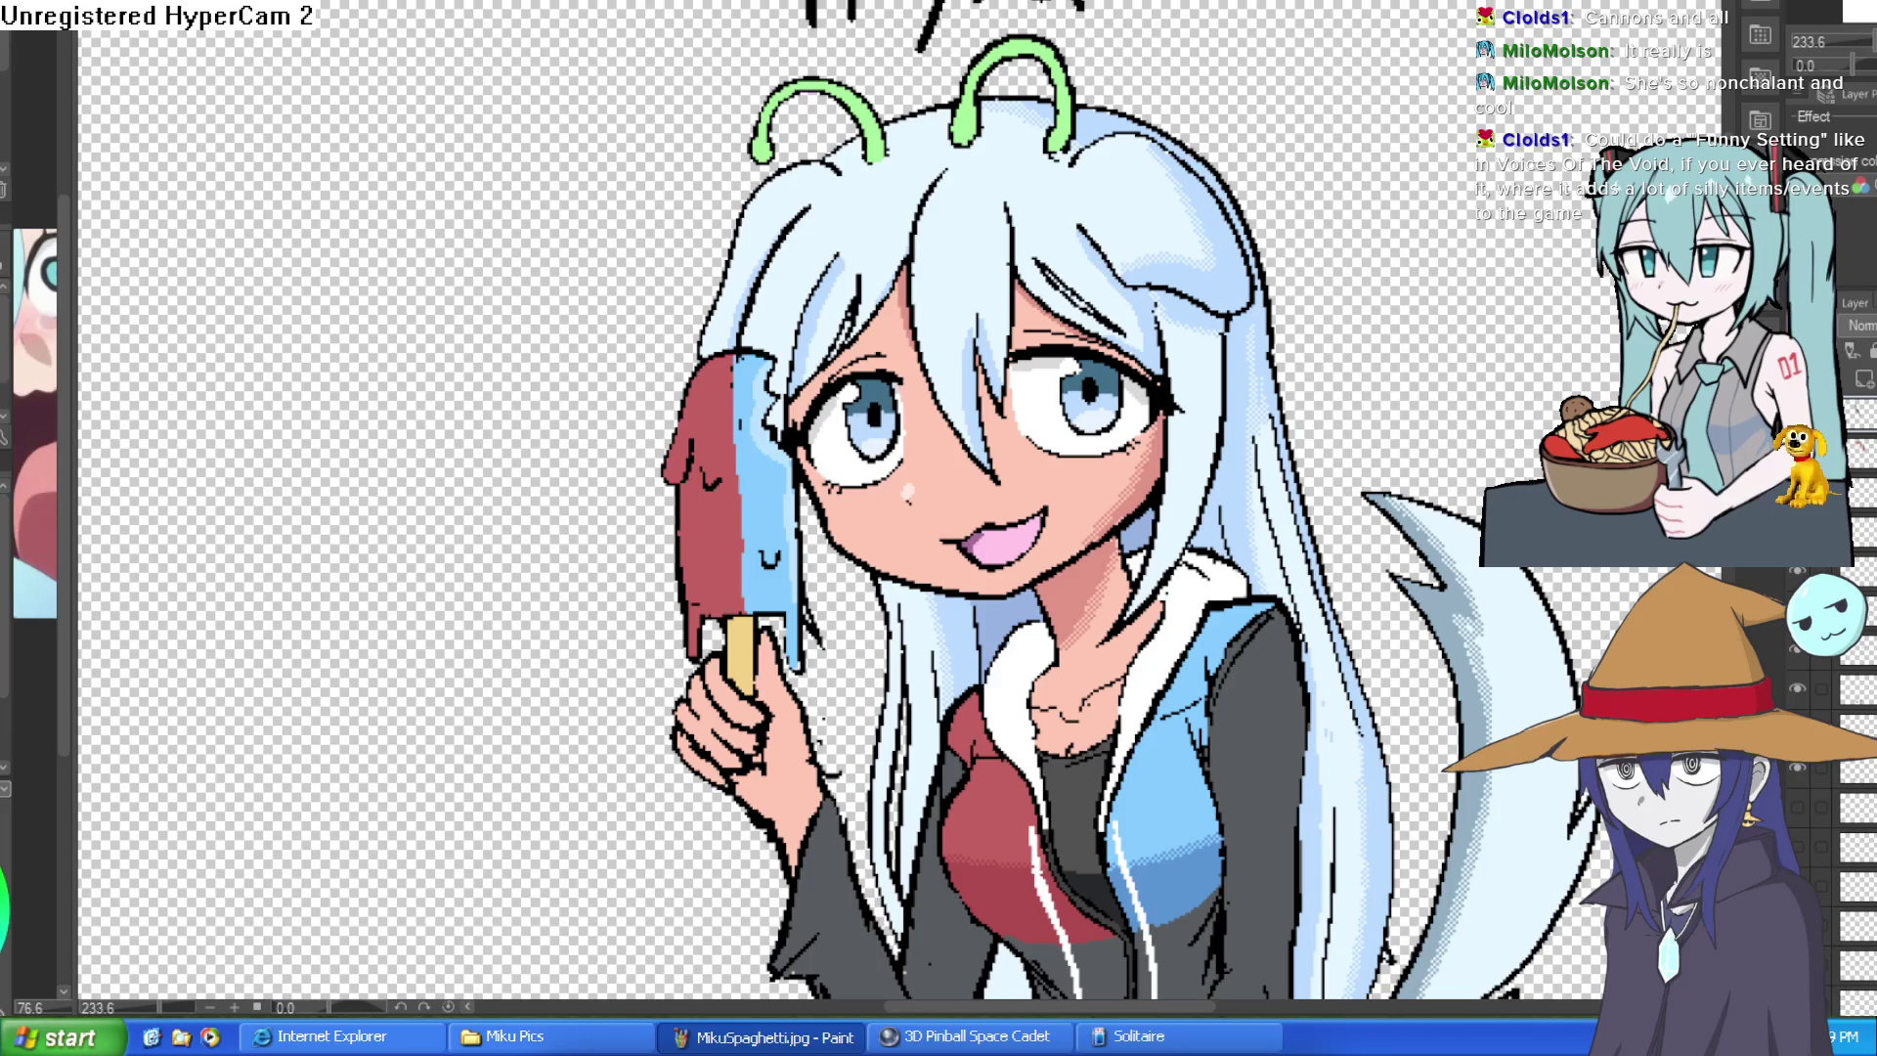
# - View Hyra at actual size, flip horizontally and back, then cycle to the circle-sketch canvas
pyautogui.hotkey('ctrl', '0')
pyautogui.press('h')
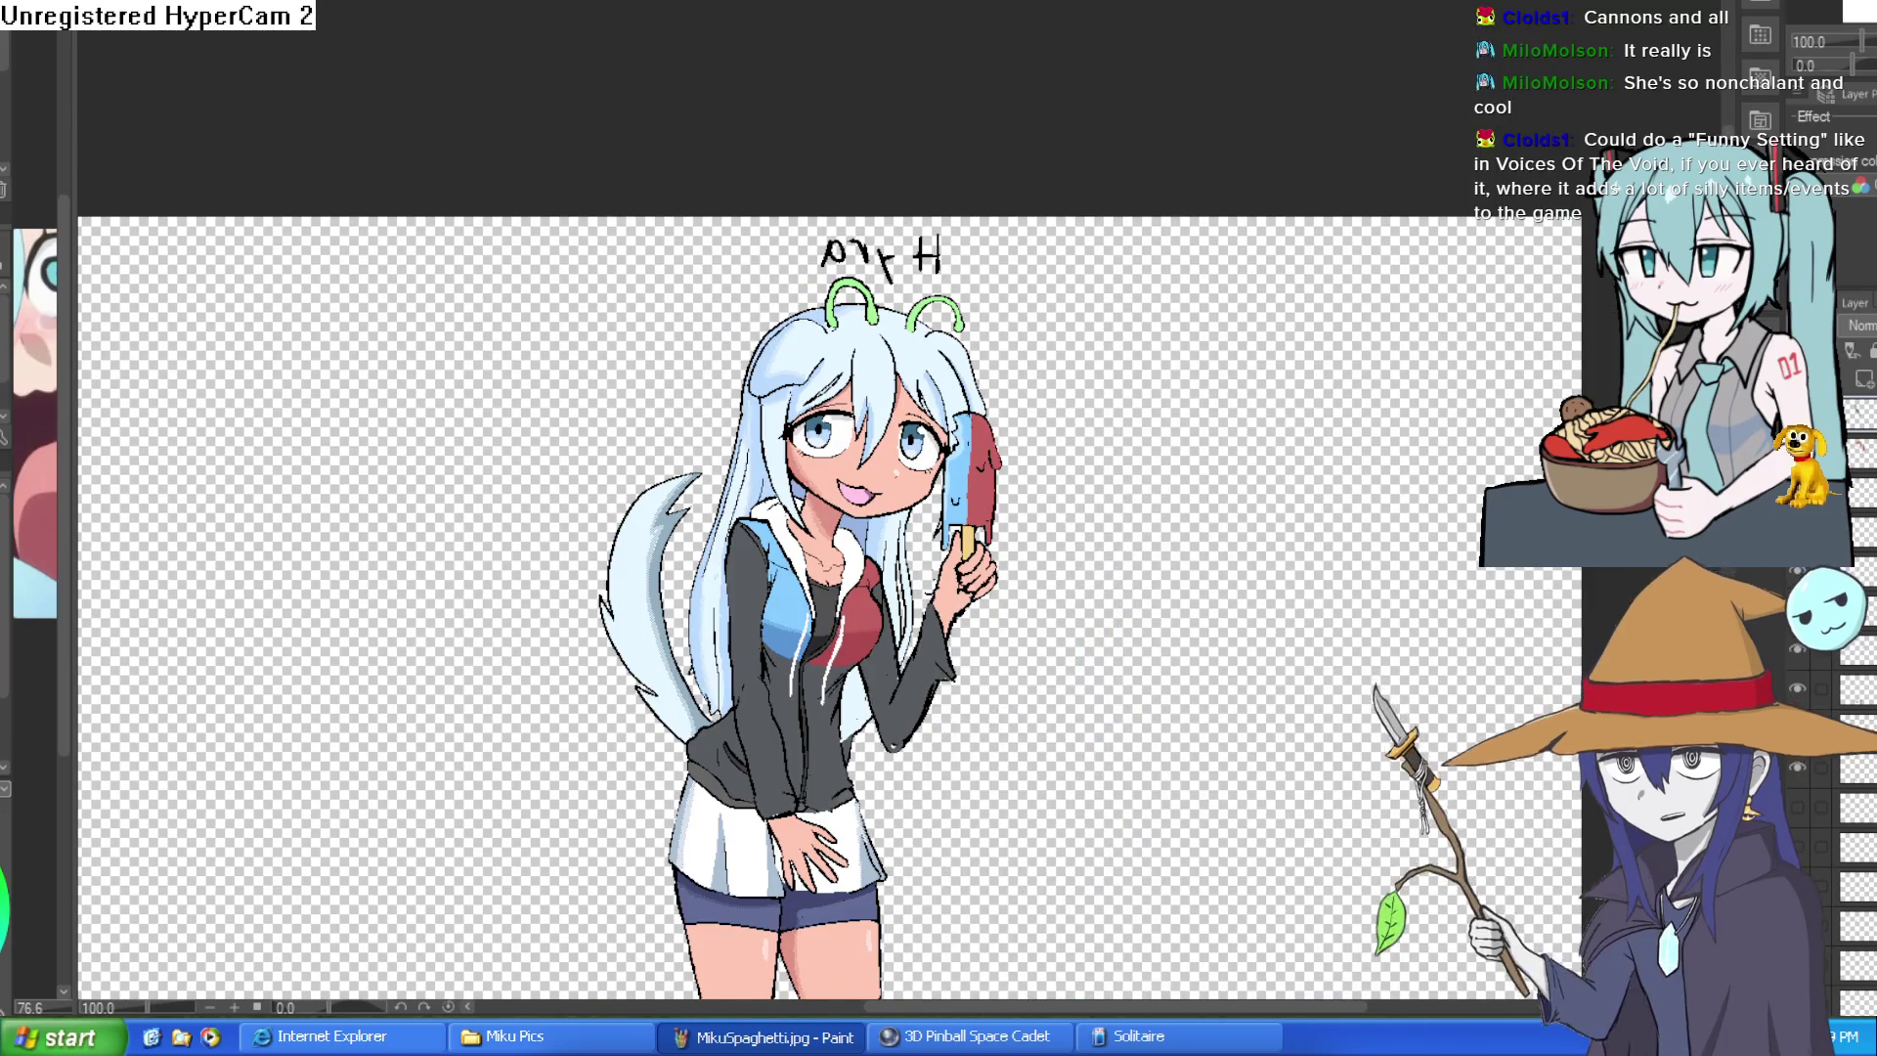
pyautogui.press('h')
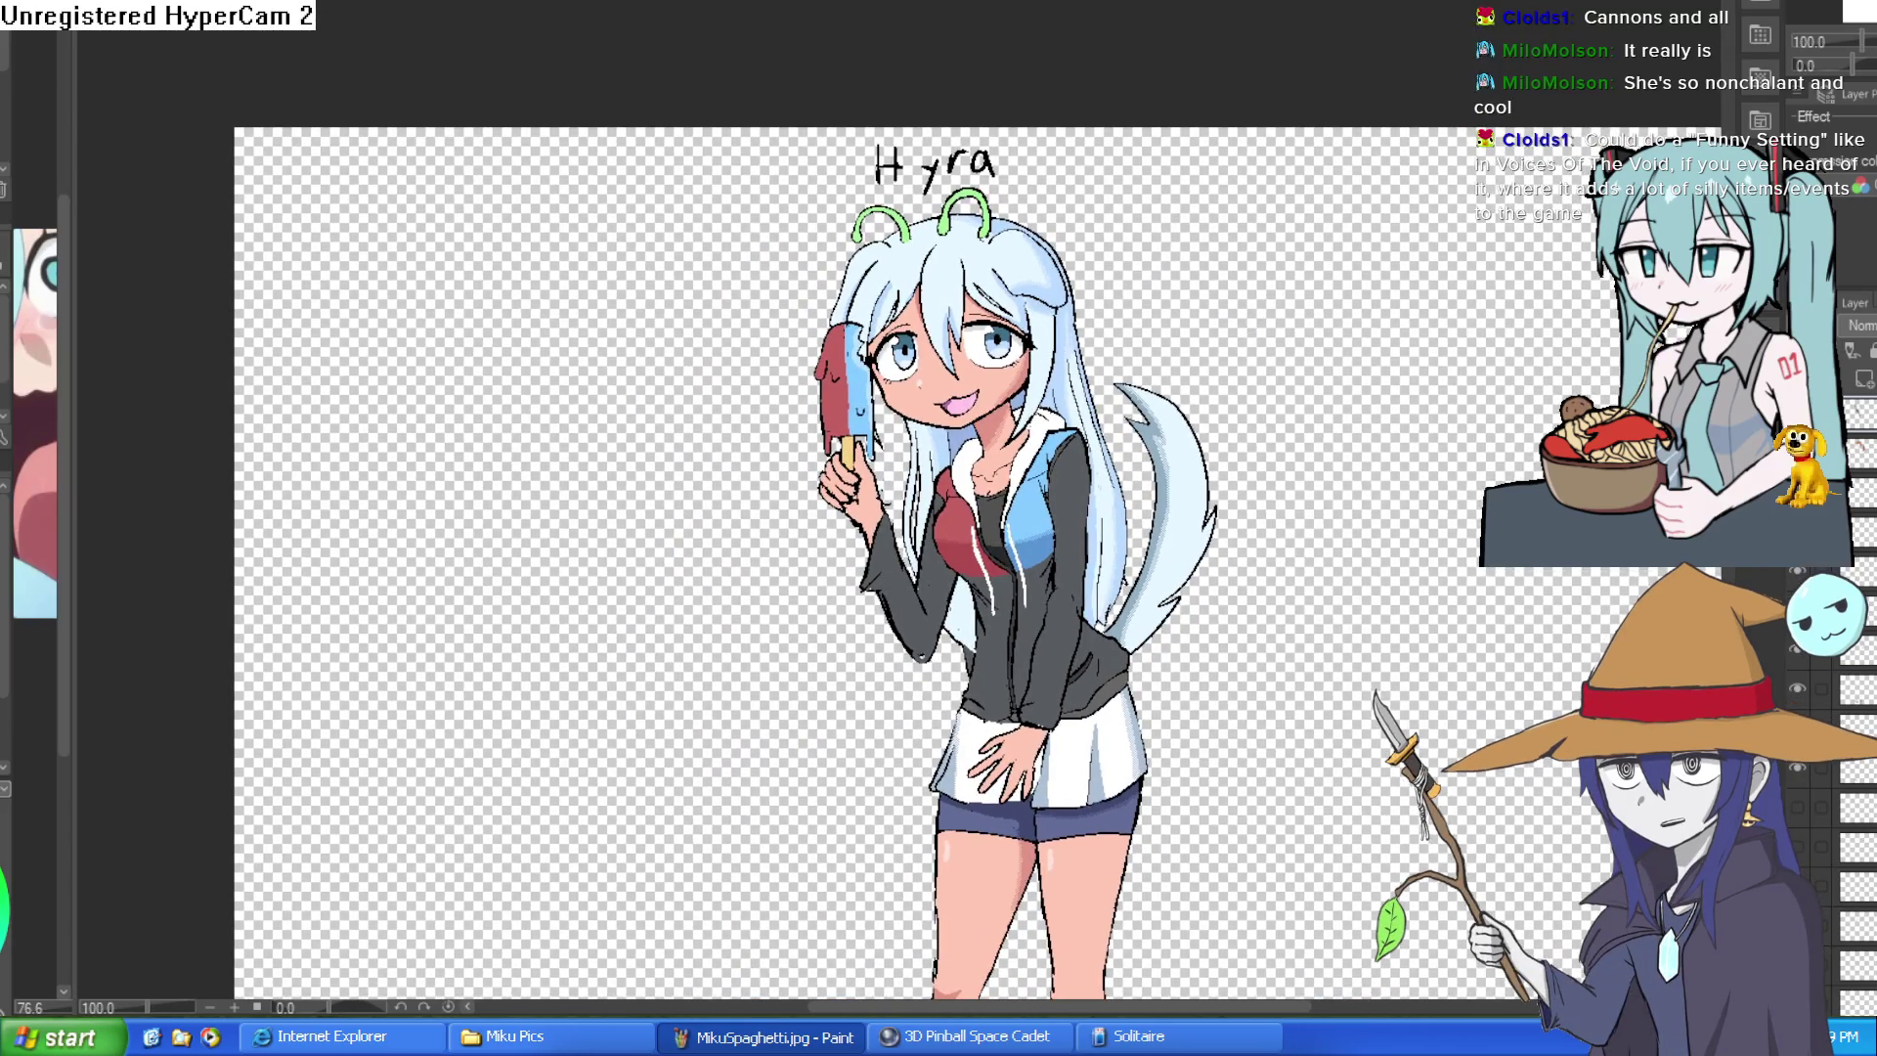
pyautogui.hotkey('ctrl', 'Tab')
pyautogui.hotkey('ctrl', 'Tab')
pyautogui.hotkey('ctrl', 'Tab')
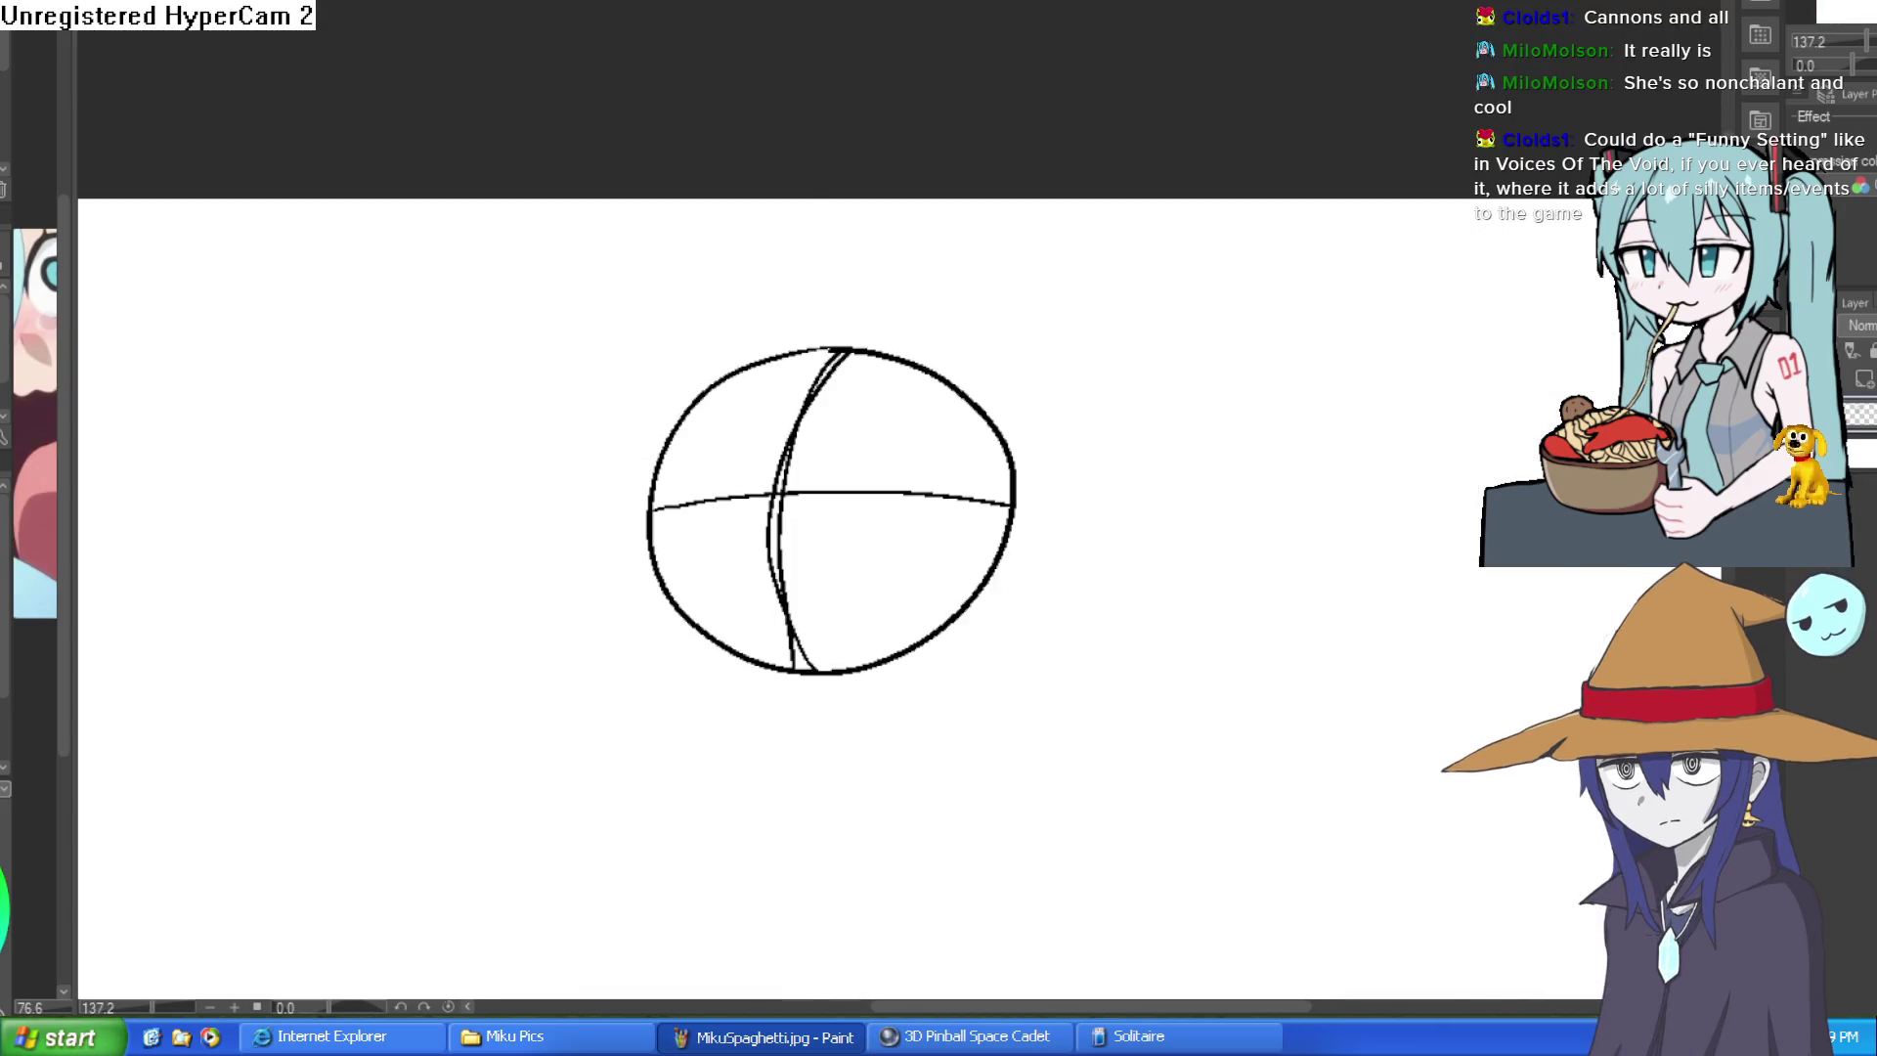
pyautogui.hotkey('ctrl', 'Tab')
pyautogui.hotkey('ctrl', 'Tab')
pyautogui.hotkey('ctrl', 'Tab')
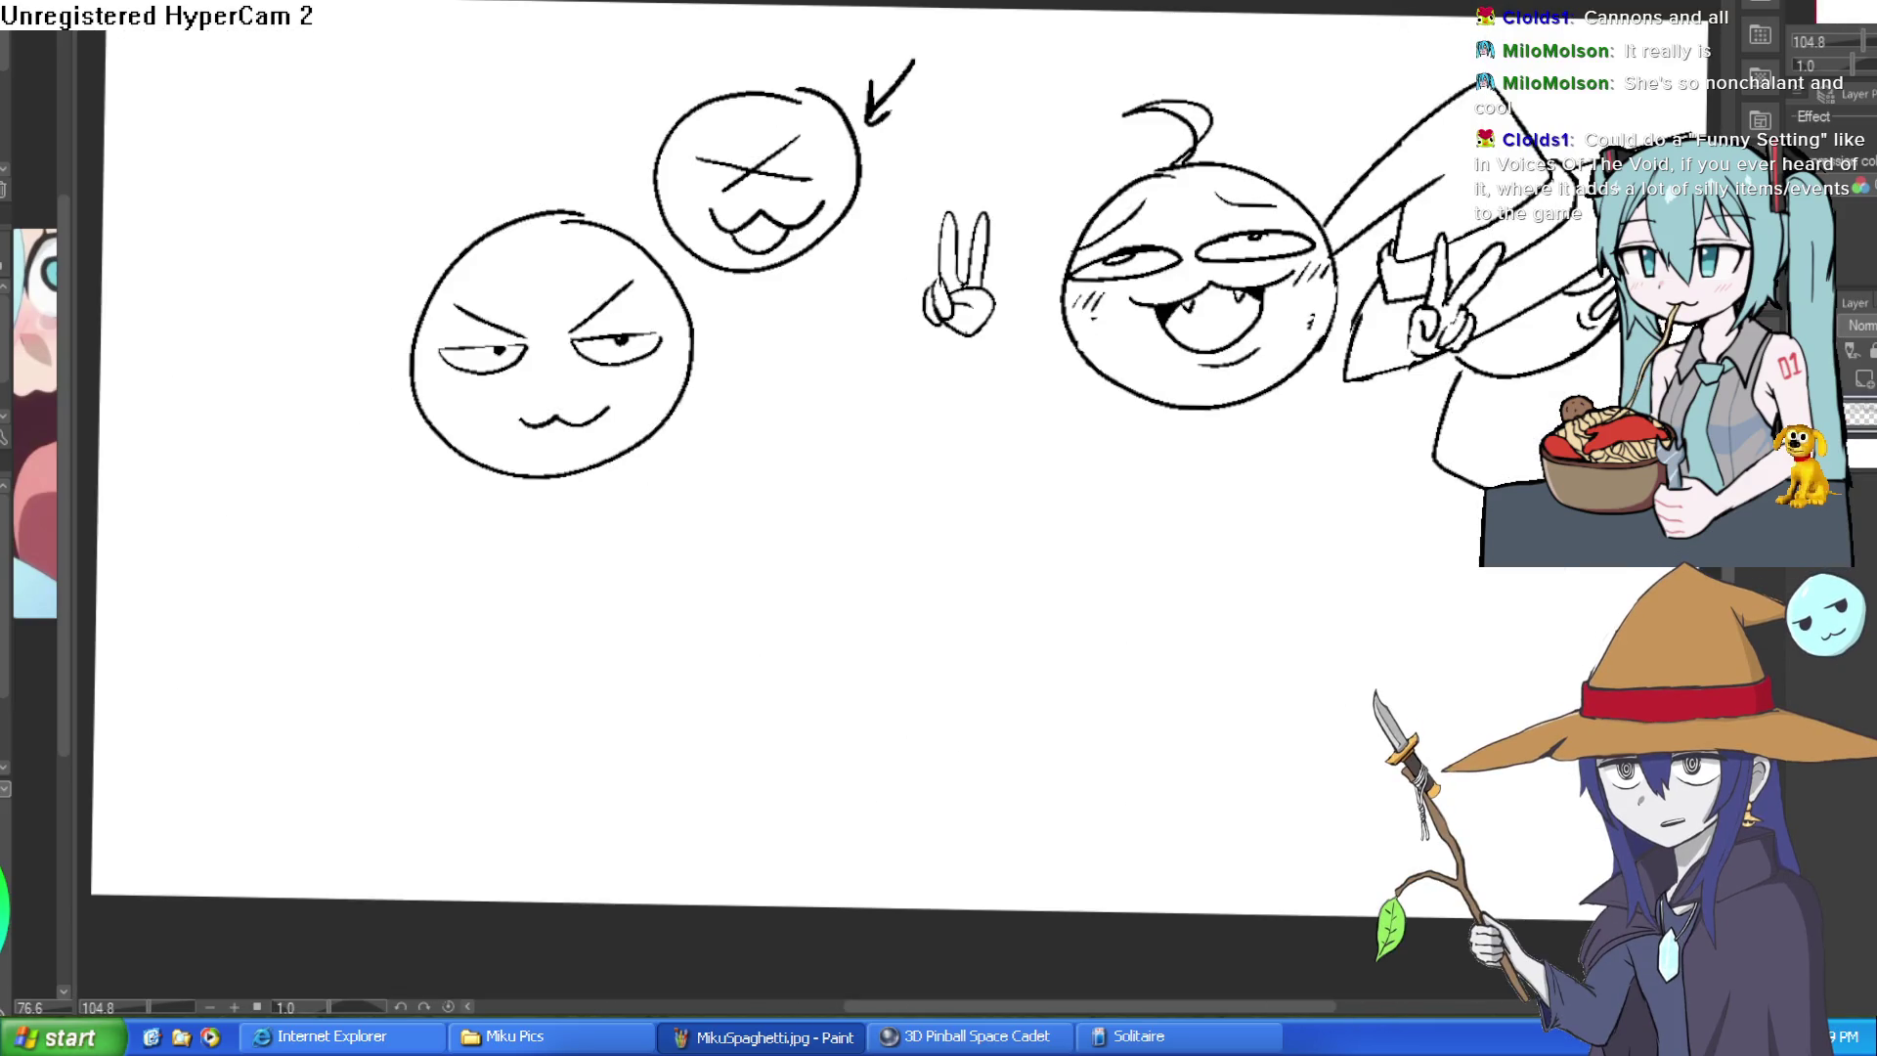
pyautogui.scroll(5, 1286, 325)
pyautogui.scroll(-2, 1283, 327)
pyautogui.scroll(-1, 1284, 326)
pyautogui.scroll(-1, 1282, 327)
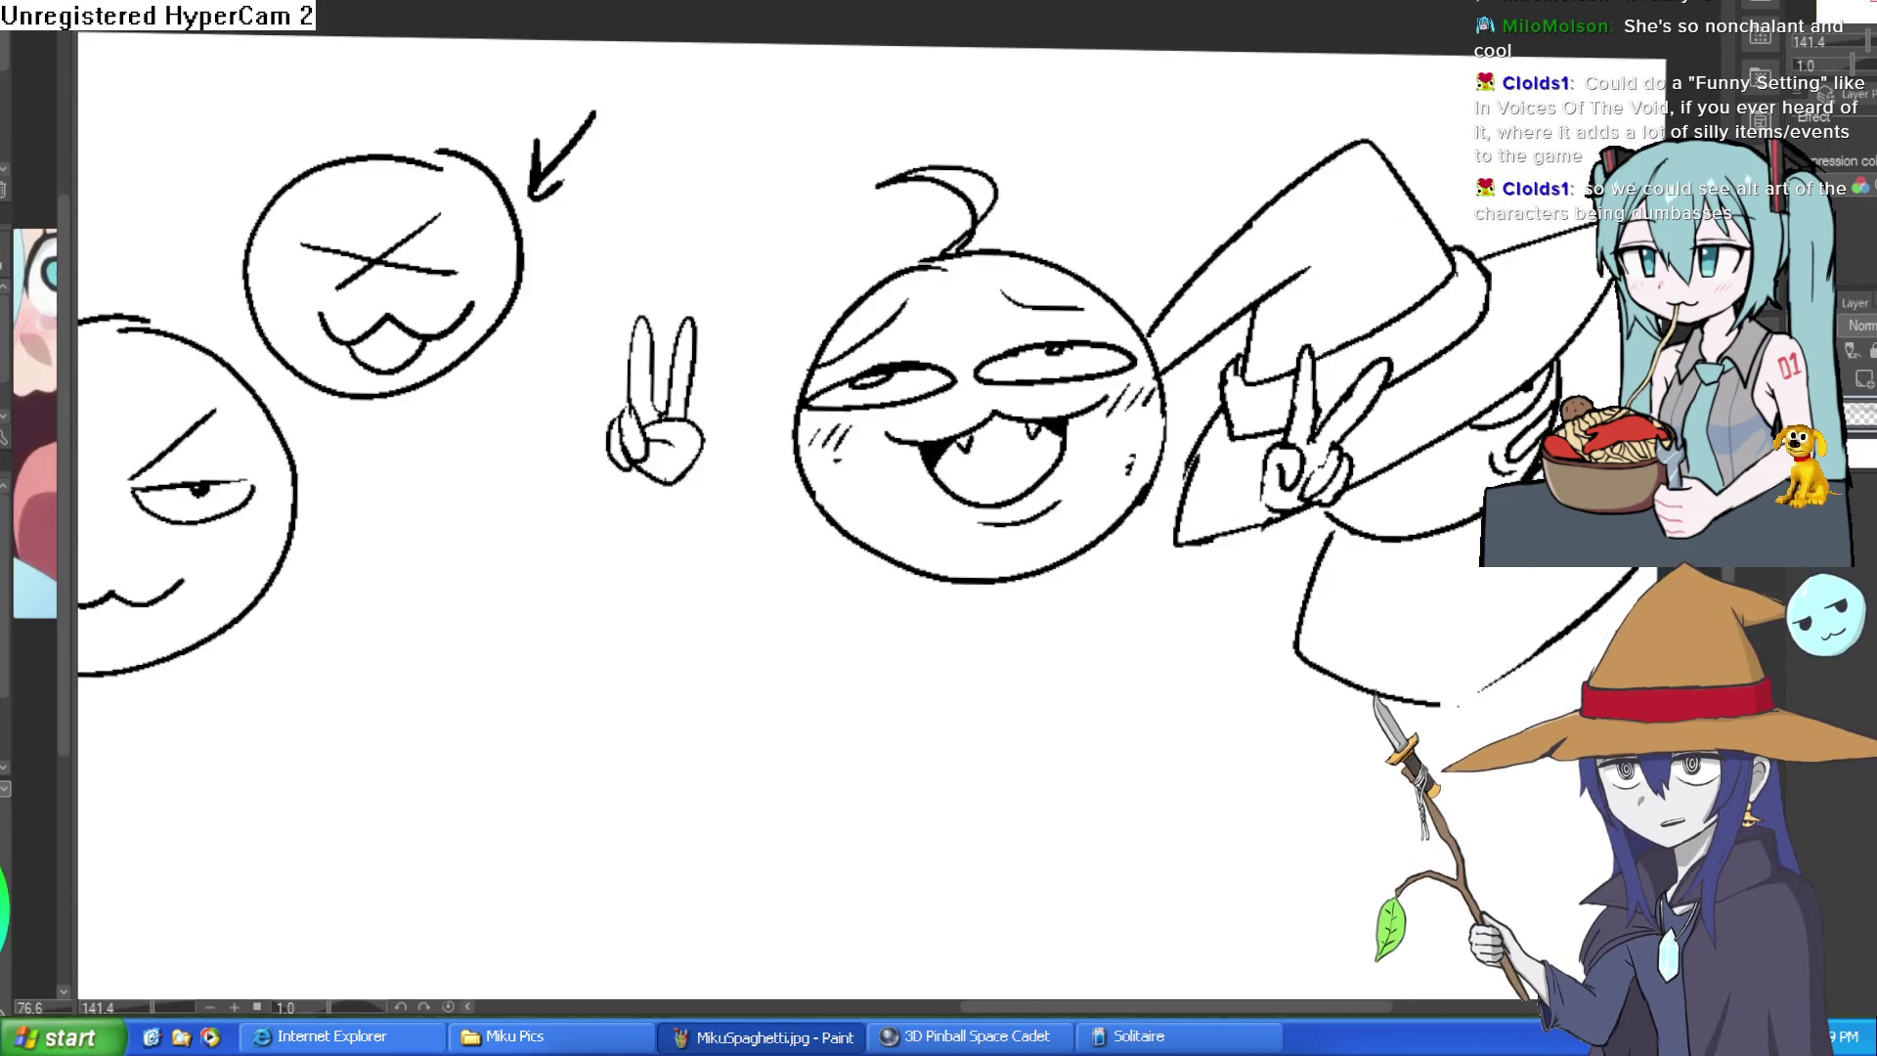
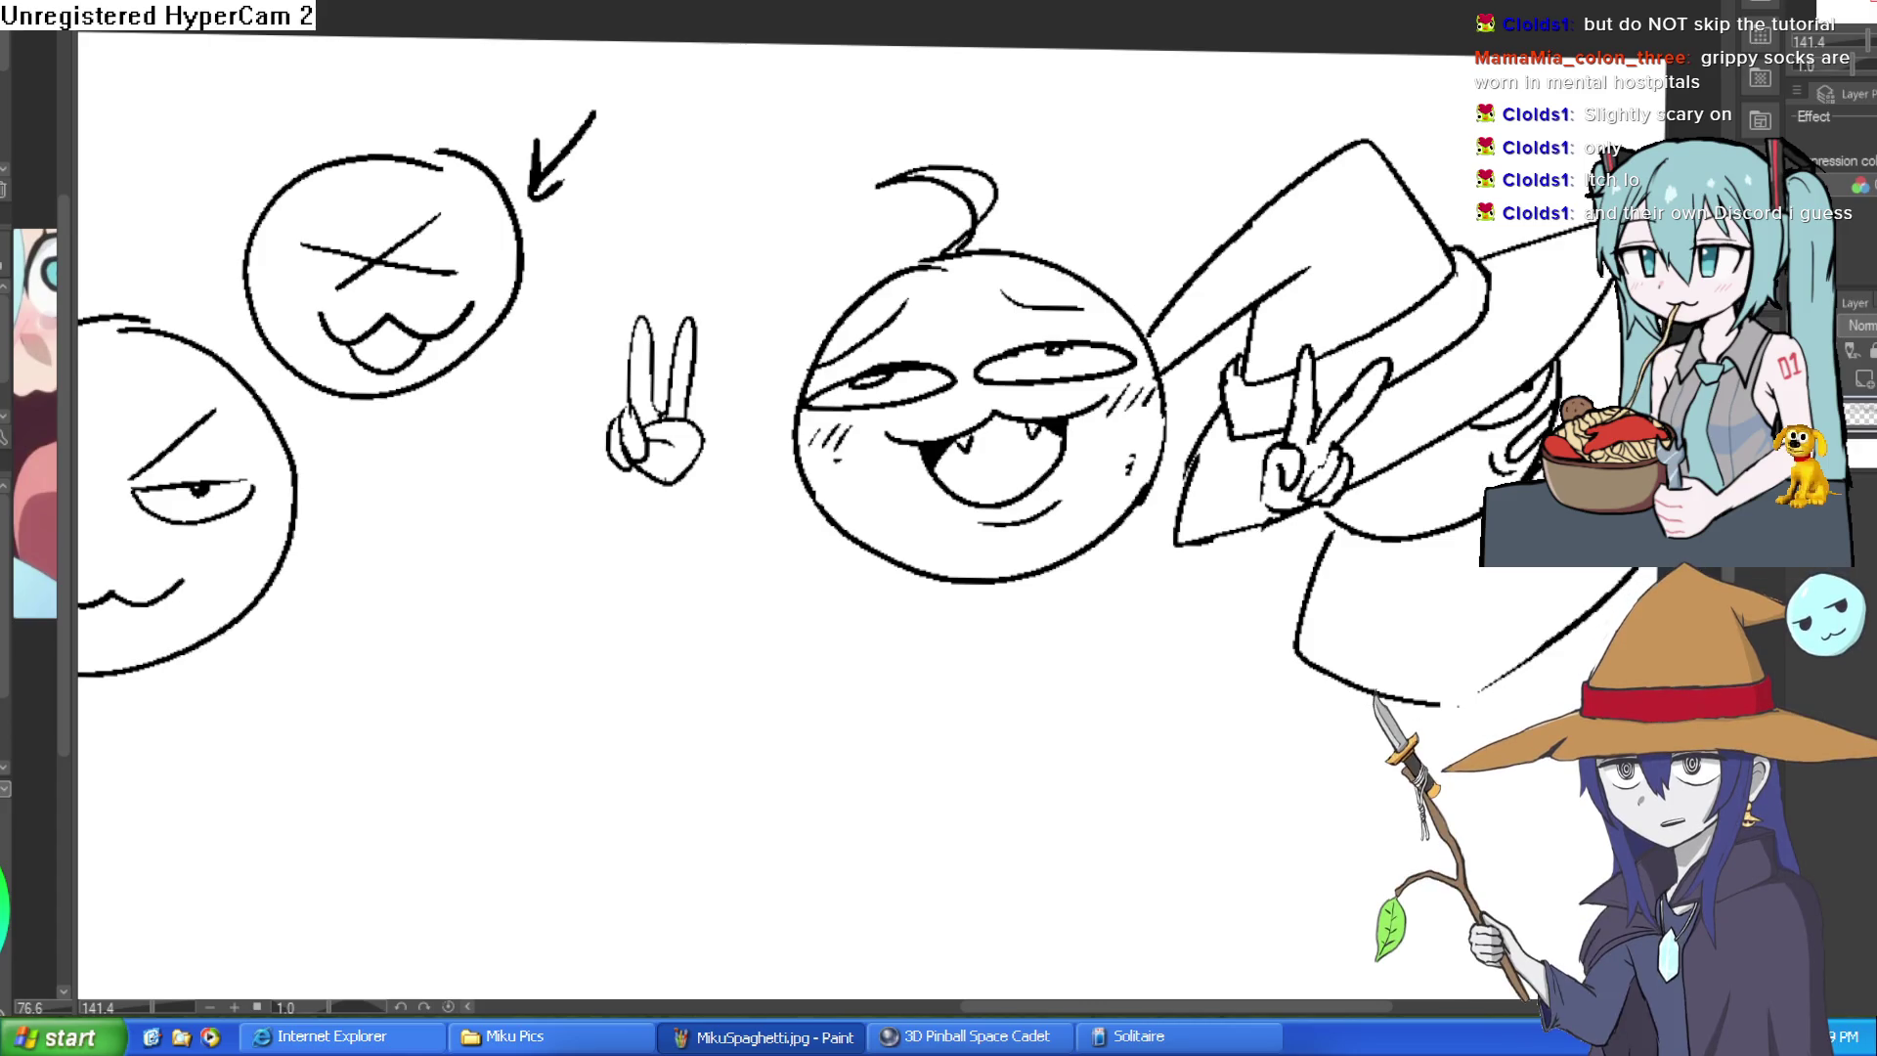
pyautogui.scroll(-3, 1110, 491)
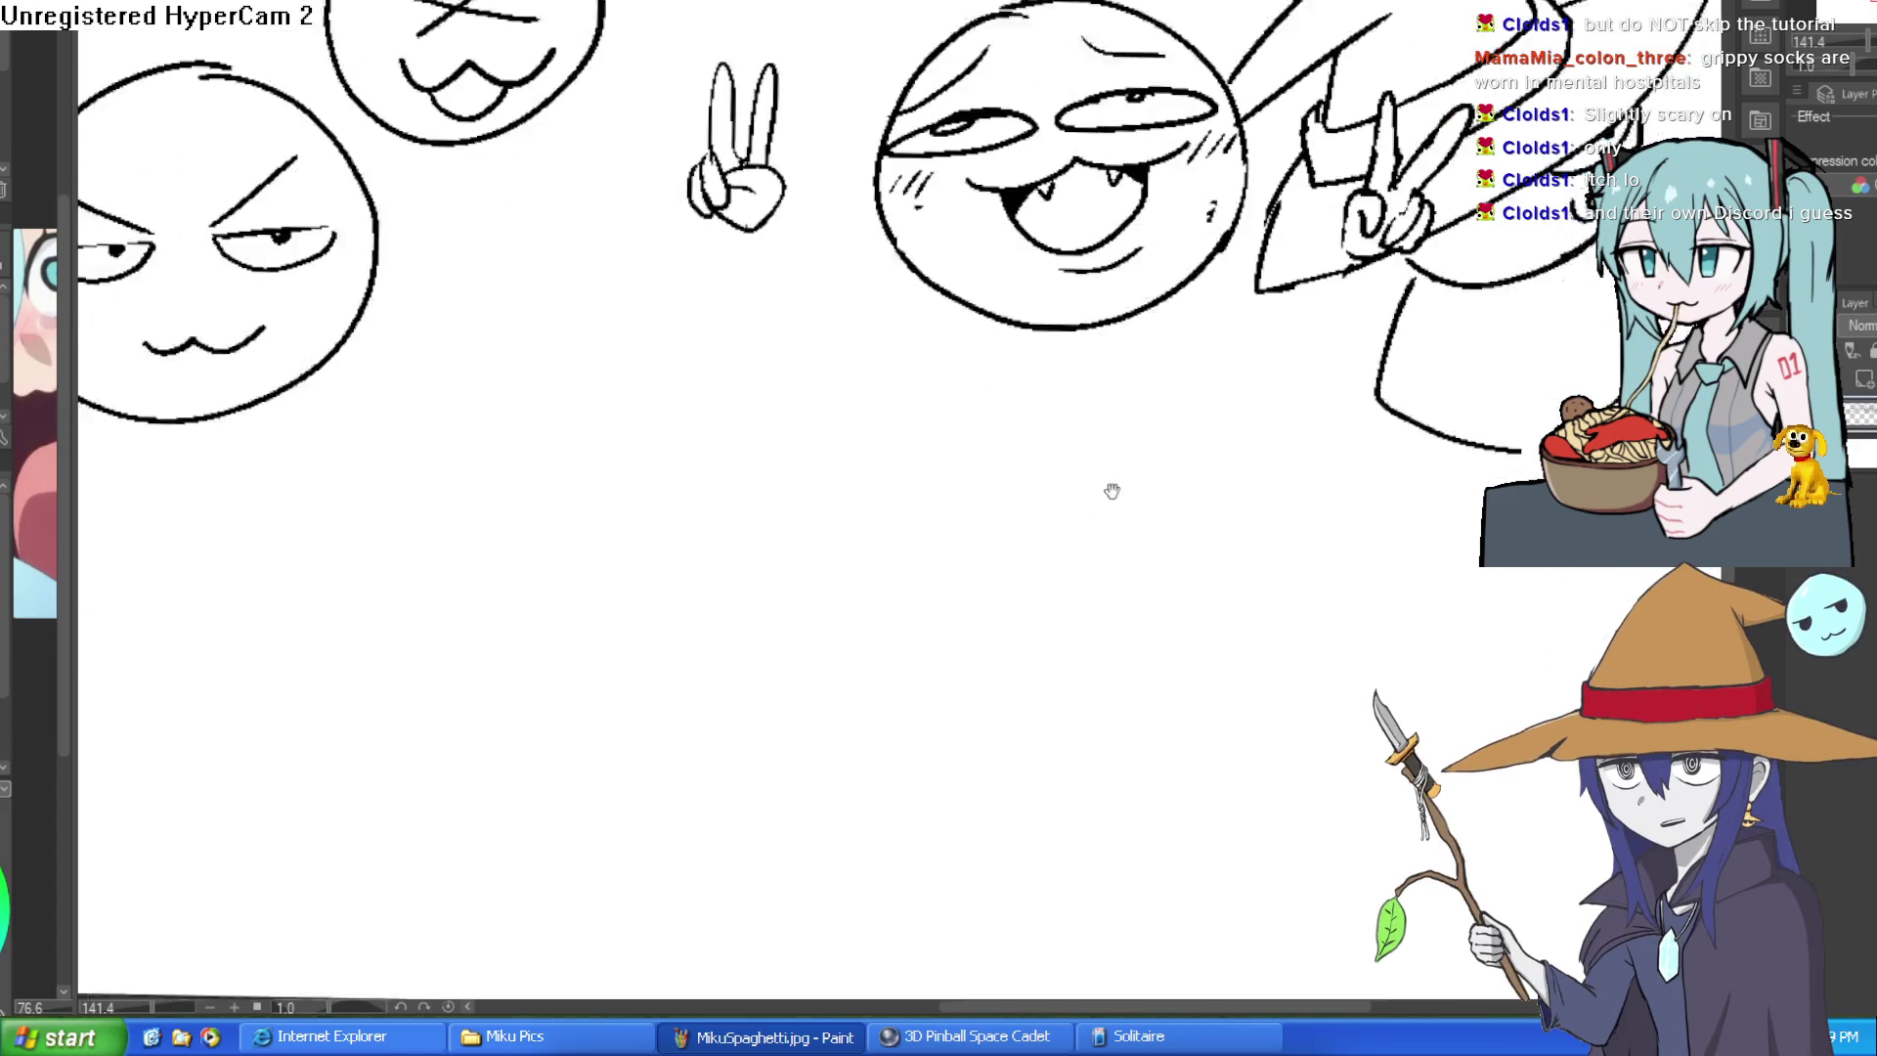
pyautogui.scroll(-2, 1206, 503)
pyautogui.scroll(1, 1178, 452)
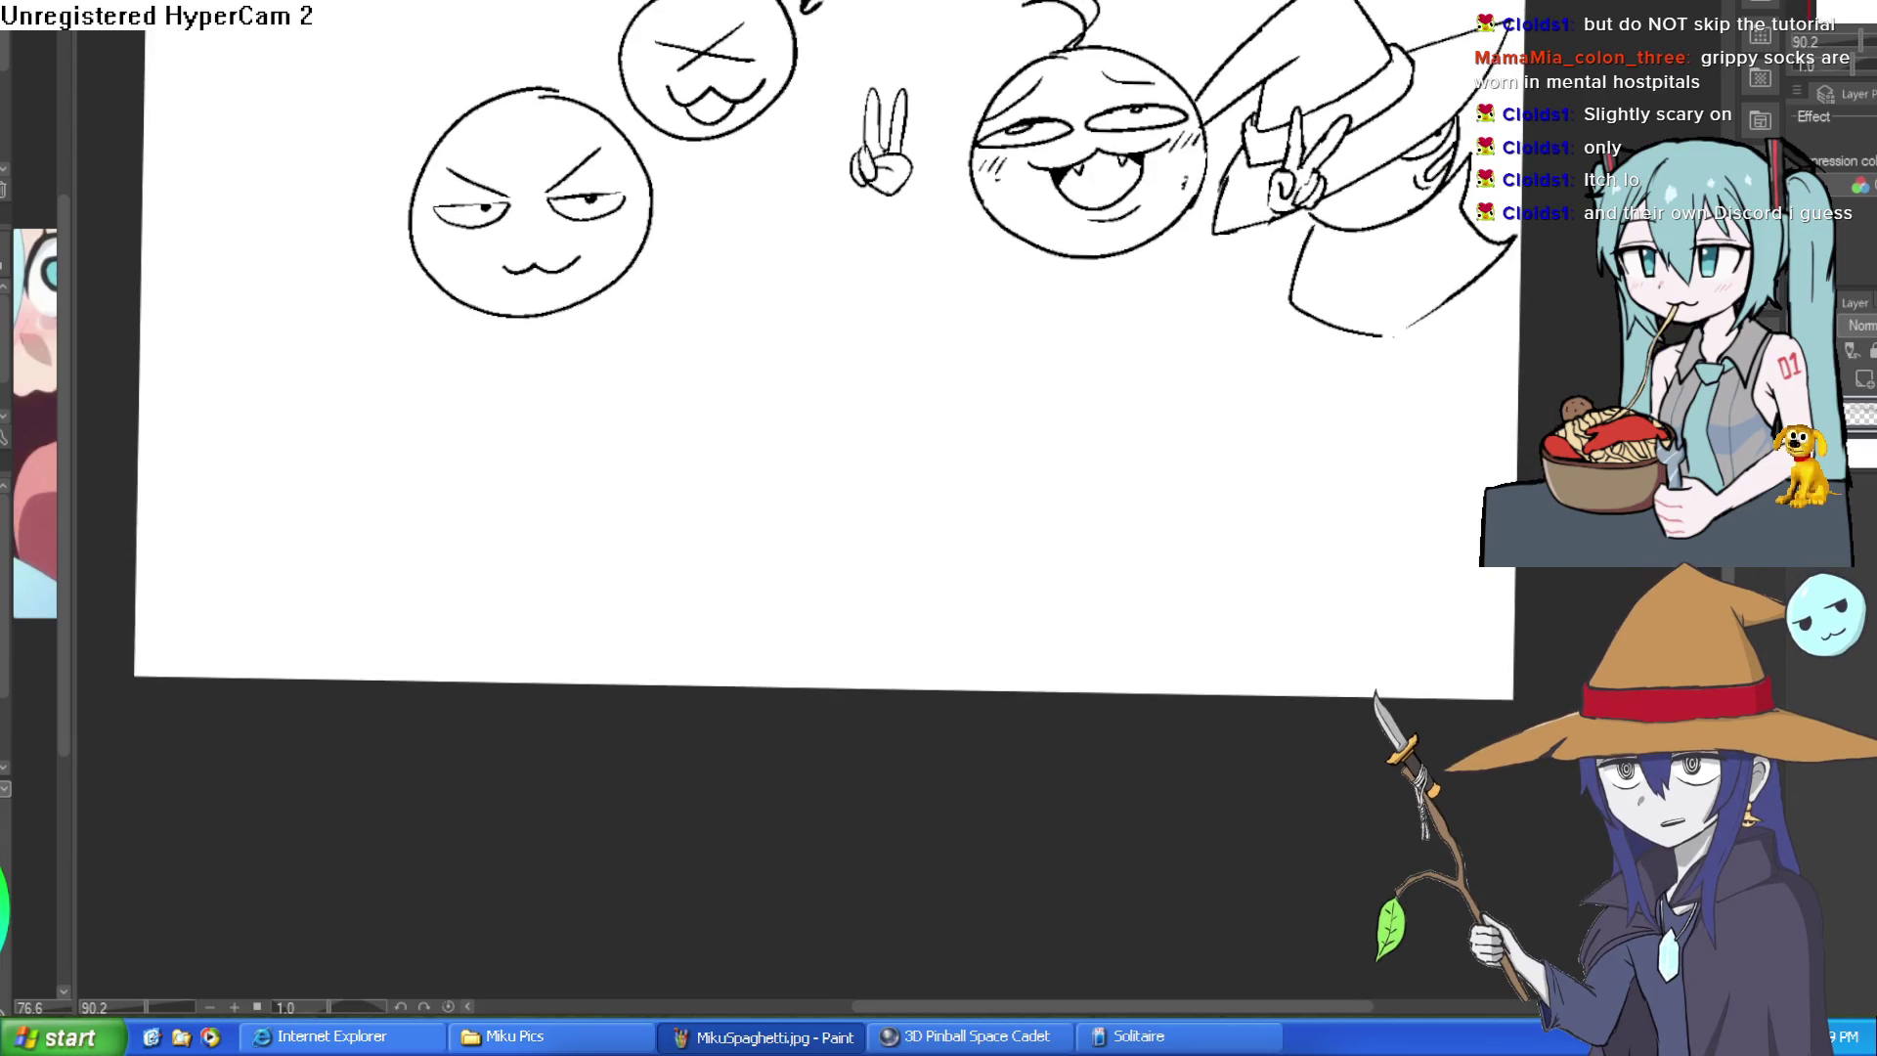
# - Reset the view to 100% and 0°, then draw the room's vertical corner line
pyautogui.hotkey('ctrl', 'alt', '0')
pyautogui.moveTo(819, 55); pyautogui.dragTo(808, 540)
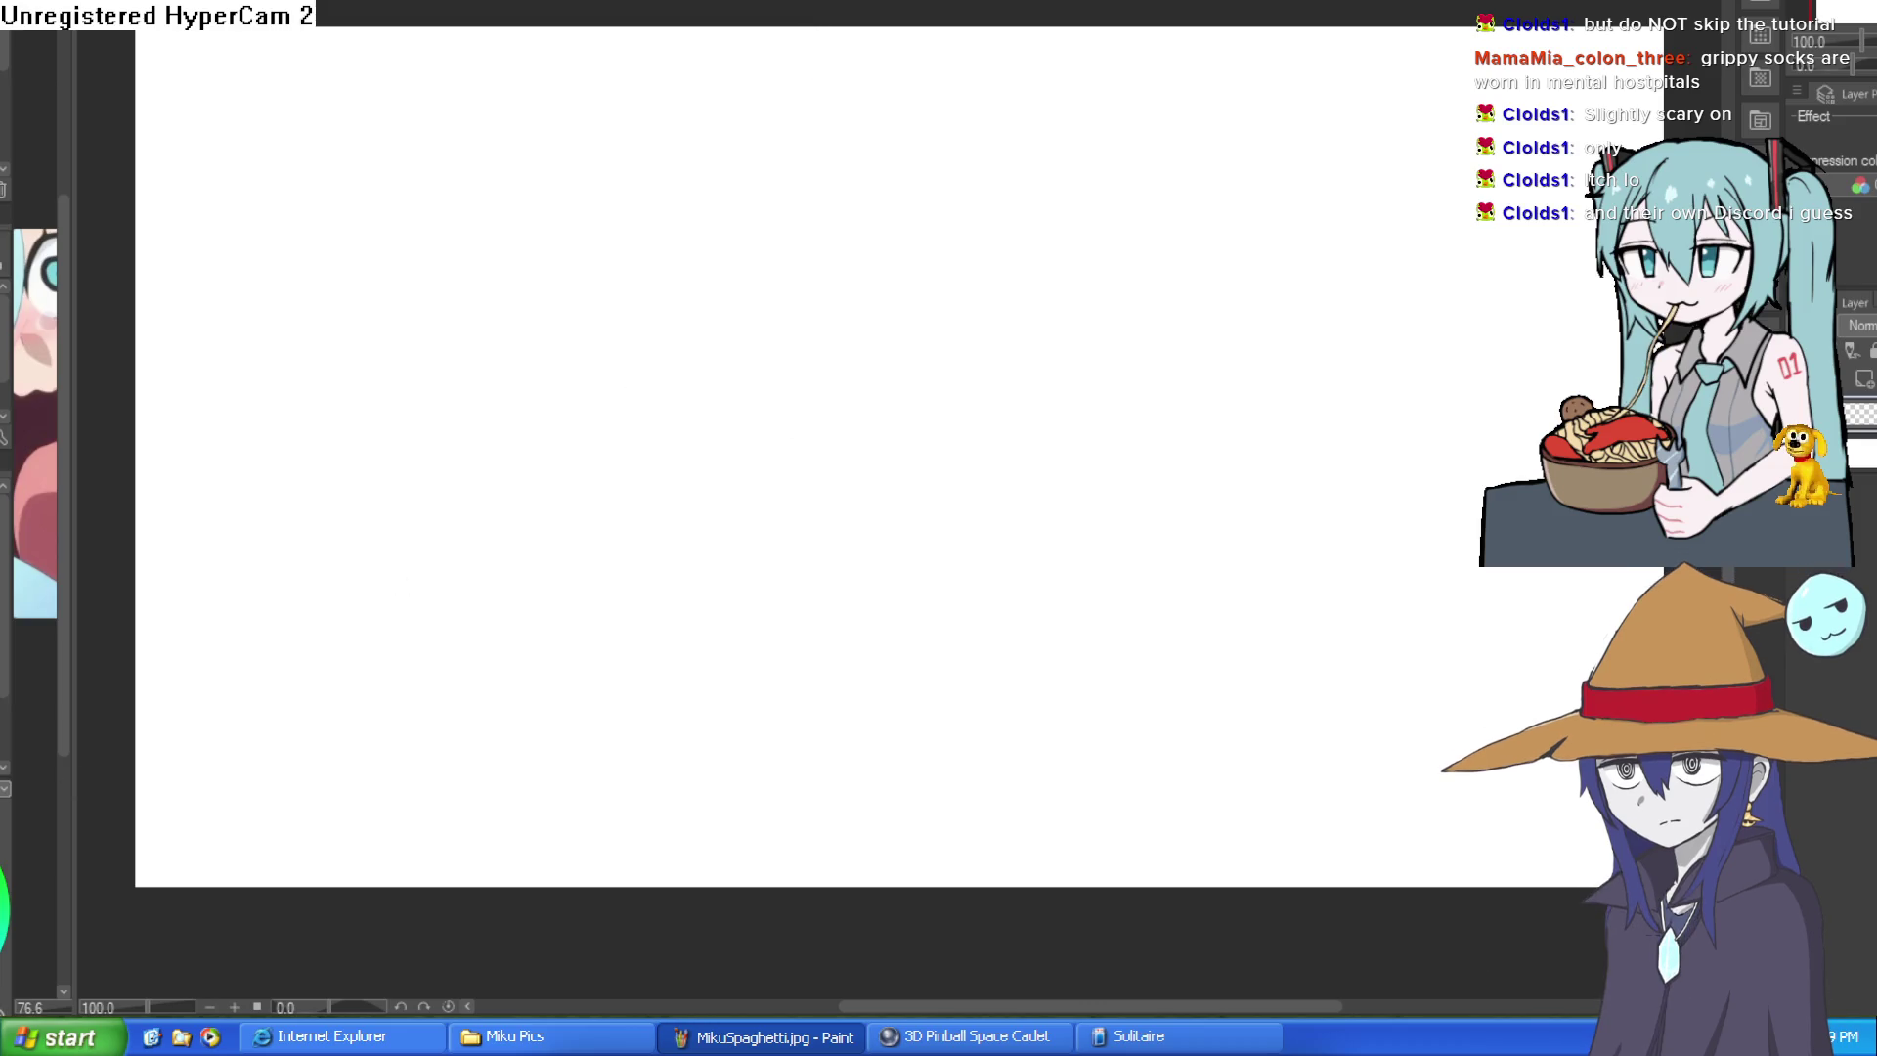
pyautogui.moveTo(839, 32); pyautogui.dragTo(837, 460)
pyautogui.scroll(-2, 859, 302)
pyautogui.moveTo(858, 317); pyautogui.dragTo(264, 707)
# - Redraw the left floor line at a shallower angle and add the right floor line
pyautogui.hotkey('ctrl', 'z')
pyautogui.moveTo(857, 326); pyautogui.dragTo(185, 642)
pyautogui.moveTo(864, 322); pyautogui.dragTo(1509, 406)
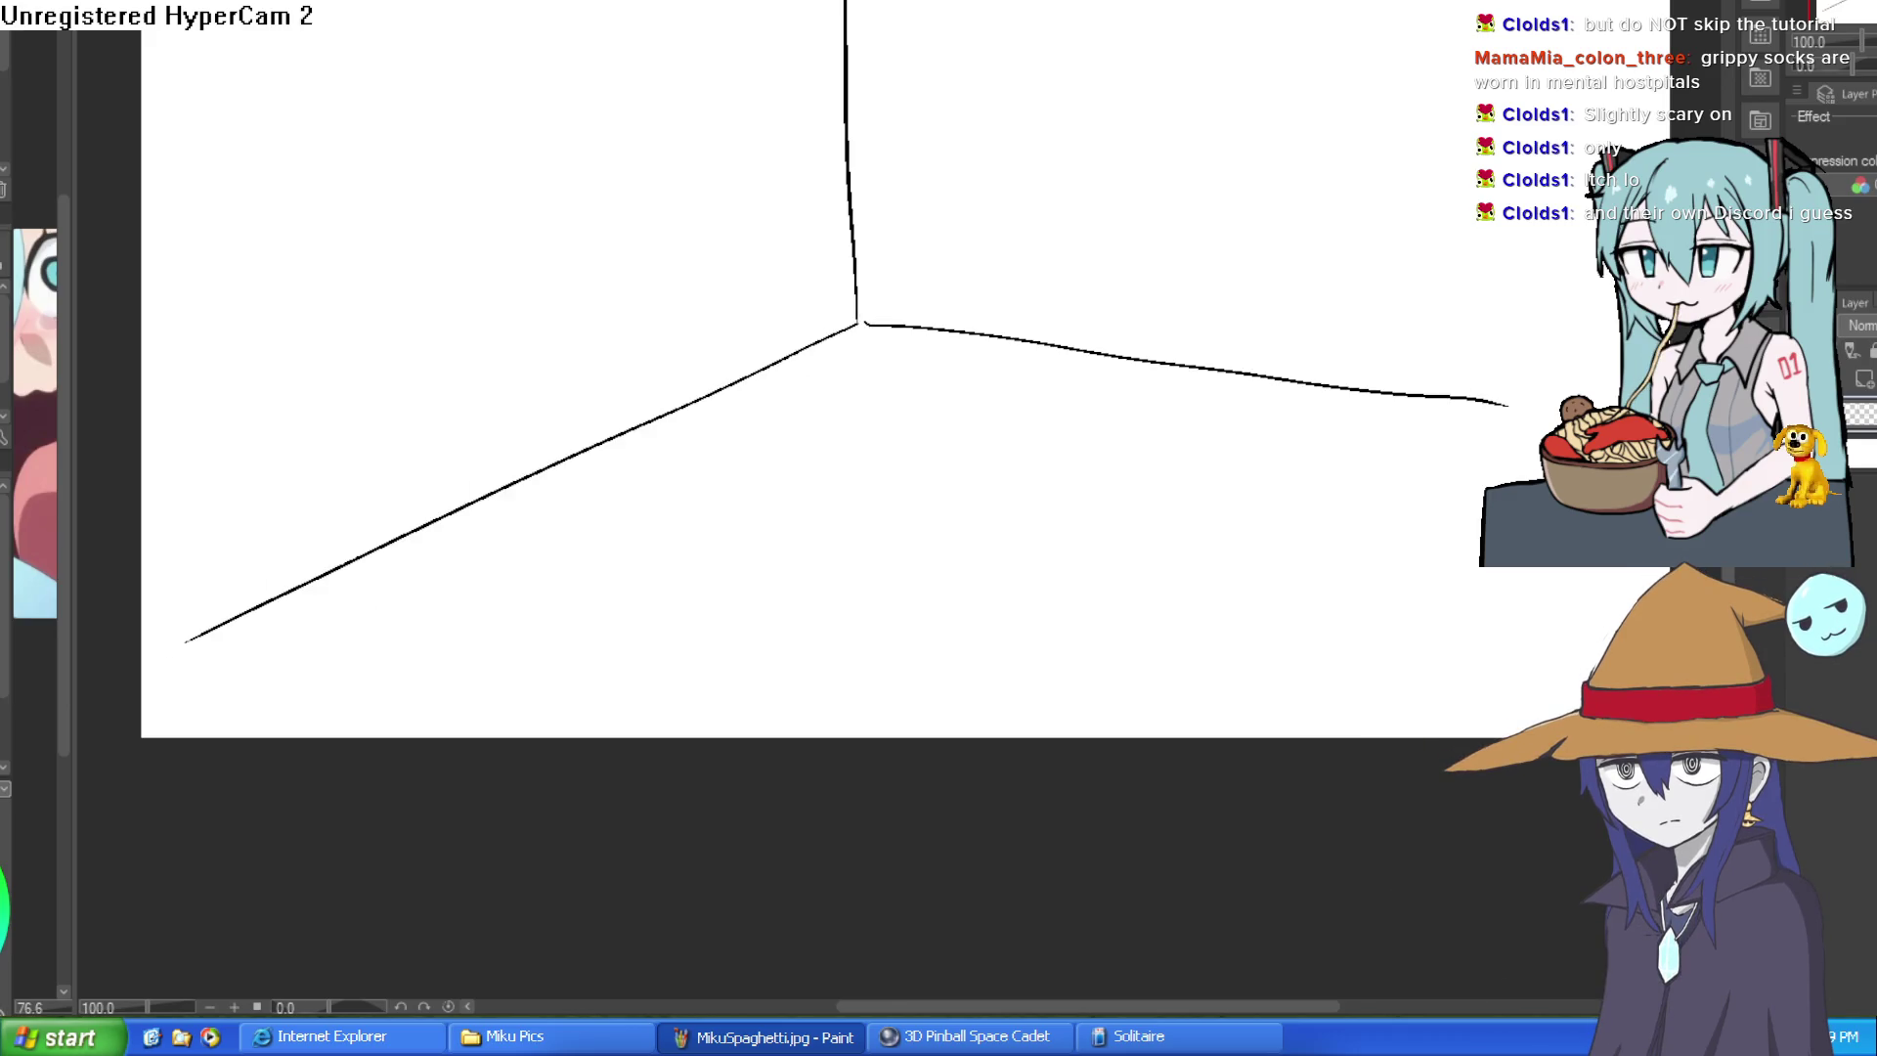
pyautogui.moveTo(1354, 380); pyautogui.dragTo(1090, 490)
# - Sketch the back wall's upper cushion edges and seams with tufted buttons
pyautogui.moveTo(943, 340)
pyautogui.mouseDown()
pyautogui.moveTo(923, 227)
pyautogui.moveTo(738, 207)
pyautogui.mouseUp()
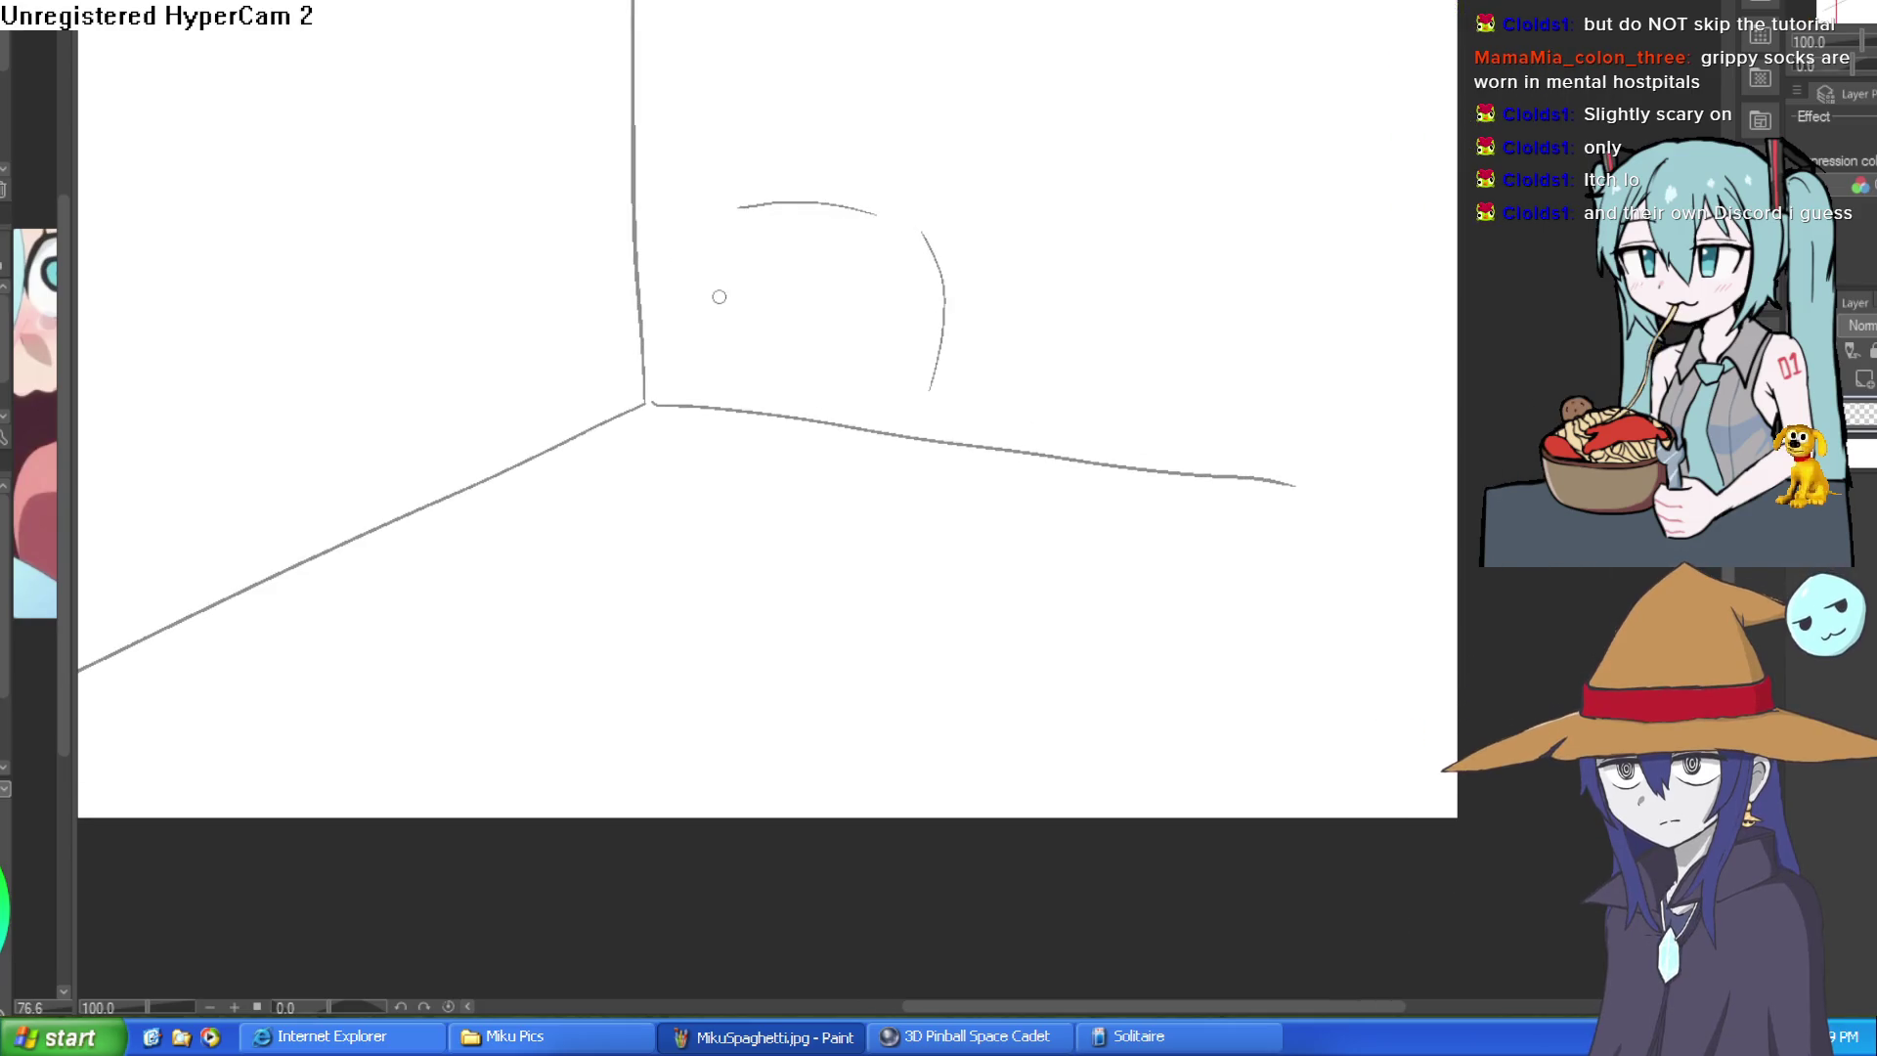
pyautogui.moveTo(782, 280); pyautogui.dragTo(794, 330)
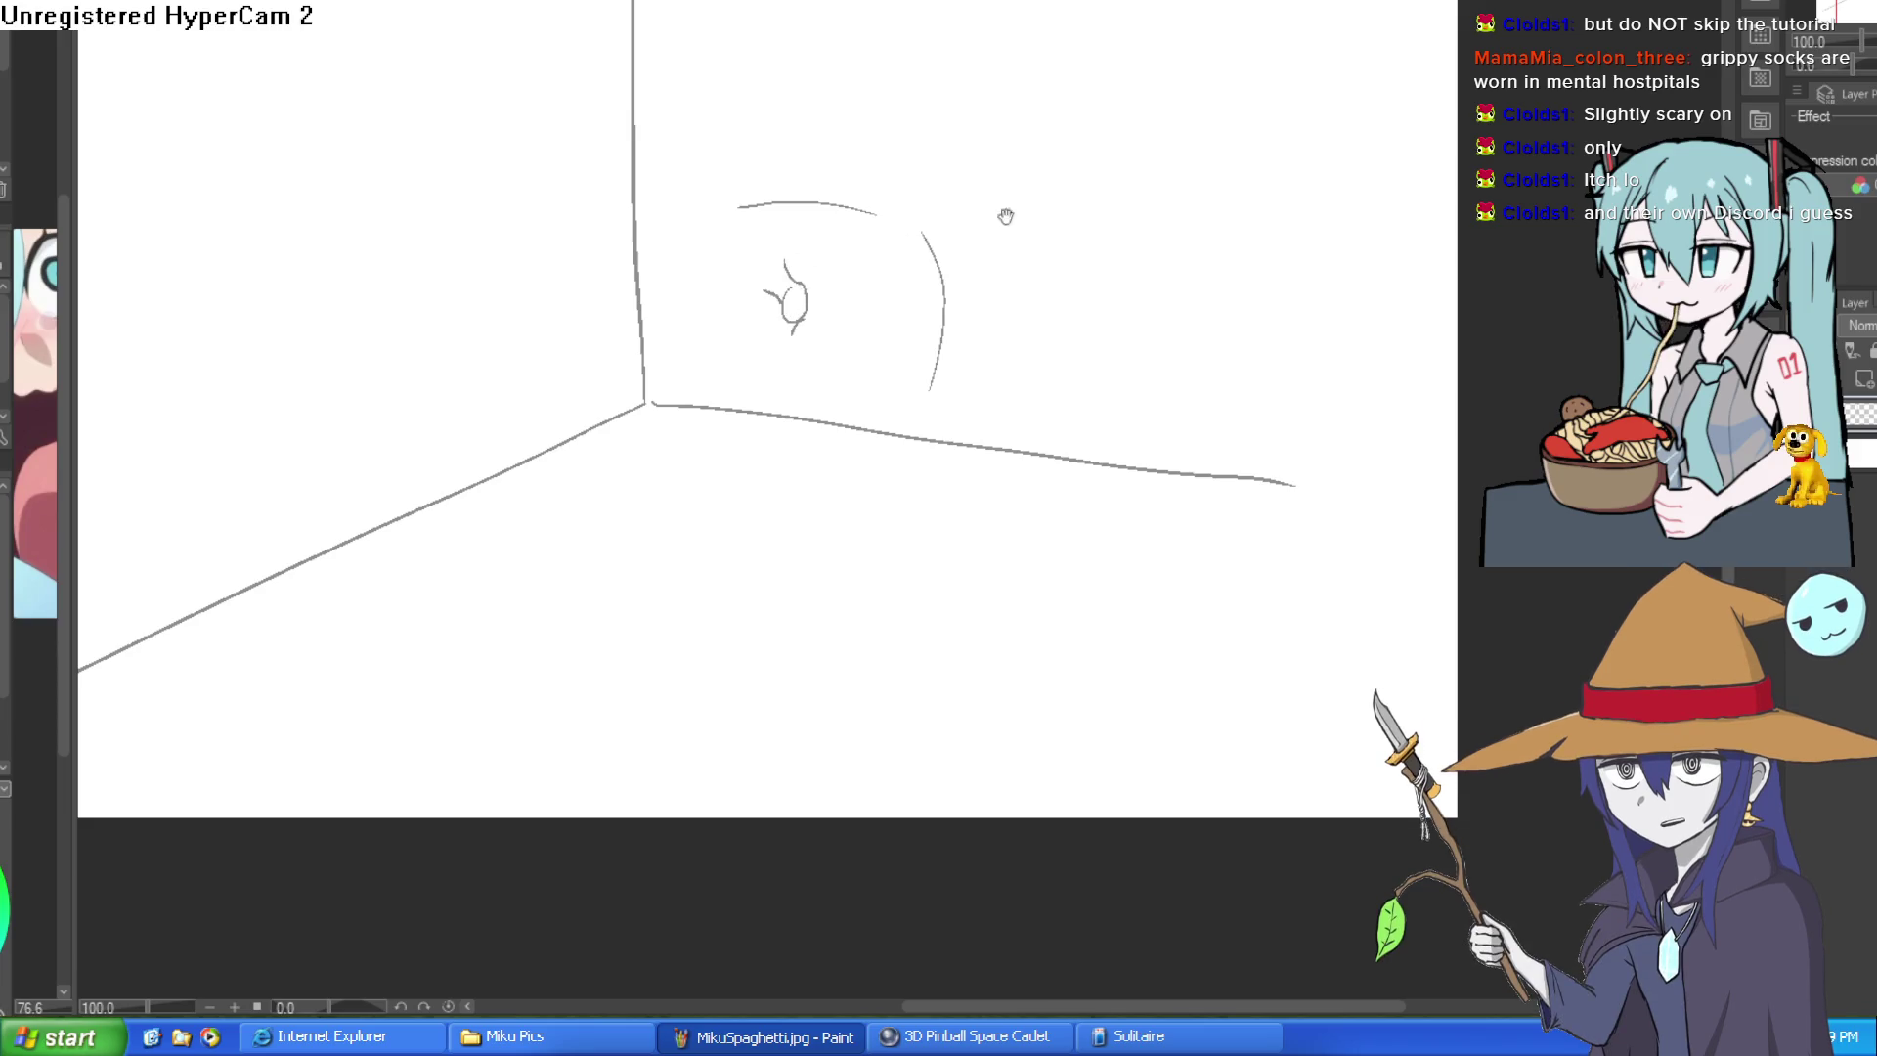
pyautogui.moveTo(930, 180)
pyautogui.mouseDown()
pyautogui.moveTo(932, 3)
pyautogui.moveTo(943, 39)
pyautogui.mouseUp()
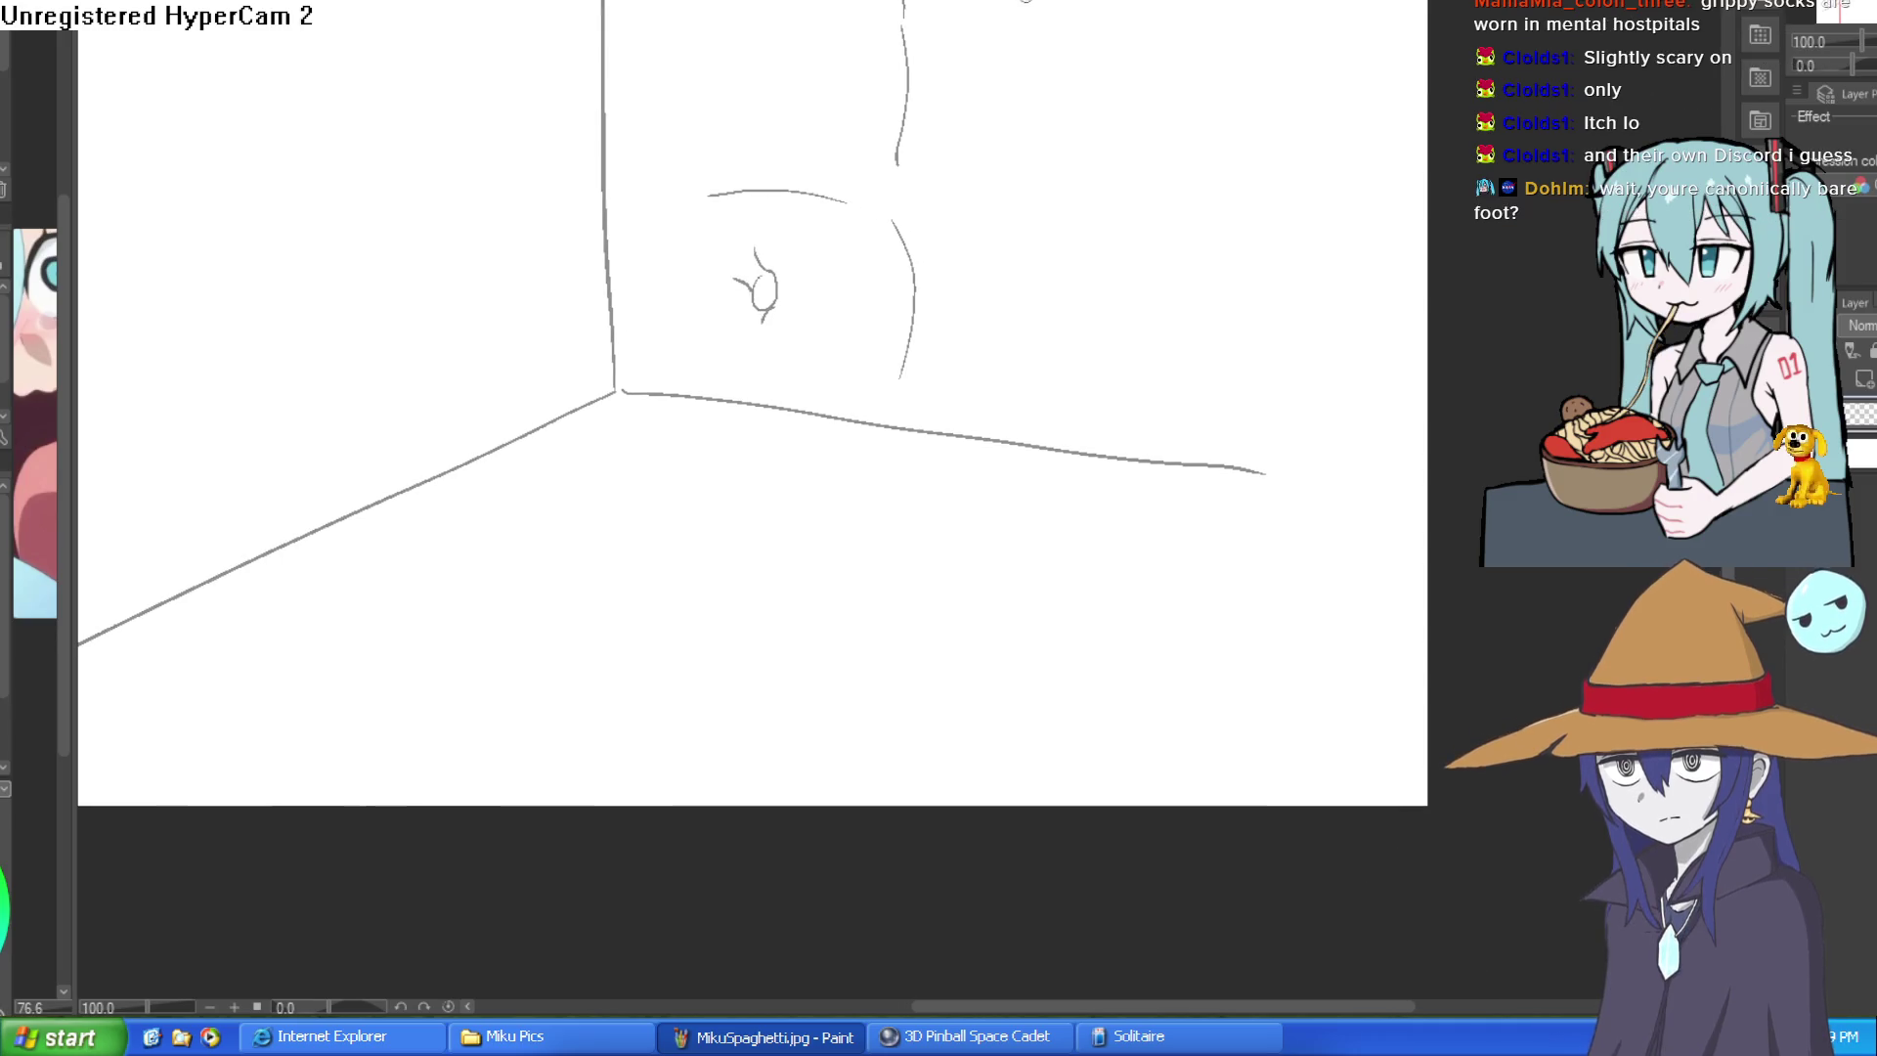
pyautogui.moveTo(768, 39); pyautogui.dragTo(783, 74)
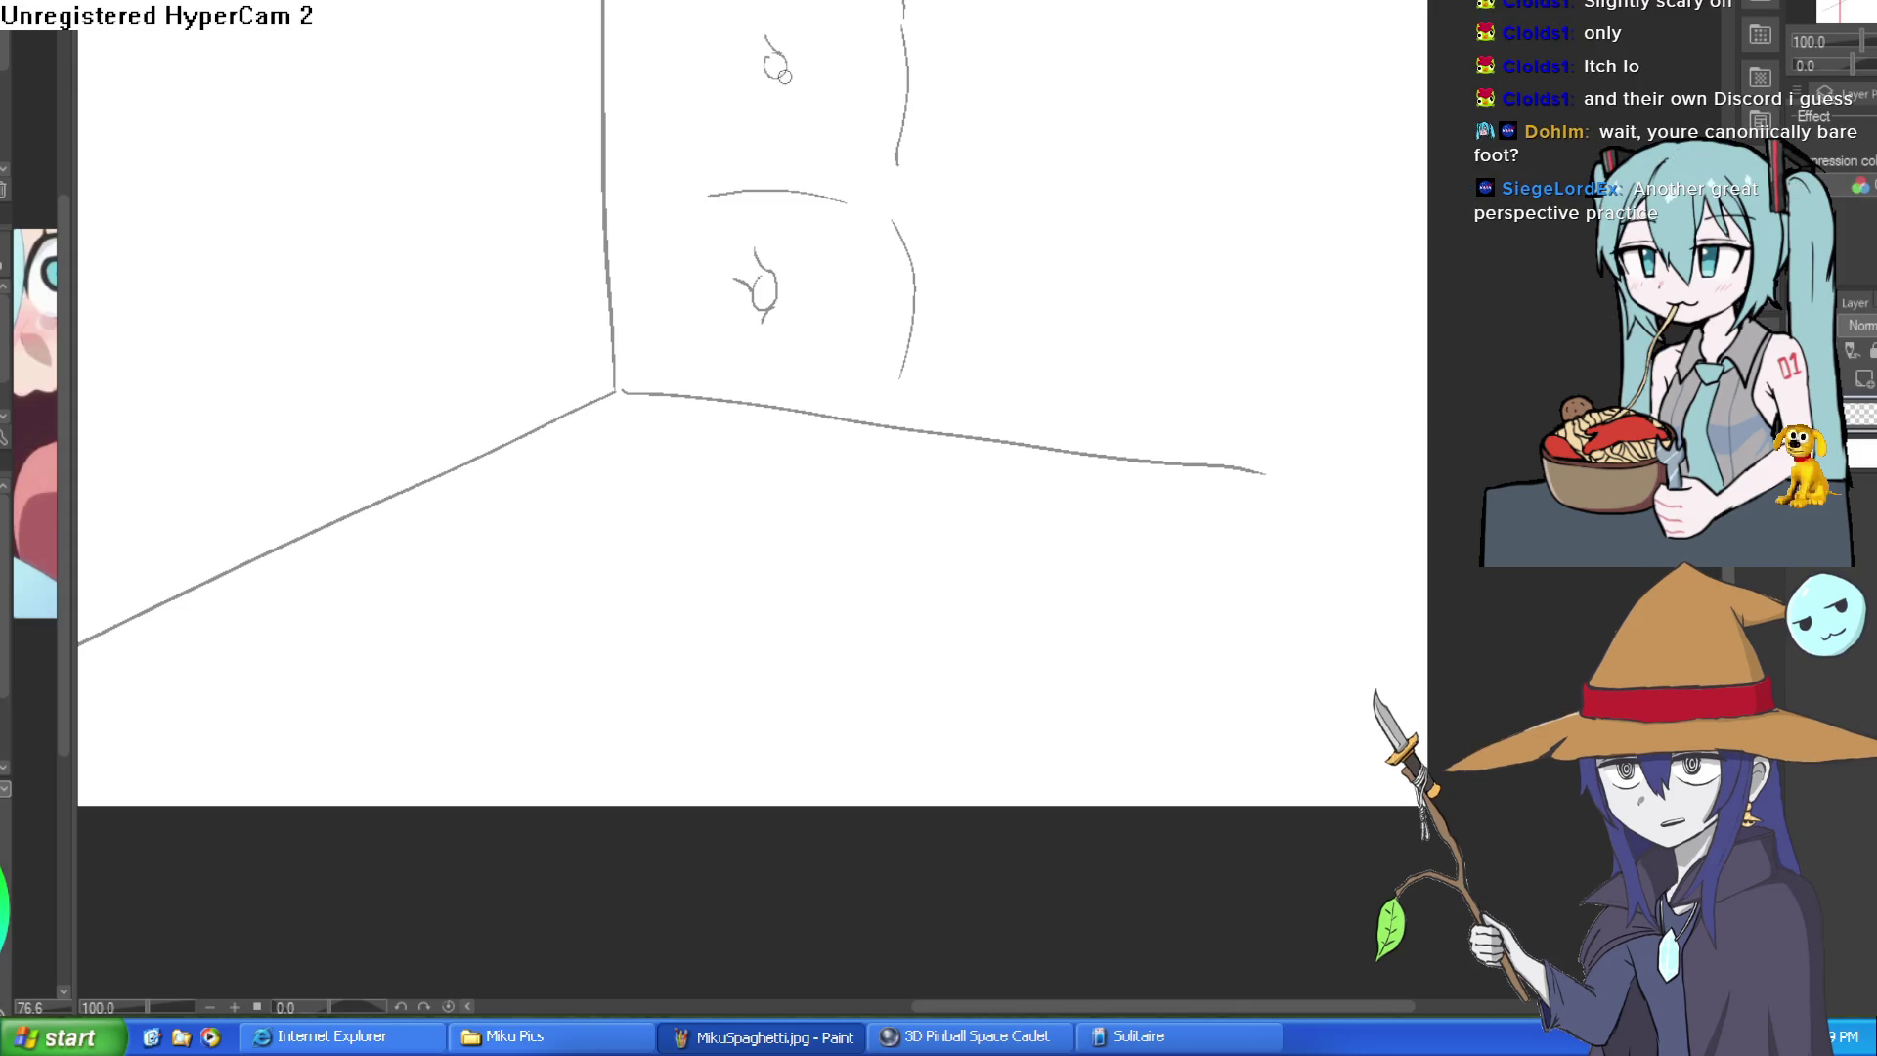
pyautogui.moveTo(1200, 4); pyautogui.dragTo(1196, 147)
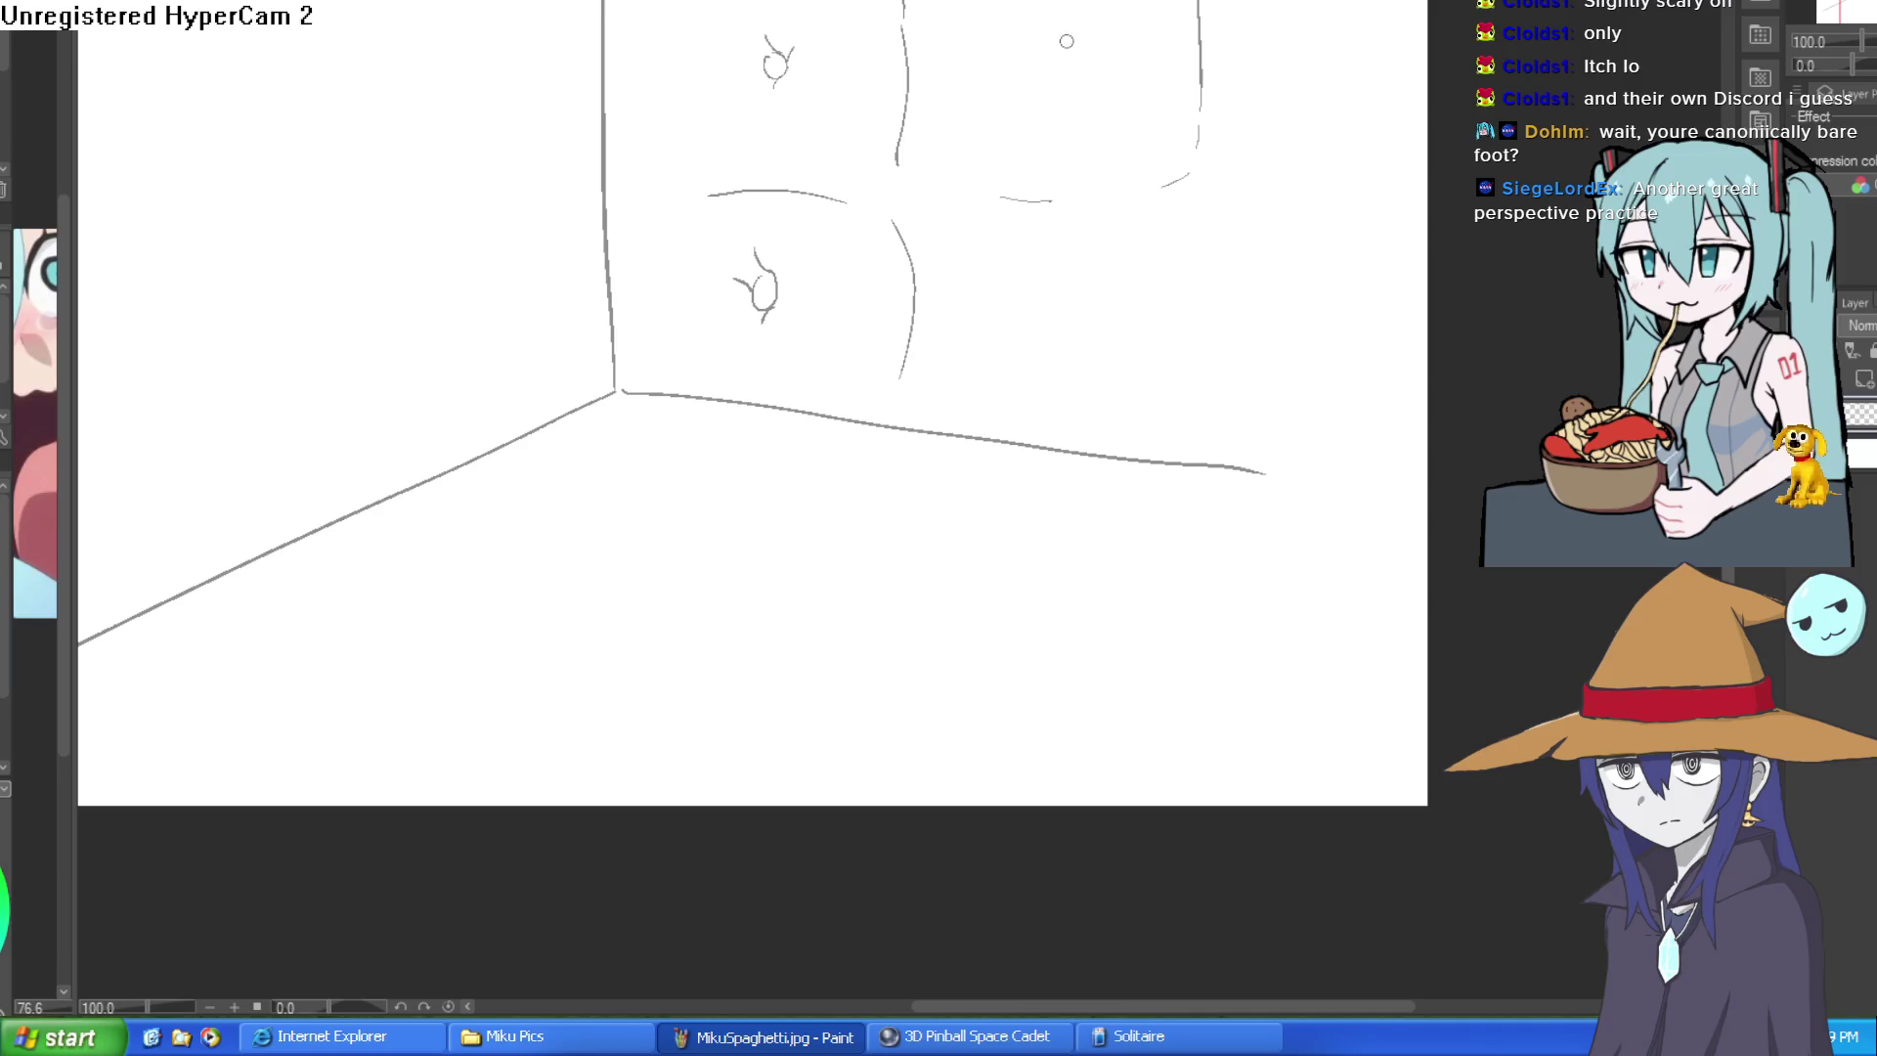
pyautogui.moveTo(1048, 49); pyautogui.dragTo(1057, 62)
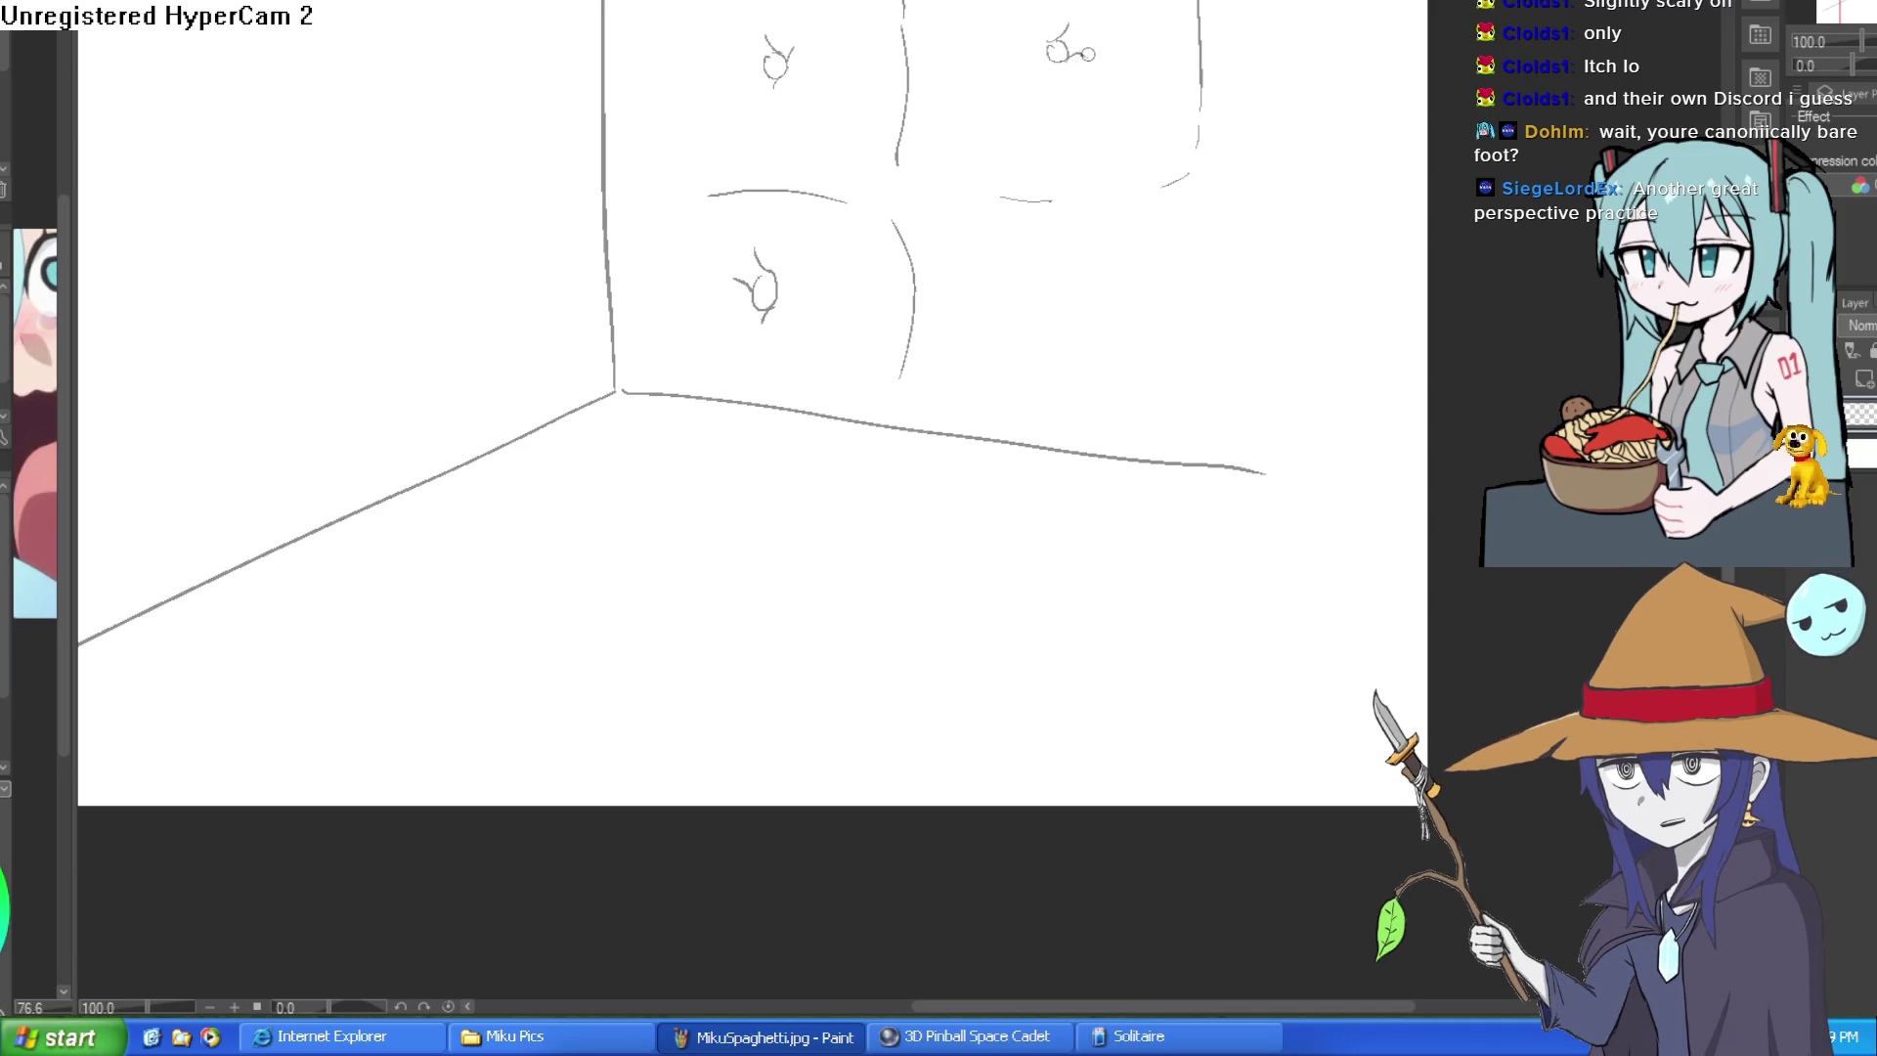
# - Add the right-hand cushions' edges, horizontal seam and their buttons
pyautogui.moveTo(1193, 202)
pyautogui.mouseDown()
pyautogui.moveTo(1207, 396)
pyautogui.moveTo(1141, 446)
pyautogui.mouseUp()
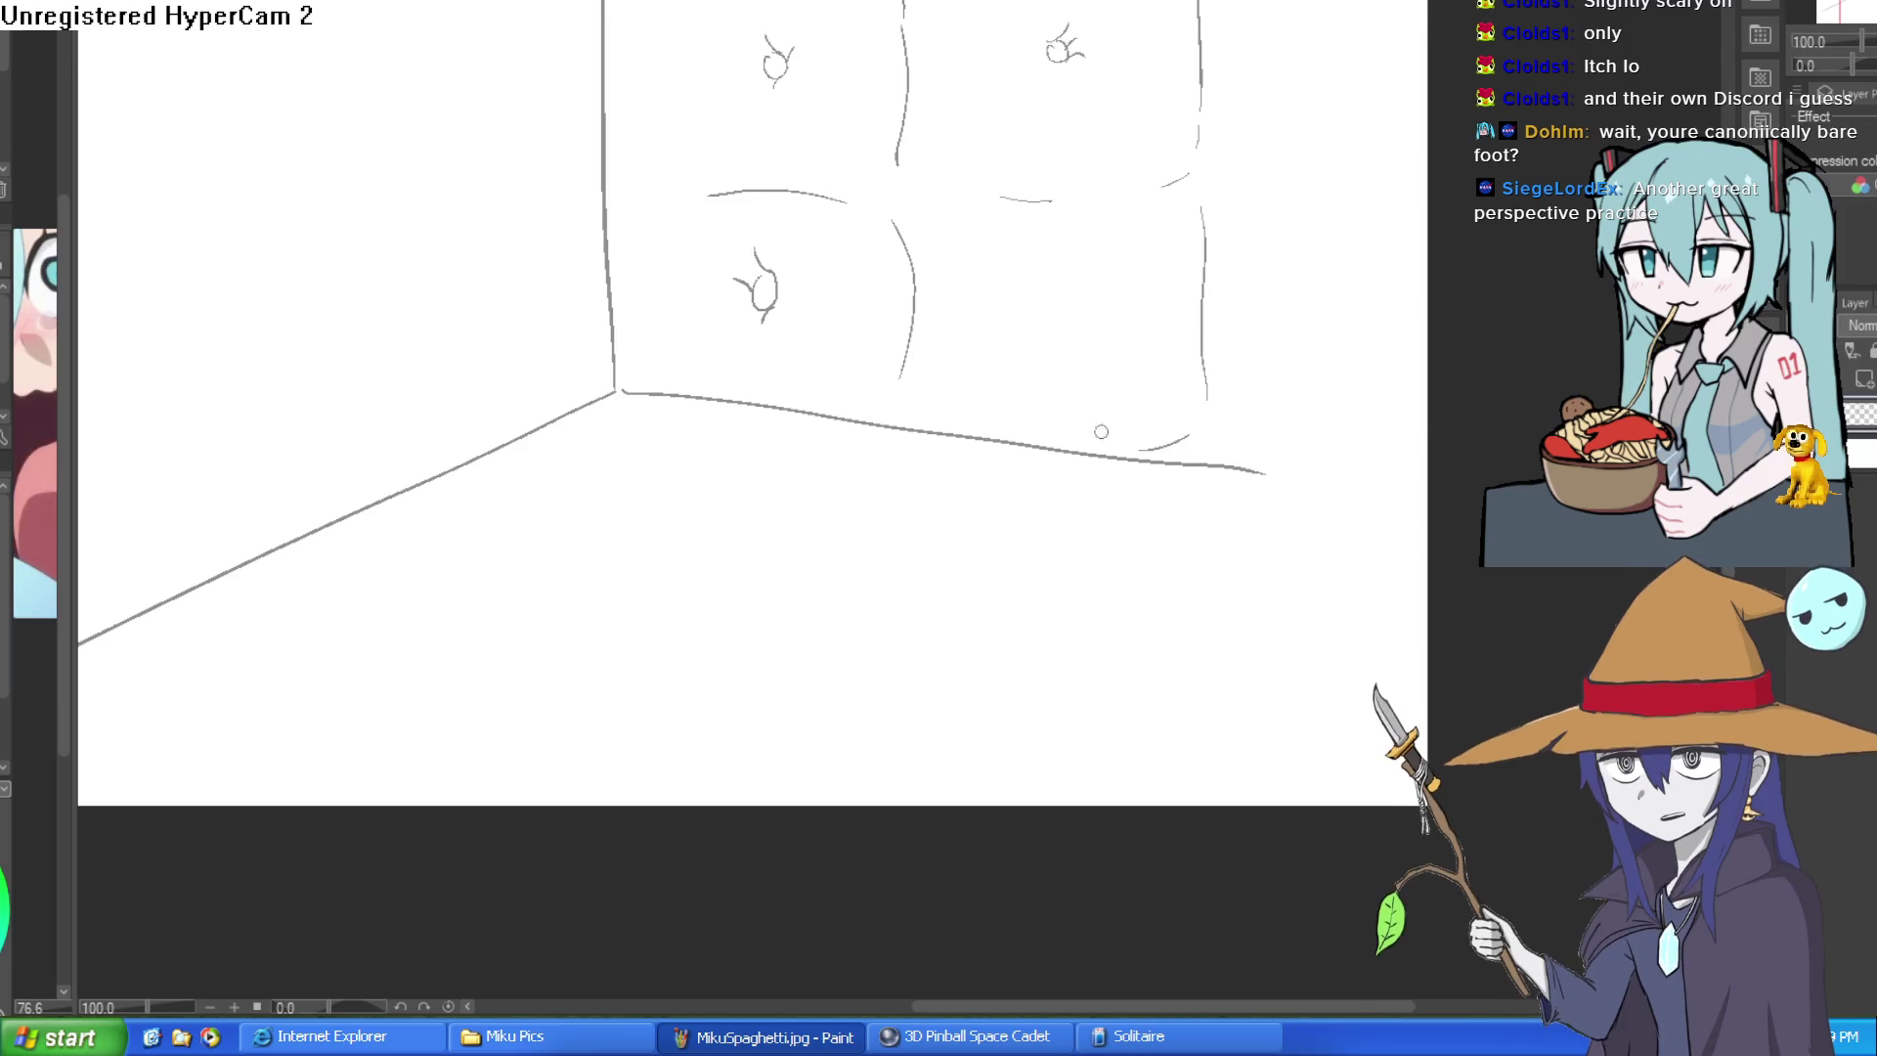
pyautogui.moveTo(1045, 279); pyautogui.dragTo(1053, 334)
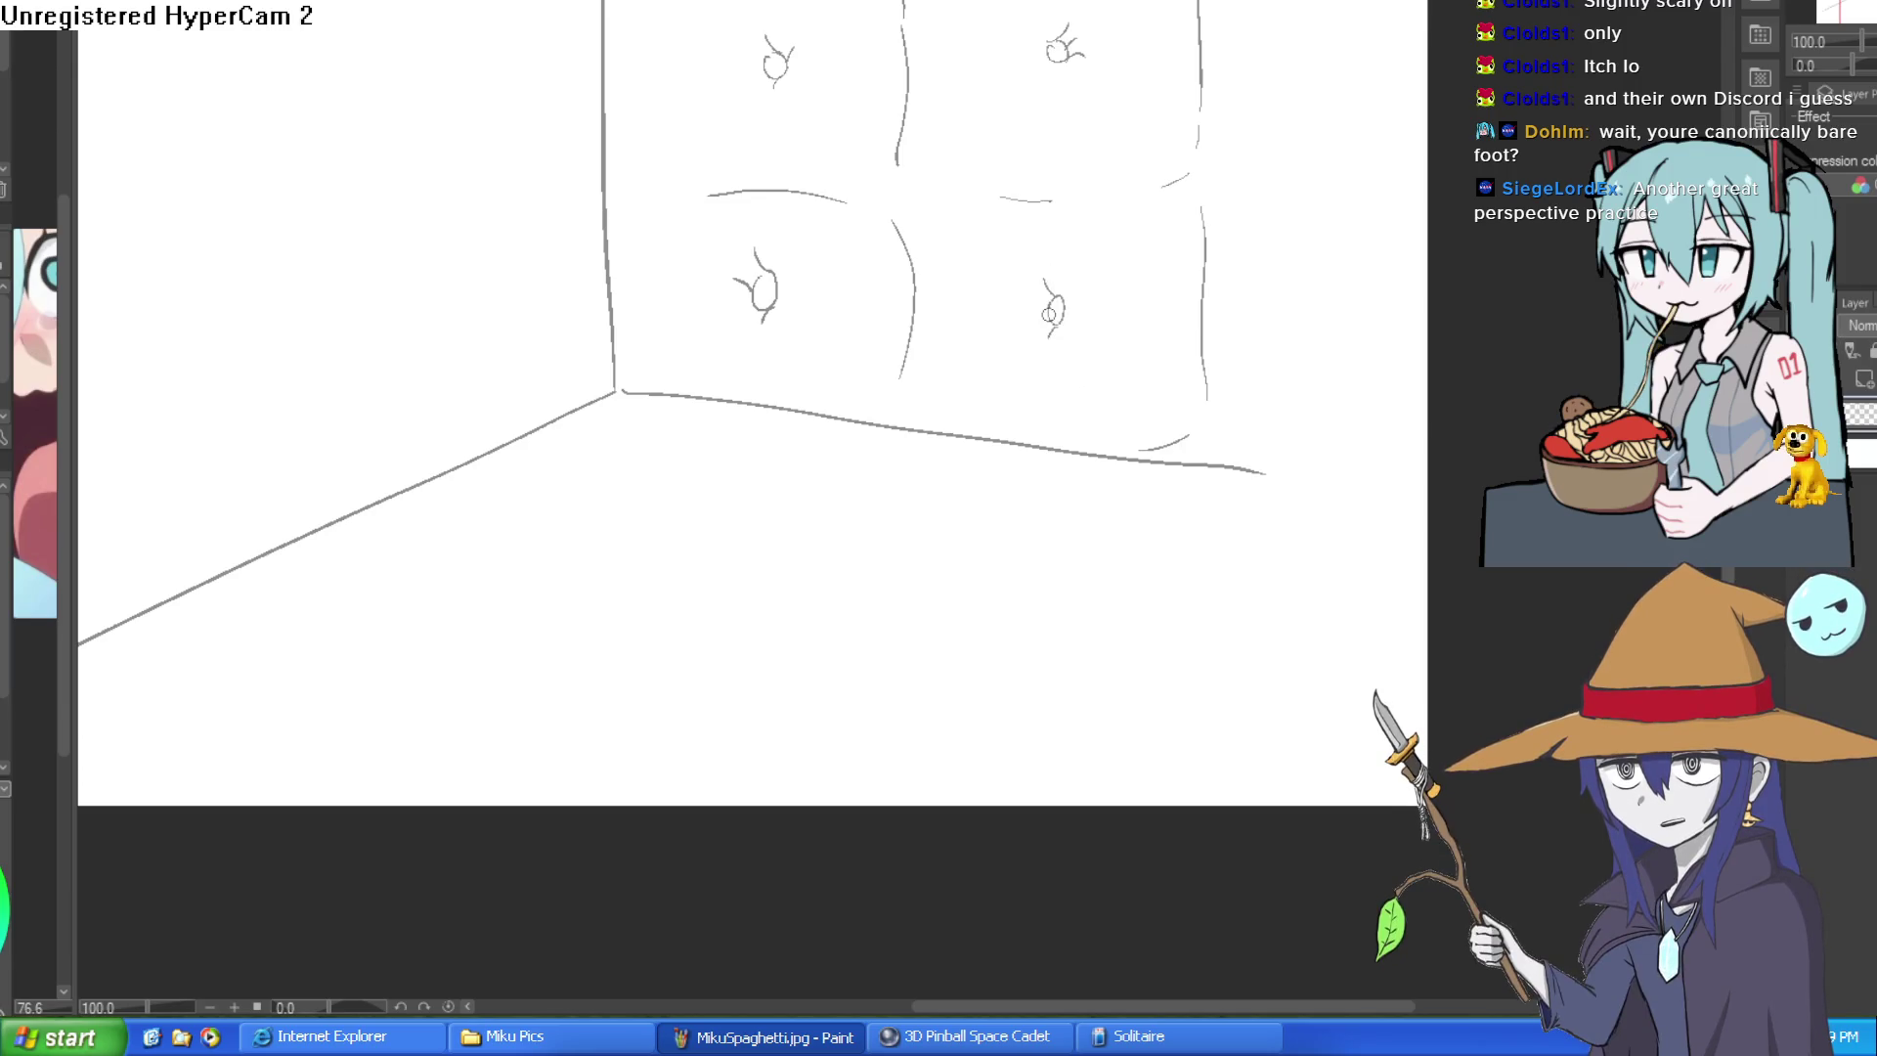
pyautogui.moveTo(1239, 176); pyautogui.dragTo(1423, 181)
pyautogui.moveTo(1323, 303); pyautogui.dragTo(1317, 337)
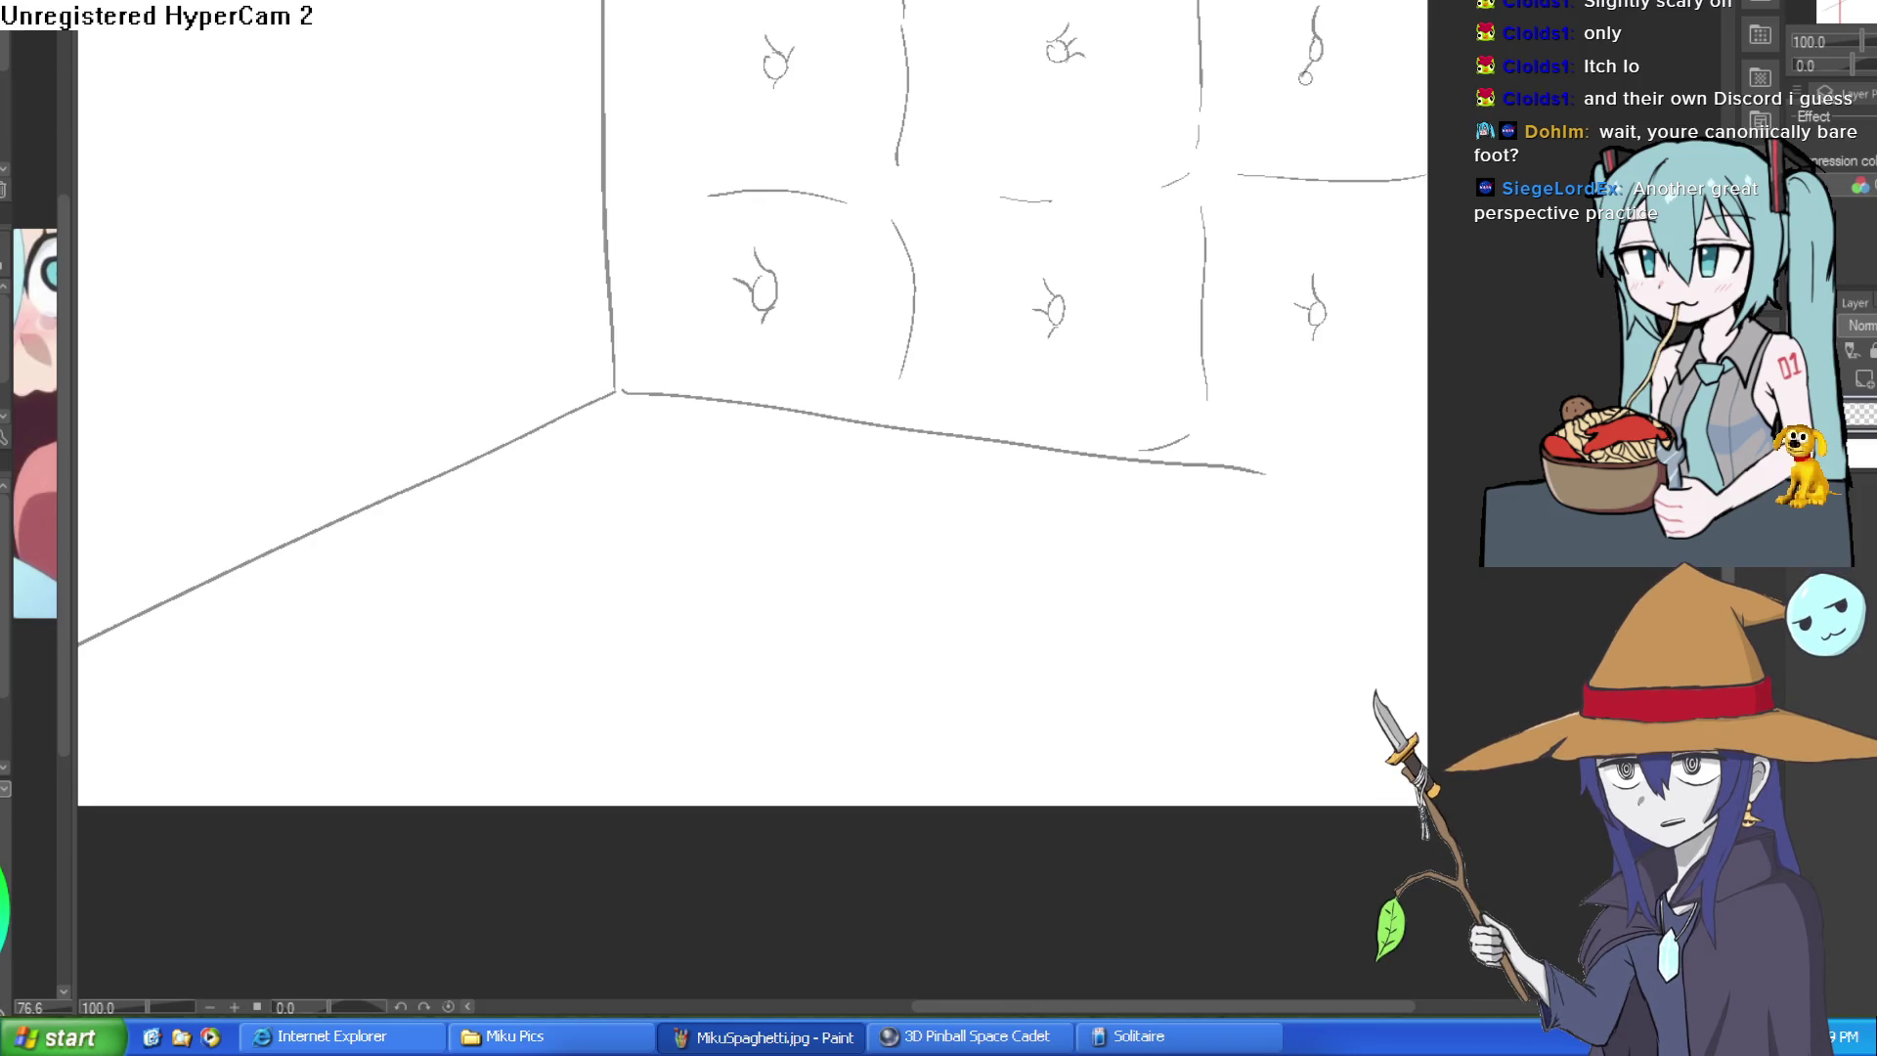
pyautogui.scroll(-2, 1349, 131)
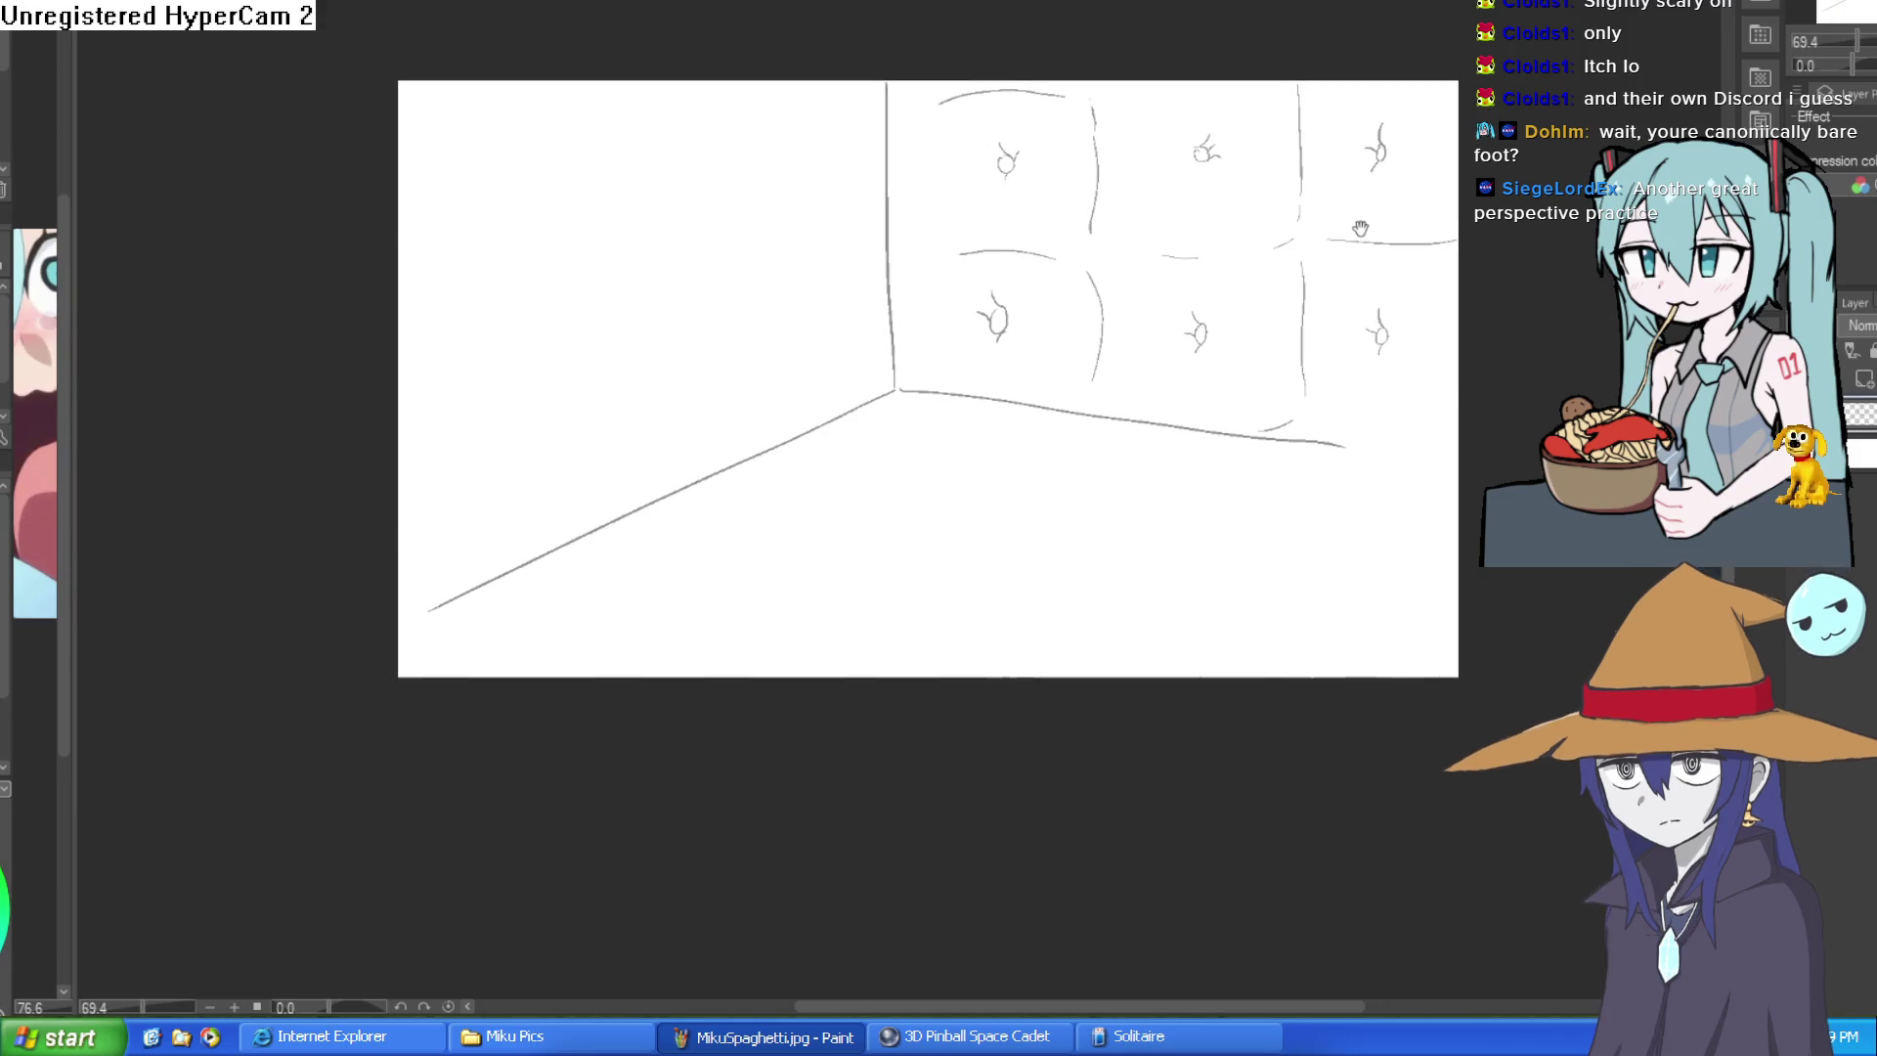
# - Draw the left wall's top edge, undoing a misplaced seam stroke
pyautogui.moveTo(1354, 227); pyautogui.dragTo(1411, 209)
pyautogui.scroll(2, 997, 212)
pyautogui.moveTo(1015, 197); pyautogui.dragTo(227, 467)
pyautogui.moveTo(961, 273); pyautogui.dragTo(989, 177)
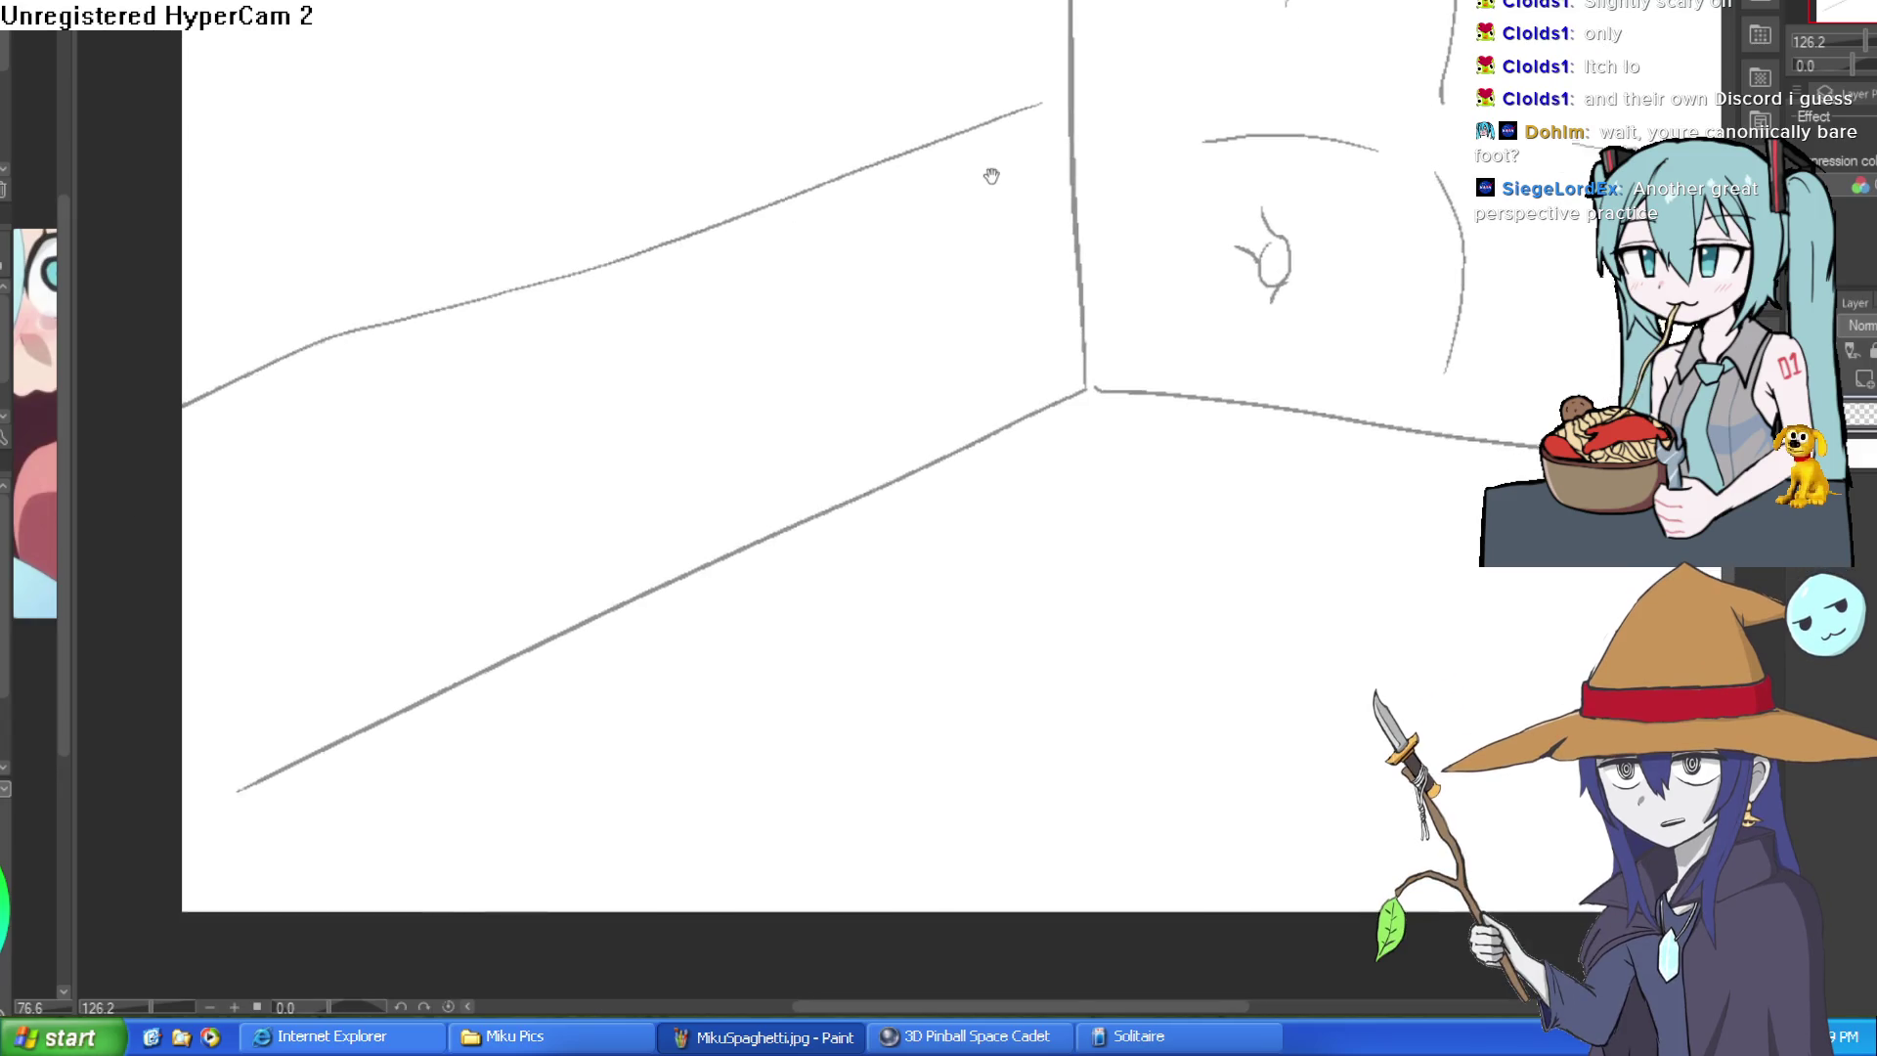
pyautogui.moveTo(762, 232); pyautogui.dragTo(810, 458)
pyautogui.hotkey('ctrl', 'z')
pyautogui.hotkey('ctrl', 'z')
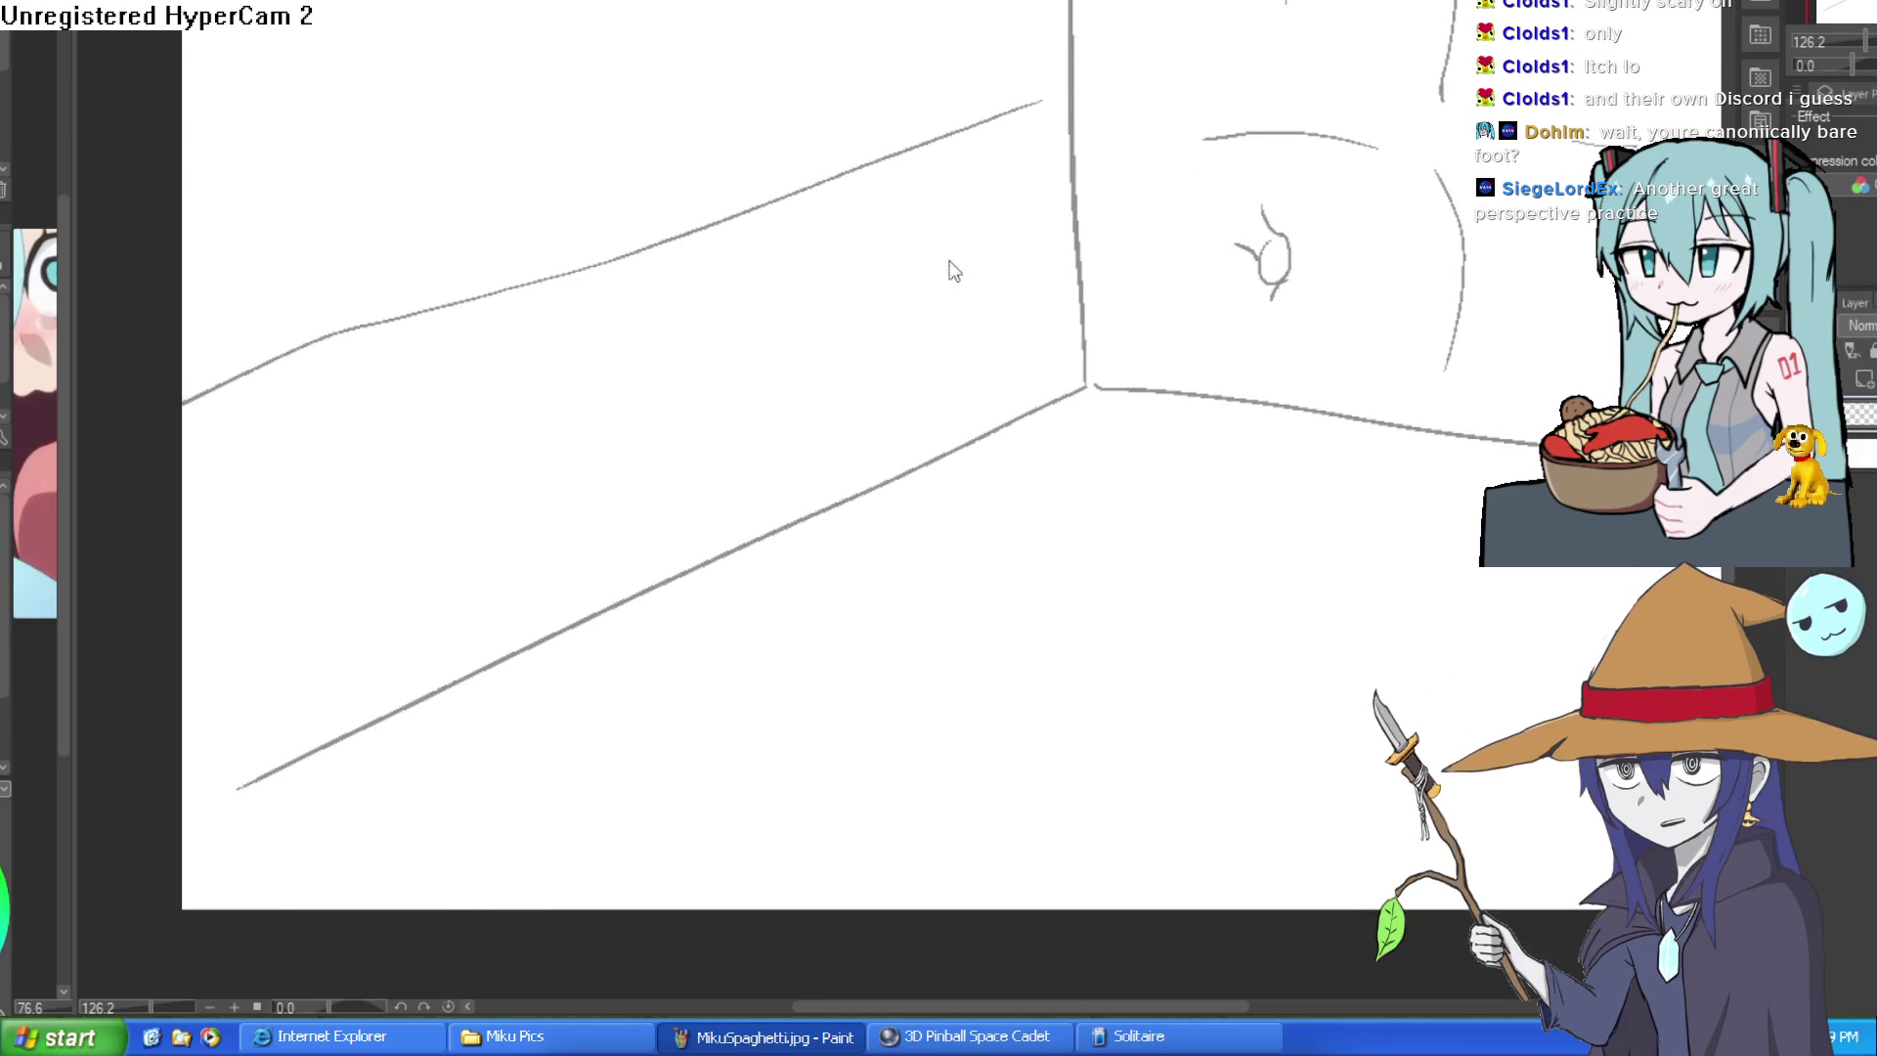
pyautogui.moveTo(912, 322); pyautogui.dragTo(940, 428)
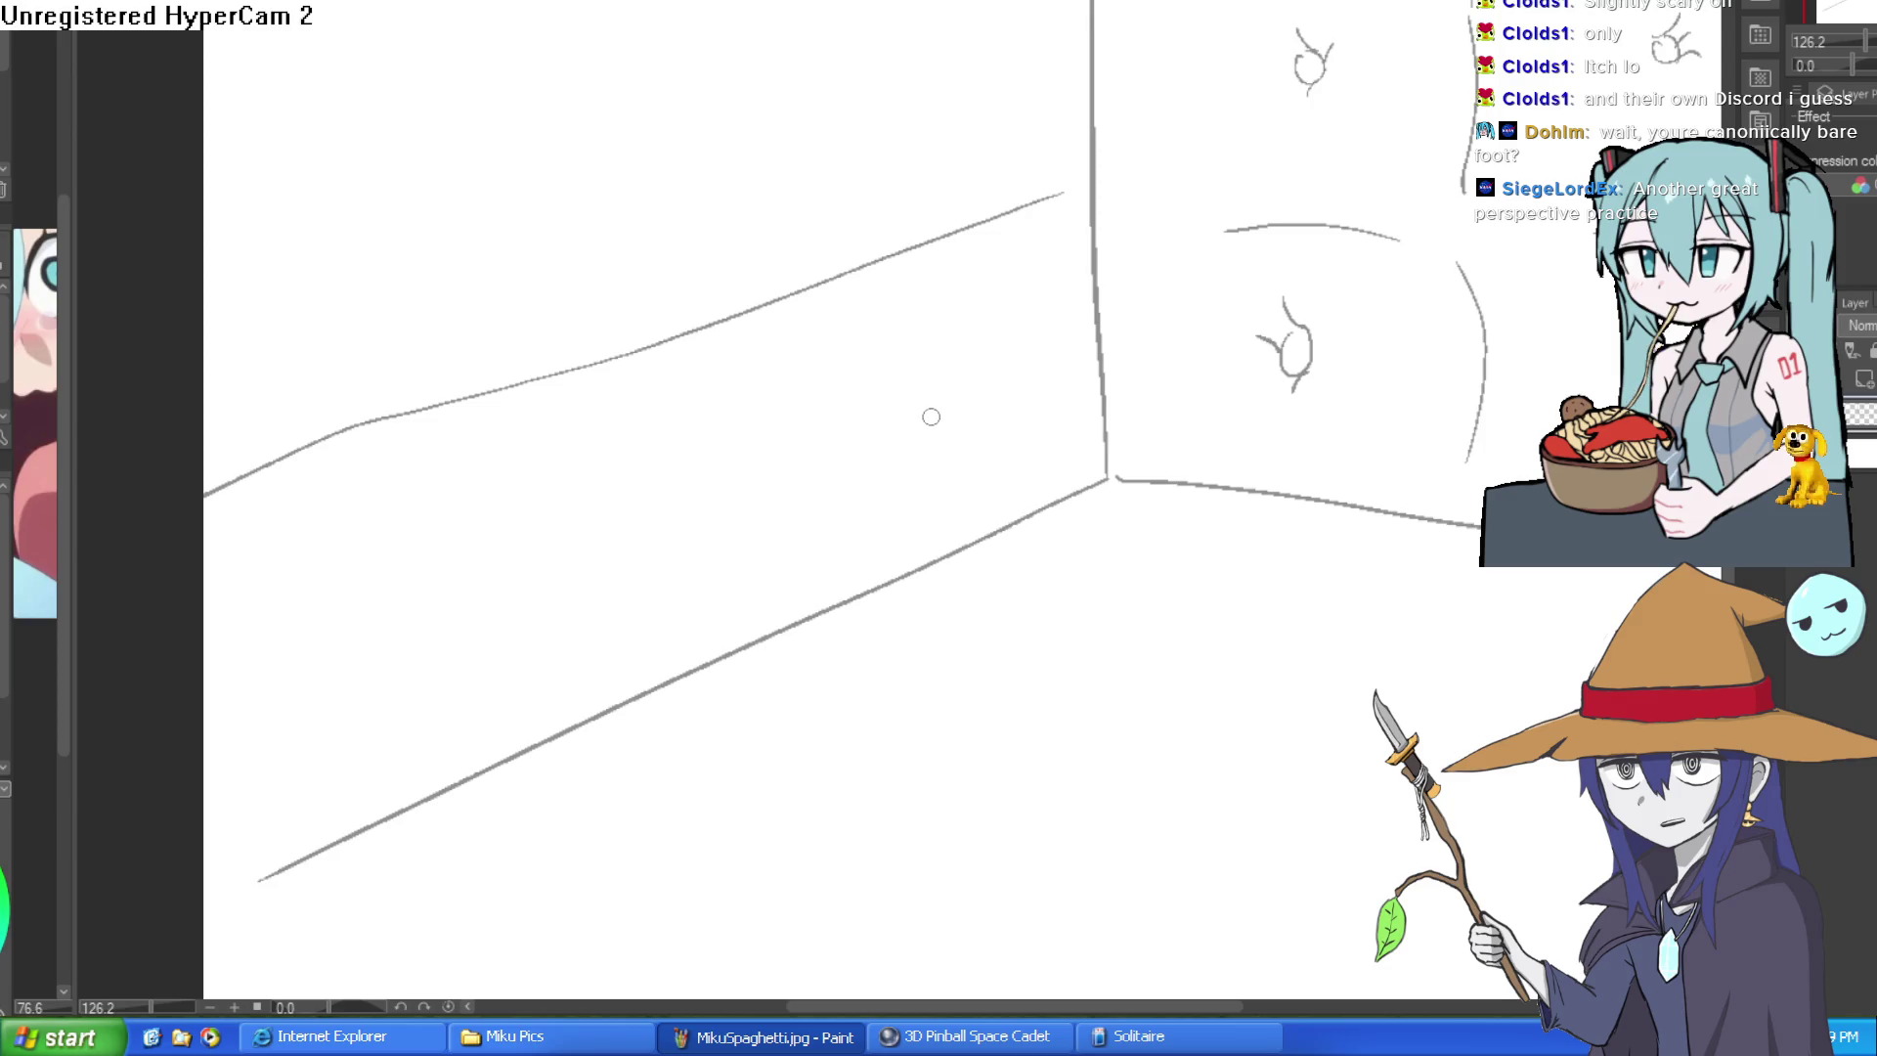
pyautogui.scroll(-2, 1040, 336)
# - Divide the left wall into cushion panels with seams and oval buttons
pyautogui.moveTo(834, 66); pyautogui.dragTo(850, 477)
pyautogui.moveTo(956, 382); pyautogui.dragTo(983, 375)
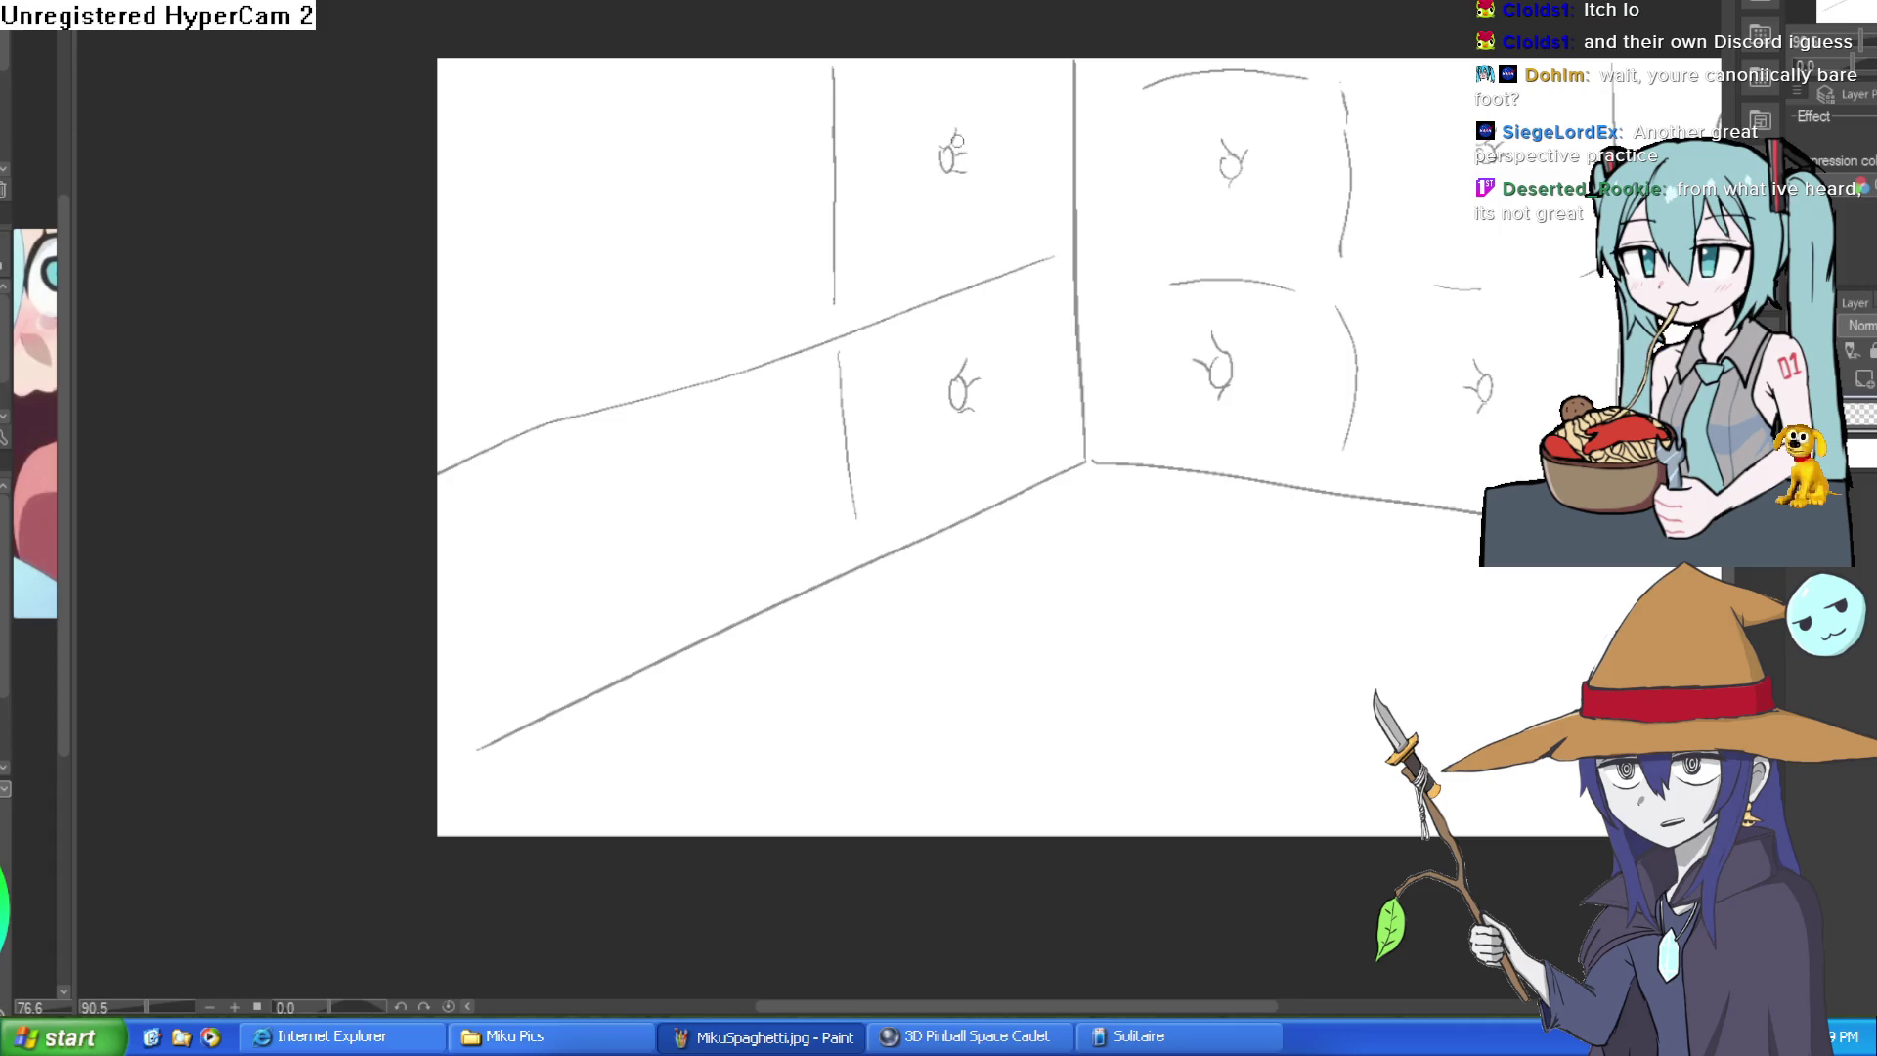
pyautogui.moveTo(581, 70); pyautogui.dragTo(593, 215)
pyautogui.moveTo(599, 291); pyautogui.dragTo(600, 341)
pyautogui.moveTo(611, 481); pyautogui.dragTo(607, 572)
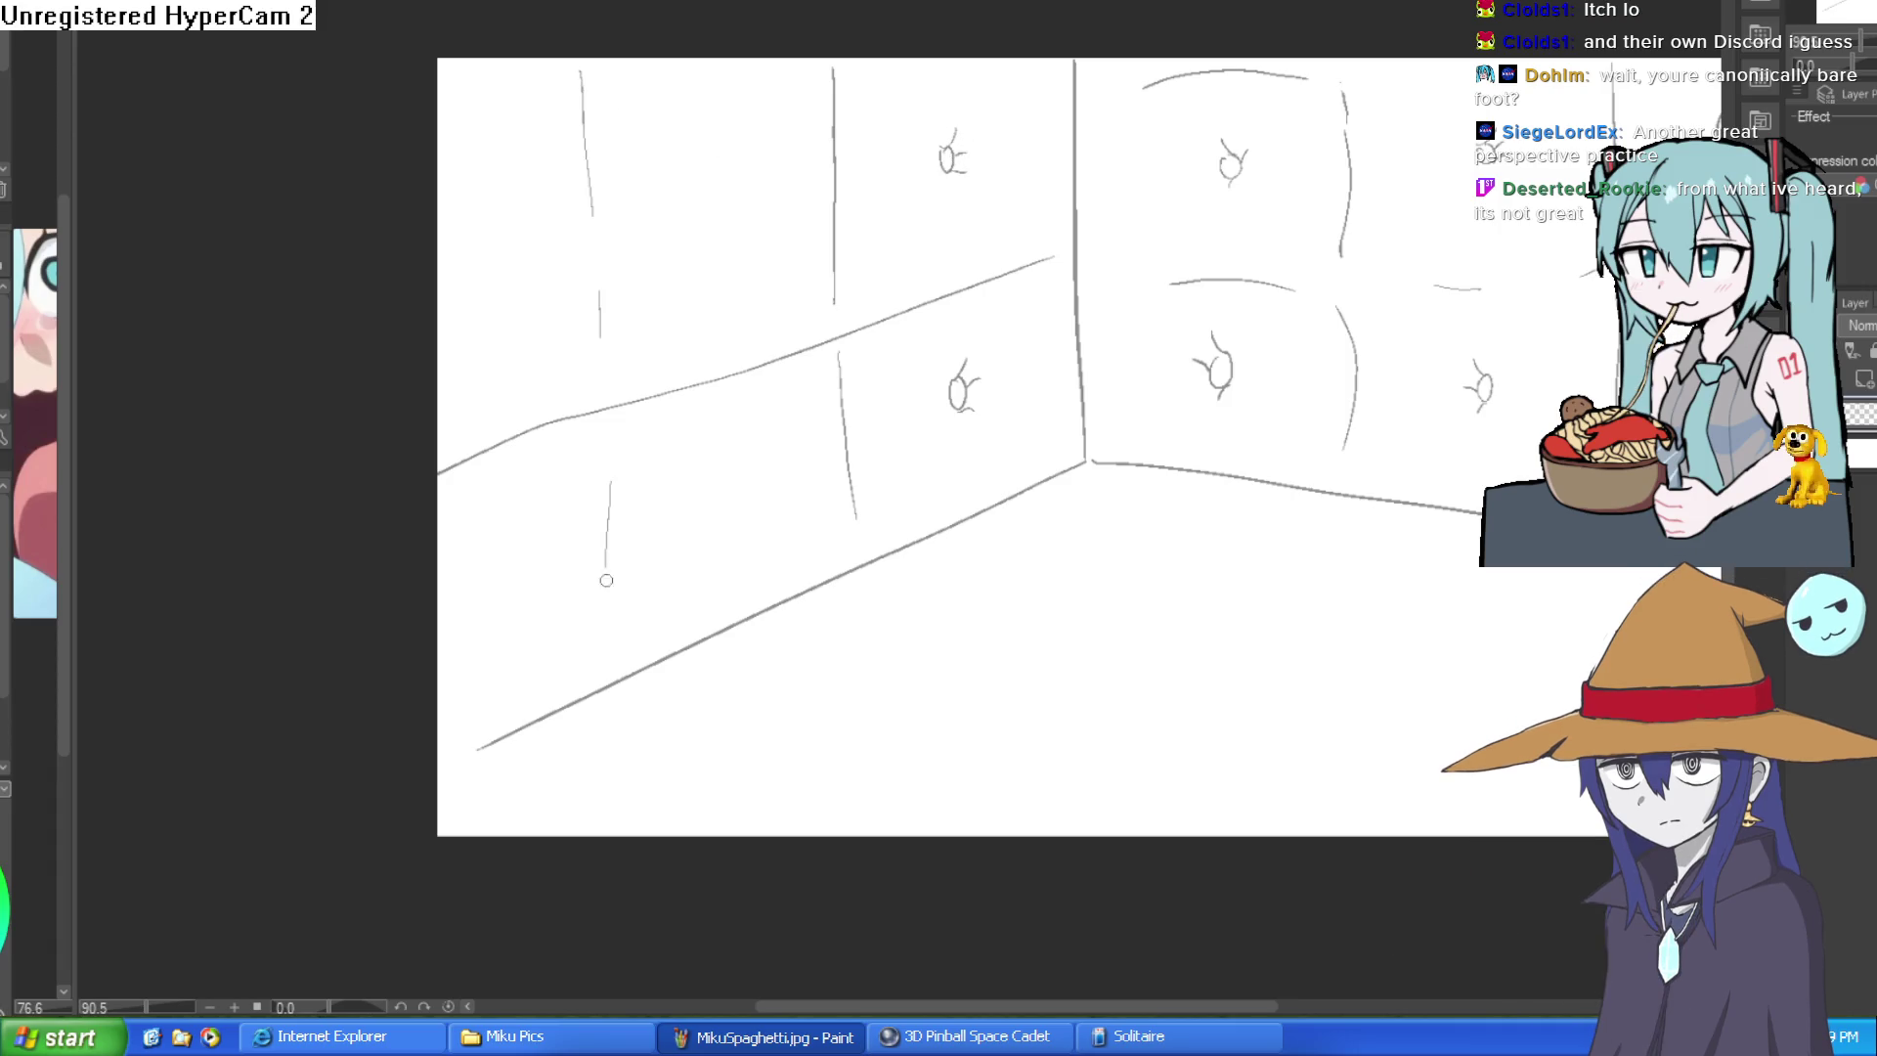
pyautogui.moveTo(704, 189); pyautogui.dragTo(710, 221)
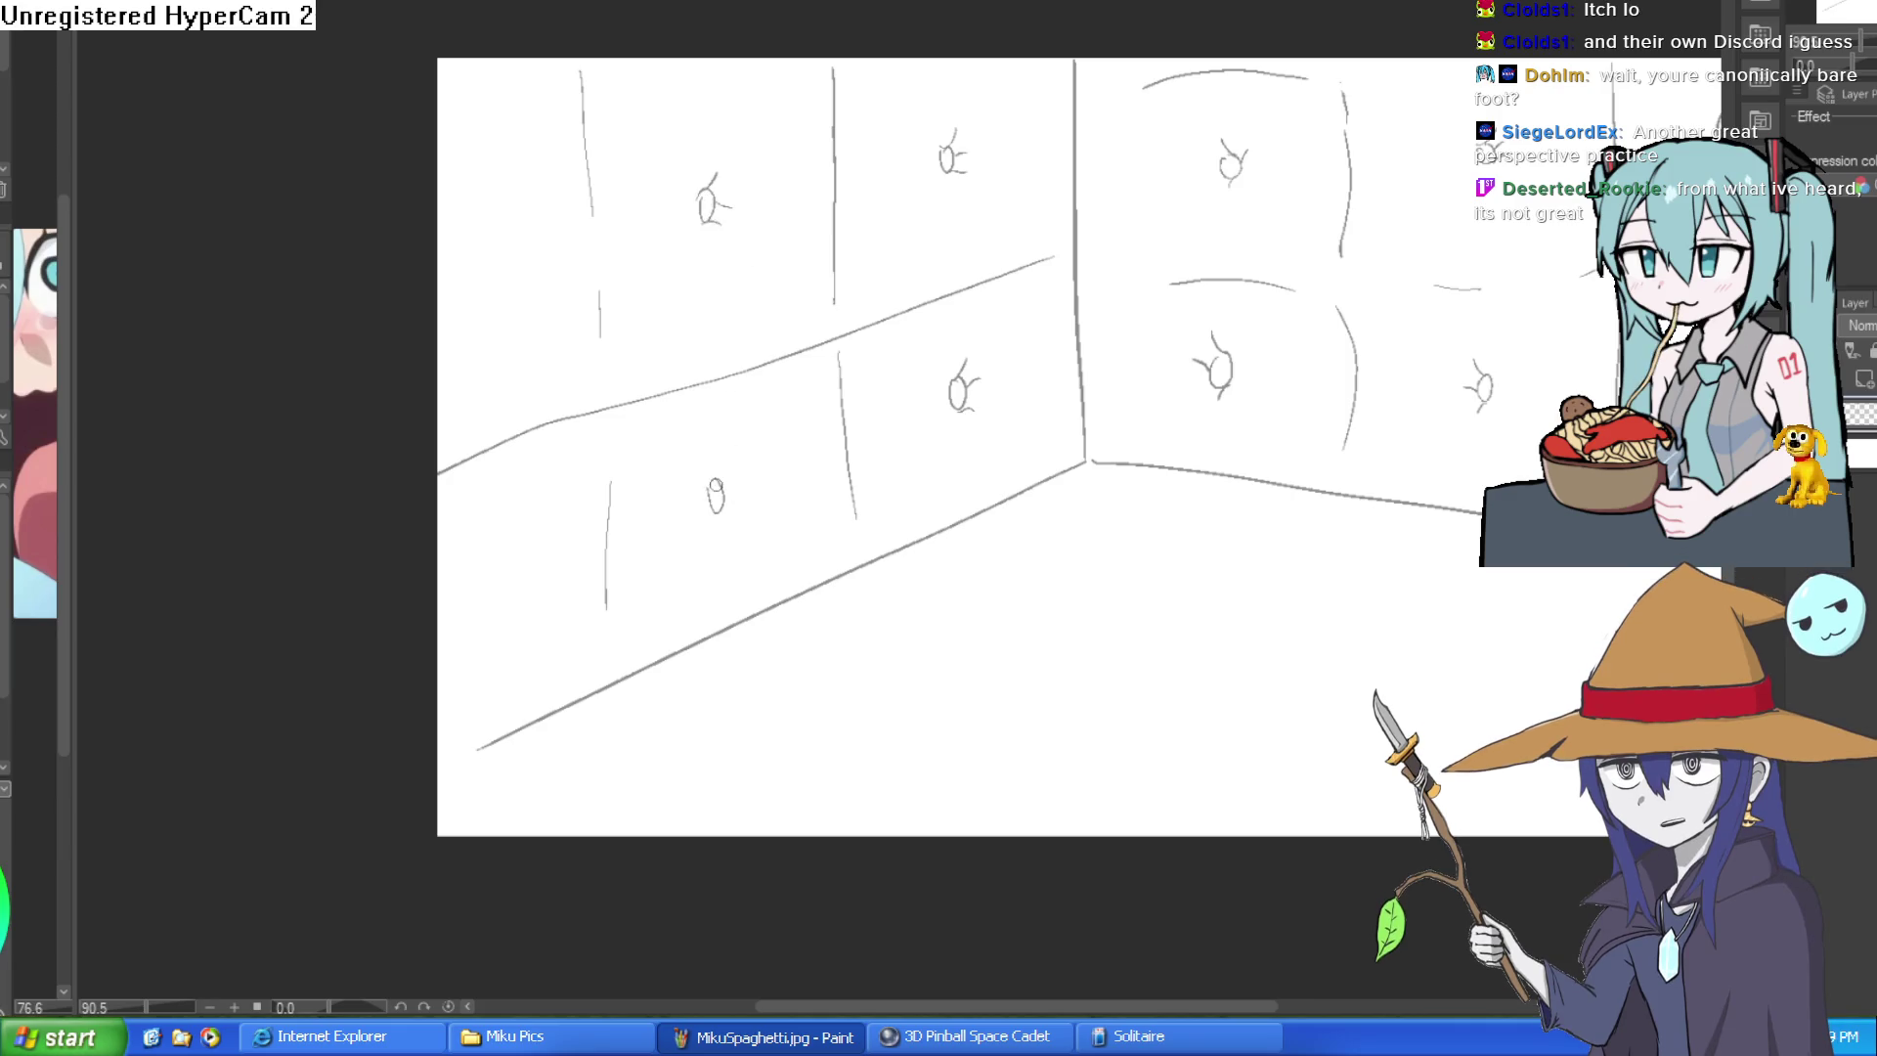
pyautogui.moveTo(720, 517); pyautogui.dragTo(744, 500)
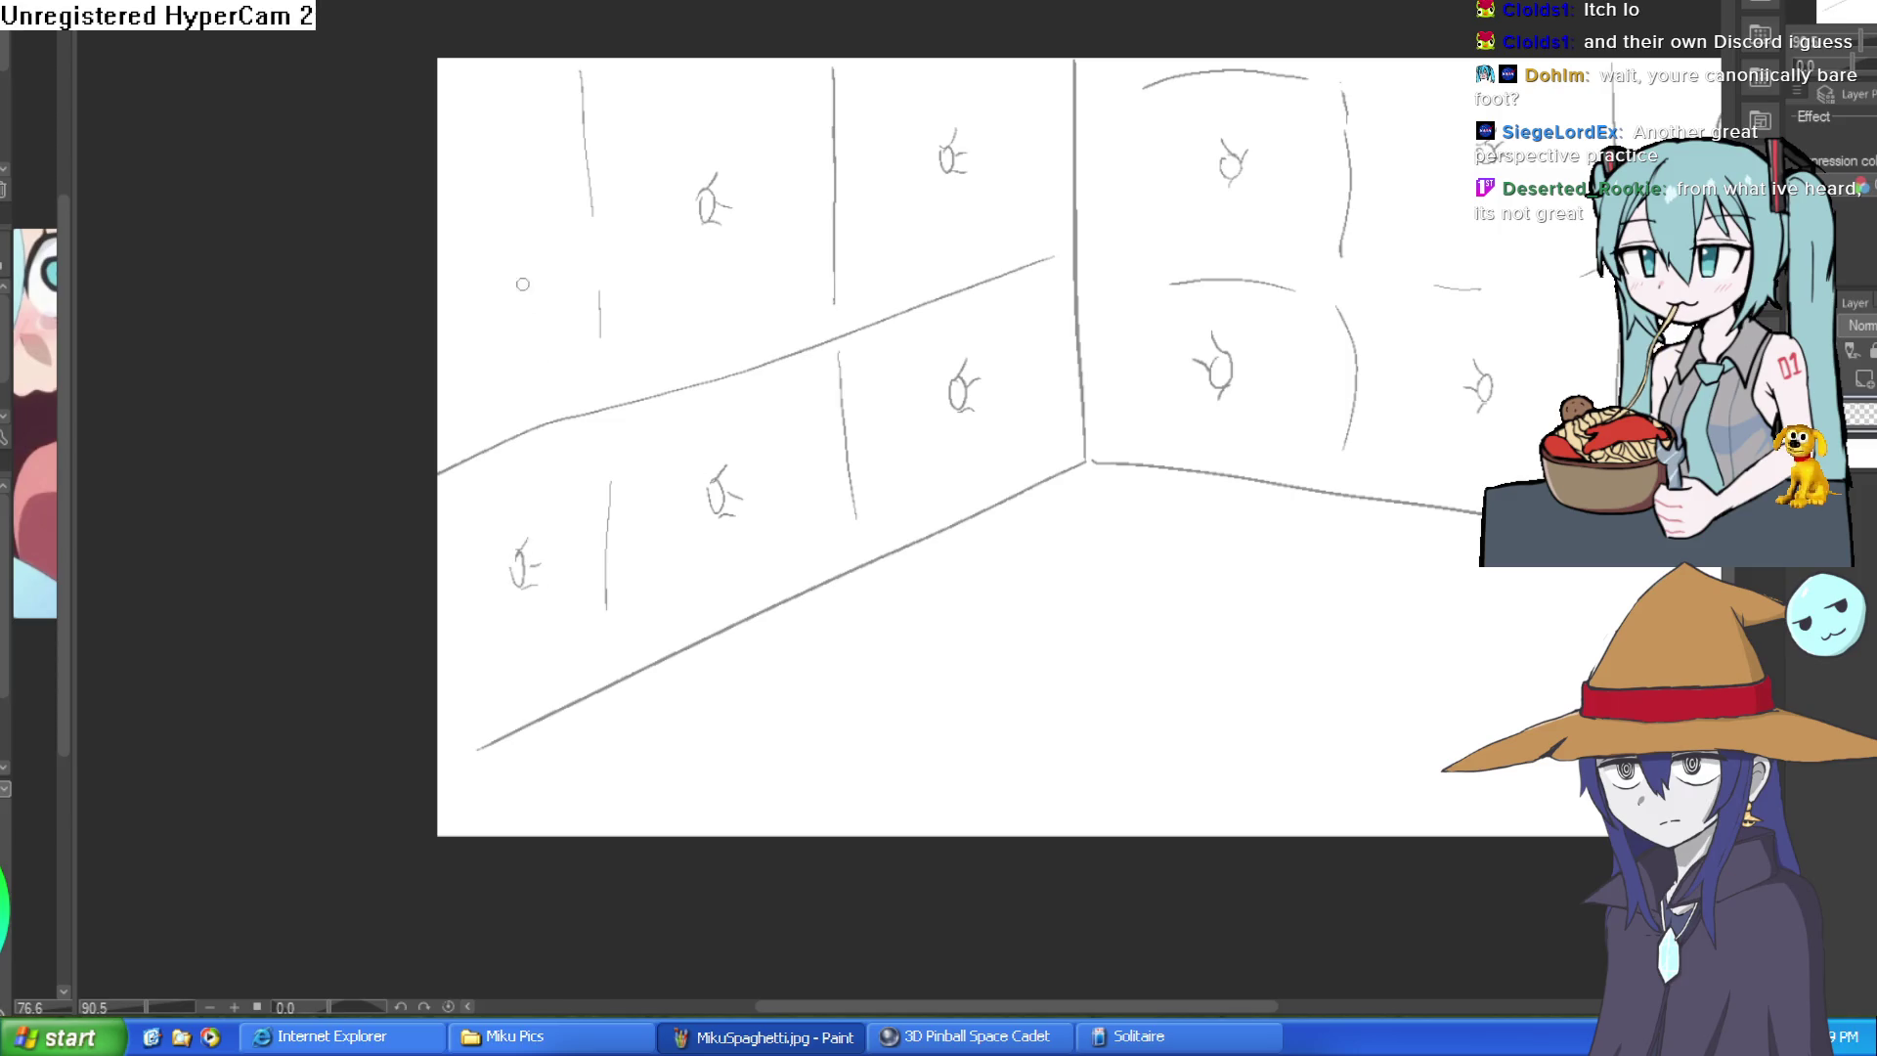
# - Extend the right floor line out to the canvas edge after one undone attempt
pyautogui.moveTo(890, 298)
pyautogui.mouseDown()
pyautogui.moveTo(1014, 352)
pyautogui.moveTo(1086, 315)
pyautogui.moveTo(1123, 343)
pyautogui.moveTo(1160, 297)
pyautogui.mouseUp()
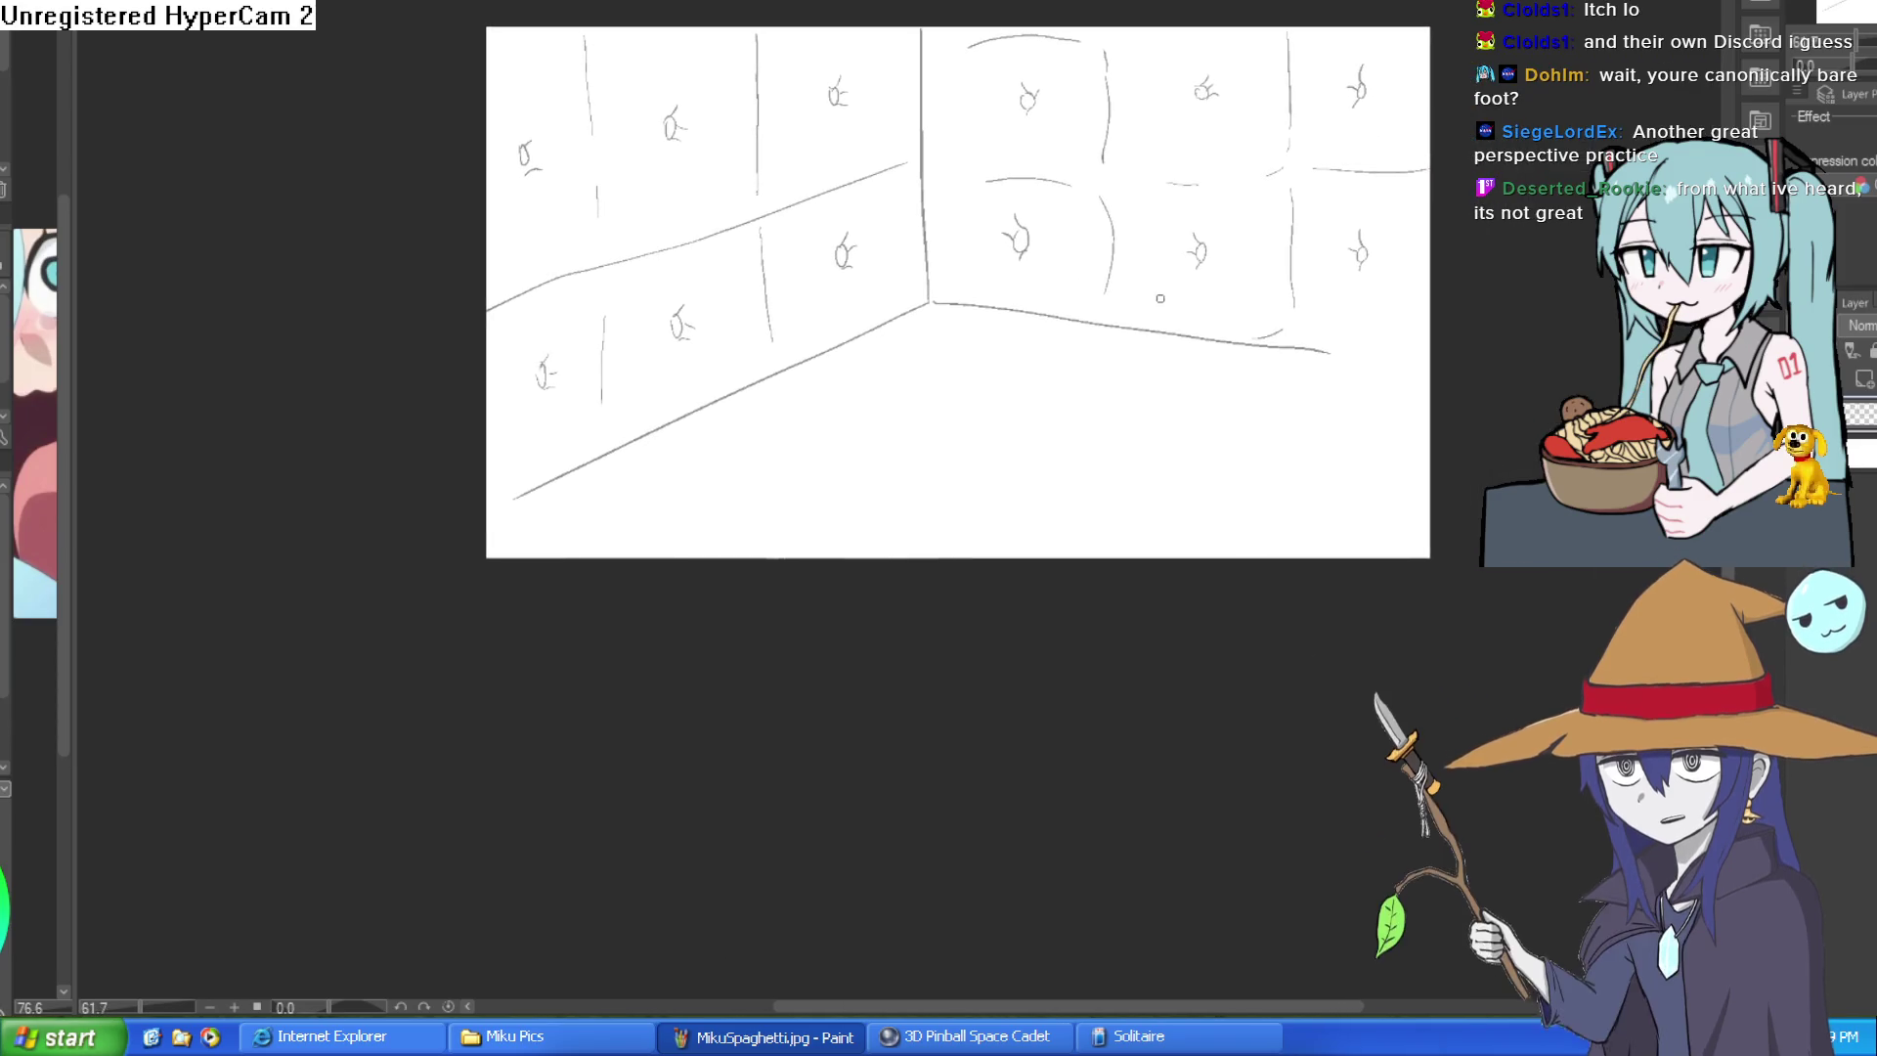
pyautogui.moveTo(1320, 379); pyautogui.dragTo(1110, 398)
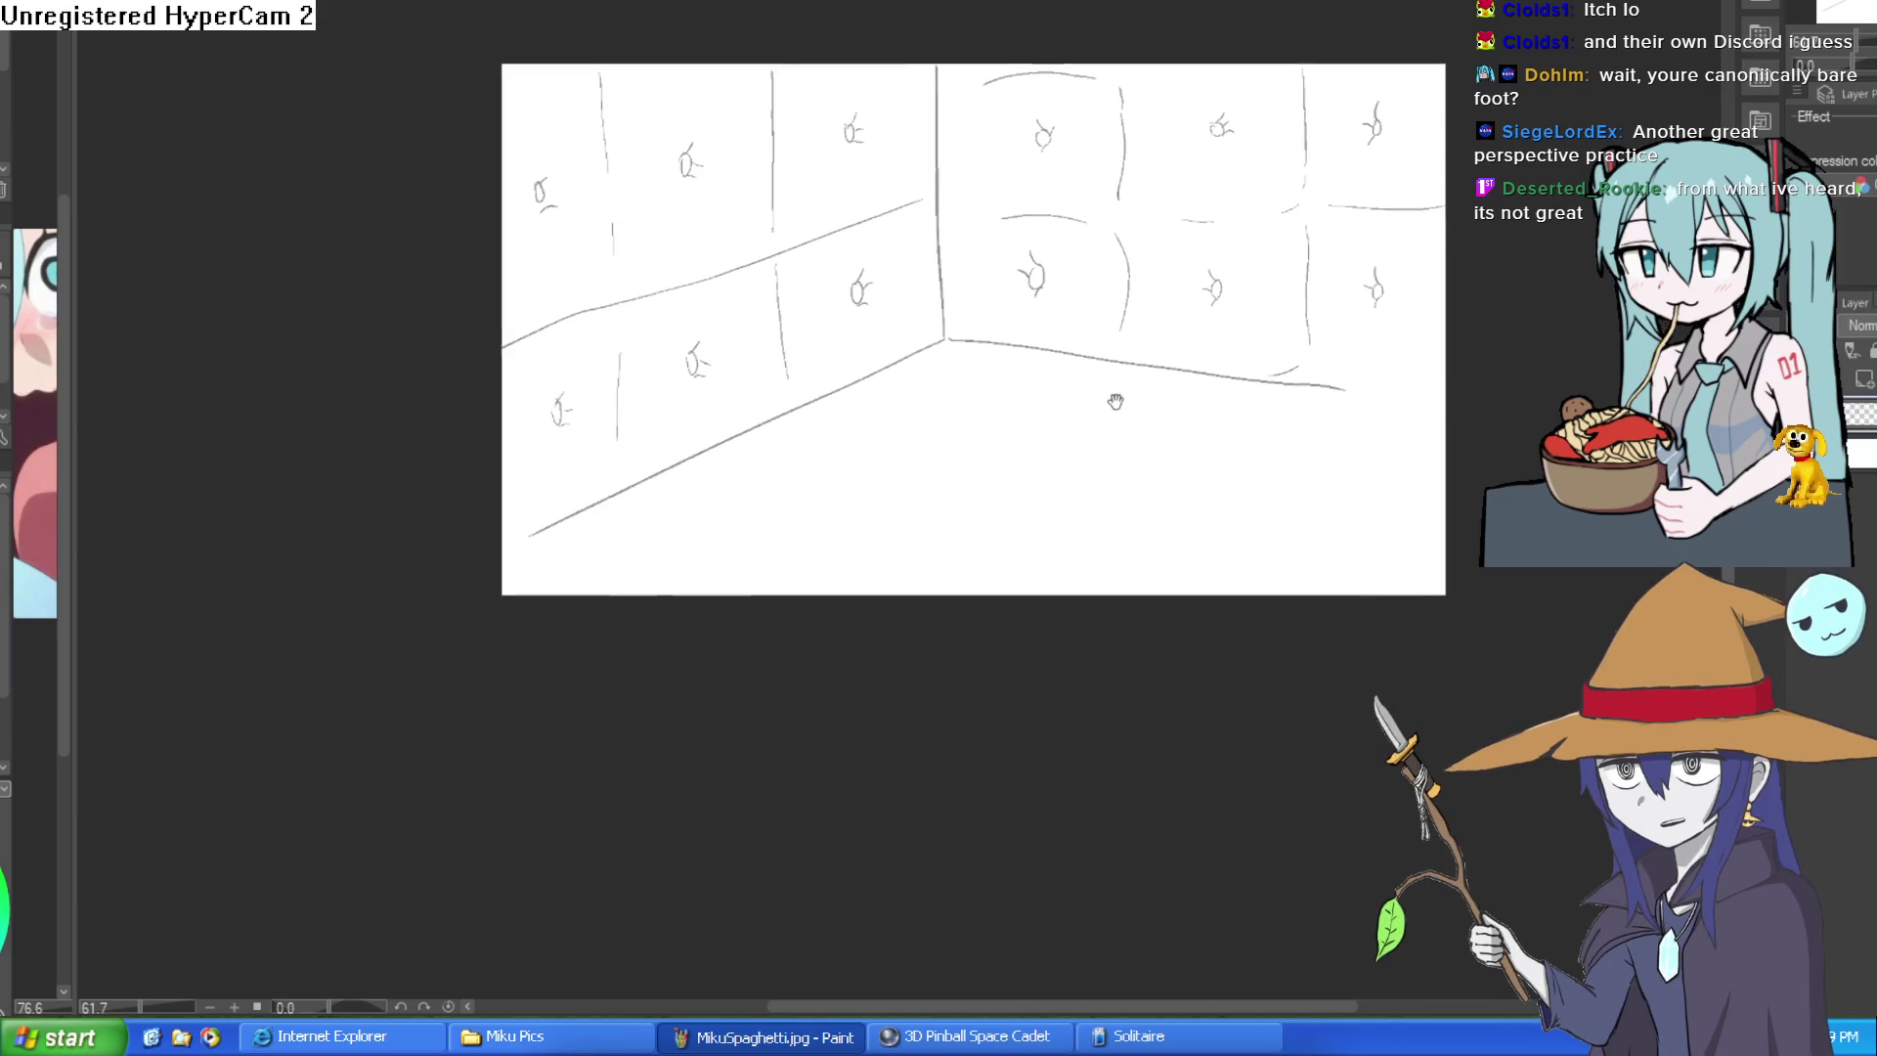
pyautogui.moveTo(1259, 375); pyautogui.dragTo(1345, 441)
pyautogui.moveTo(1370, 366); pyautogui.dragTo(1598, 393)
pyautogui.hotkey('ctrl', 'z')
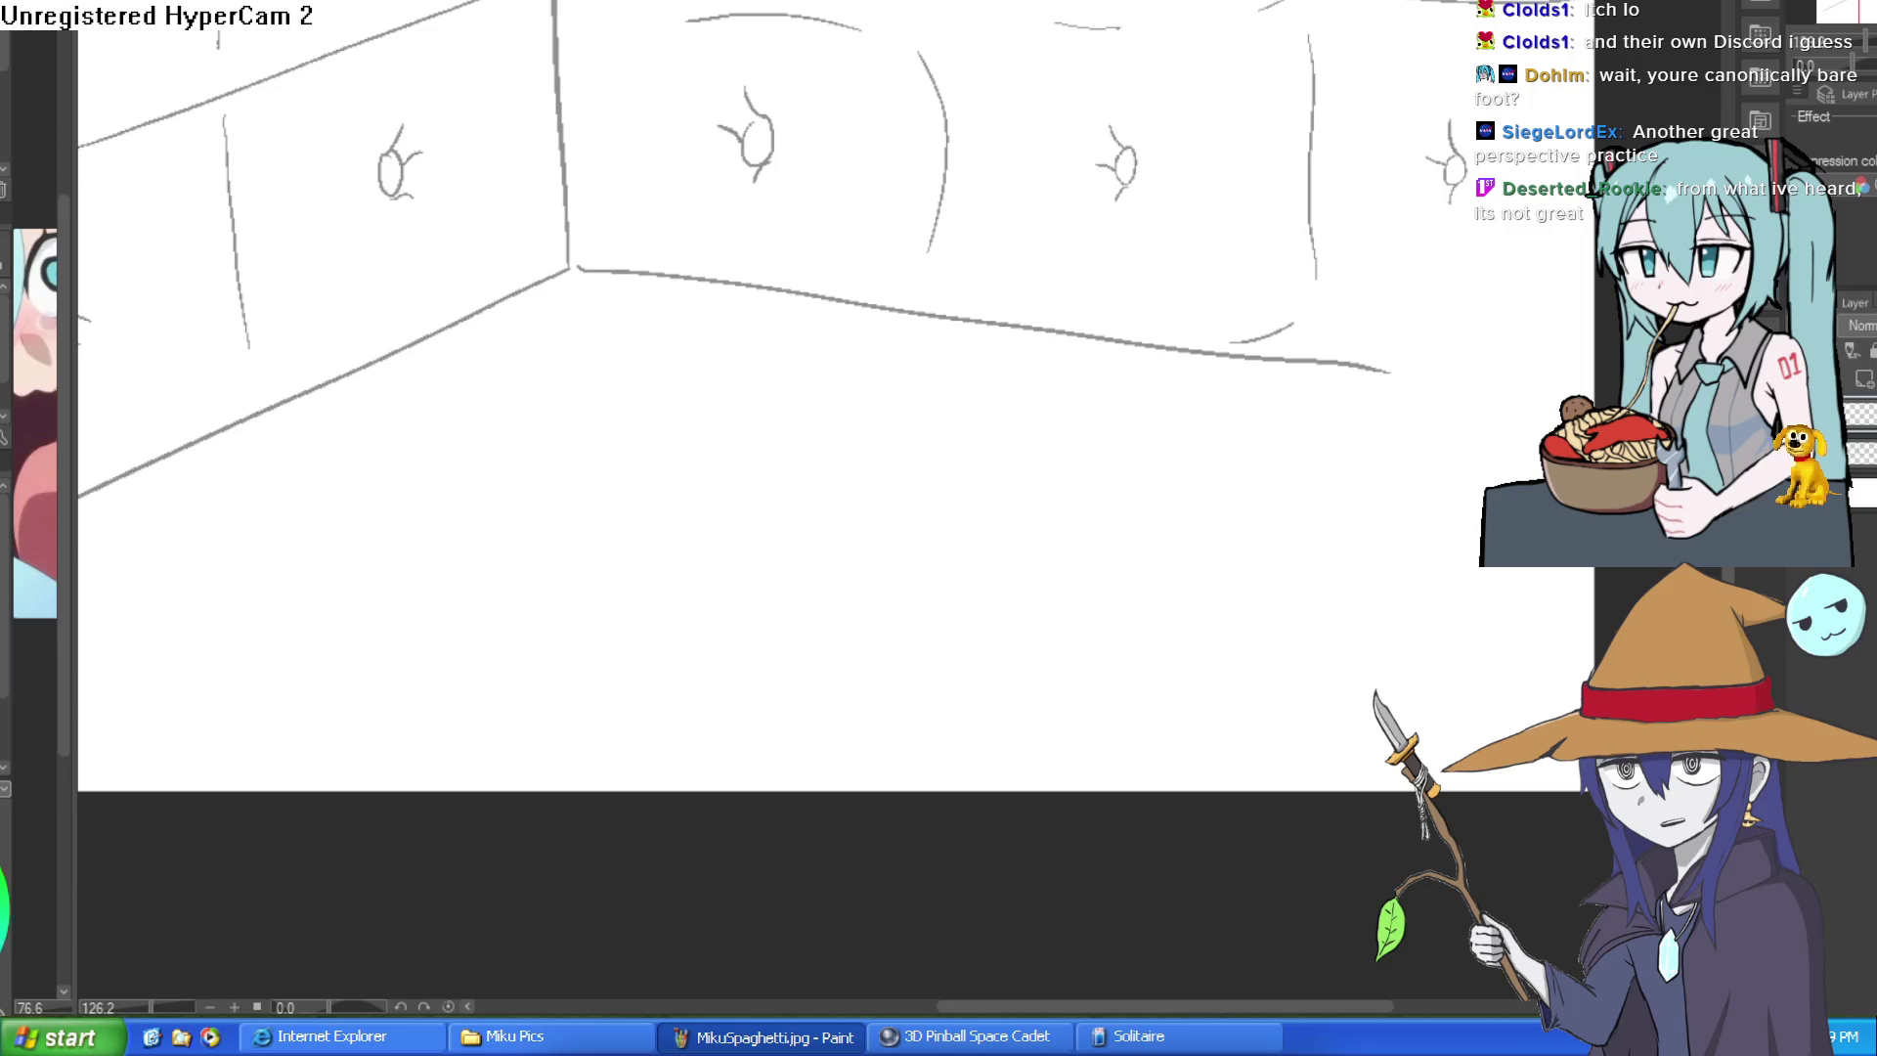
pyautogui.moveTo(1384, 362); pyautogui.dragTo(1569, 396)
pyautogui.scroll(-2, 1555, 426)
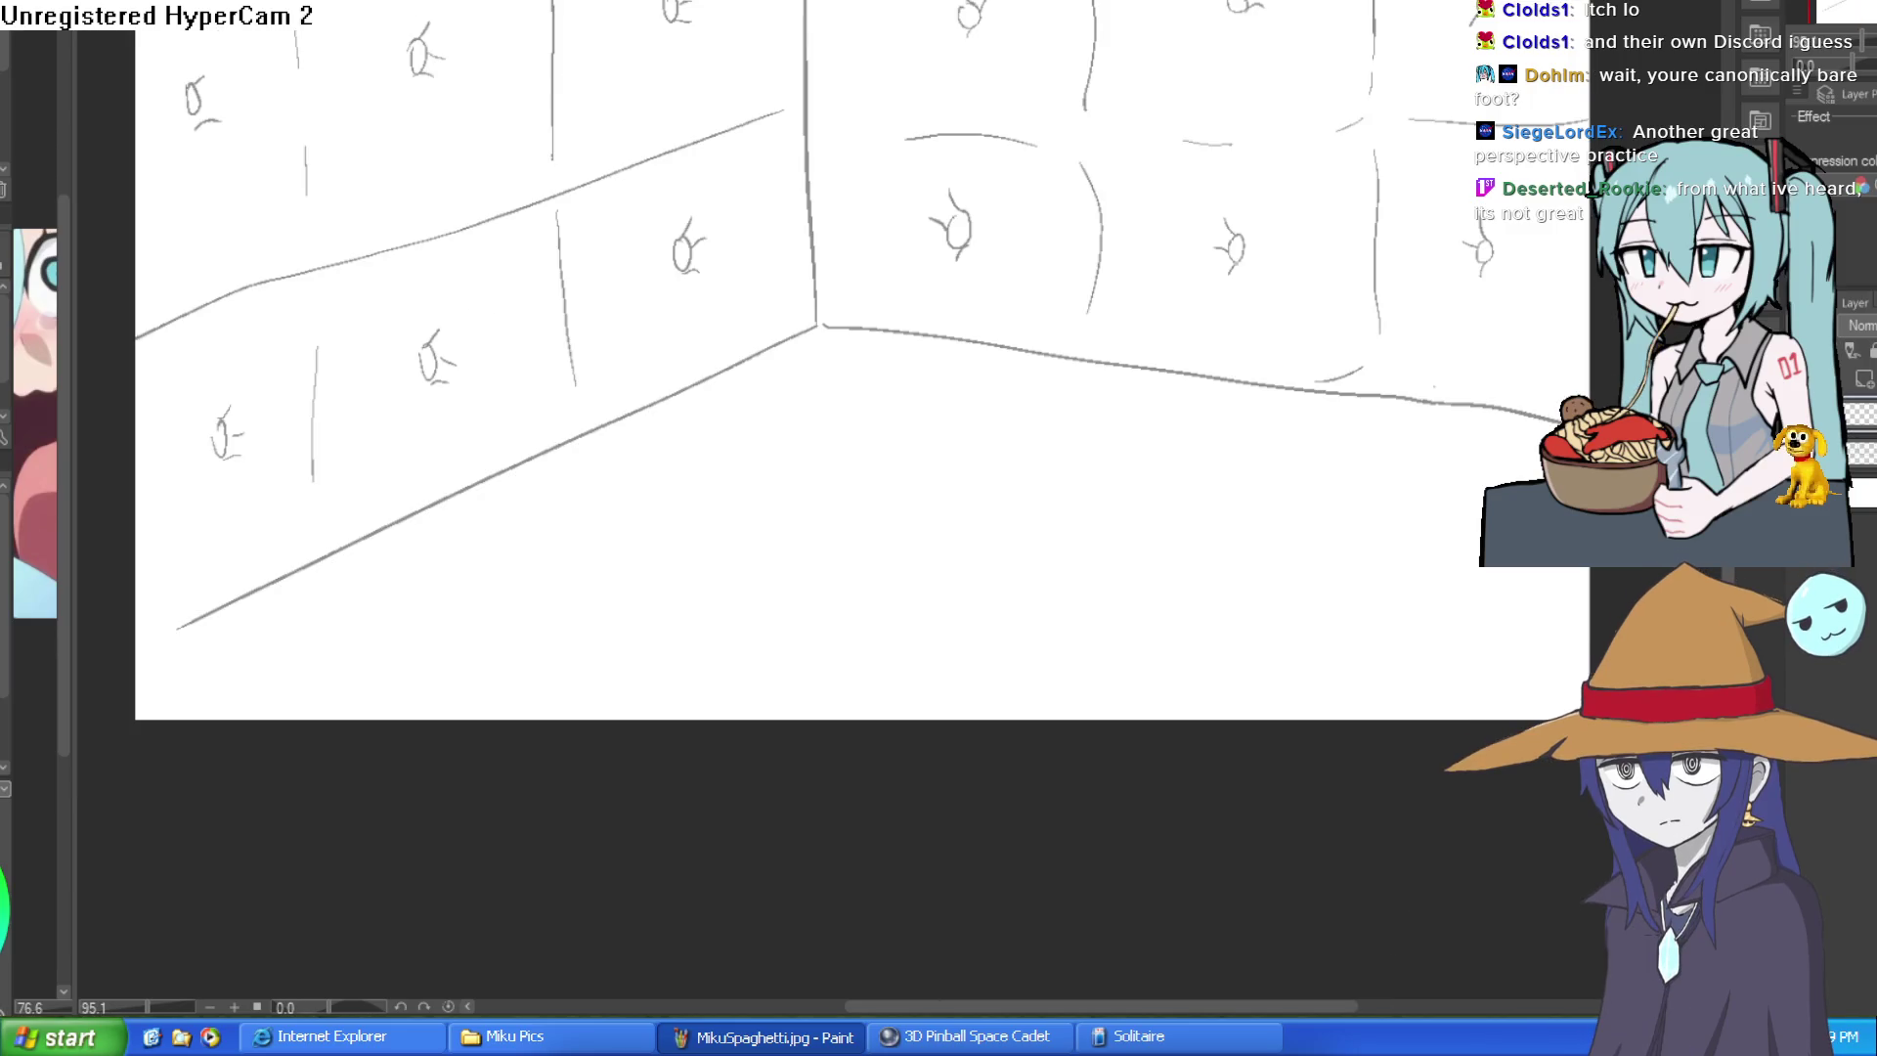
pyautogui.scroll(-3, 1432, 517)
# - Zoom into the room corner and try a curved stroke there, then undo it
pyautogui.moveTo(1448, 528); pyautogui.dragTo(1325, 482)
pyautogui.moveTo(1019, 382)
pyautogui.mouseDown()
pyautogui.moveTo(1047, 393)
pyautogui.moveTo(994, 490)
pyautogui.moveTo(989, 405)
pyautogui.moveTo(969, 397)
pyautogui.mouseUp()
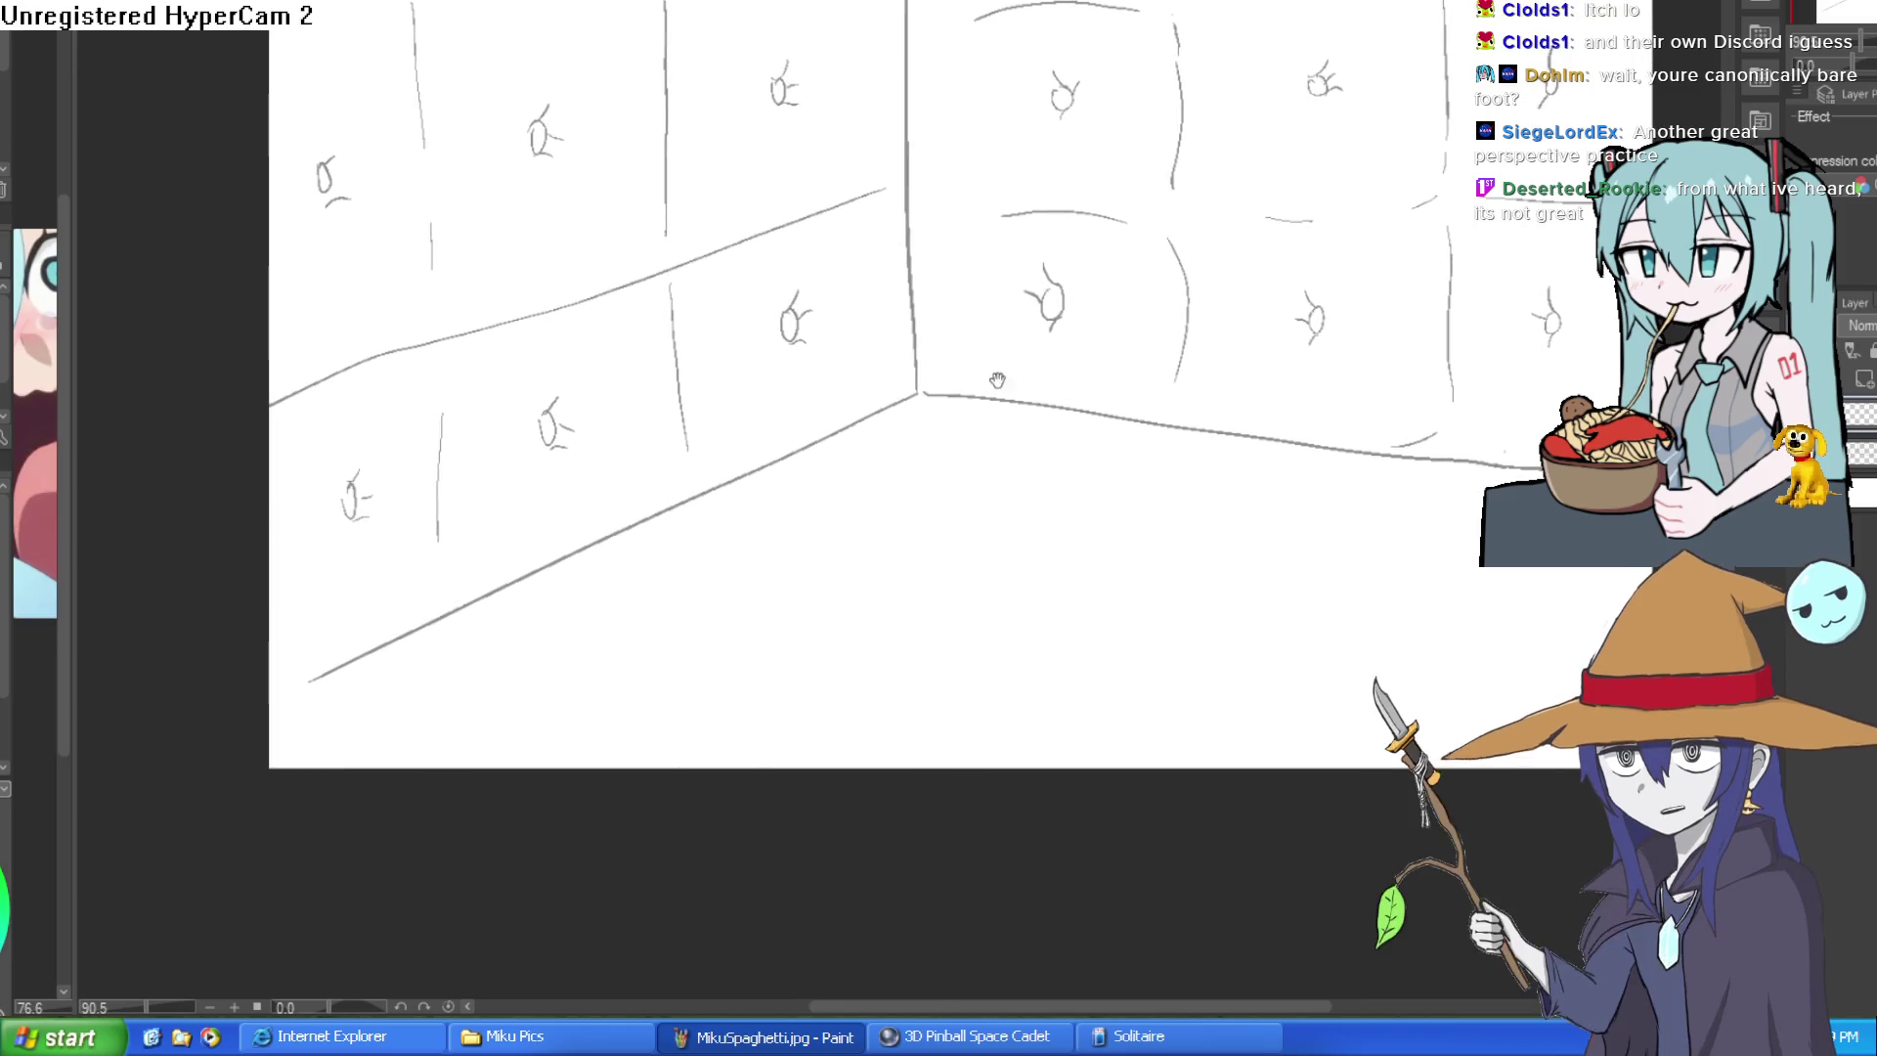
pyautogui.moveTo(901, 278); pyautogui.dragTo(1024, 269)
pyautogui.hotkey('ctrl', 'z')
pyautogui.scroll(2, 955, 290)
# - Draw the round head at the corner, discarding two attempts at the curve below it
pyautogui.moveTo(927, 193)
pyautogui.mouseDown()
pyautogui.moveTo(844, 221)
pyautogui.moveTo(1010, 241)
pyautogui.moveTo(922, 202)
pyautogui.mouseUp()
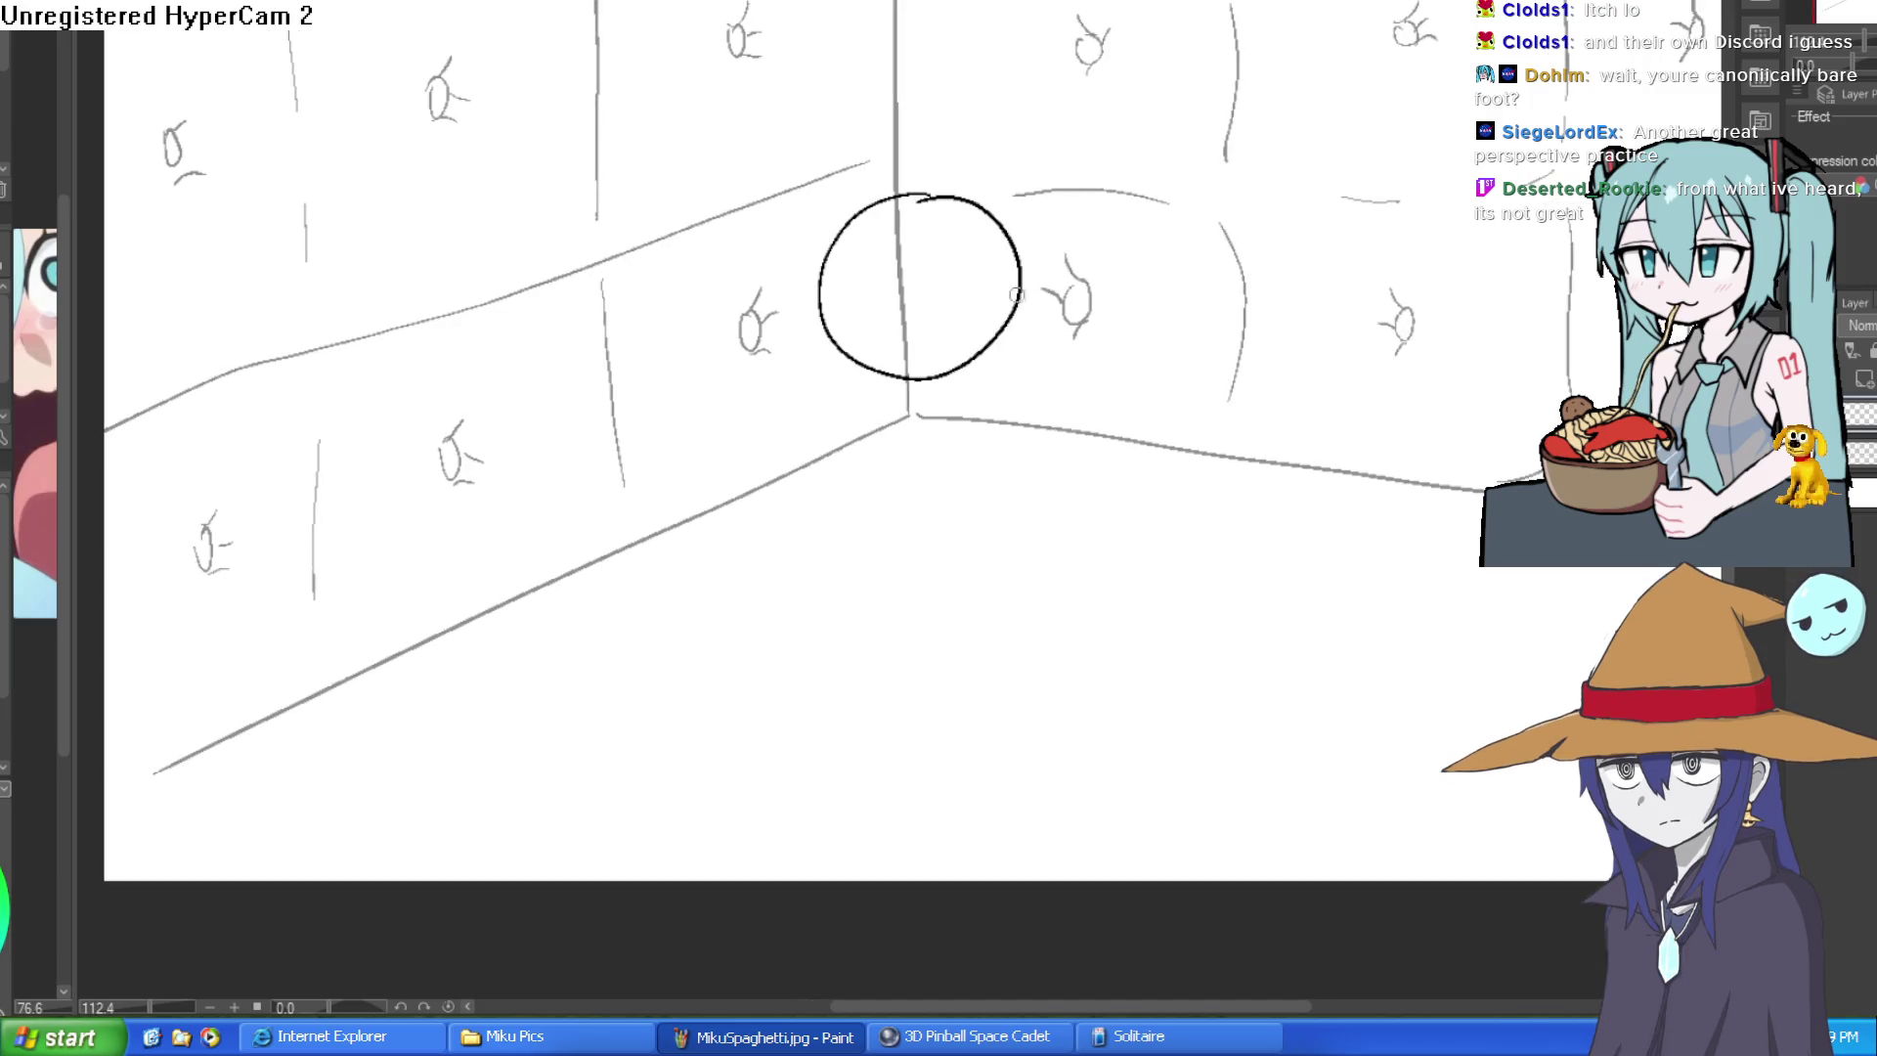
pyautogui.moveTo(1013, 313); pyautogui.dragTo(1053, 384)
pyautogui.moveTo(959, 420)
pyautogui.mouseDown()
pyautogui.moveTo(843, 450)
pyautogui.moveTo(822, 340)
pyautogui.mouseUp()
pyautogui.hotkey('ctrl', 'z')
pyautogui.hotkey('ctrl', 'z')
pyautogui.moveTo(1012, 308); pyautogui.dragTo(1031, 369)
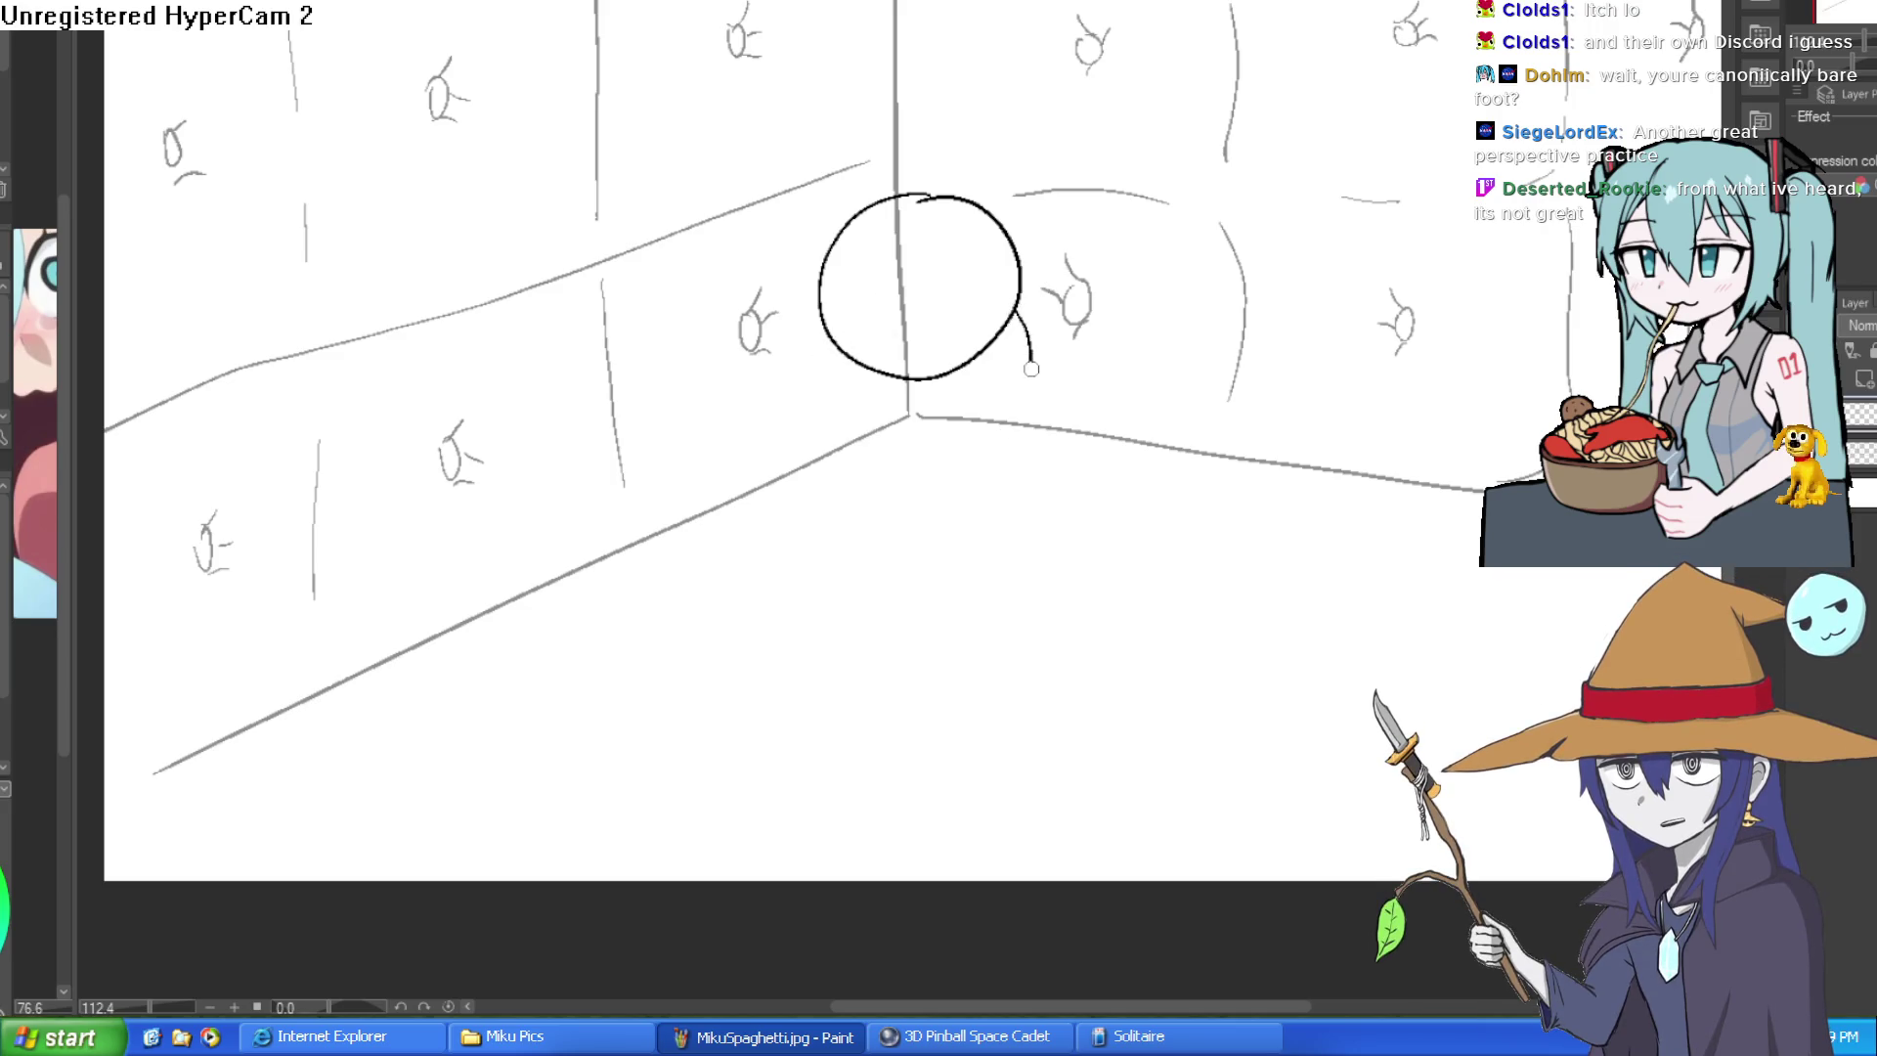
pyautogui.hotkey('ctrl', 'z')
pyautogui.scroll(1, 1027, 364)
pyautogui.scroll(1, 1032, 293)
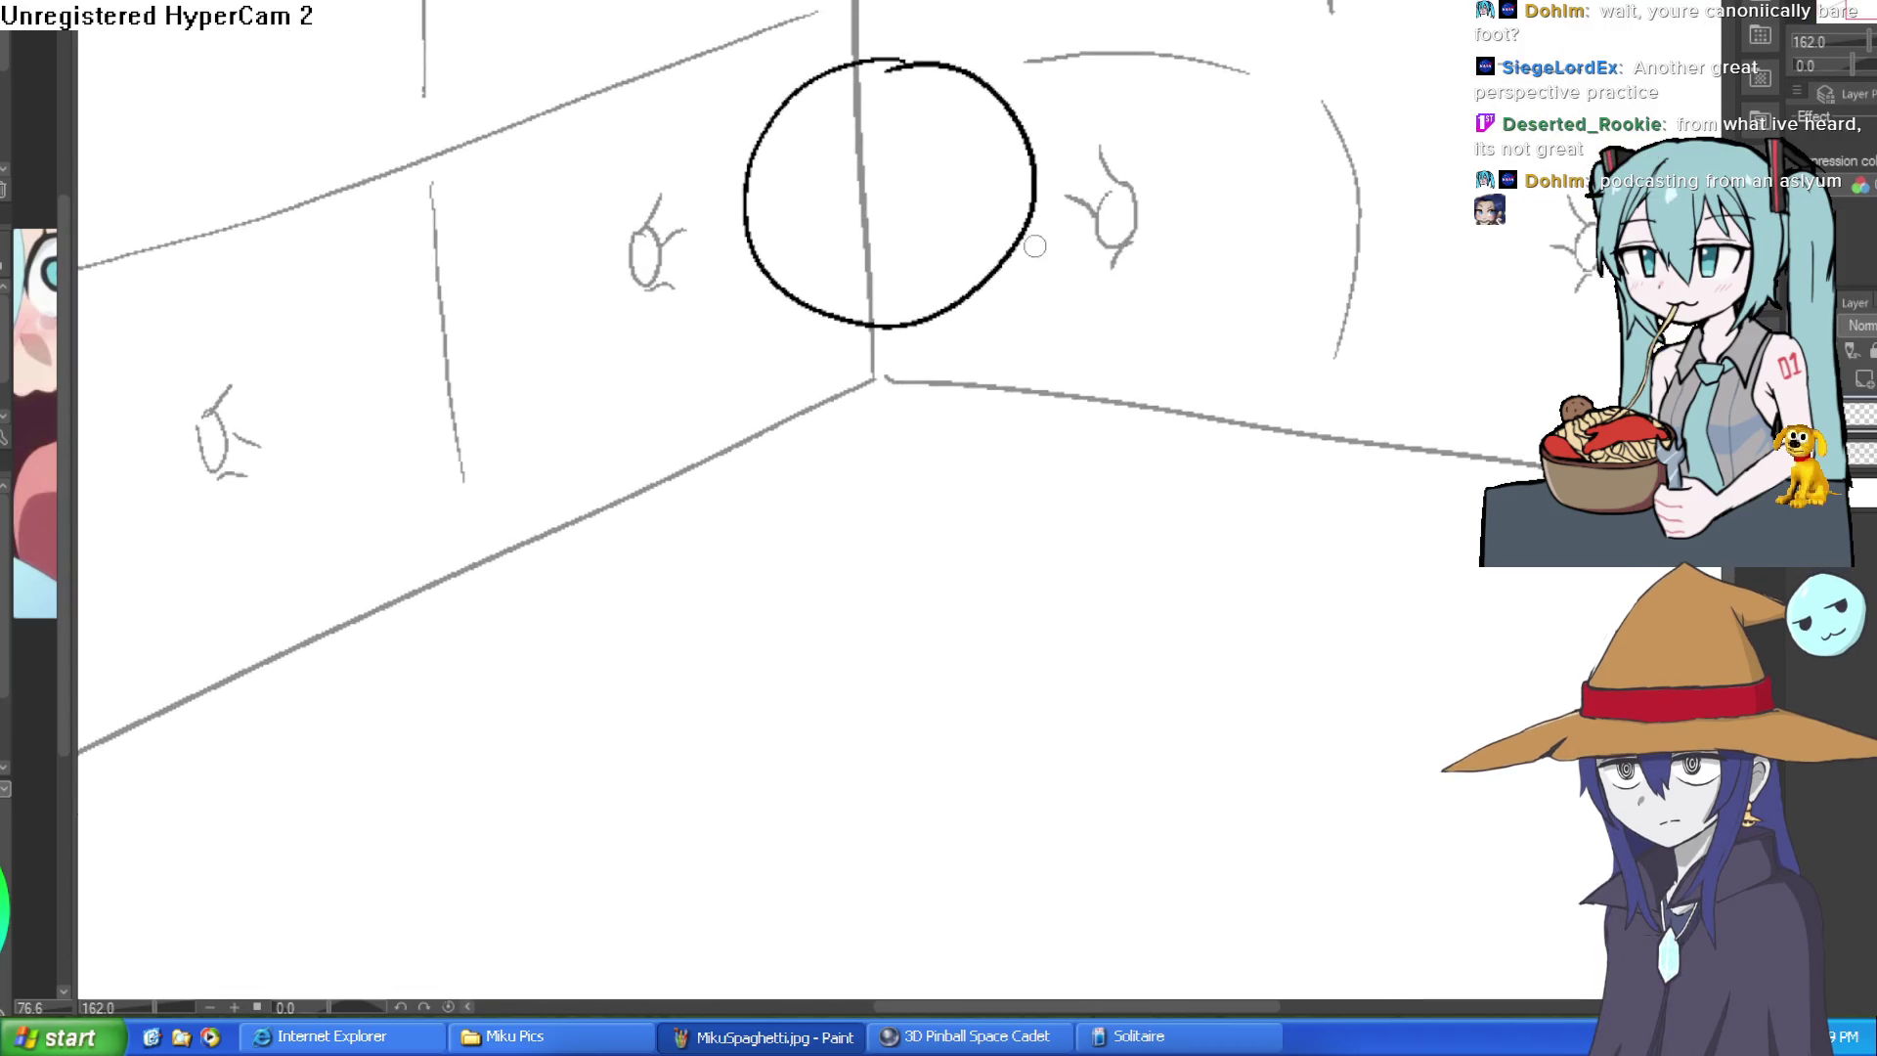
# - Settle the body arcs beneath the head and draw the wide pointed hat brim
pyautogui.moveTo(1029, 228); pyautogui.dragTo(962, 409)
pyautogui.hotkey('ctrl', 'z')
pyautogui.moveTo(1035, 206)
pyautogui.mouseDown()
pyautogui.moveTo(998, 325)
pyautogui.moveTo(780, 272)
pyautogui.moveTo(912, 394)
pyautogui.moveTo(1059, 248)
pyautogui.moveTo(807, 273)
pyautogui.mouseUp()
pyautogui.hotkey('ctrl', 'z')
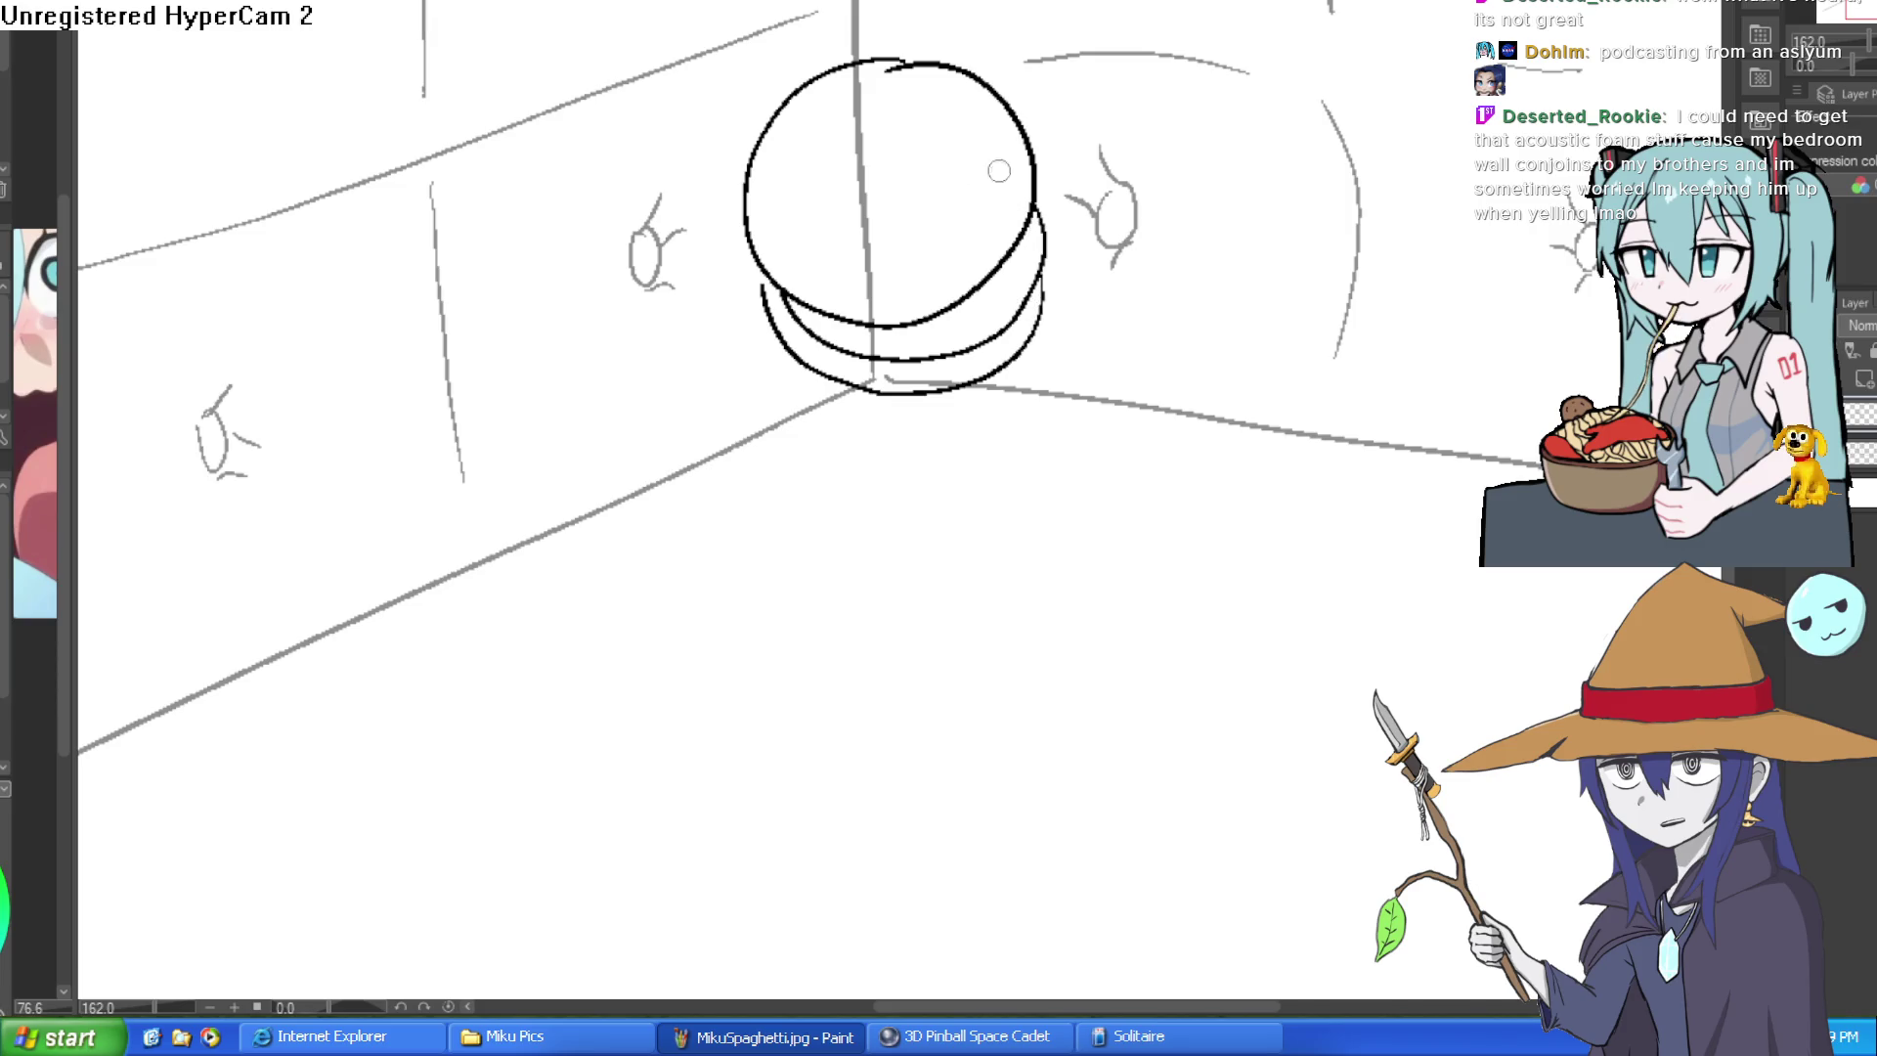
pyautogui.moveTo(705, 203)
pyautogui.mouseDown()
pyautogui.moveTo(1220, 110)
pyautogui.moveTo(975, 82)
pyautogui.moveTo(537, 222)
pyautogui.moveTo(998, 85)
pyautogui.moveTo(777, 114)
pyautogui.moveTo(754, 138)
pyautogui.moveTo(756, 91)
pyautogui.moveTo(986, 70)
pyautogui.moveTo(978, 93)
pyautogui.mouseUp()
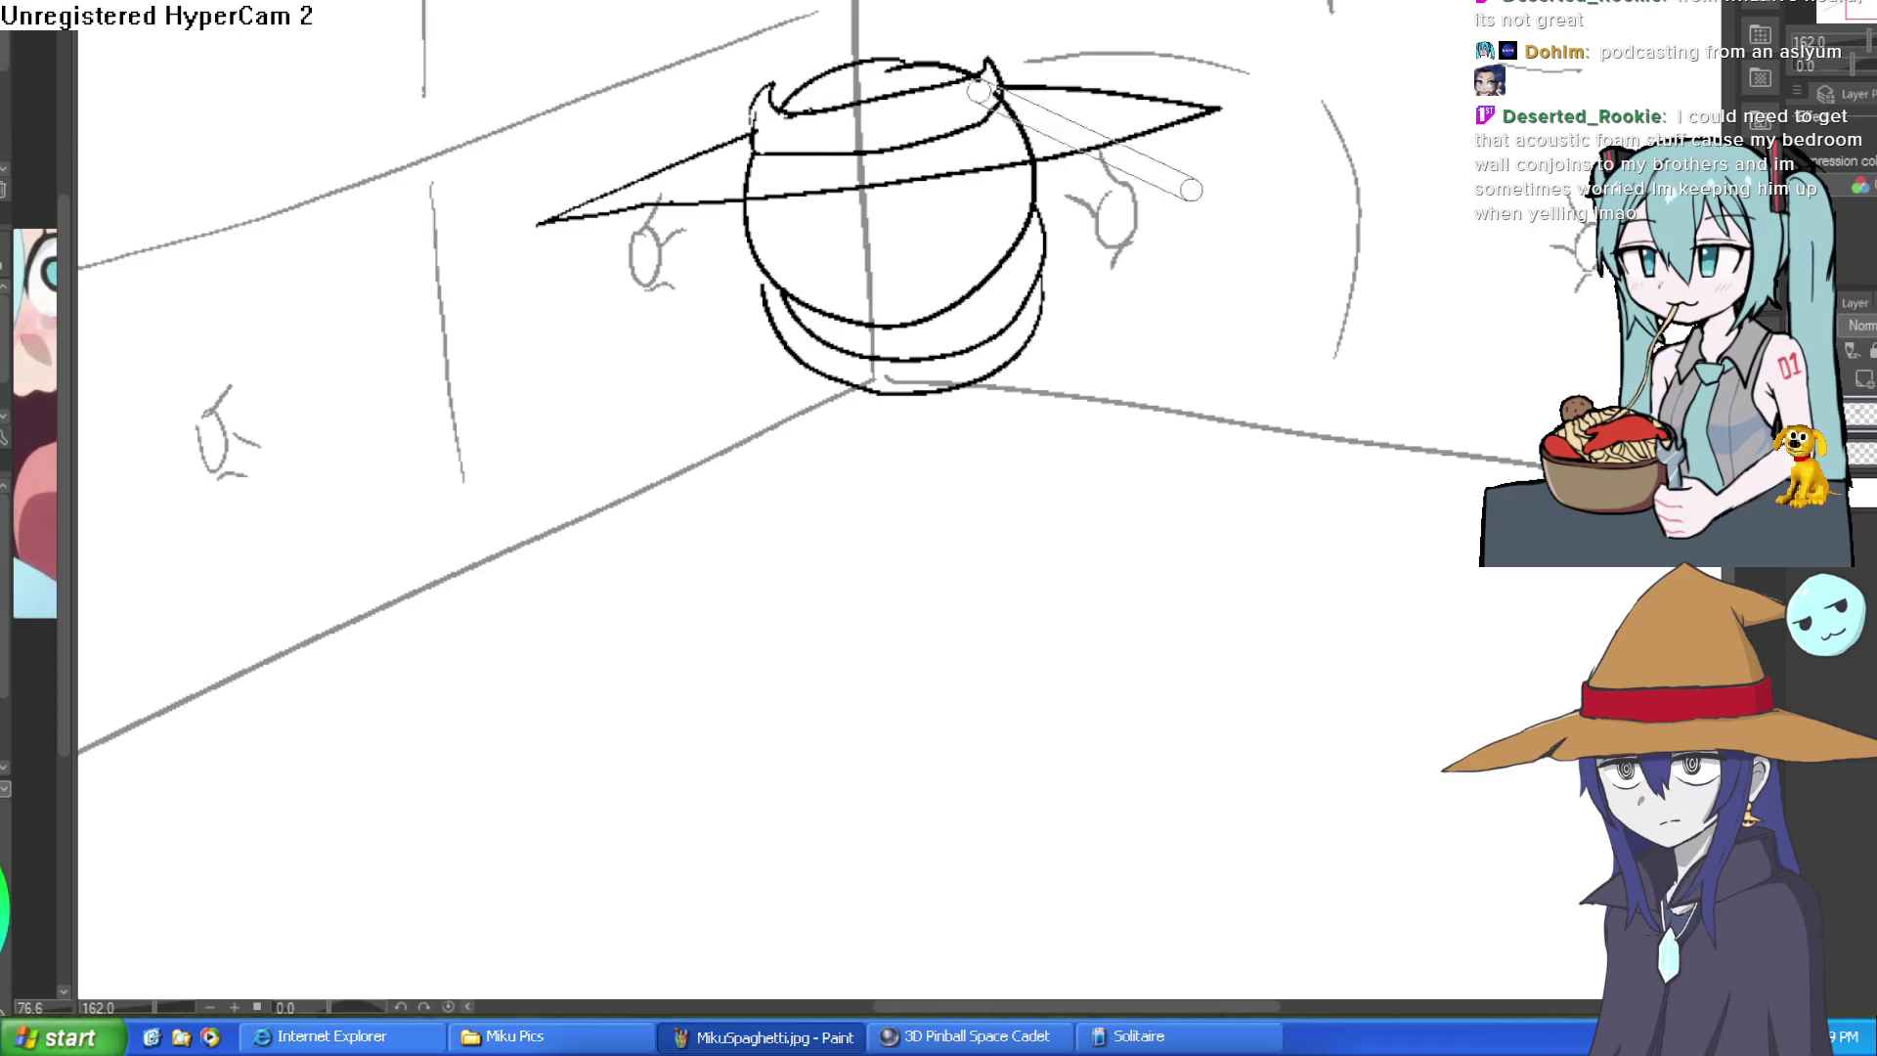
# - Give the face two narrow eyes with pupils
pyautogui.moveTo(1012, 176); pyautogui.dragTo(1064, 191)
pyautogui.moveTo(954, 210); pyautogui.dragTo(968, 223)
pyautogui.moveTo(777, 326)
pyautogui.mouseDown()
pyautogui.moveTo(586, 431)
pyautogui.moveTo(754, 323)
pyautogui.moveTo(800, 318)
pyautogui.mouseUp()
pyautogui.moveTo(689, 378); pyautogui.dragTo(708, 384)
# - Add the smile curve, a tongue under it, and strokes along the head's lower outline
pyautogui.moveTo(773, 458); pyautogui.dragTo(1024, 267)
pyautogui.moveTo(903, 389)
pyautogui.mouseDown()
pyautogui.moveTo(1034, 330)
pyautogui.moveTo(1059, 466)
pyautogui.mouseUp()
pyautogui.scroll(-3, 1017, 304)
pyautogui.scroll(1, 1090, 358)
pyautogui.moveTo(815, 456); pyautogui.dragTo(939, 478)
# - Clean up the head's underside and draw the looping right foot
pyautogui.hotkey('ctrl', 'z')
pyautogui.moveTo(1083, 390)
pyautogui.mouseDown()
pyautogui.moveTo(1152, 410)
pyautogui.moveTo(1123, 468)
pyautogui.mouseUp()
pyautogui.hotkey('ctrl', 'z')
pyautogui.moveTo(1090, 405)
pyautogui.mouseDown()
pyautogui.moveTo(1080, 441)
pyautogui.moveTo(1104, 316)
pyautogui.moveTo(1194, 357)
pyautogui.moveTo(1115, 495)
pyautogui.mouseUp()
pyautogui.moveTo(1092, 410); pyautogui.dragTo(1085, 472)
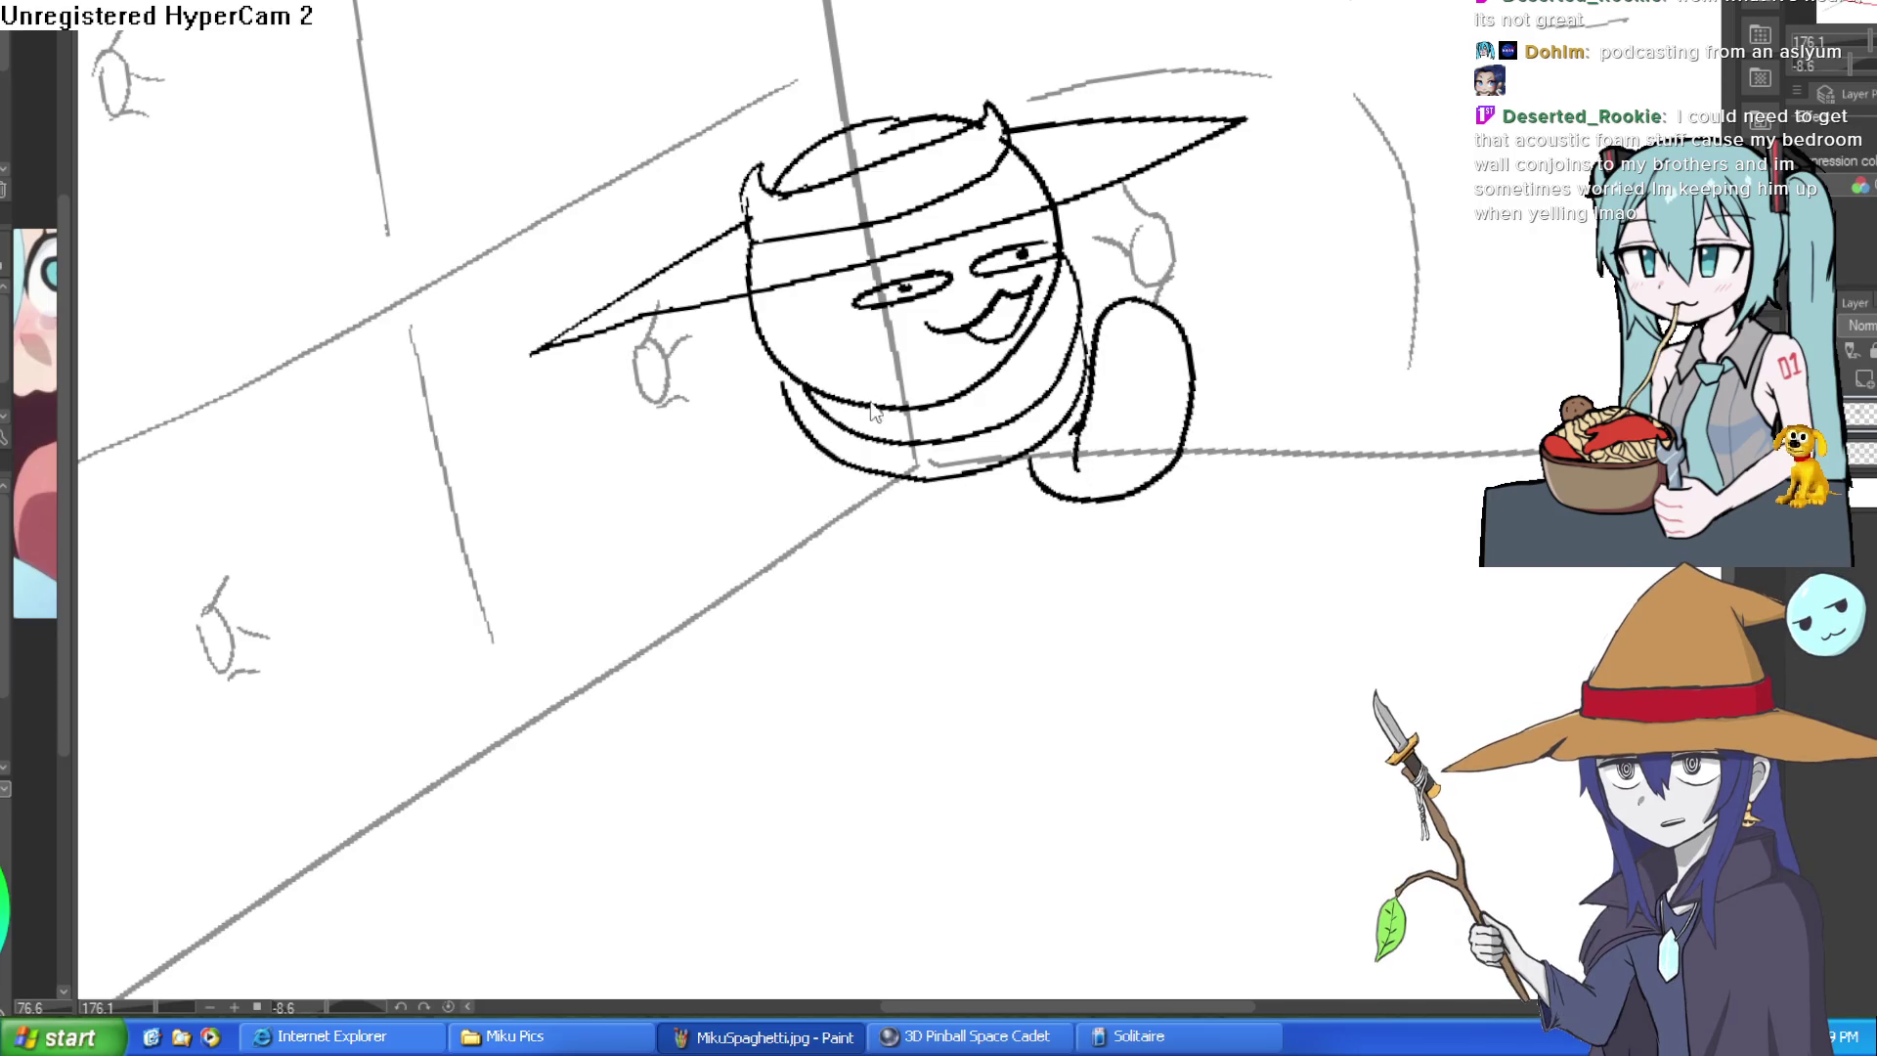
# - Draw the rounded left foot below the face, redrawing it with a smooth top
pyautogui.moveTo(867, 532)
pyautogui.mouseDown()
pyautogui.moveTo(940, 433)
pyautogui.moveTo(964, 533)
pyautogui.moveTo(871, 543)
pyautogui.moveTo(966, 557)
pyautogui.moveTo(980, 501)
pyautogui.moveTo(928, 466)
pyautogui.mouseUp()
pyautogui.hotkey('ctrl', 'z')
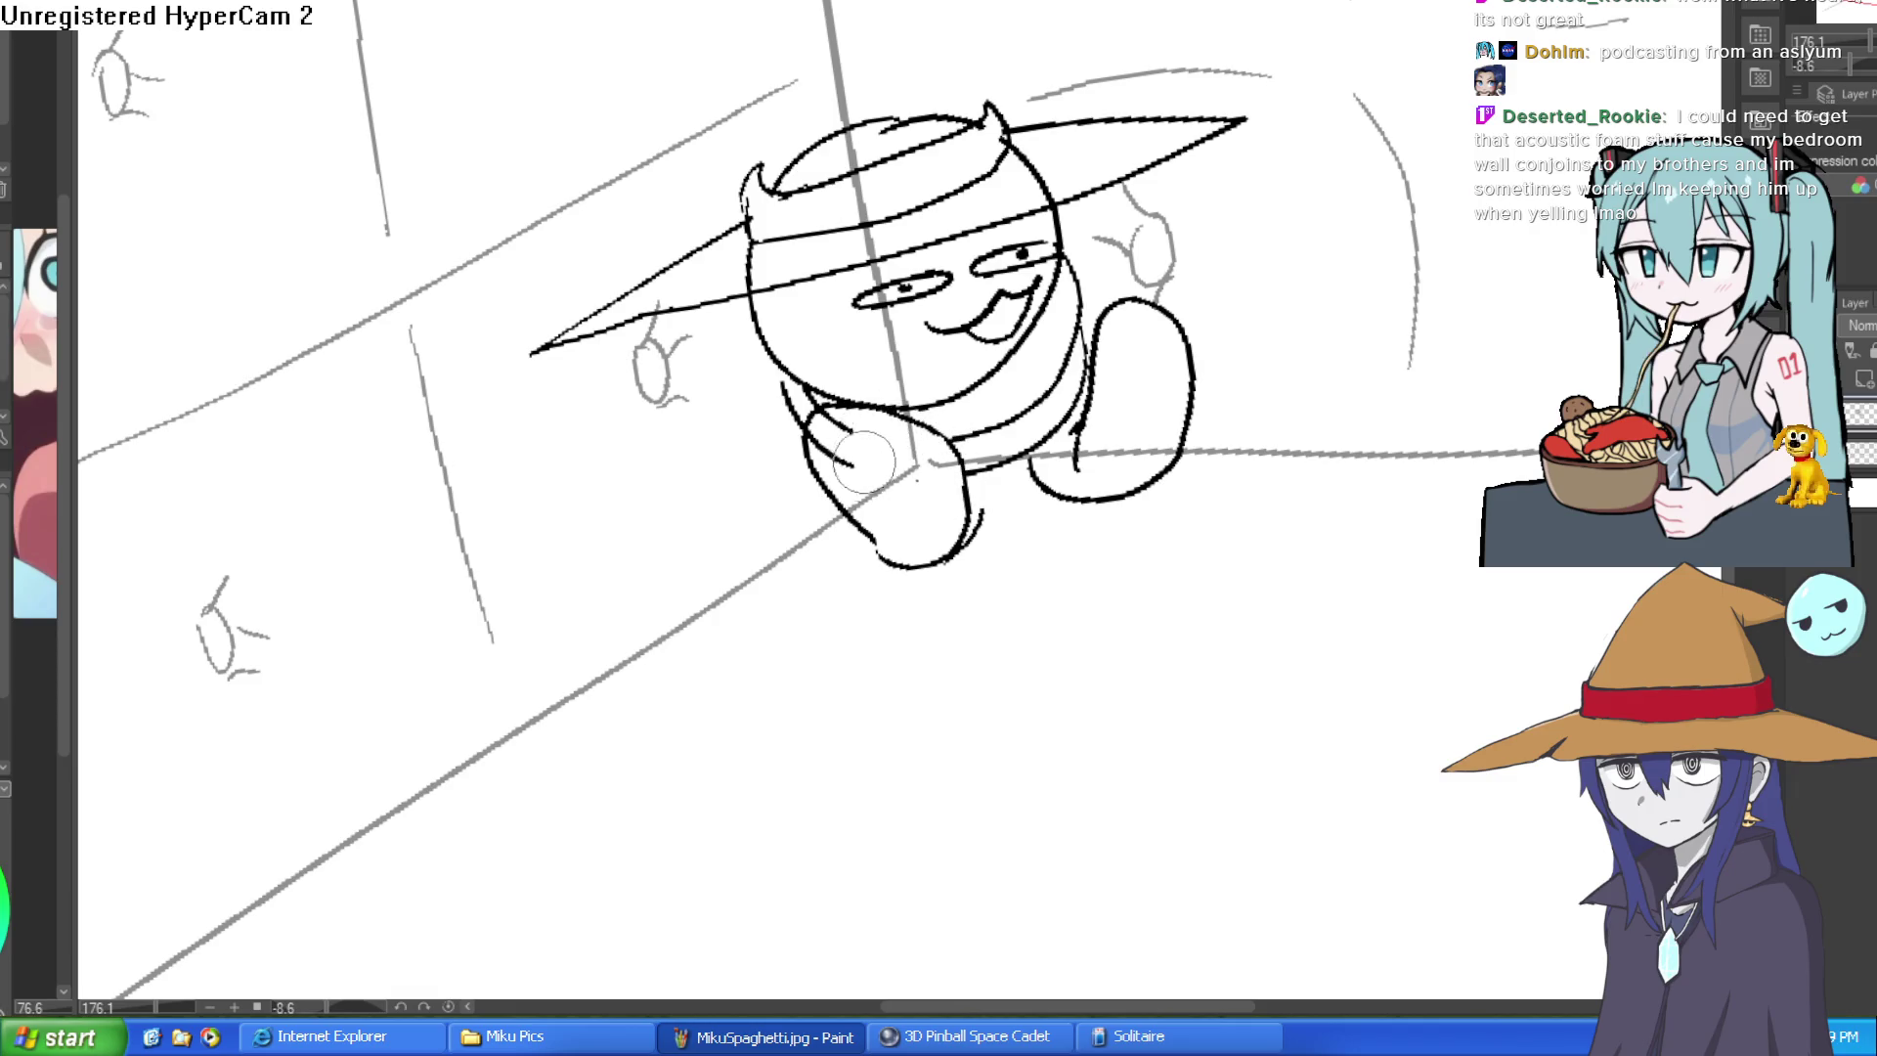
pyautogui.moveTo(803, 432); pyautogui.dragTo(913, 429)
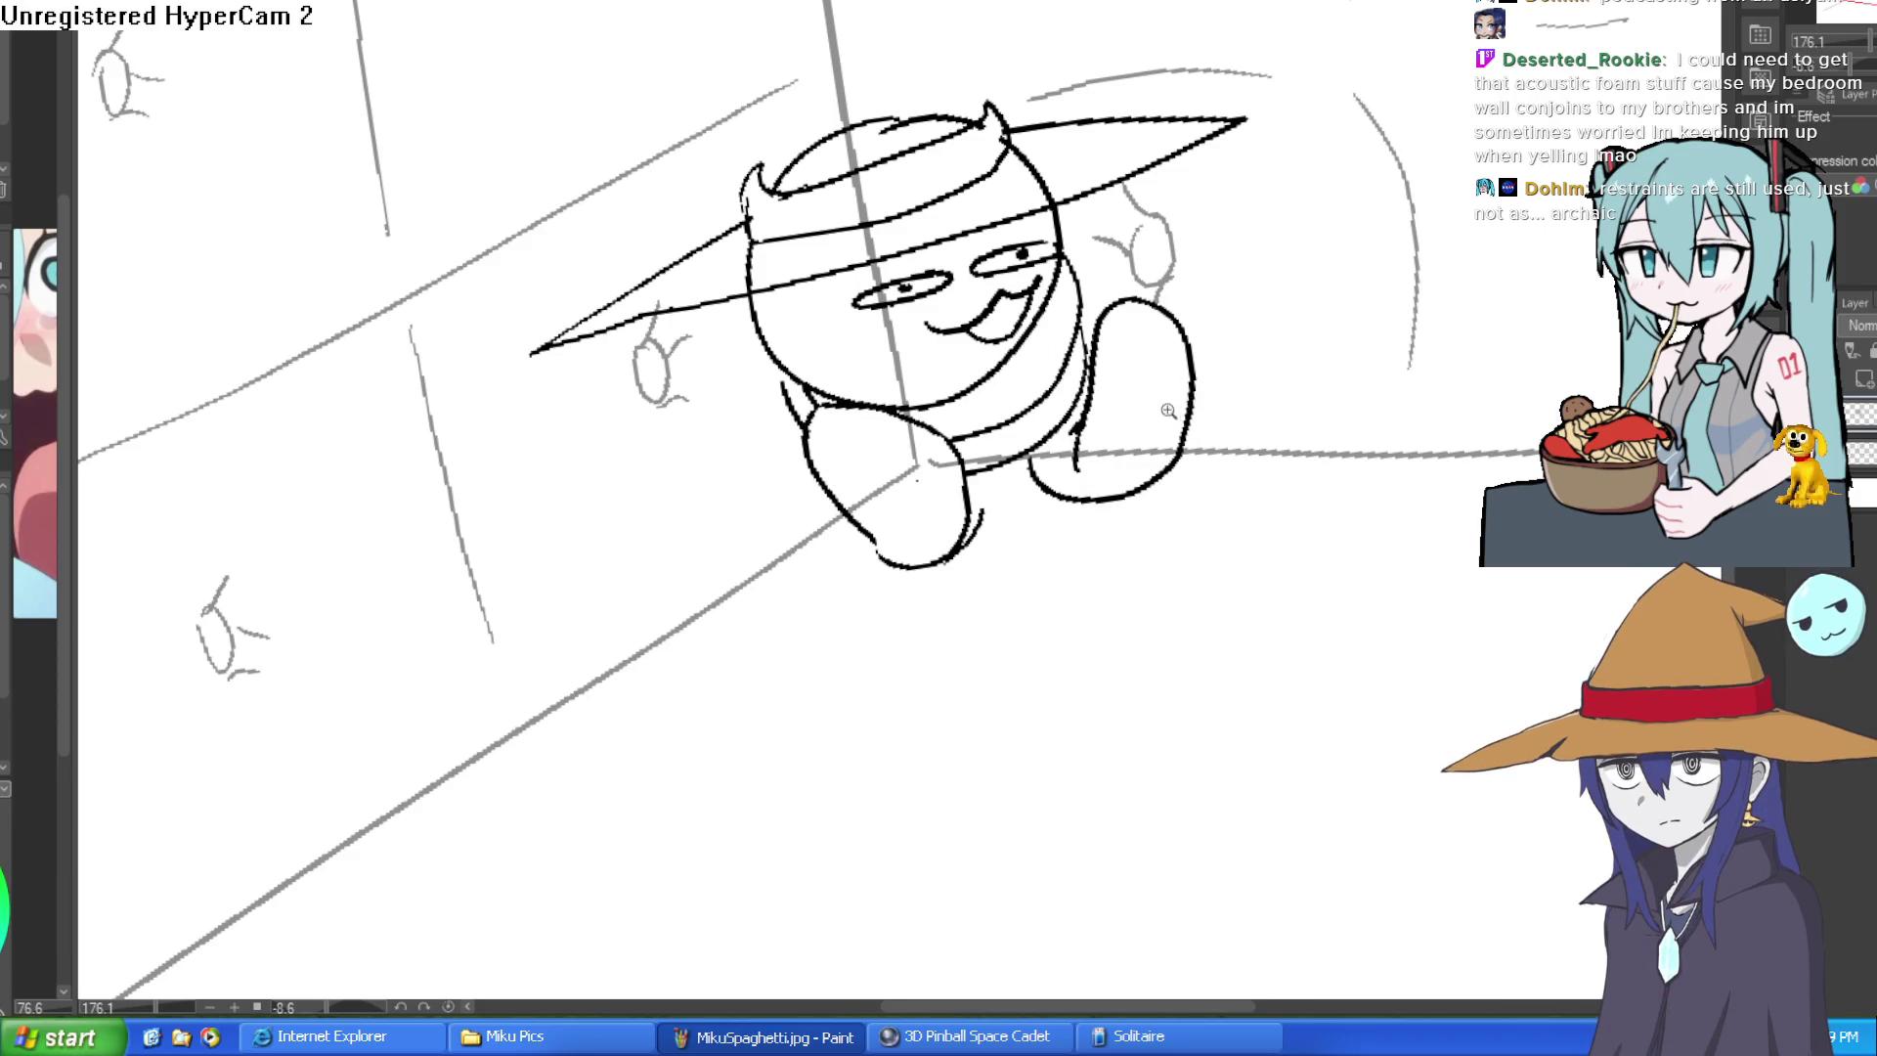
pyautogui.scroll(-2, 1110, 447)
pyautogui.moveTo(1249, 412); pyautogui.dragTo(1013, 284)
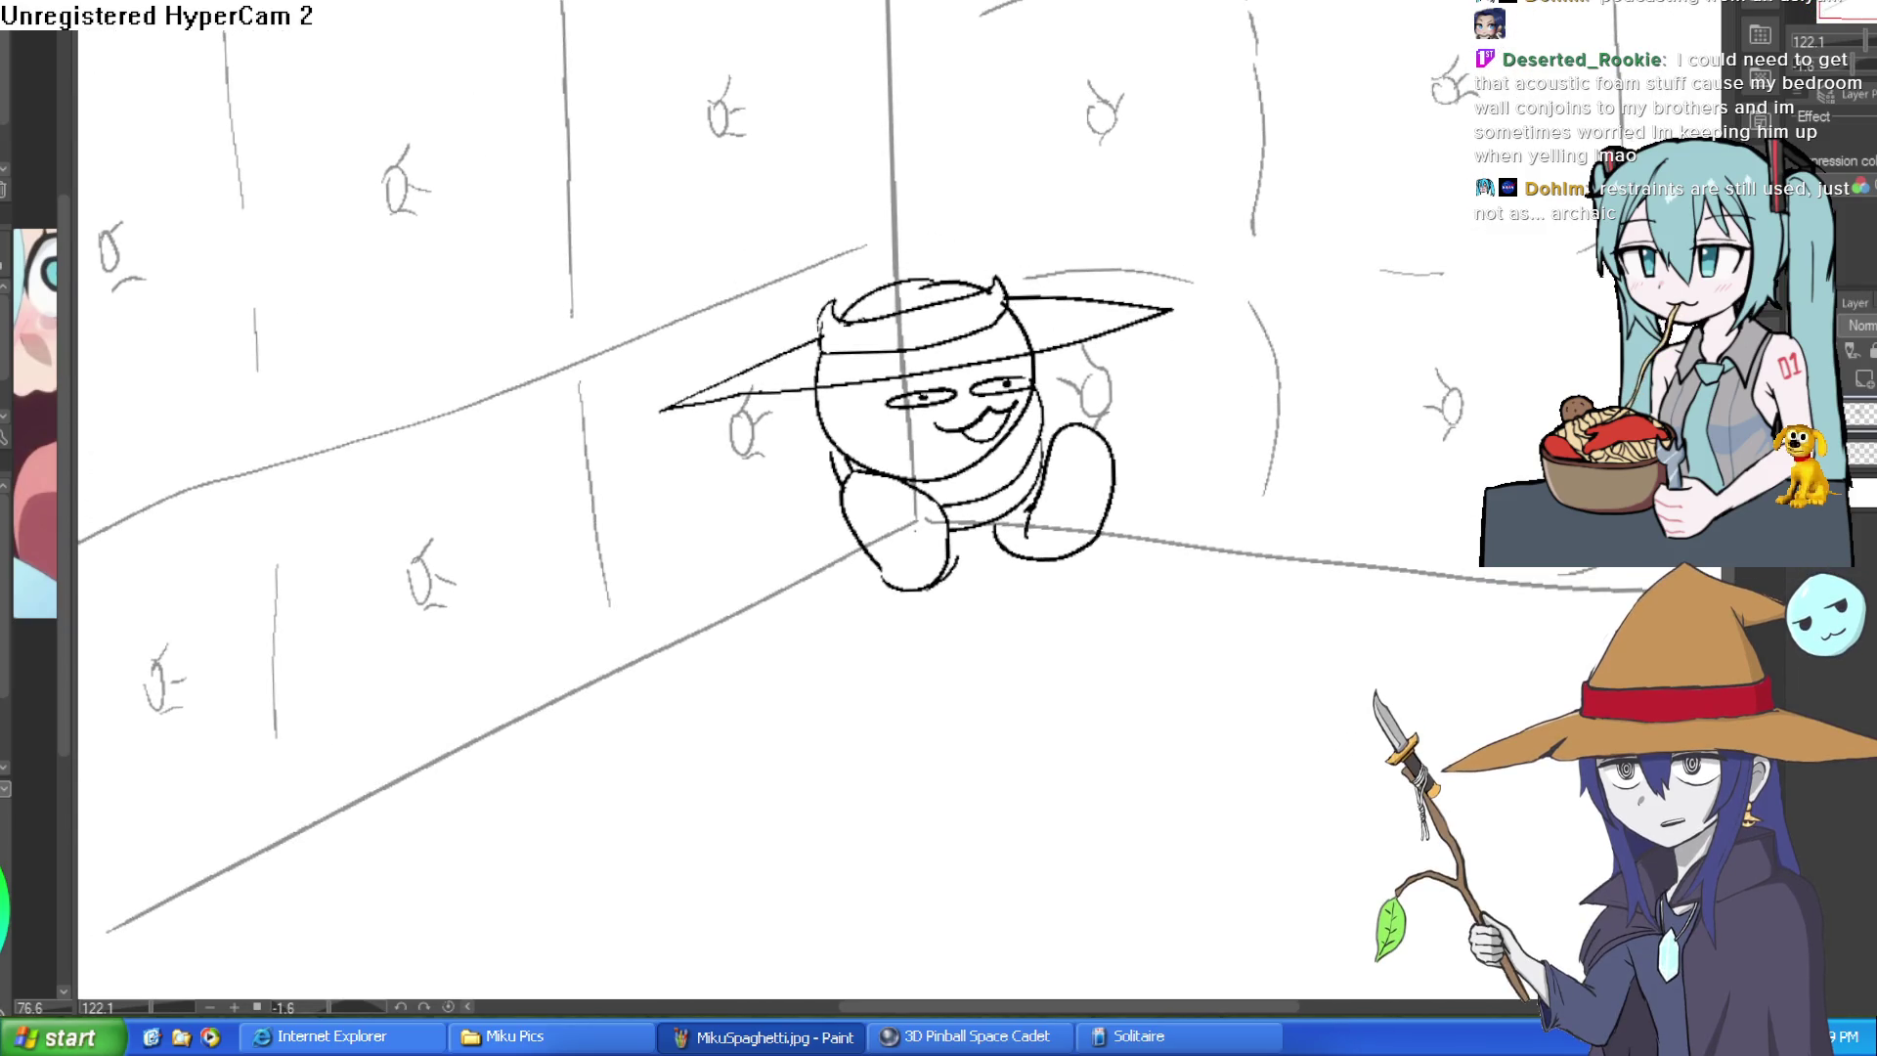
pyautogui.scroll(2, 1042, 453)
pyautogui.scroll(-2, 1112, 352)
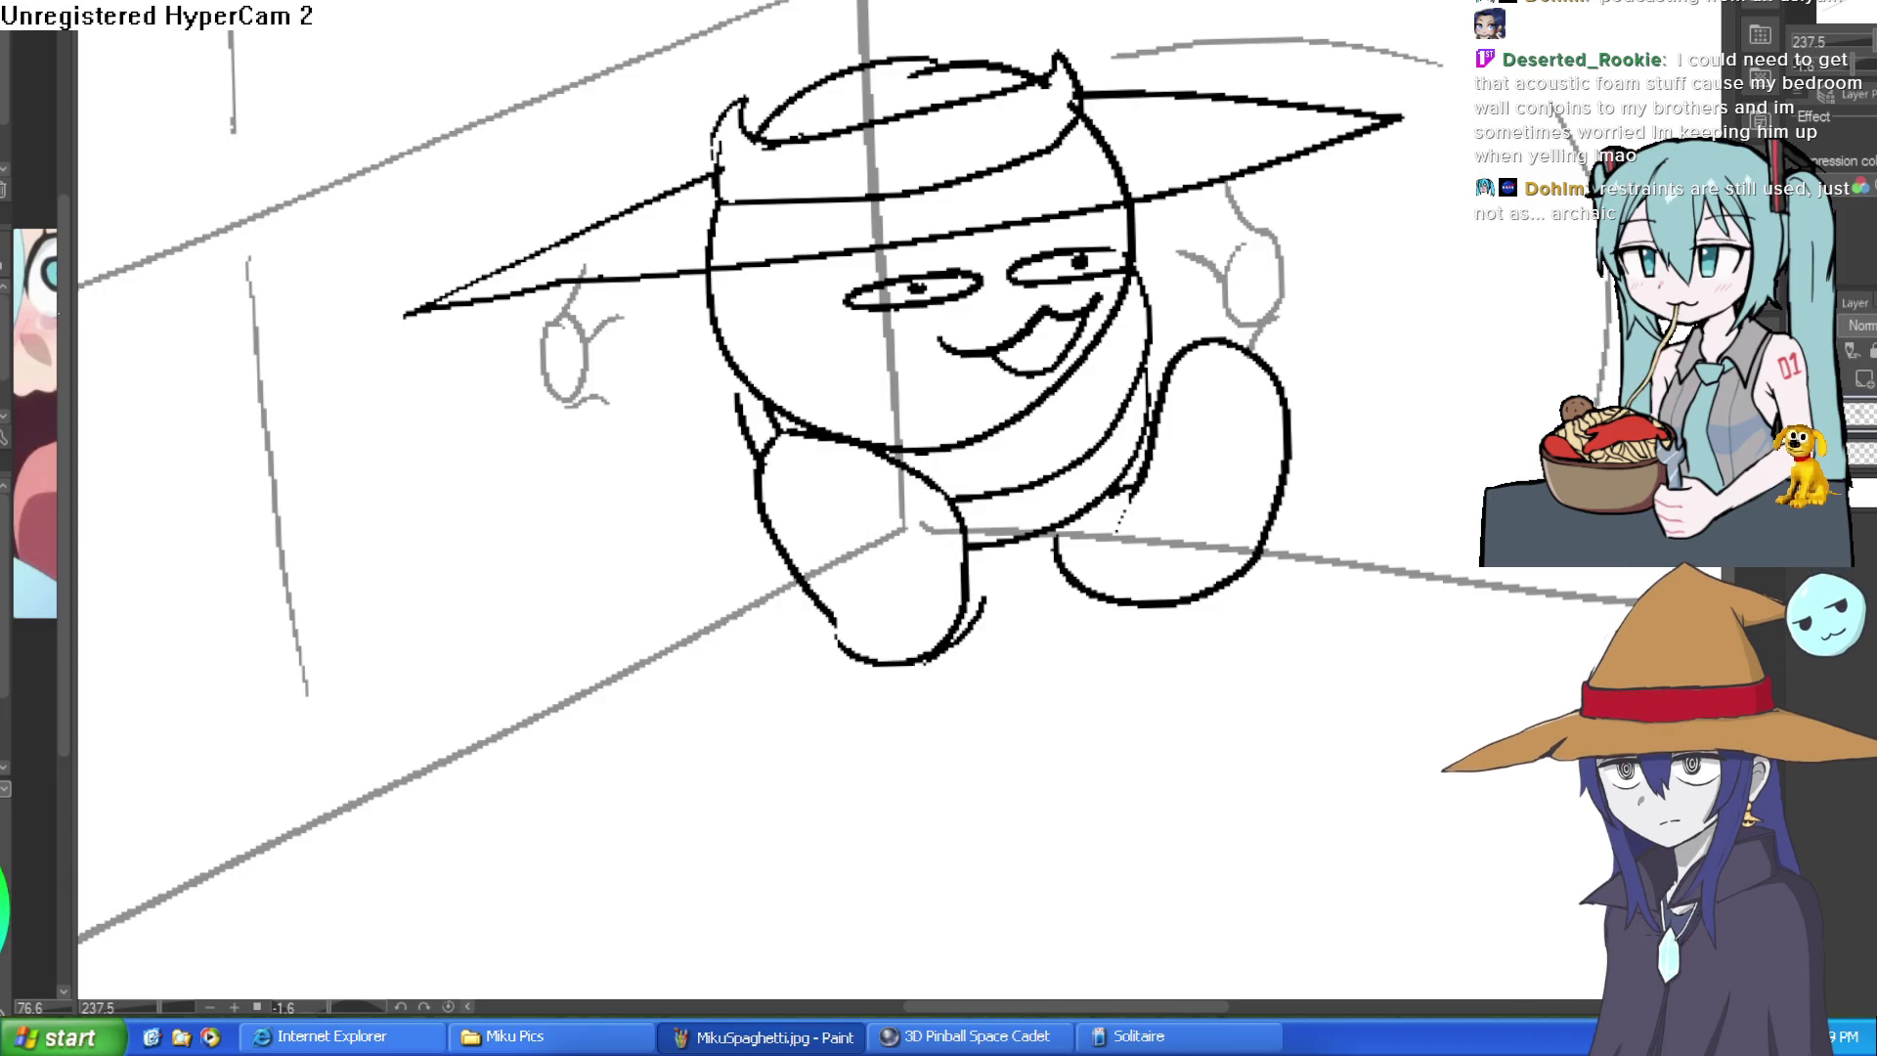
pyautogui.scroll(-2, 1196, 262)
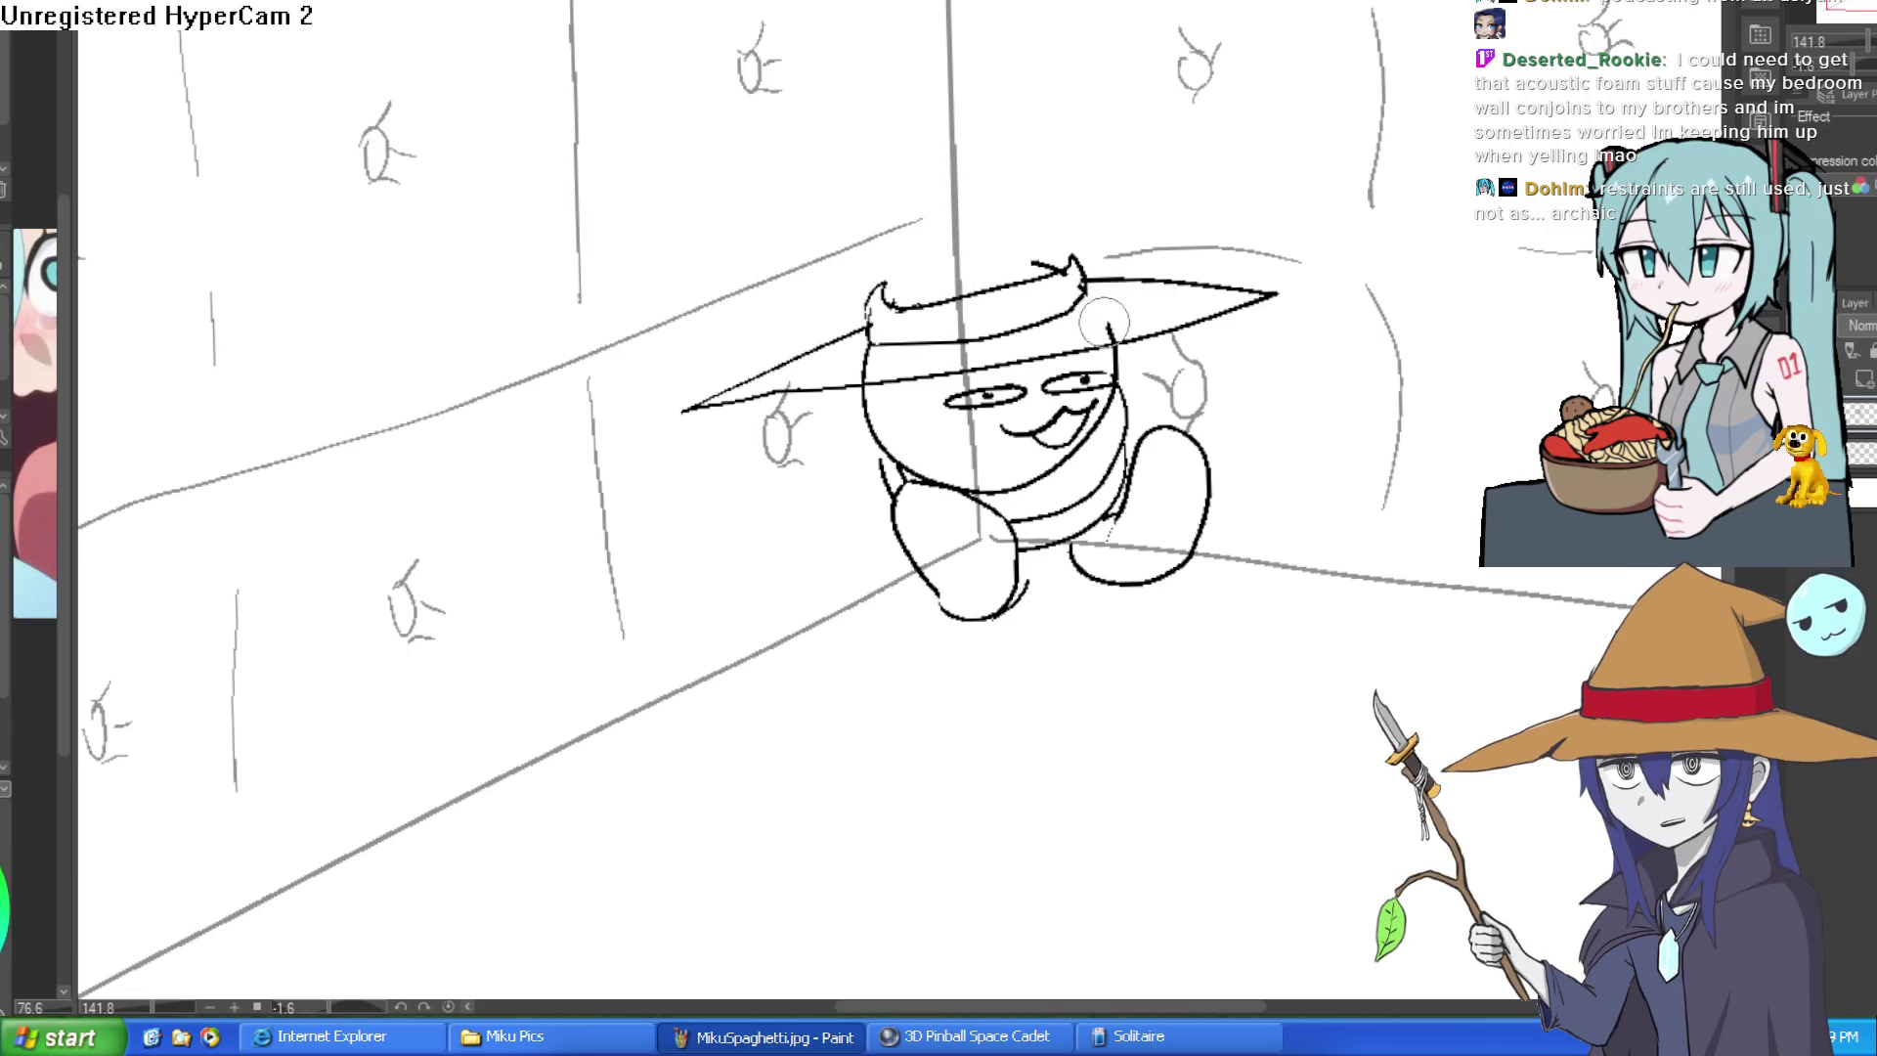
pyautogui.scroll(-2, 1031, 332)
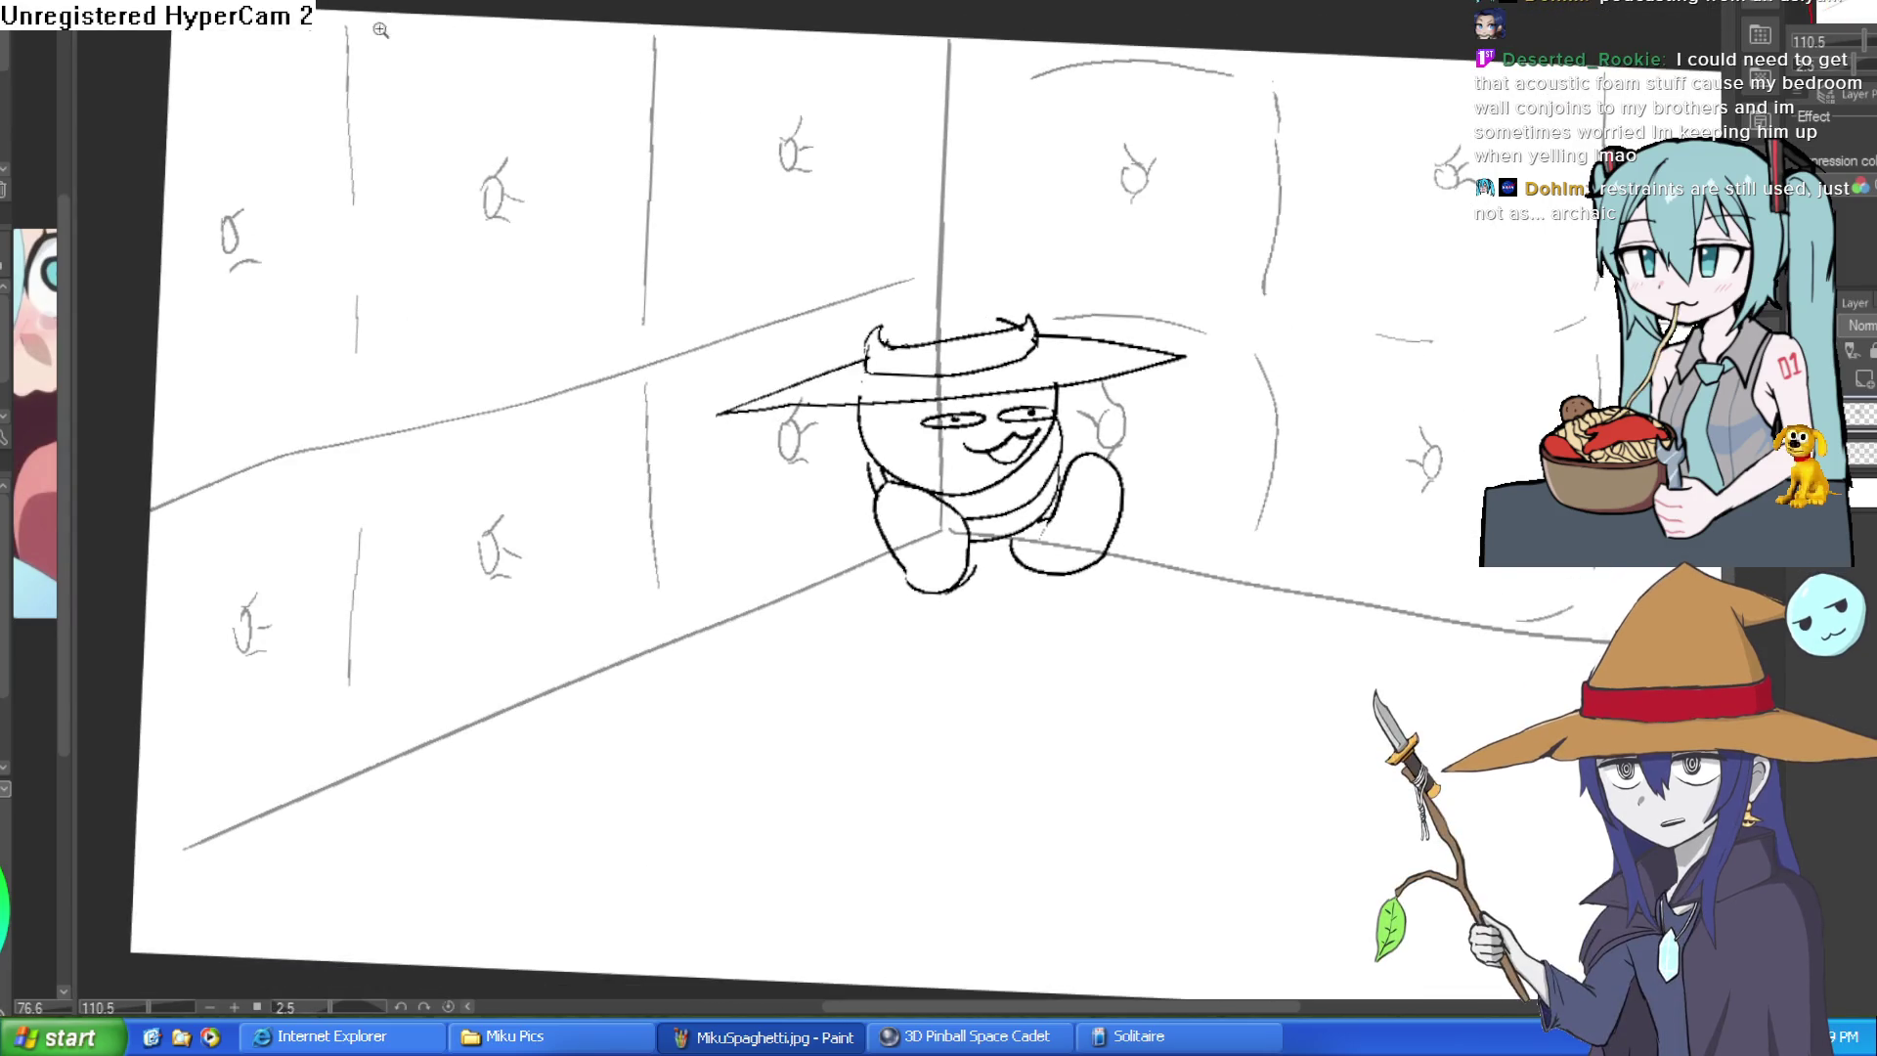
pyautogui.scroll(3, 1013, 301)
# - Draw the tall hat cone up to its tip with a curled tail
pyautogui.moveTo(1047, 406); pyautogui.dragTo(999, 252)
pyautogui.moveTo(766, 434); pyautogui.dragTo(793, 334)
pyautogui.moveTo(1004, 259); pyautogui.dragTo(706, 262)
pyautogui.moveTo(793, 338)
pyautogui.mouseDown()
pyautogui.moveTo(825, 275)
pyautogui.moveTo(711, 300)
pyautogui.moveTo(573, 279)
pyautogui.moveTo(711, 265)
pyautogui.moveTo(587, 247)
pyautogui.moveTo(710, 300)
pyautogui.mouseUp()
pyautogui.hotkey('ctrl', 'z')
# - Turn the tail's round end into a little creature with a lobe, mouth and eyes
pyautogui.moveTo(616, 367)
pyautogui.mouseDown()
pyautogui.moveTo(583, 352)
pyautogui.moveTo(499, 387)
pyautogui.moveTo(584, 404)
pyautogui.mouseUp()
pyautogui.moveTo(672, 352)
pyautogui.mouseDown()
pyautogui.moveTo(712, 440)
pyautogui.moveTo(645, 374)
pyautogui.moveTo(768, 352)
pyautogui.mouseUp()
pyautogui.scroll(2, 652, 324)
pyautogui.scroll(2, 661, 273)
pyautogui.moveTo(552, 269)
pyautogui.mouseDown()
pyautogui.moveTo(617, 269)
pyautogui.moveTo(594, 302)
pyautogui.moveTo(763, 278)
pyautogui.moveTo(729, 295)
pyautogui.mouseUp()
pyautogui.scroll(-4, 1159, 382)
pyautogui.scroll(2, 1160, 382)
# - Cover the right foot with rows of croc-style oval holes
pyautogui.moveTo(1158, 542)
pyautogui.mouseDown()
pyautogui.moveTo(1159, 355)
pyautogui.moveTo(1107, 299)
pyautogui.mouseUp()
pyautogui.moveTo(1060, 226)
pyautogui.mouseDown()
pyautogui.moveTo(1056, 258)
pyautogui.moveTo(1139, 267)
pyautogui.moveTo(1035, 329)
pyautogui.moveTo(1123, 344)
pyautogui.mouseUp()
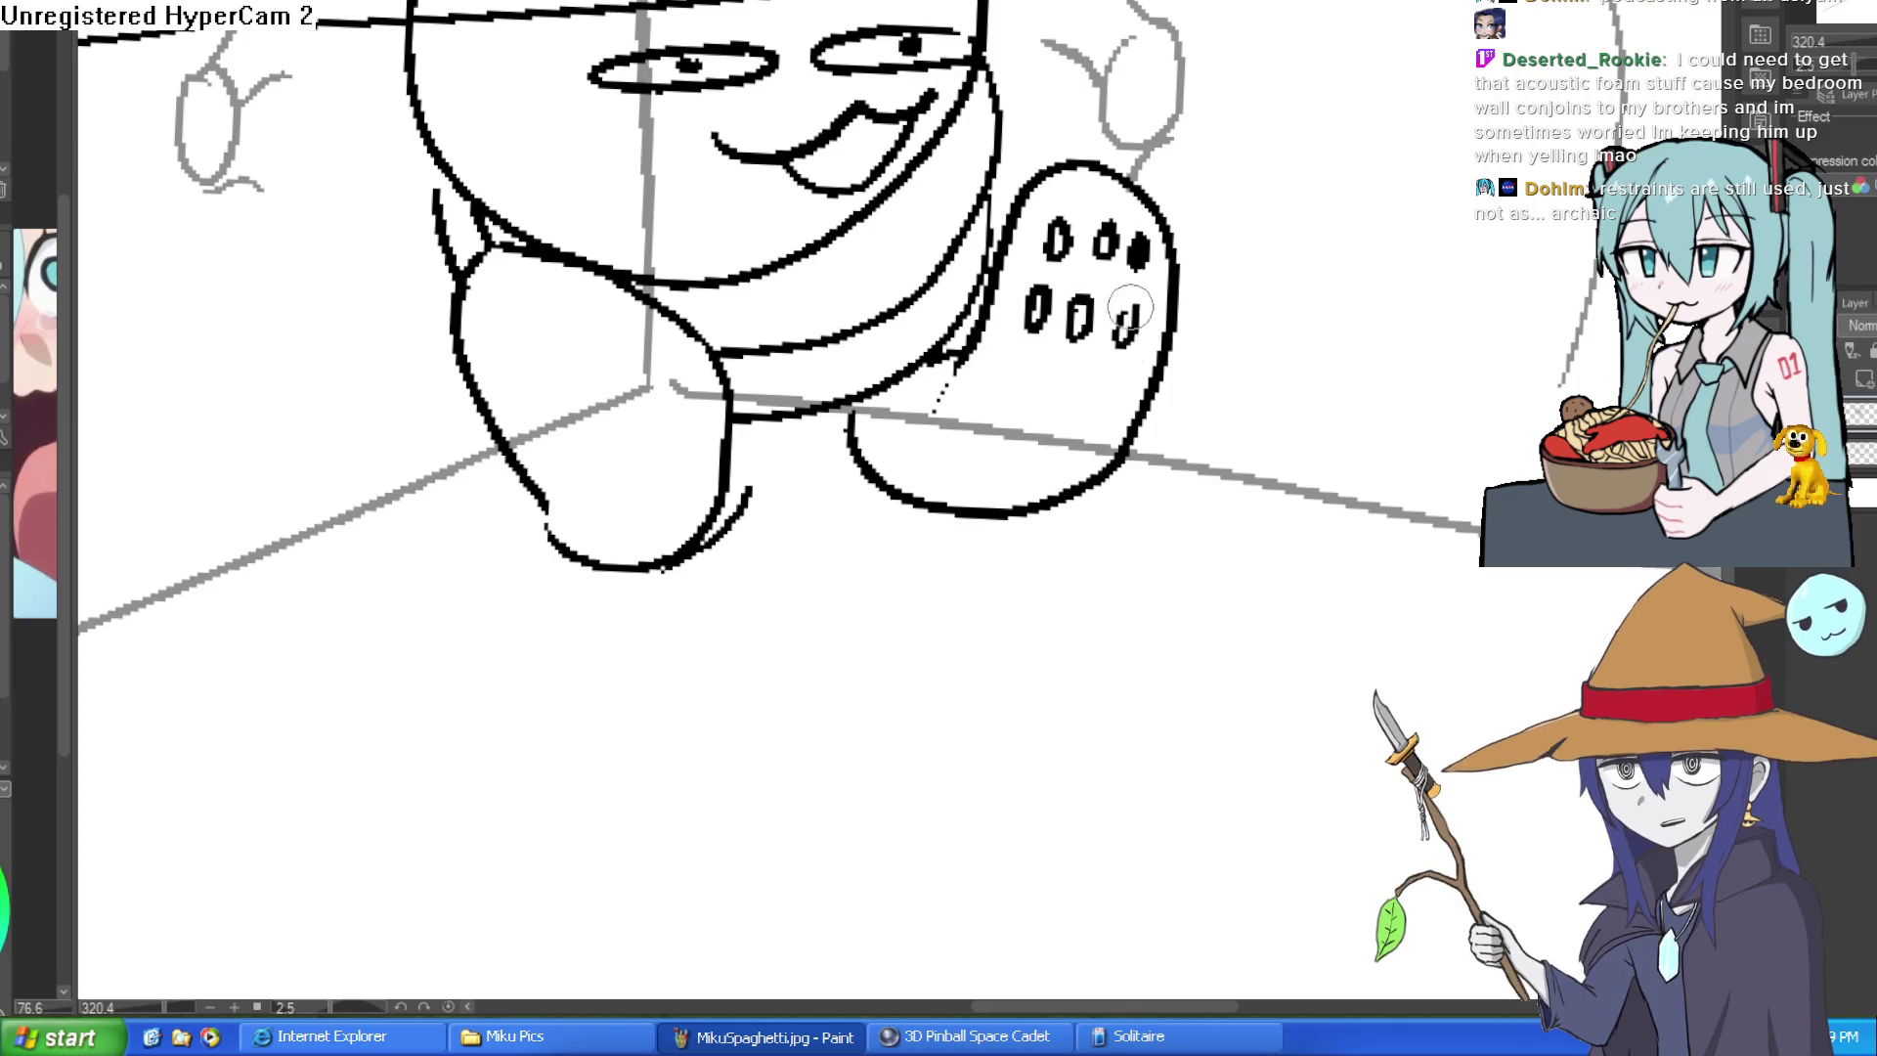
pyautogui.moveTo(1012, 365)
pyautogui.mouseDown()
pyautogui.moveTo(1010, 401)
pyautogui.moveTo(1093, 436)
pyautogui.mouseUp()
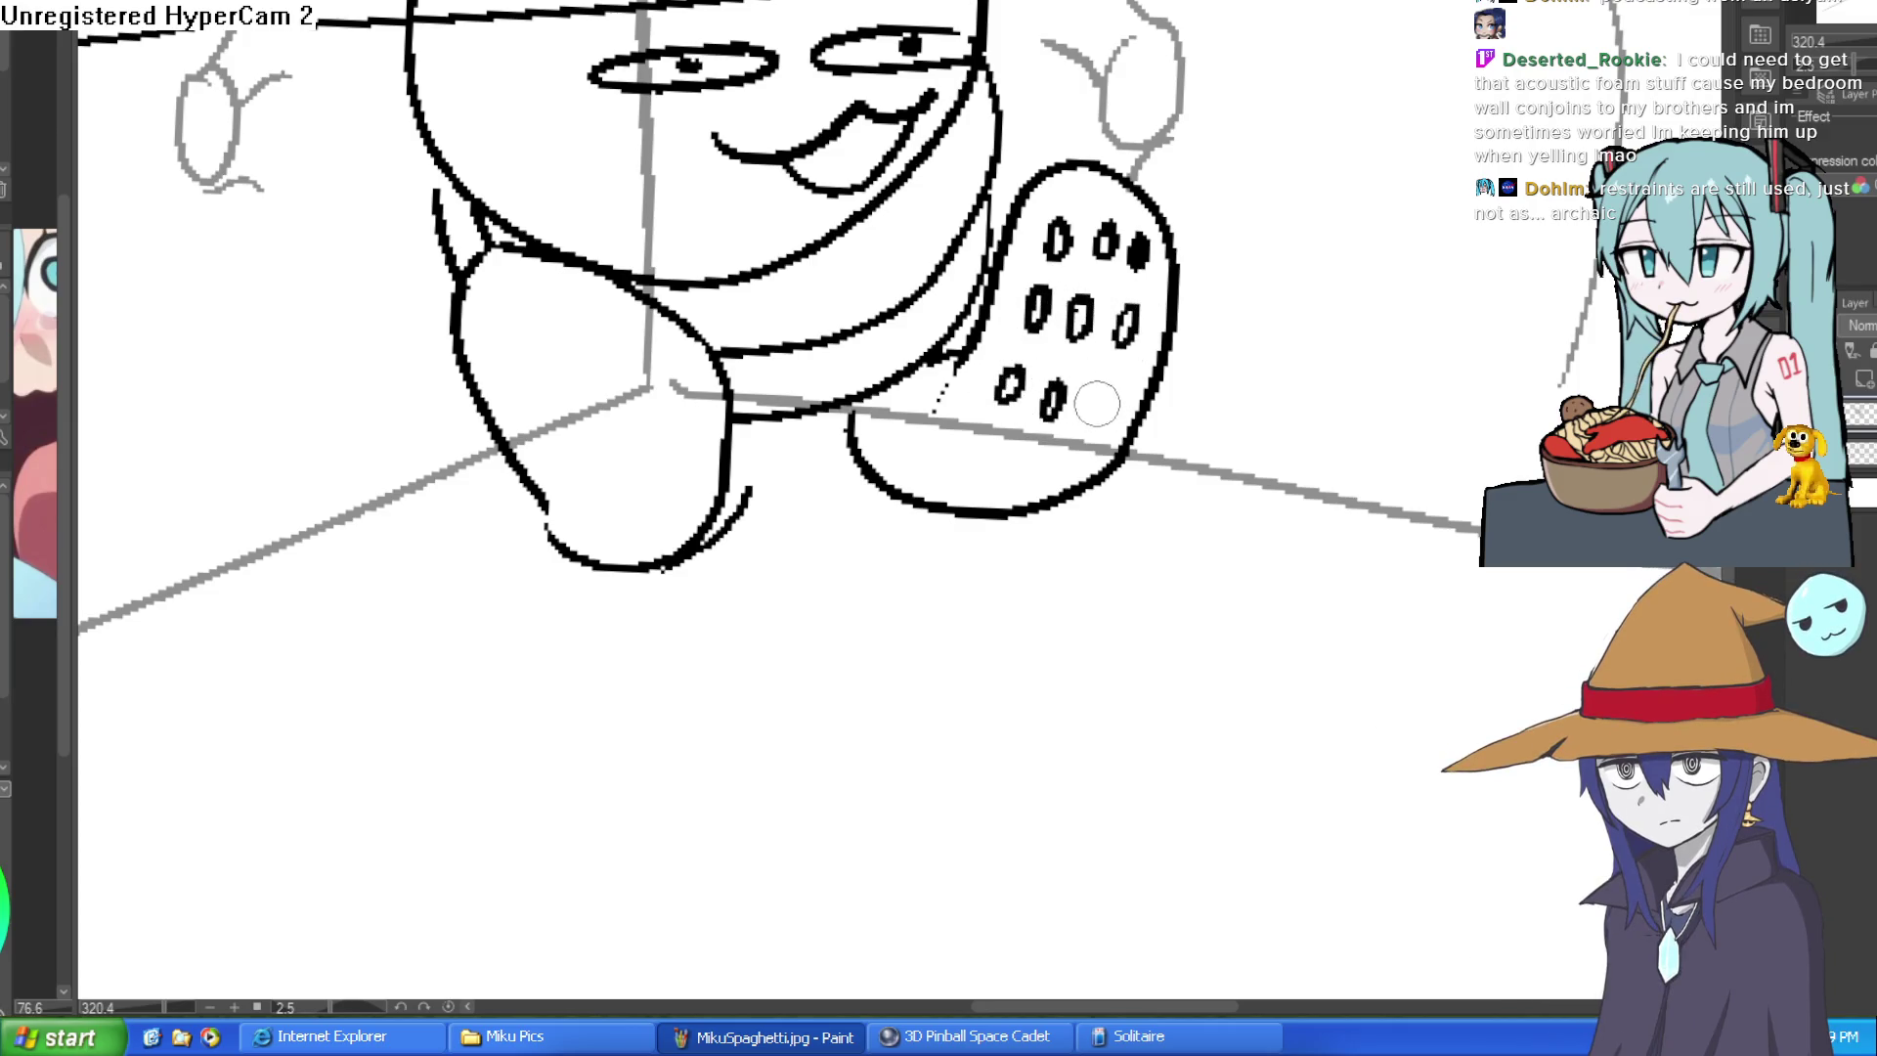
pyautogui.moveTo(971, 440)
pyautogui.mouseDown()
pyautogui.moveTo(958, 459)
pyautogui.moveTo(974, 441)
pyautogui.moveTo(1015, 486)
pyautogui.moveTo(1065, 491)
pyautogui.mouseUp()
# - Draw matching oval holes on the left foot
pyautogui.moveTo(496, 305)
pyautogui.mouseDown()
pyautogui.moveTo(493, 341)
pyautogui.moveTo(625, 340)
pyautogui.mouseUp()
pyautogui.scroll(-2, 623, 315)
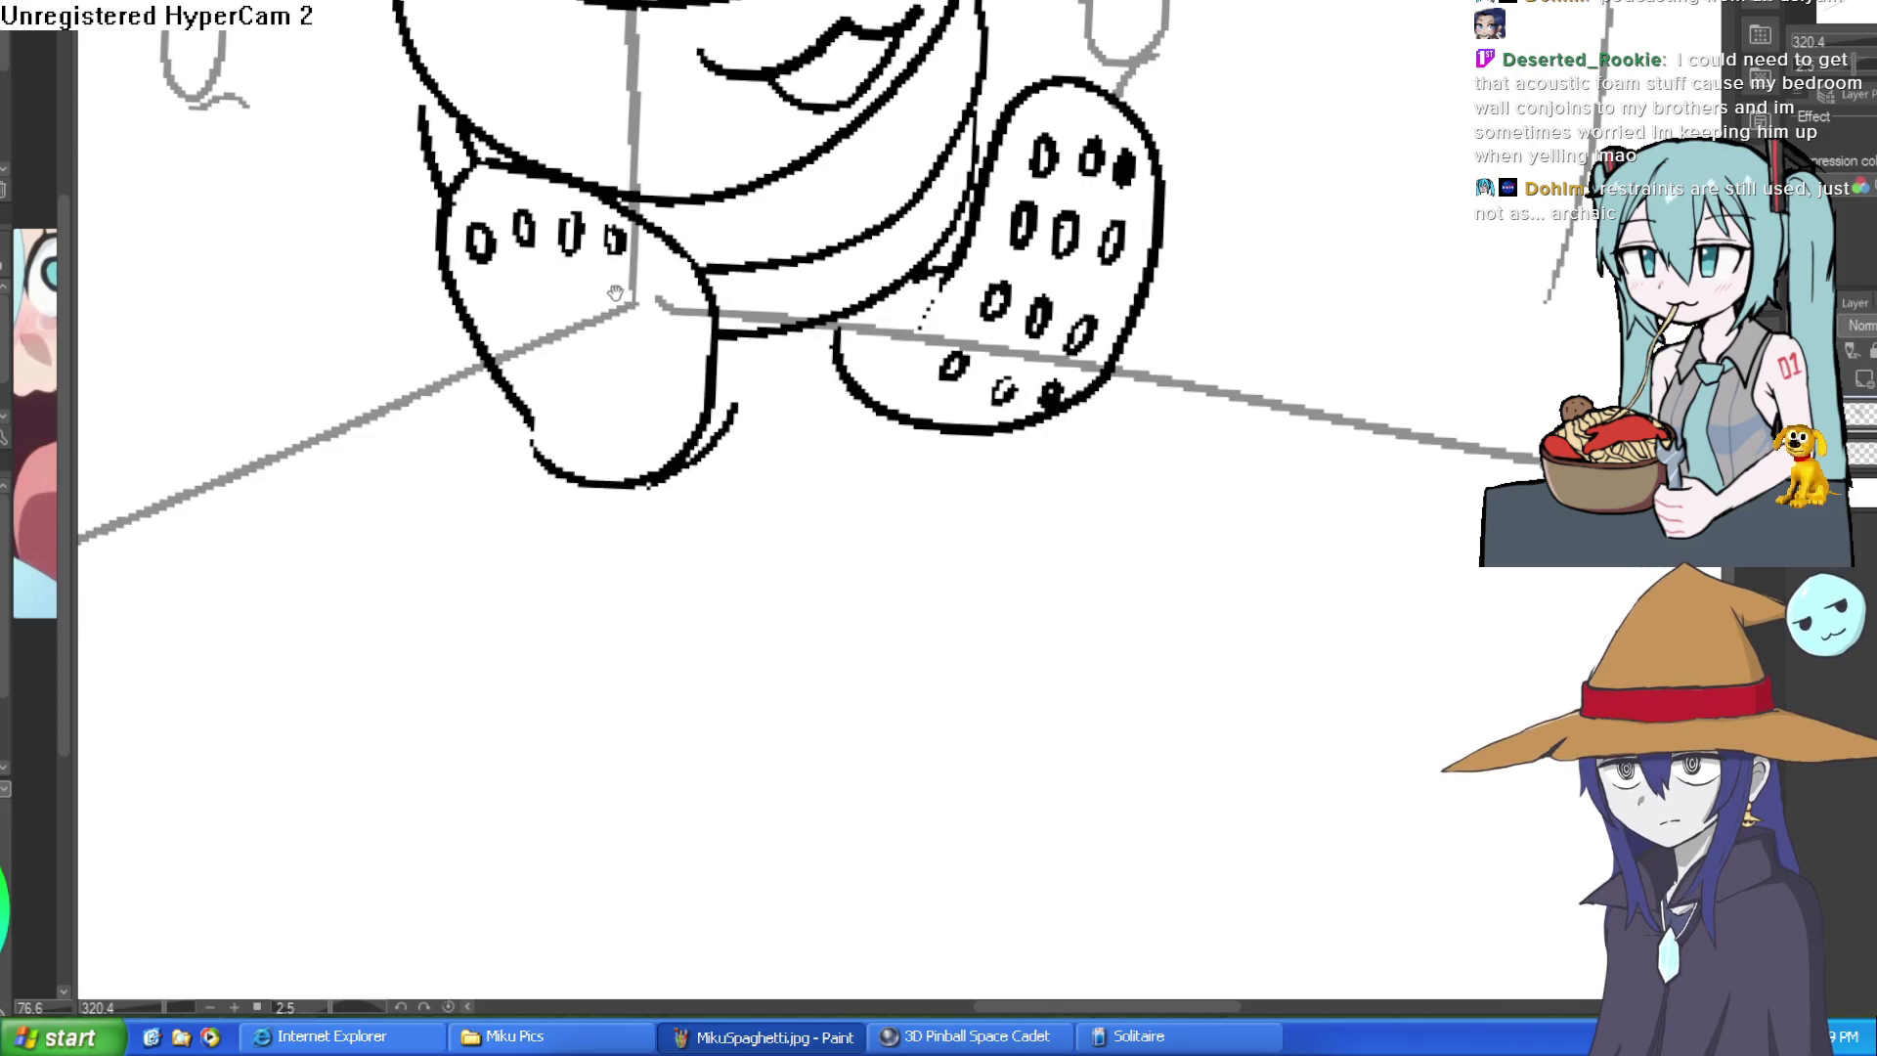
pyautogui.moveTo(498, 308)
pyautogui.mouseDown()
pyautogui.moveTo(517, 320)
pyautogui.moveTo(506, 339)
pyautogui.moveTo(613, 322)
pyautogui.moveTo(623, 406)
pyautogui.moveTo(556, 428)
pyautogui.mouseUp()
pyautogui.moveTo(658, 311); pyautogui.dragTo(672, 399)
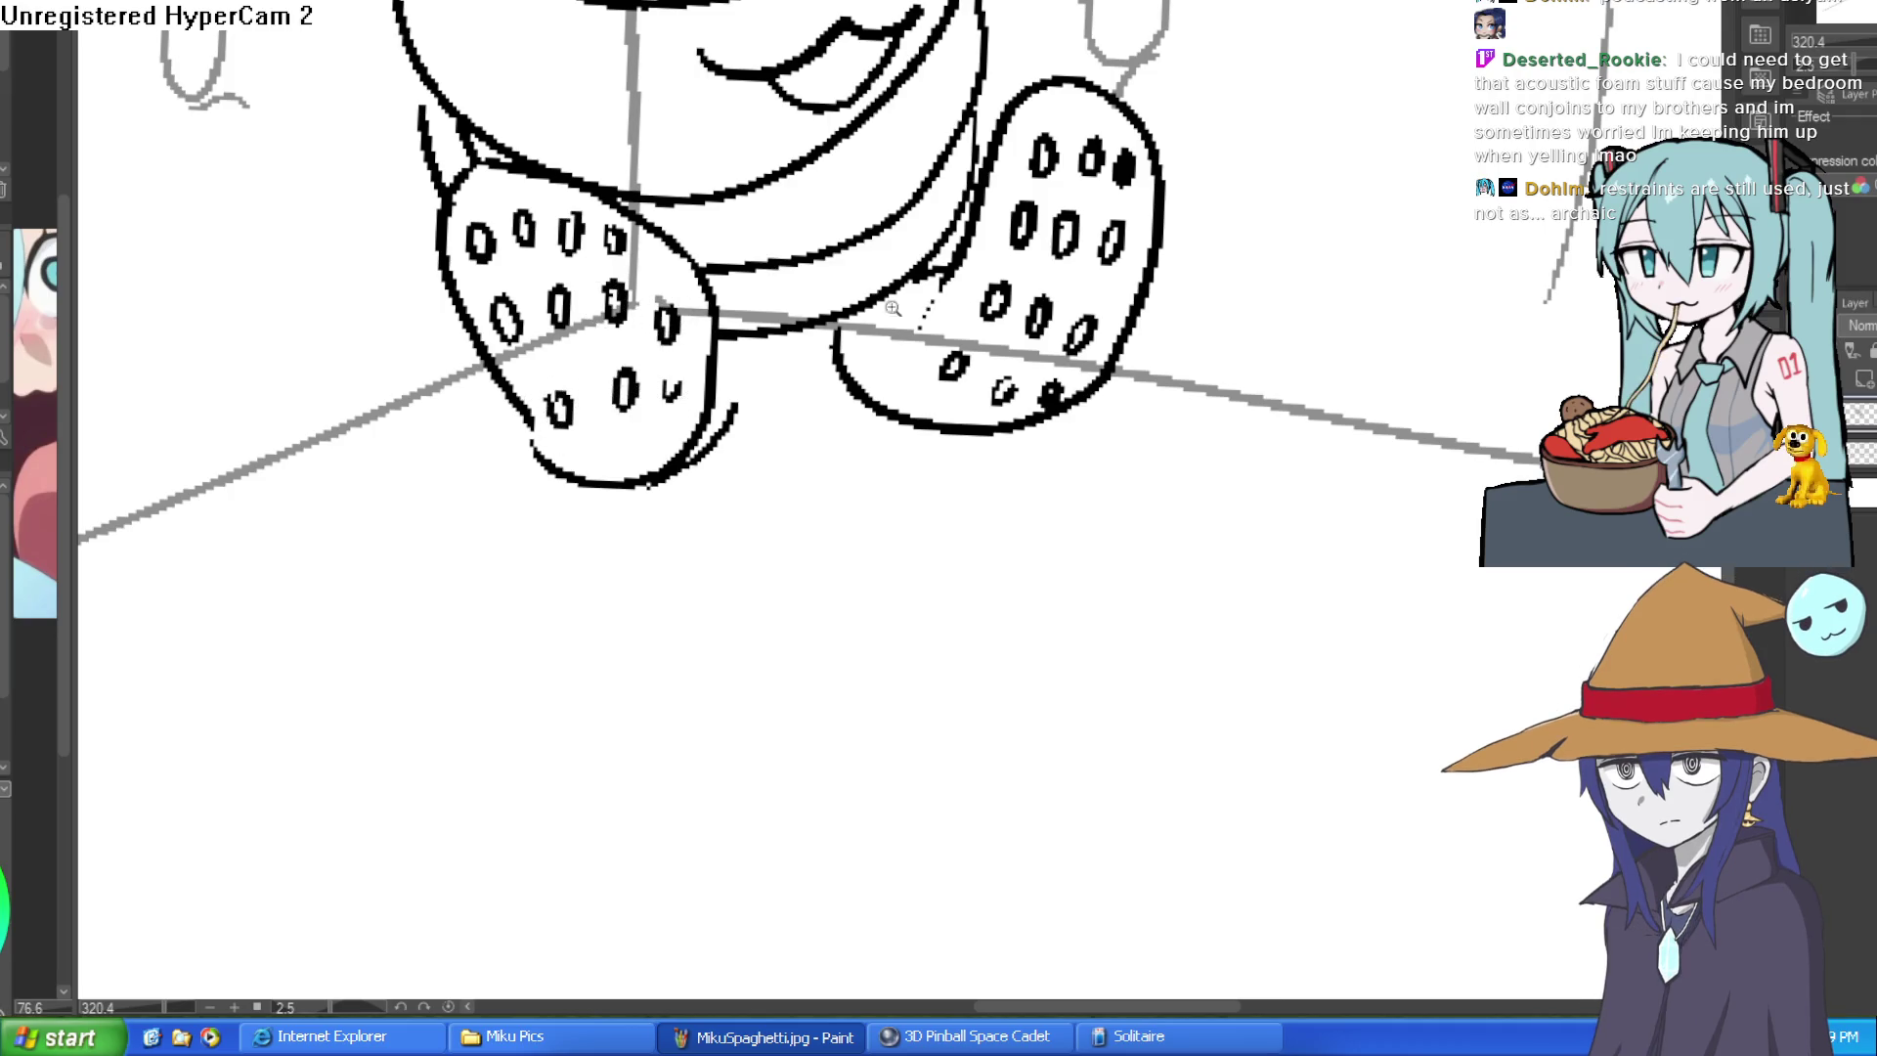
pyautogui.scroll(1, 896, 309)
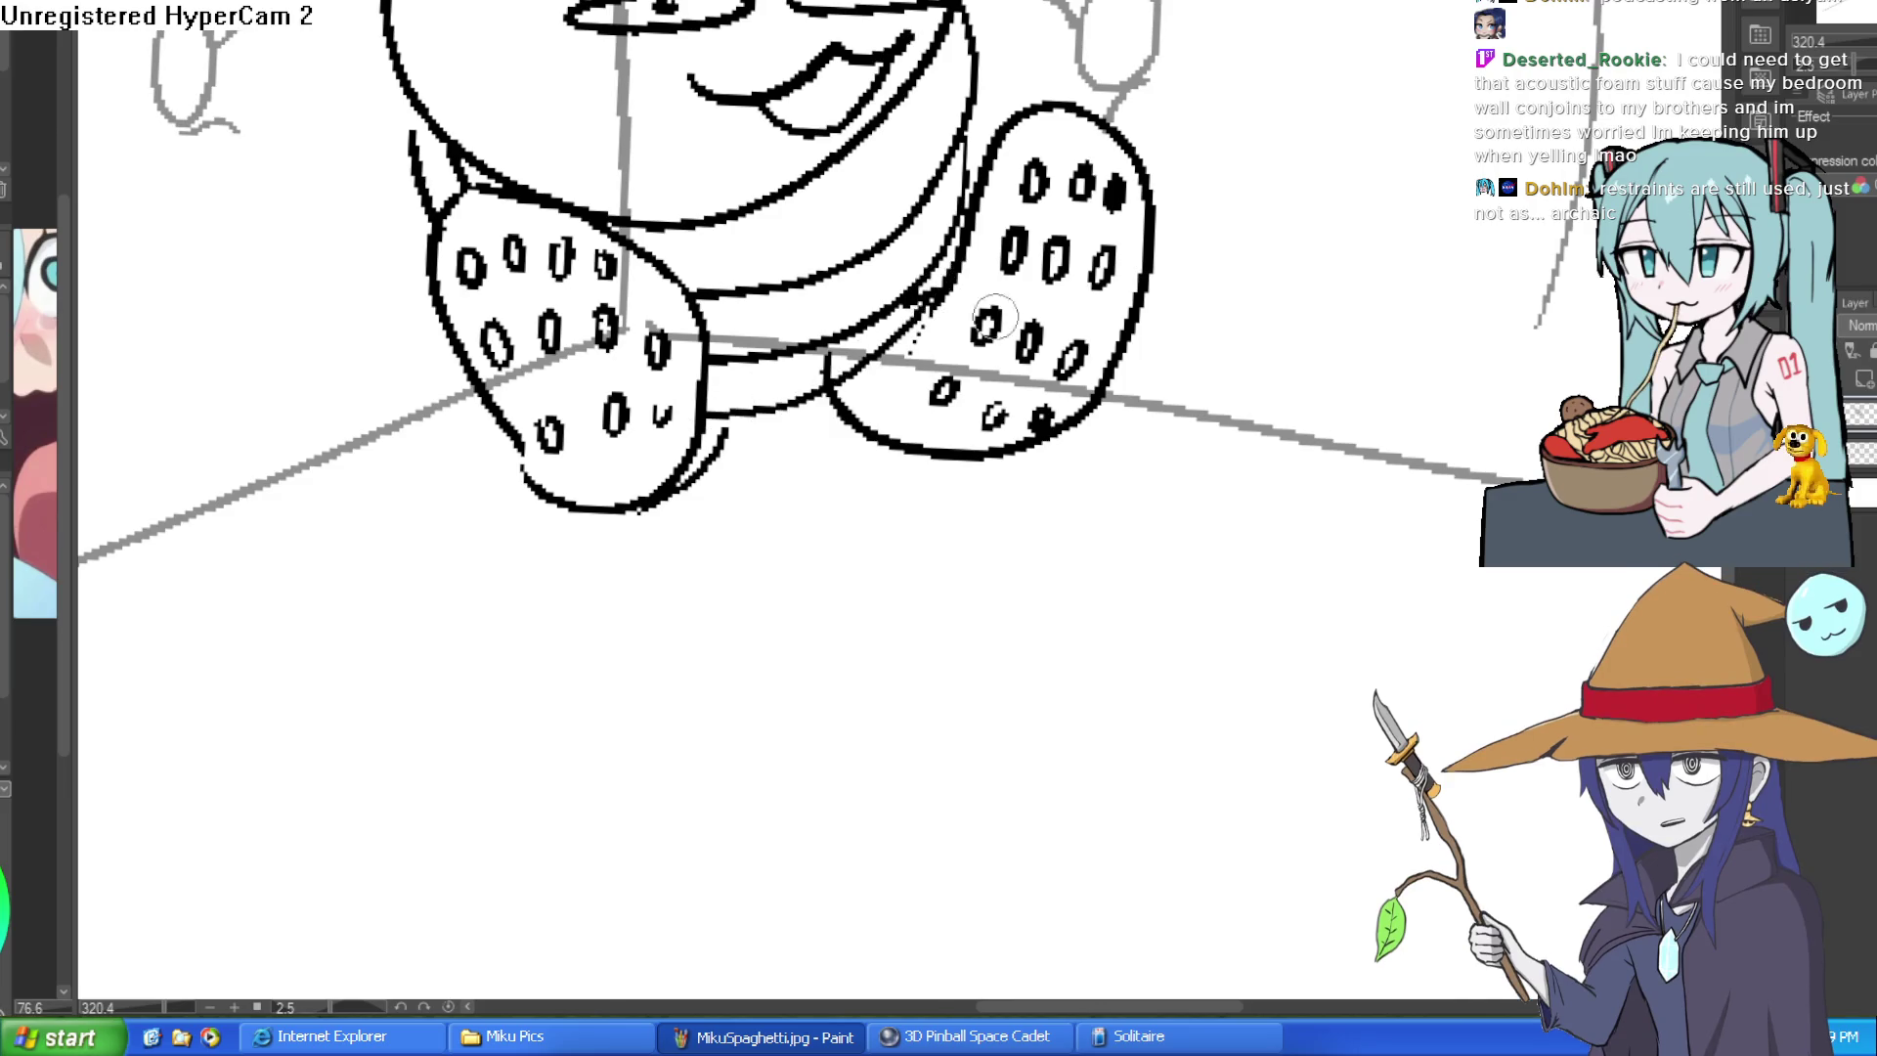
pyautogui.scroll(-2, 983, 272)
pyautogui.scroll(1, 985, 264)
pyautogui.scroll(-2, 1026, 262)
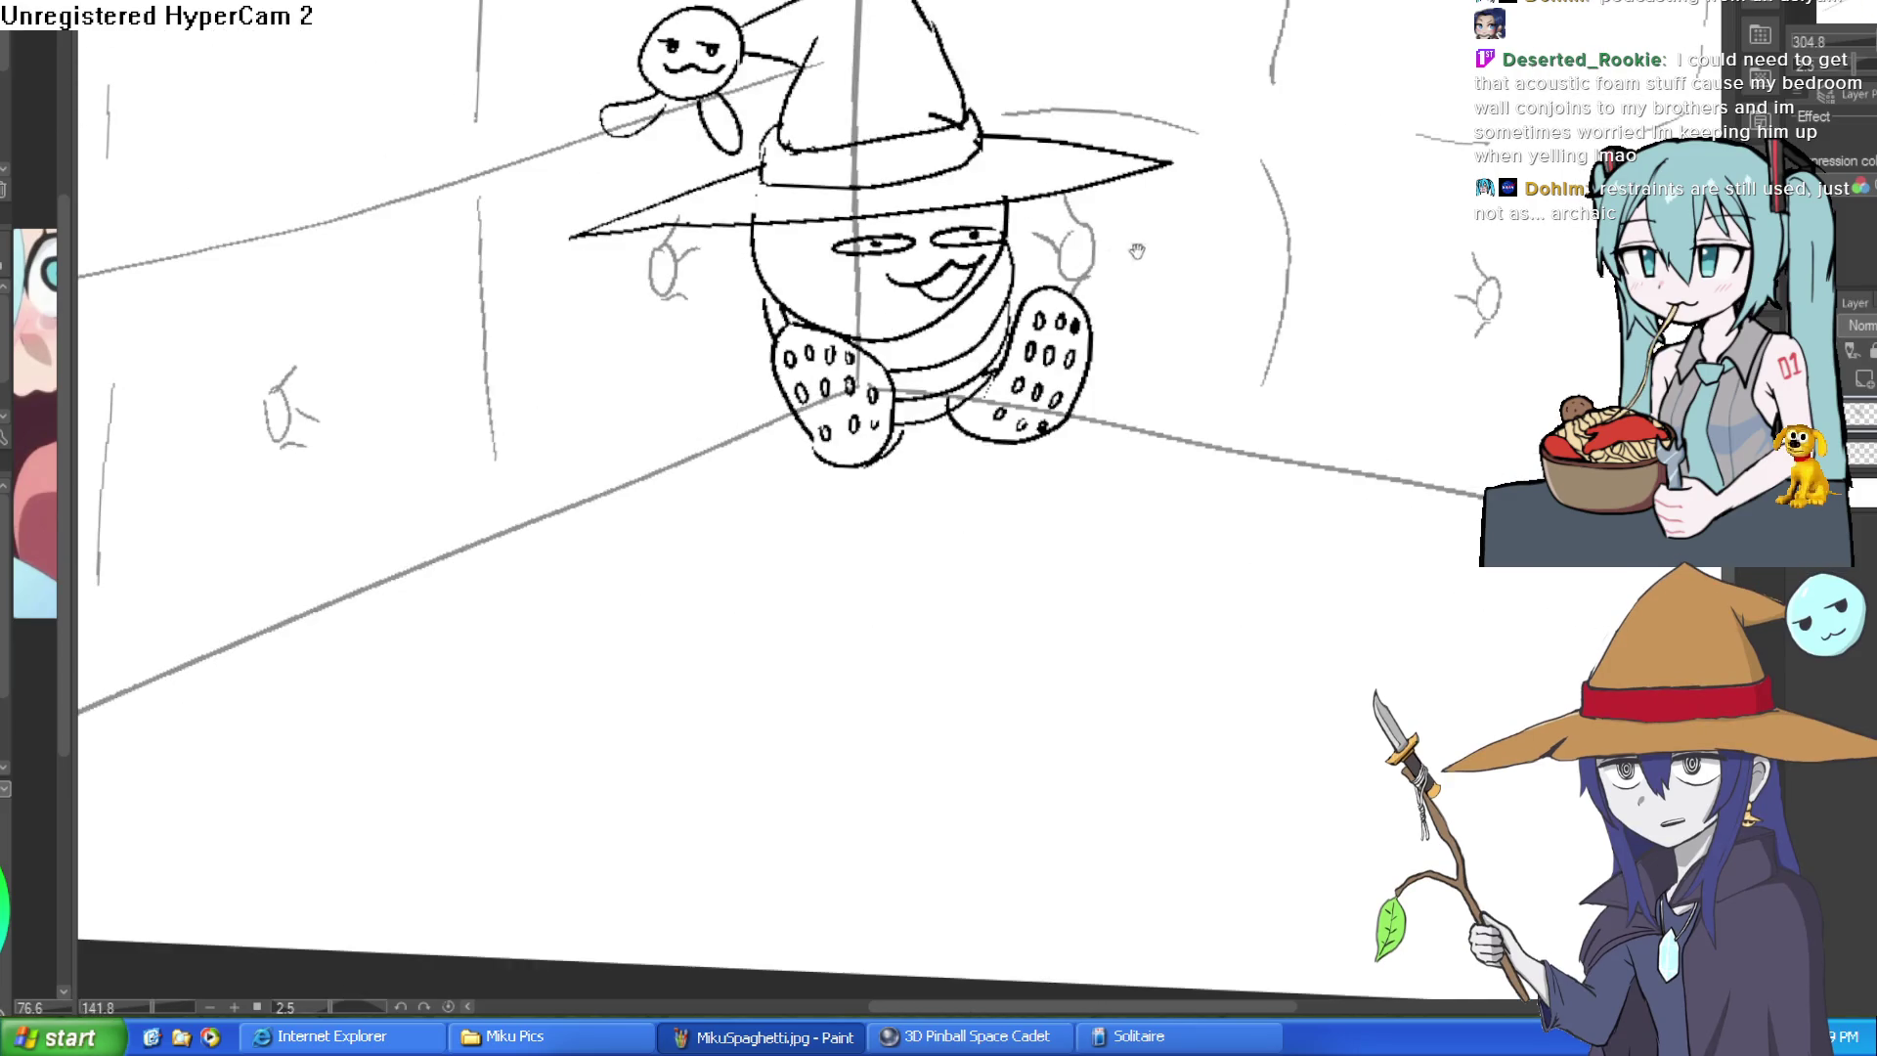
# - Add a short ink line to the right shoe and black dots along the creature's lower arm
pyautogui.moveTo(1260, 403); pyautogui.dragTo(1262, 432)
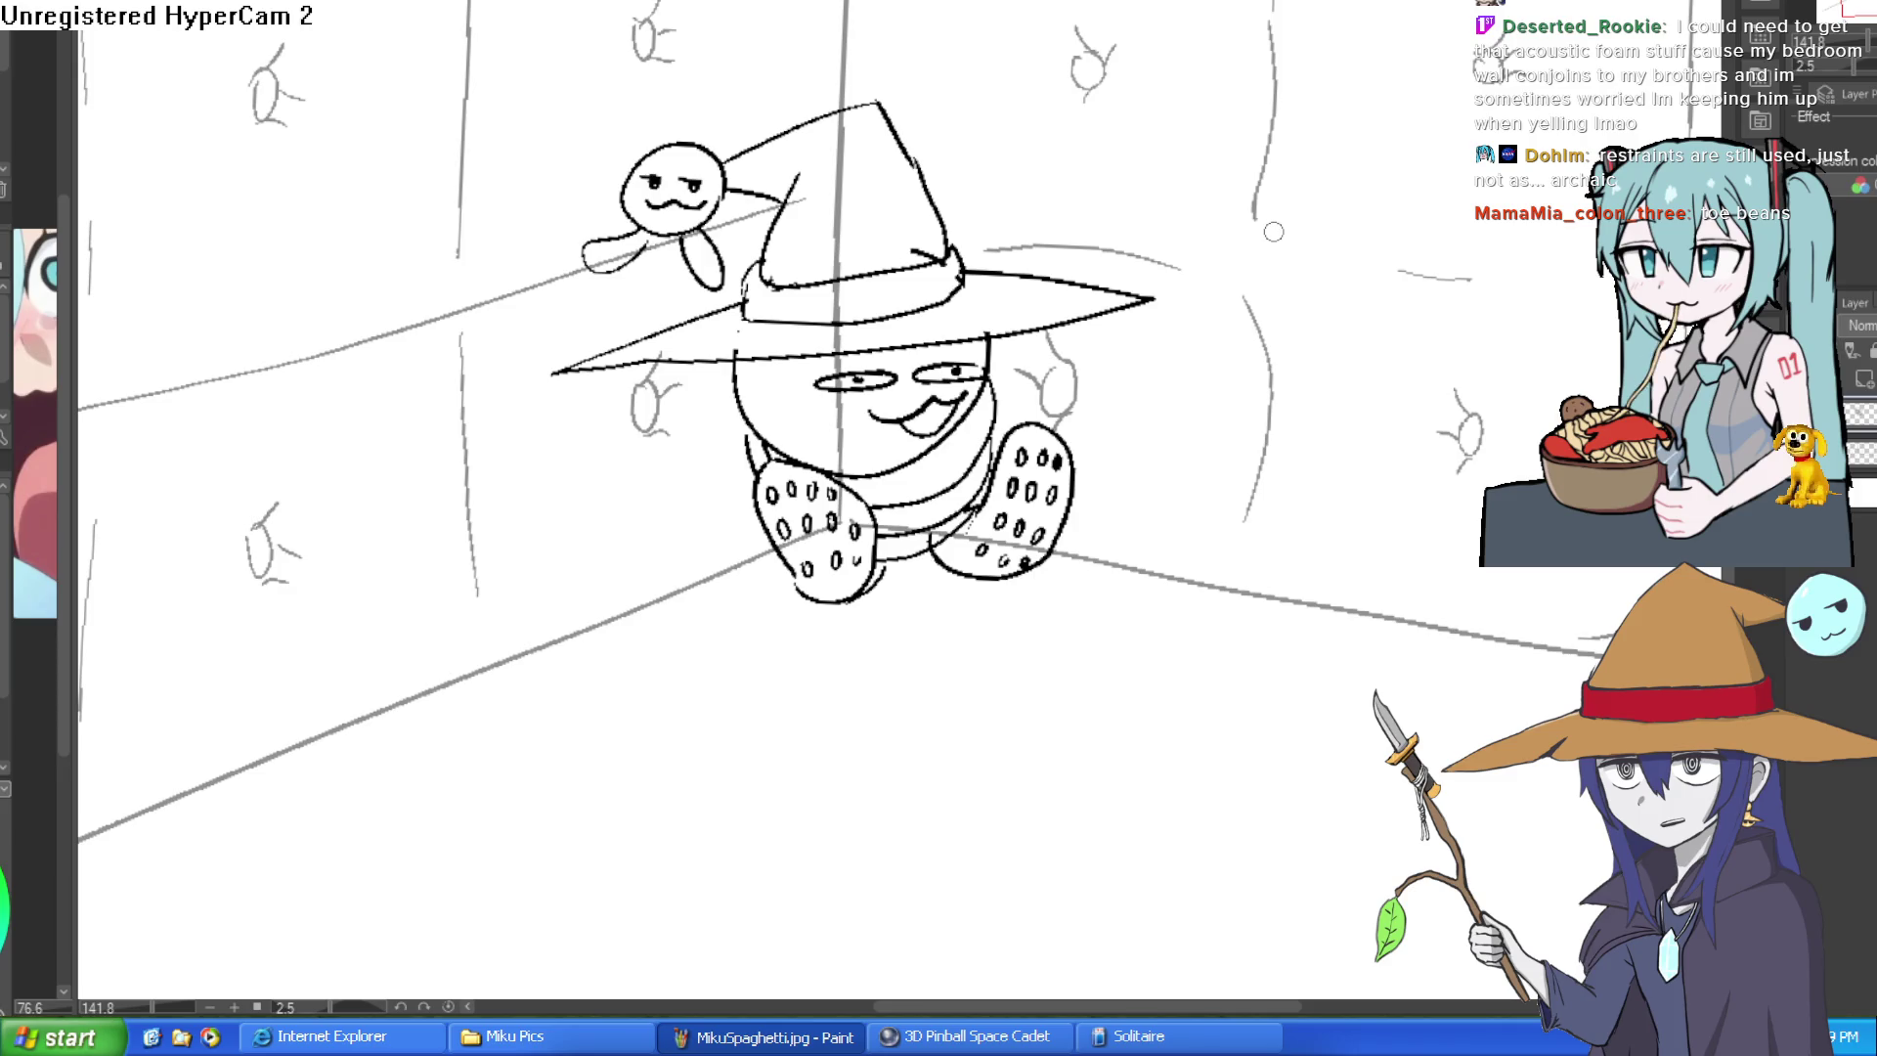
pyautogui.scroll(2, 982, 507)
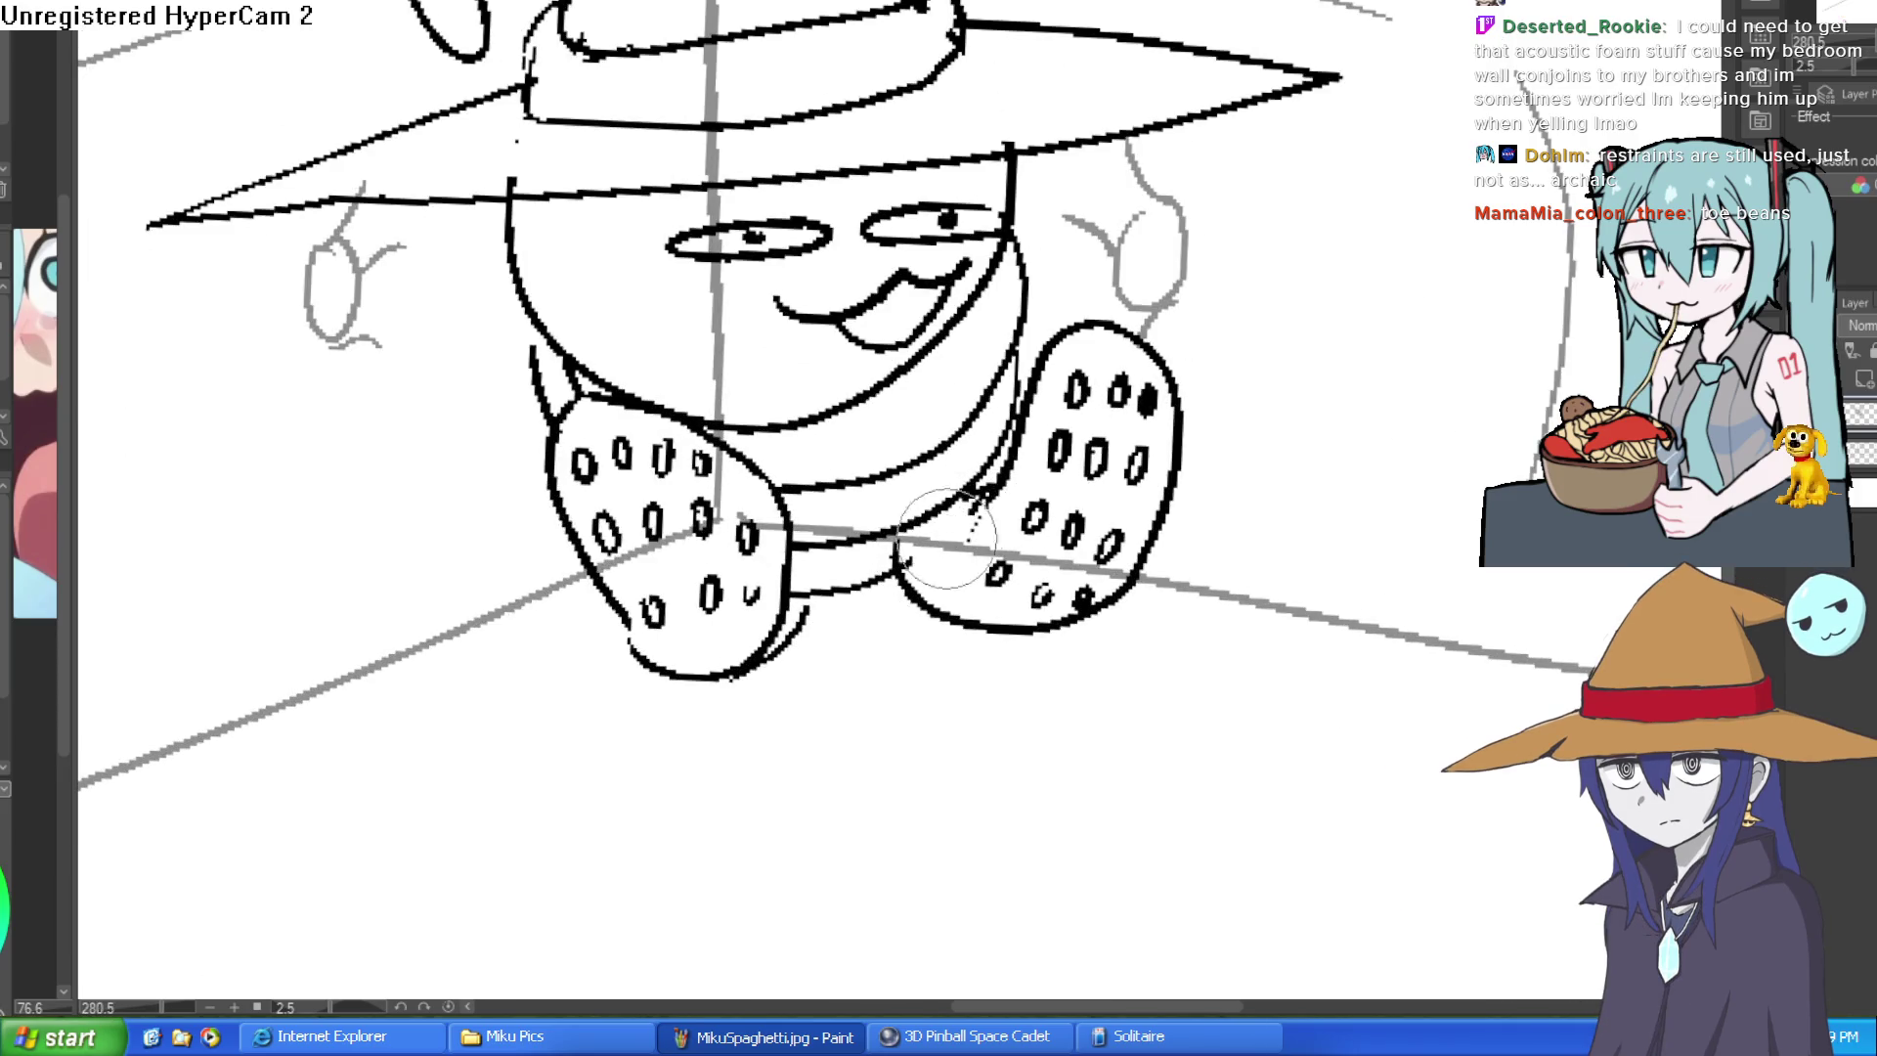
pyautogui.moveTo(928, 546); pyautogui.dragTo(899, 562)
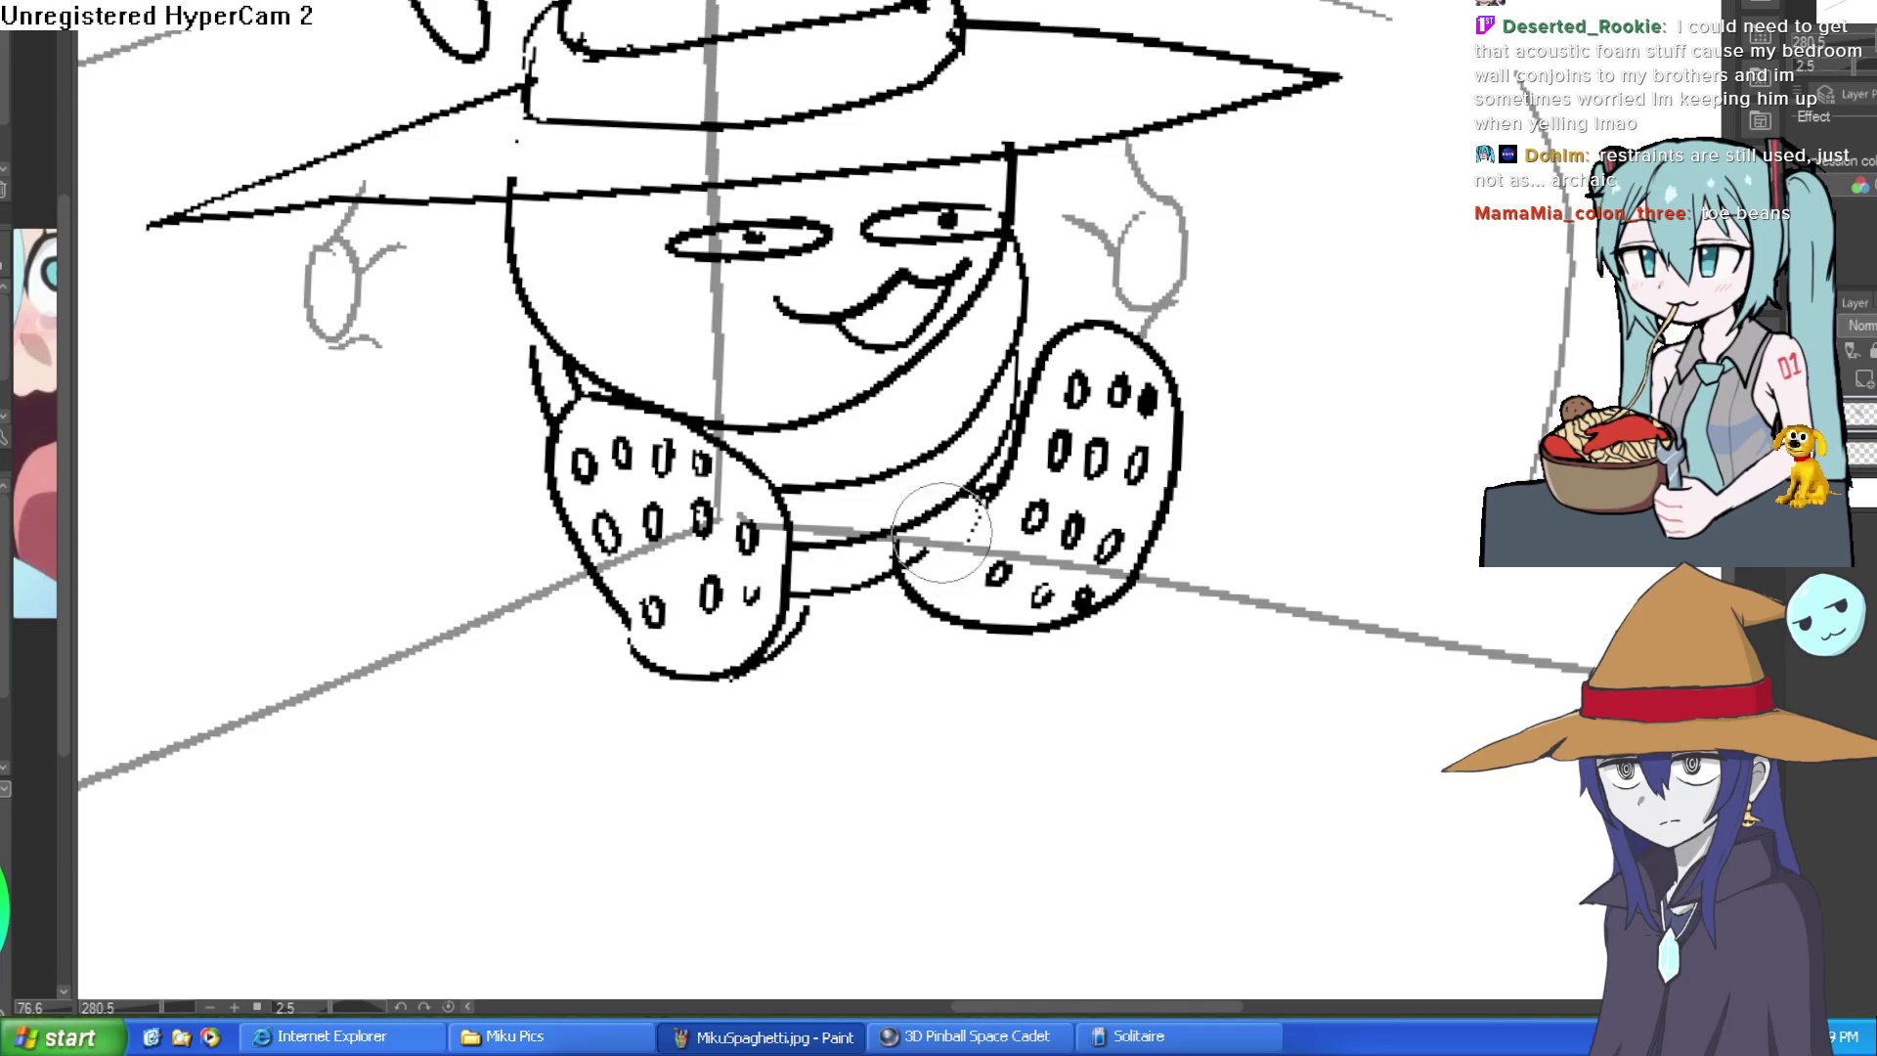
pyautogui.scroll(-2, 943, 528)
pyautogui.scroll(1, 954, 293)
pyautogui.scroll(2, 963, 286)
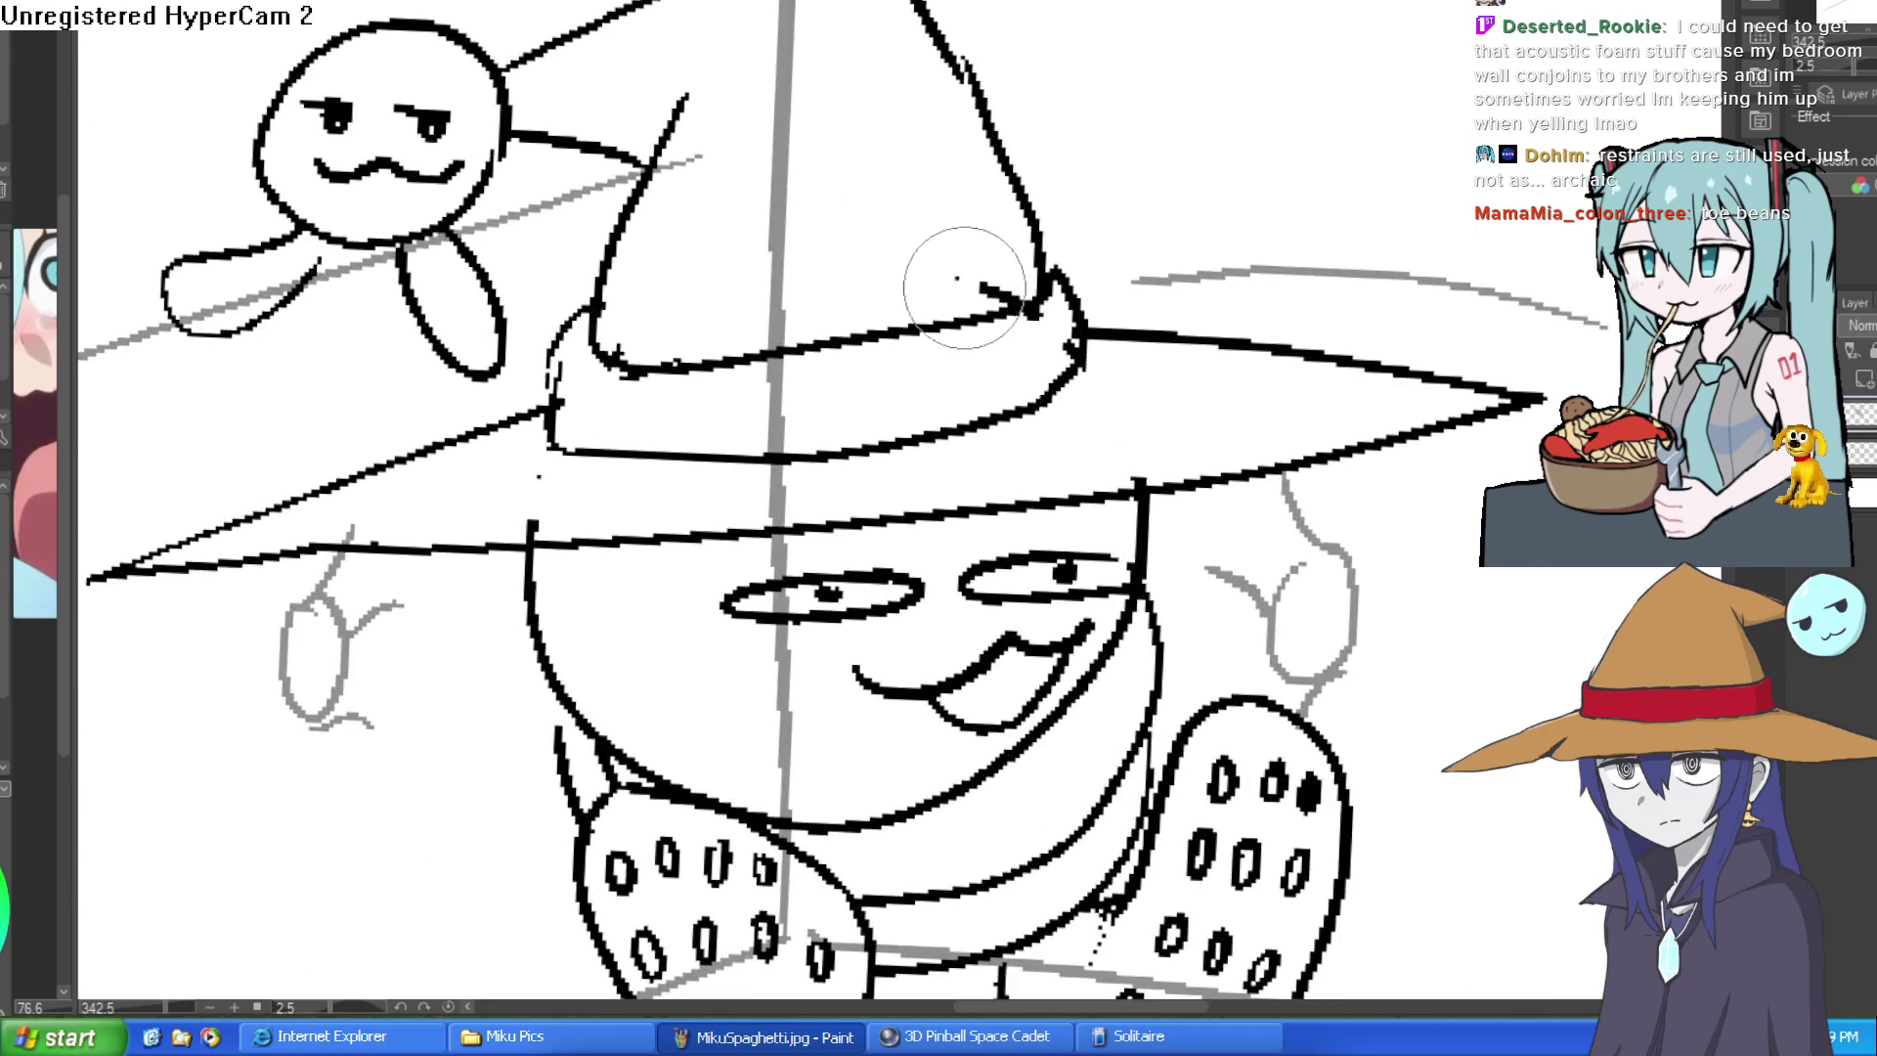
pyautogui.scroll(-2, 1117, 396)
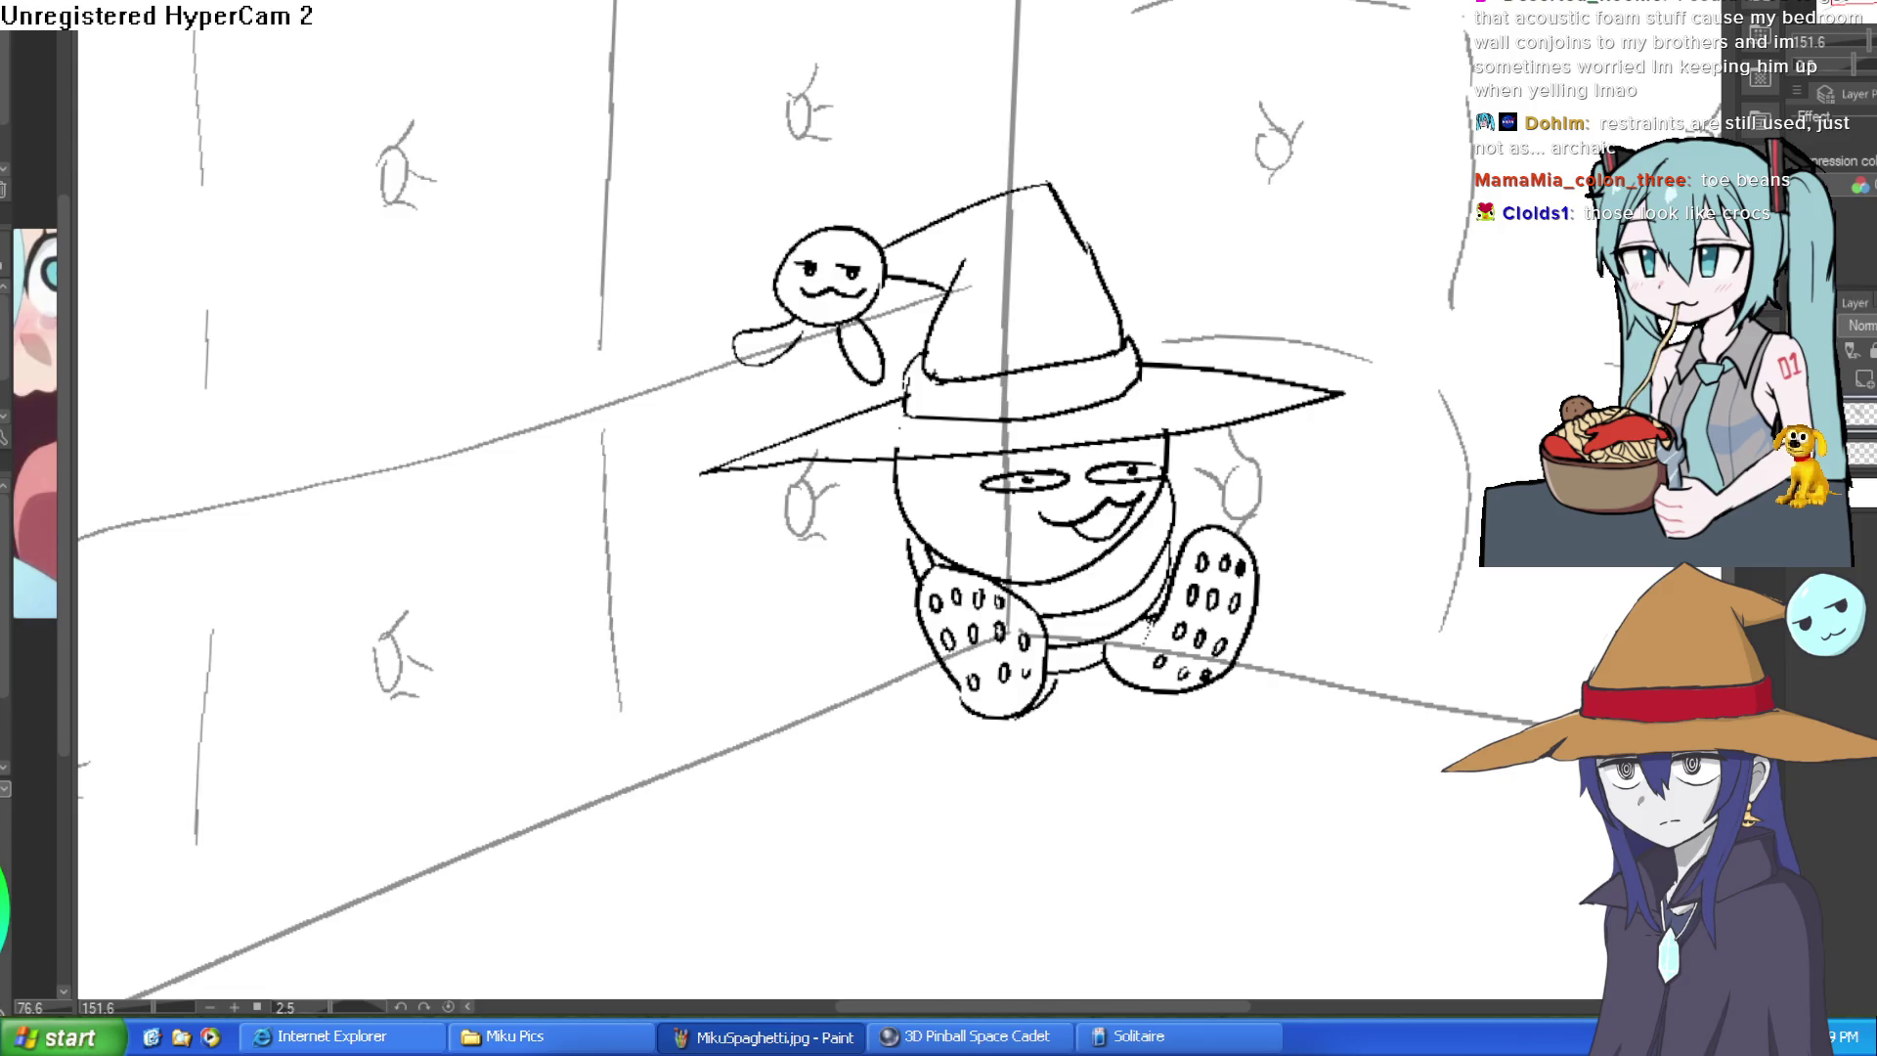
pyautogui.scroll(4, 790, 344)
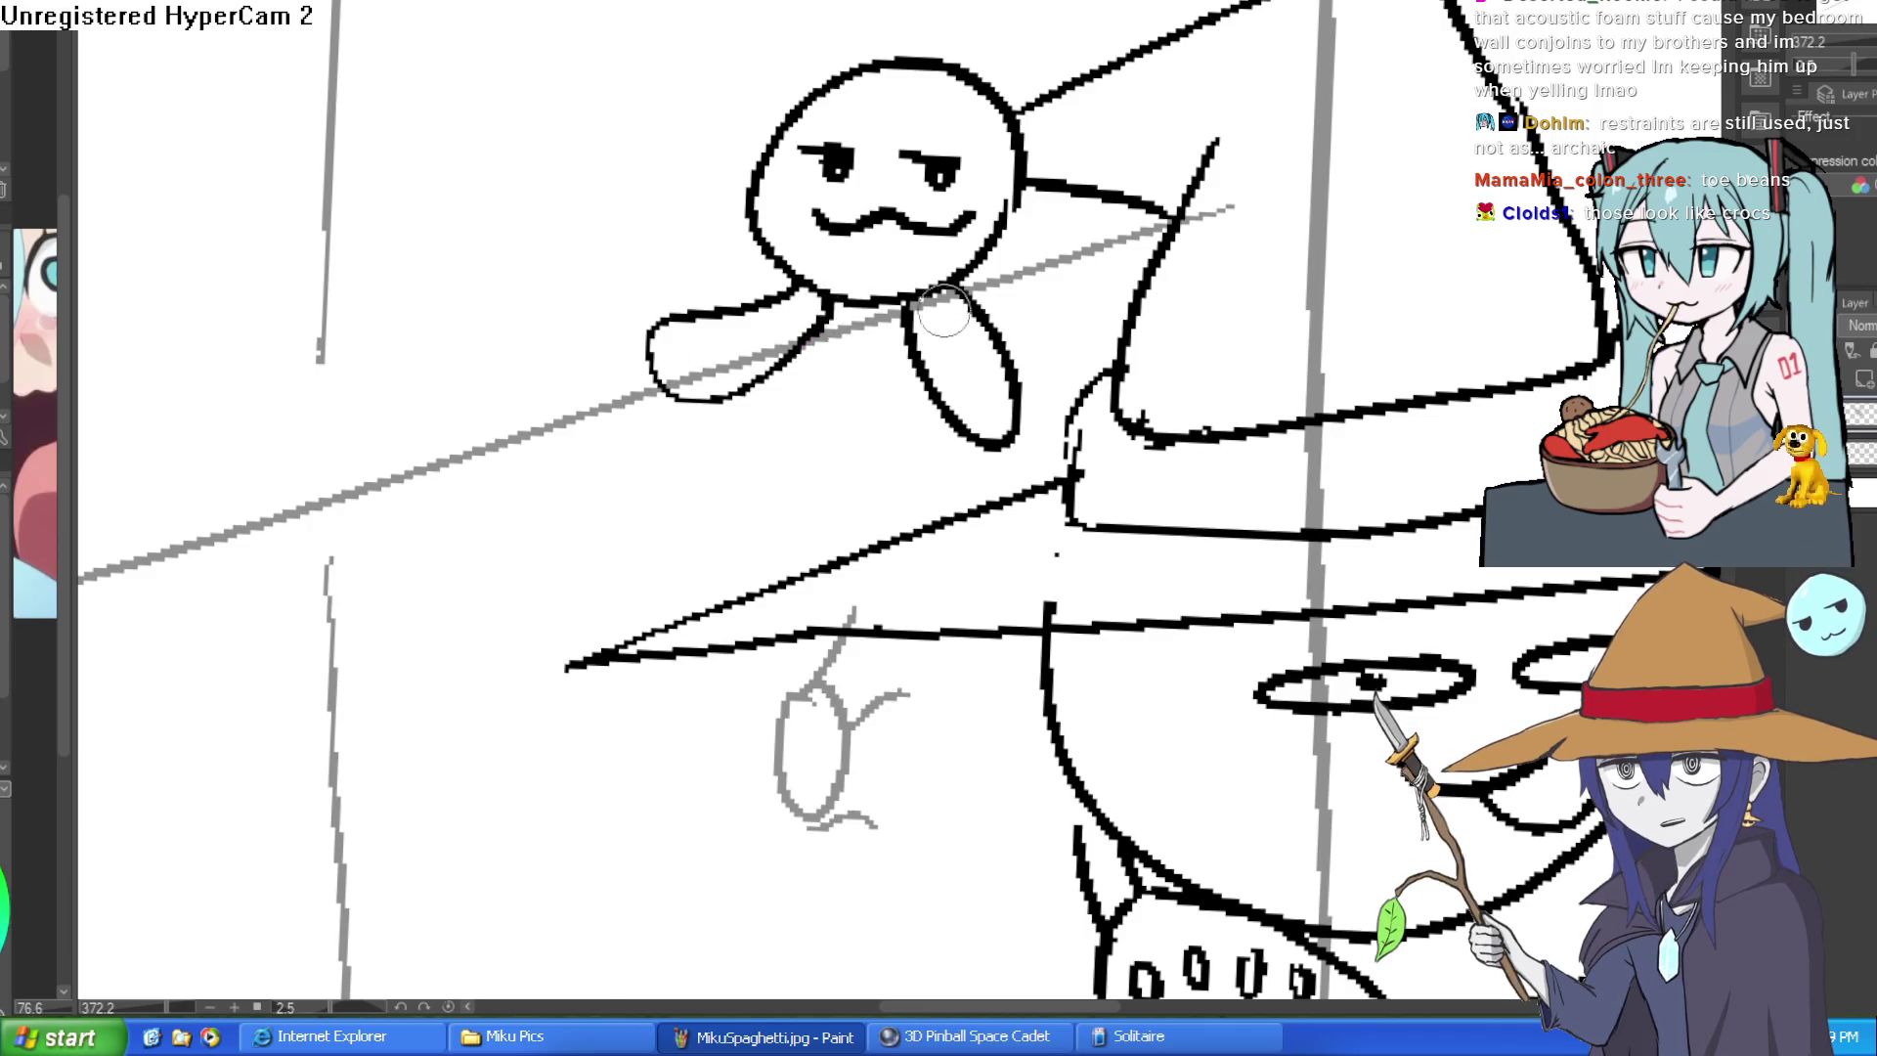
pyautogui.moveTo(924, 289)
pyautogui.mouseDown()
pyautogui.moveTo(918, 330)
pyautogui.moveTo(965, 417)
pyautogui.moveTo(946, 384)
pyautogui.mouseUp()
# - Dab black dots along the creature's other arm, then shift toward the character's feet
pyautogui.moveTo(837, 312); pyautogui.dragTo(741, 359)
pyautogui.scroll(-3, 902, 147)
pyautogui.scroll(-2, 902, 148)
pyautogui.moveTo(1327, 311); pyautogui.dragTo(1294, 244)
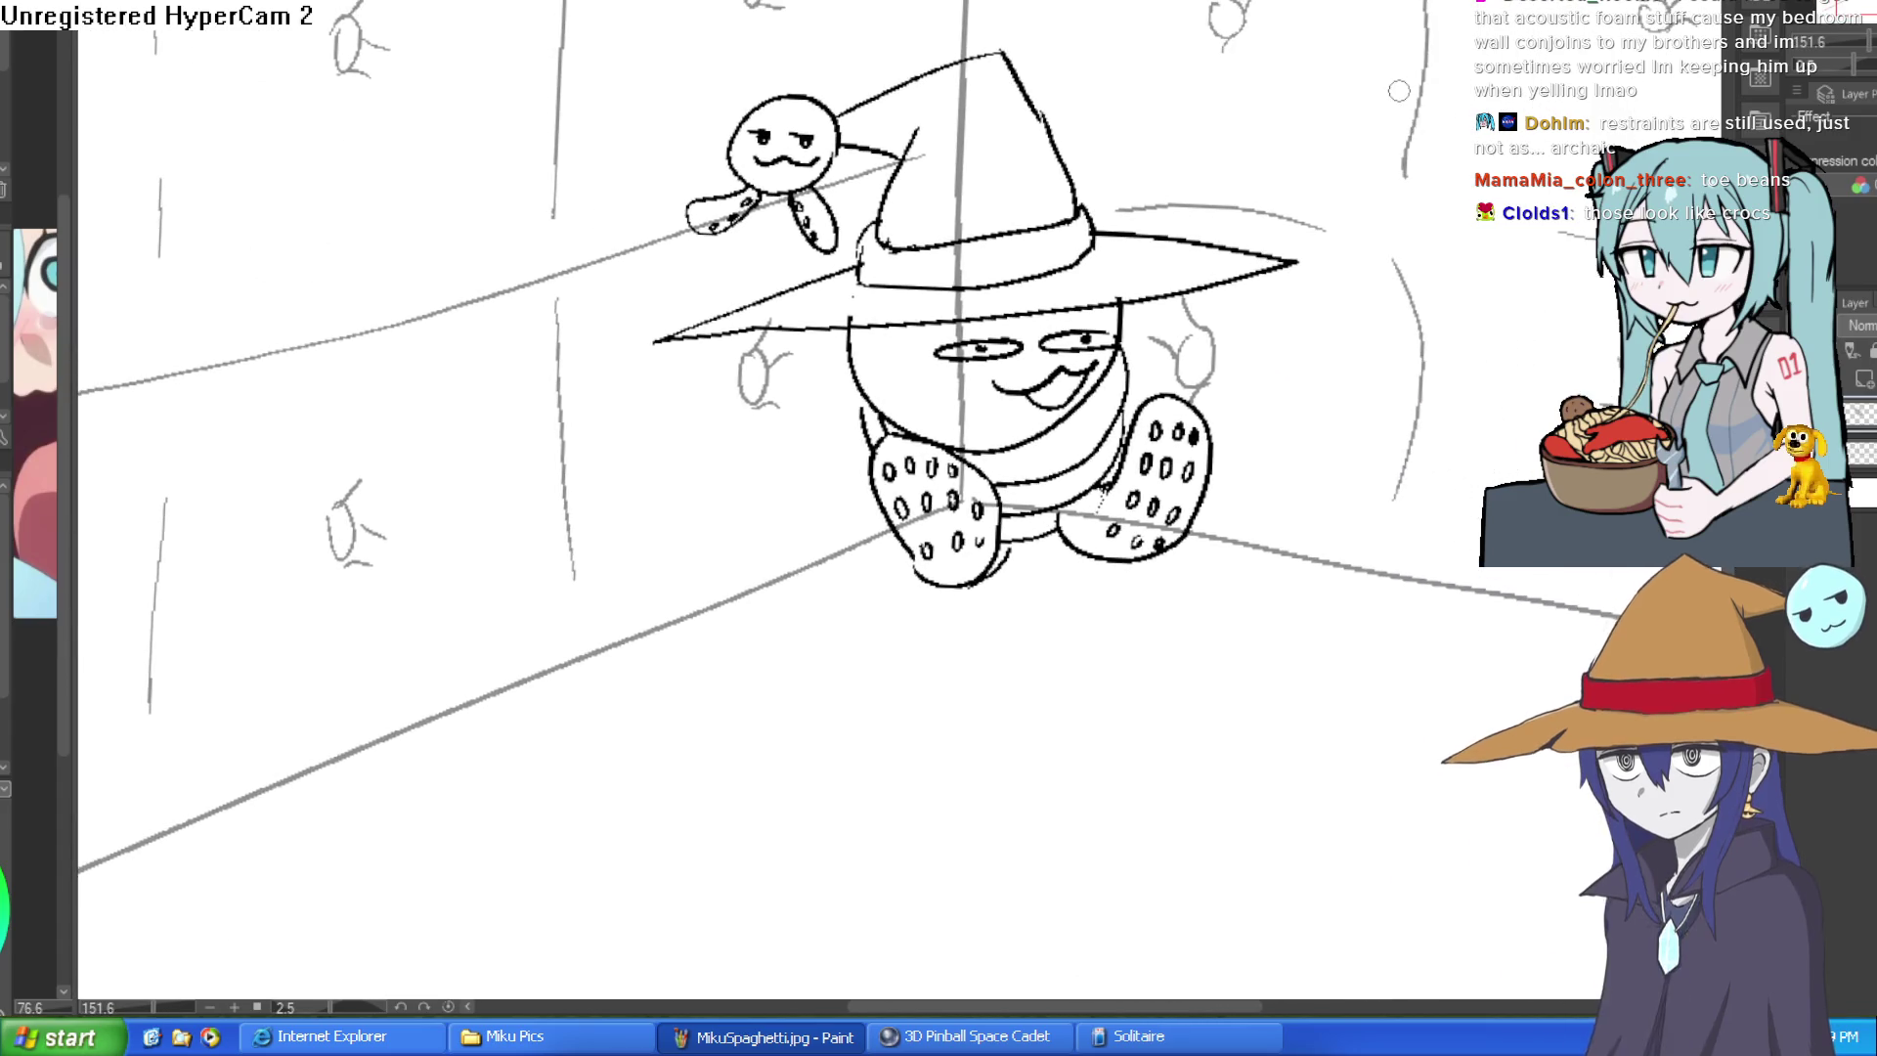
pyautogui.scroll(2, 1144, 469)
pyautogui.scroll(1, 1145, 470)
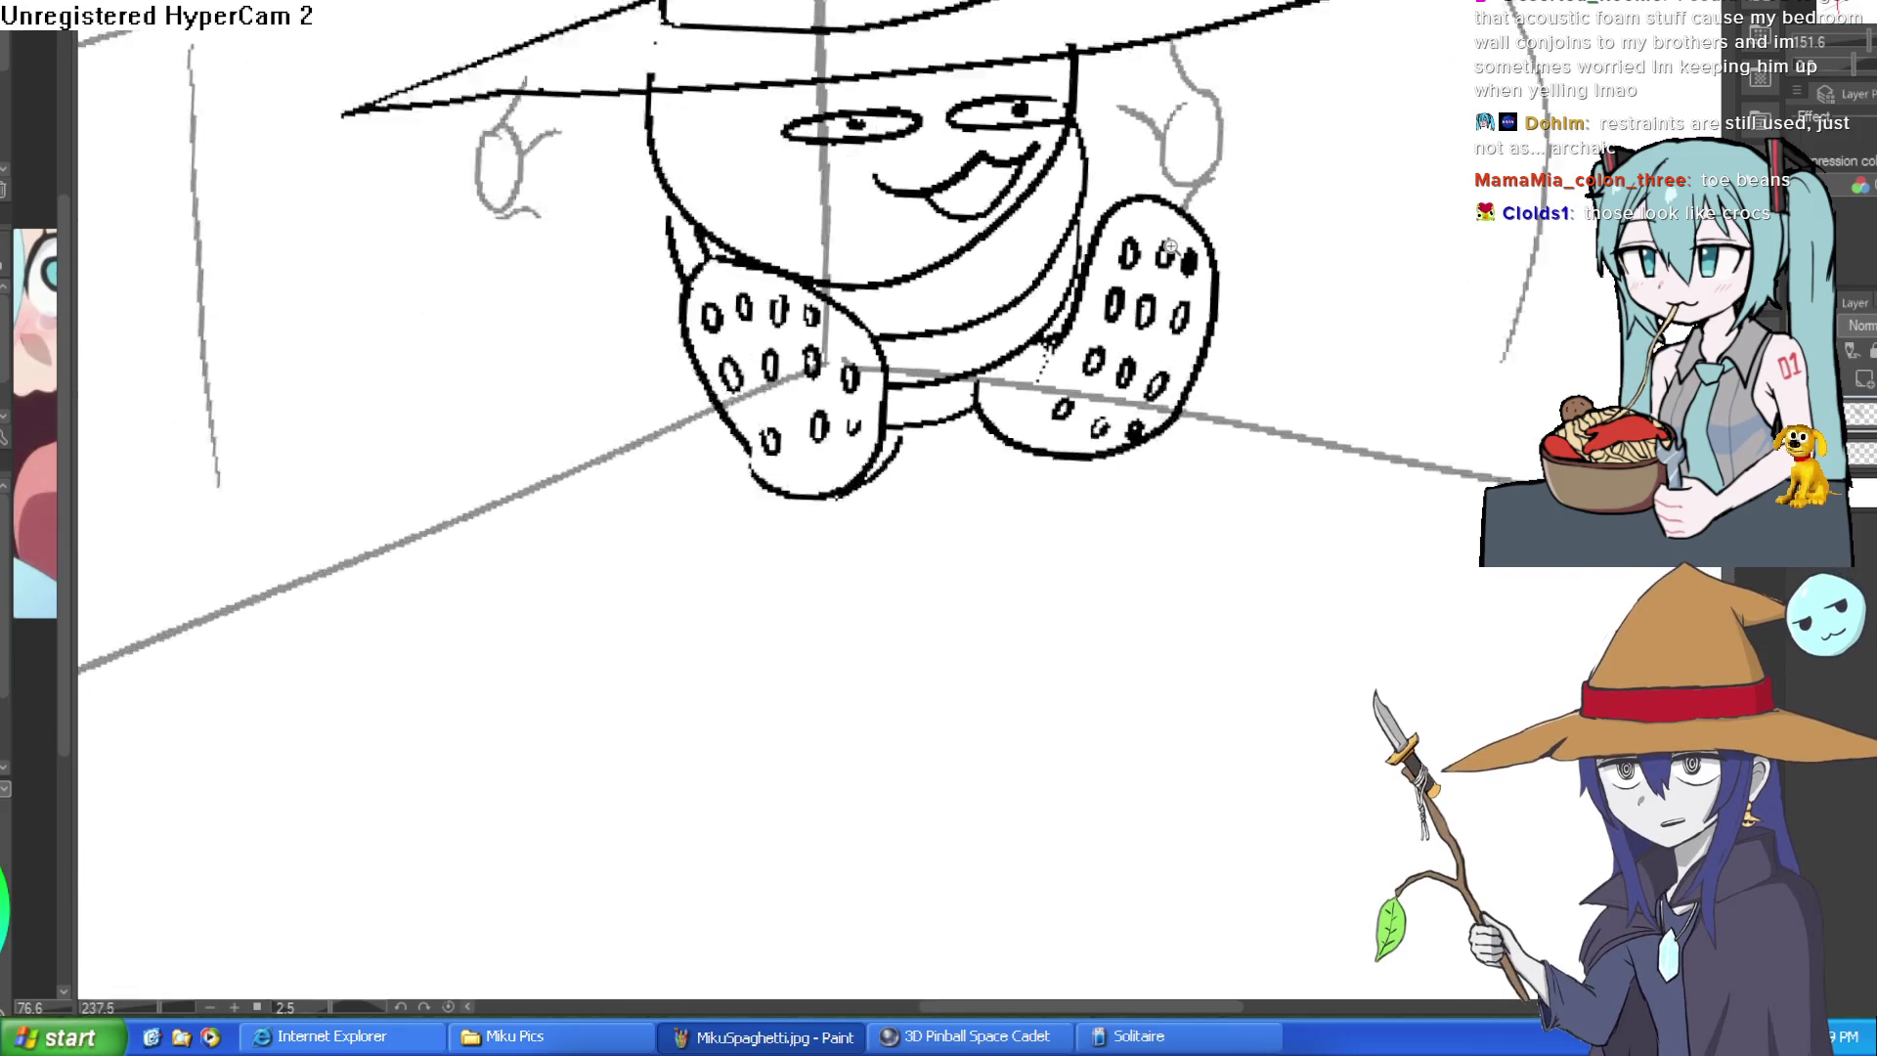
pyautogui.scroll(1, 1050, 311)
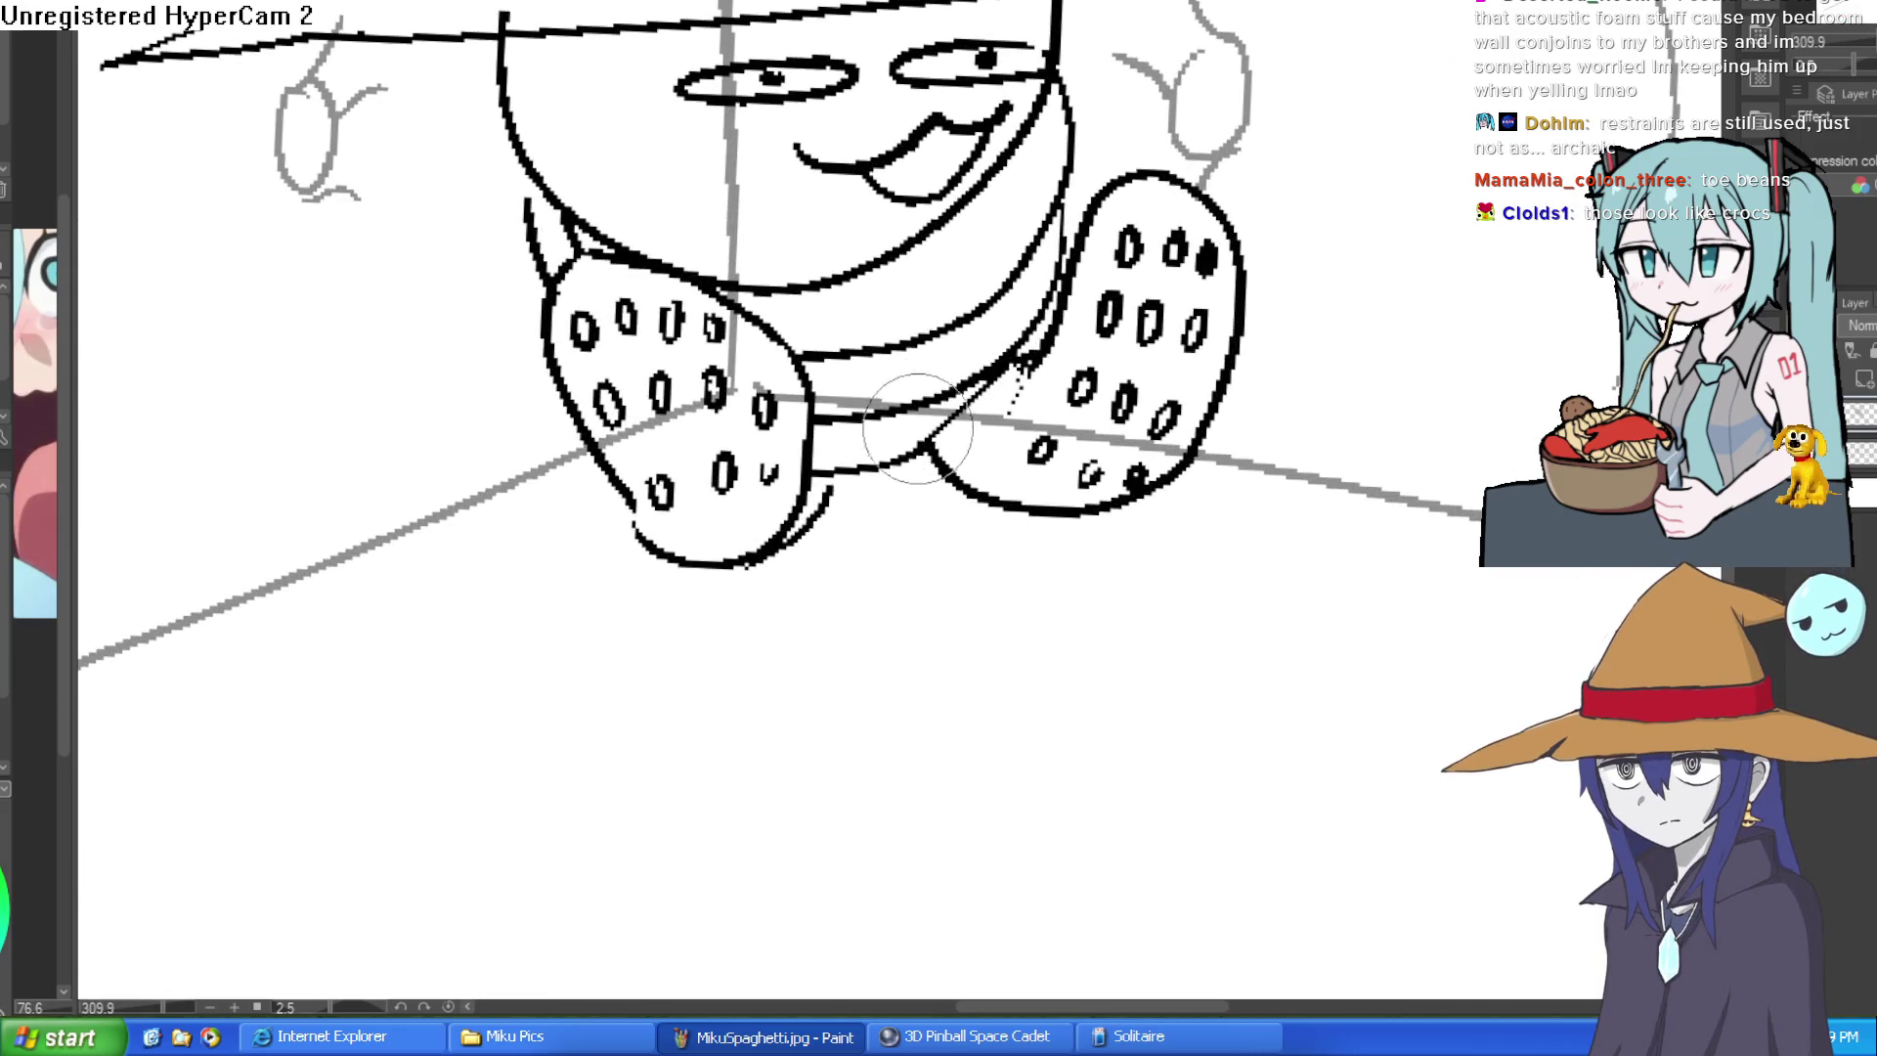
pyautogui.scroll(-3, 1068, 427)
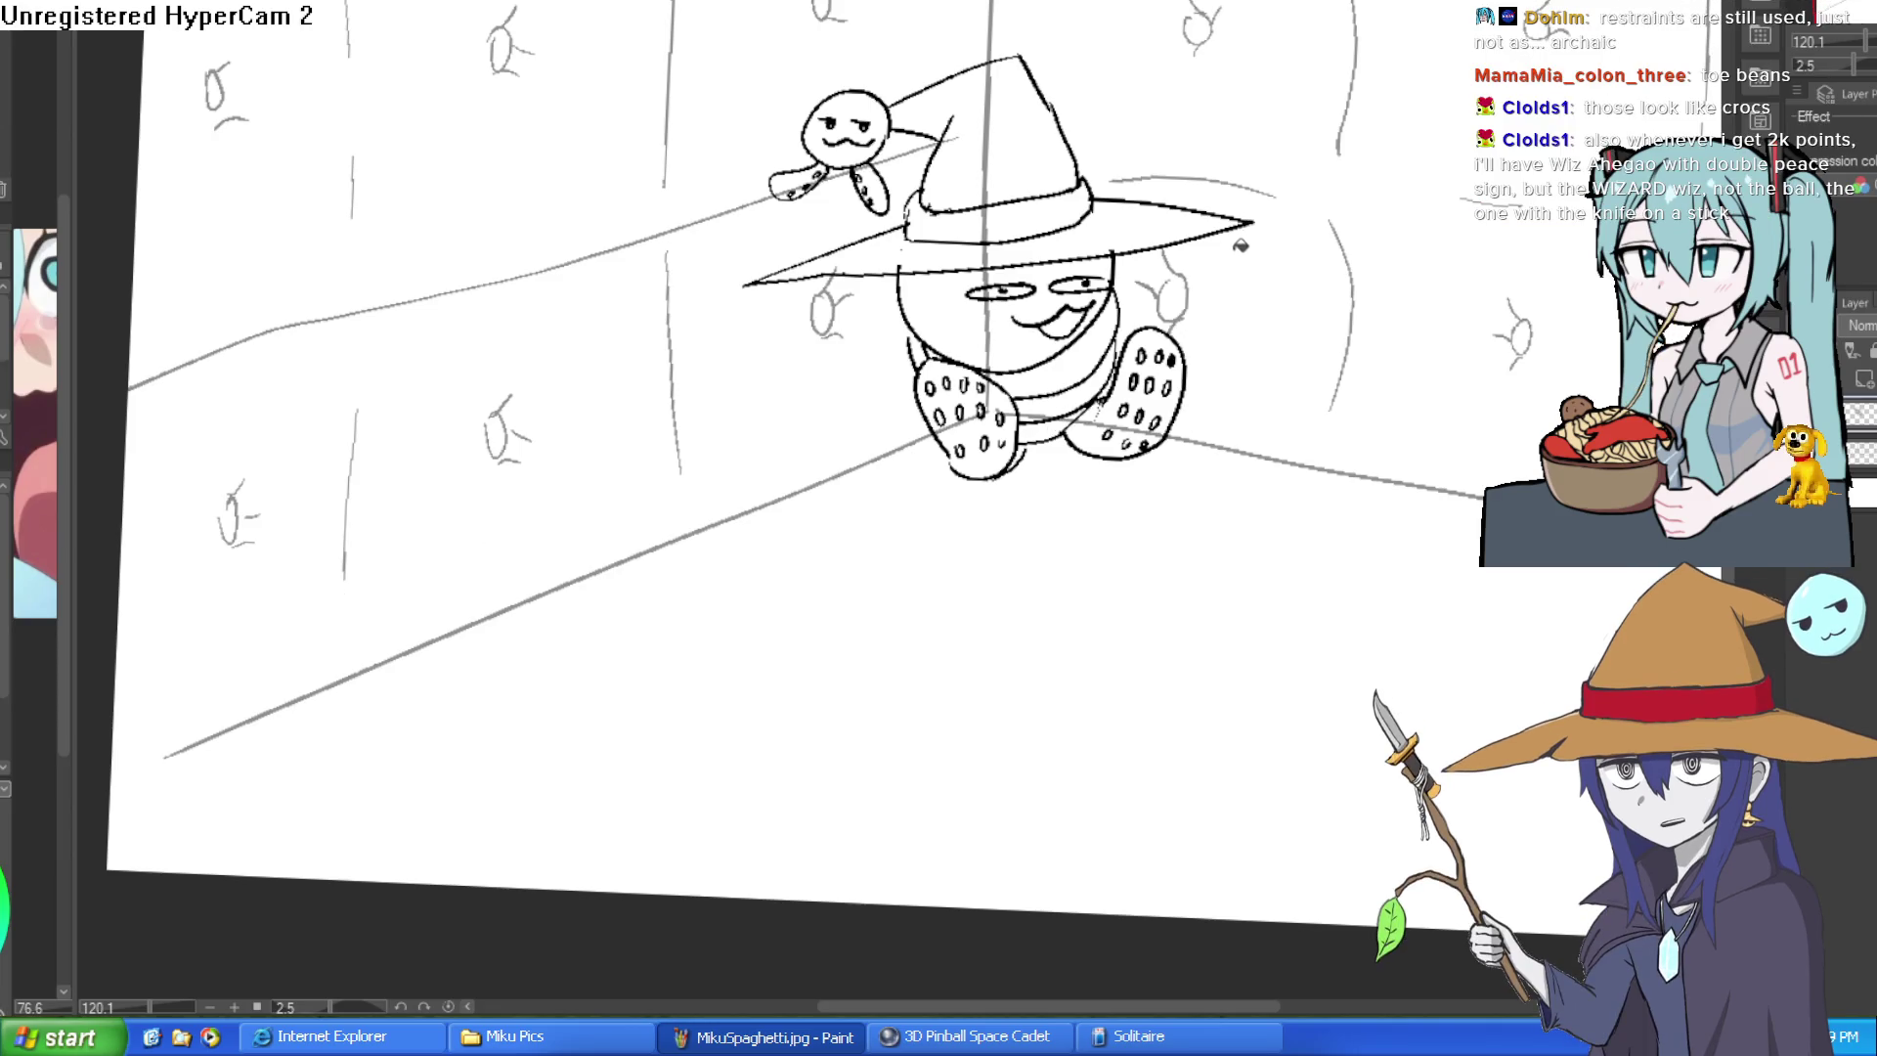
pyautogui.scroll(3, 1177, 300)
pyautogui.scroll(2, 1178, 299)
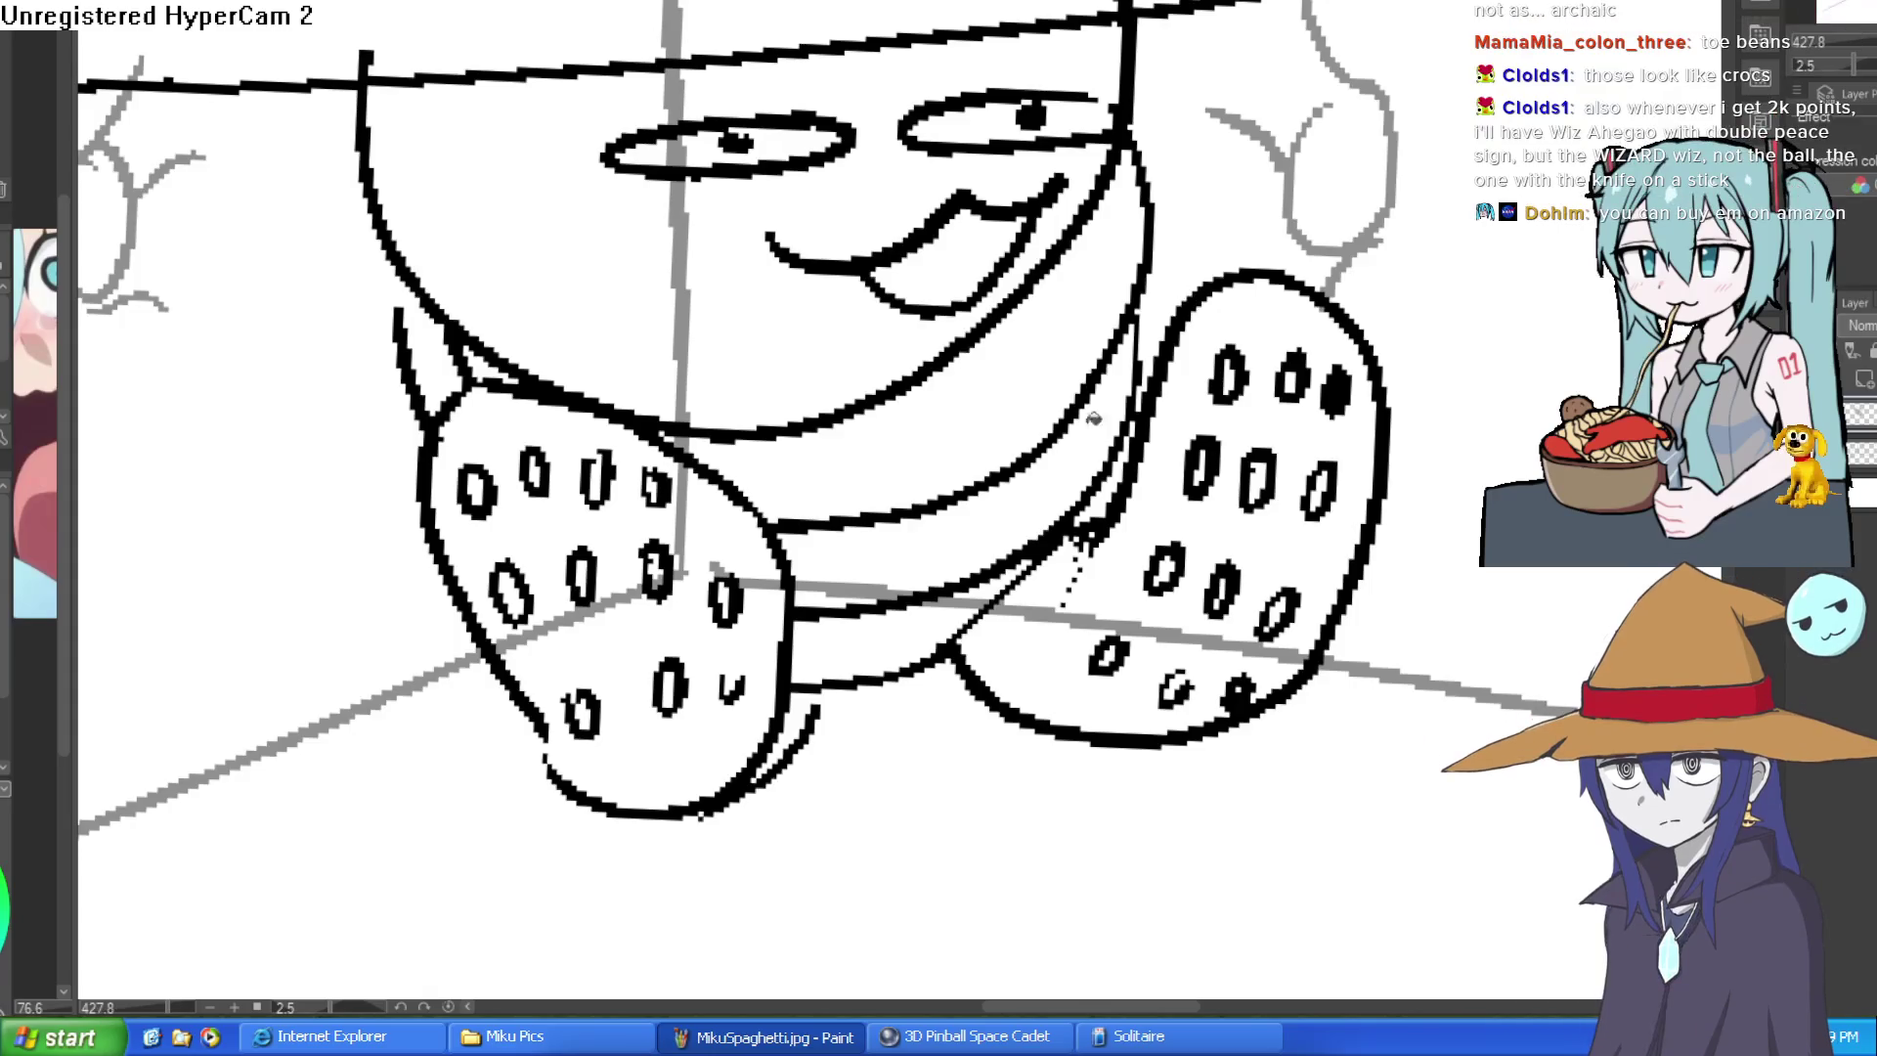
# - Bucket-fill the body bands and gap beige, then the face's right half grey
pyautogui.click(901, 612)
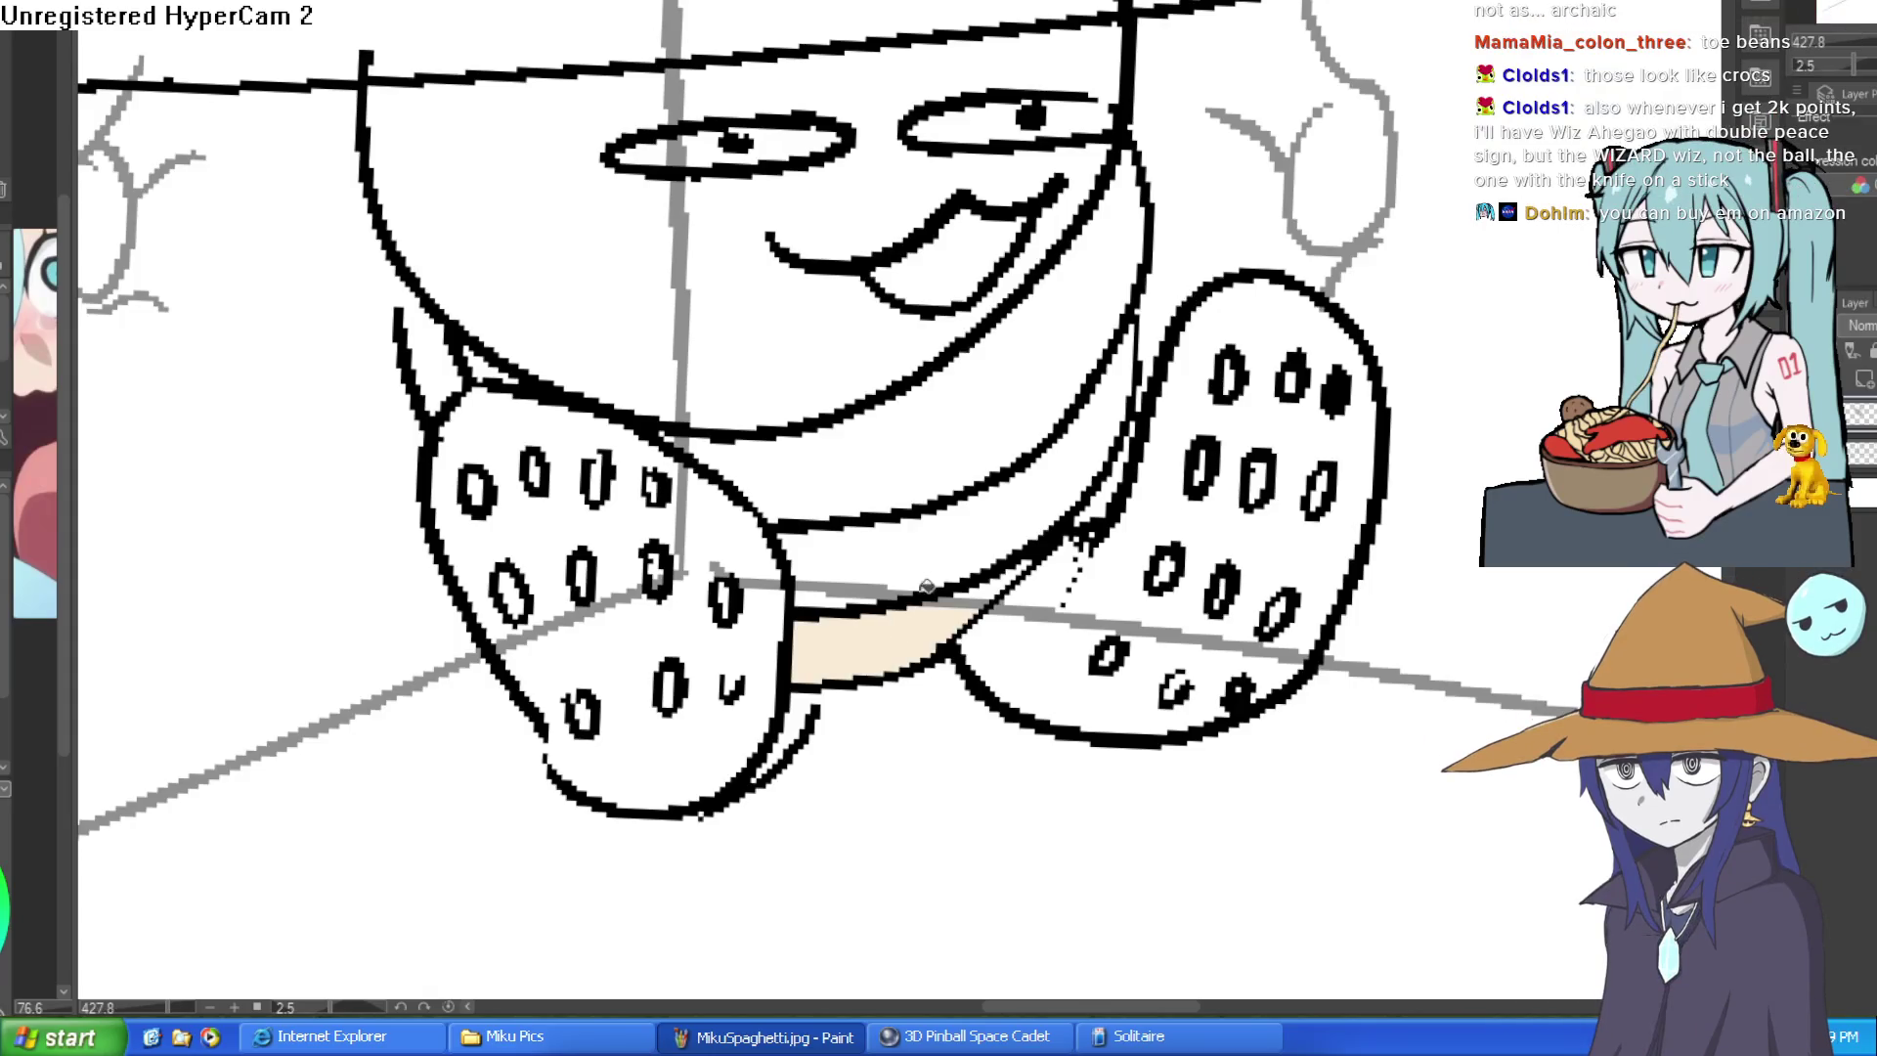
pyautogui.click(926, 456)
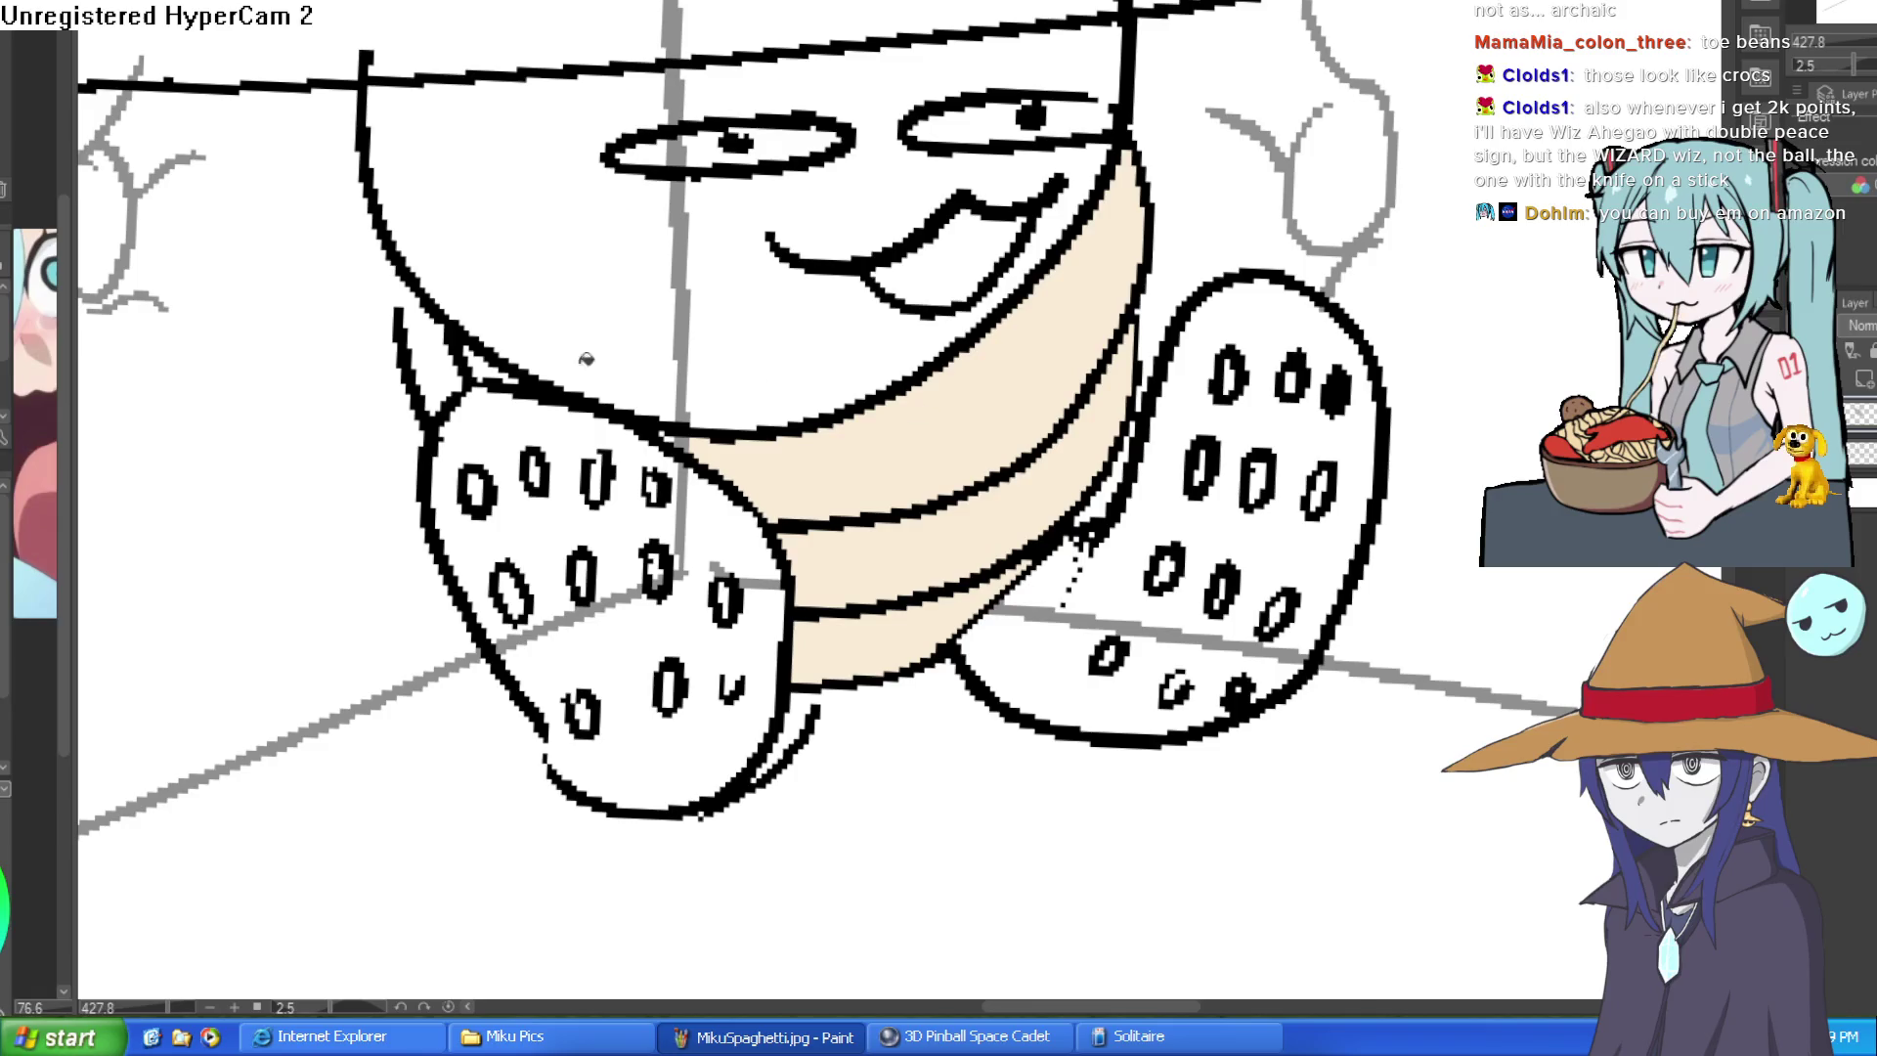
pyautogui.click(428, 353)
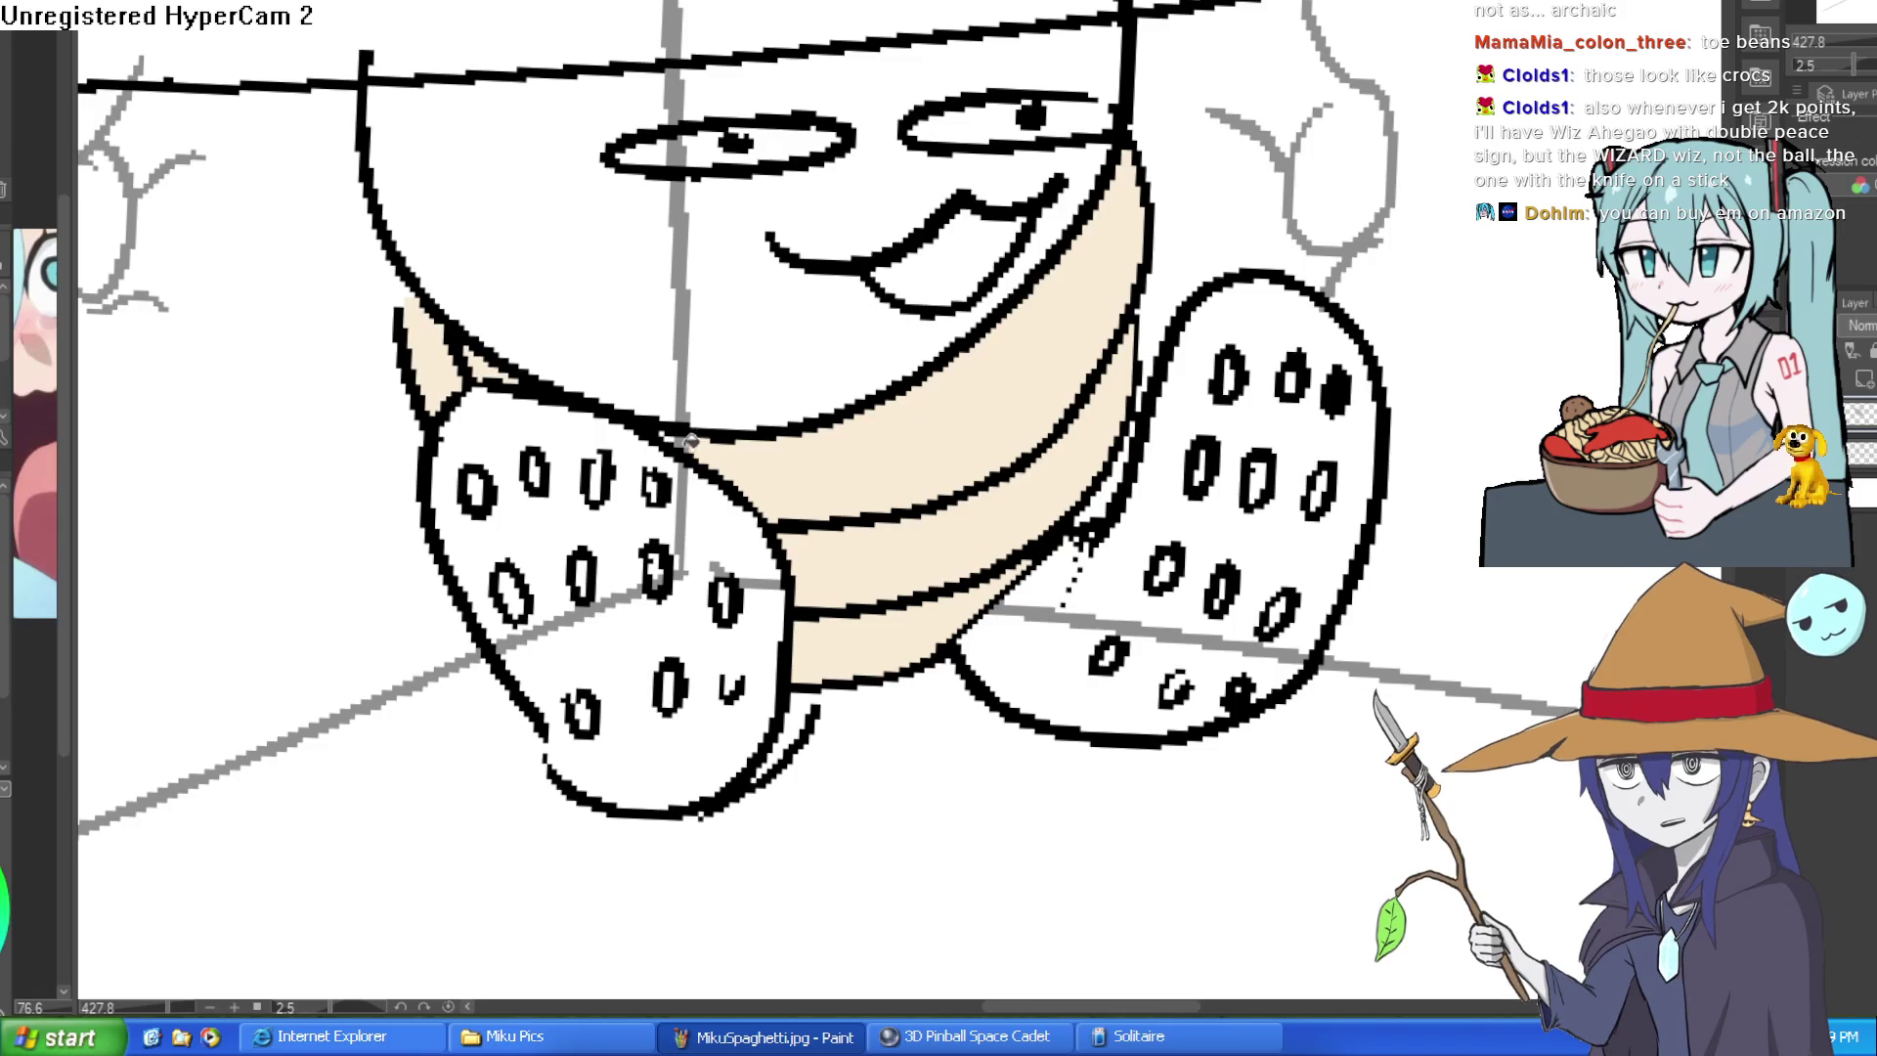
pyautogui.scroll(-3, 889, 378)
pyautogui.scroll(1, 1229, 364)
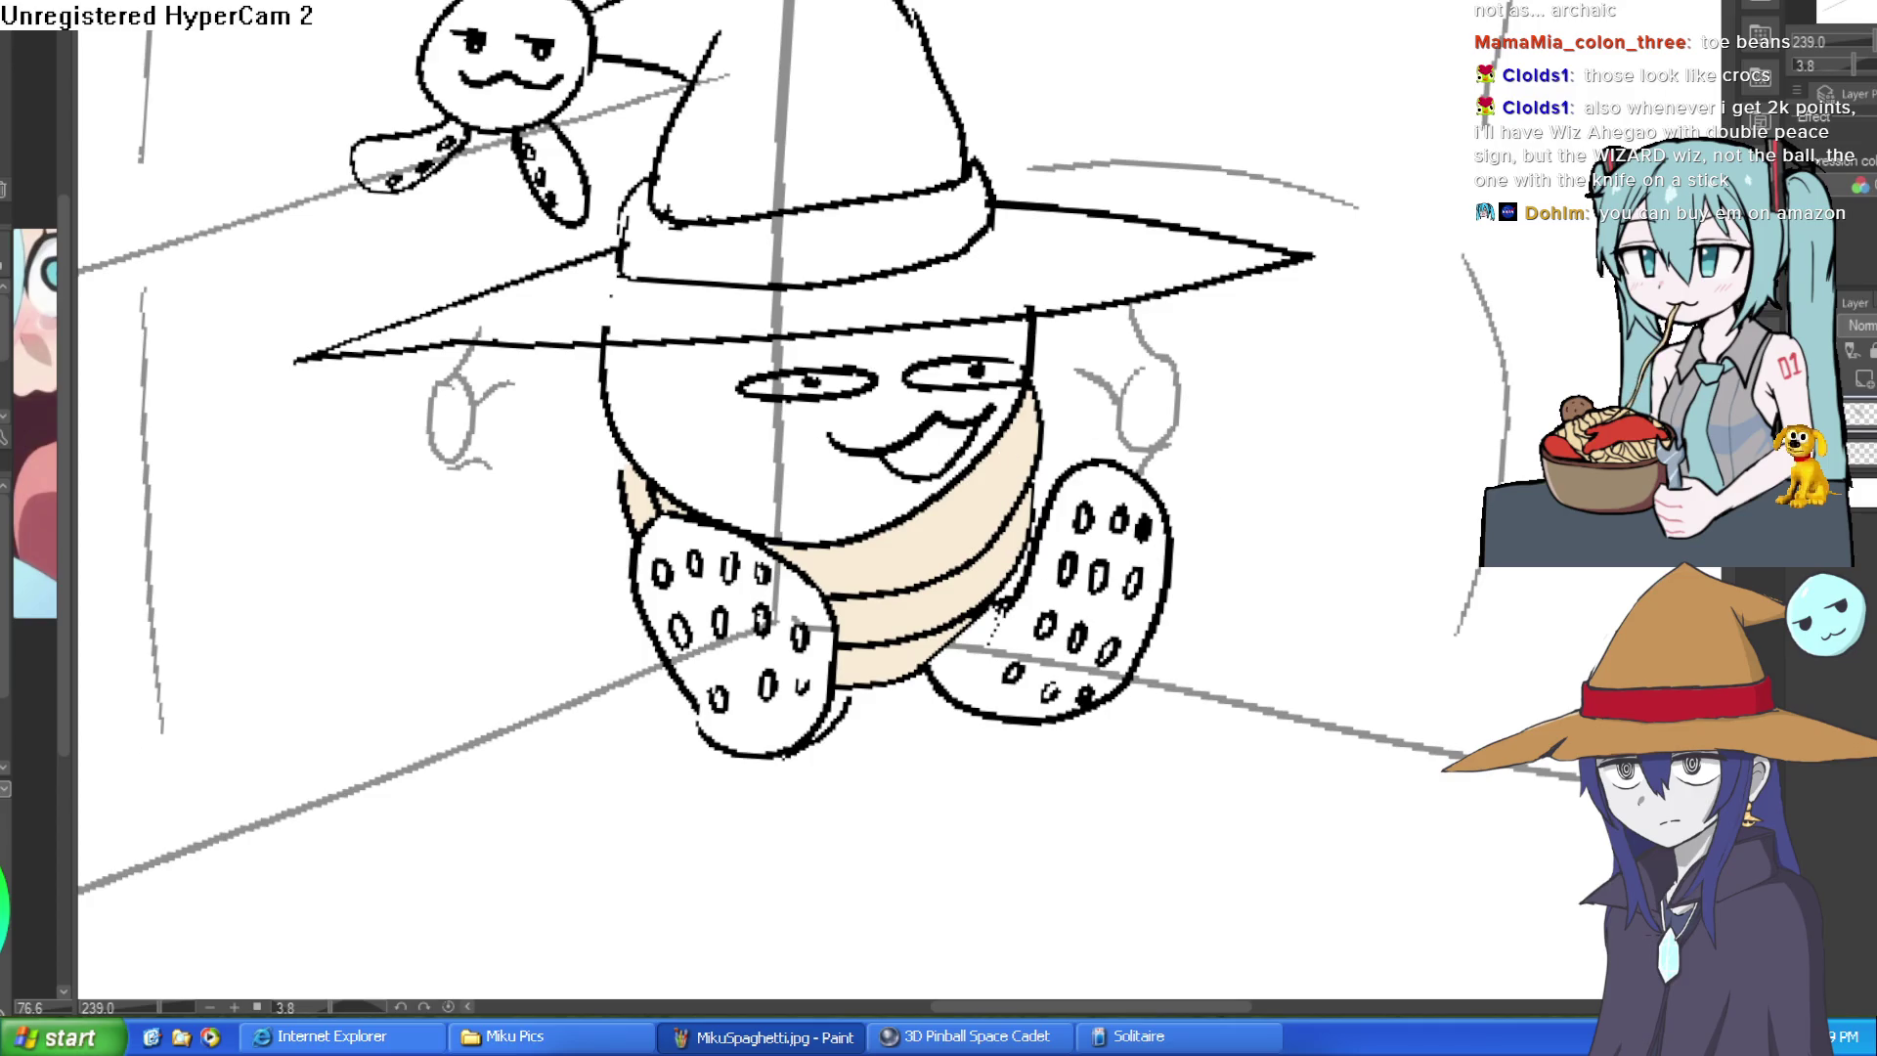
pyautogui.click(835, 455)
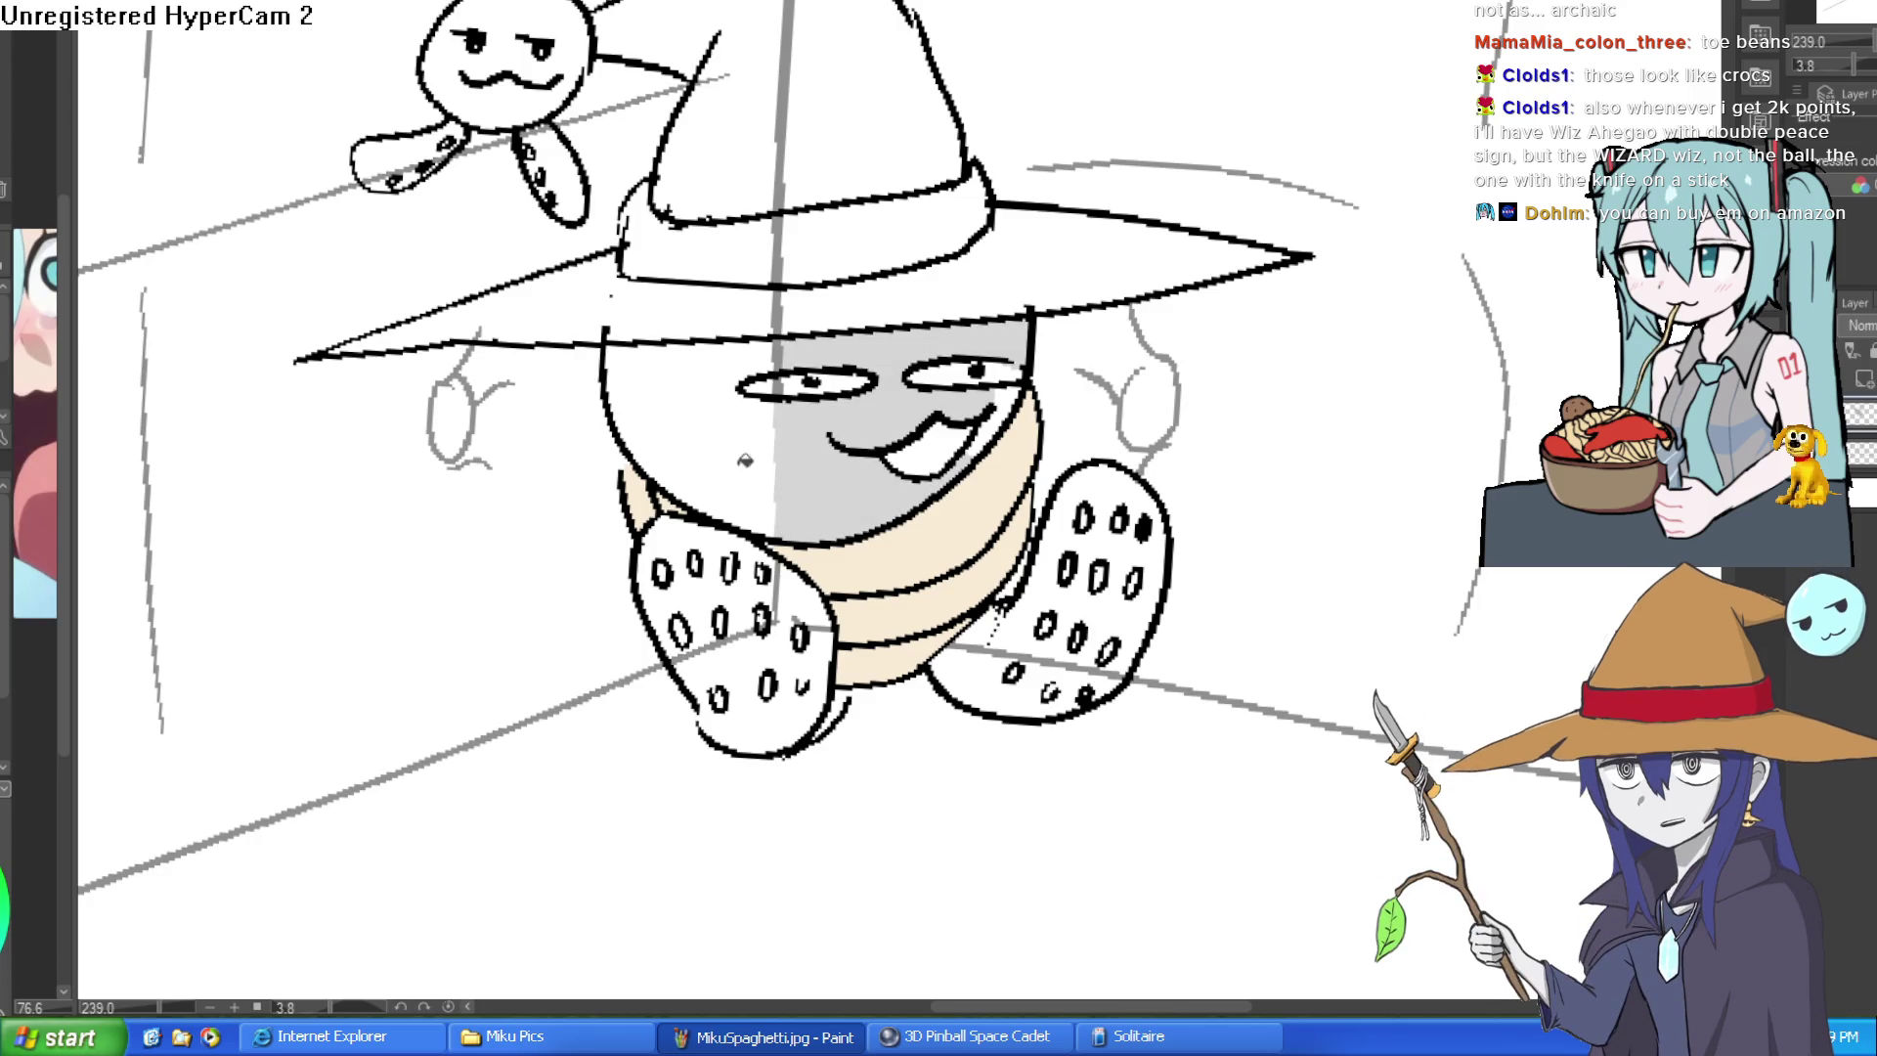
# - Fill the left half of the face grey and dot a black mark below the right eye
pyautogui.click(774, 429)
pyautogui.scroll(4, 852, 371)
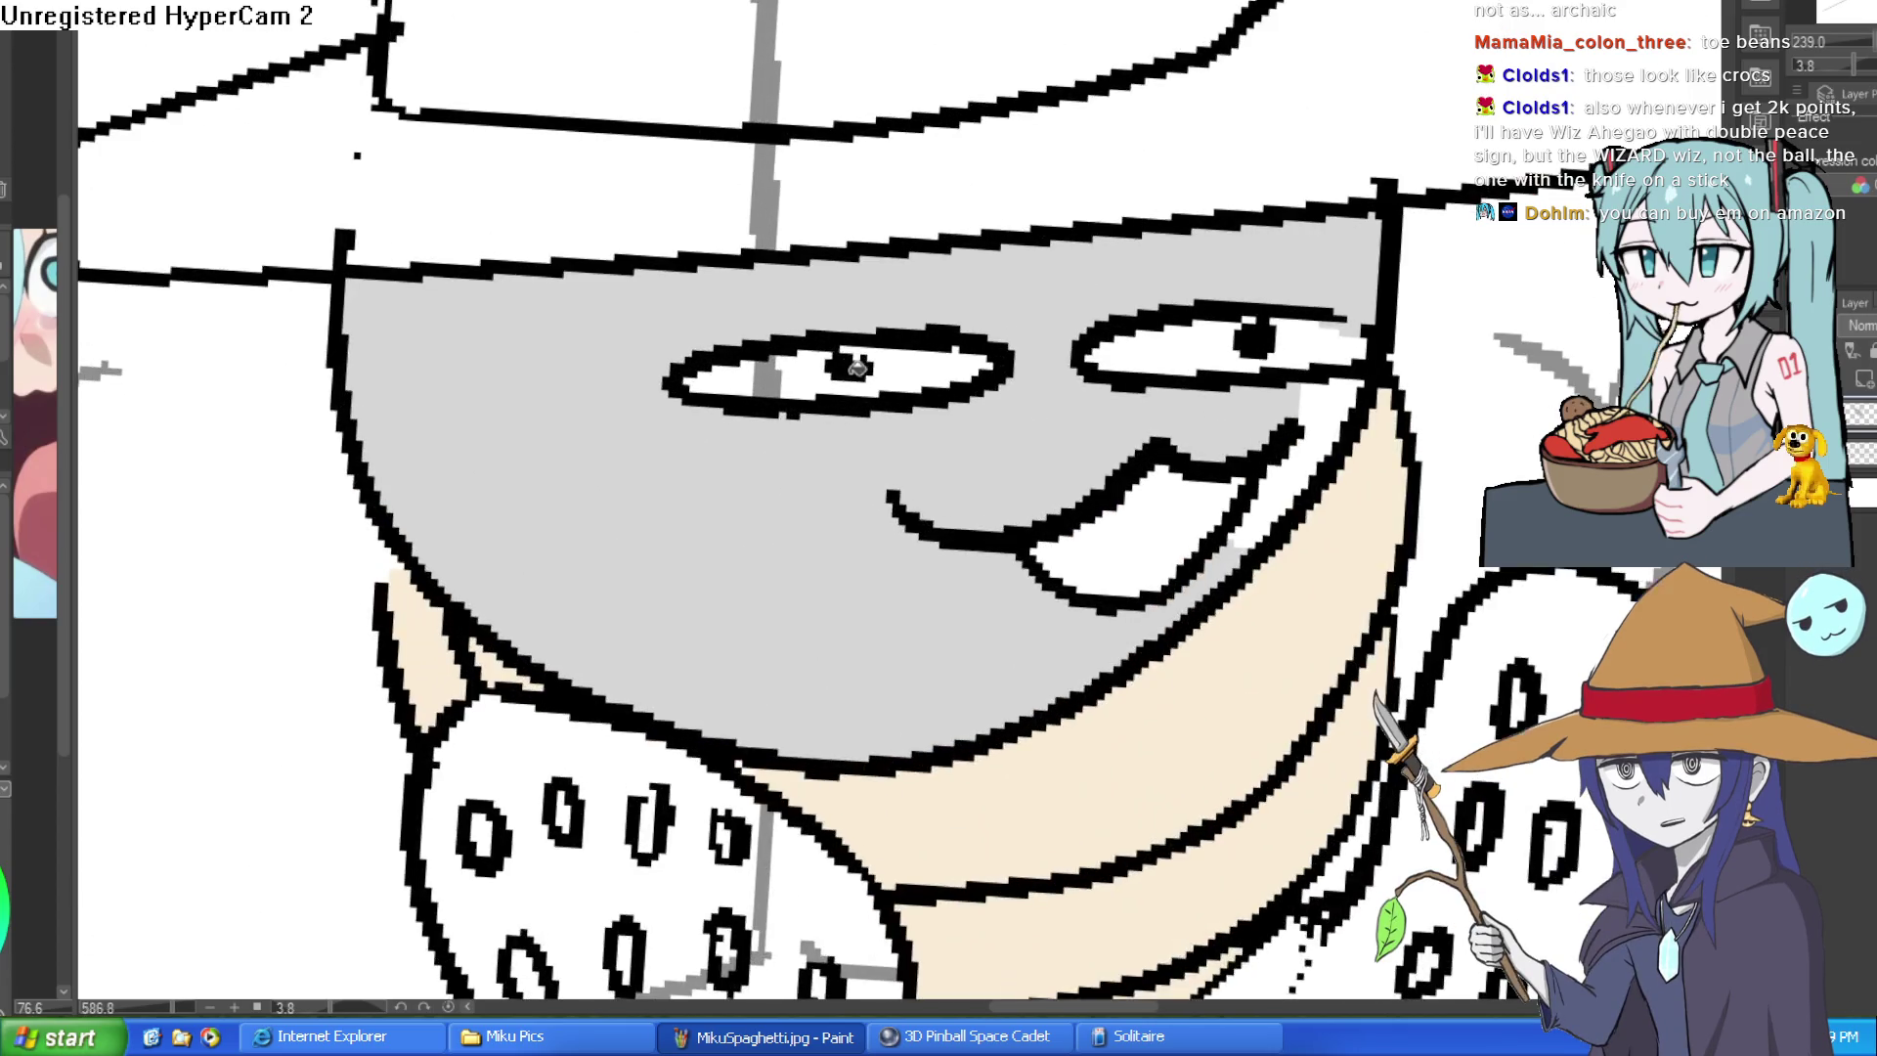
pyautogui.press('p')
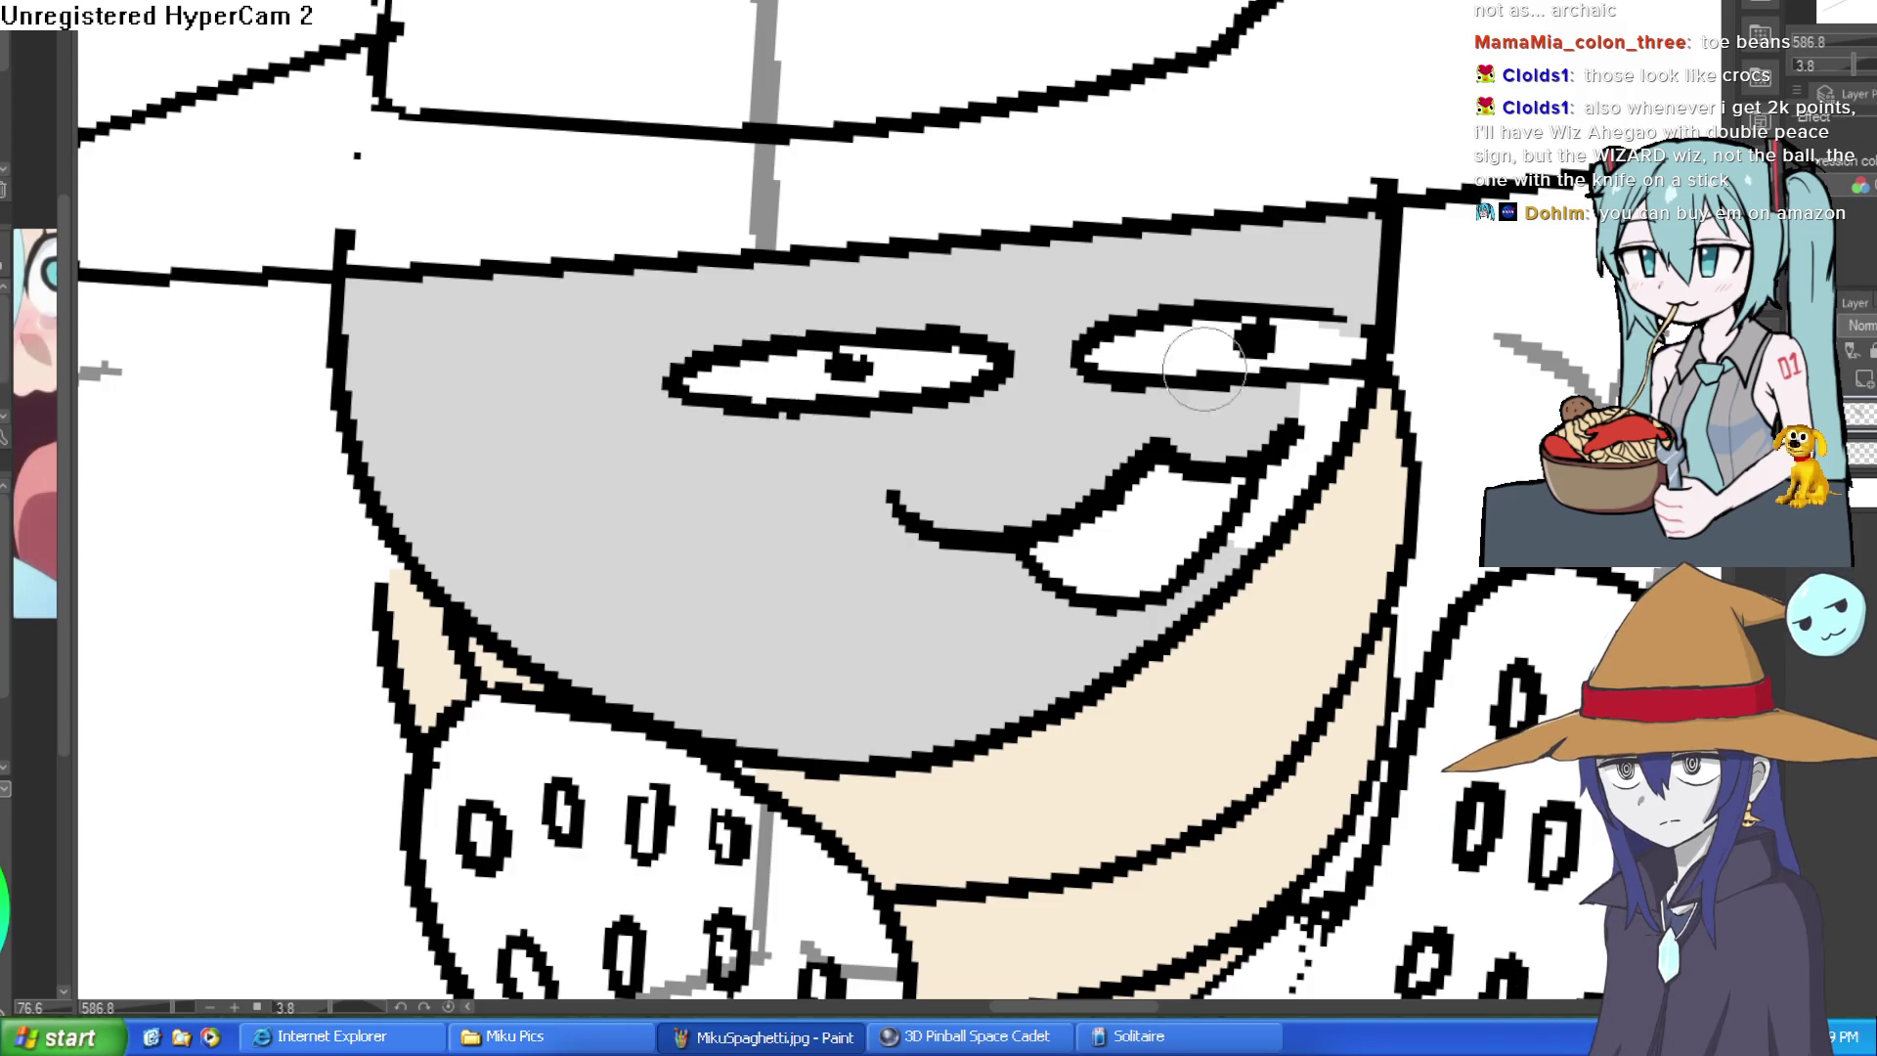
pyautogui.click(1292, 423)
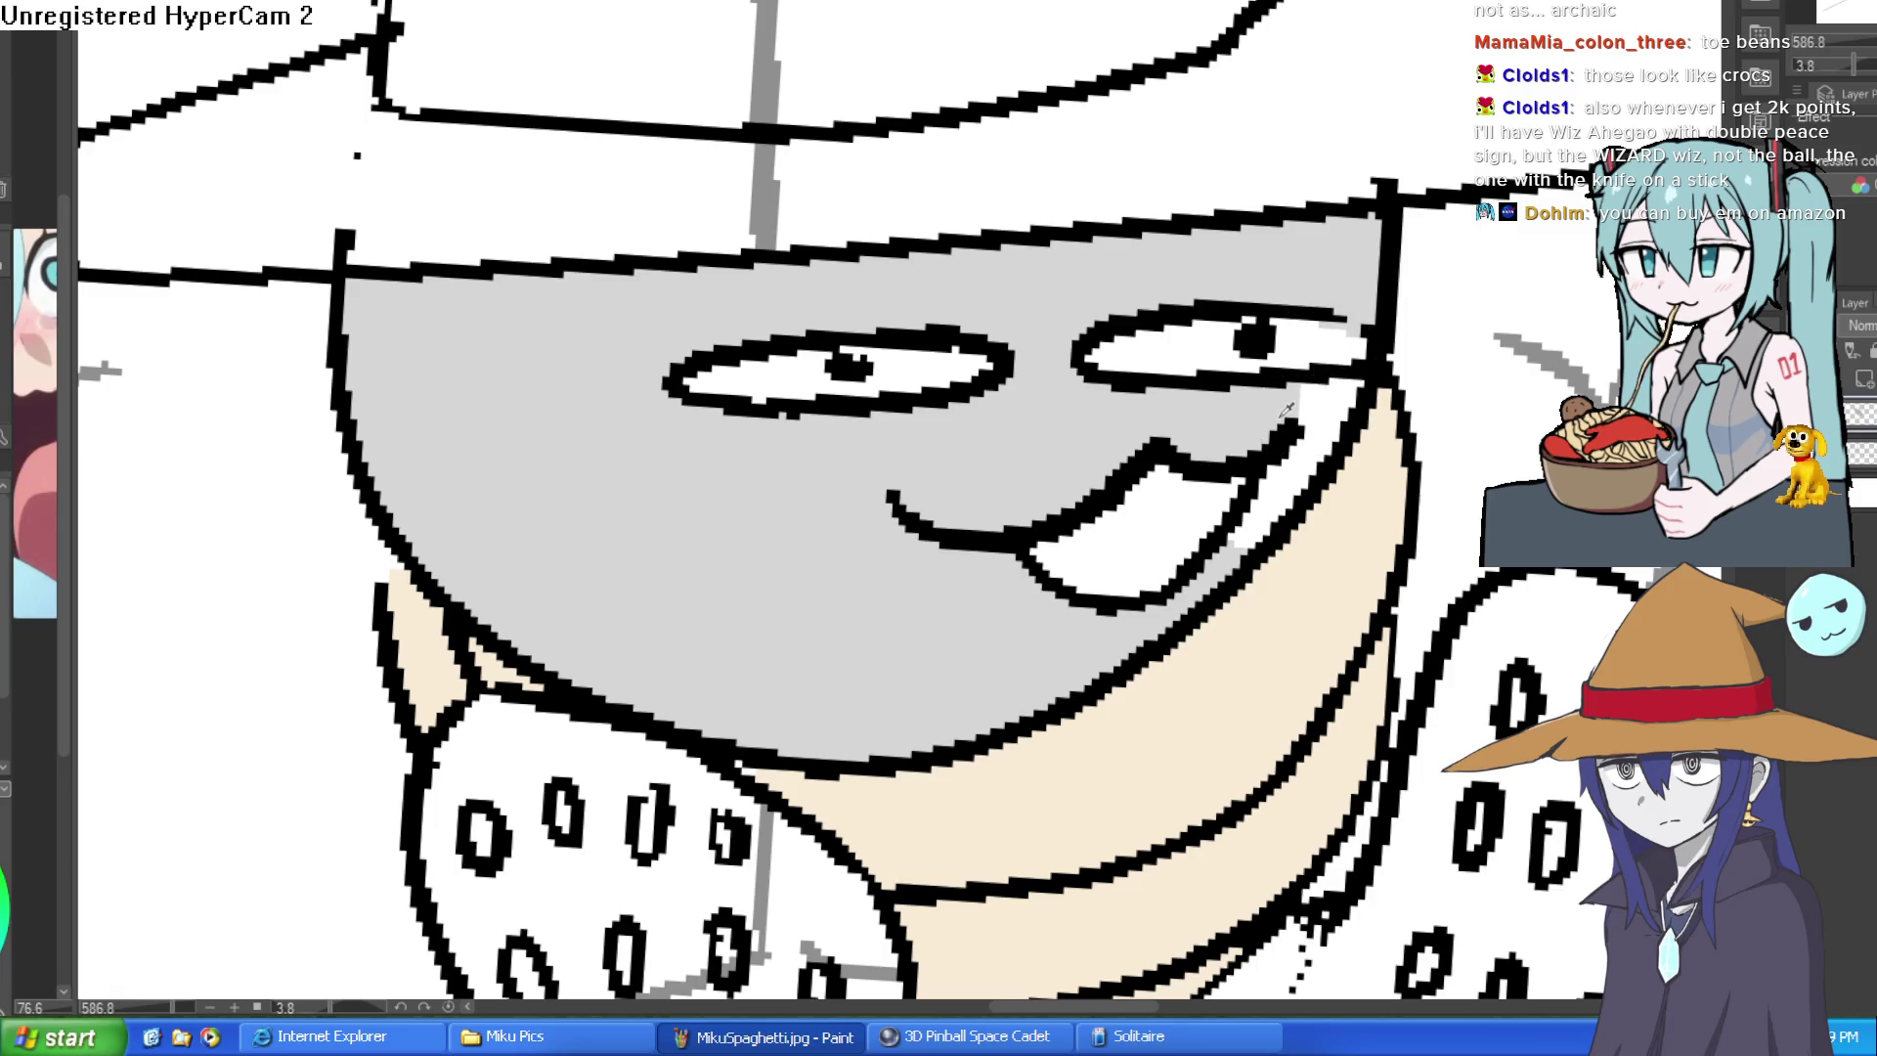
pyautogui.scroll(-5, 1300, 440)
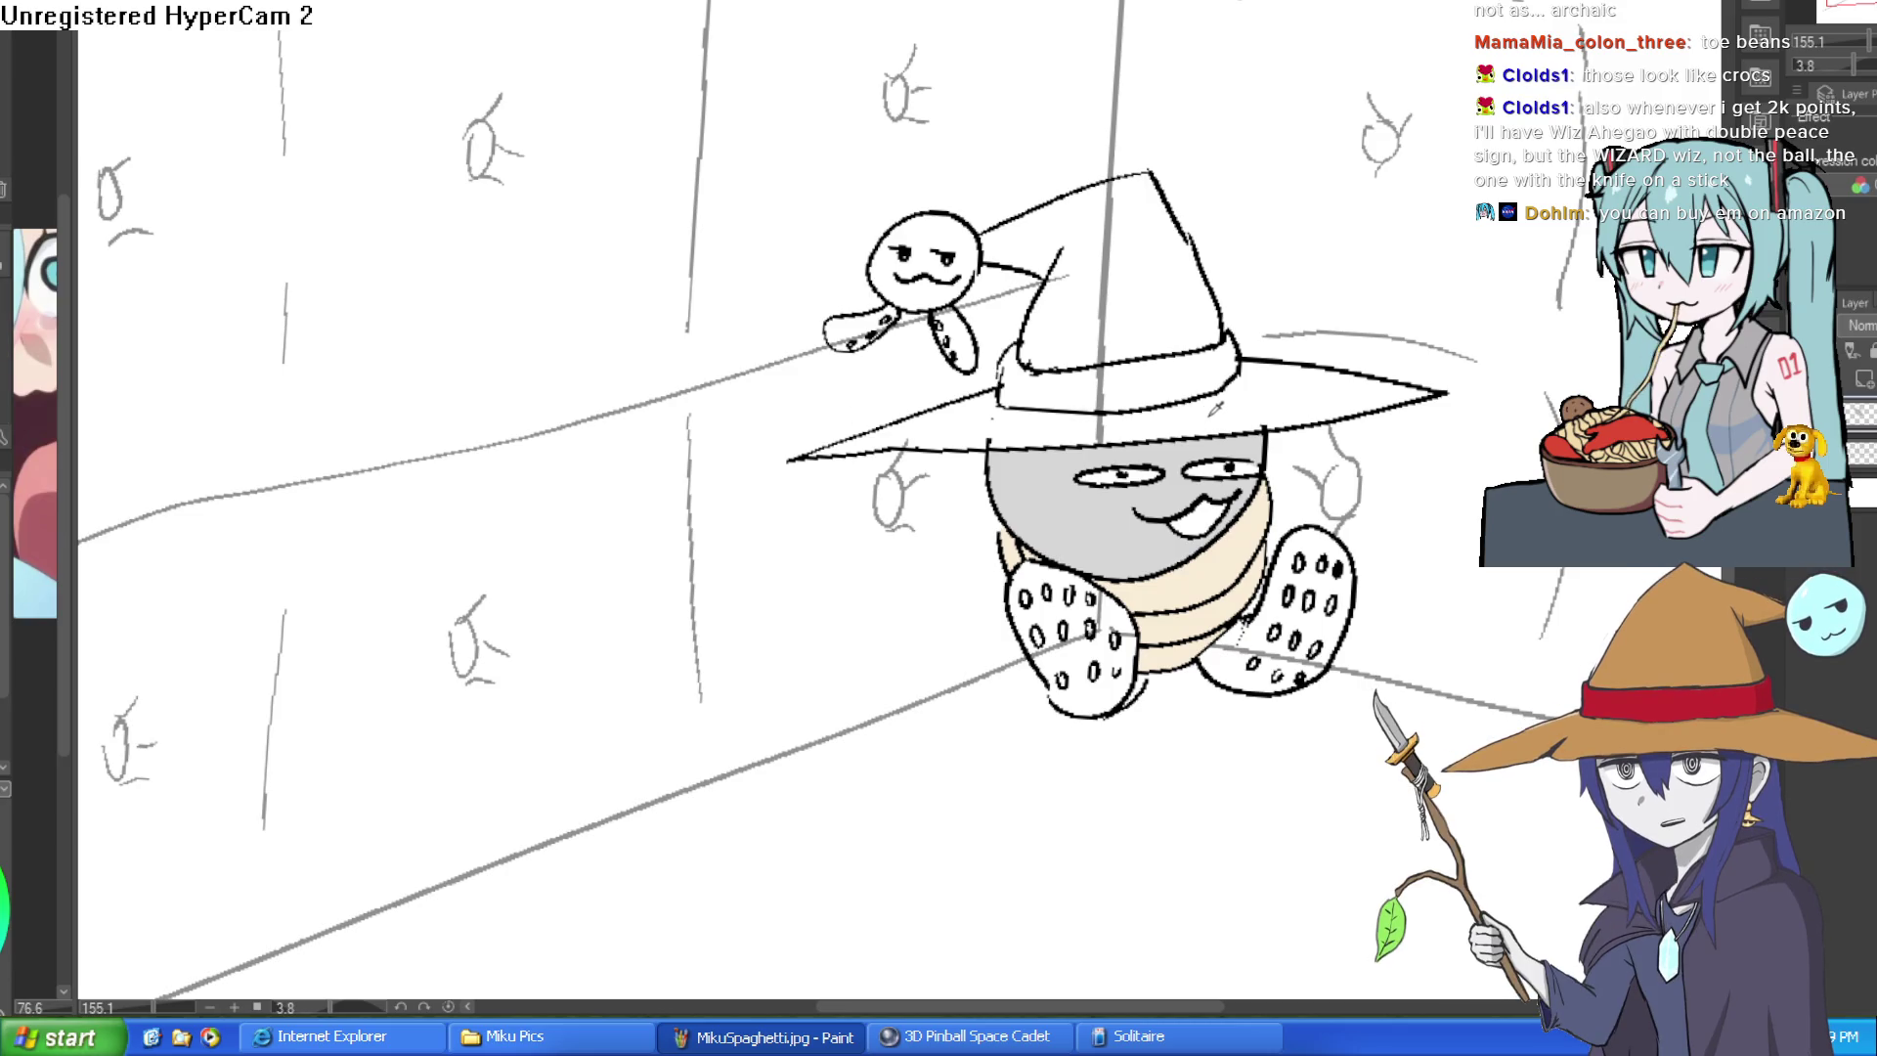
# - Fill the hat brim and cone brown and its band red
pyautogui.click(1209, 411)
pyautogui.click(1092, 426)
pyautogui.click(1149, 298)
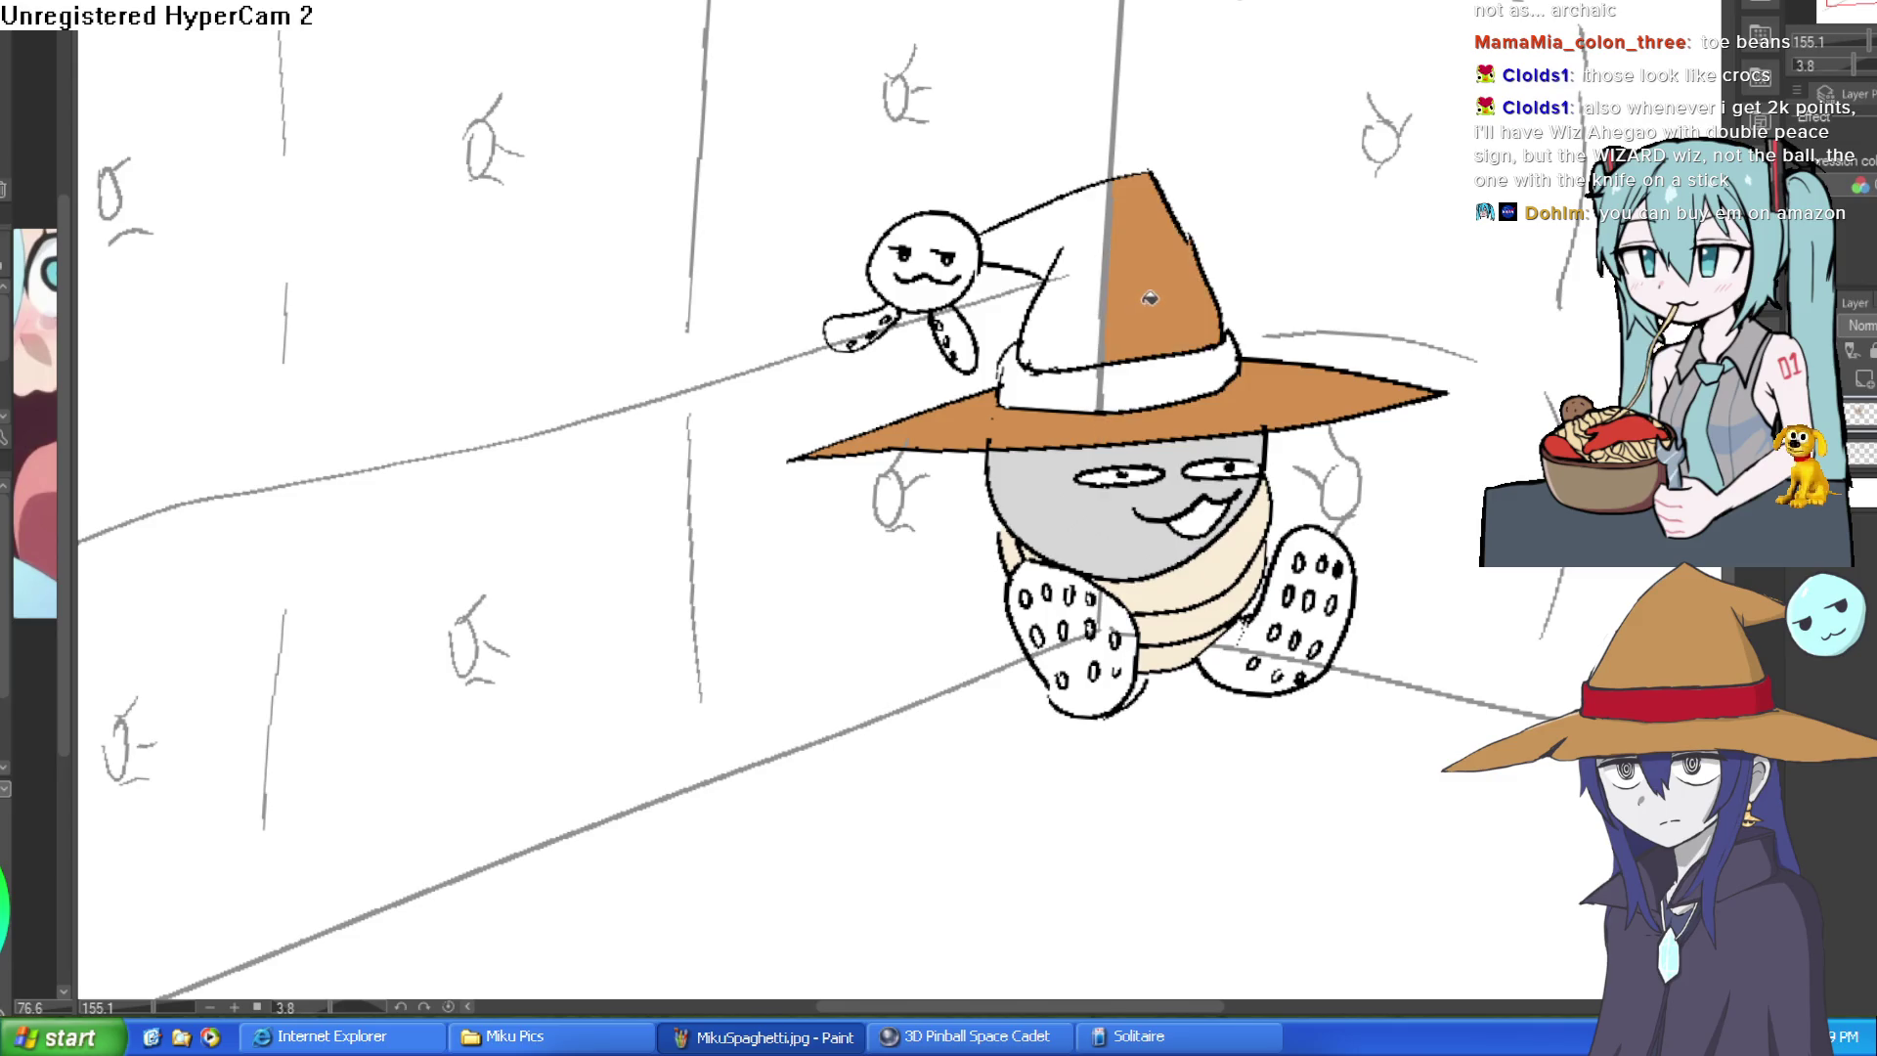
pyautogui.click(1092, 313)
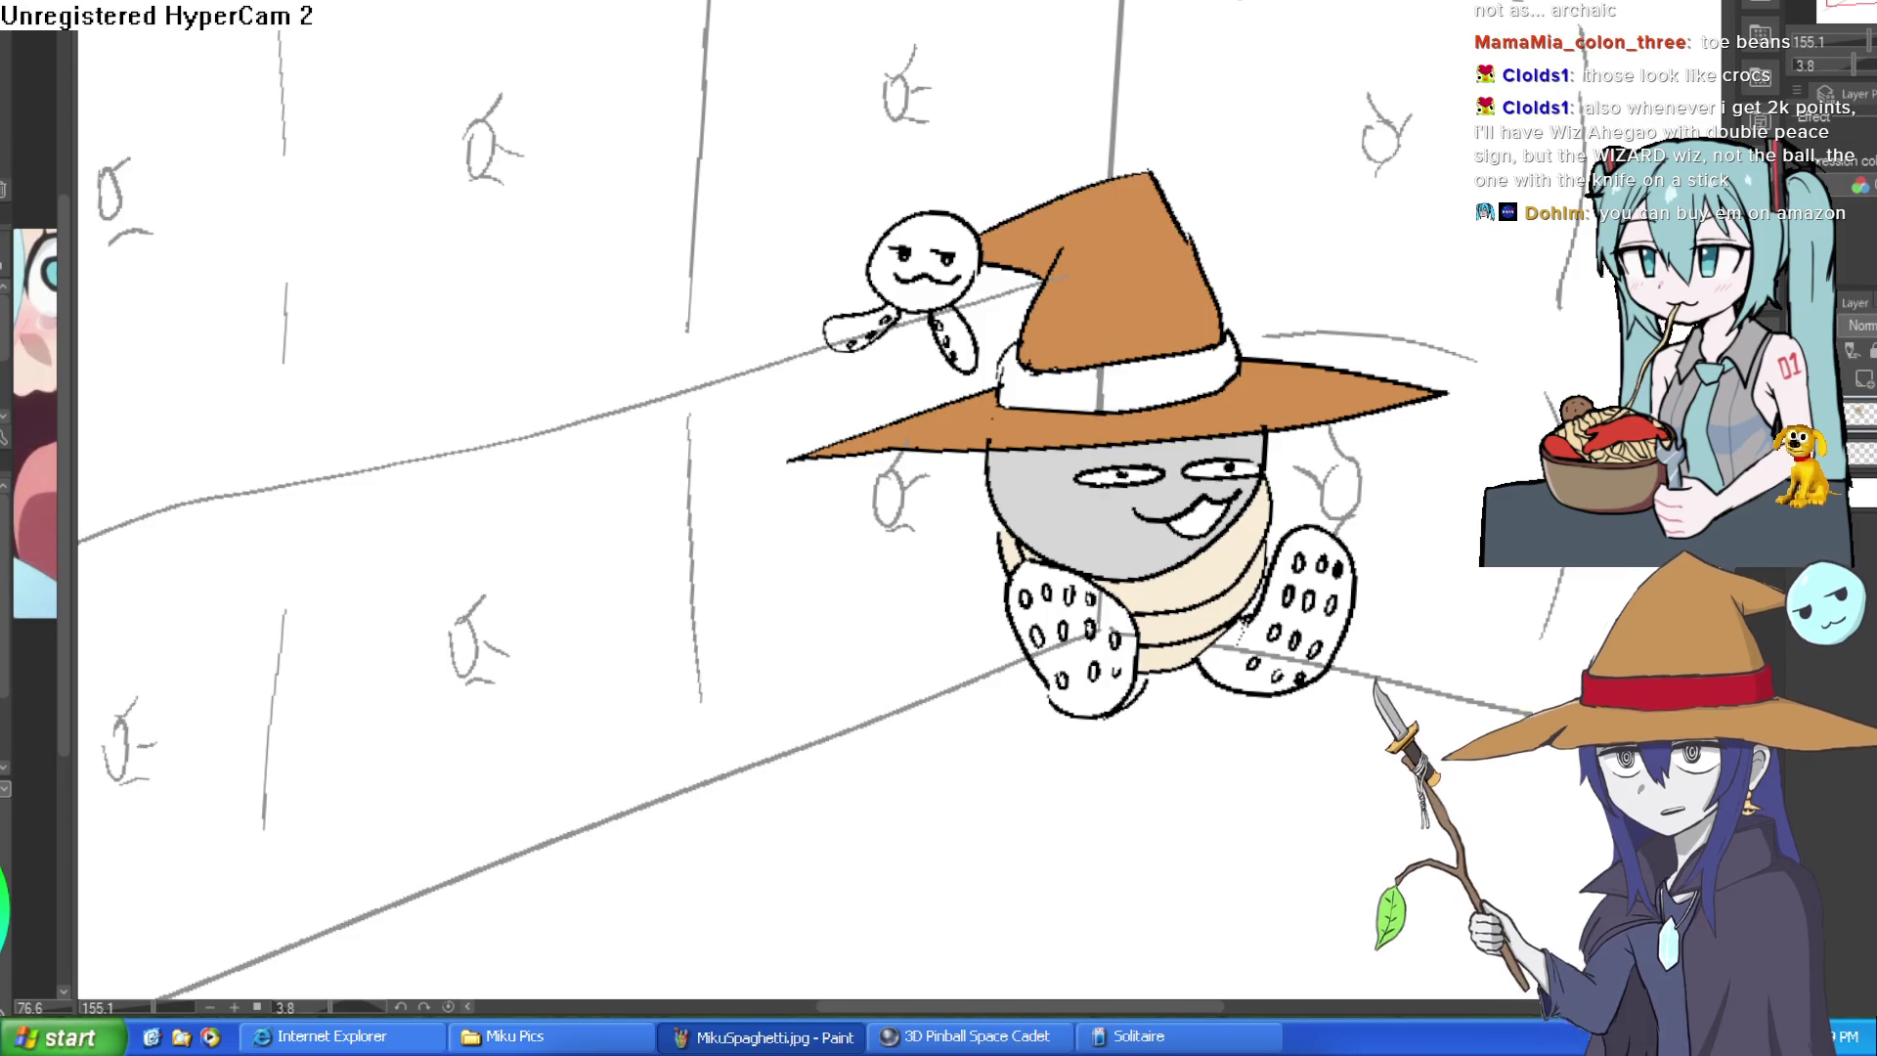
pyautogui.click(1163, 356)
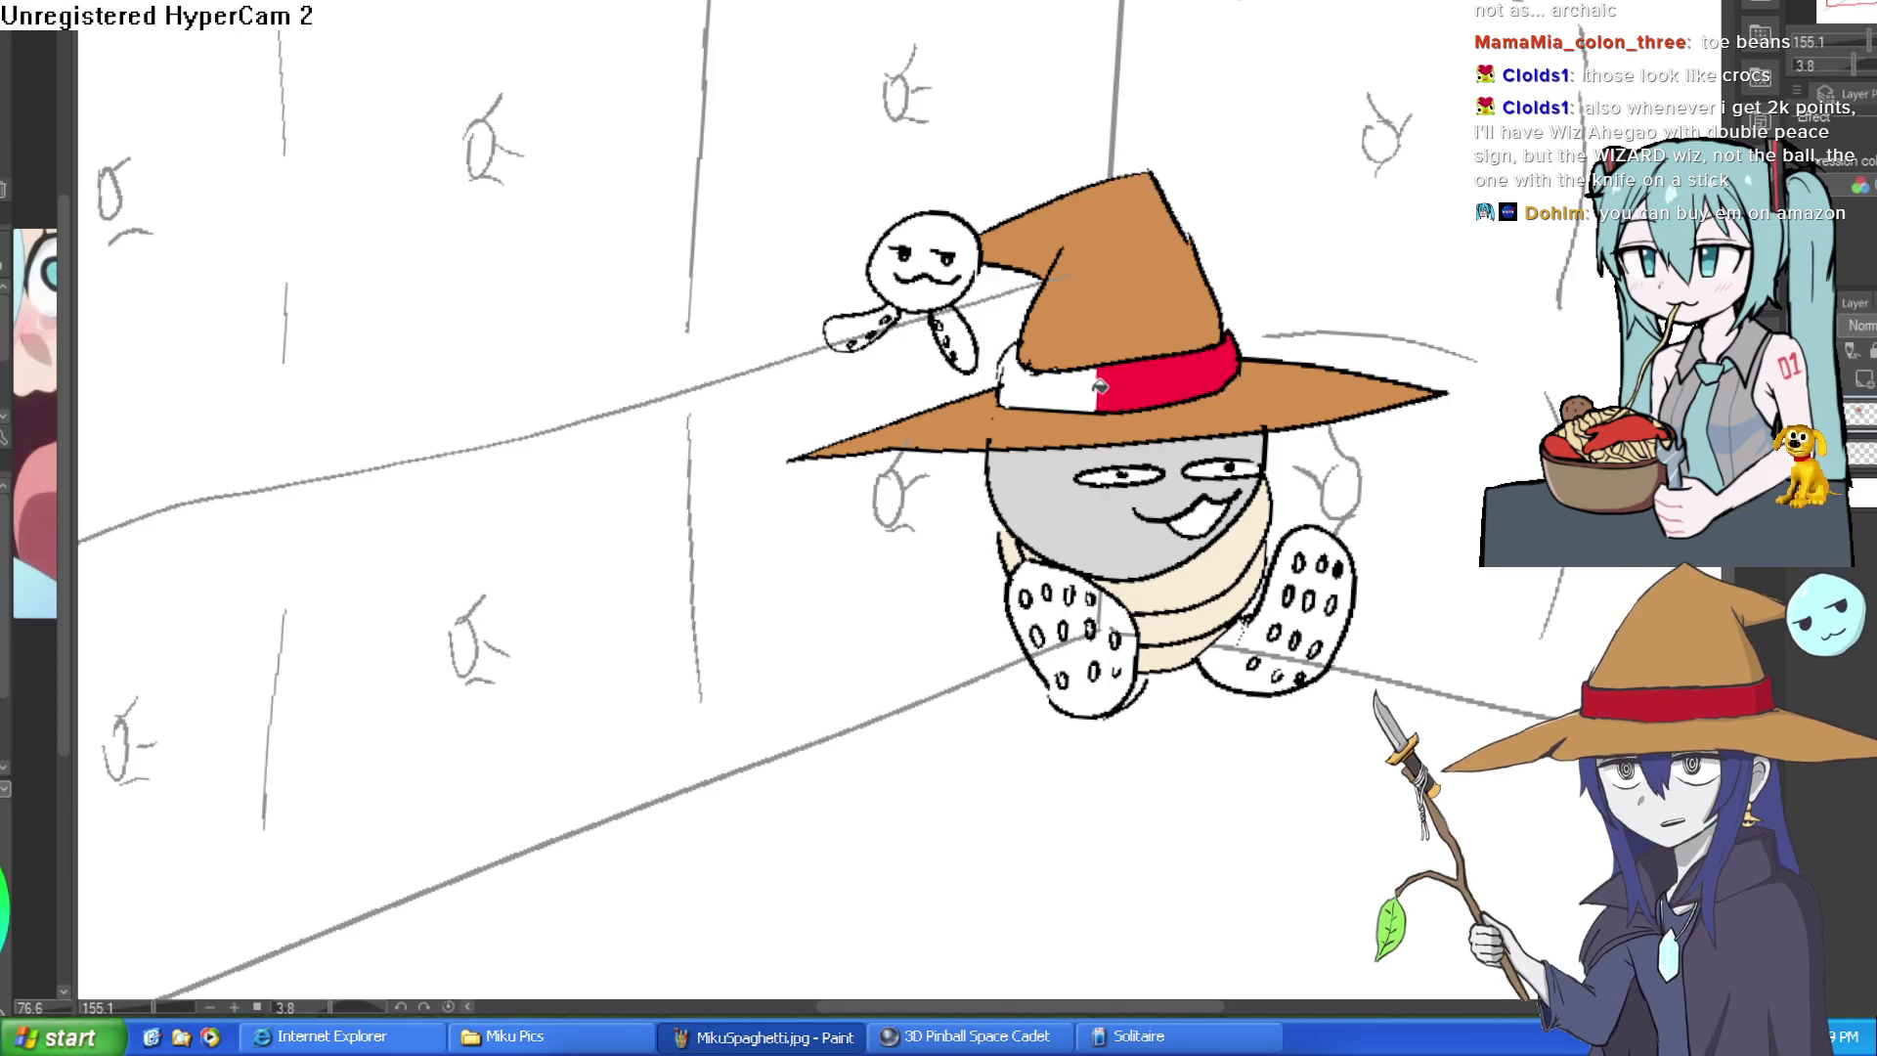
pyautogui.click(1049, 385)
pyautogui.scroll(3, 1242, 624)
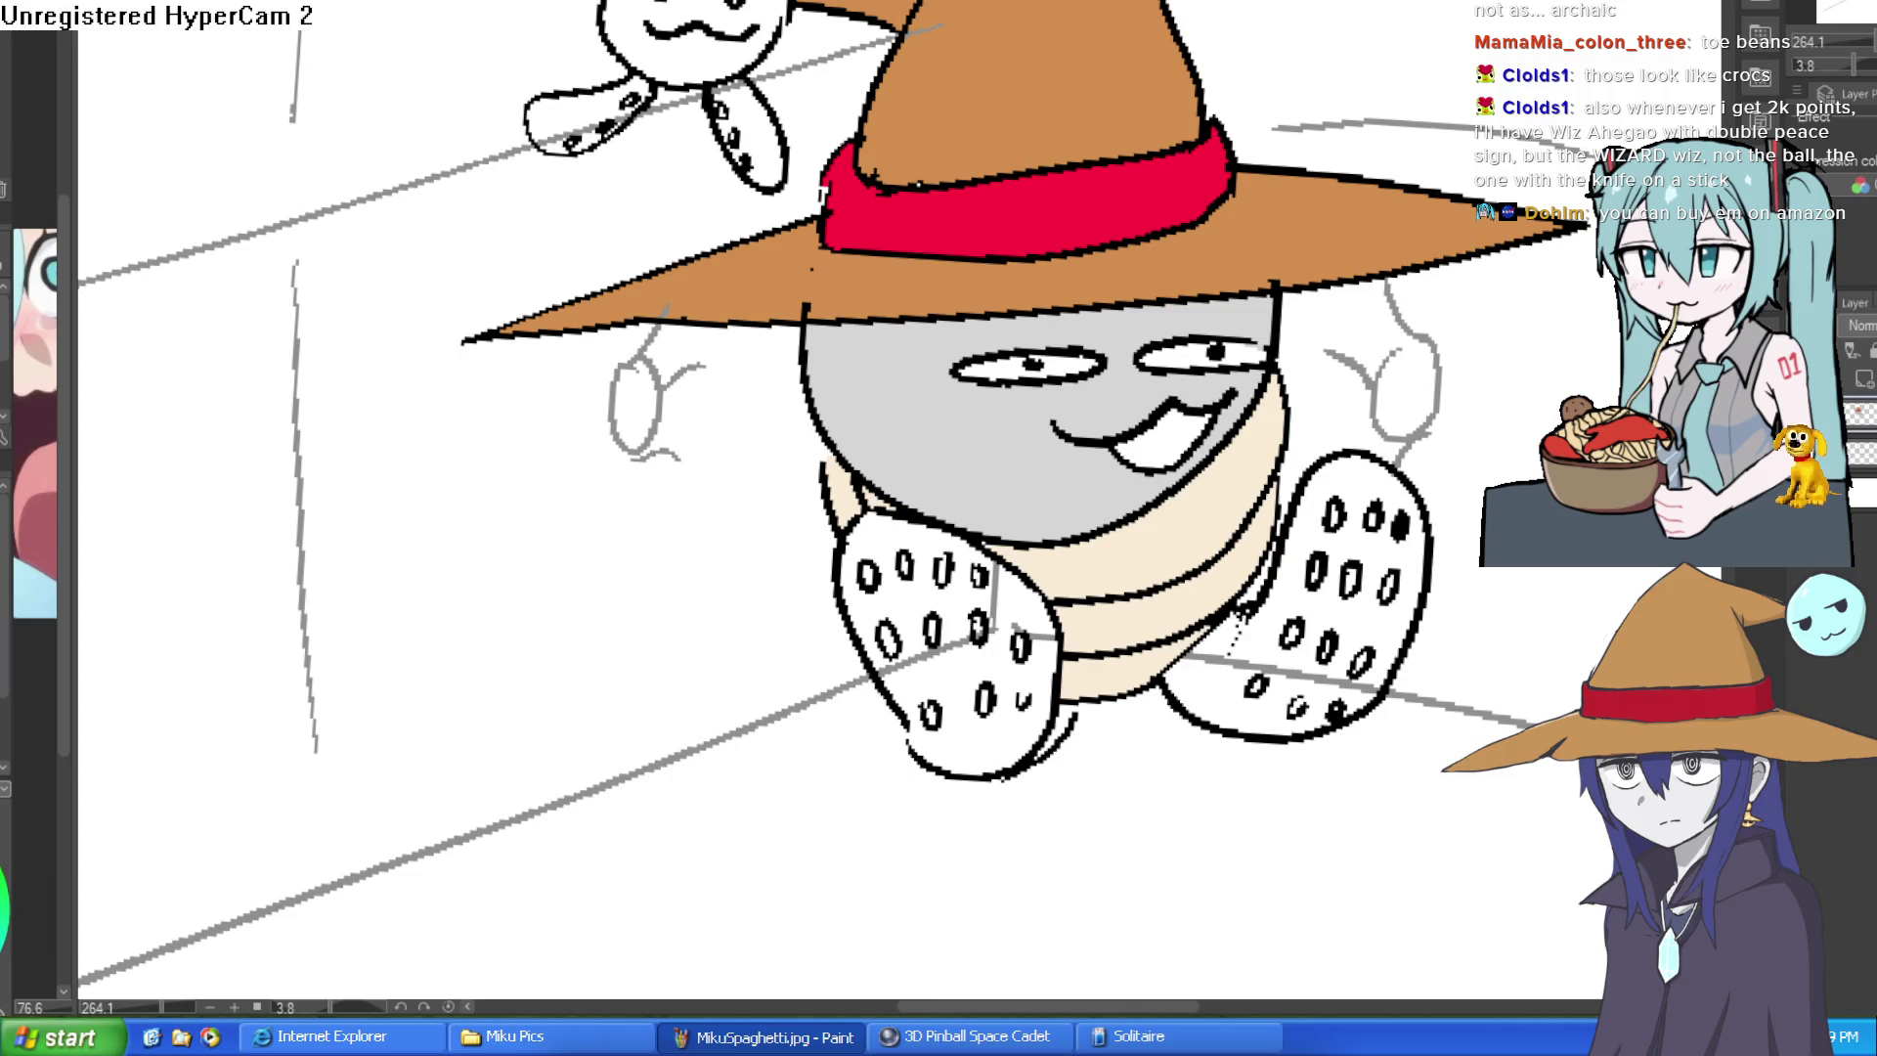
# - Fill both croc soles cream, covering the stray floor line
pyautogui.click(1305, 670)
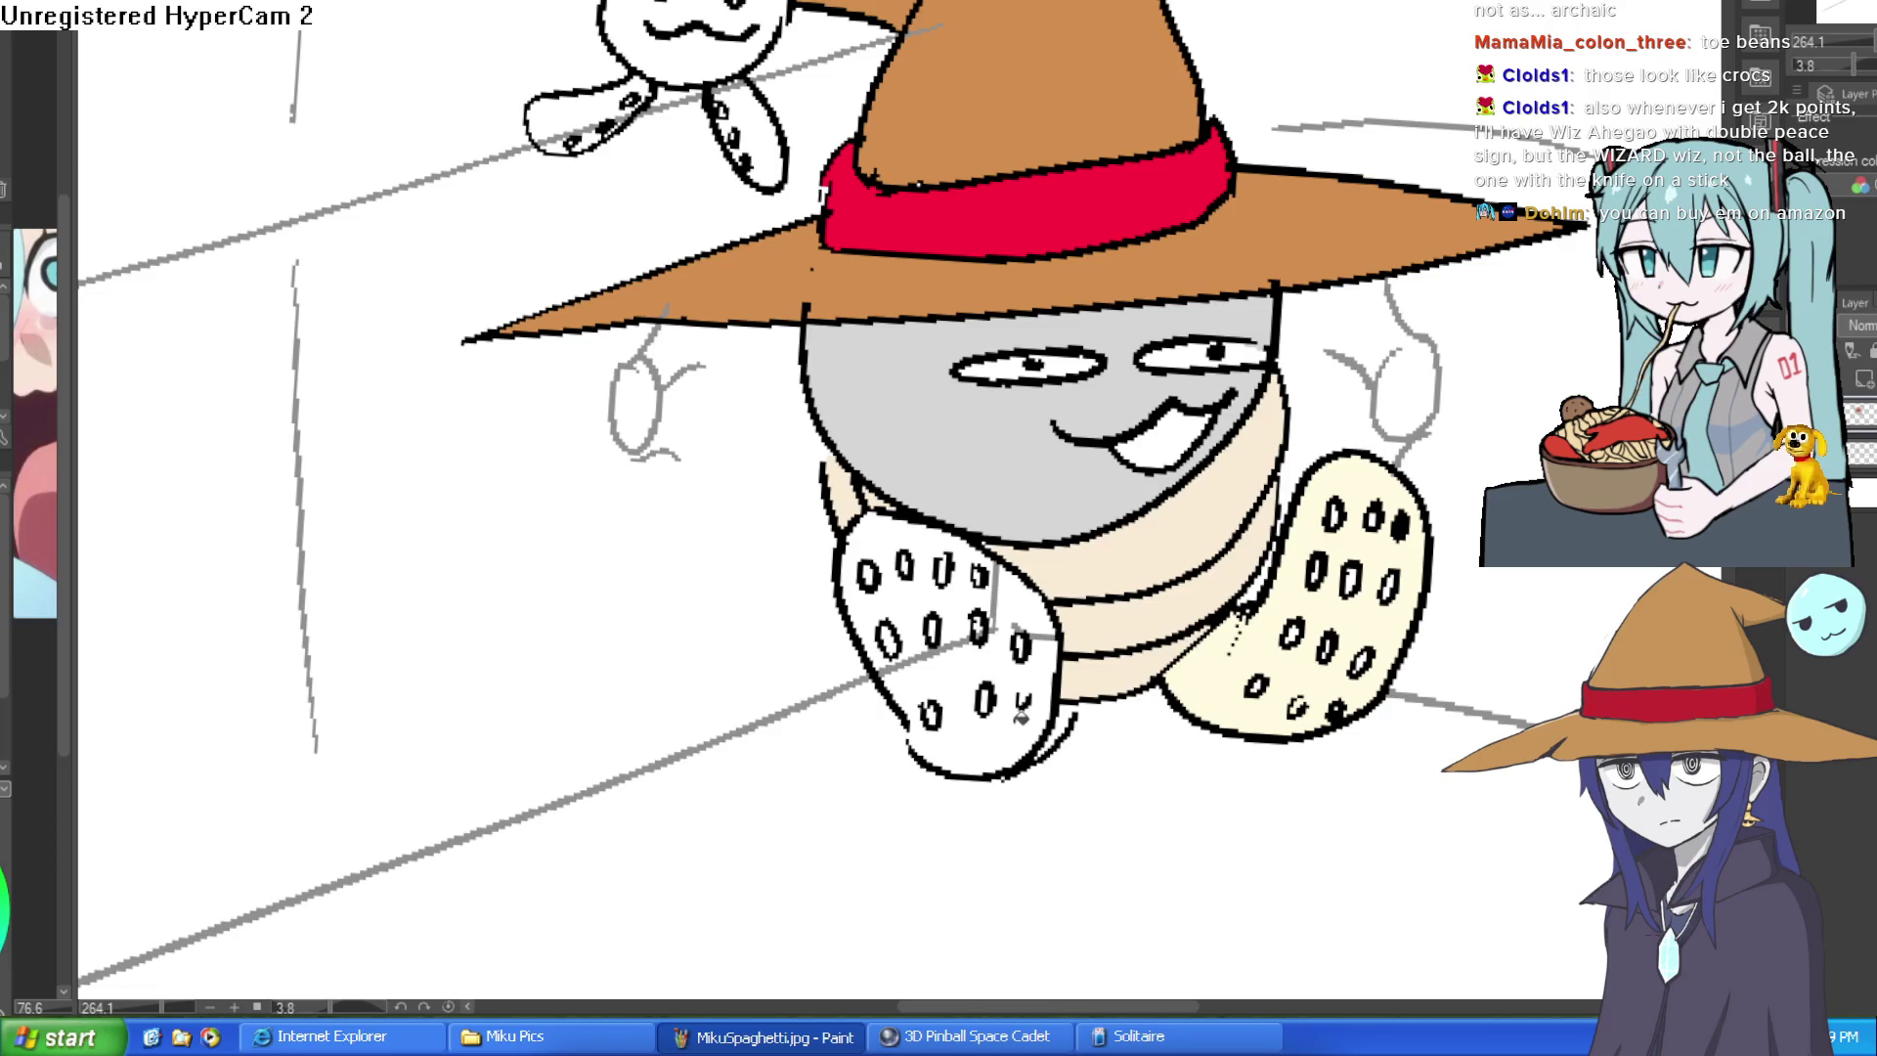
pyautogui.click(976, 639)
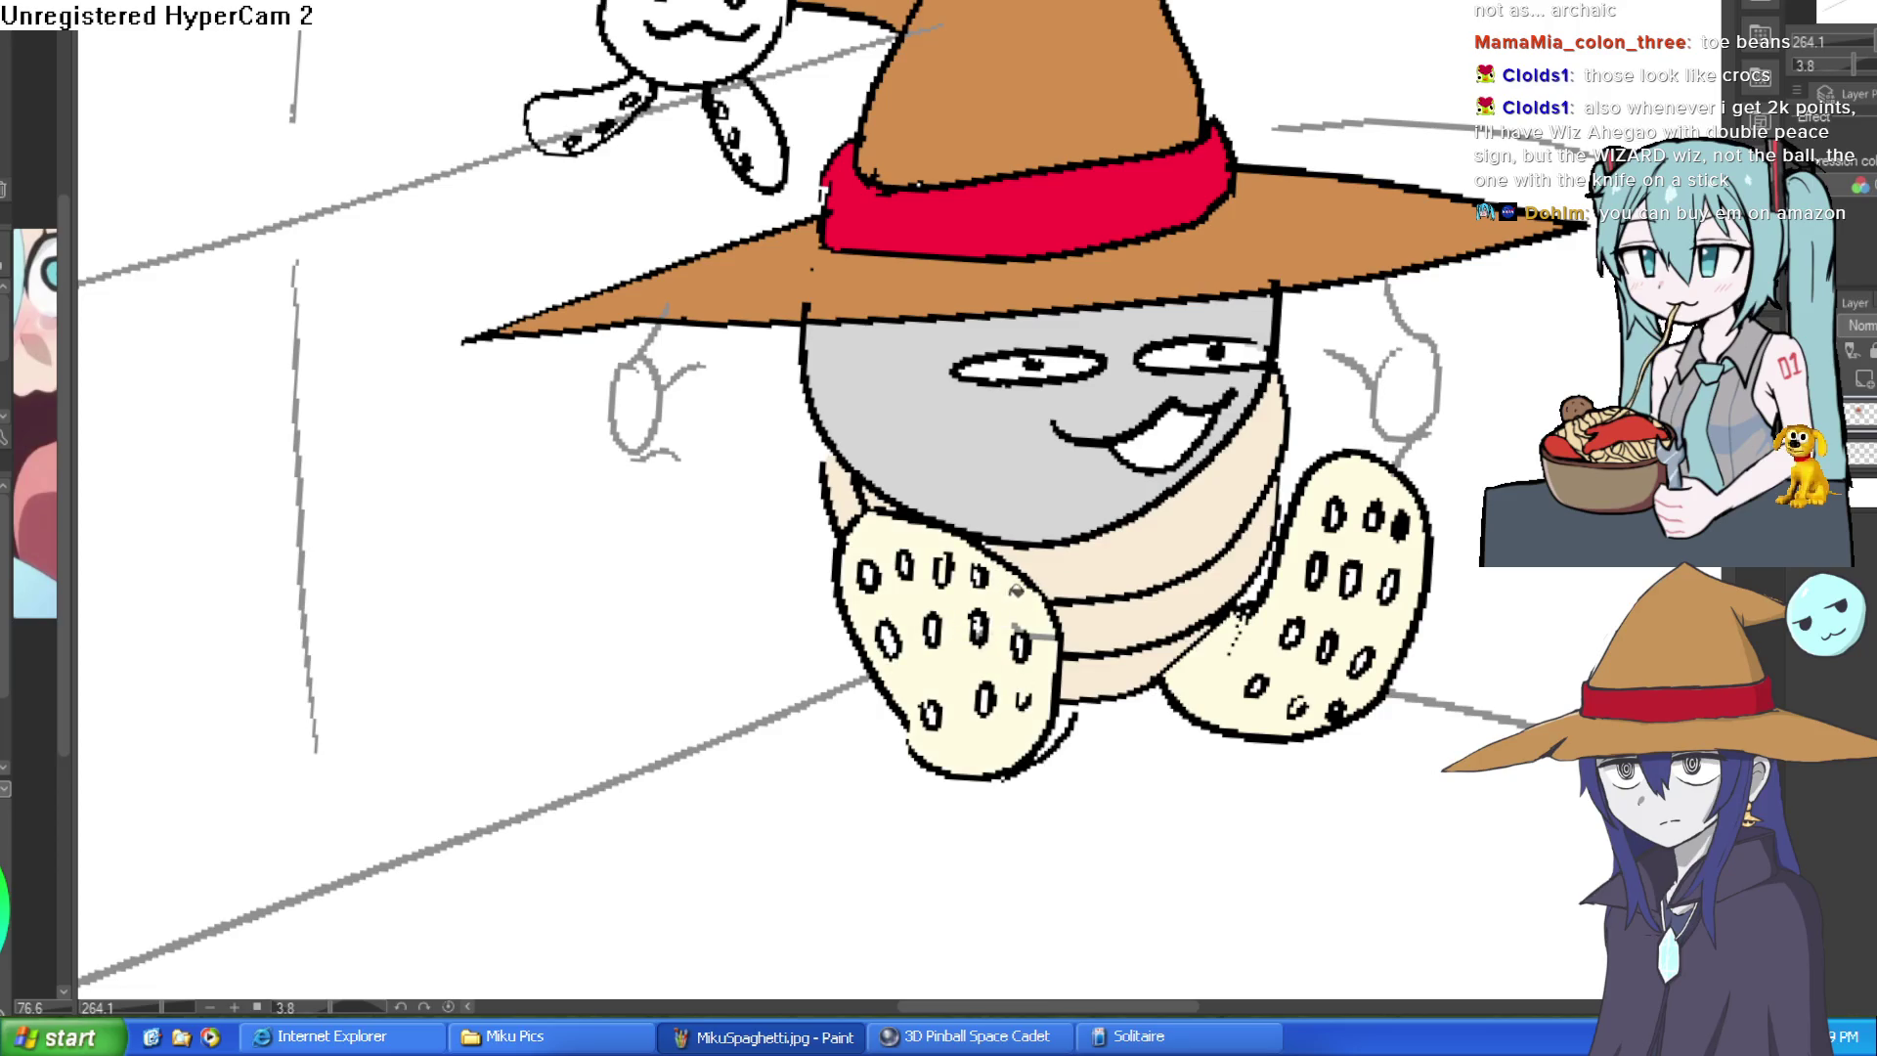
pyautogui.scroll(-4, 1299, 588)
pyautogui.scroll(2, 1338, 466)
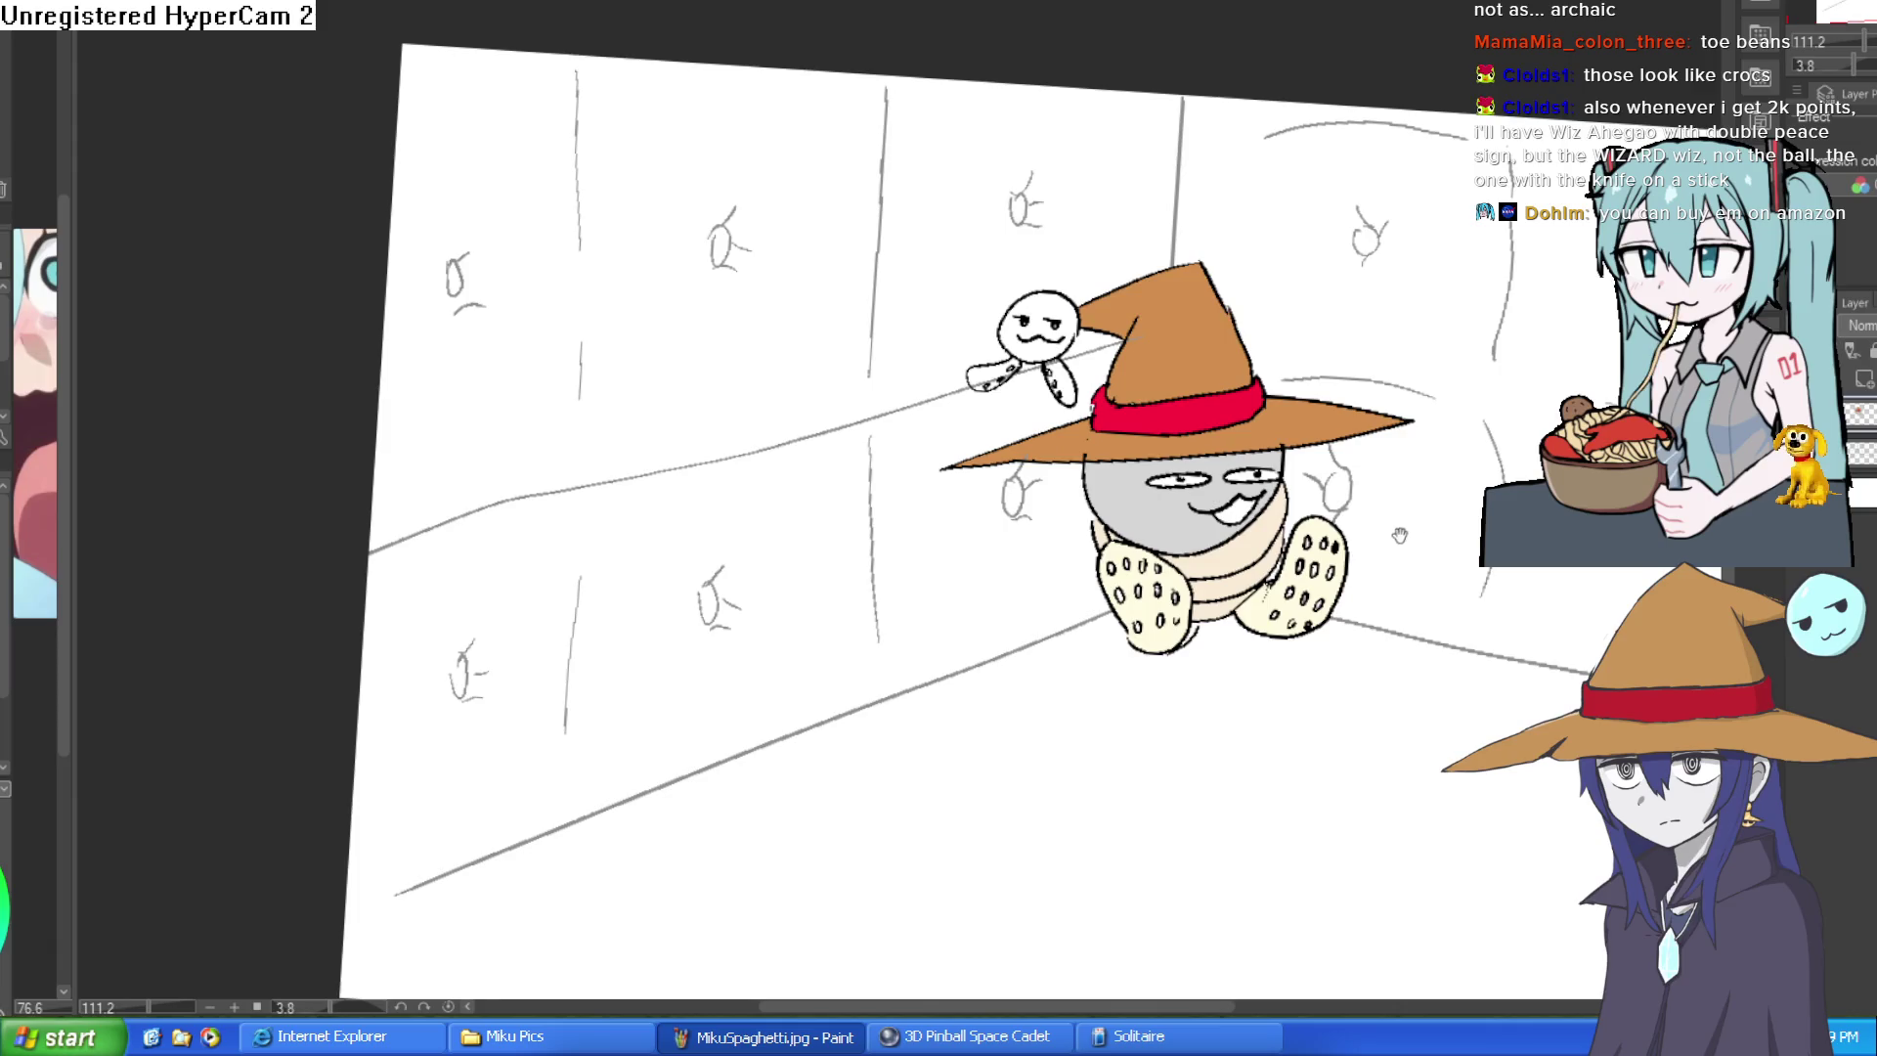
pyautogui.scroll(2, 1338, 467)
pyautogui.scroll(1, 1246, 463)
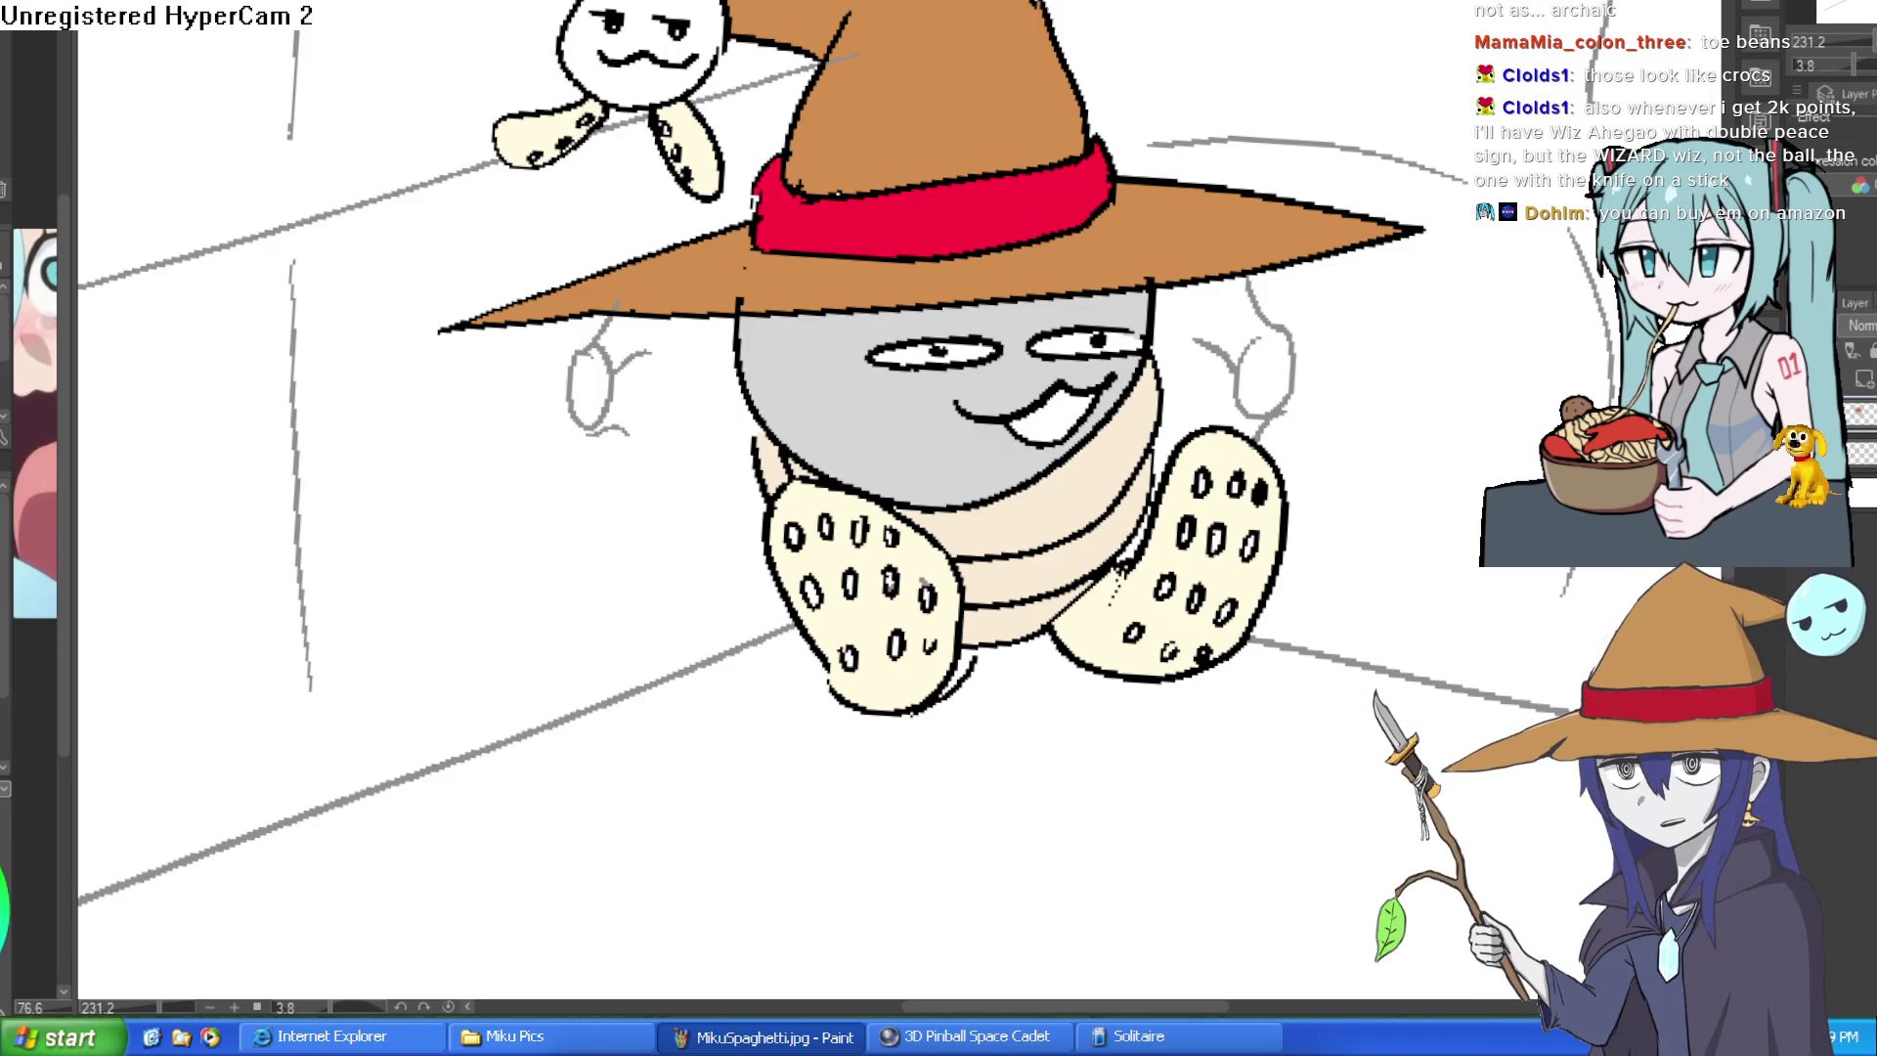
pyautogui.scroll(-3, 1185, 176)
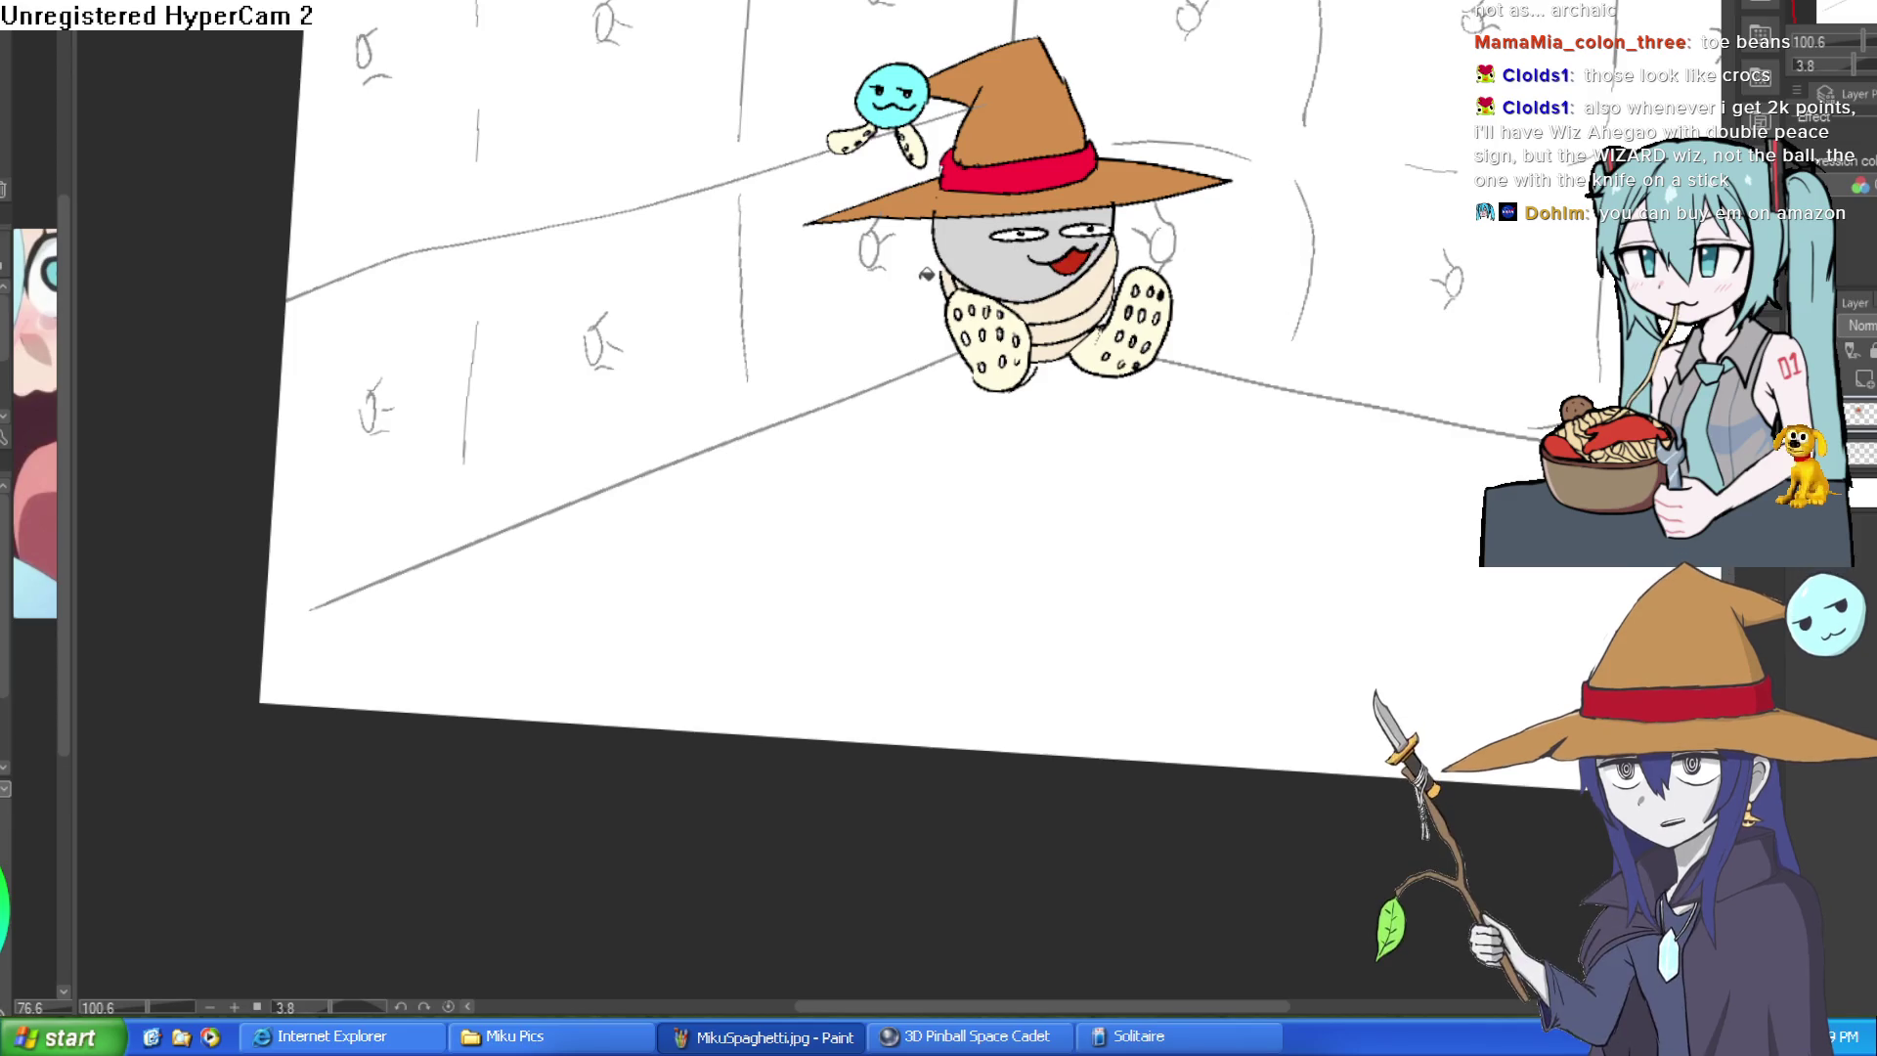
pyautogui.scroll(-1, 1138, 238)
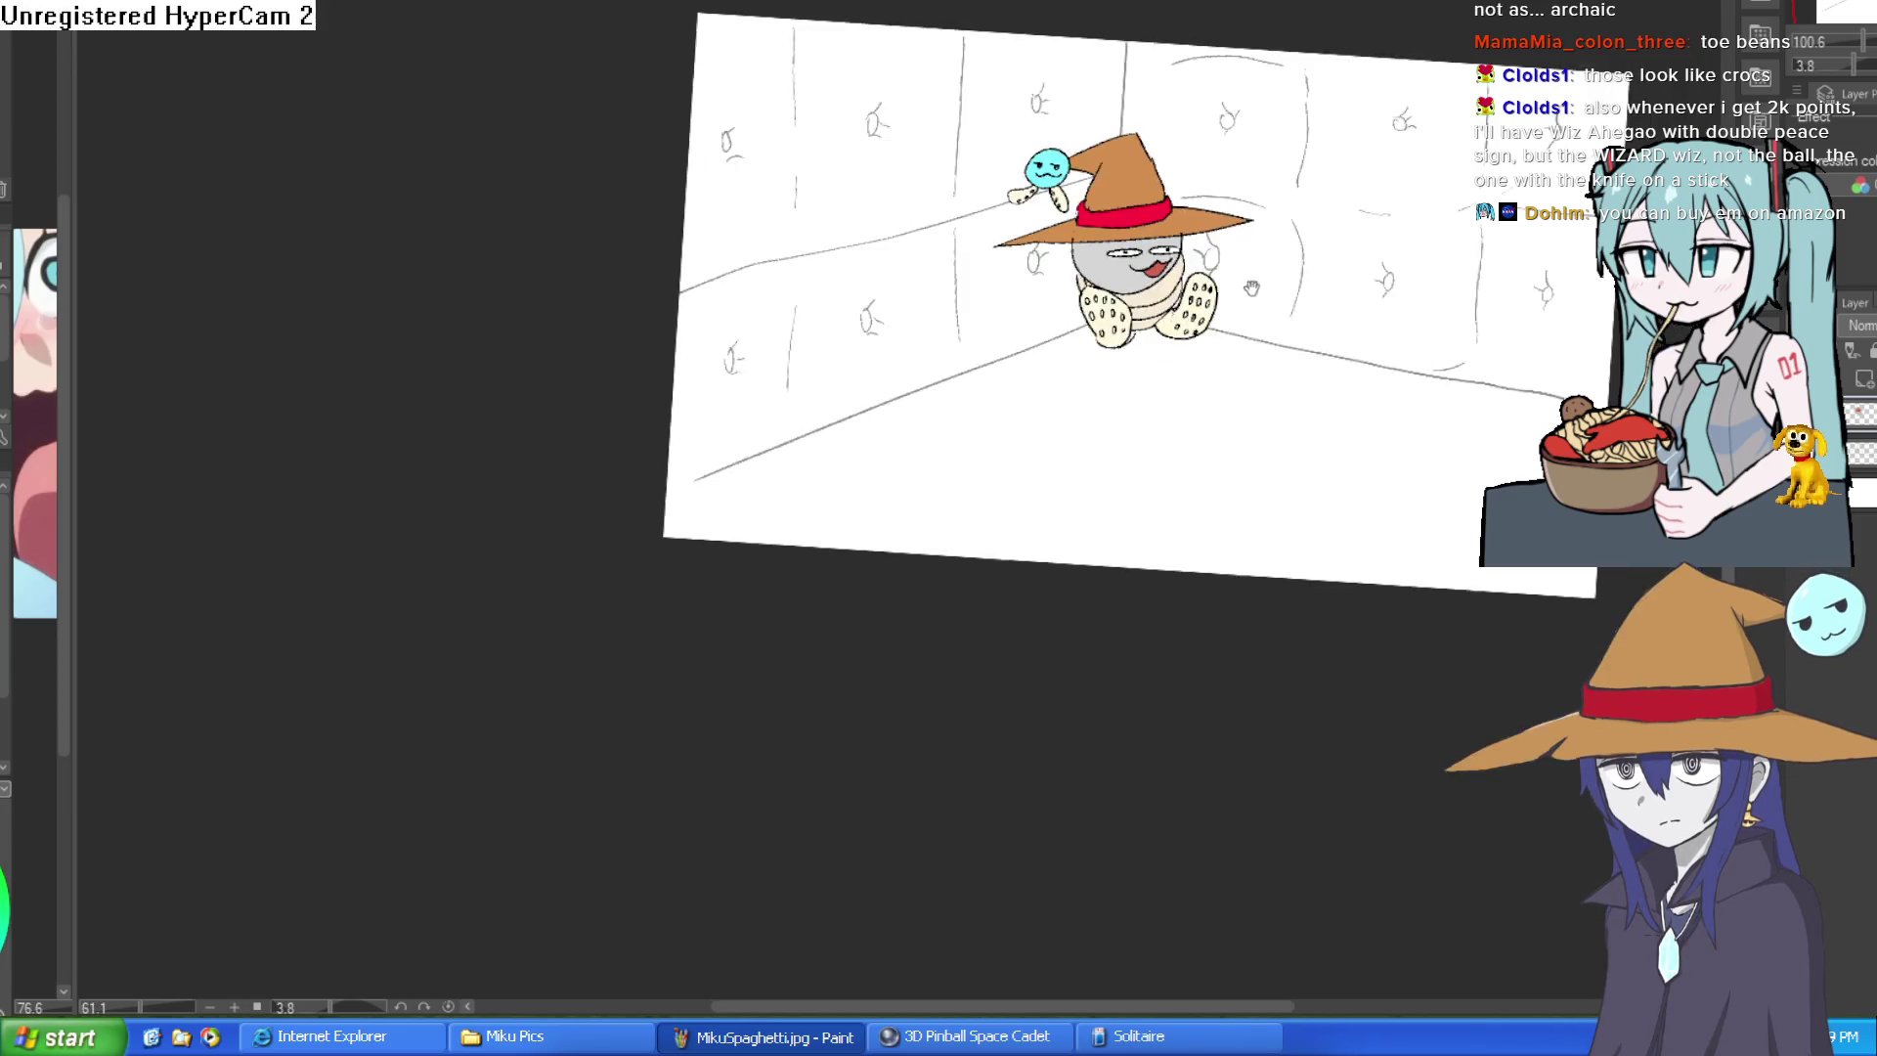
pyautogui.scroll(3, 1238, 397)
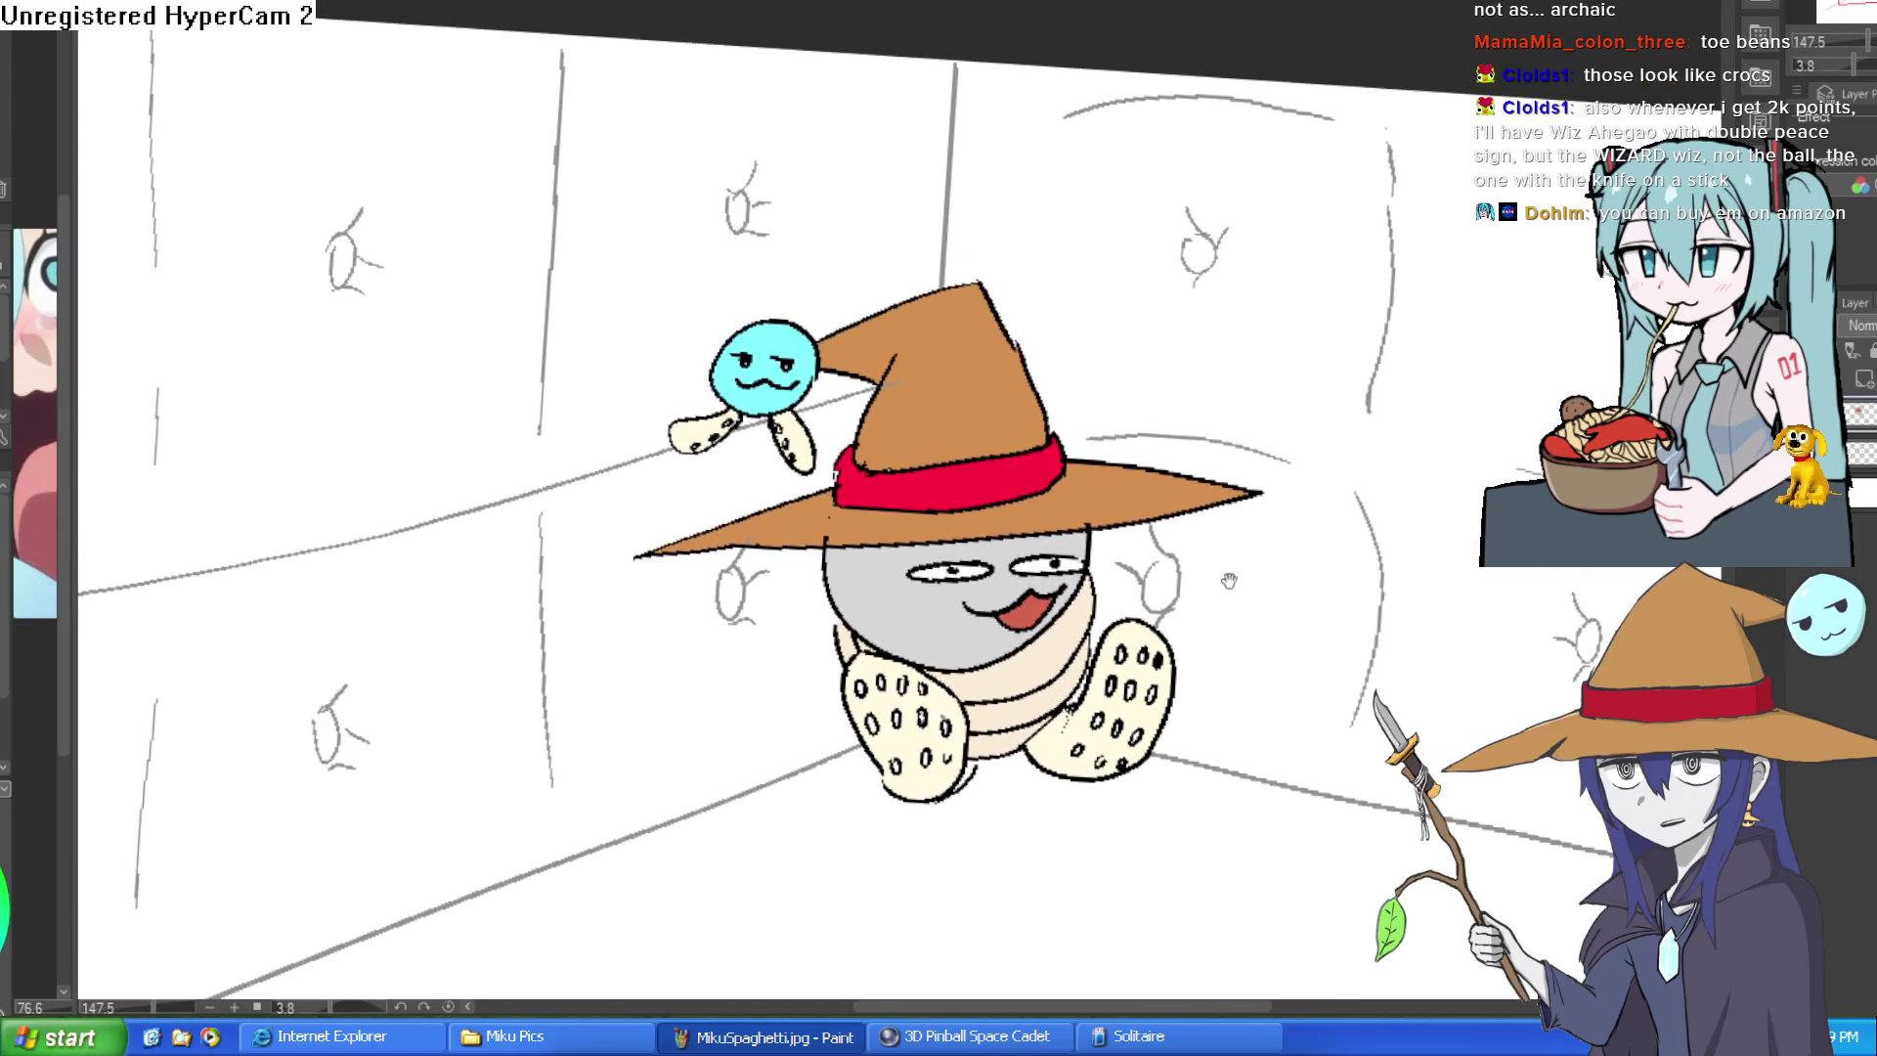
pyautogui.scroll(-5, 1215, 545)
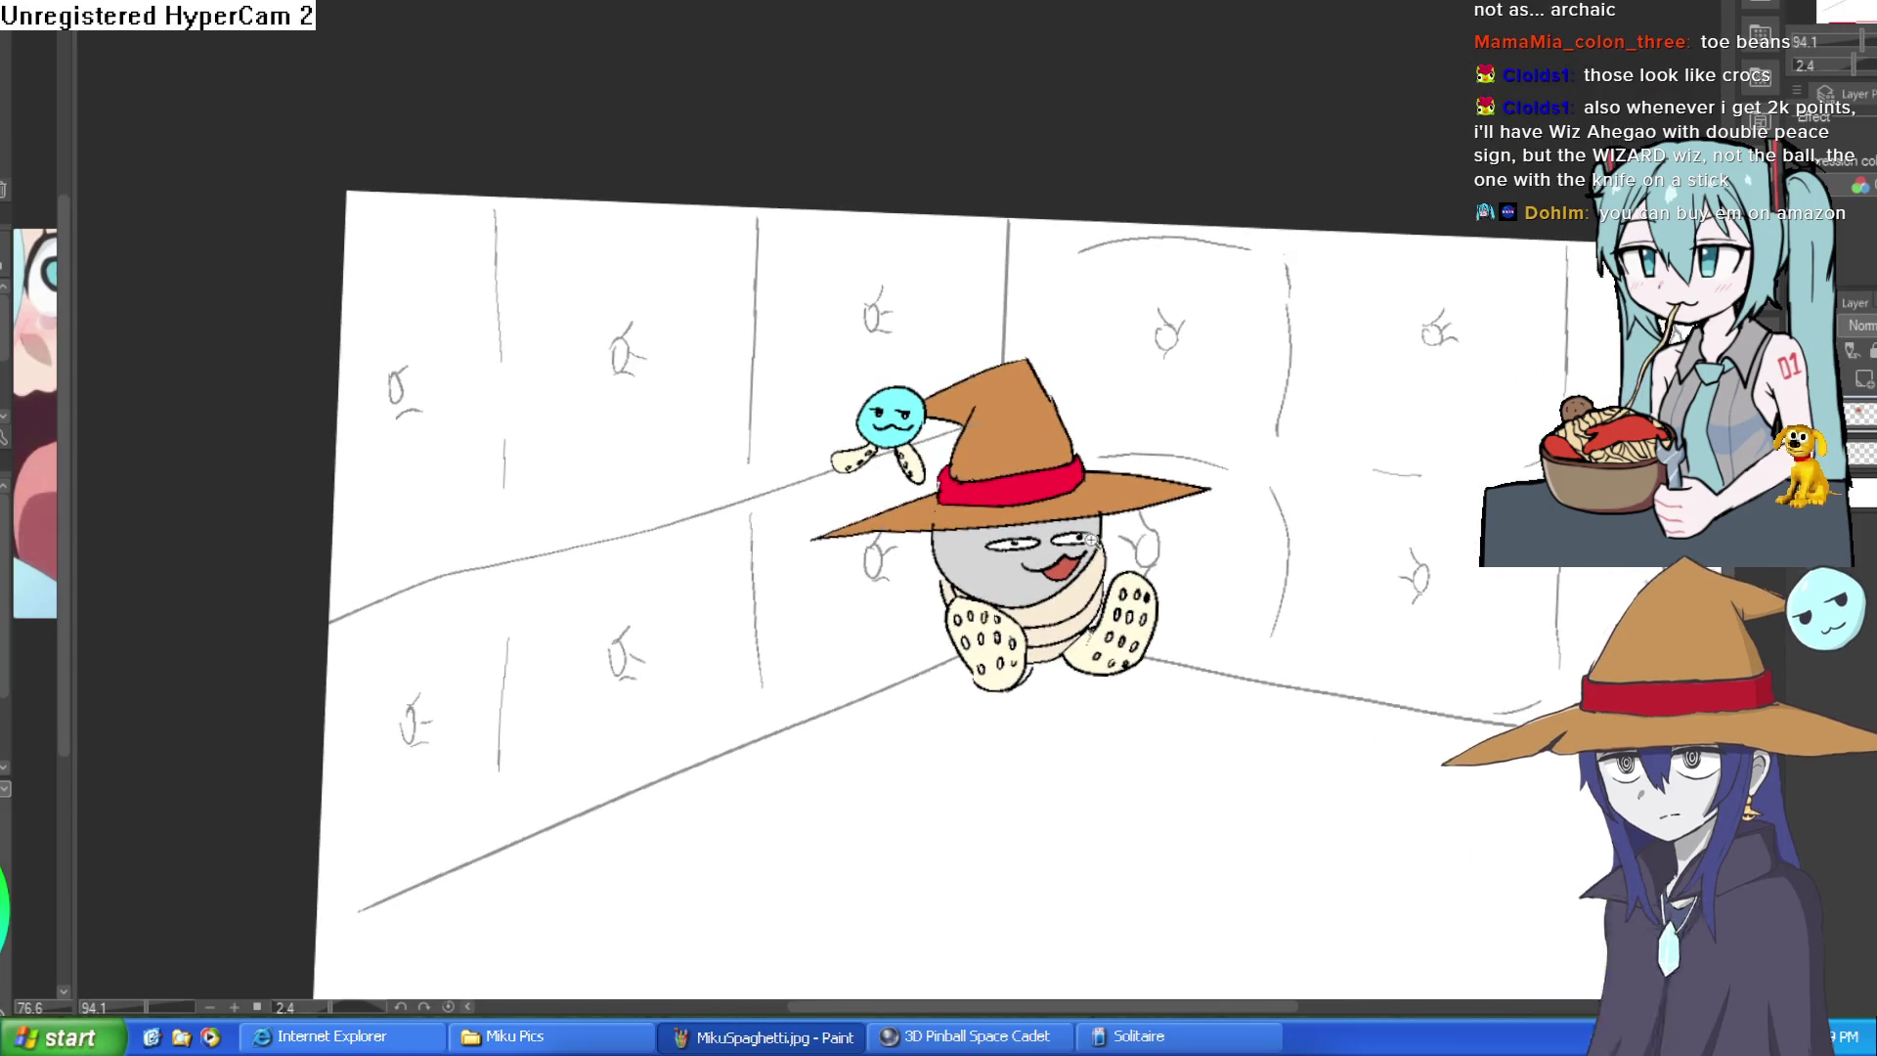
pyautogui.scroll(5, 1298, 527)
pyautogui.scroll(2, 1296, 527)
pyautogui.scroll(1, 1177, 505)
pyautogui.scroll(1, 1179, 505)
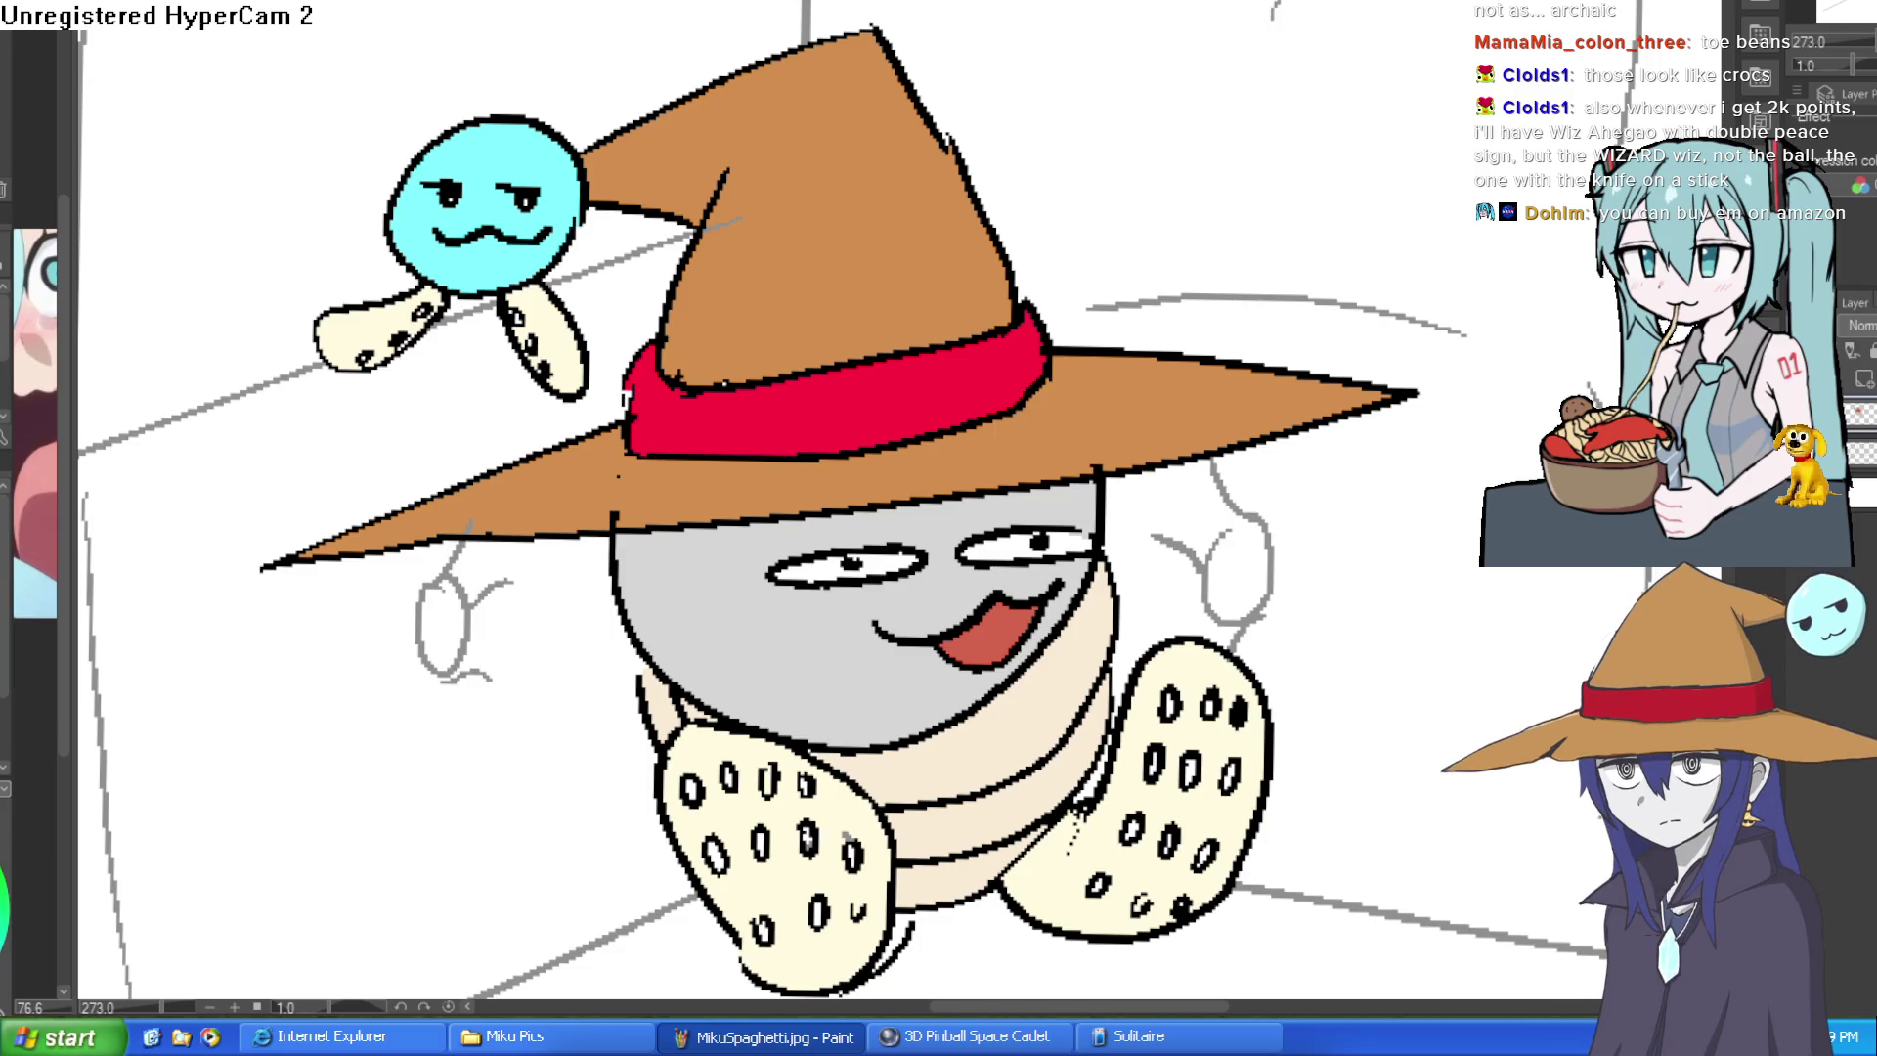
# - Switch to the next open canvas, the Hyra character drawing
pyautogui.hotkey('ctrl', 'Tab')
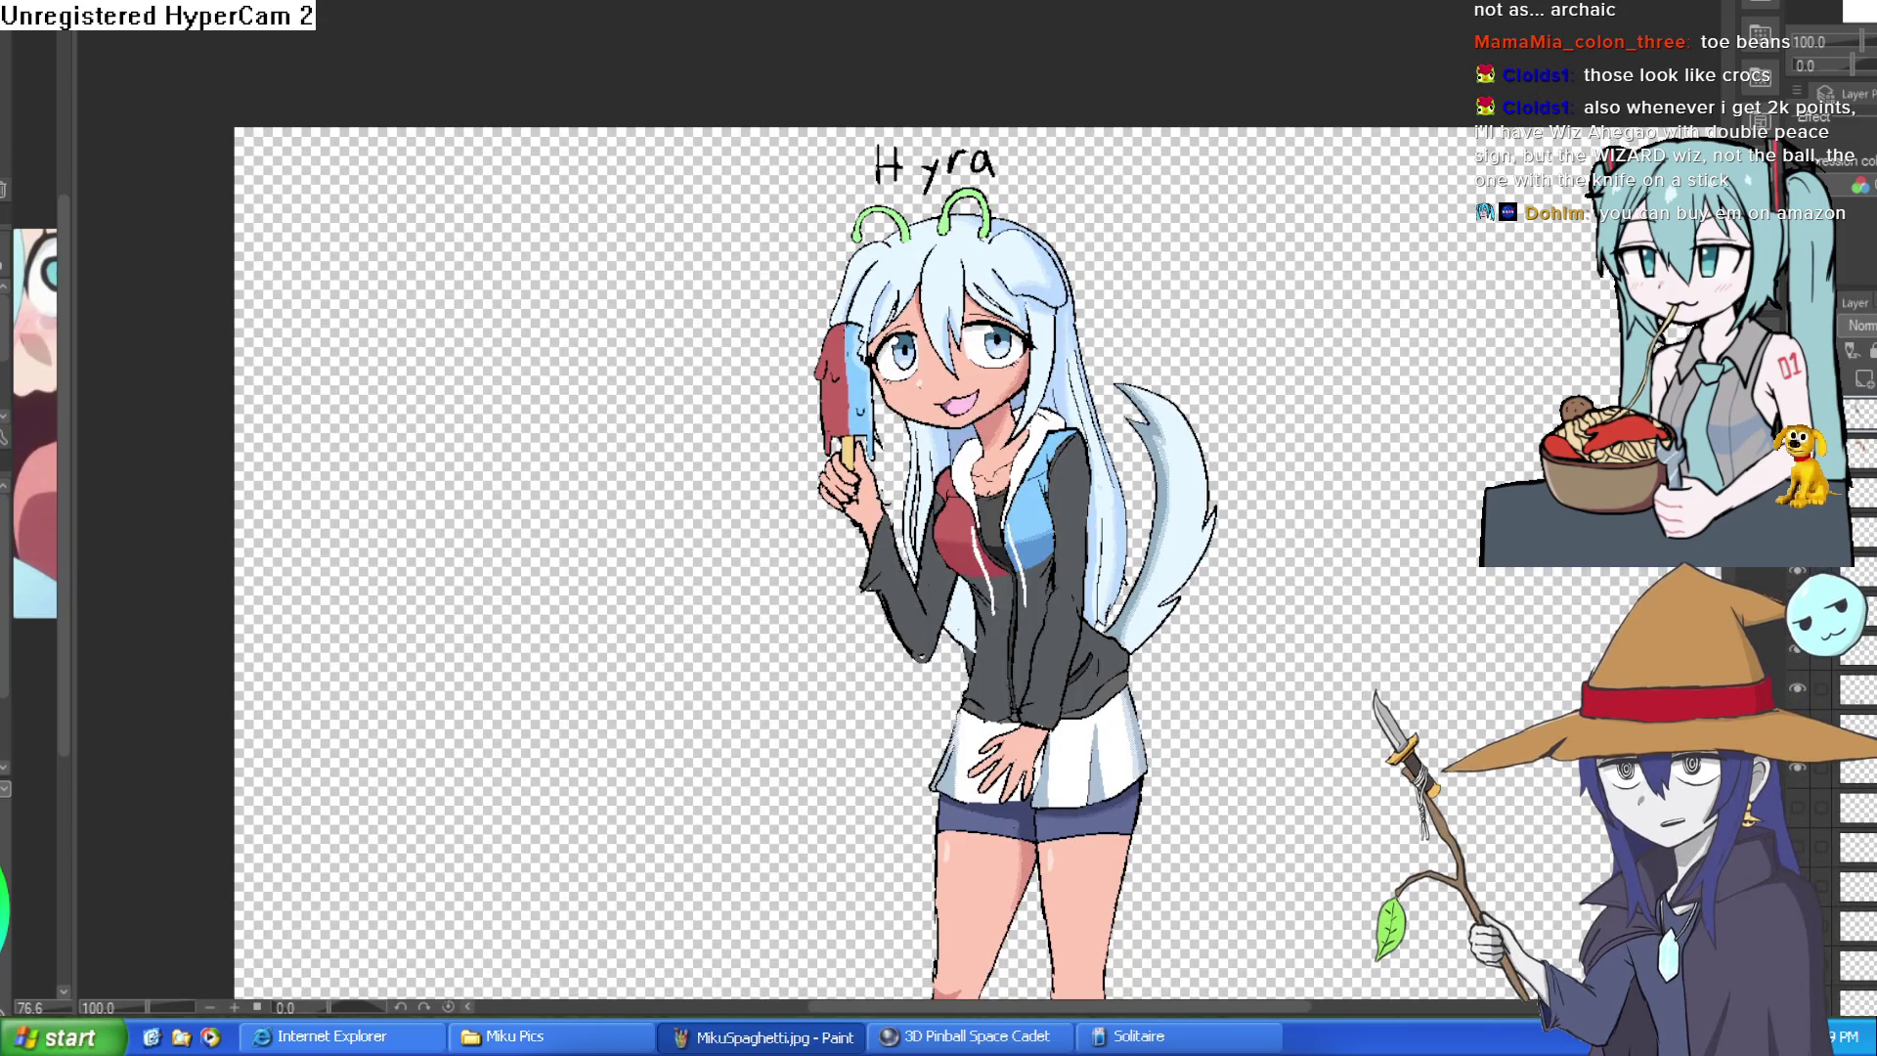
pyautogui.scroll(-3, 939, 558)
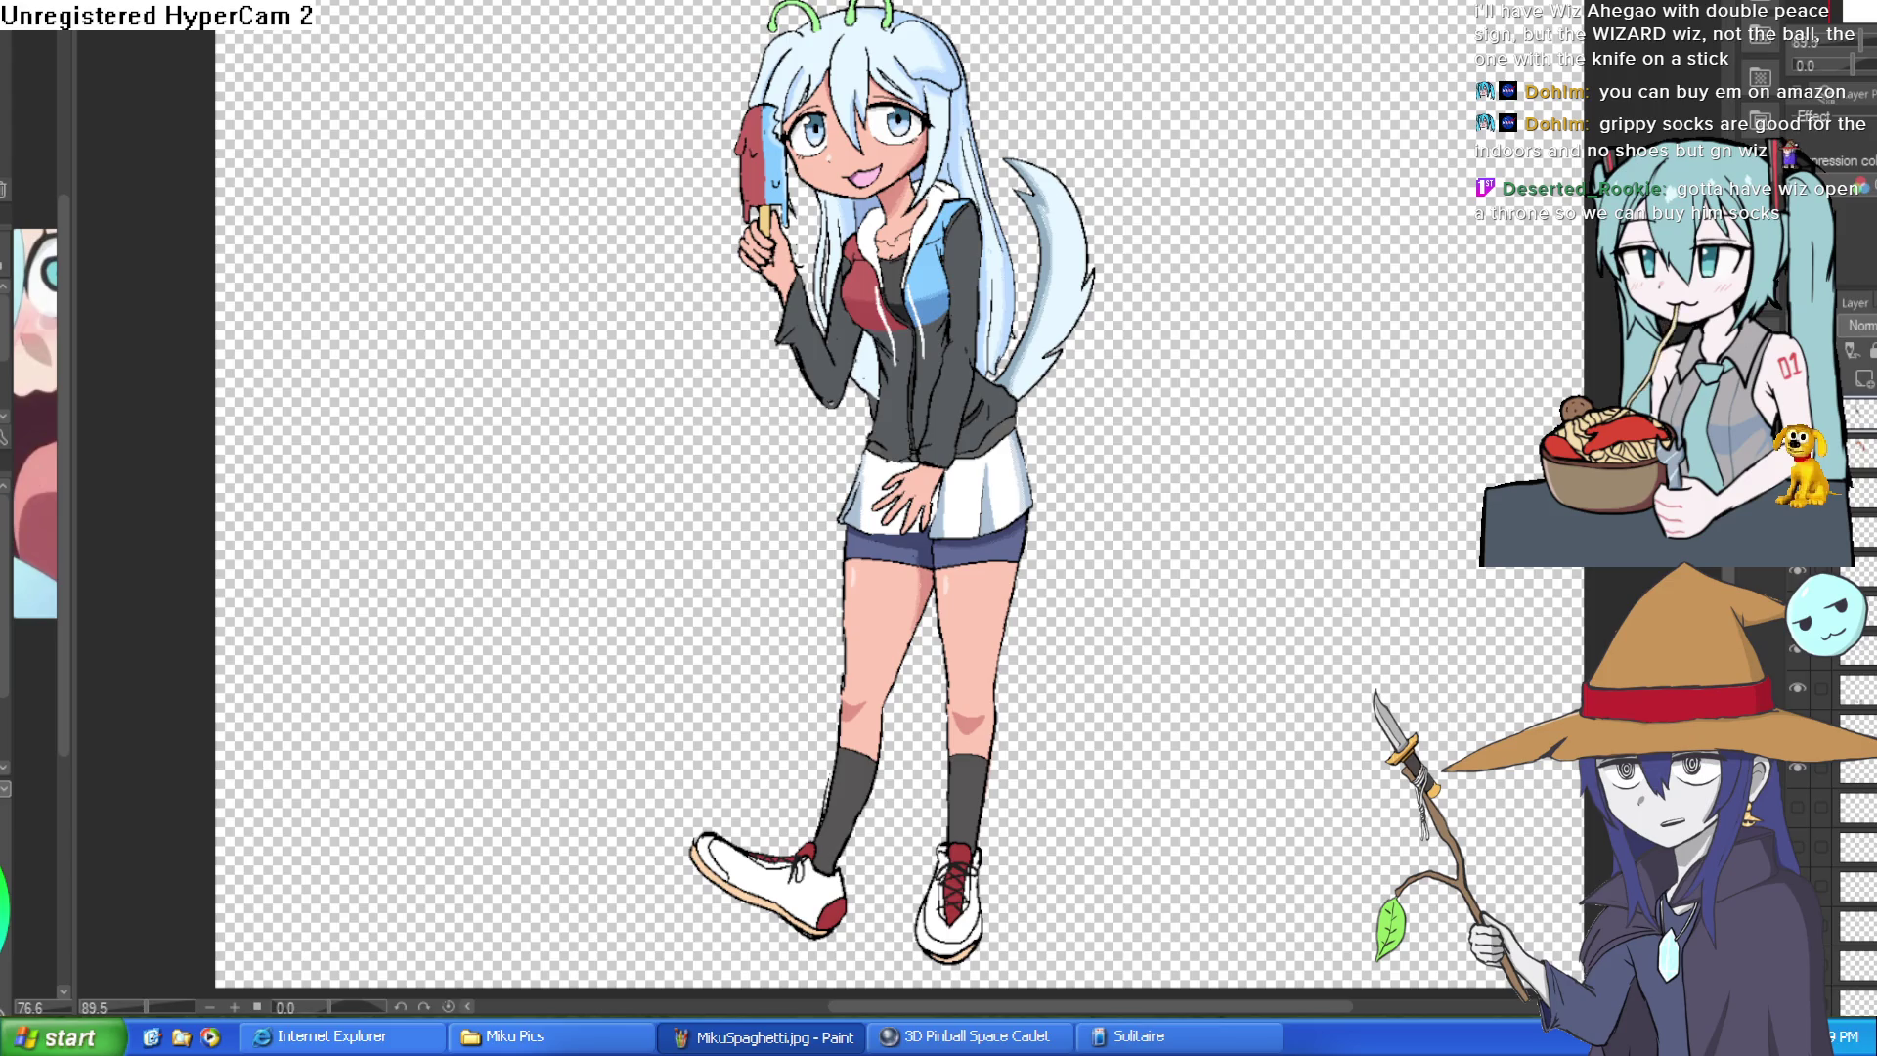
# - Cycle through the vending machine, next artwork and white sketch canvases, viewing Willow's face
pyautogui.hotkey('ctrl', 'Tab')
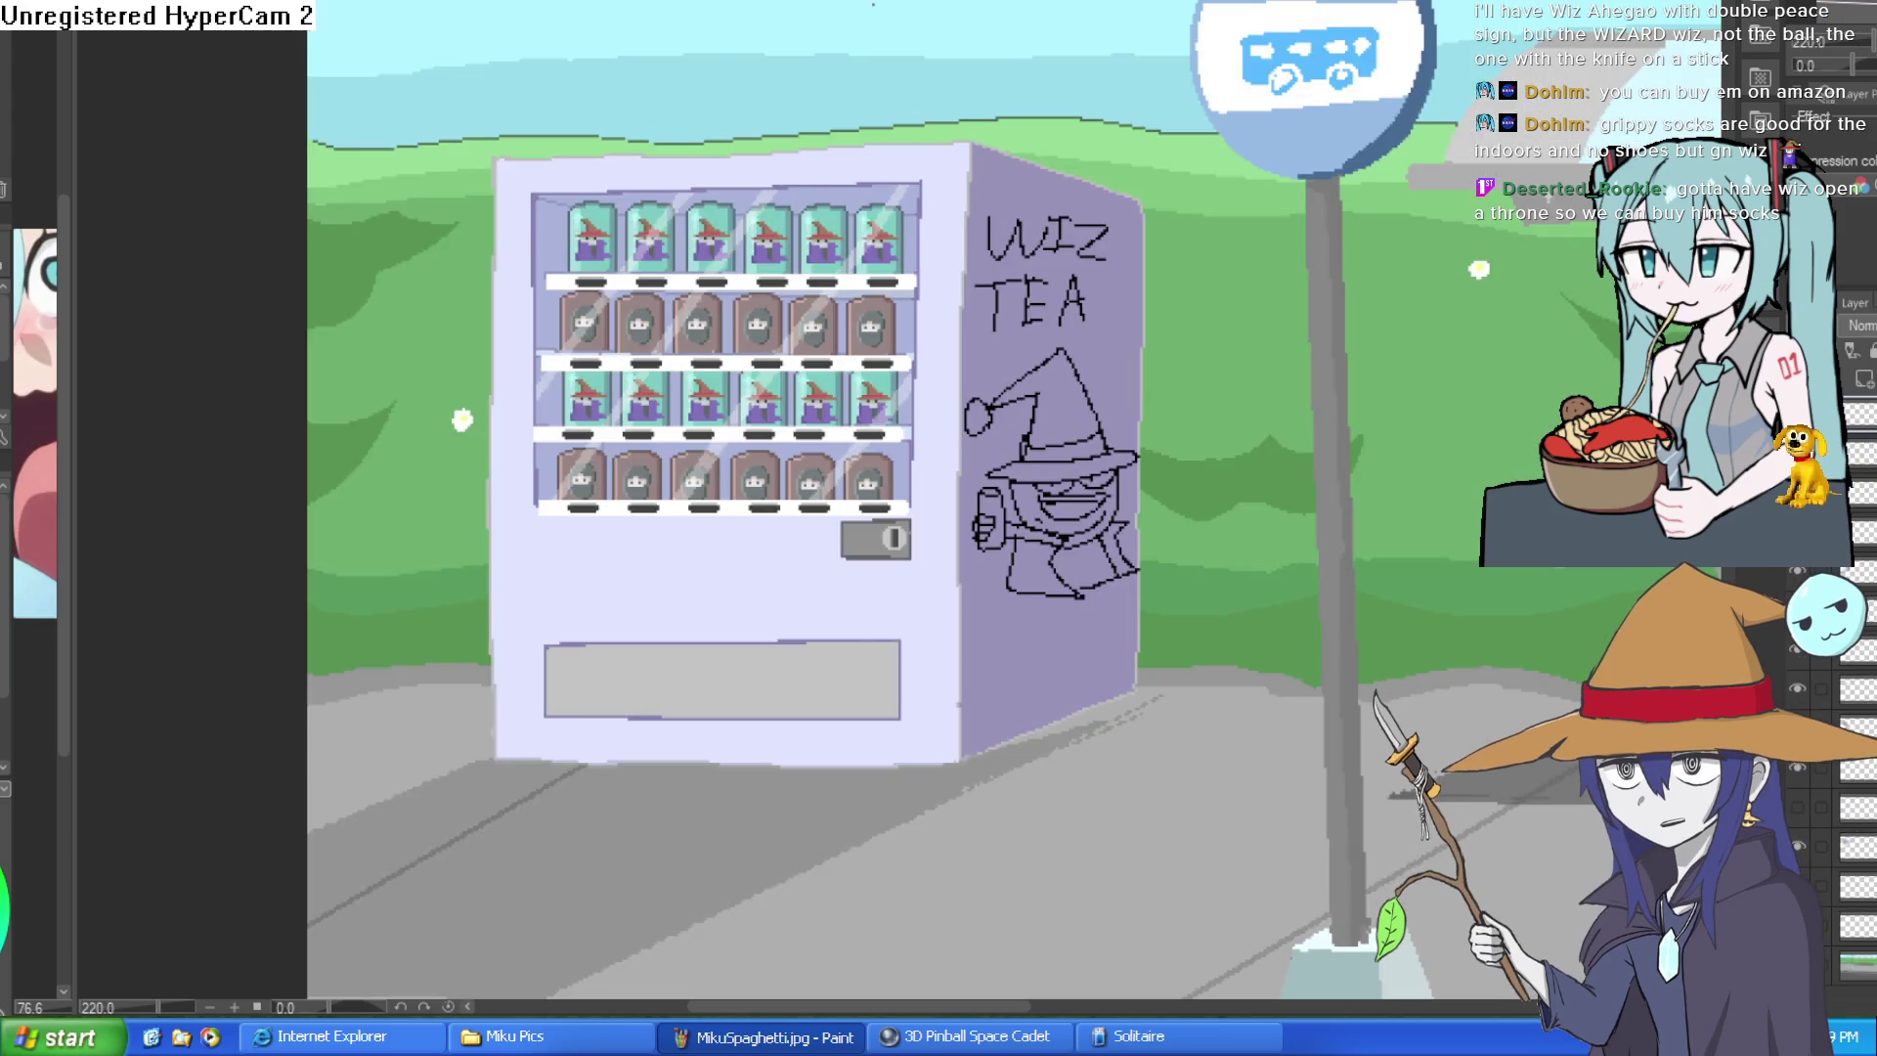
pyautogui.hotkey('ctrl', 'Tab')
pyautogui.hotkey('ctrl', 'Tab')
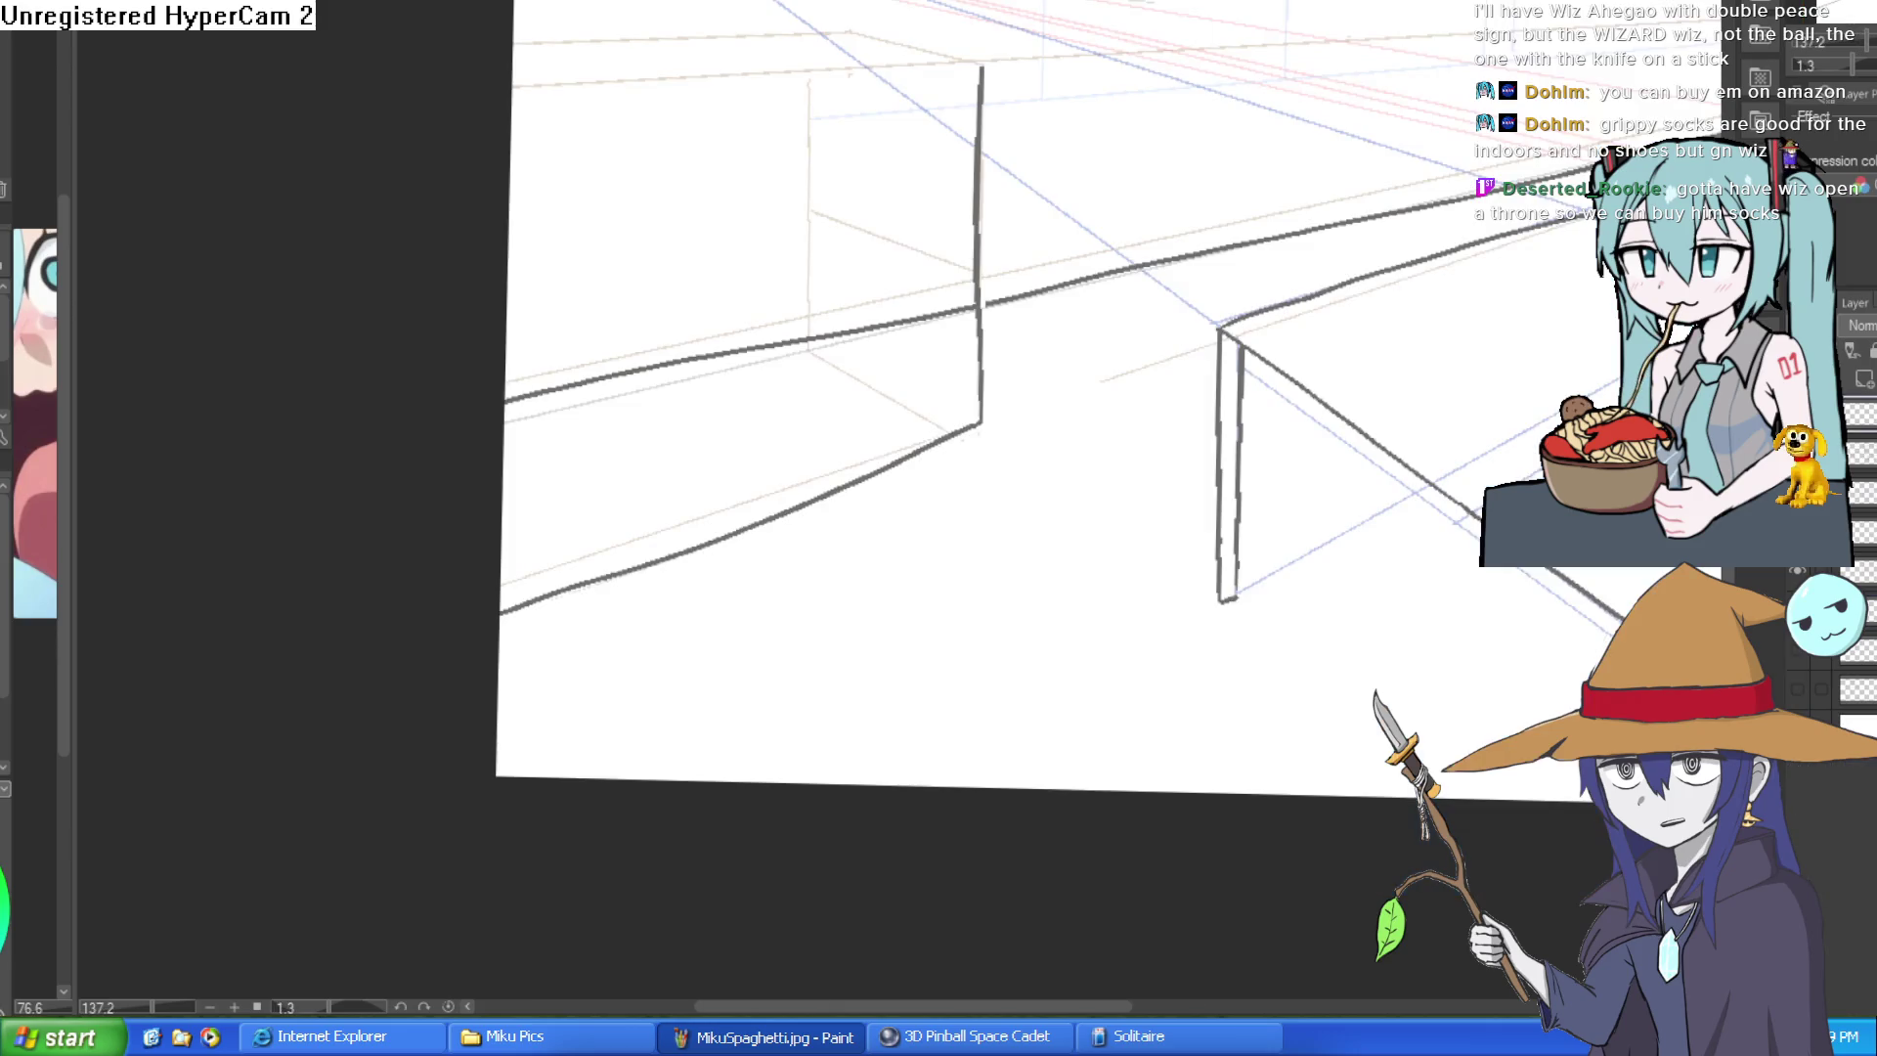
pyautogui.hotkey('ctrl', 'Tab')
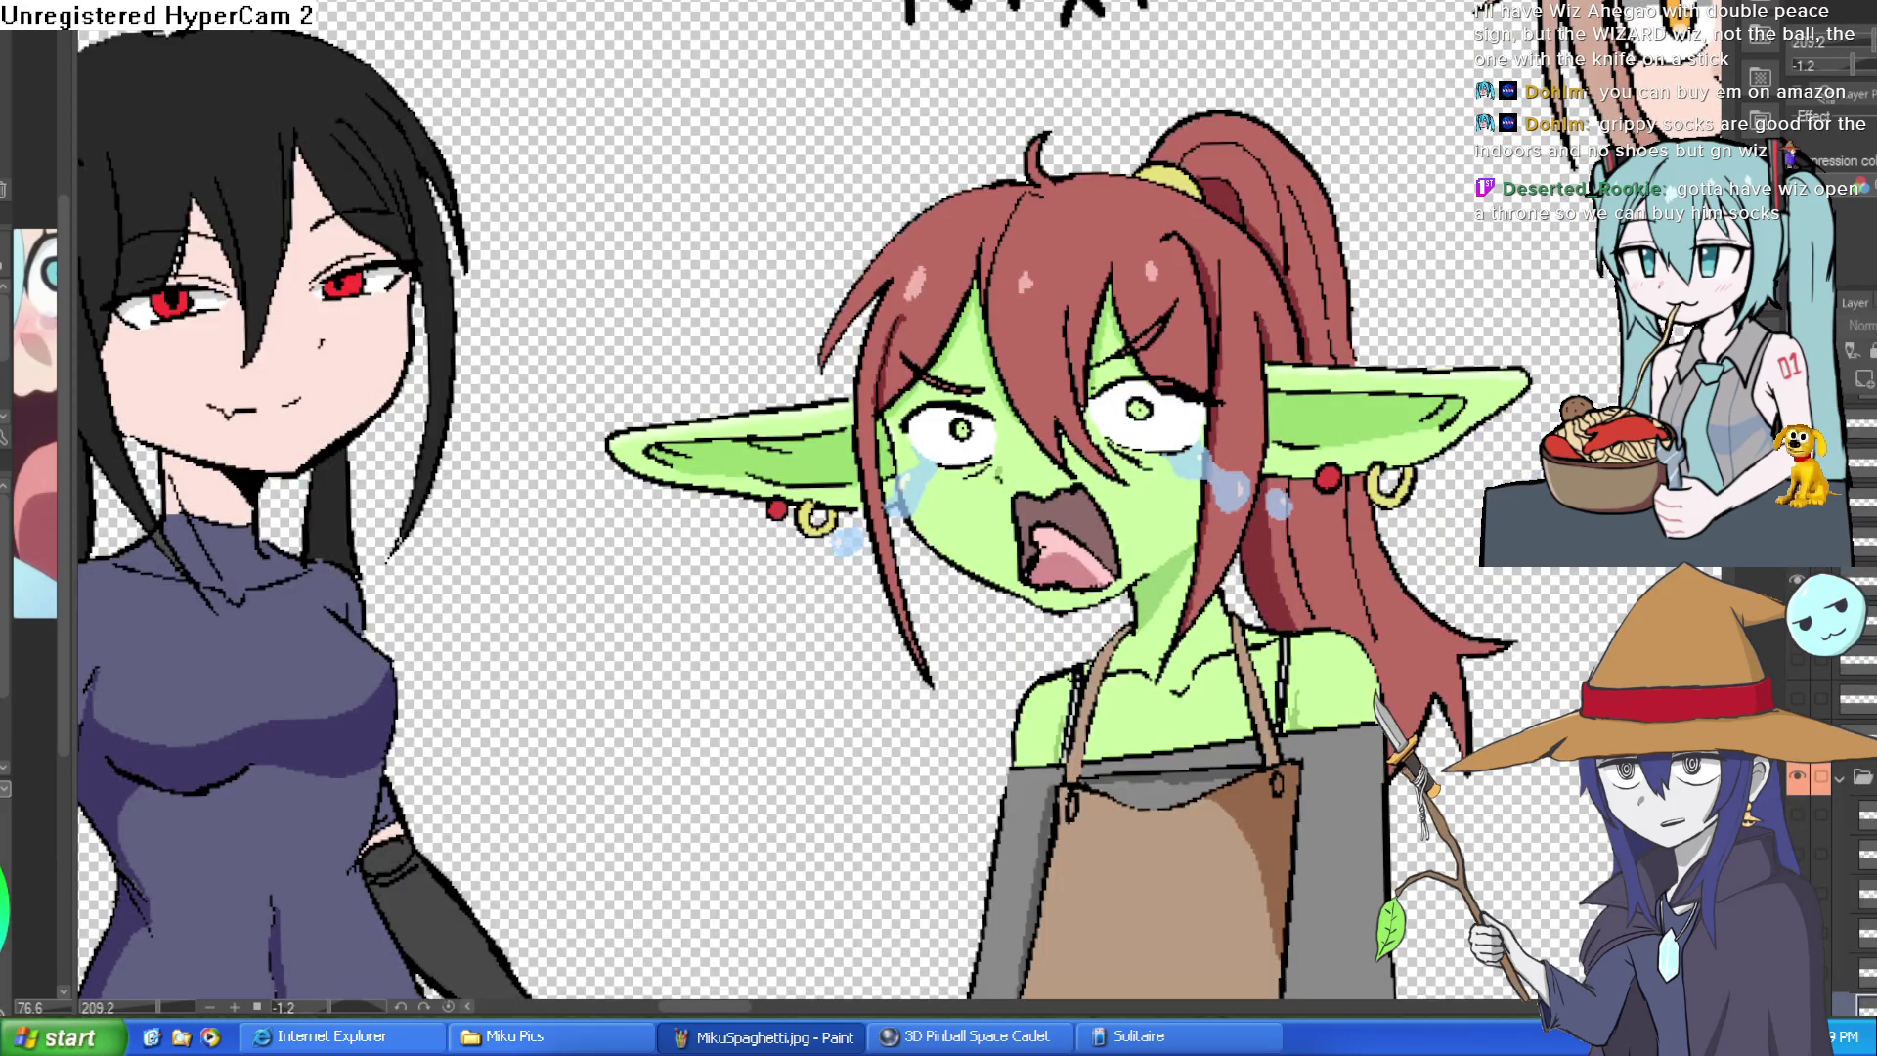
pyautogui.scroll(-1, 872, 507)
pyautogui.scroll(-2, 873, 508)
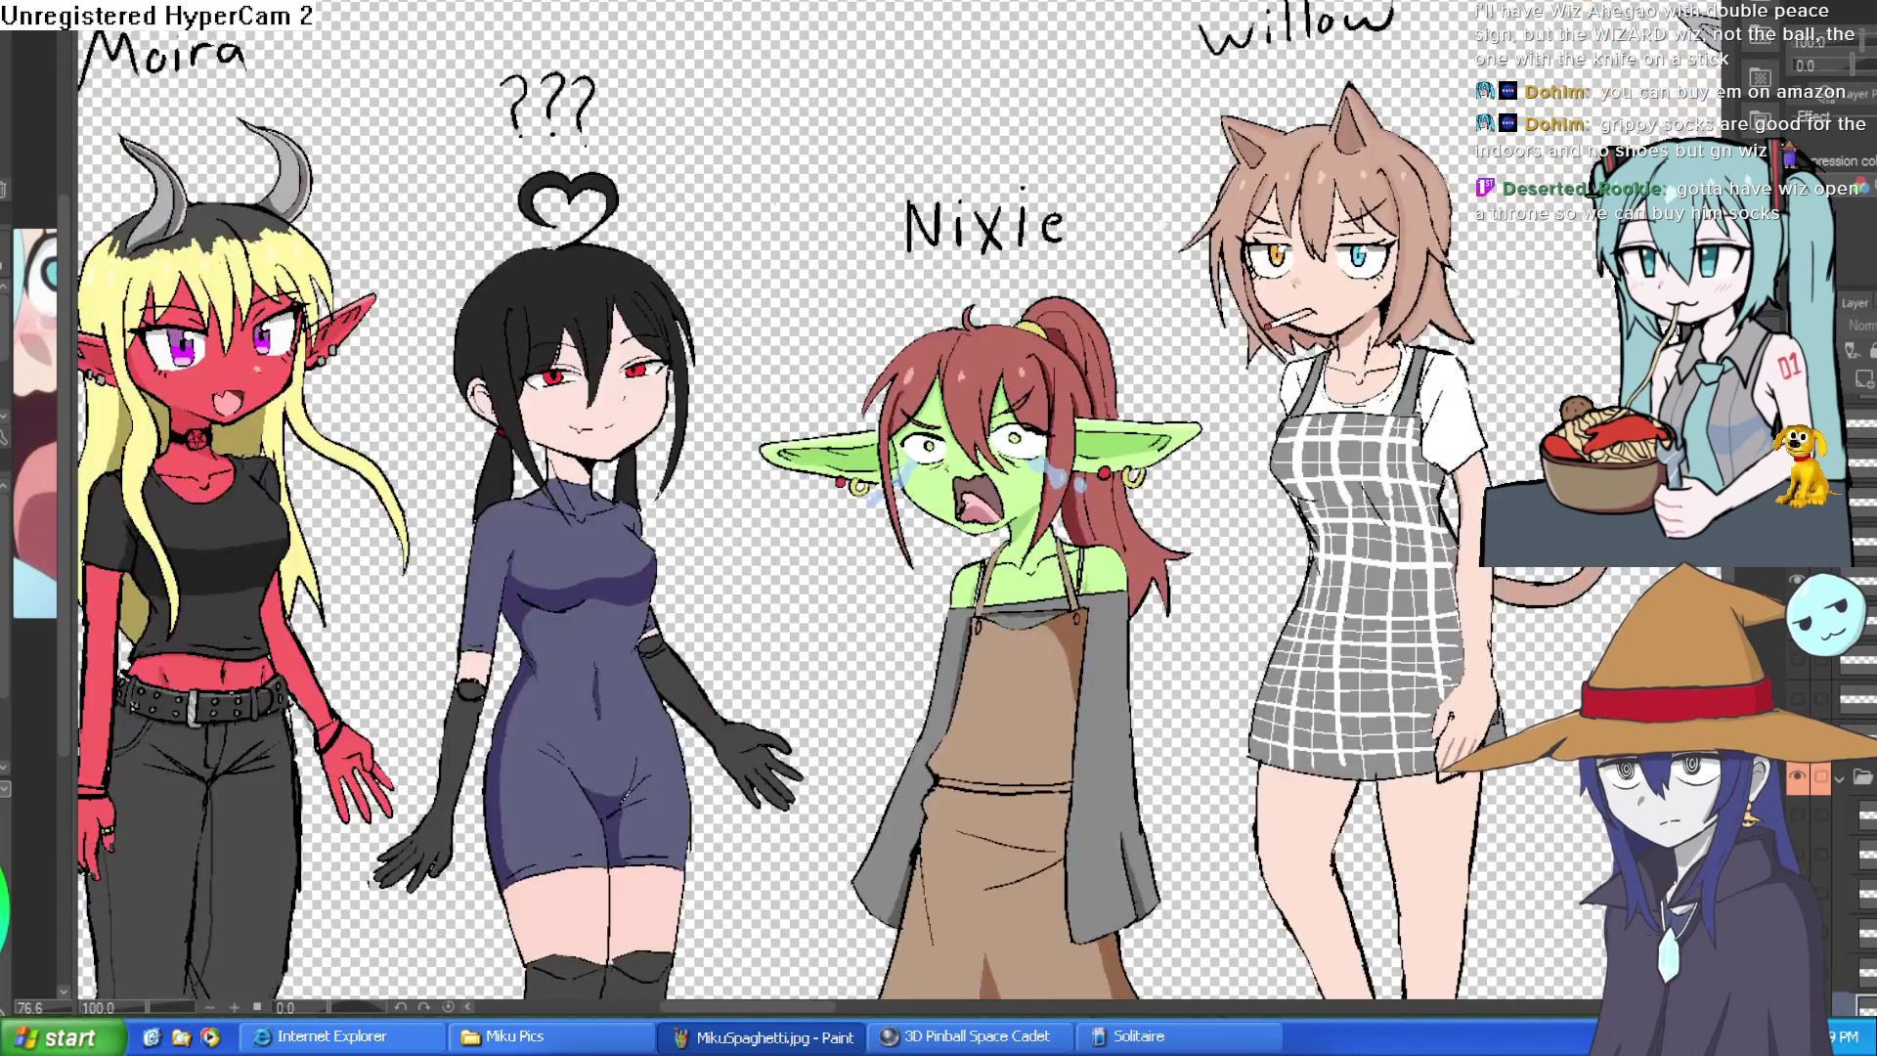
pyautogui.scroll(-2, 873, 508)
pyautogui.scroll(1, 389, 411)
pyautogui.scroll(2, 389, 411)
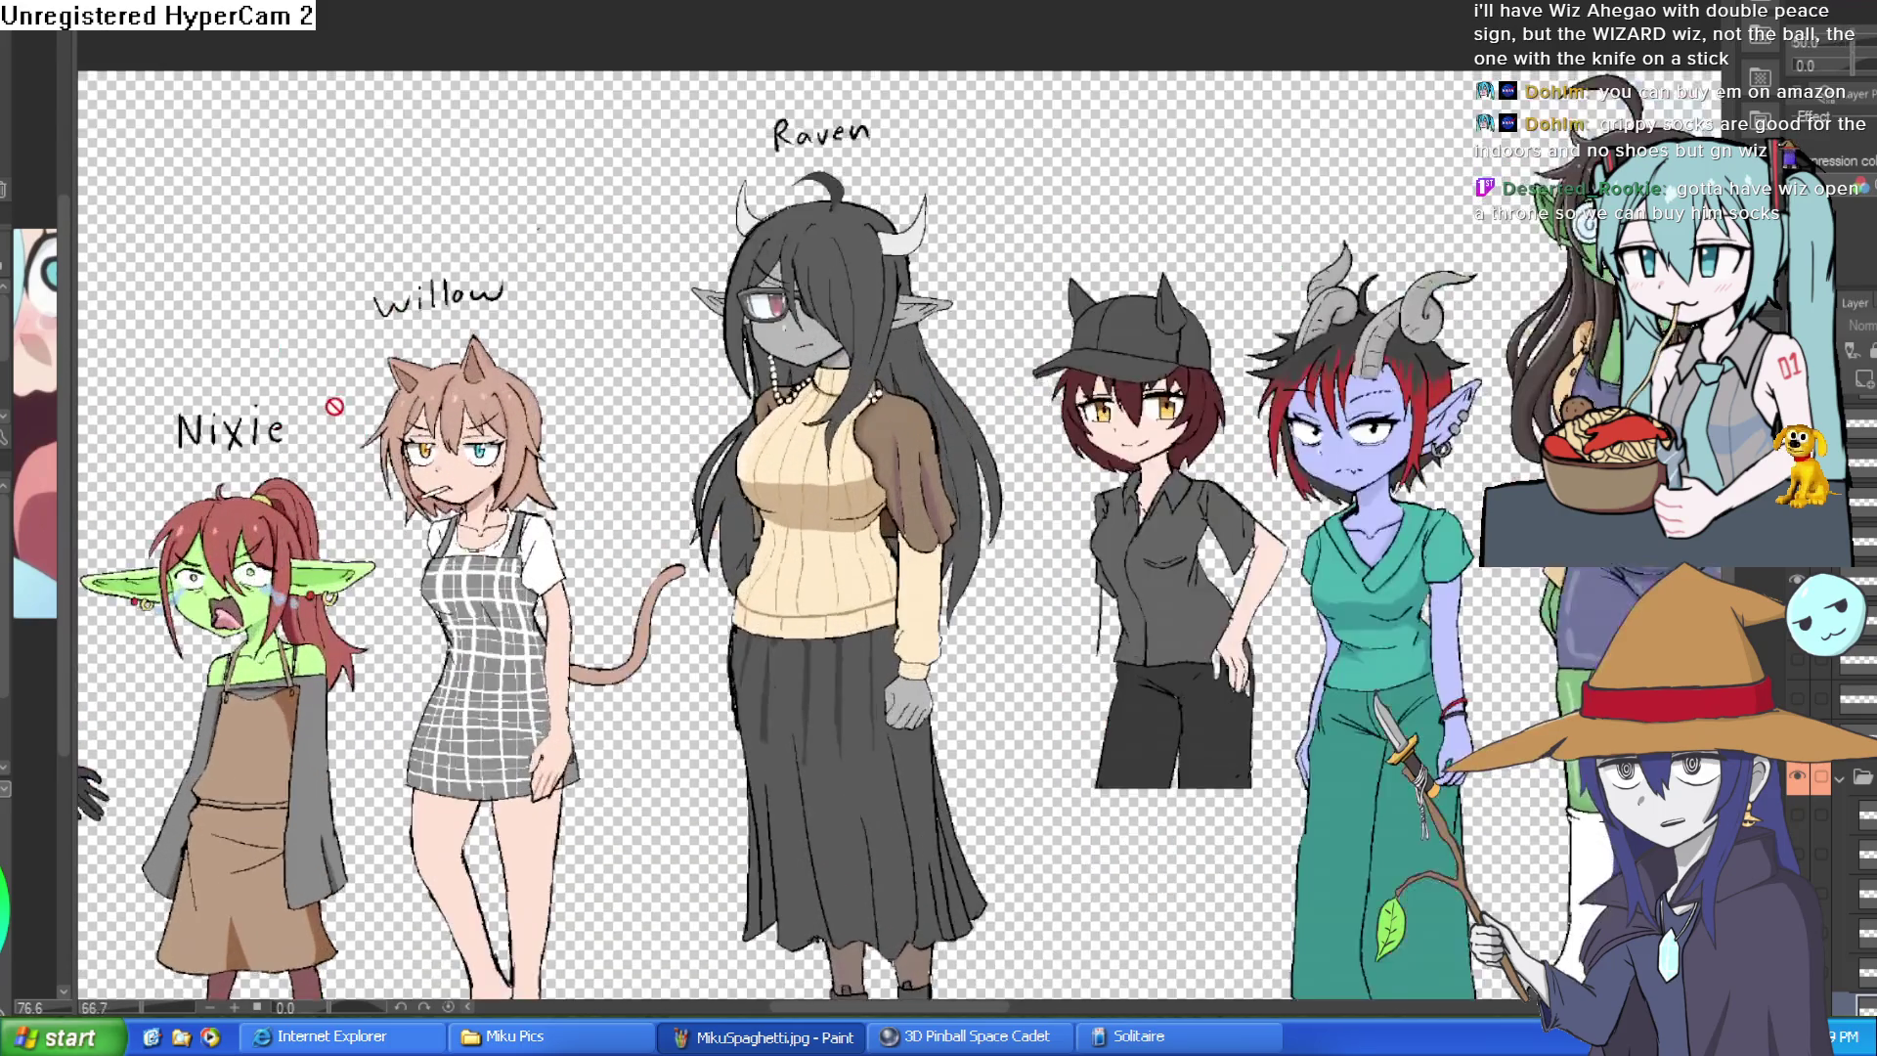
pyautogui.scroll(2, 397, 419)
pyautogui.scroll(3, 420, 443)
pyautogui.scroll(1, 419, 443)
pyautogui.scroll(2, 451, 485)
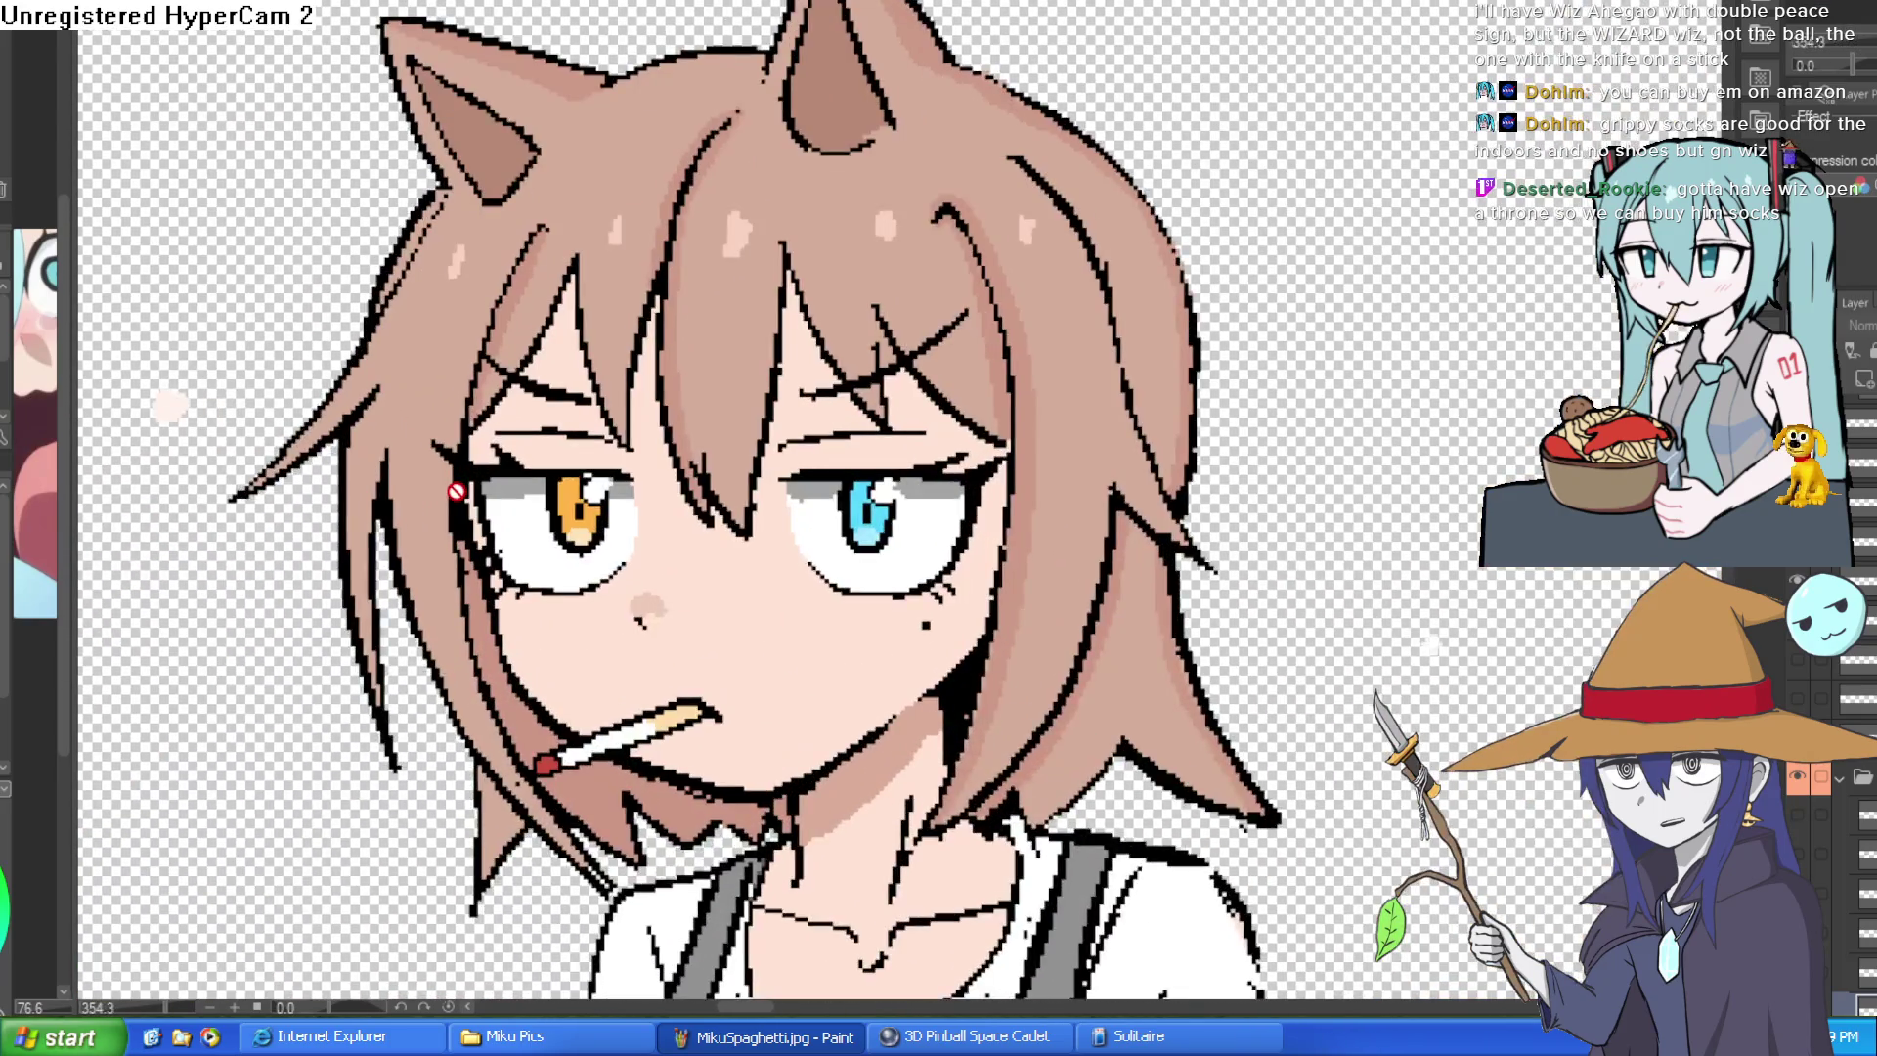
pyautogui.moveTo(683, 438)
pyautogui.mouseDown()
pyautogui.moveTo(849, 471)
pyautogui.moveTo(818, 498)
pyautogui.mouseUp()
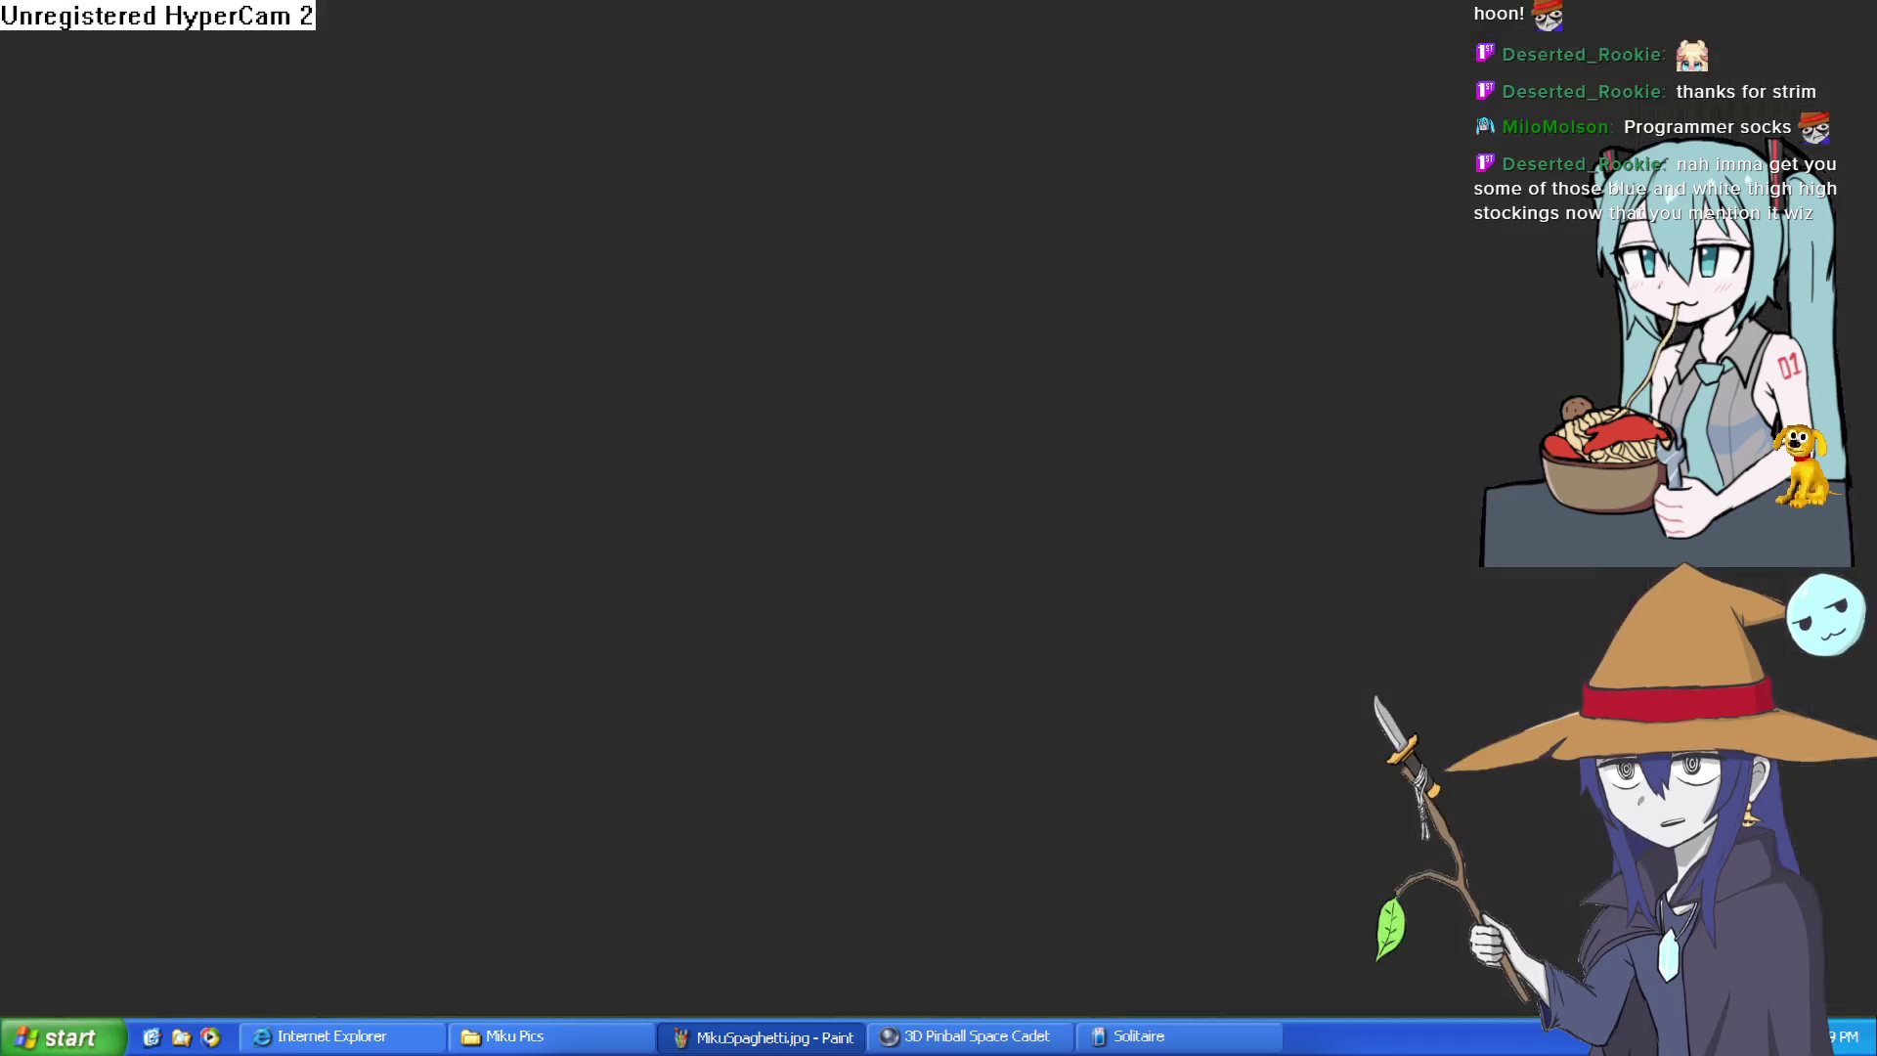
# - View Layout 2 and Event sheet 1, then settle on the nixiesroom1 layout with its characters
pyautogui.click(1020, 48)
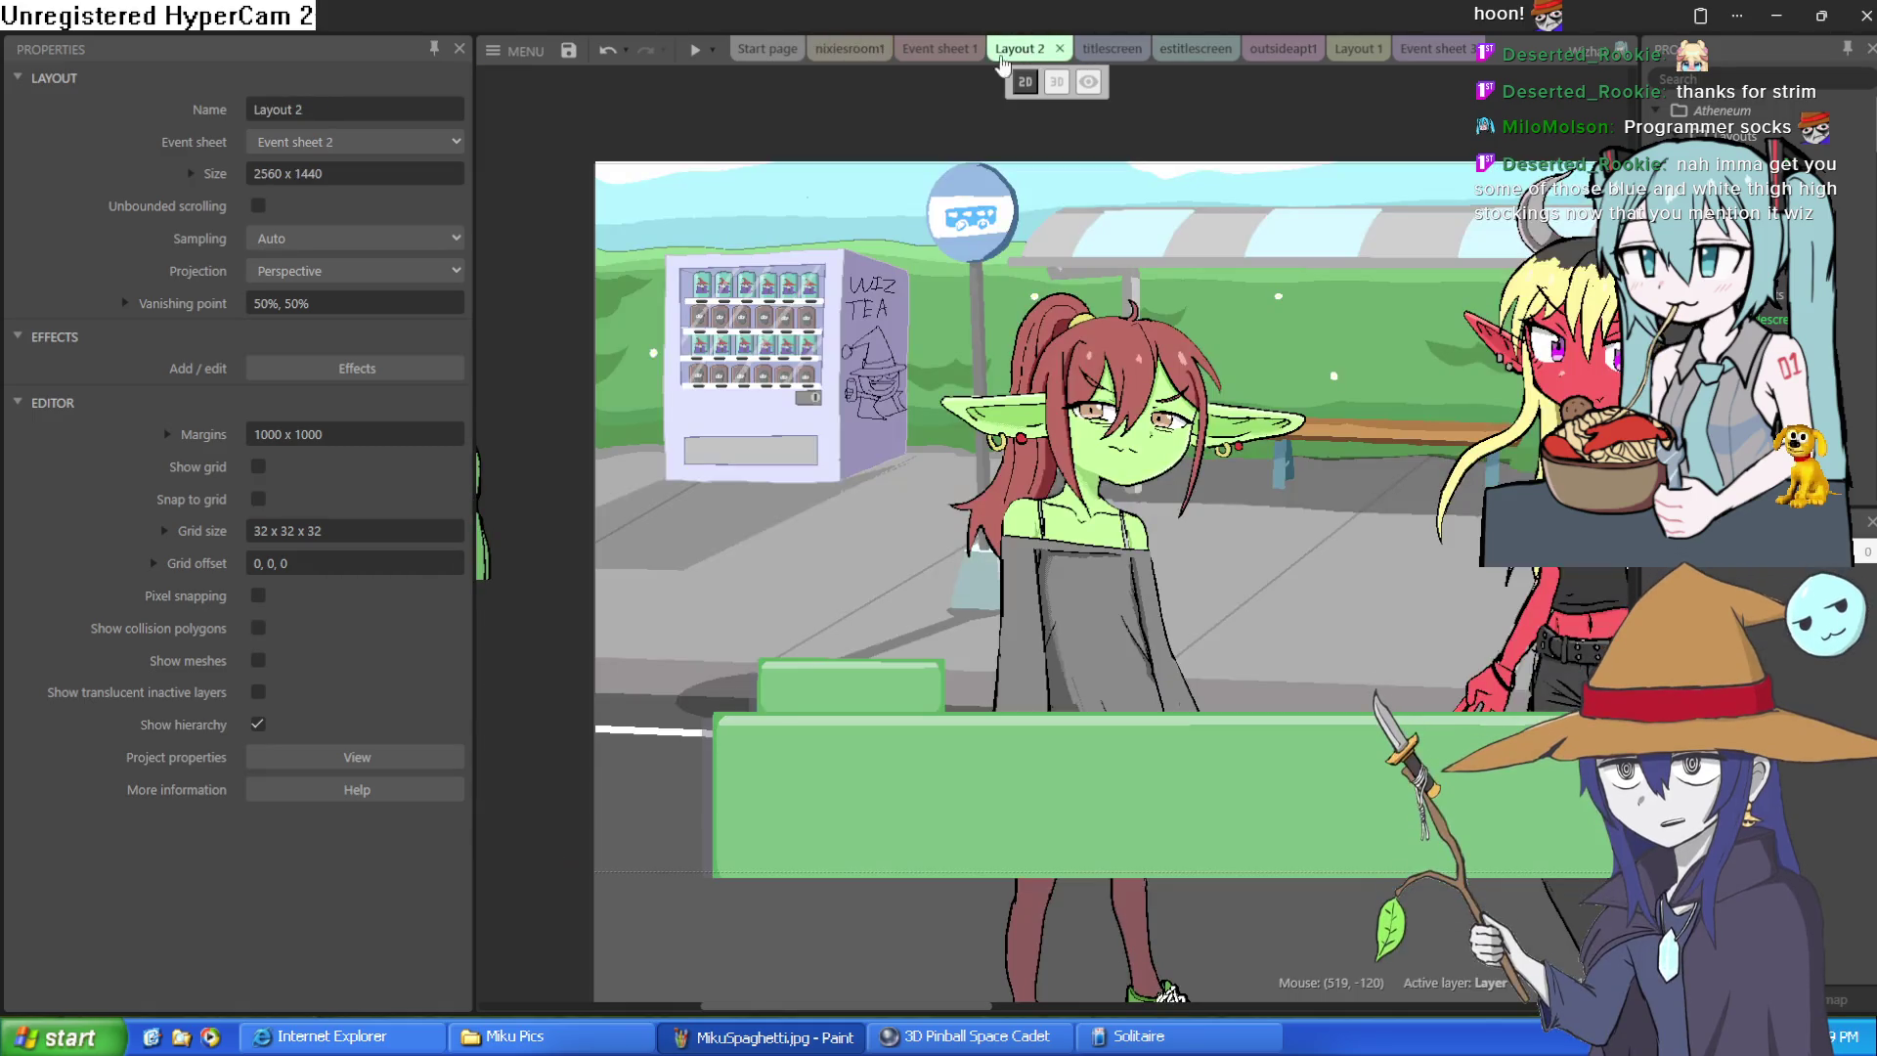
pyautogui.click(957, 53)
pyautogui.scroll(-3, 1064, 383)
pyautogui.scroll(3, 1063, 380)
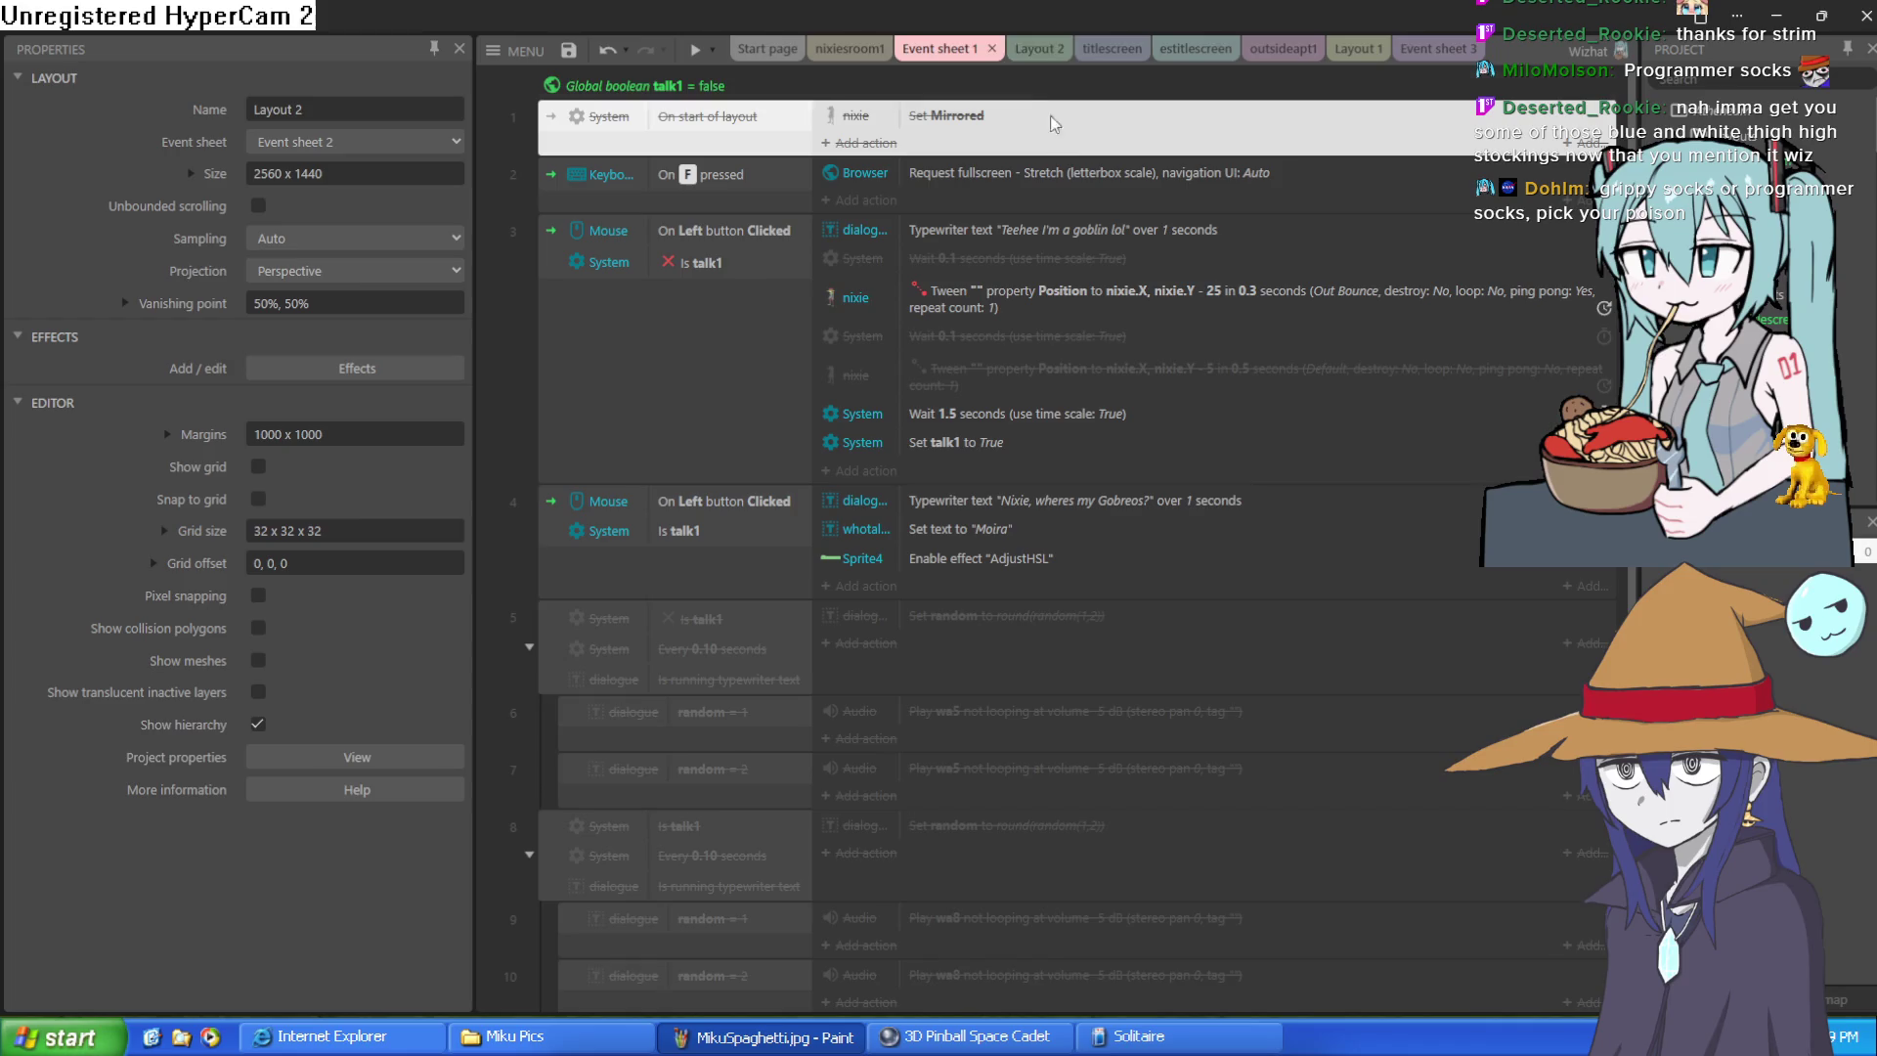
pyautogui.click(858, 49)
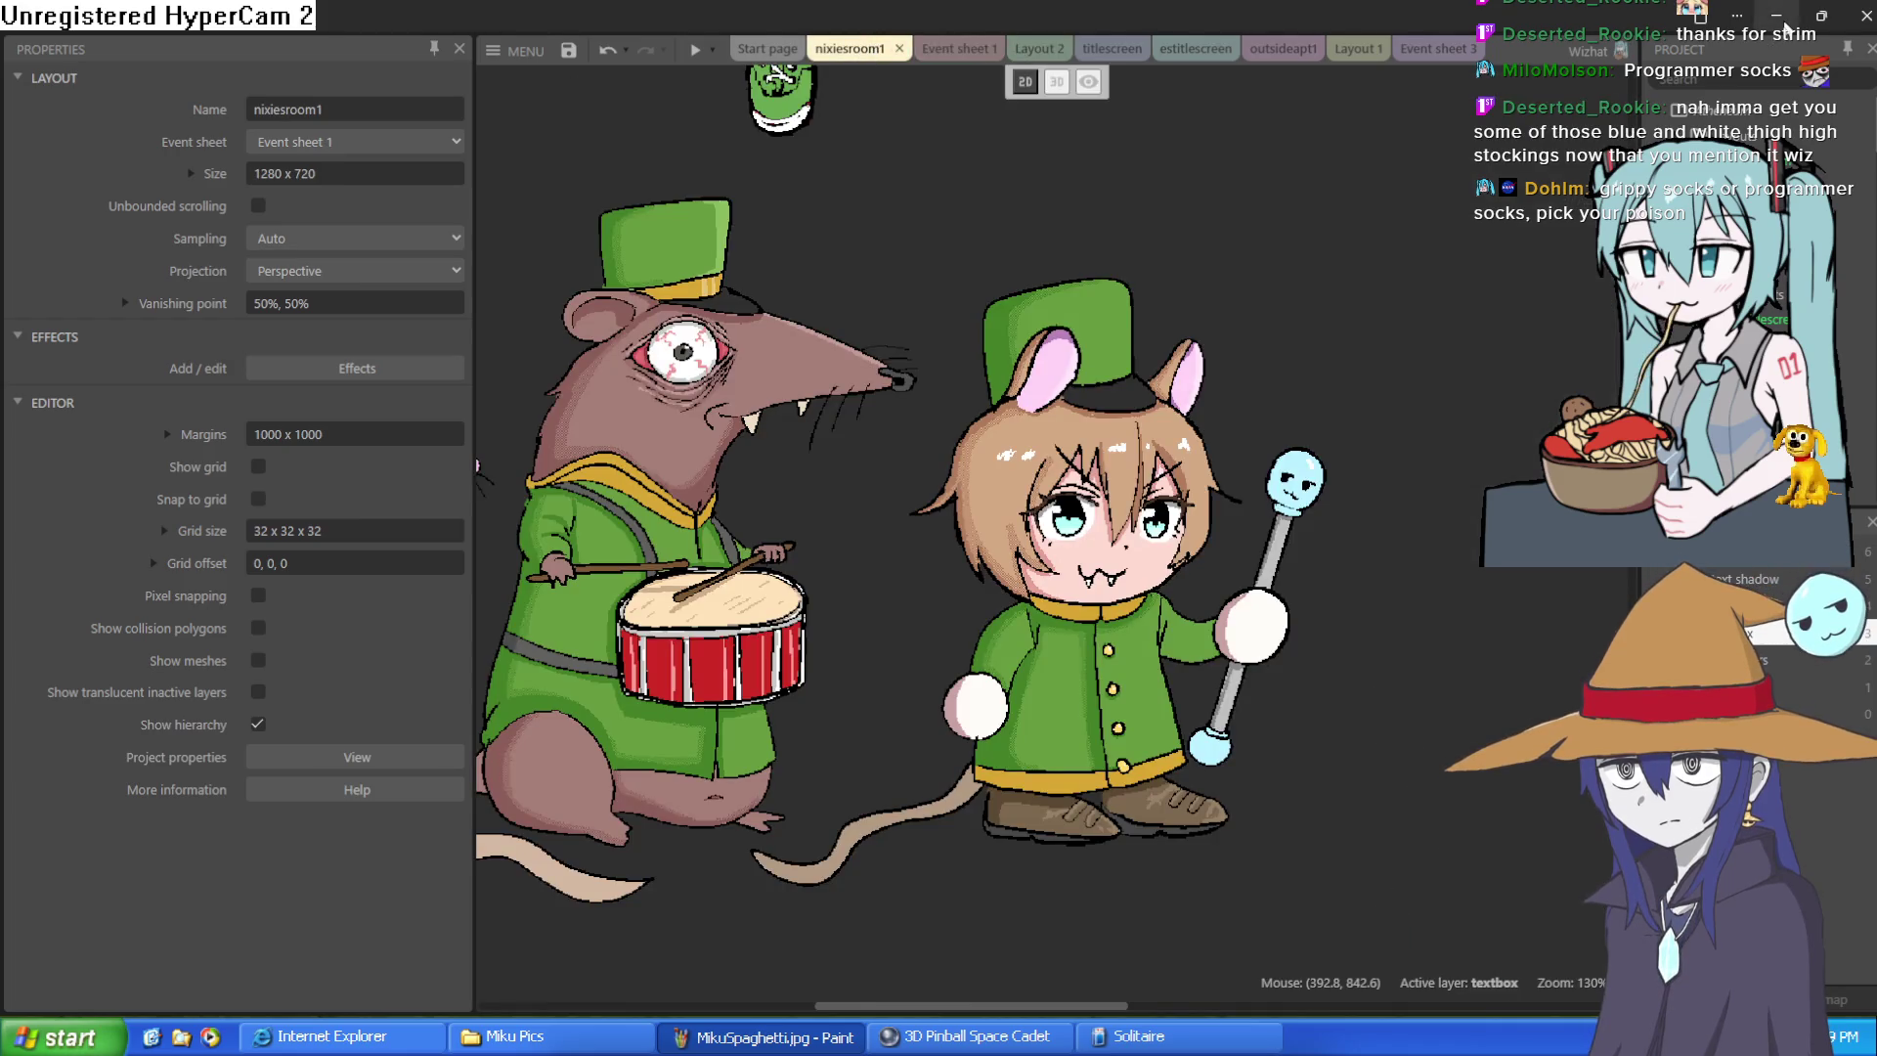